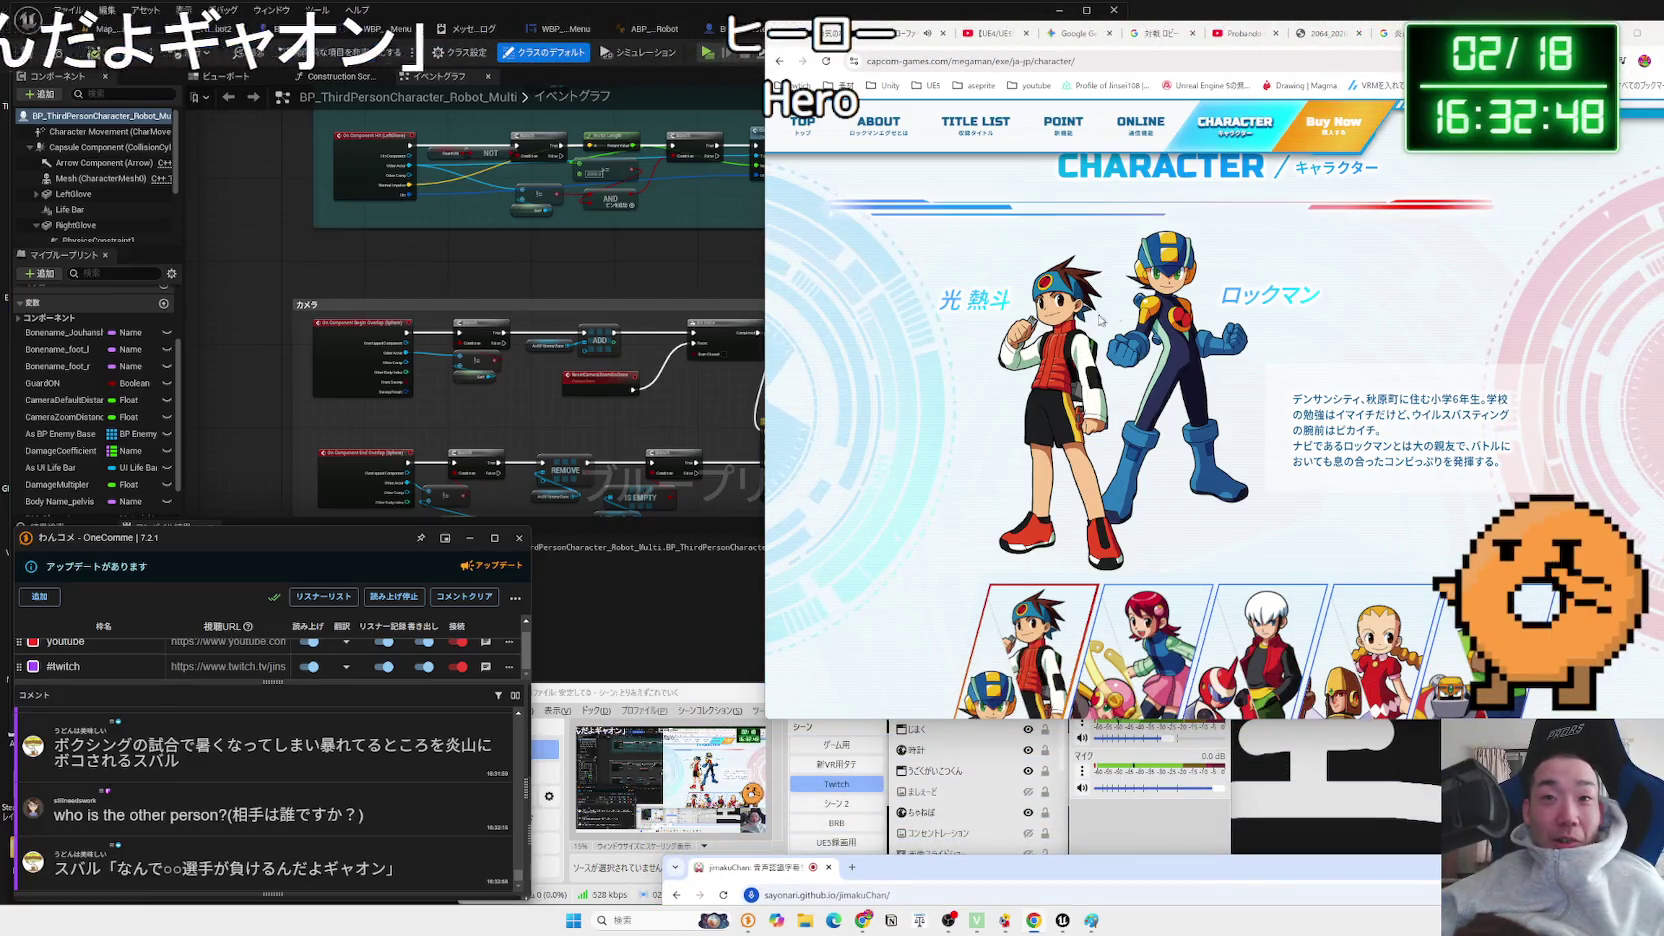
- Open the Netto and Rockman character page from the Capcom character list
scroll(1100, 380, "down", 3)
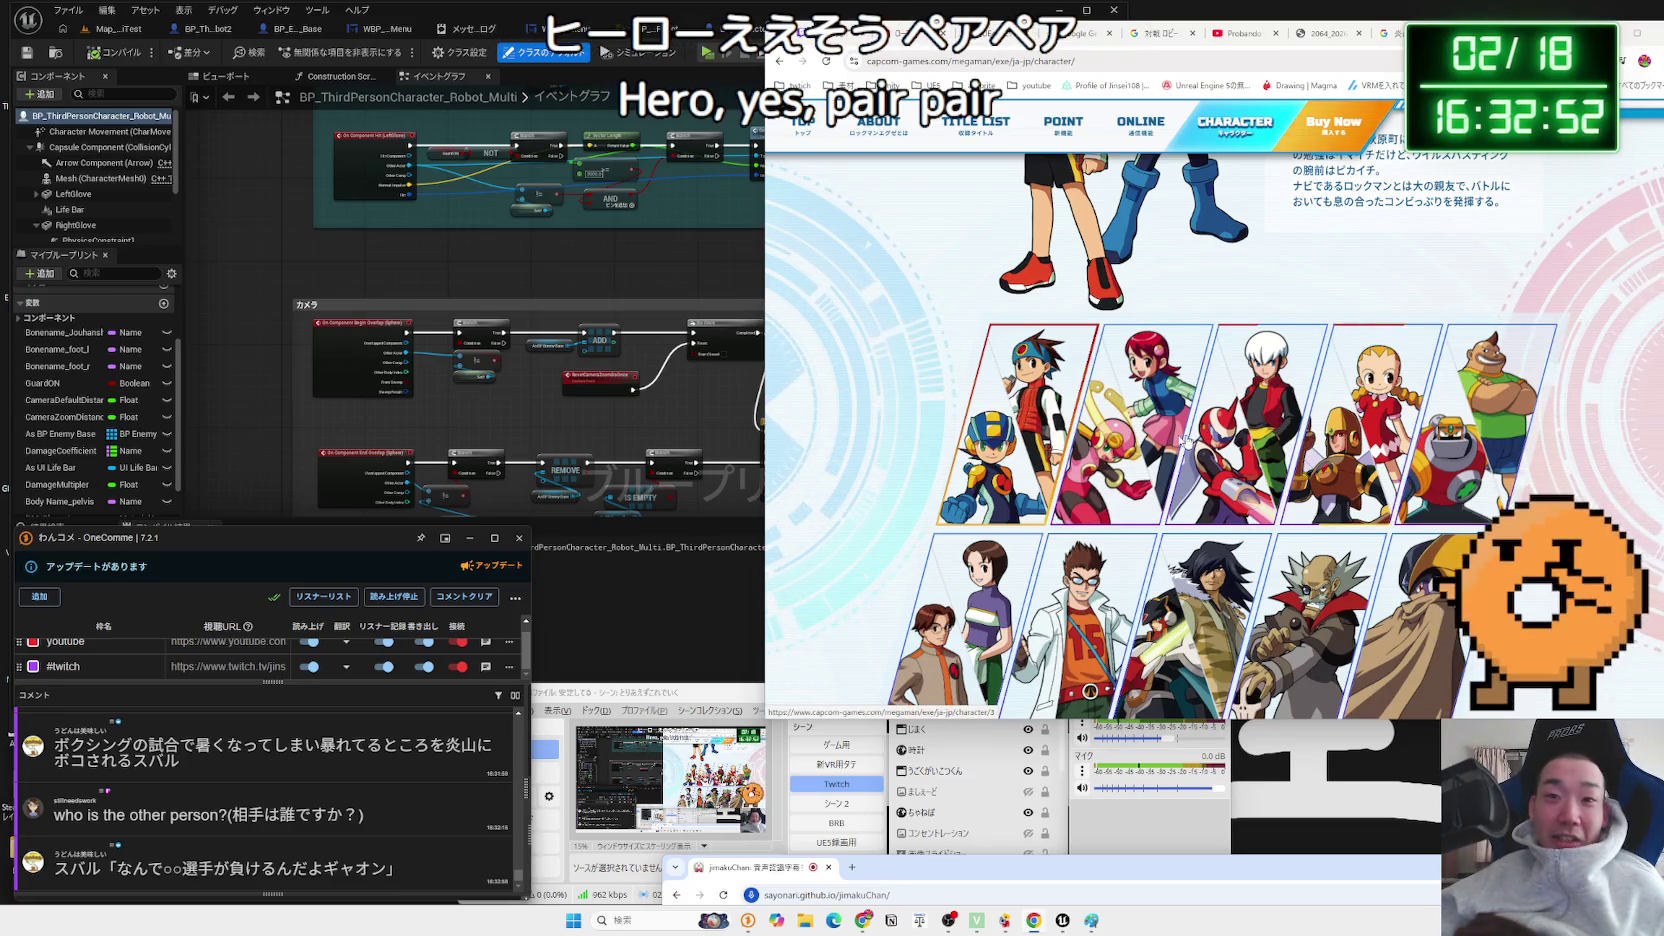
left_click(995, 432)
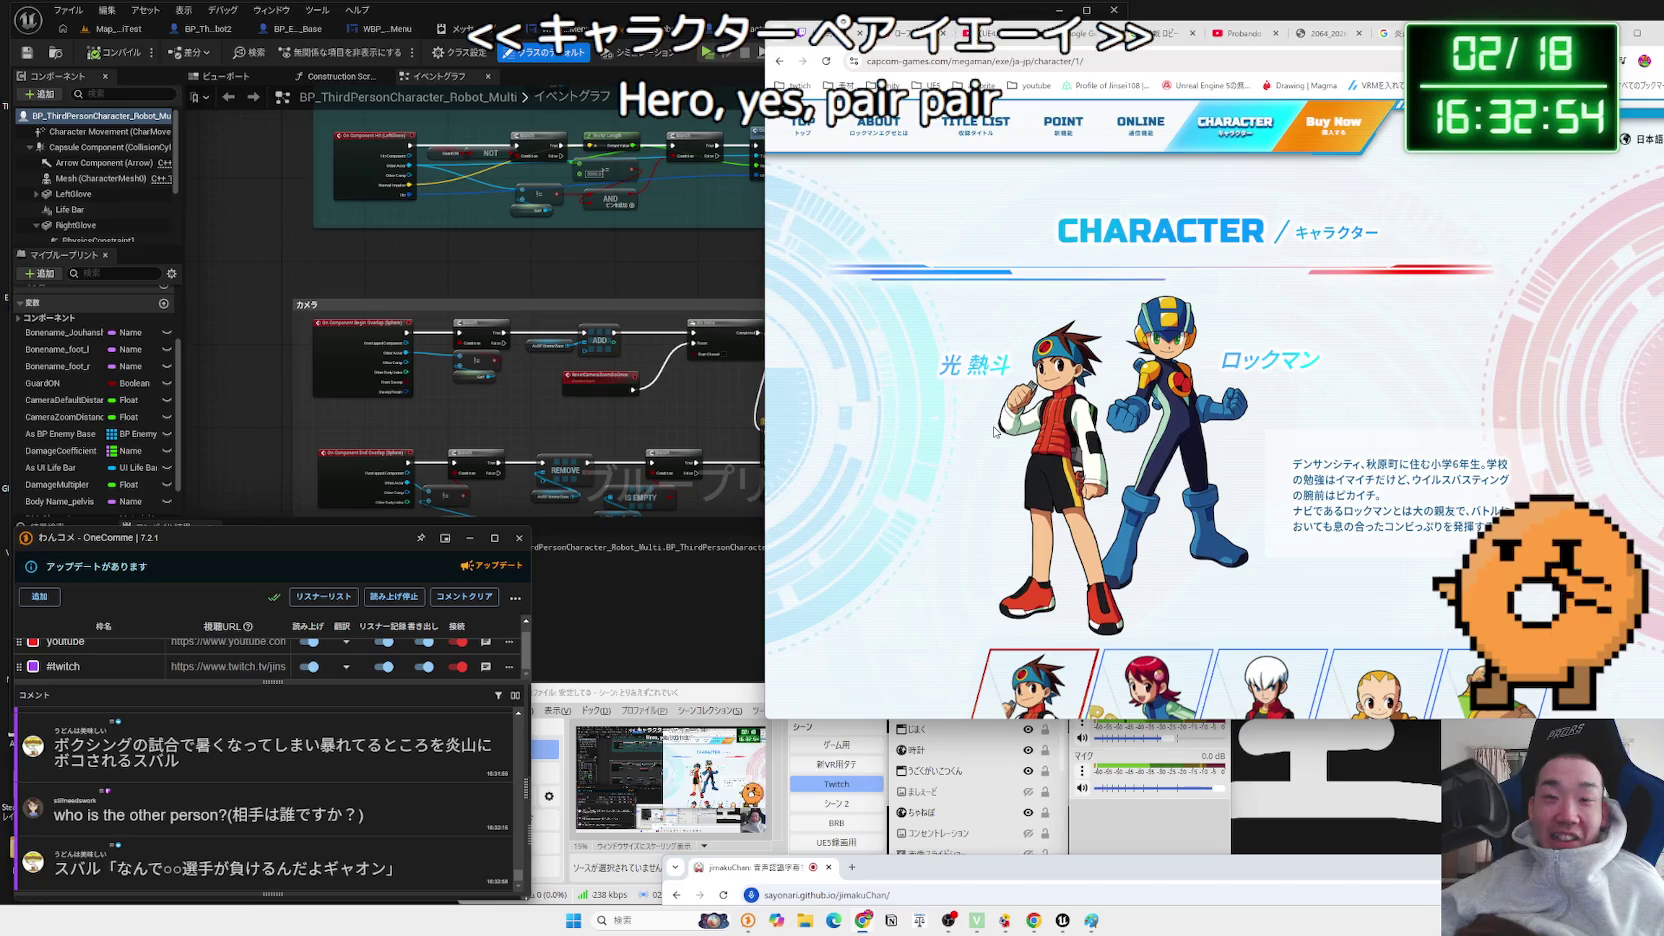
scroll(995, 432, "down", 1)
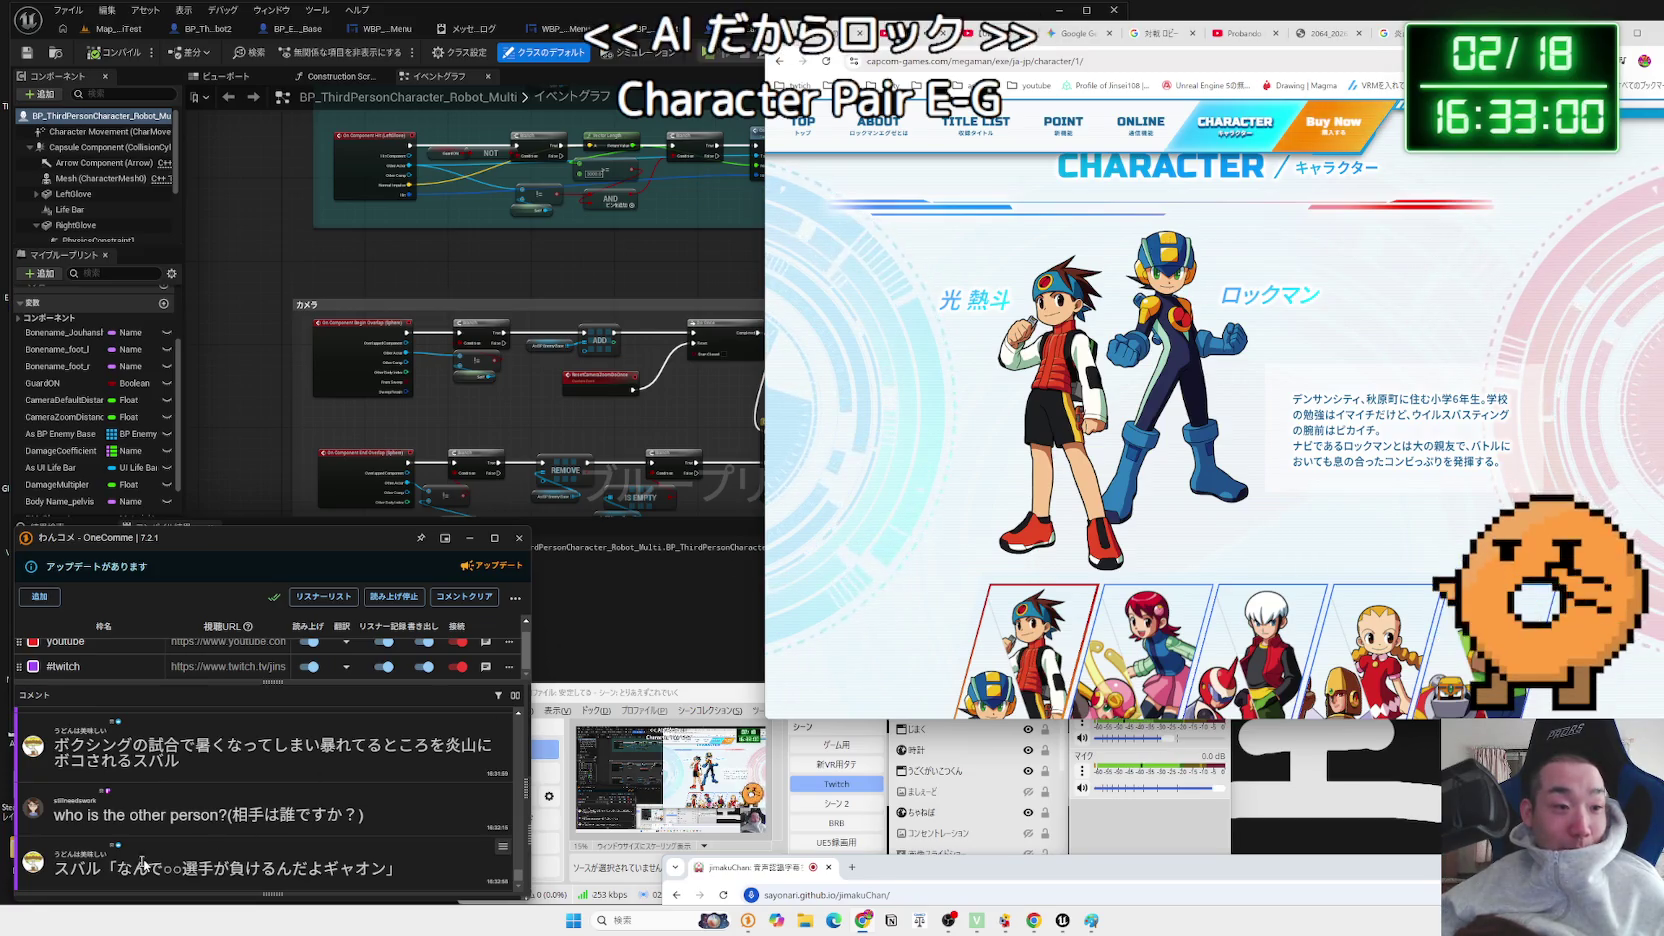
- Highlight the quoted line in the latest viewer comment, then go to the hoodie drawing tab
left_click_drag(147, 868, 213, 869)
left_click_drag(378, 869, 127, 874)
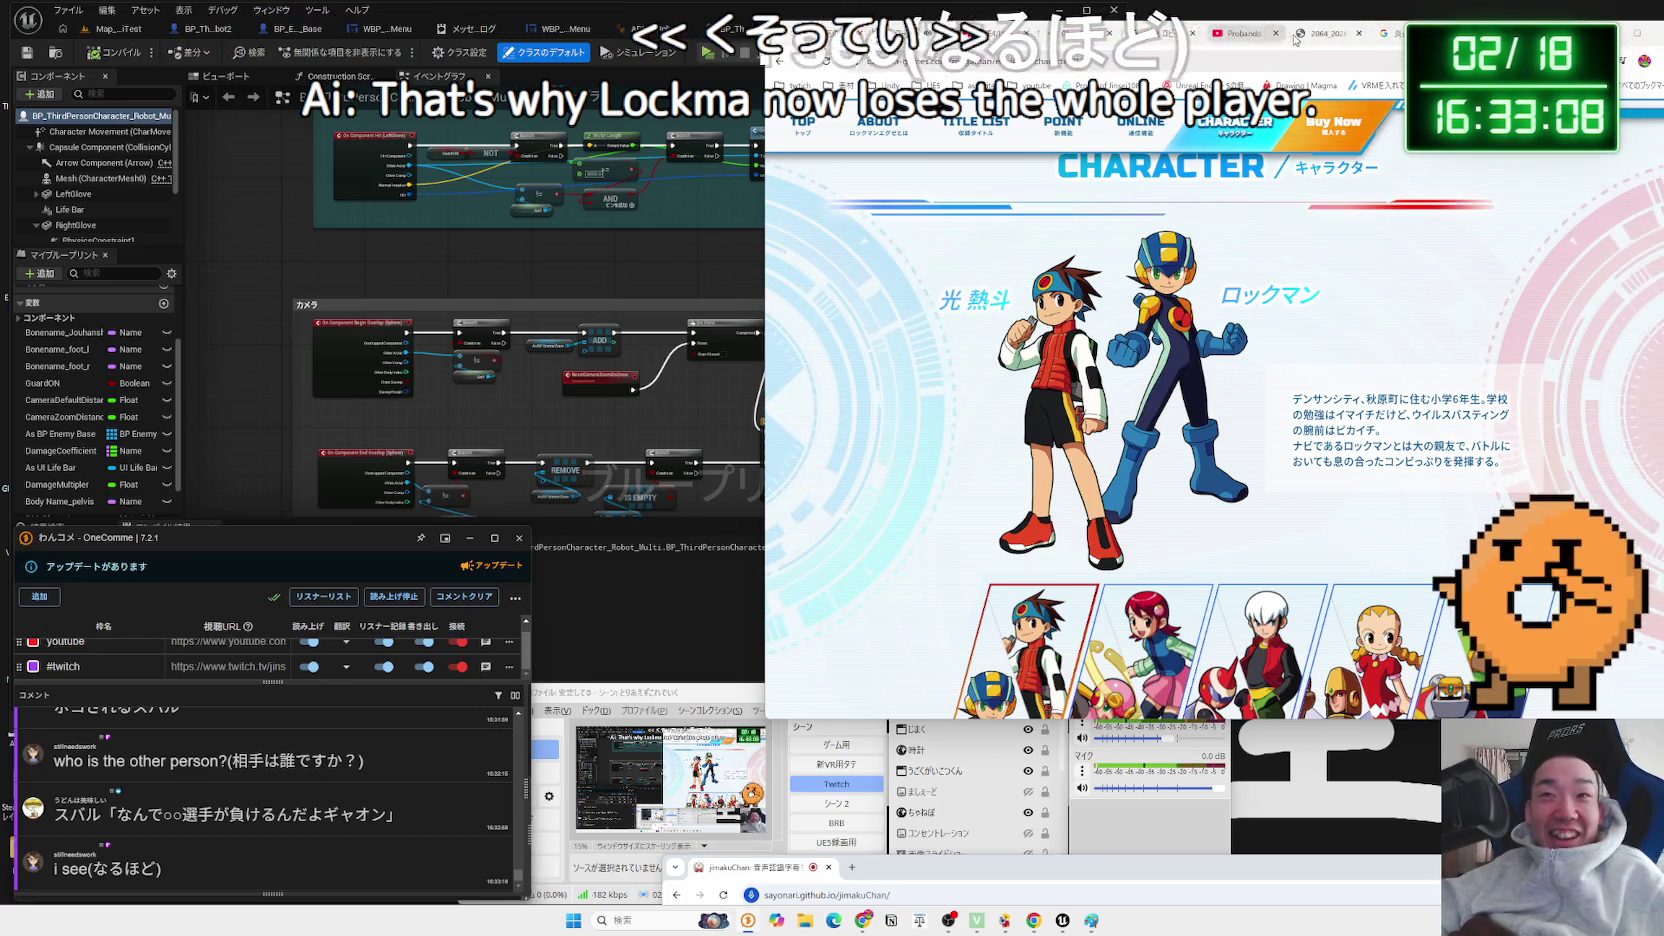
left_click(1305, 38)
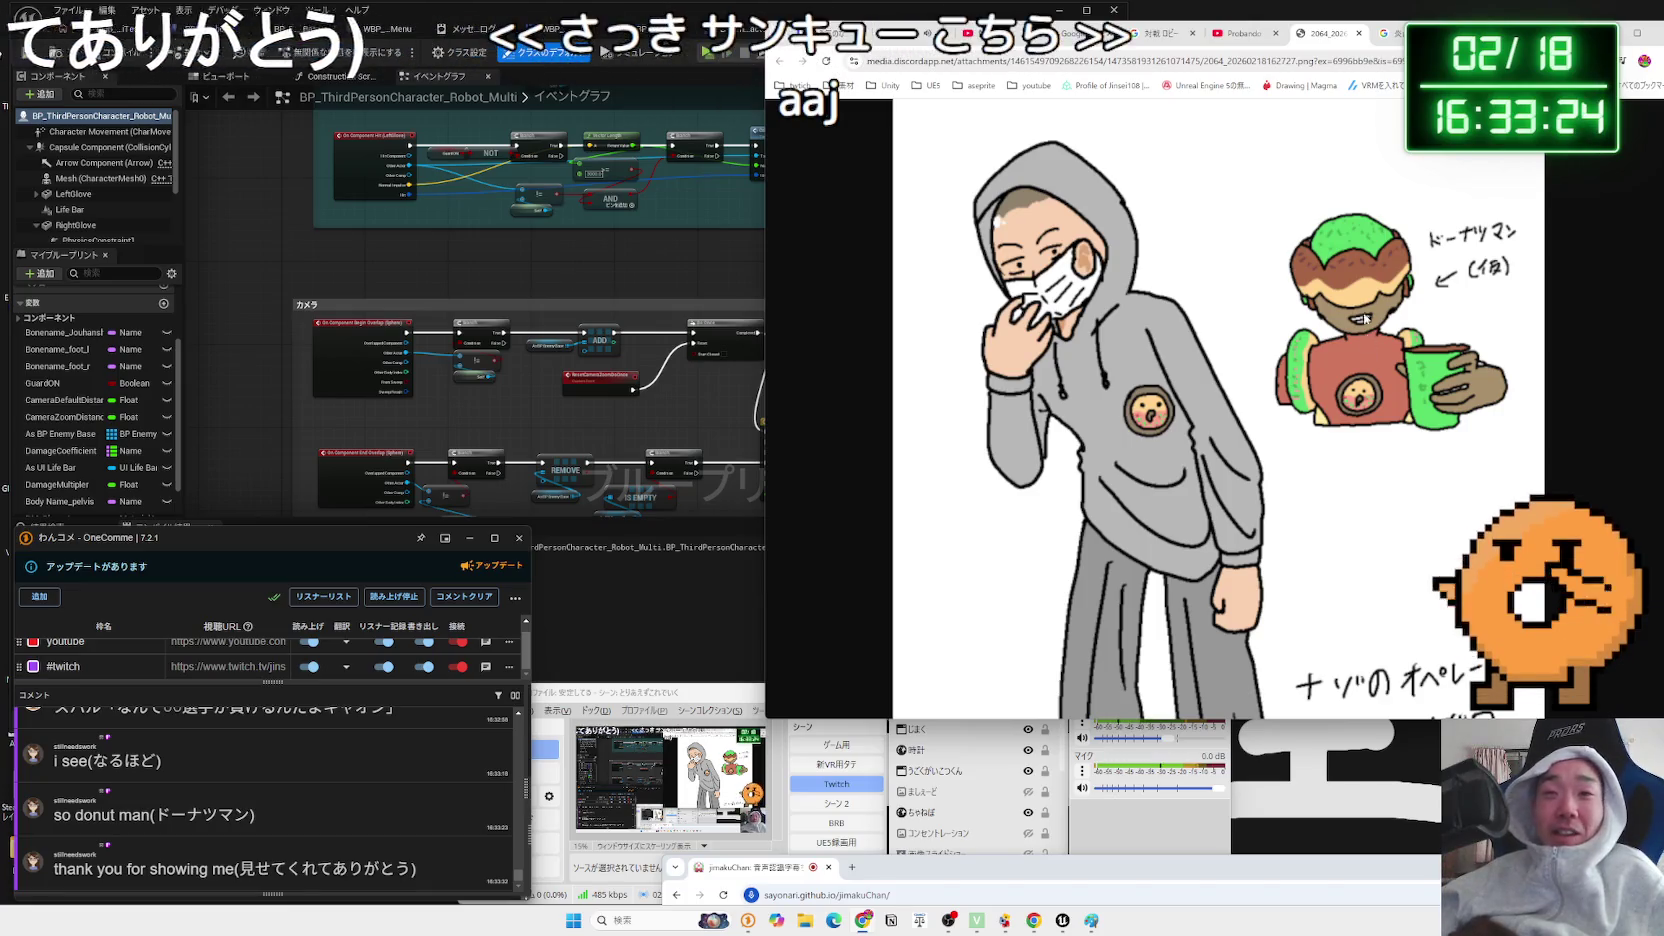
- Scroll through the Capcom character page and close it with Ctrl+W
scroll(1299, 404, "down", 3)
scroll(1299, 404, "down", 1)
scroll(1348, 404, "up", 4)
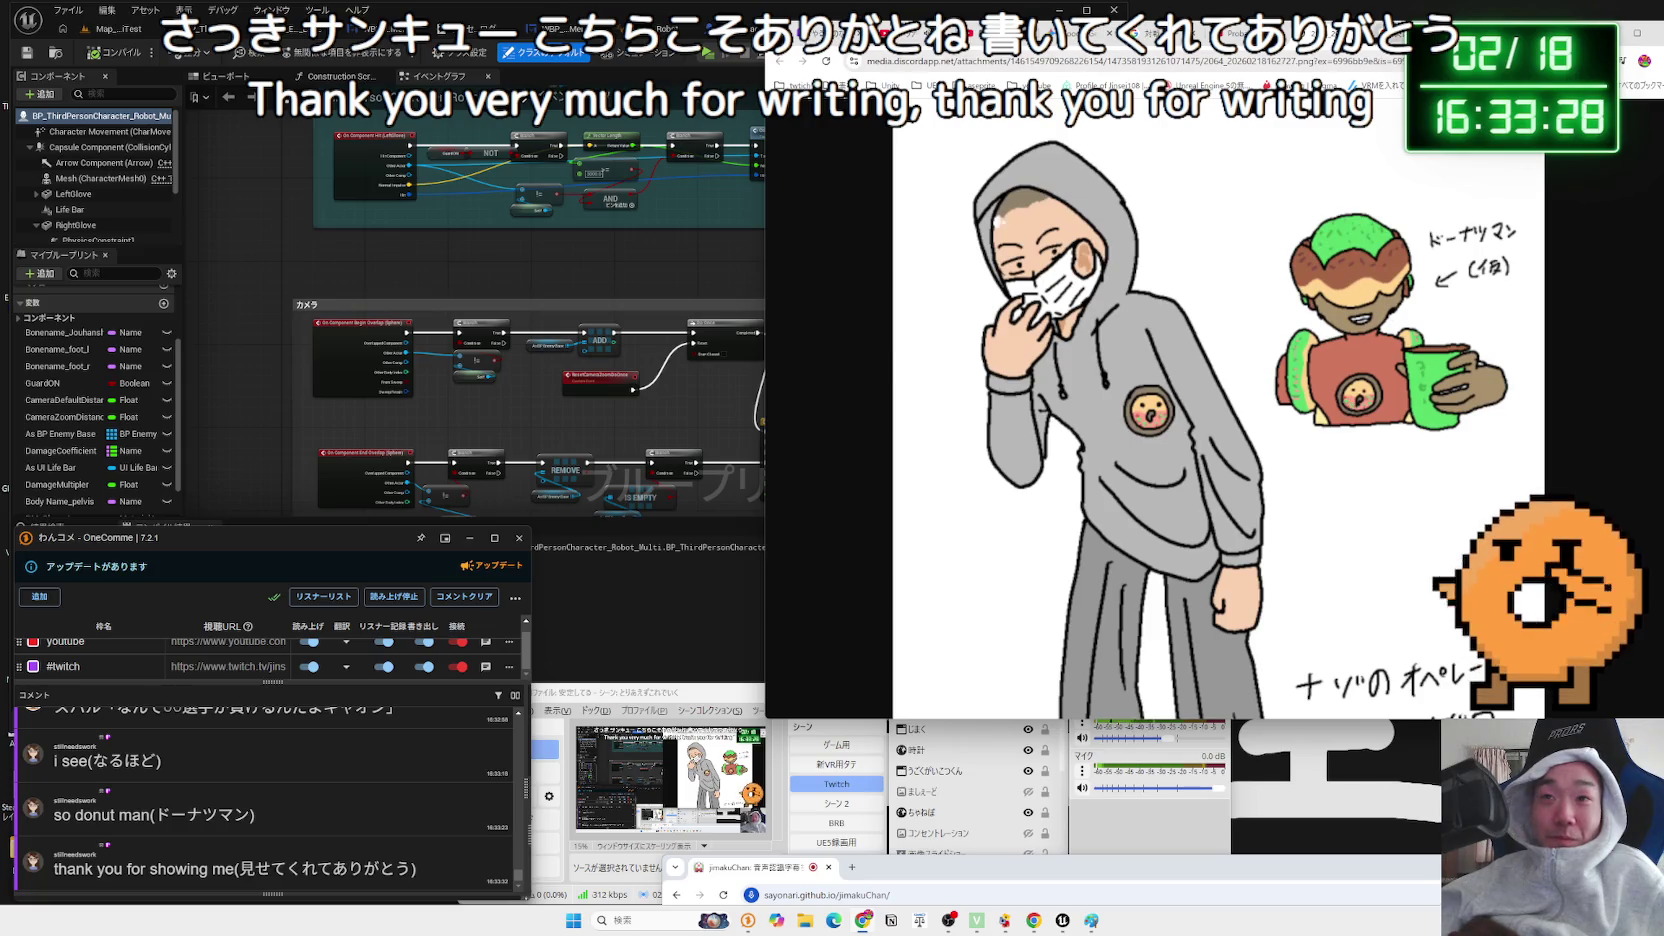
key("ctrl+w")
key("ctrl+w")
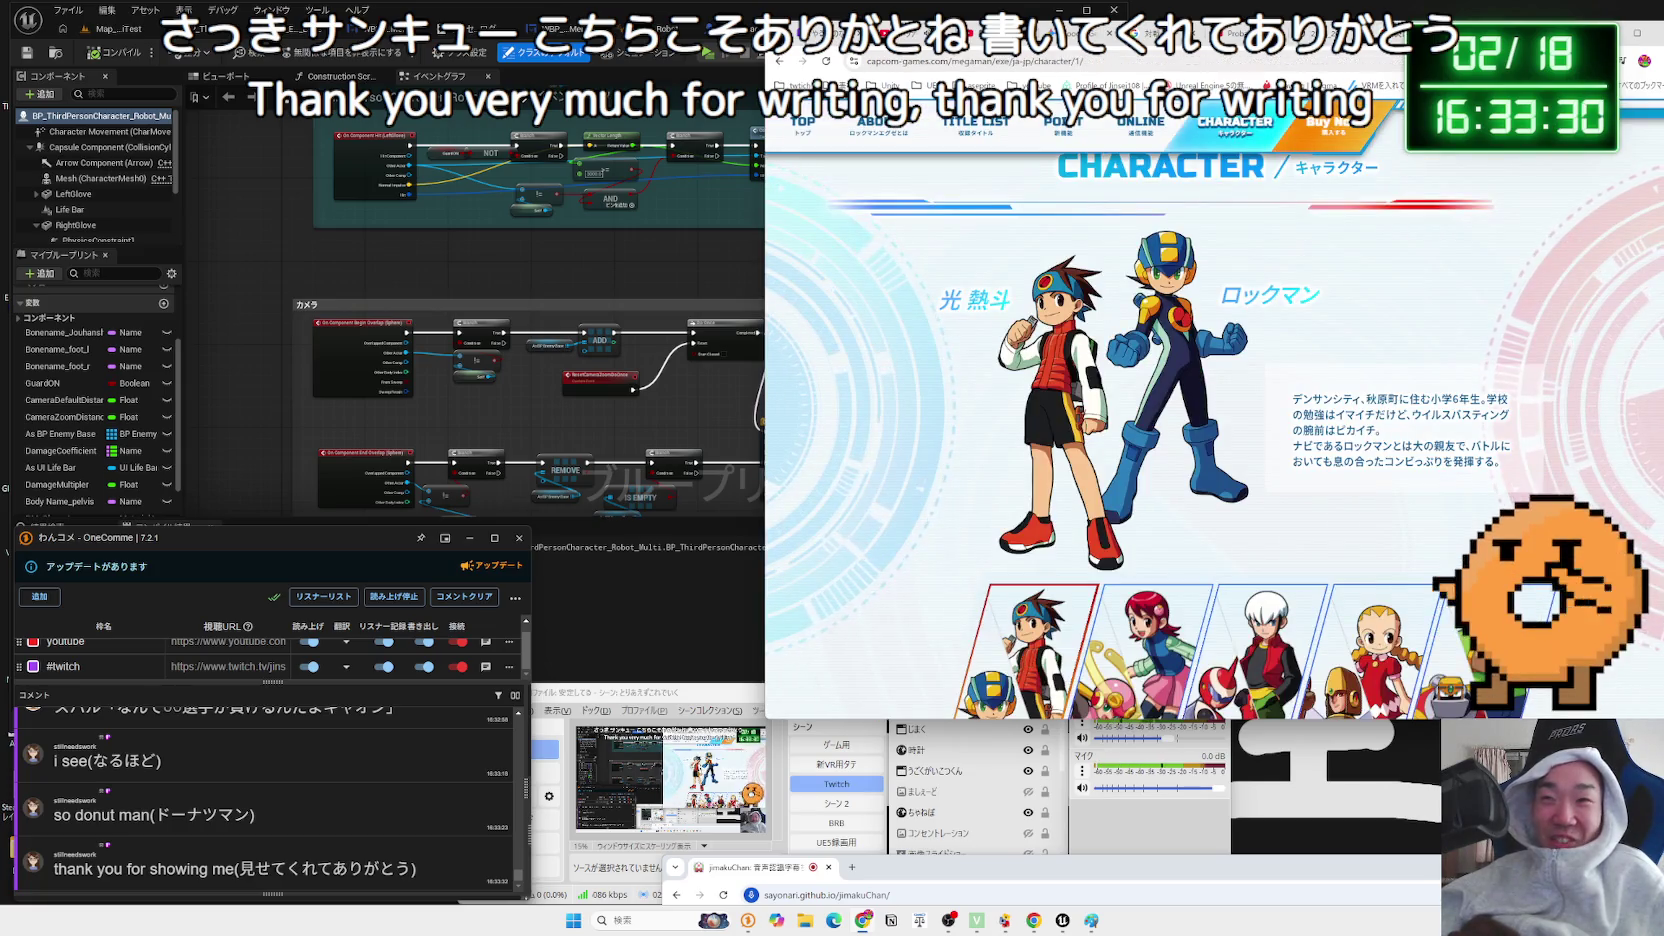
scroll(1456, 300, "down", 3)
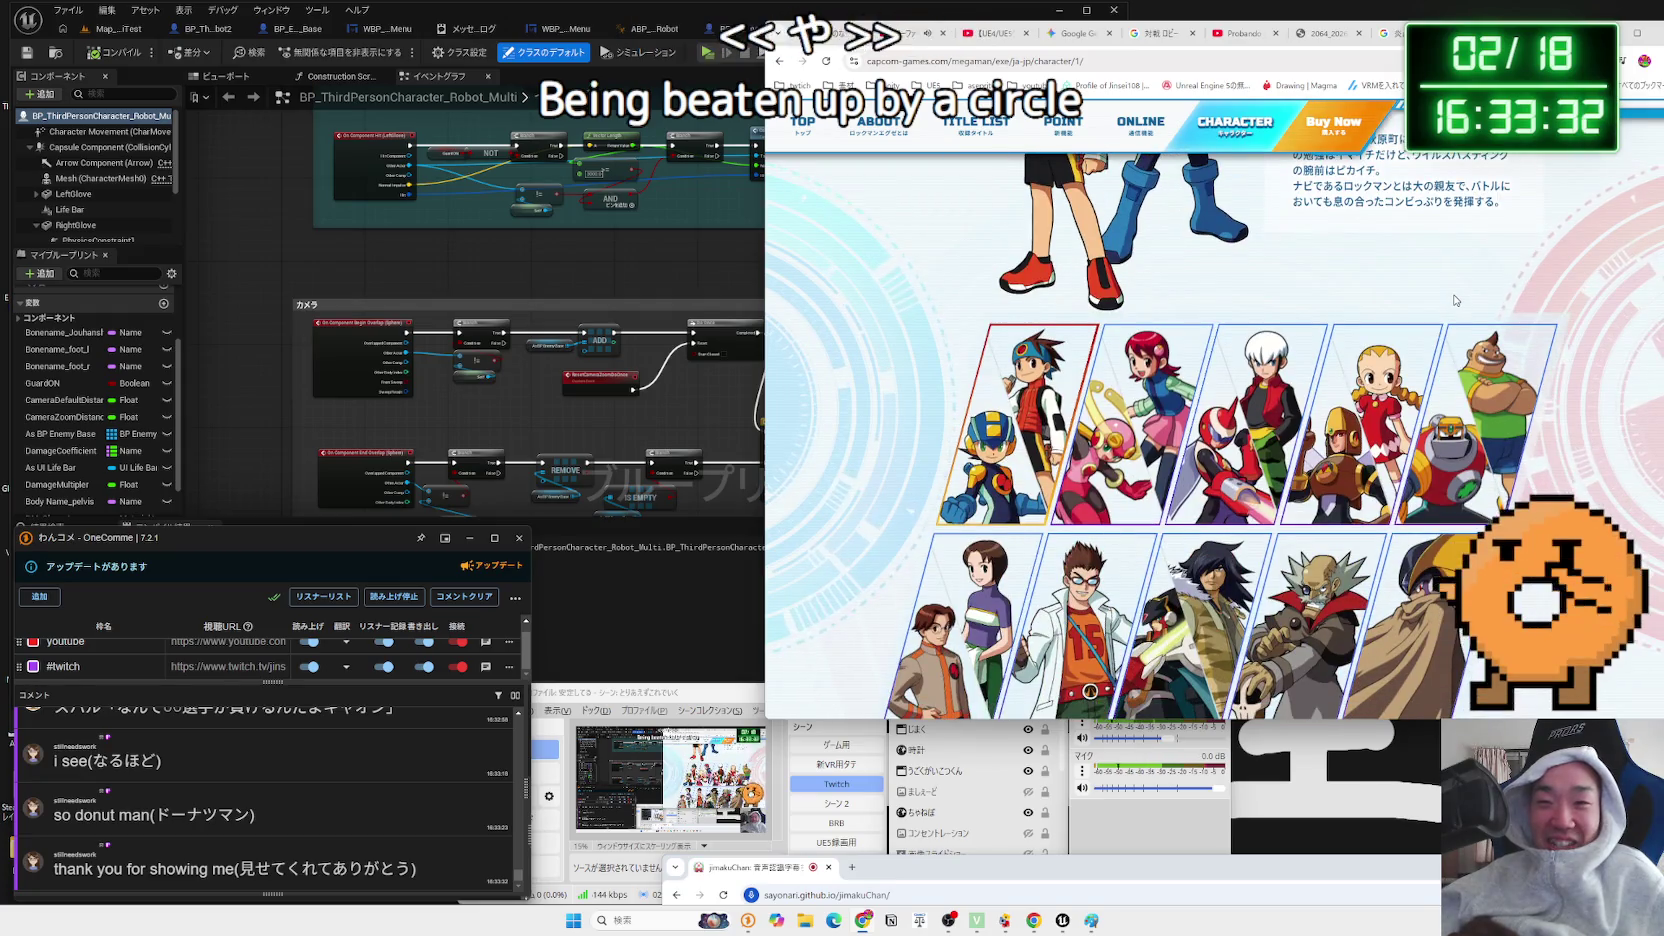
scroll(1456, 300, "down", 2)
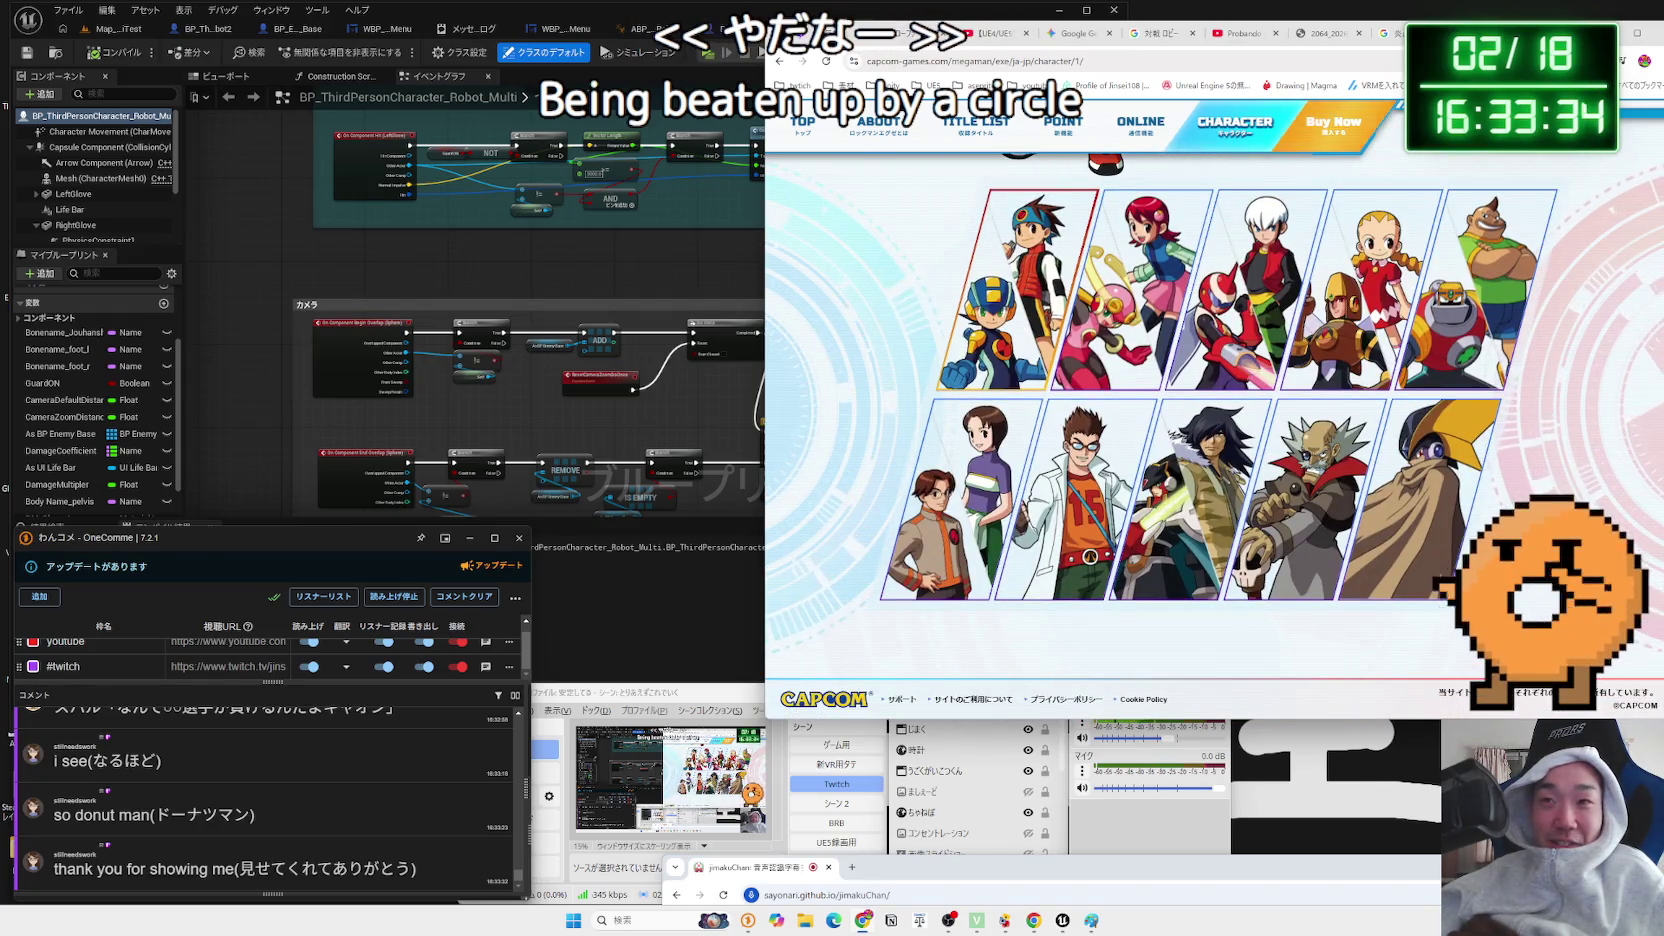
key("ctrl+w")
key("ctrl+w")
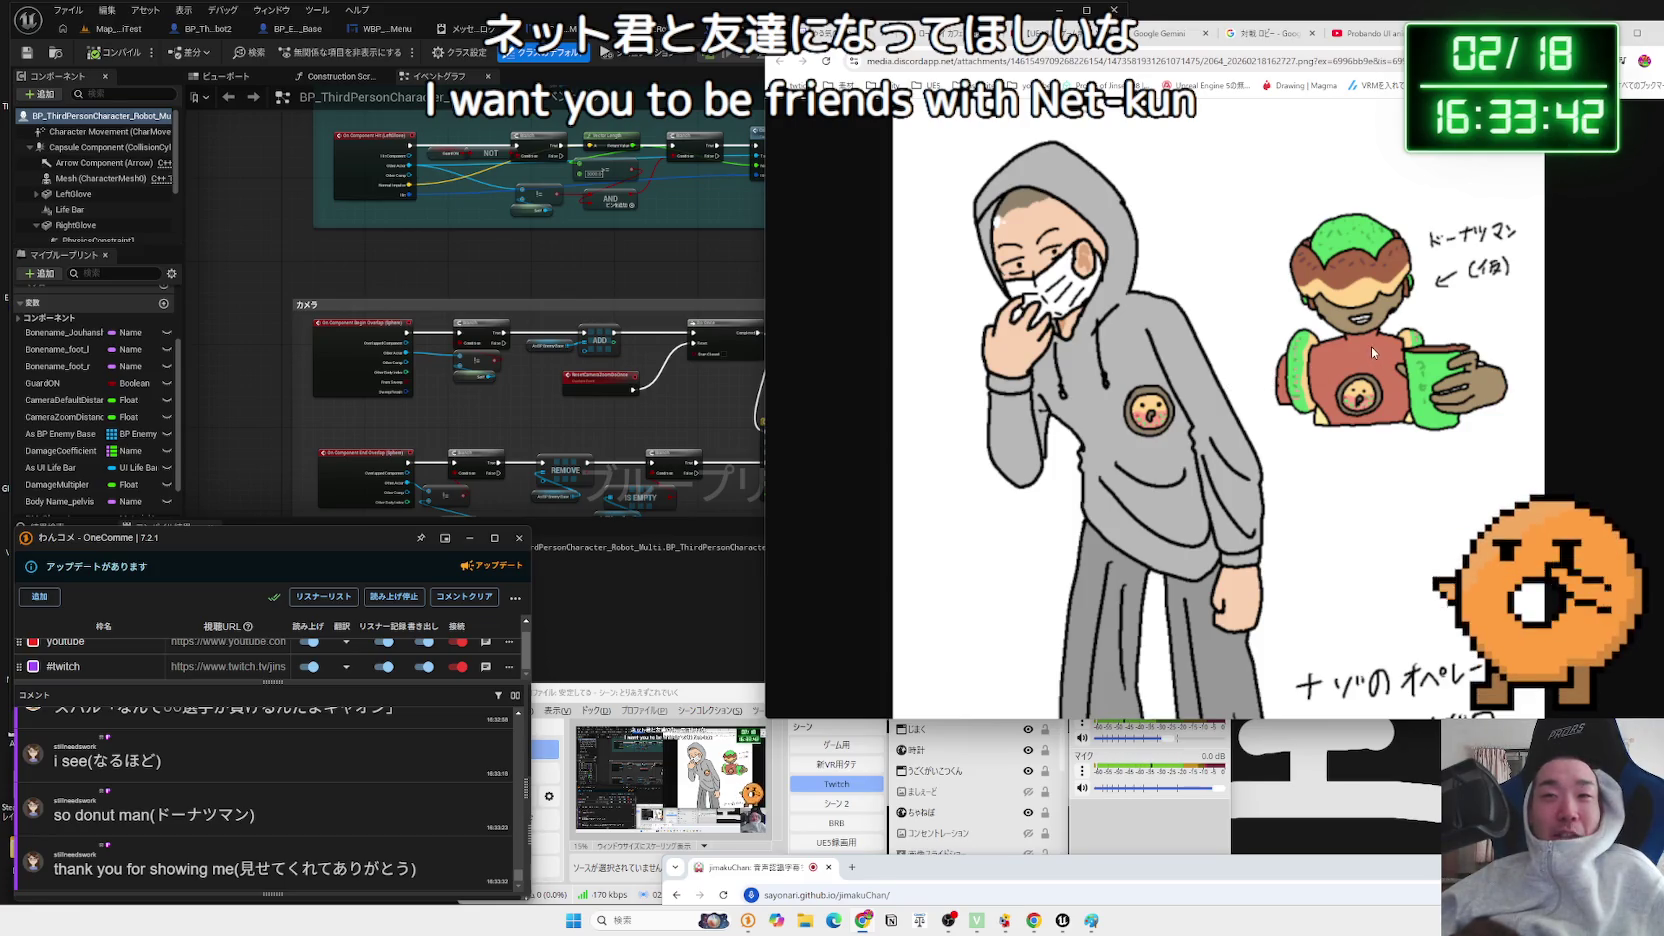
- Look over the hooded-figure drawing, then bring the Unreal editor back in front
scroll(1405, 380, "down", 3)
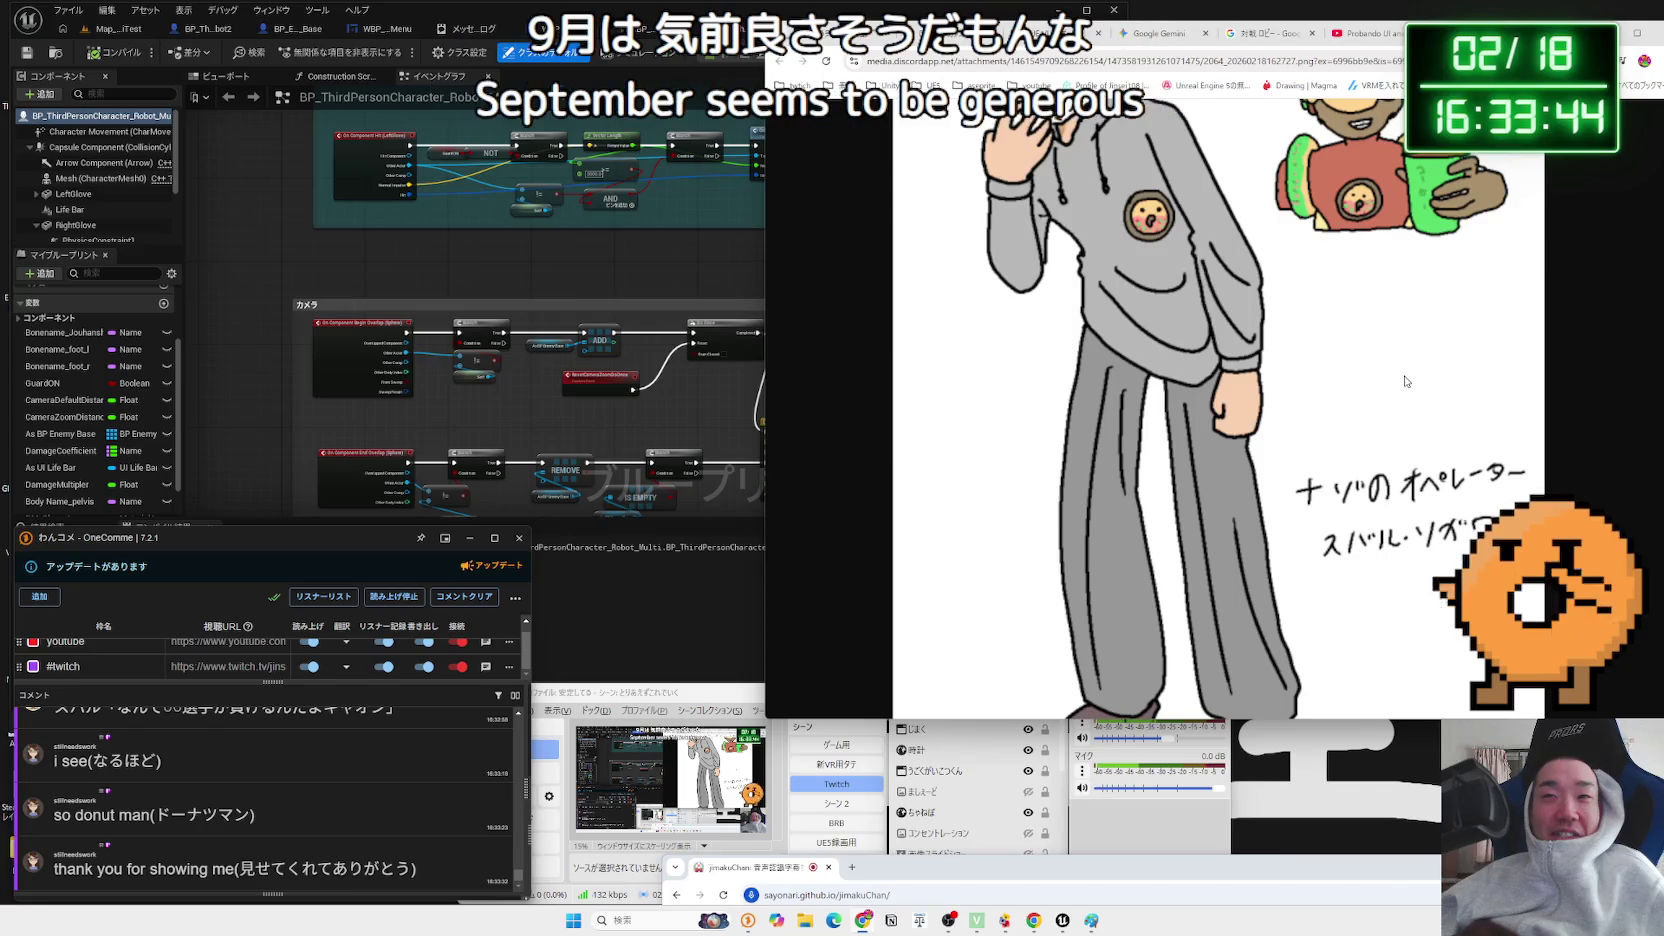
scroll(1403, 340, "up", 1)
scroll(1411, 401, "up", 1)
scroll(1411, 401, "down", 2)
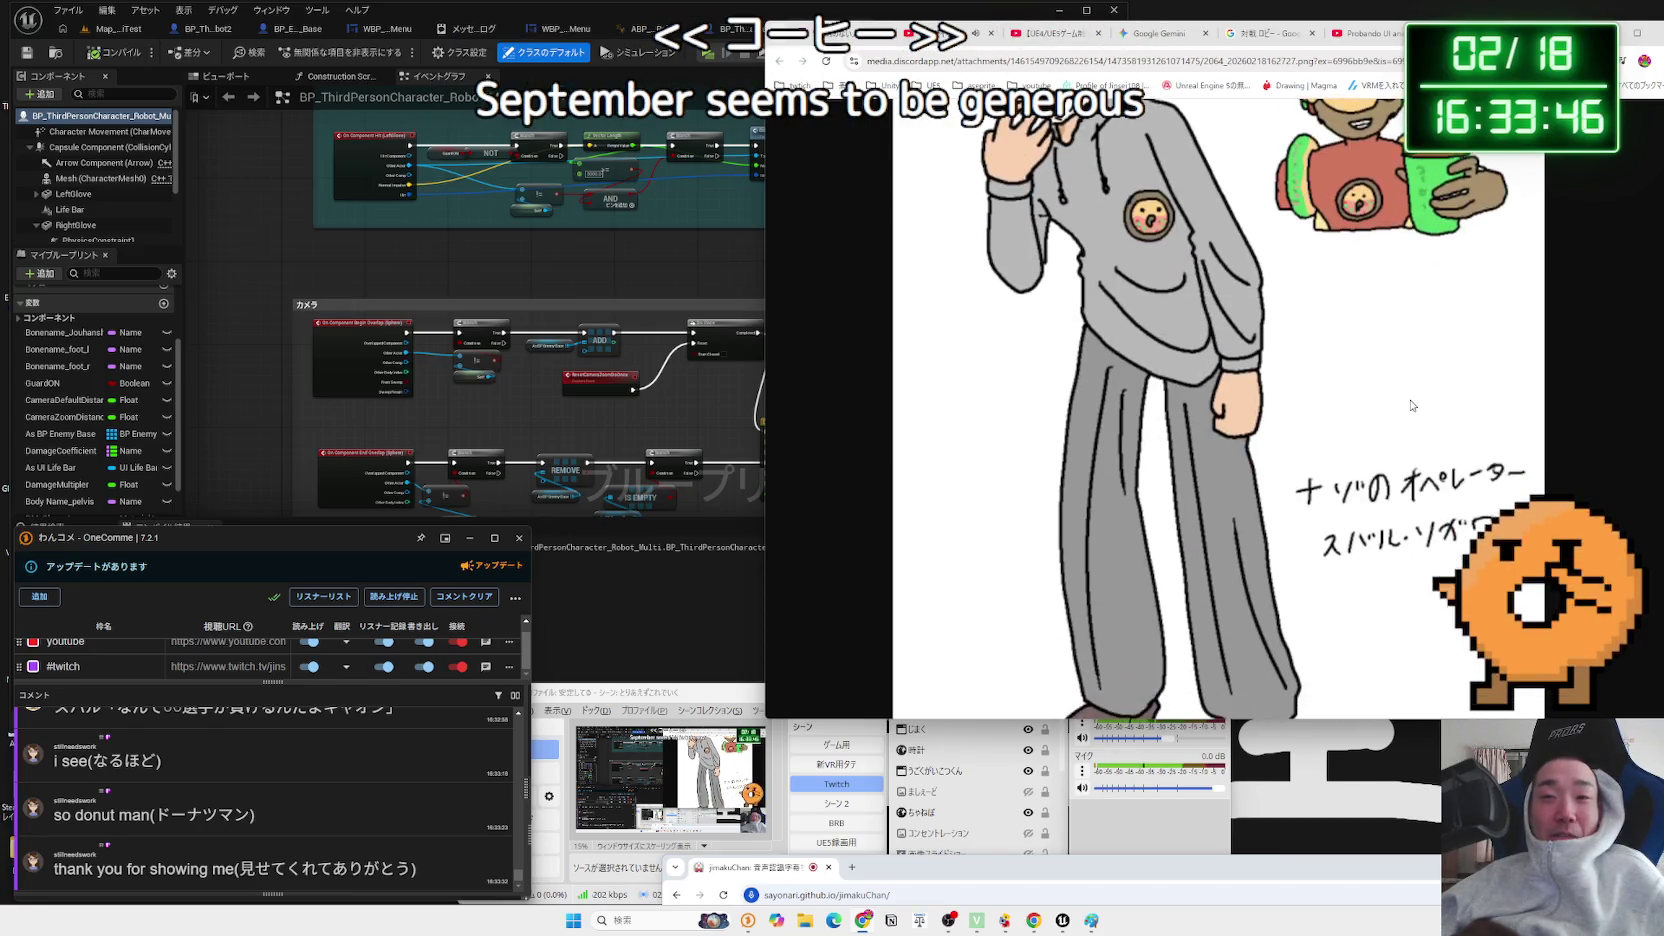
scroll(1411, 401, "up", 2)
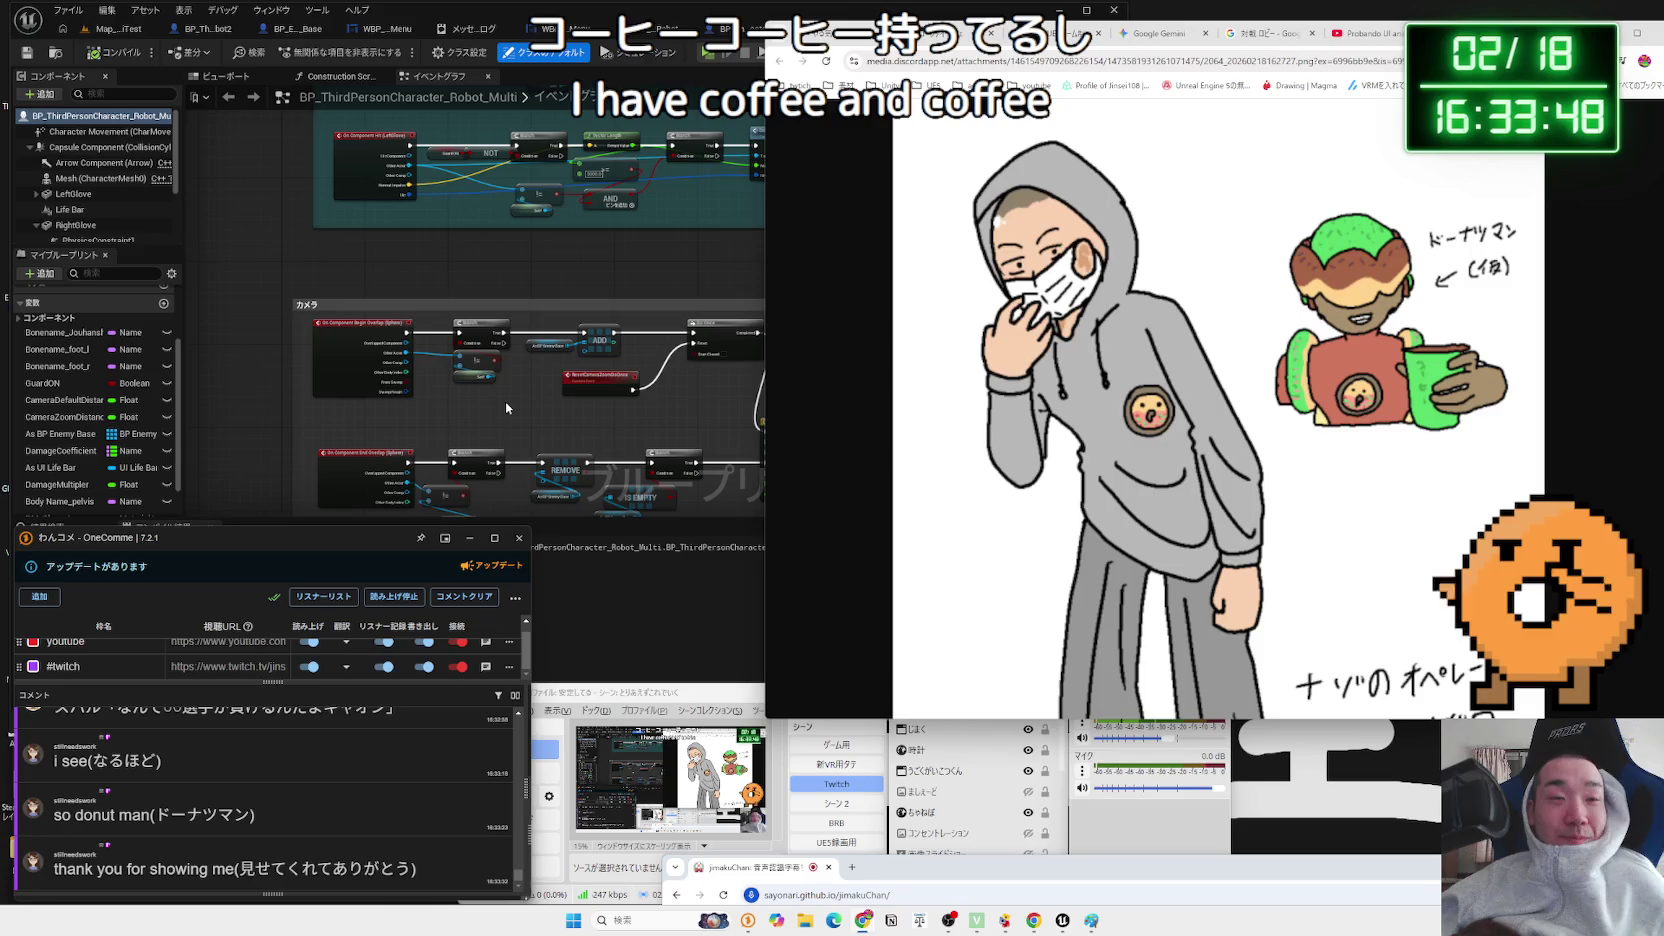
left_click(511, 400)
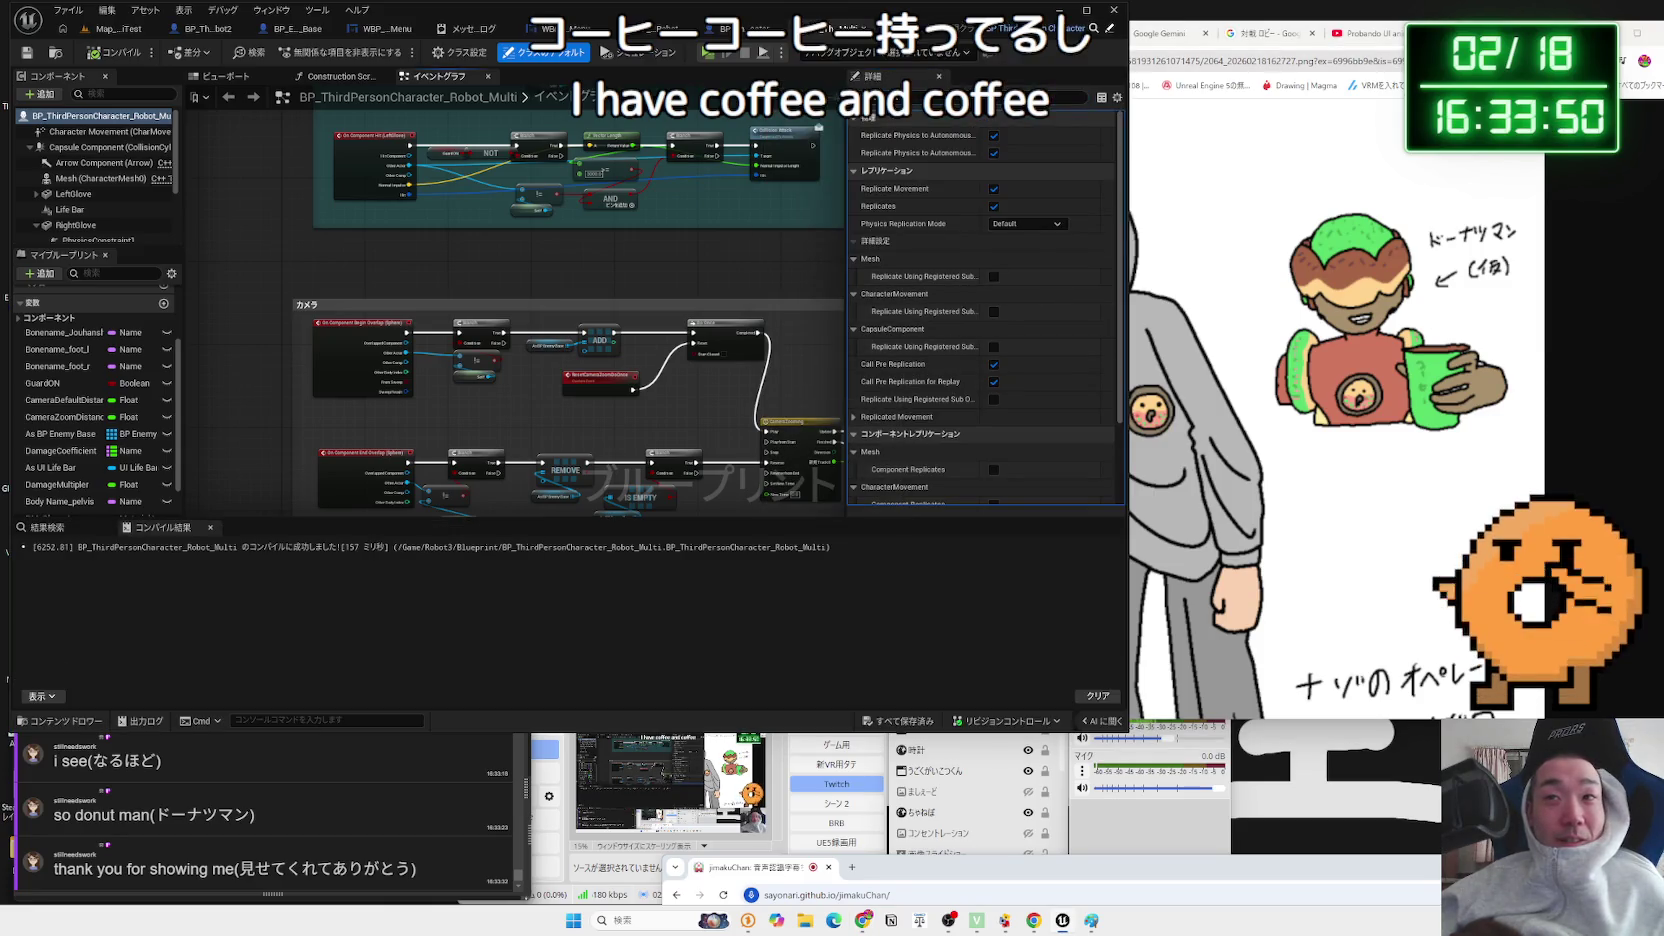
- Glance at the drawing, scroll the character Event Graph, then return to the Map_MultiTest level editor
left_click(1637, 44)
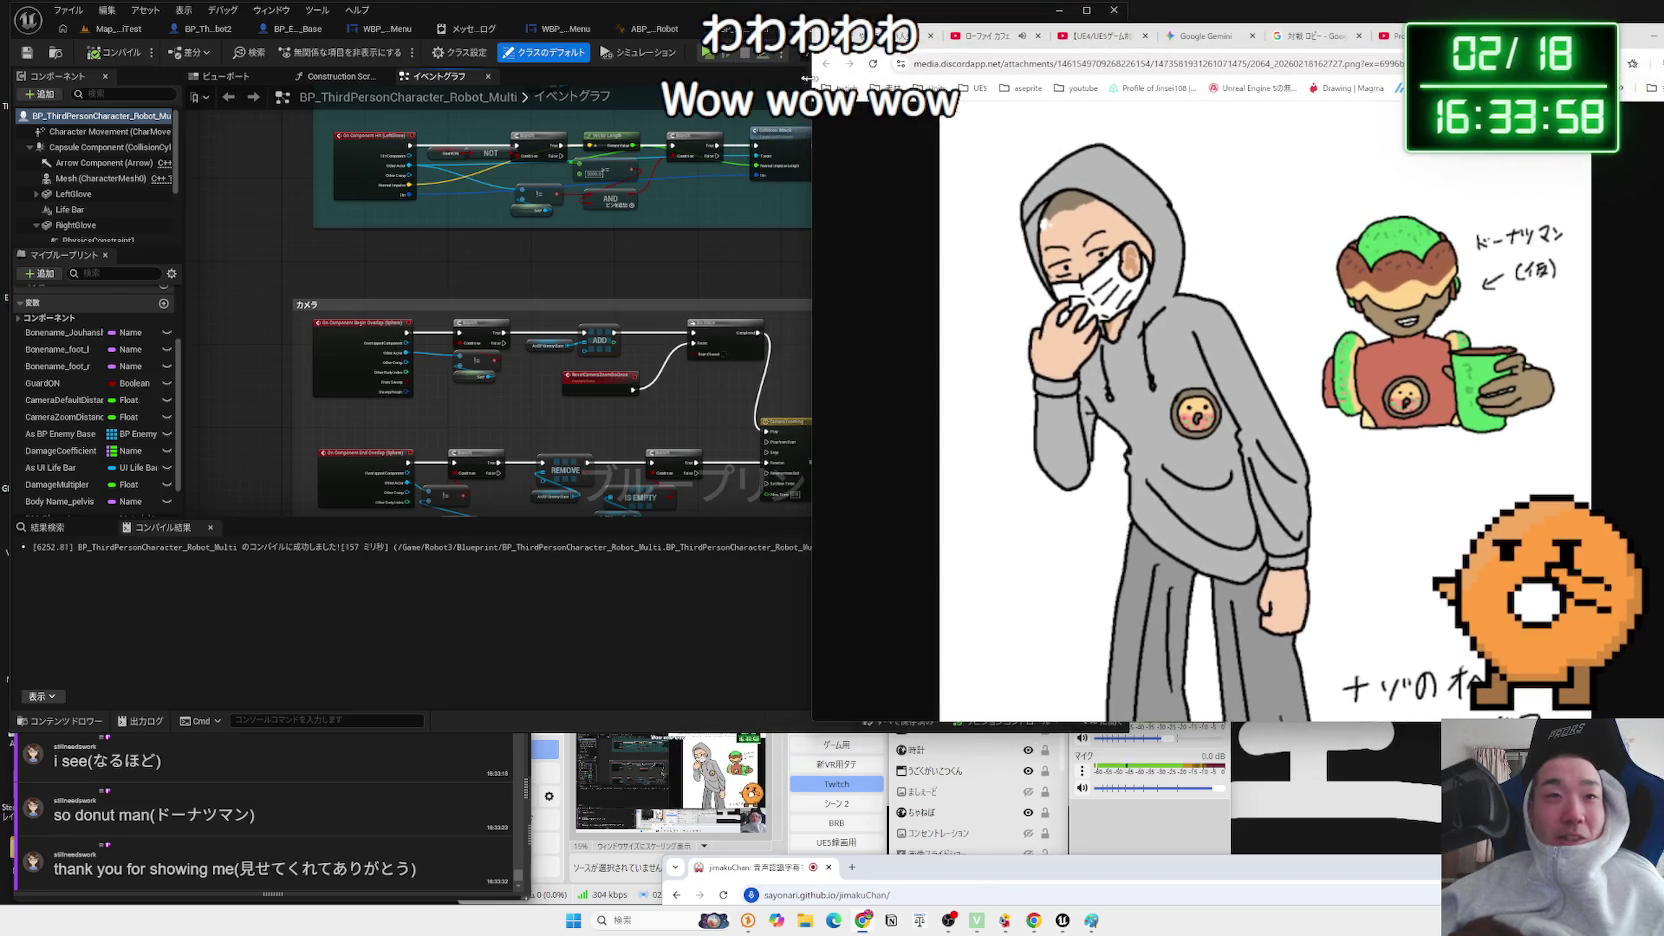
left_click(689, 17)
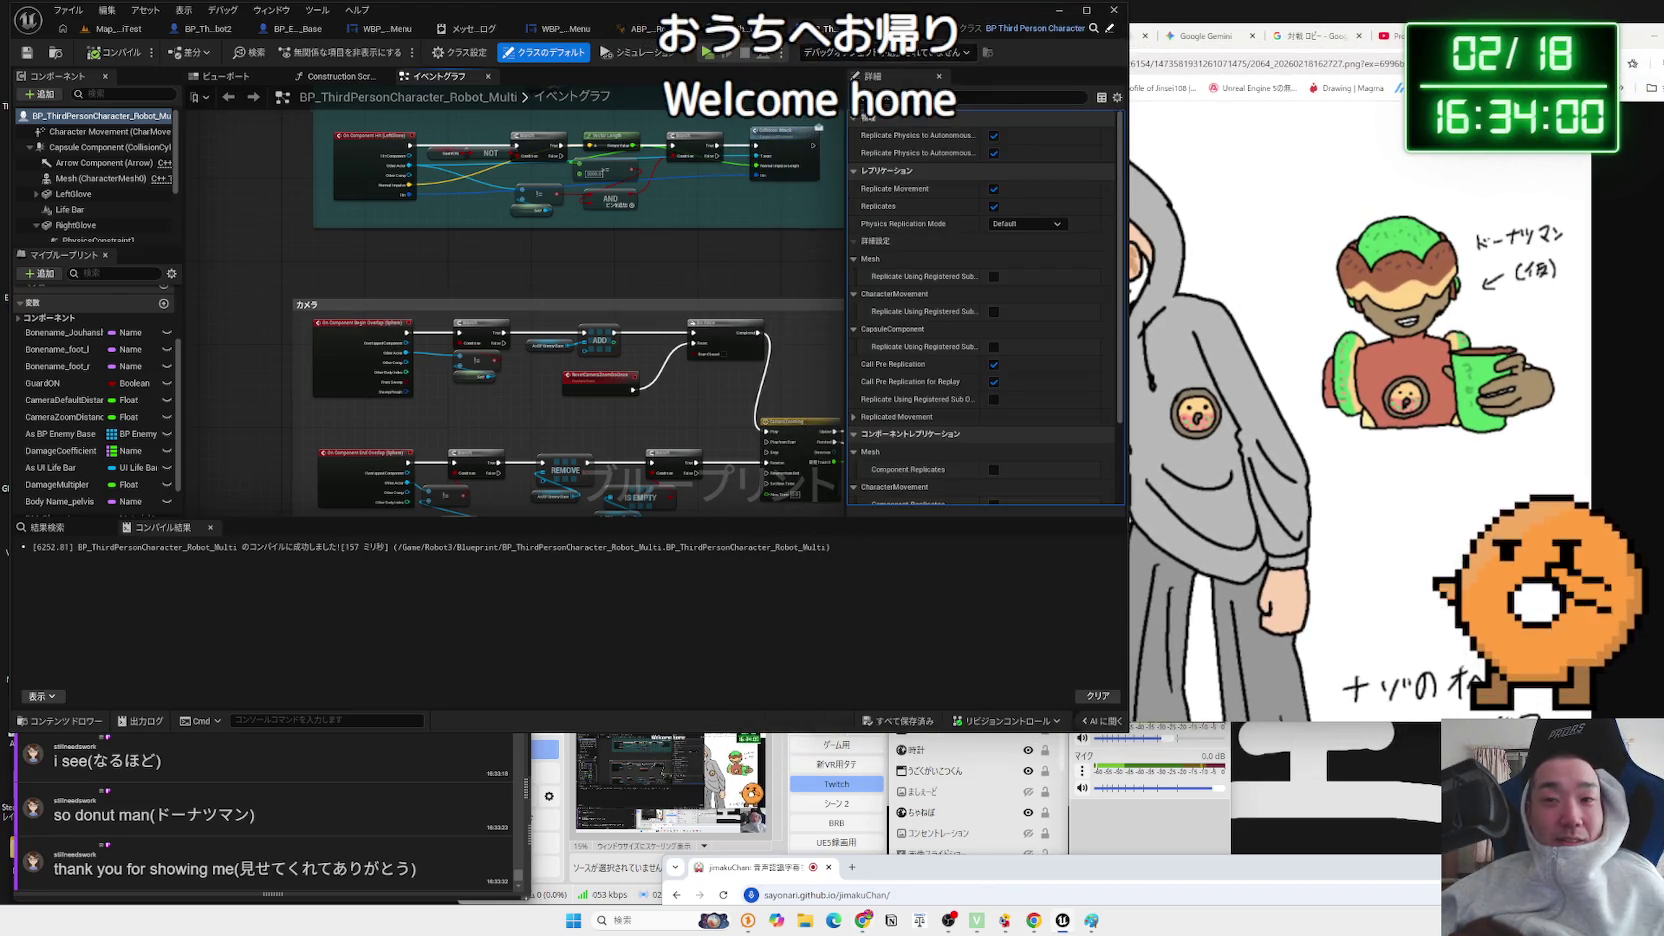
scroll(600, 385, "down", 2)
scroll(628, 397, "down", 1)
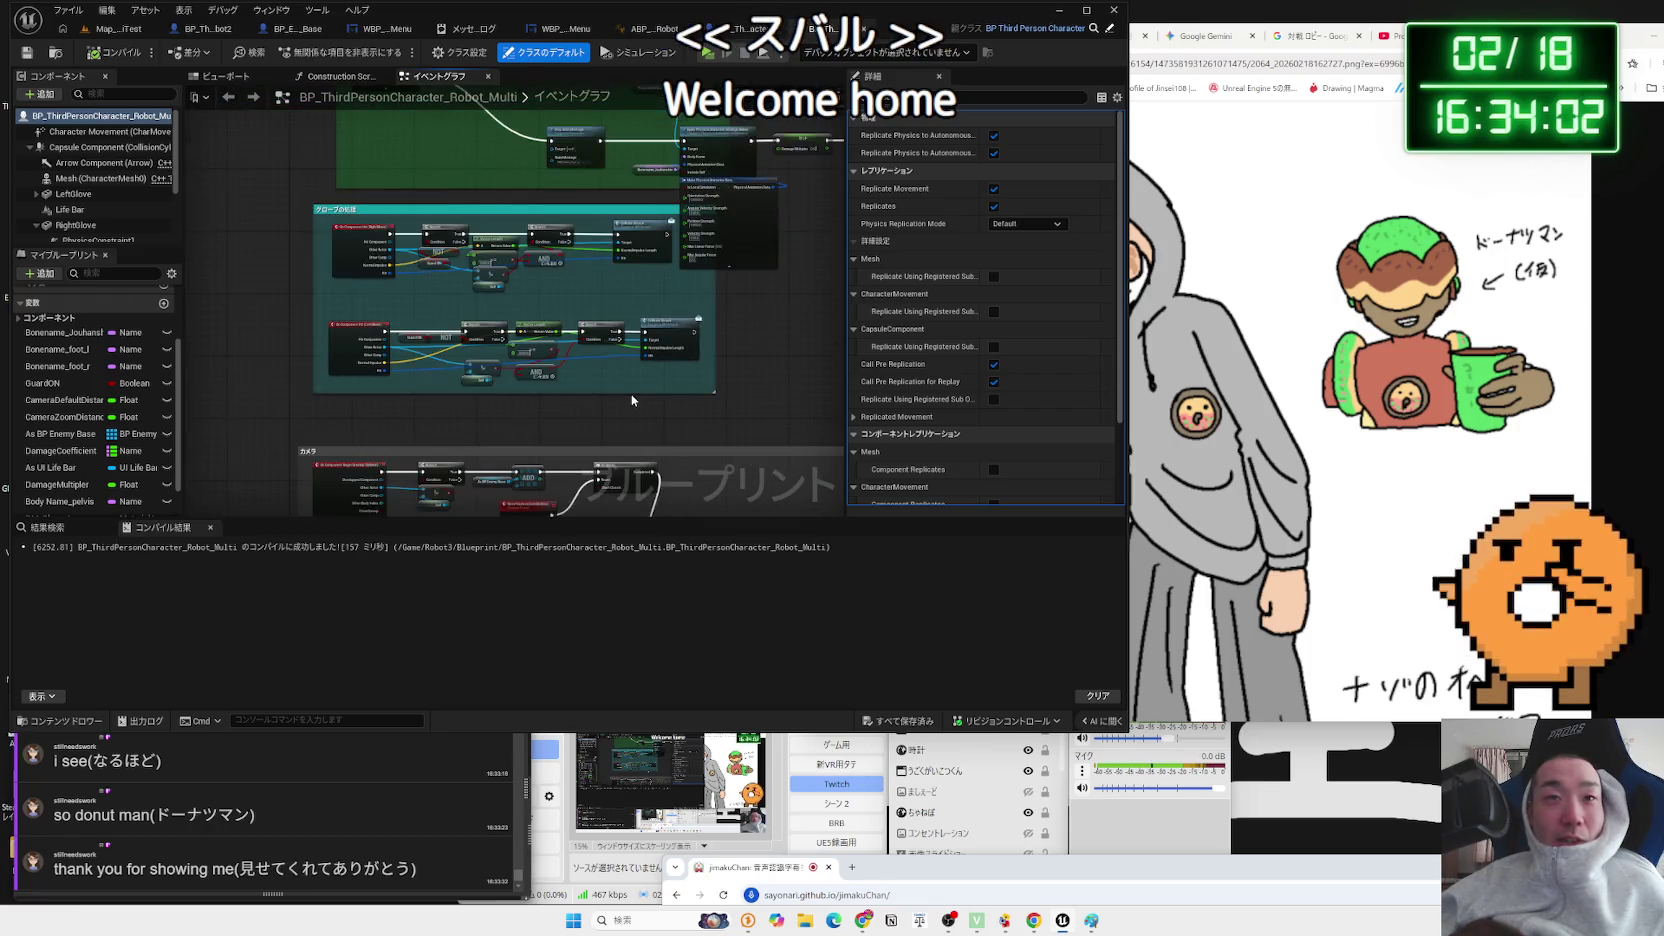
scroll(632, 400, "down", 3)
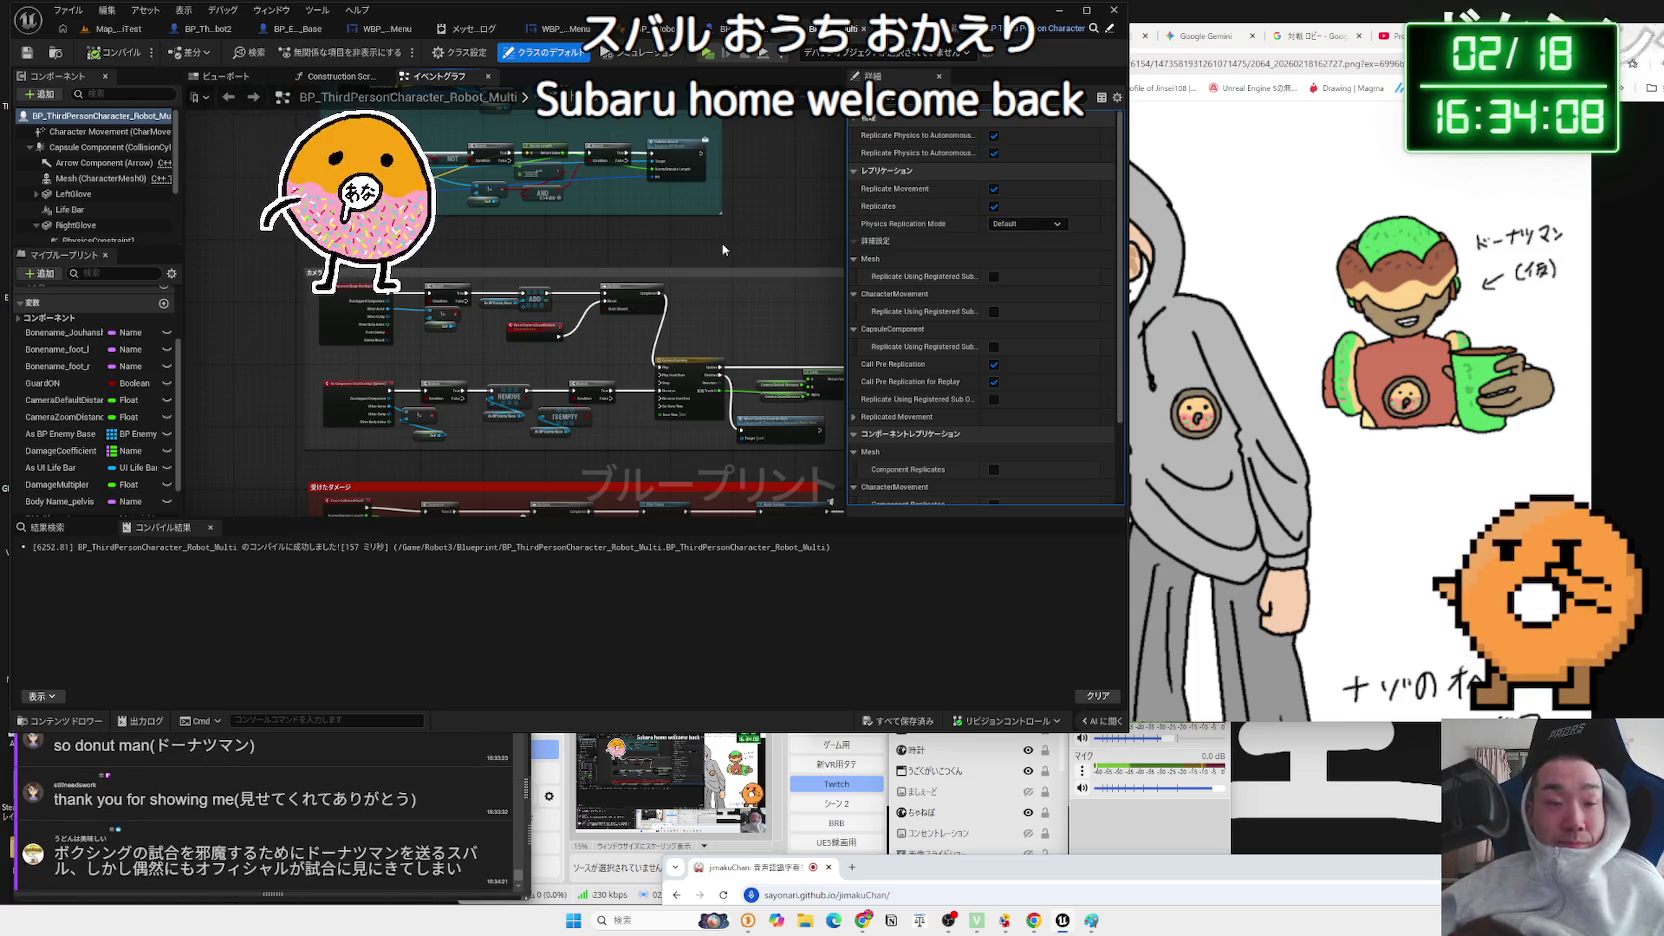
left_click(110, 28)
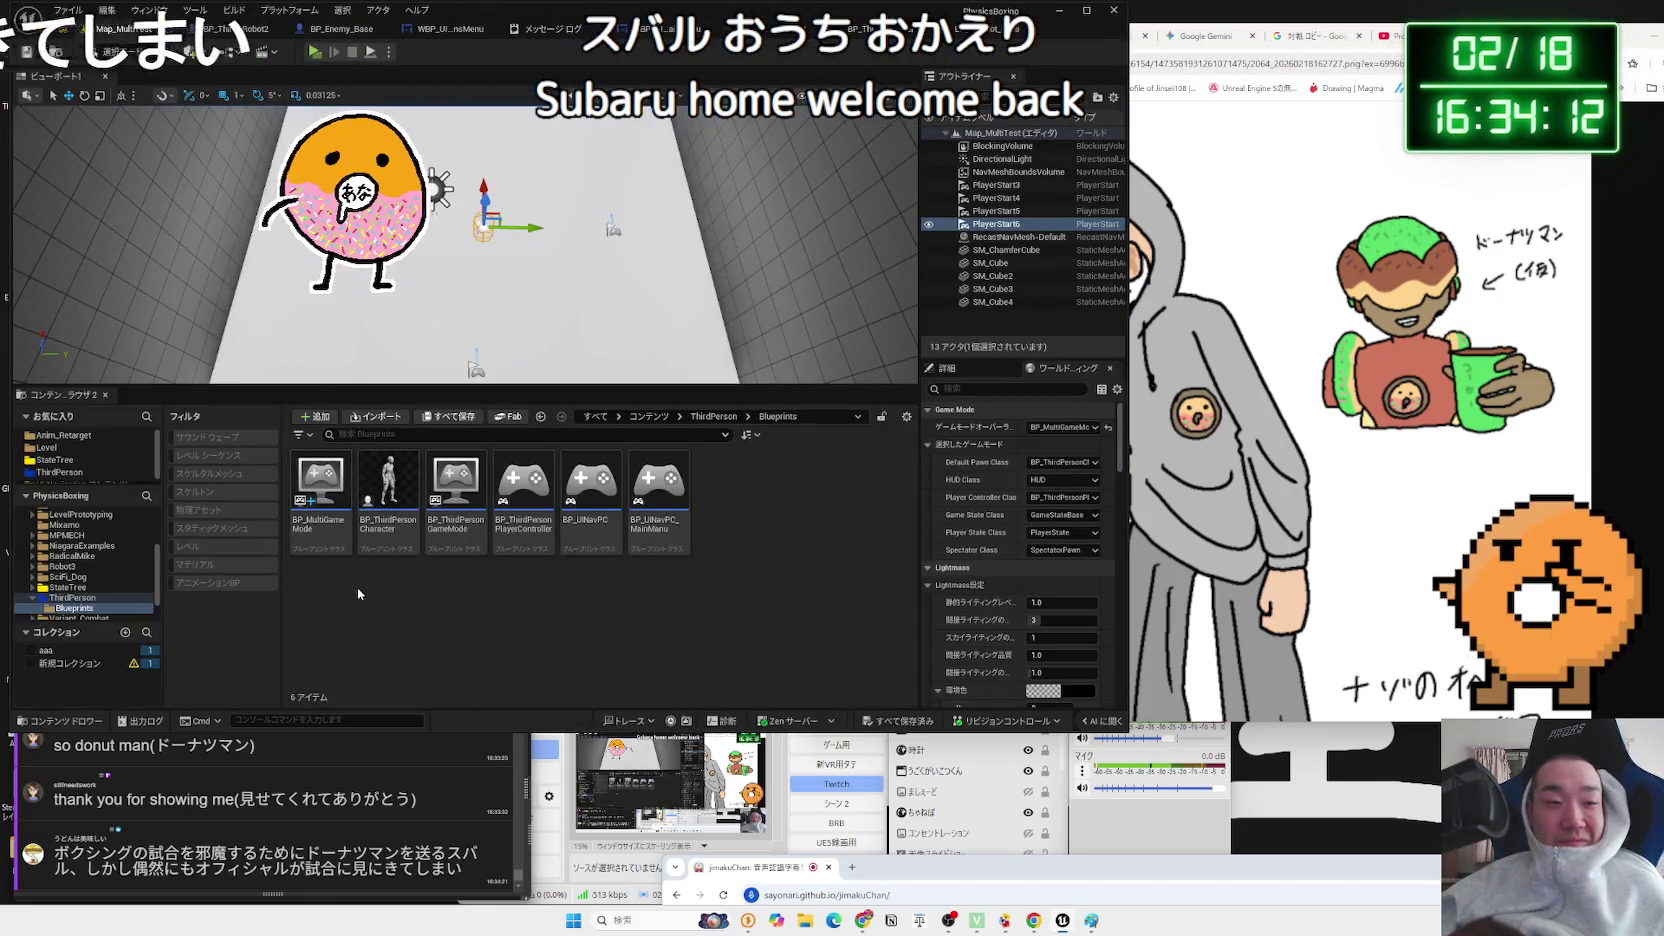
- Browse the ThirdPerson, Robot3, NiagaraExamples, Mixamo, Level, LevelPrototyping, Audio and Blueprint folders
left_click(58, 599)
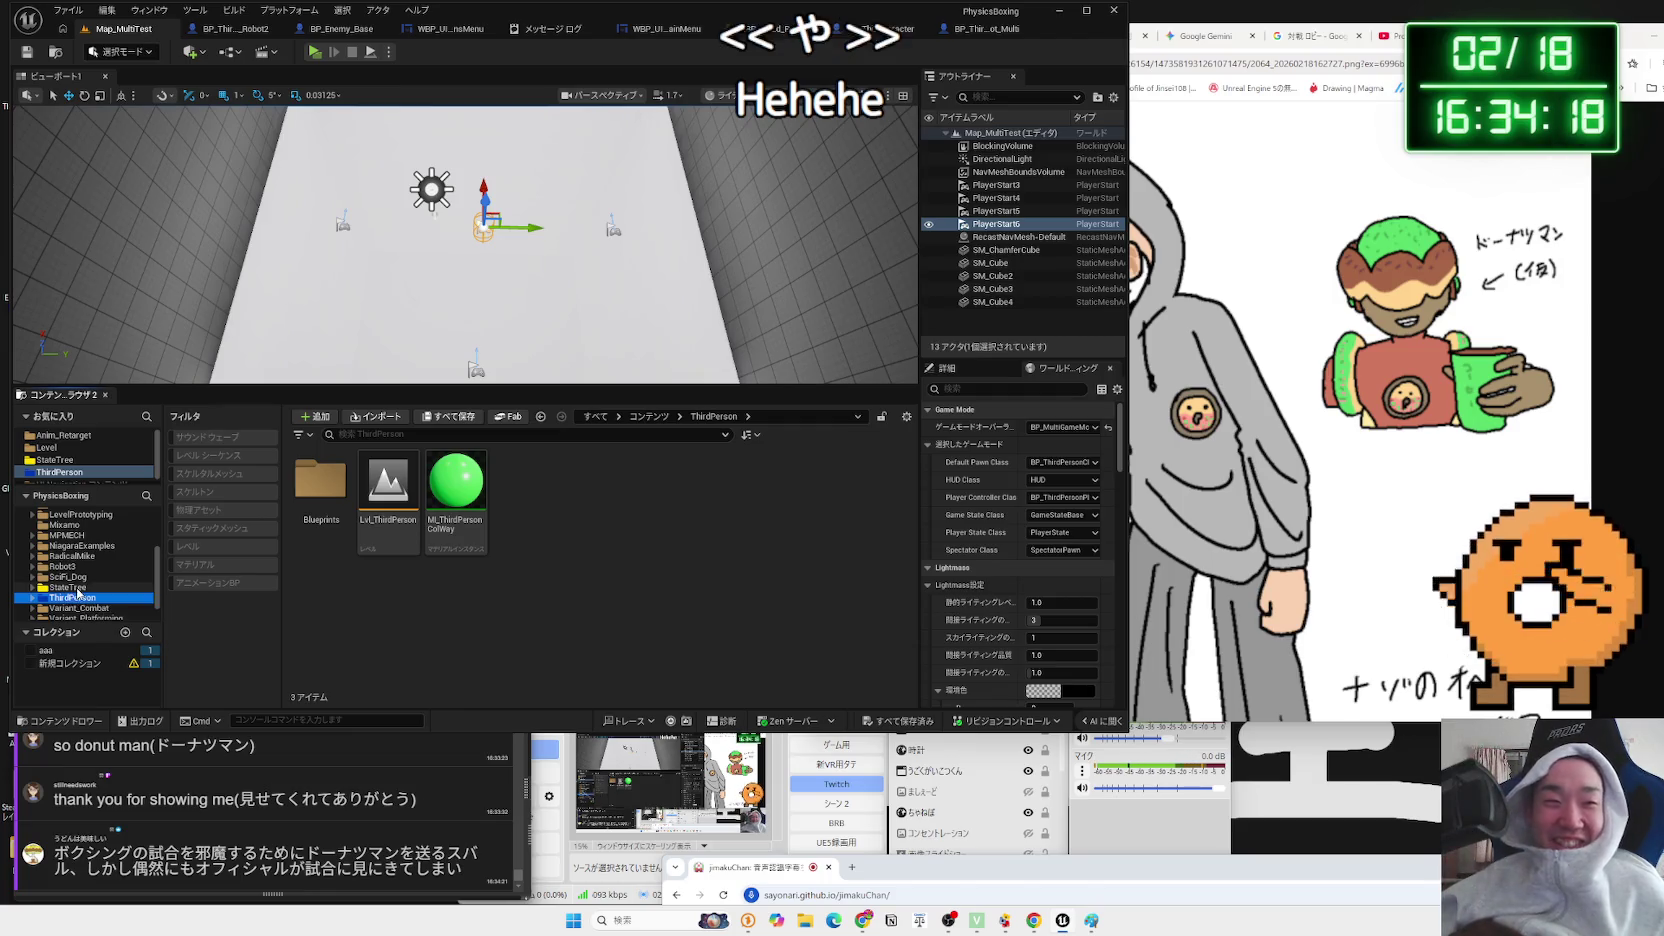
left_click(66, 567)
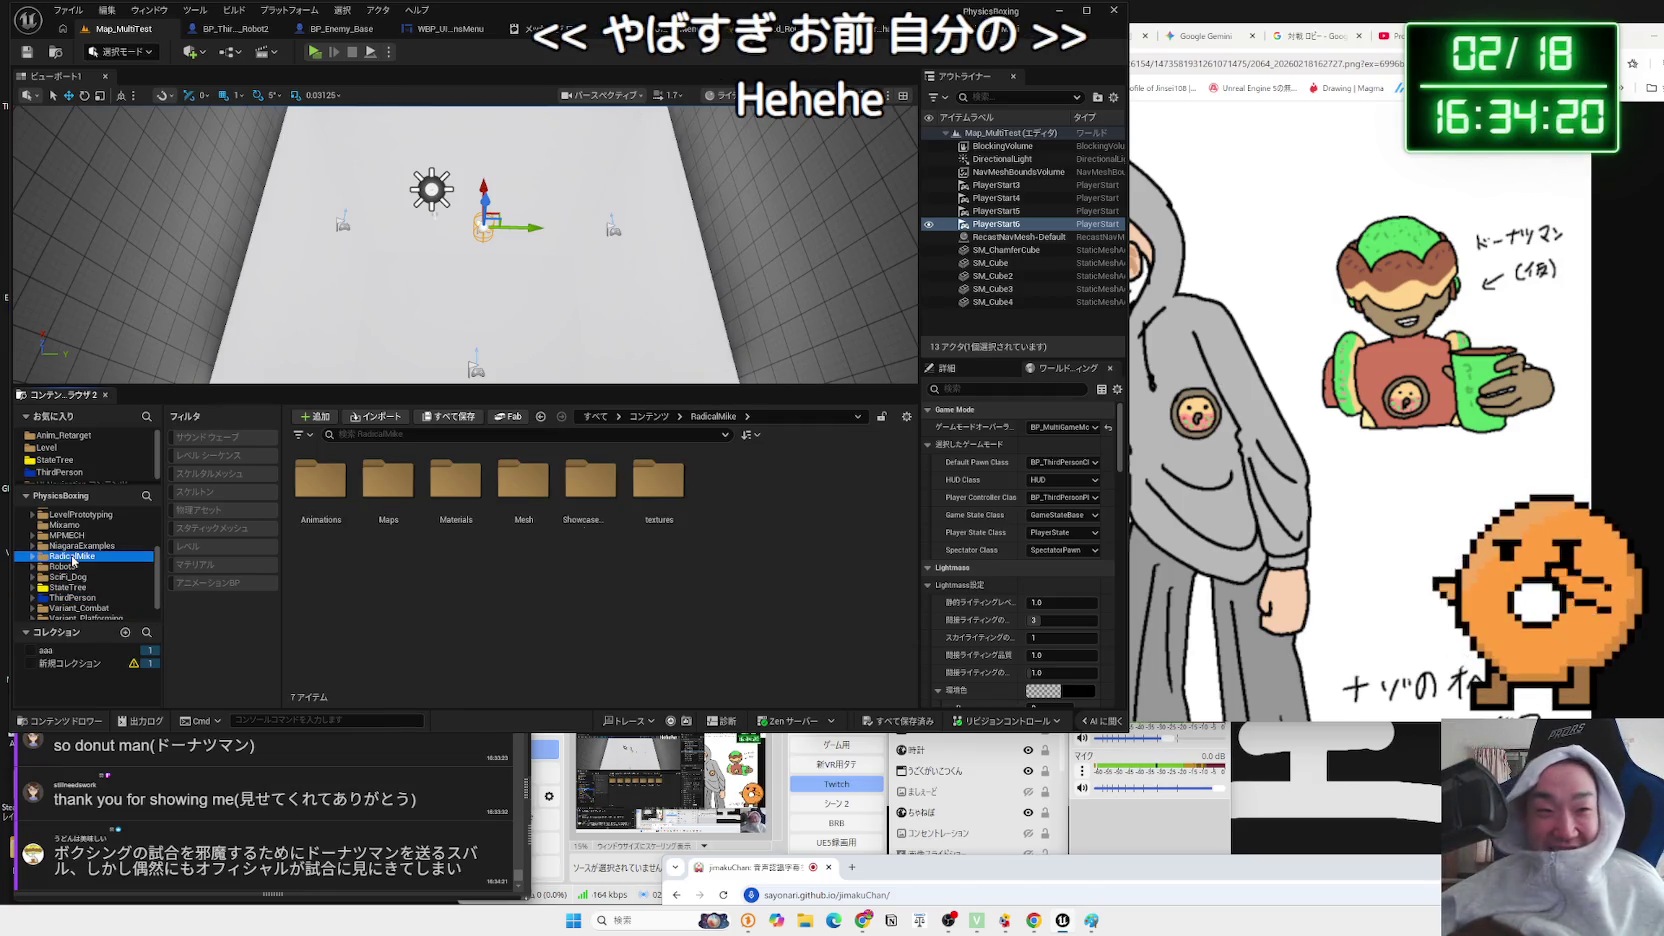
left_click(70, 545)
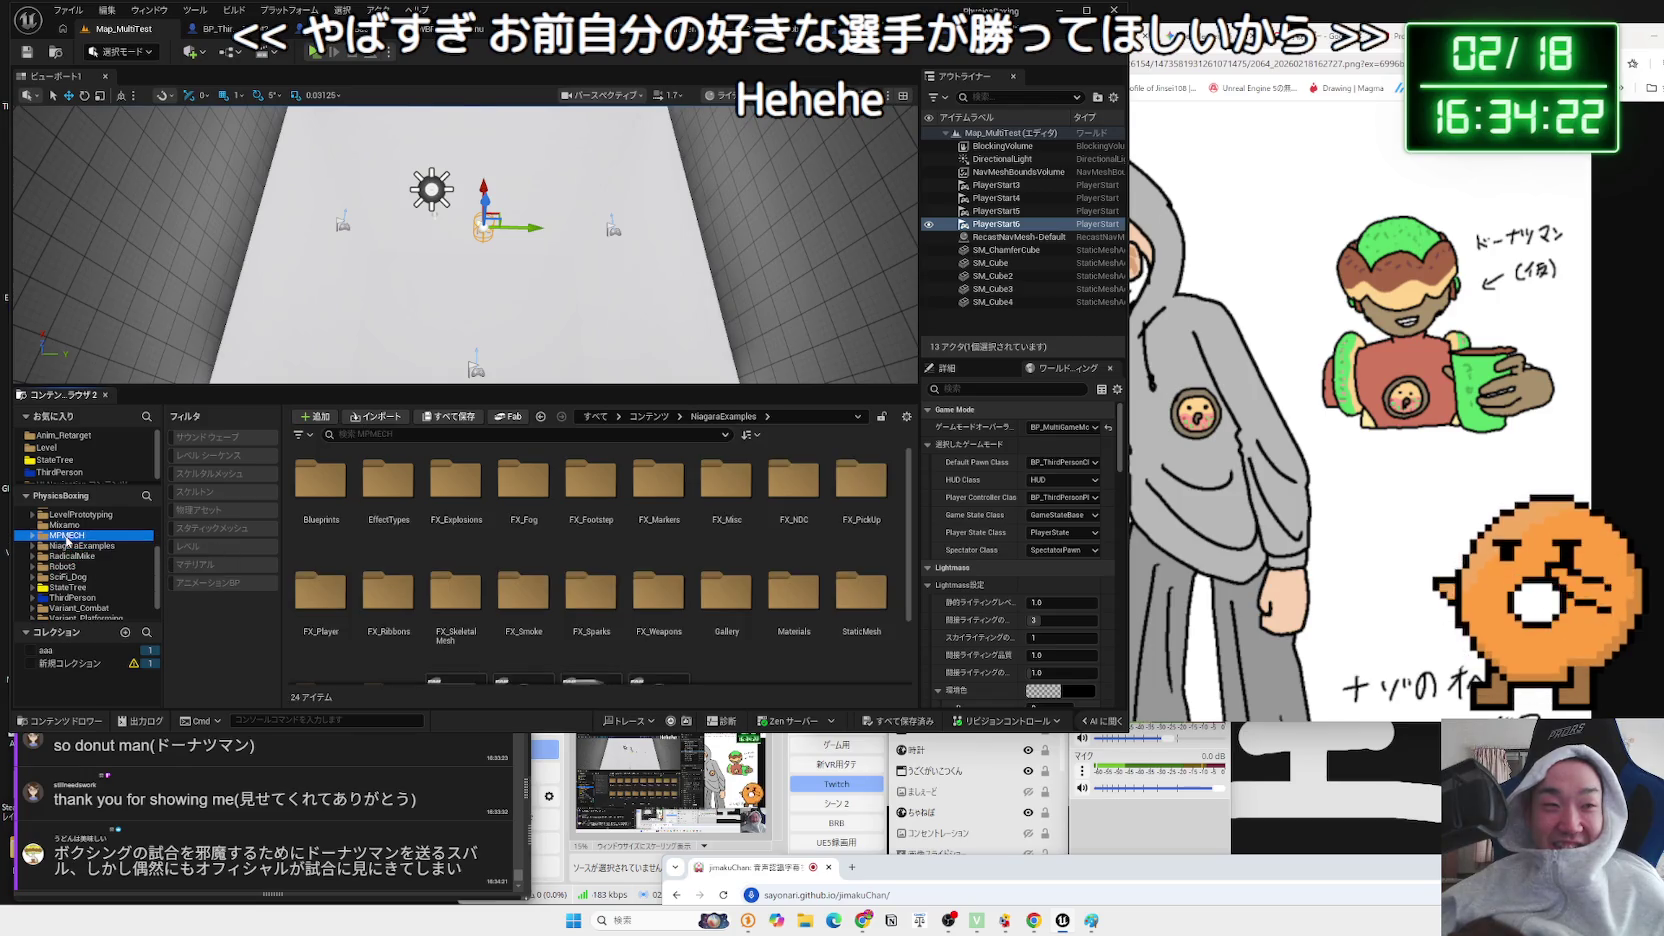
left_click(64, 525)
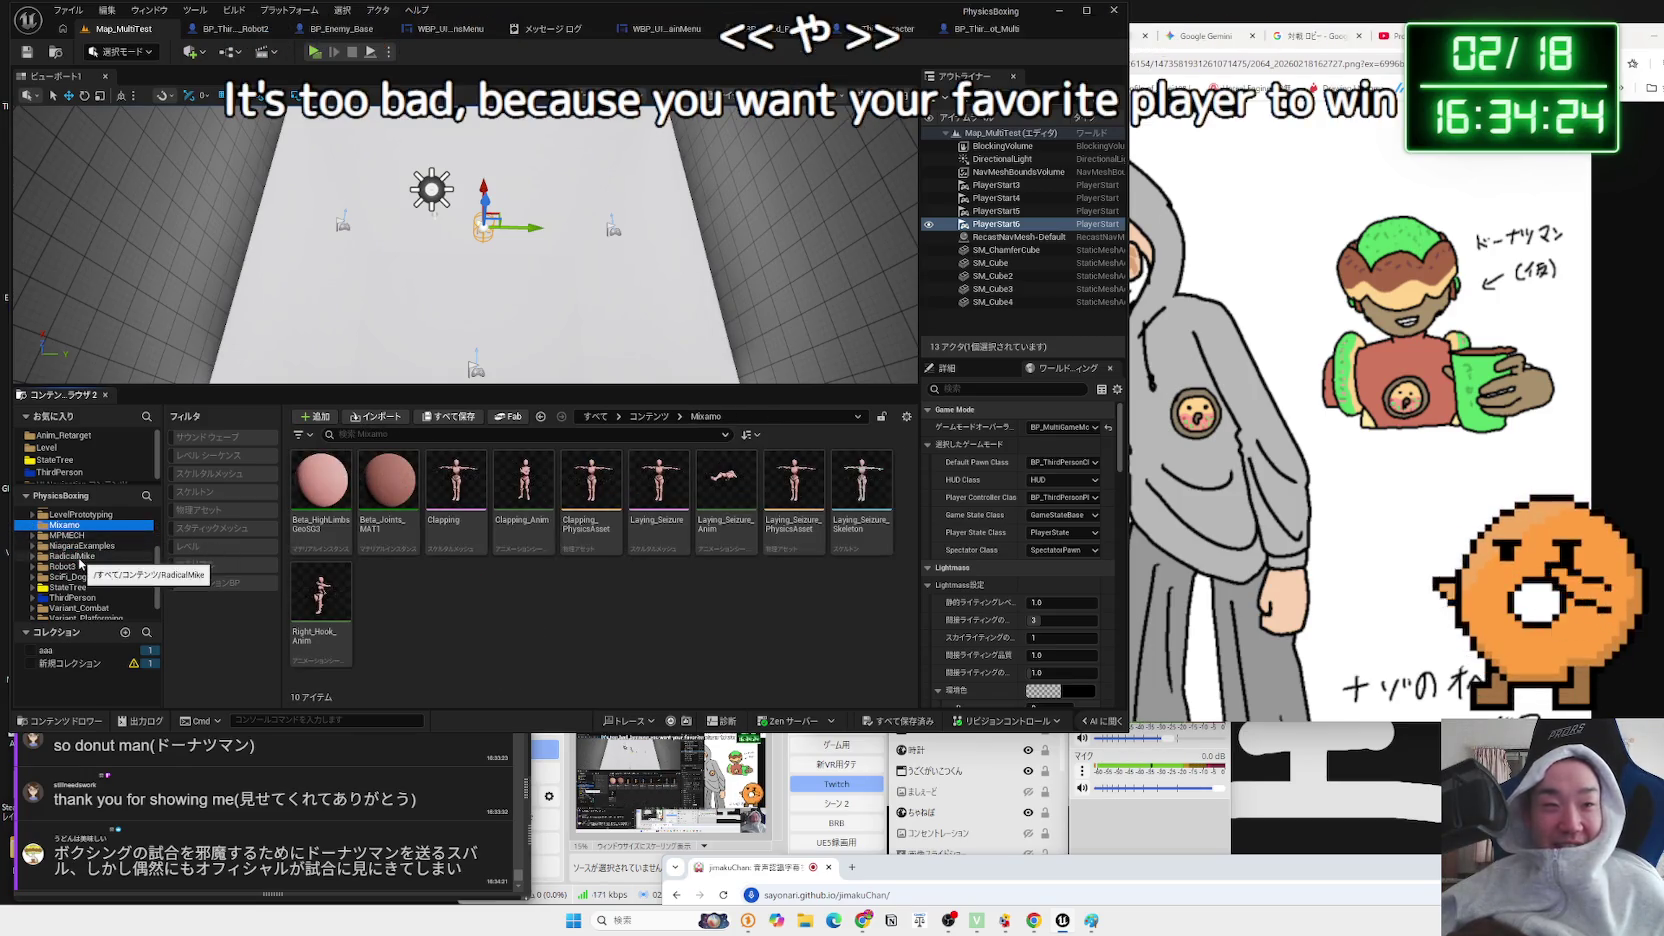
left_click(46, 447)
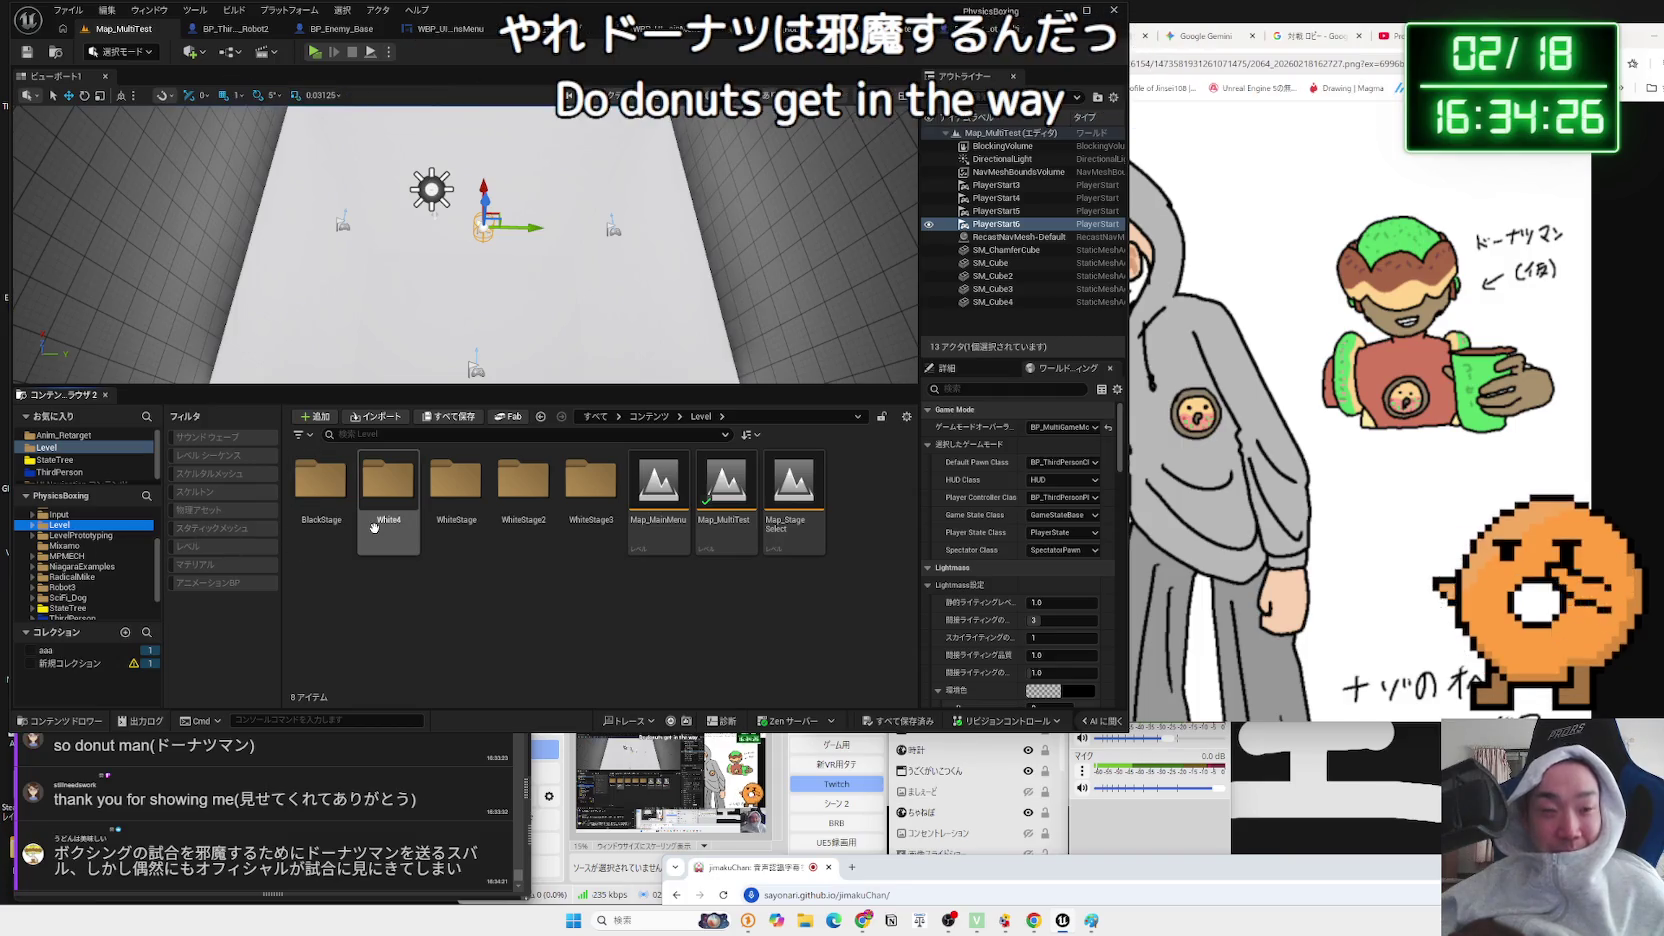
left_click(70, 545)
left_click(62, 535)
scroll(62, 537, "up", 2)
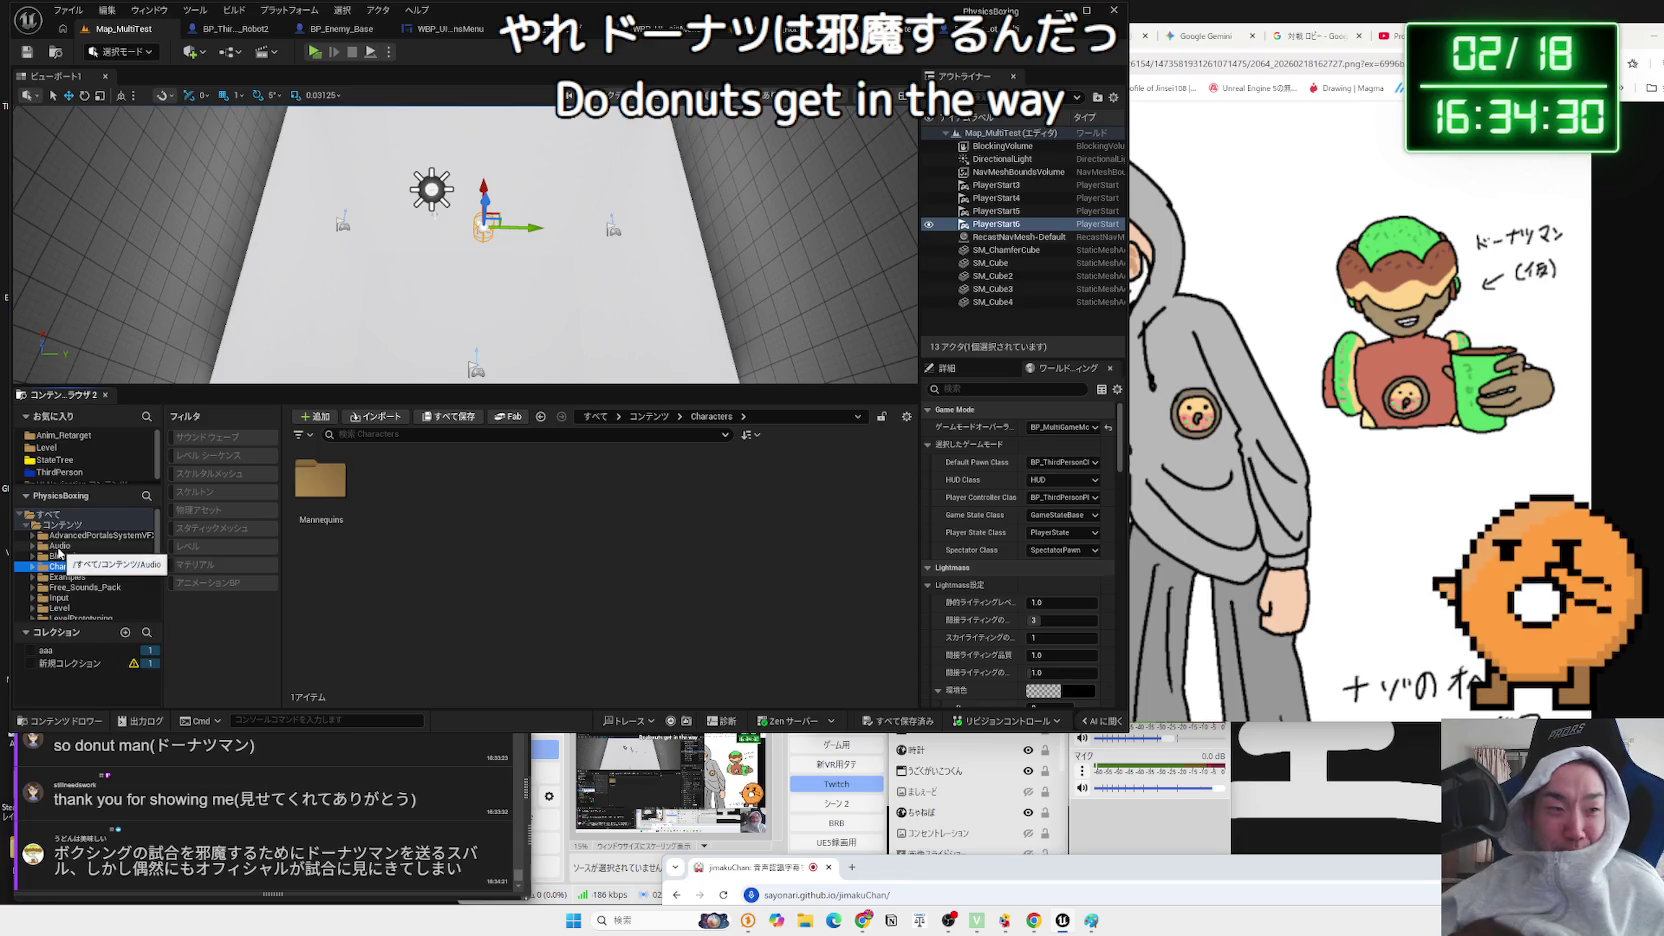
left_click(59, 546)
left_click(66, 556)
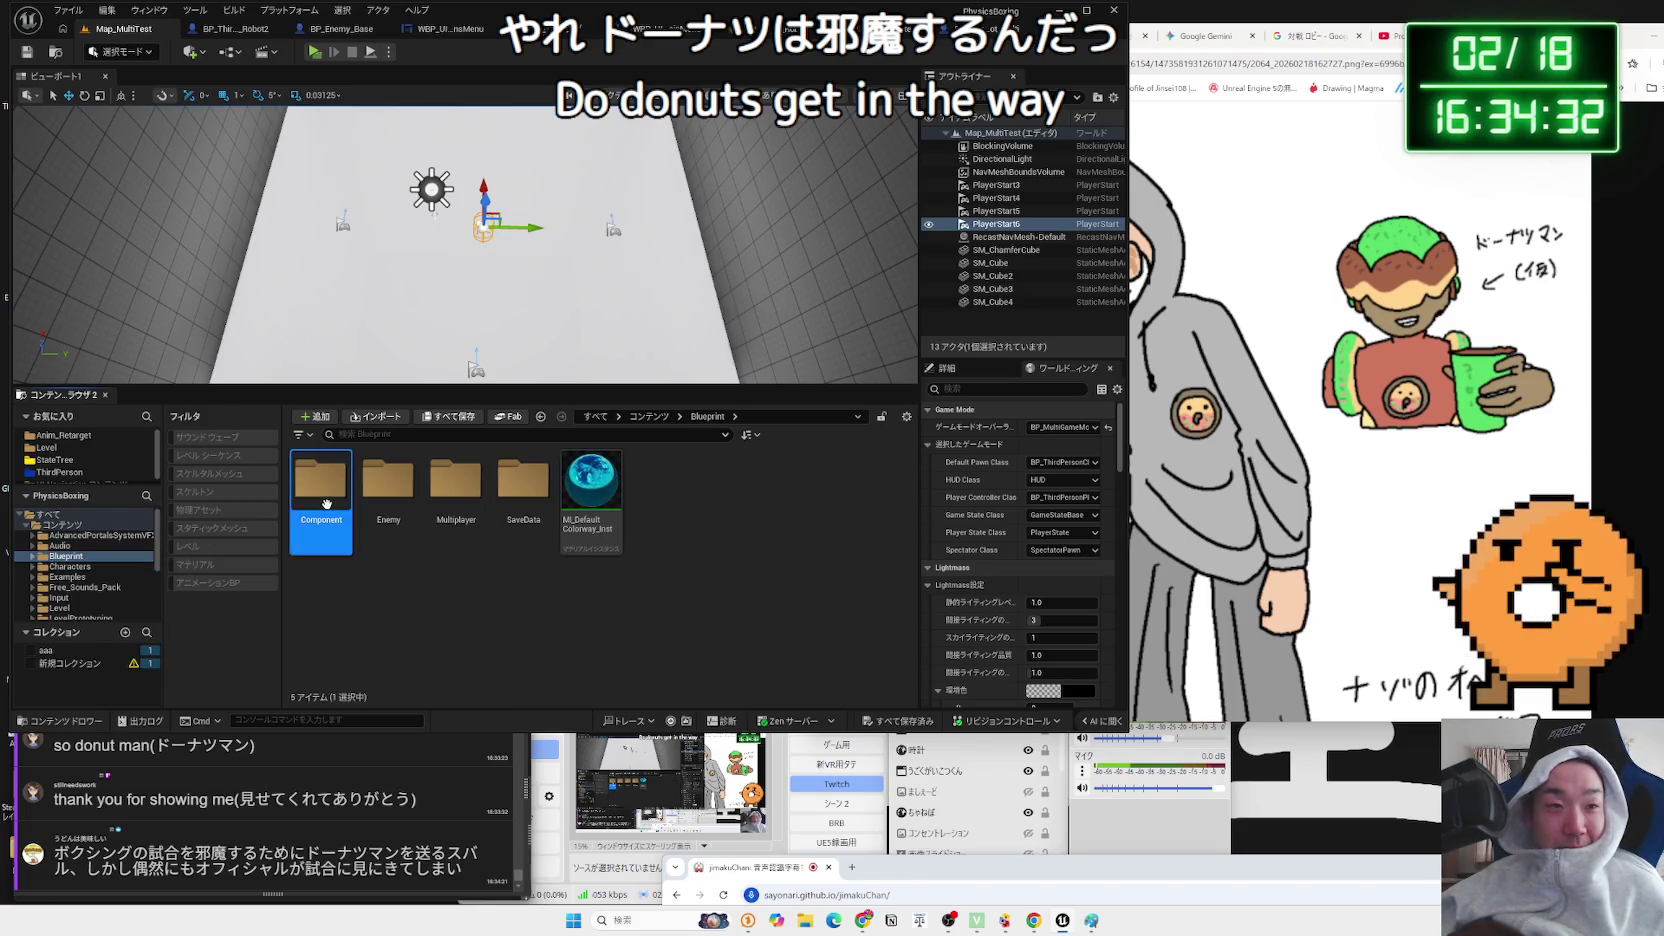
- Open ThirdPerson > Blueprints > BP_ThirdPersonCharacter in the Blueprint editor
double_click(388, 485)
key("alt+Left")
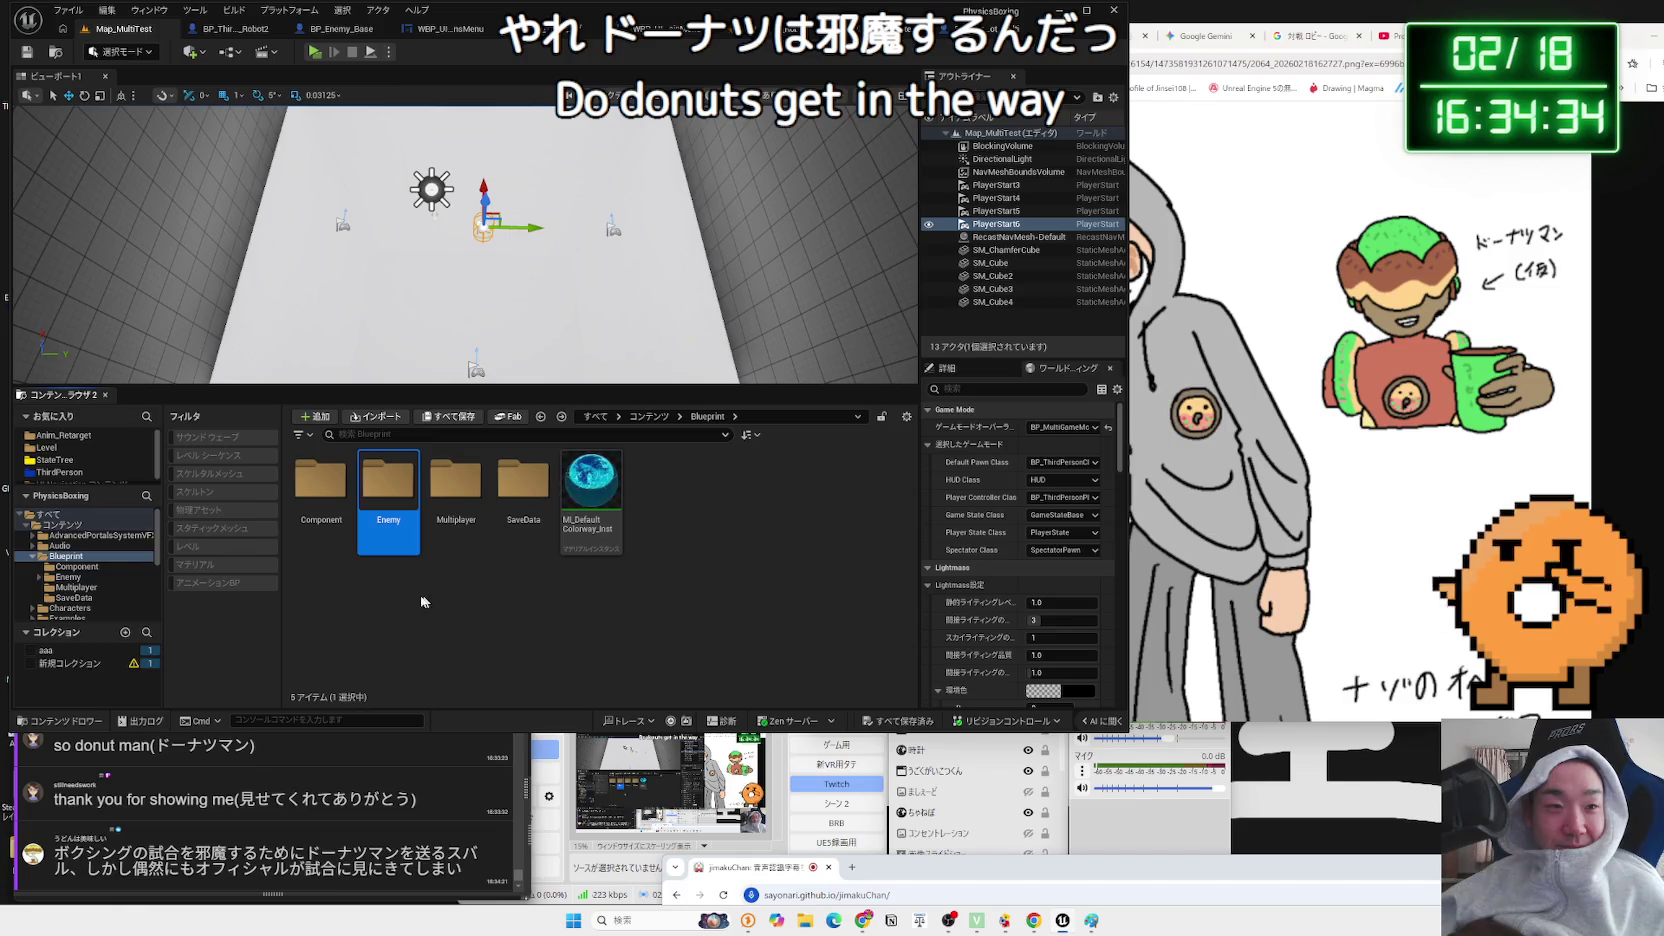
left_click(110, 476)
double_click(311, 499)
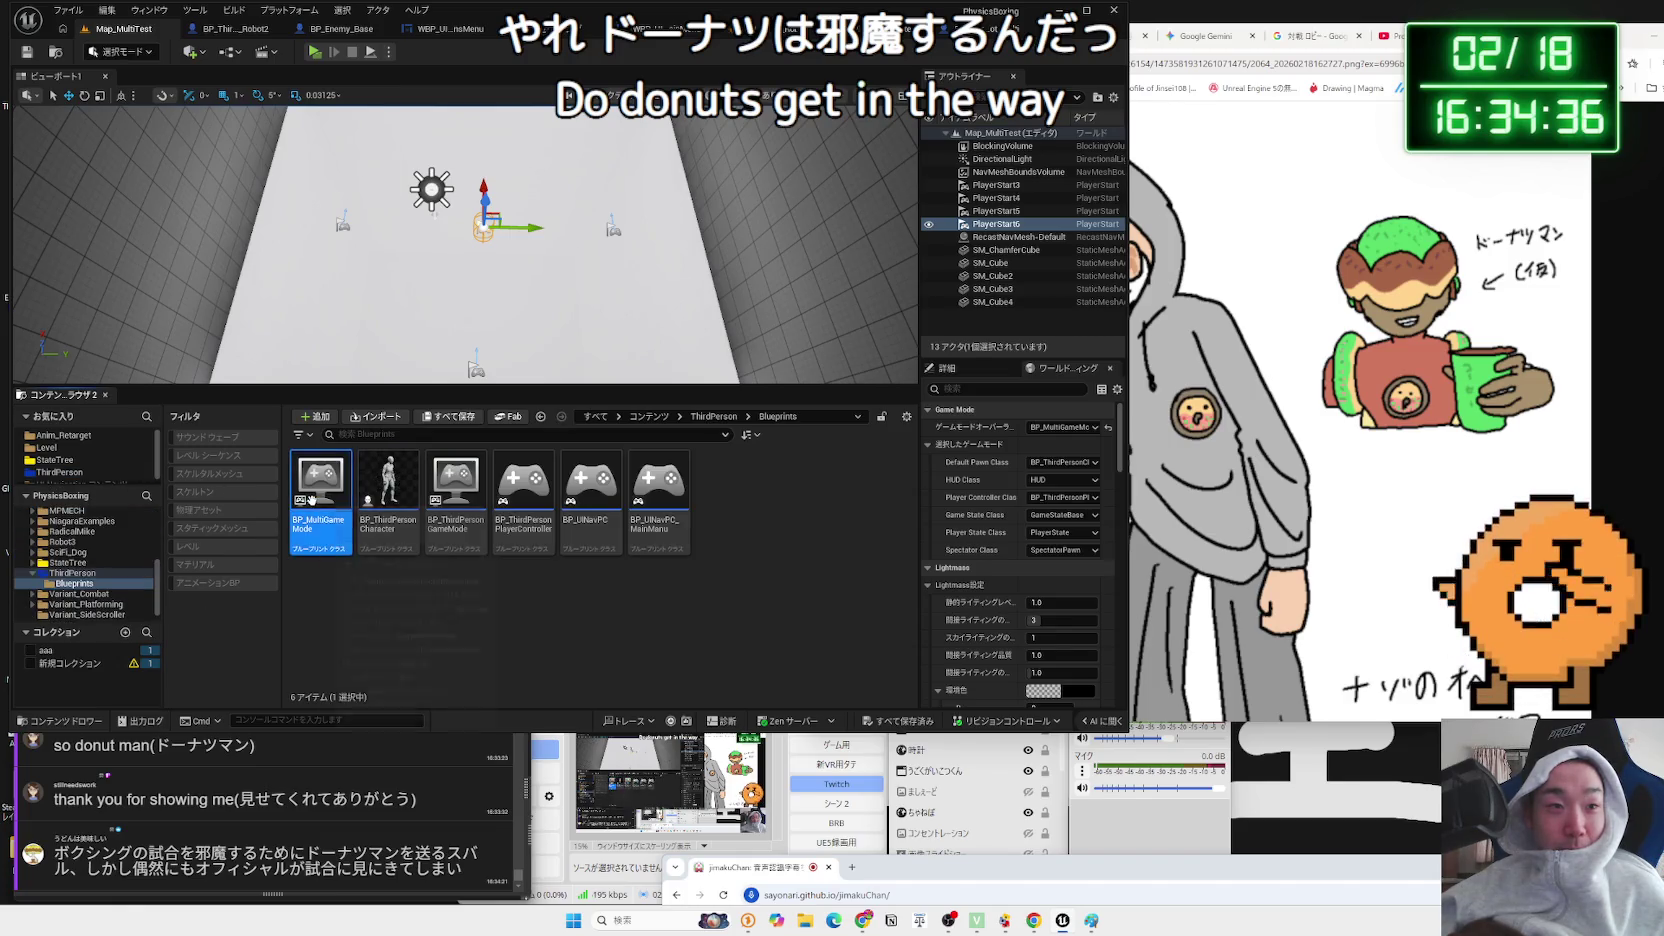
double_click(379, 502)
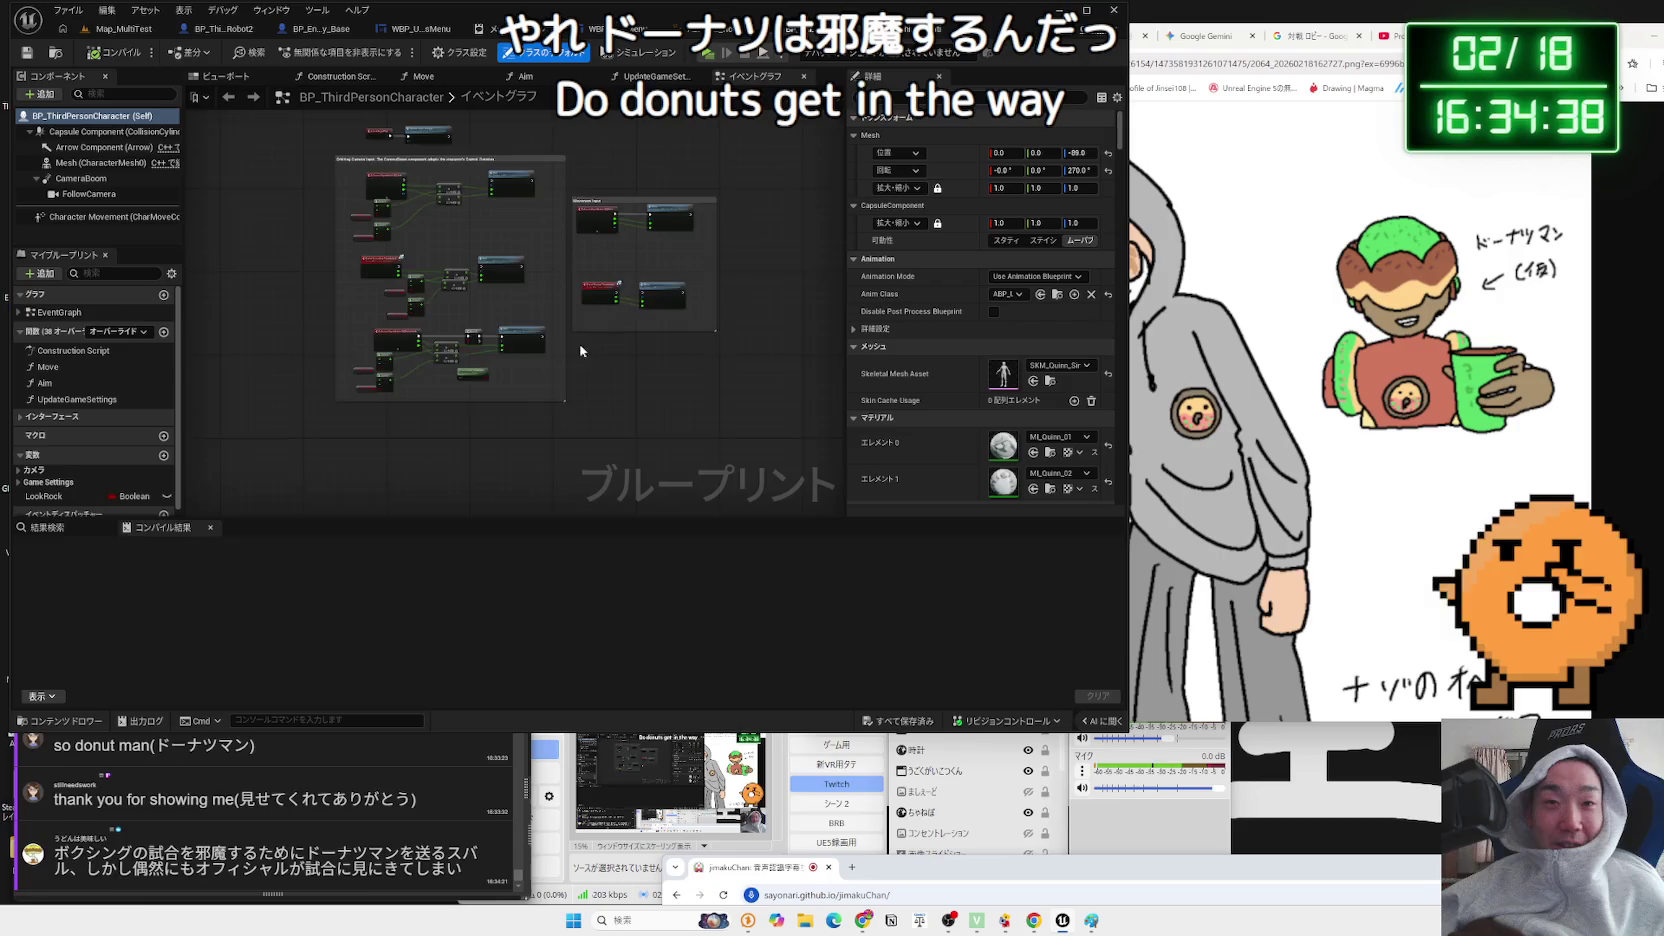
- Select the Move call, expand its Advanced details, and highlight 'chibi style' in a viewer comment
scroll(555, 406, "up", 4)
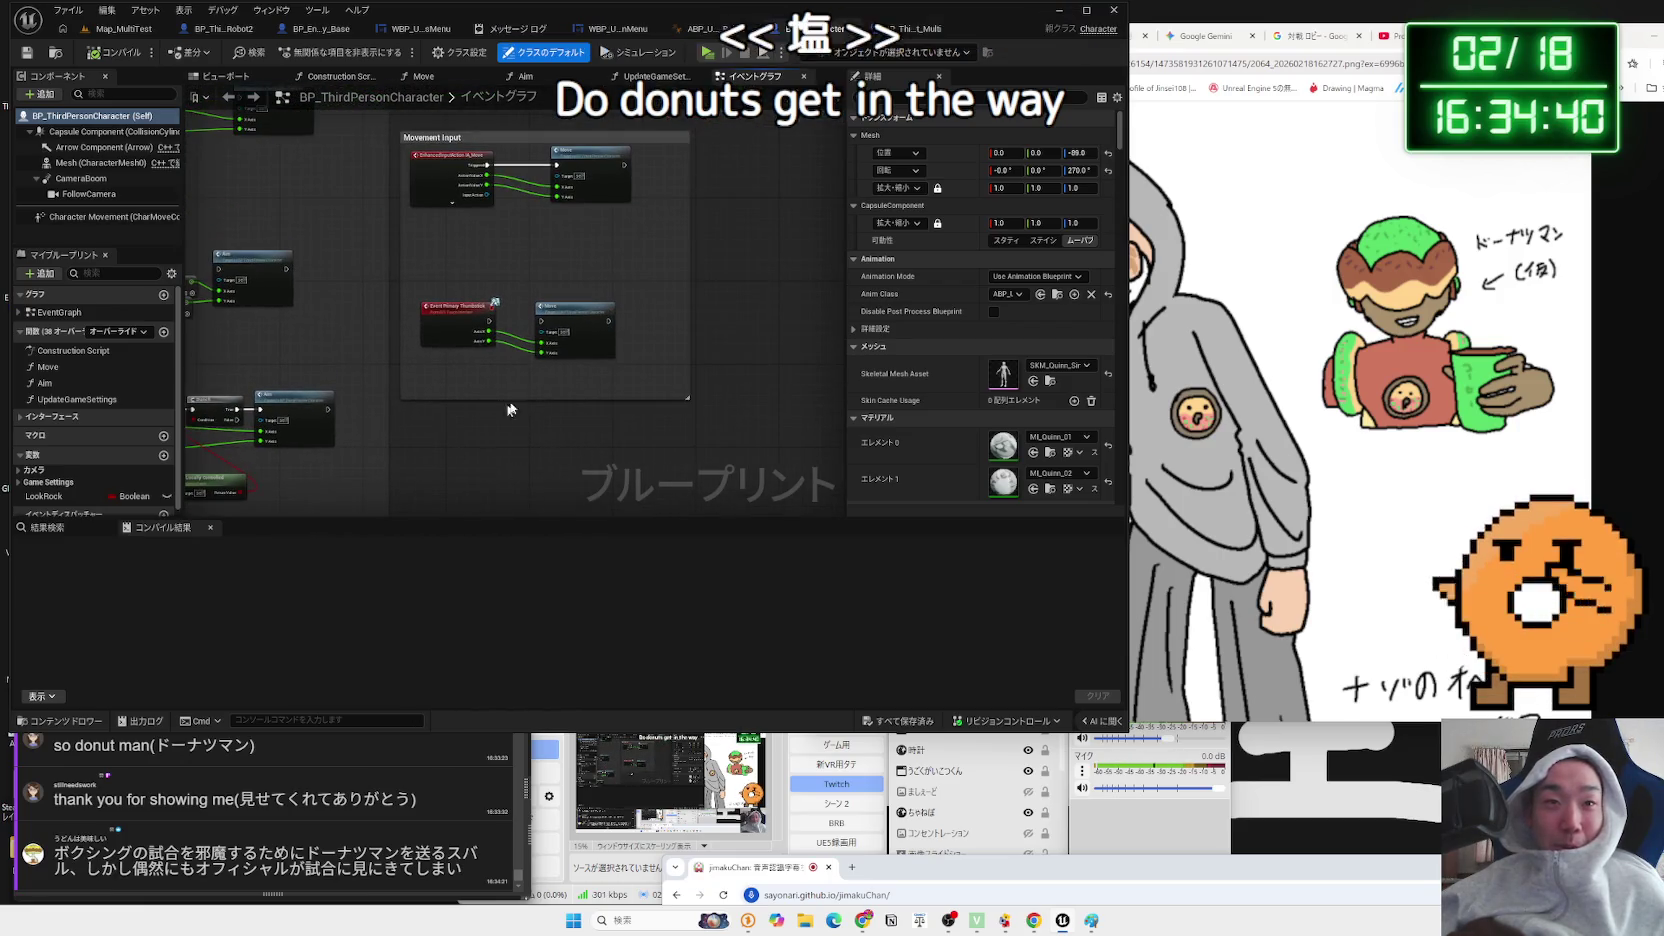
left_click(572, 318)
scroll(511, 440, "up", 2)
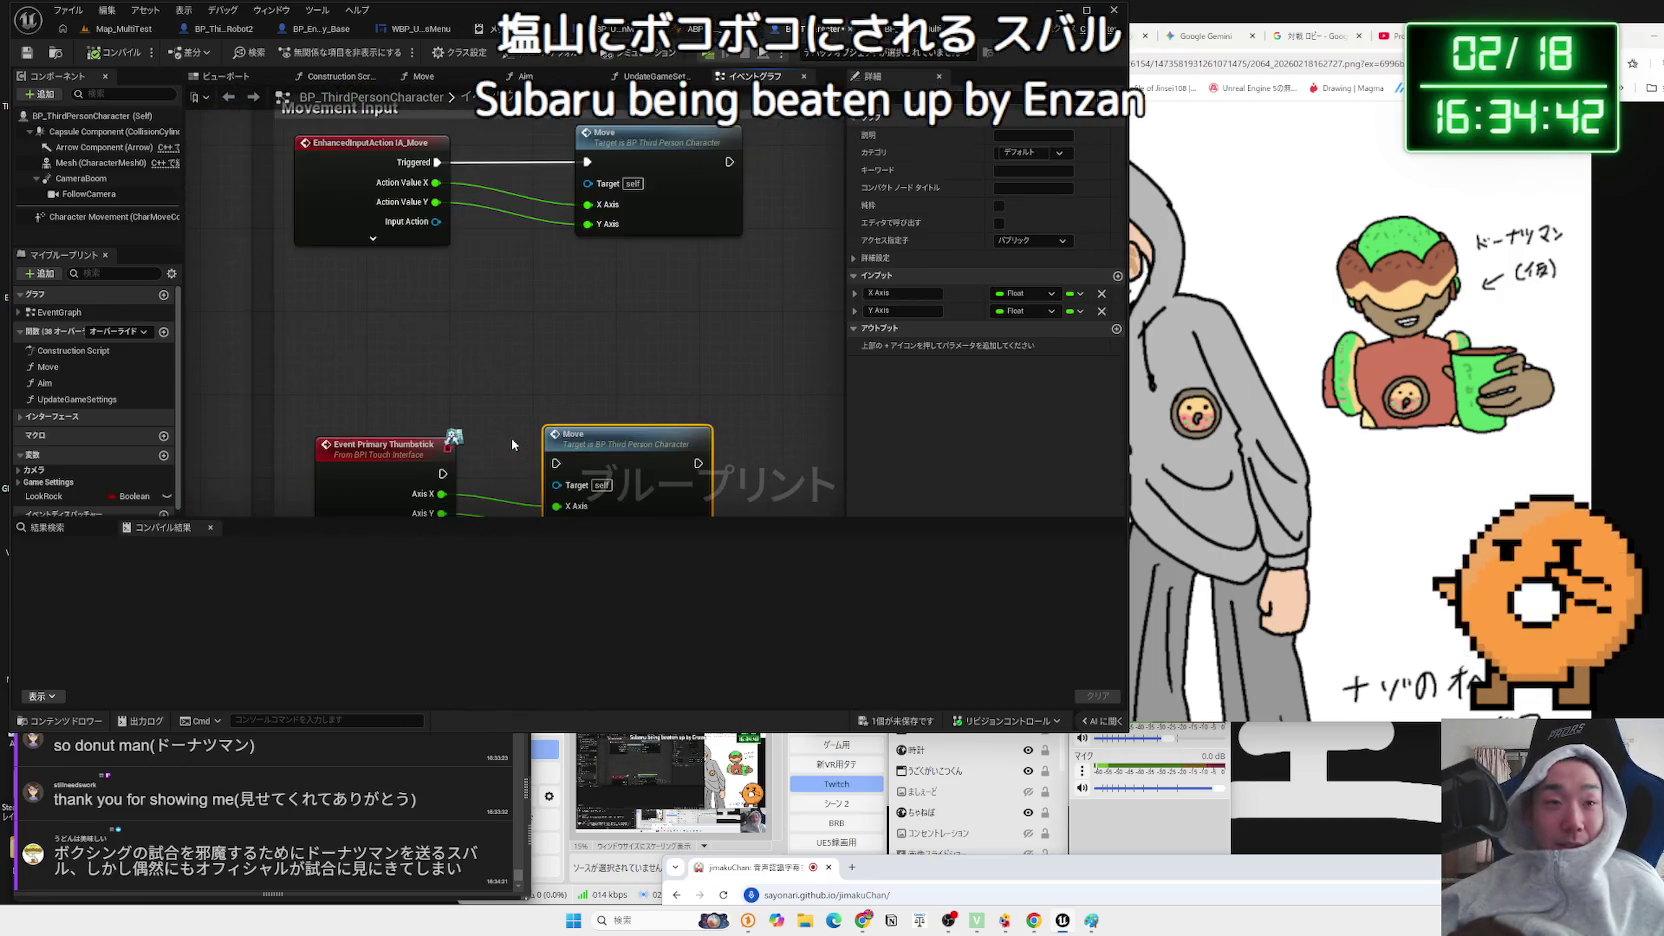
left_click(400, 150)
left_click(650, 153)
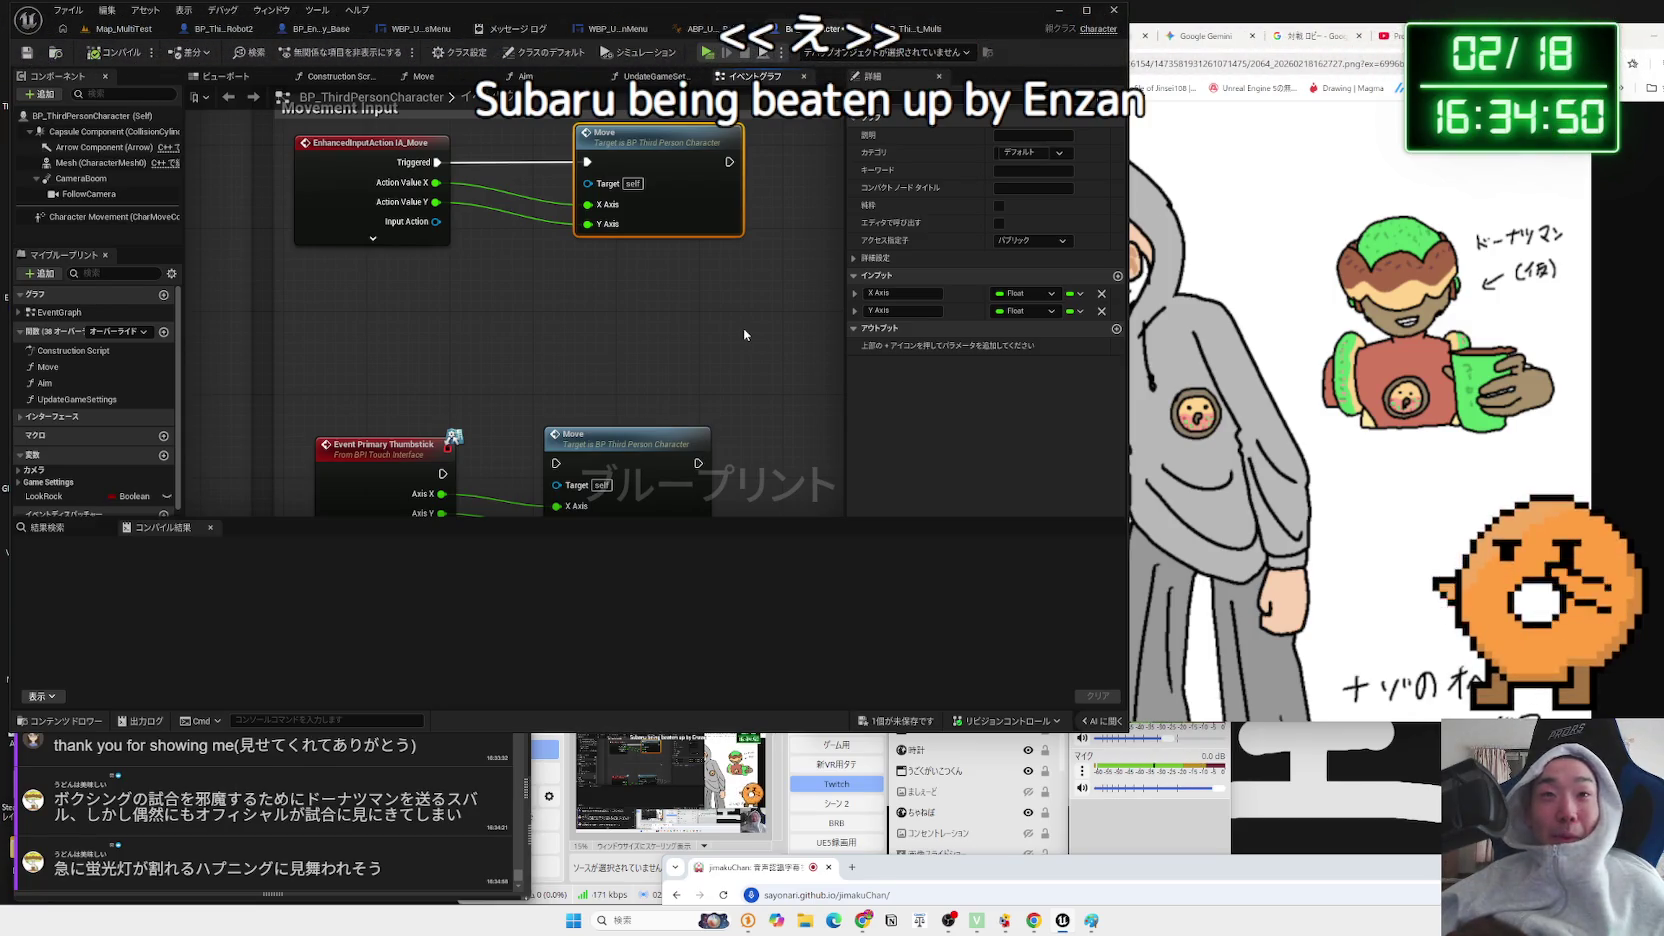
left_click(853, 259)
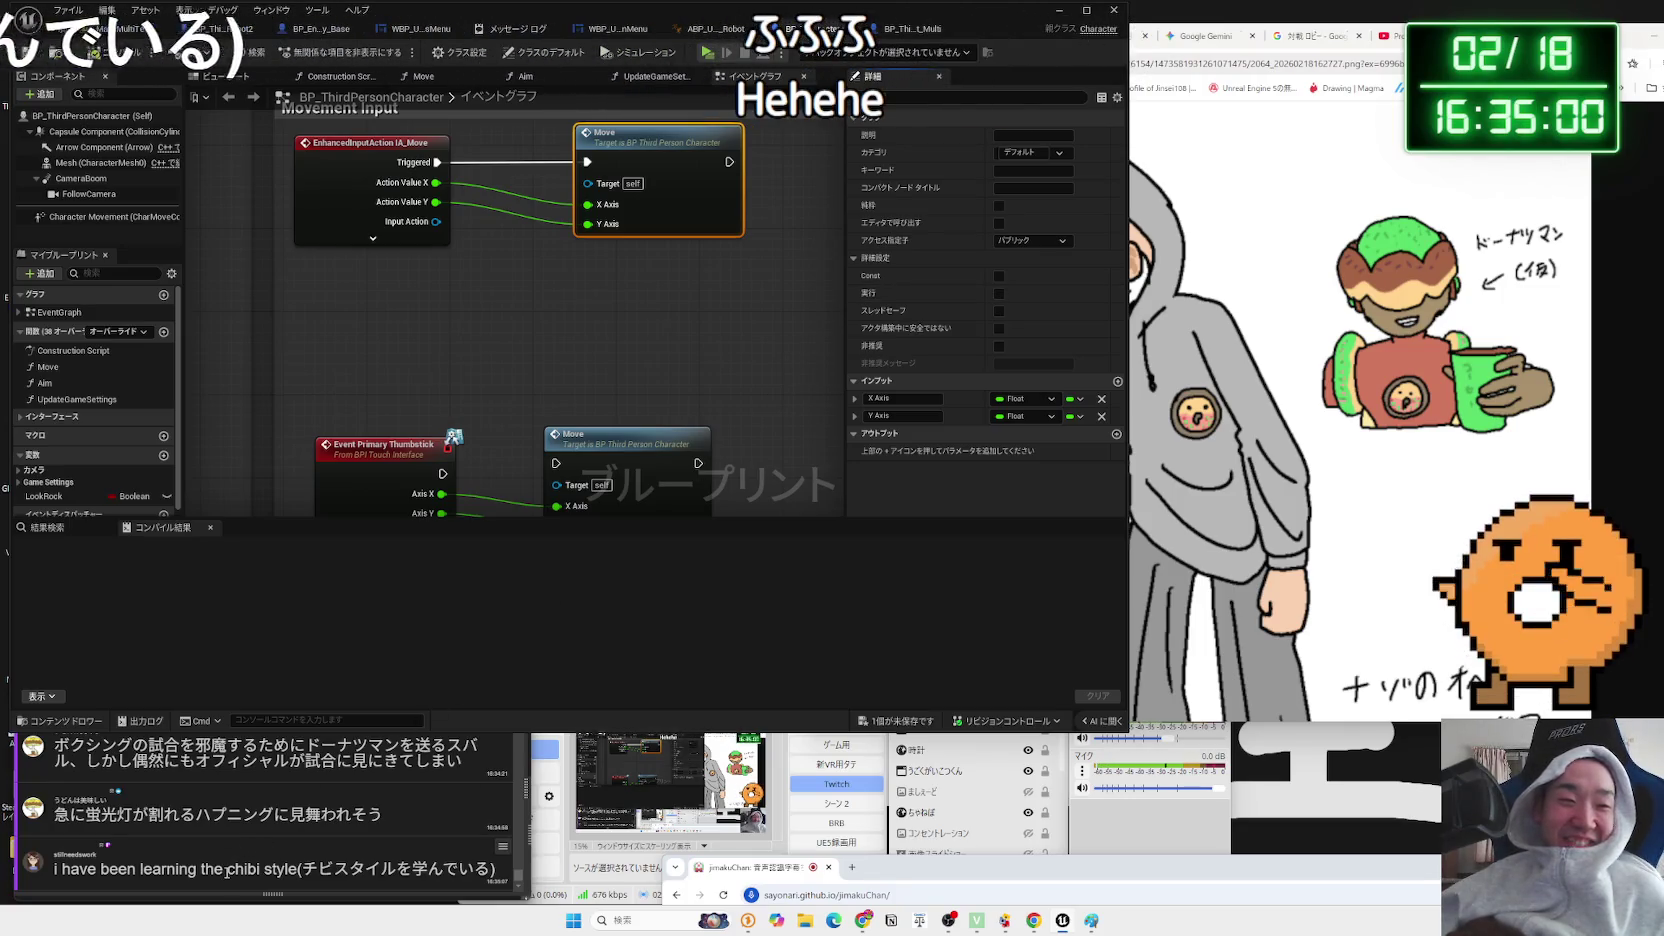
left_click_drag(225, 870, 272, 870)
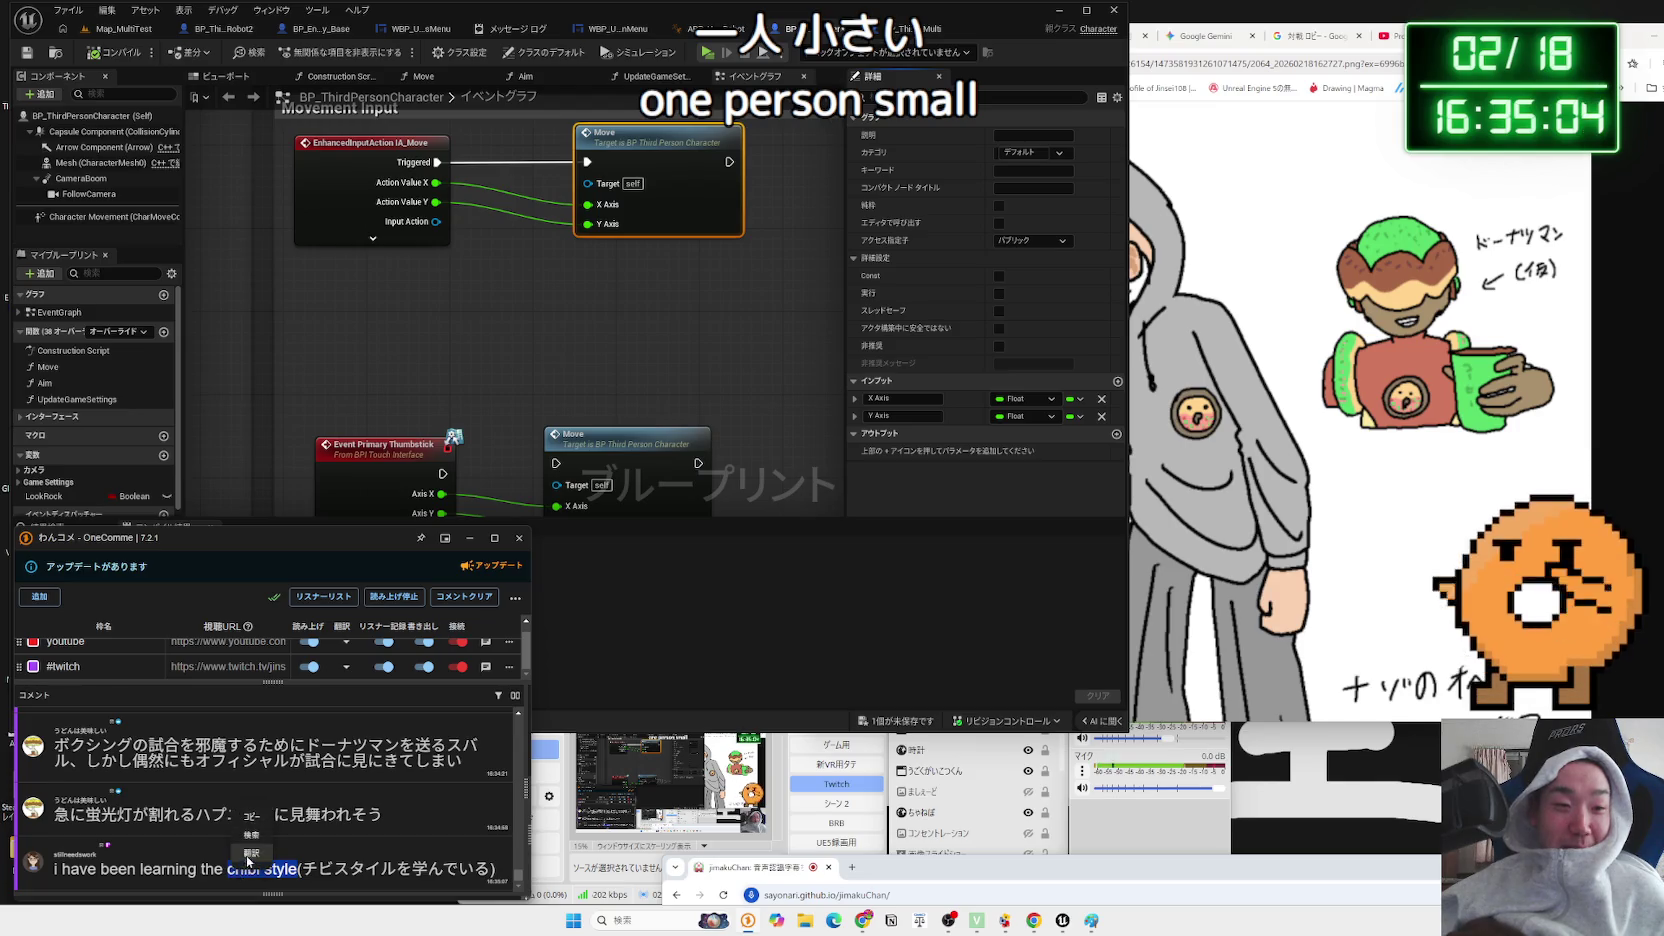
- Google 'chibi style', switch to Images, and preview the Wikipedia chibi image
left_click(250, 835)
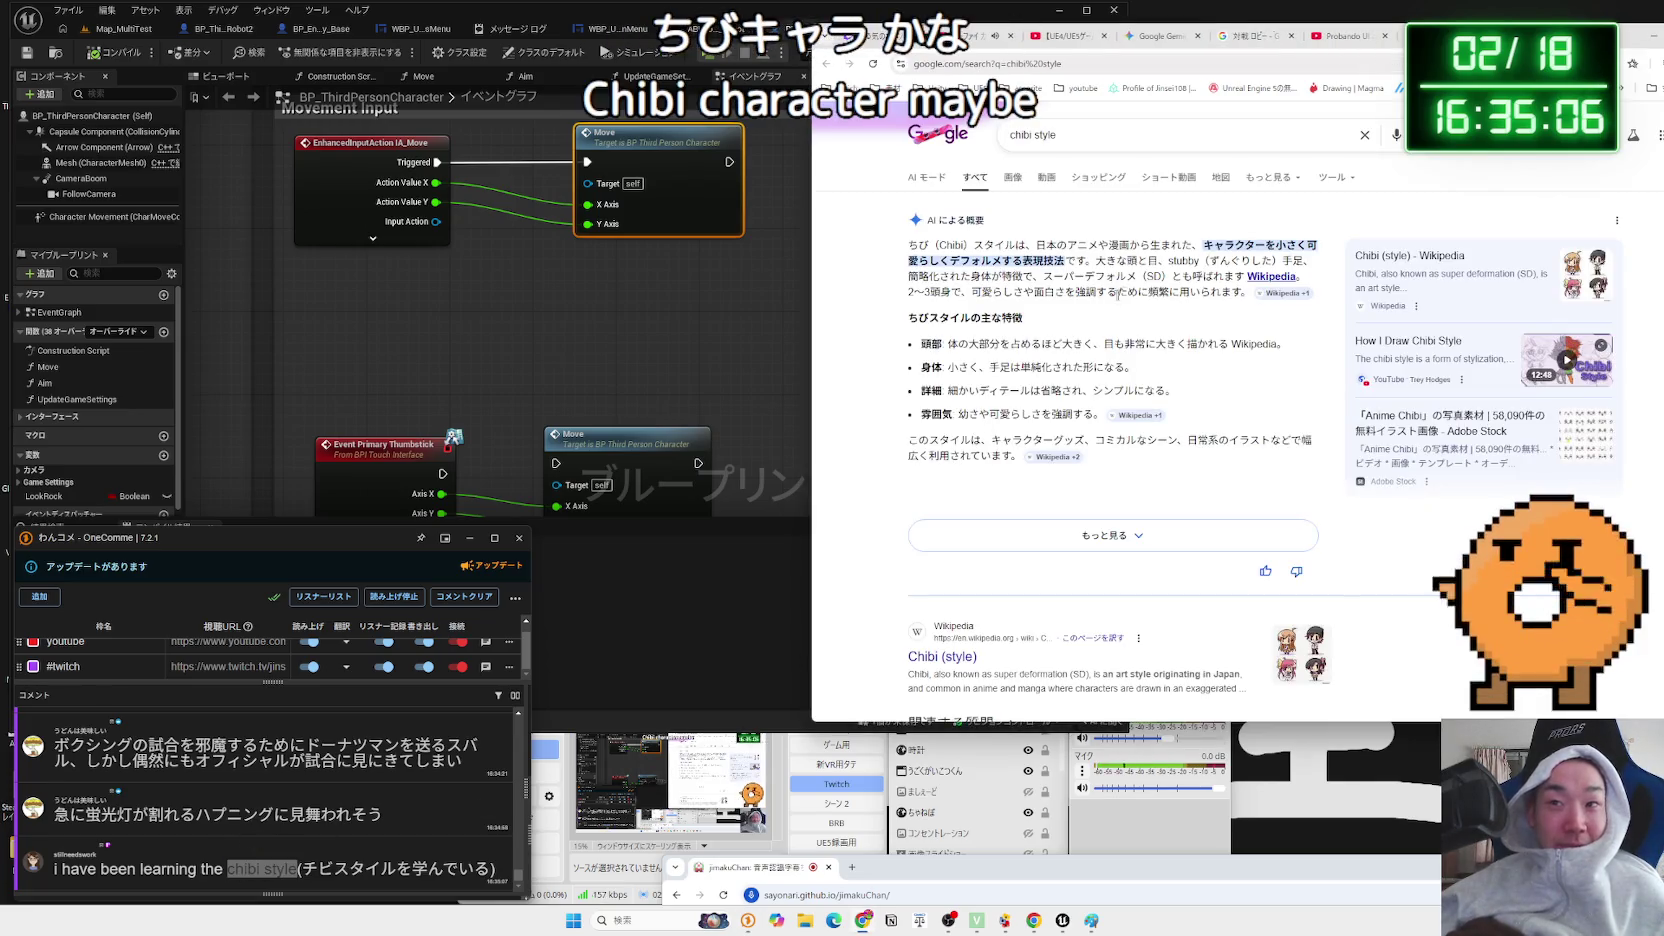
scroll(1091, 337, "down", 3)
scroll(1077, 347, "up", 5)
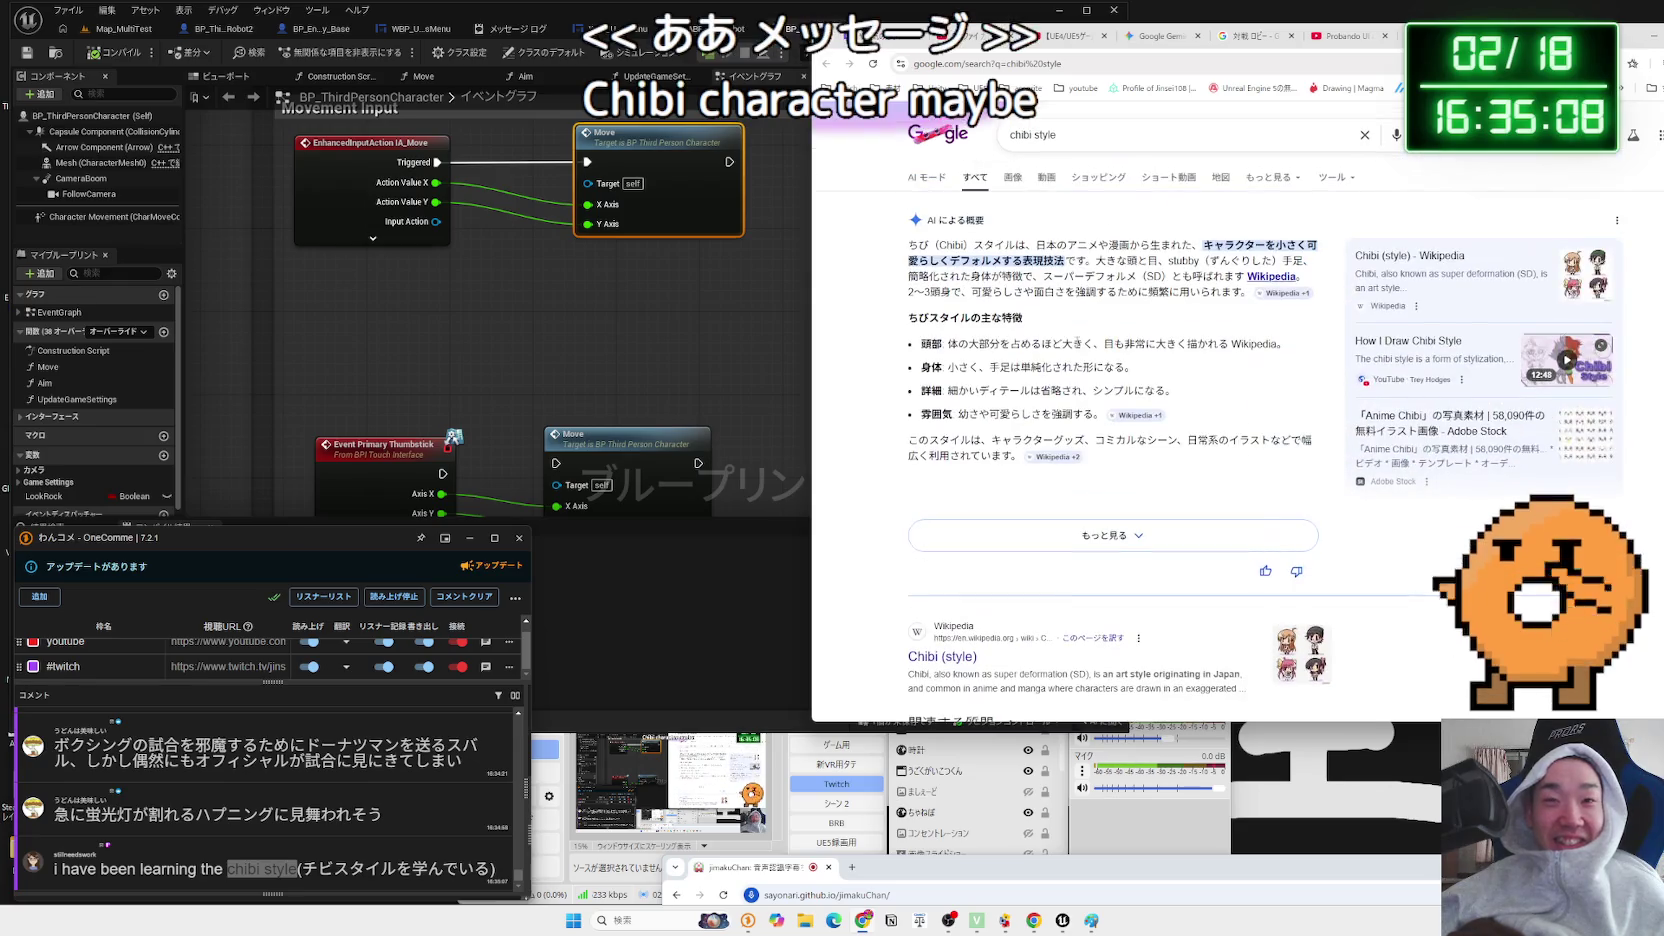
left_click(1010, 184)
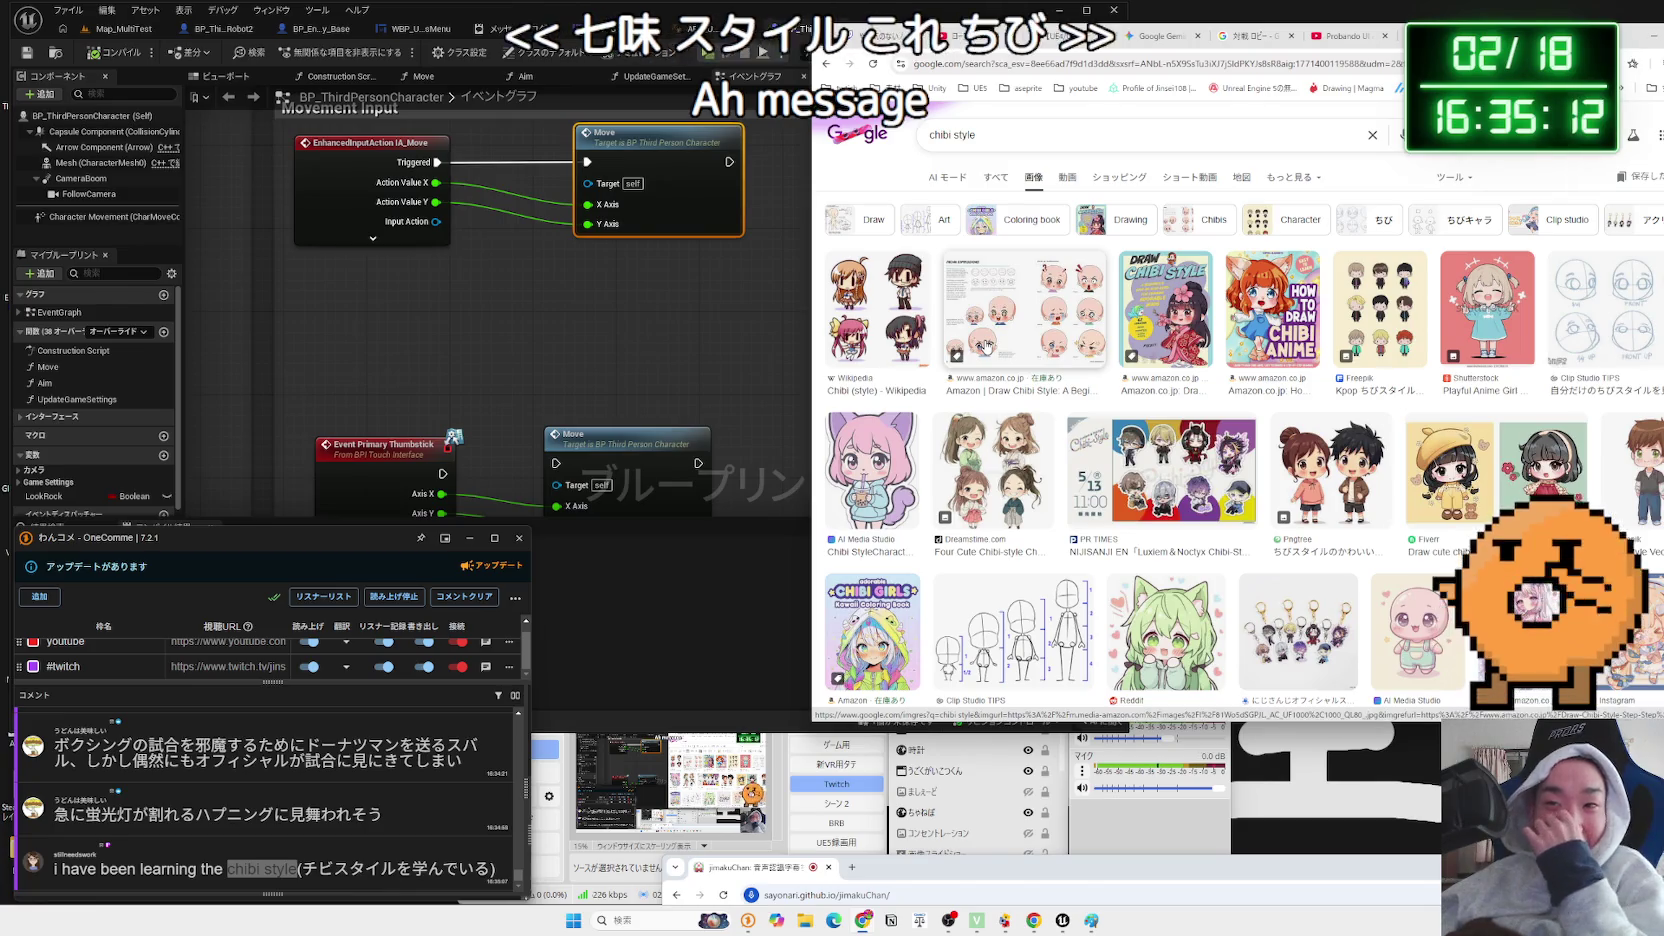
left_click(903, 333)
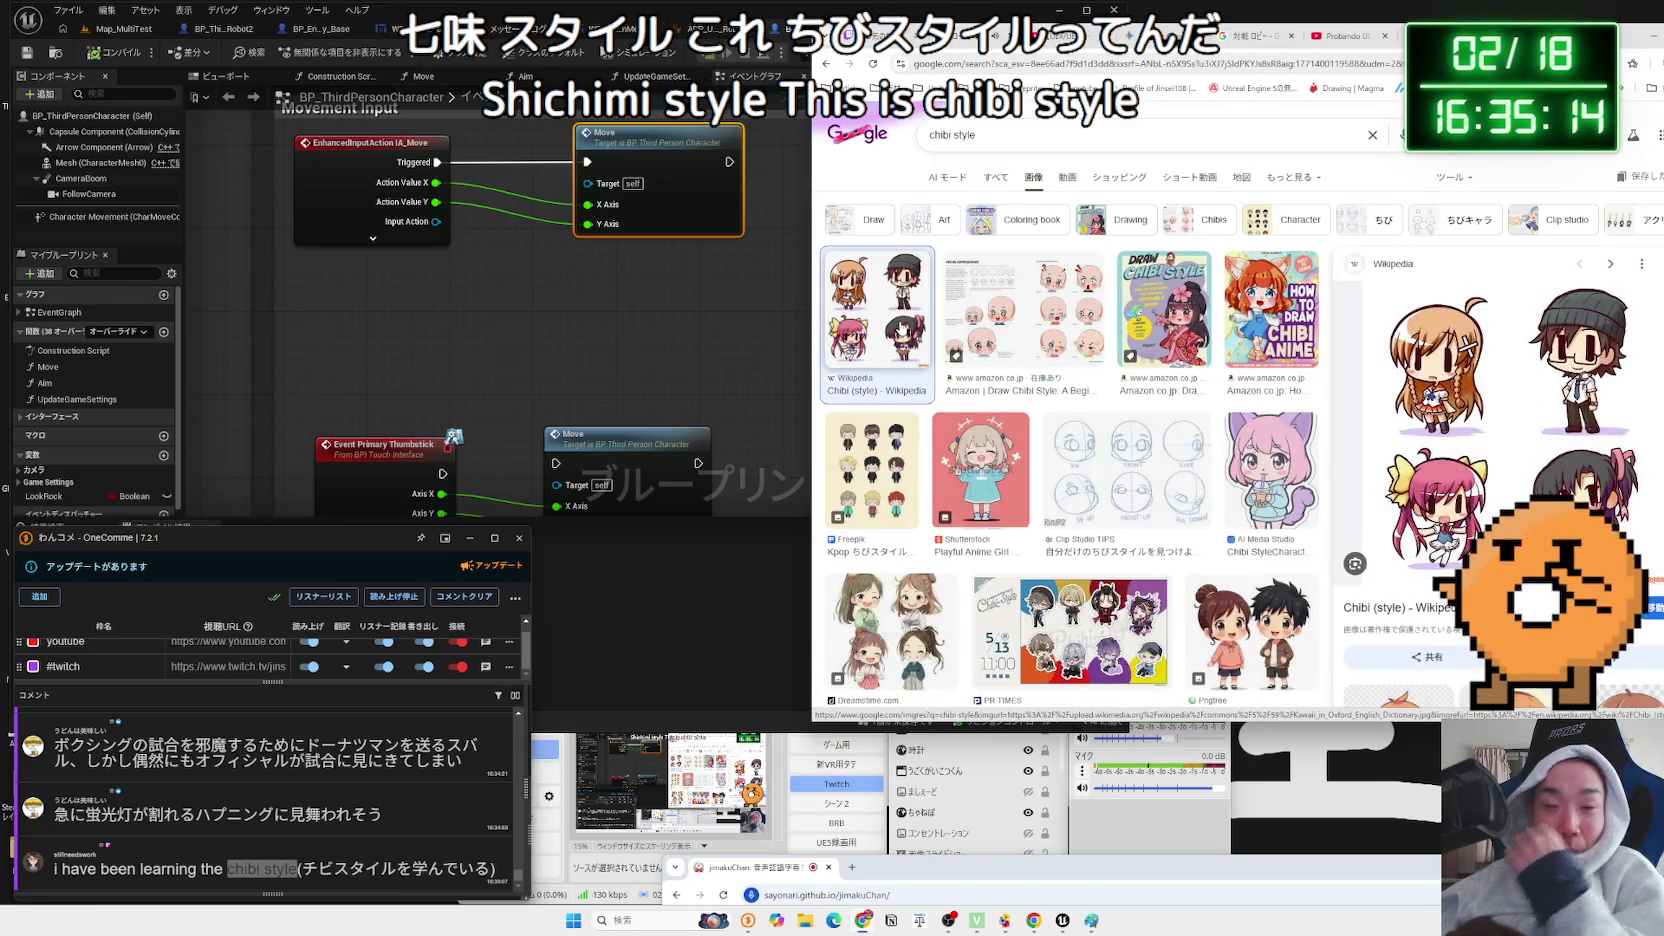
scroll(1178, 414, "down", 3)
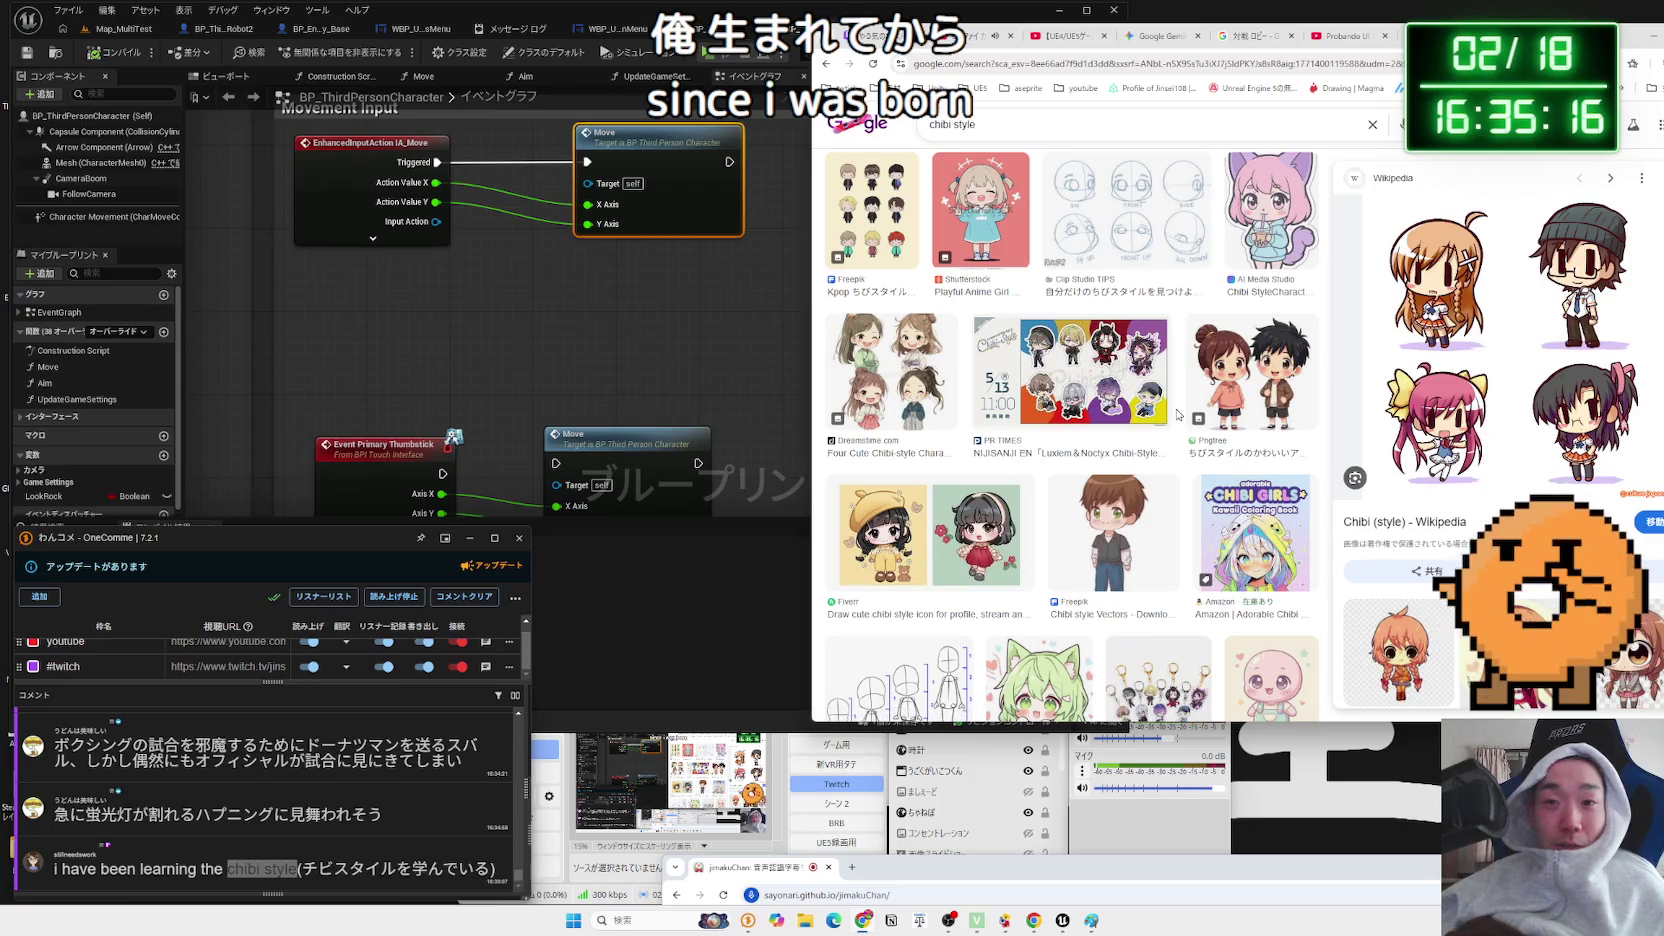
scroll(1178, 414, "down", 5)
scroll(1172, 416, "down", 5)
scroll(1162, 421, "up", 2)
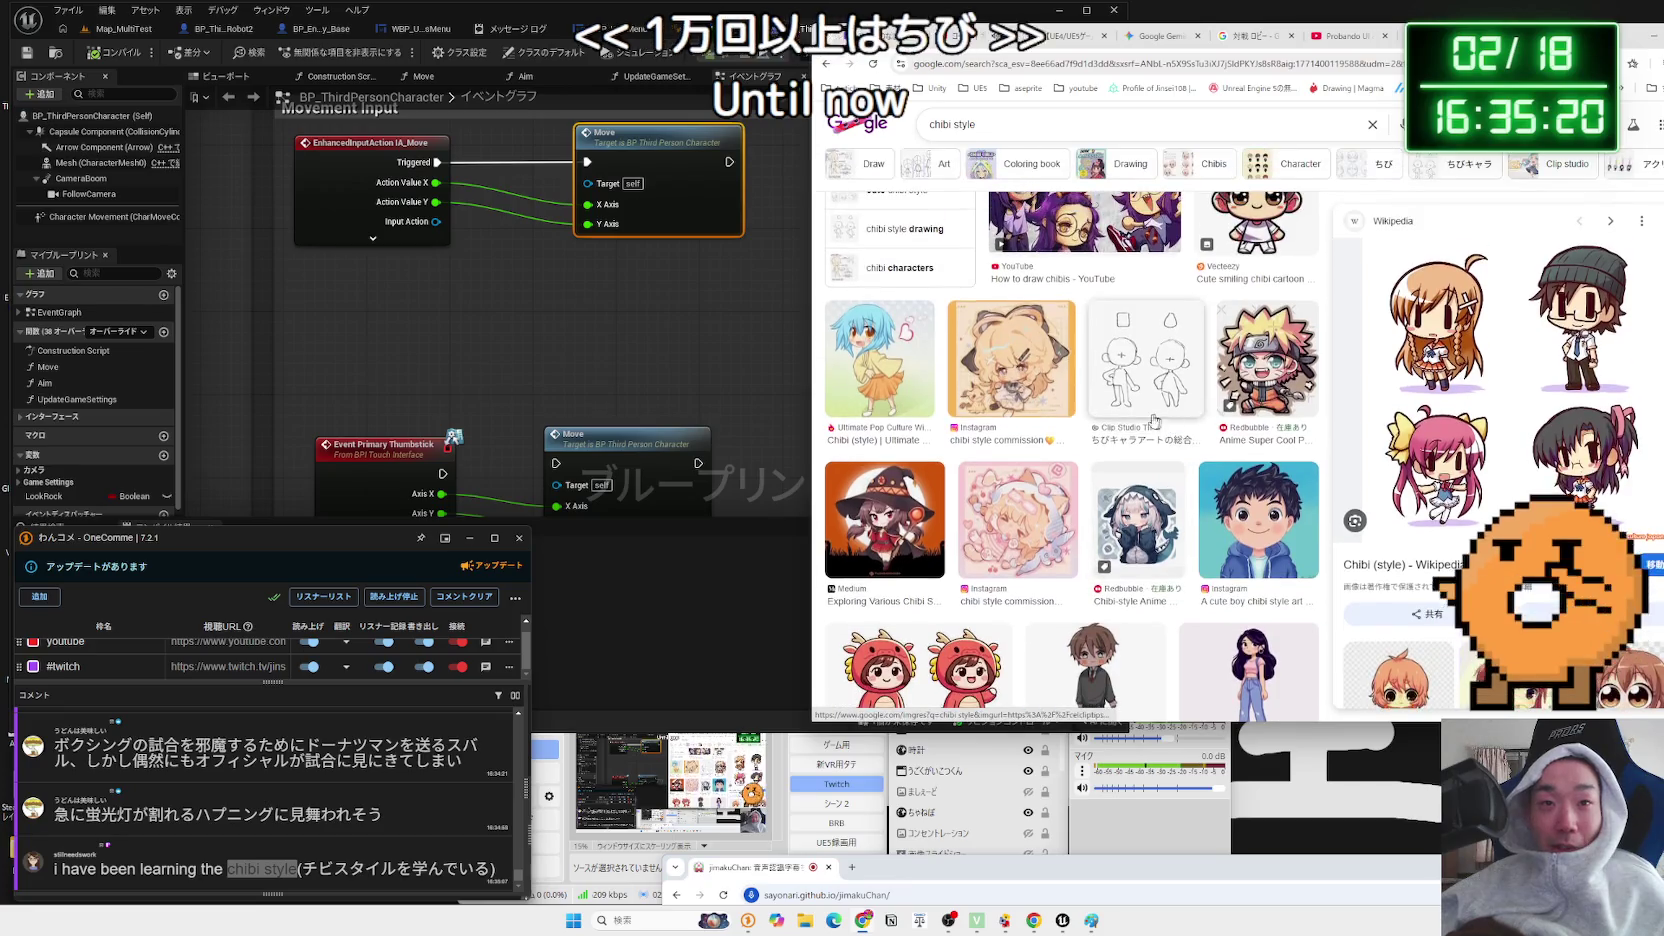
scroll(1100, 412, "down", 5)
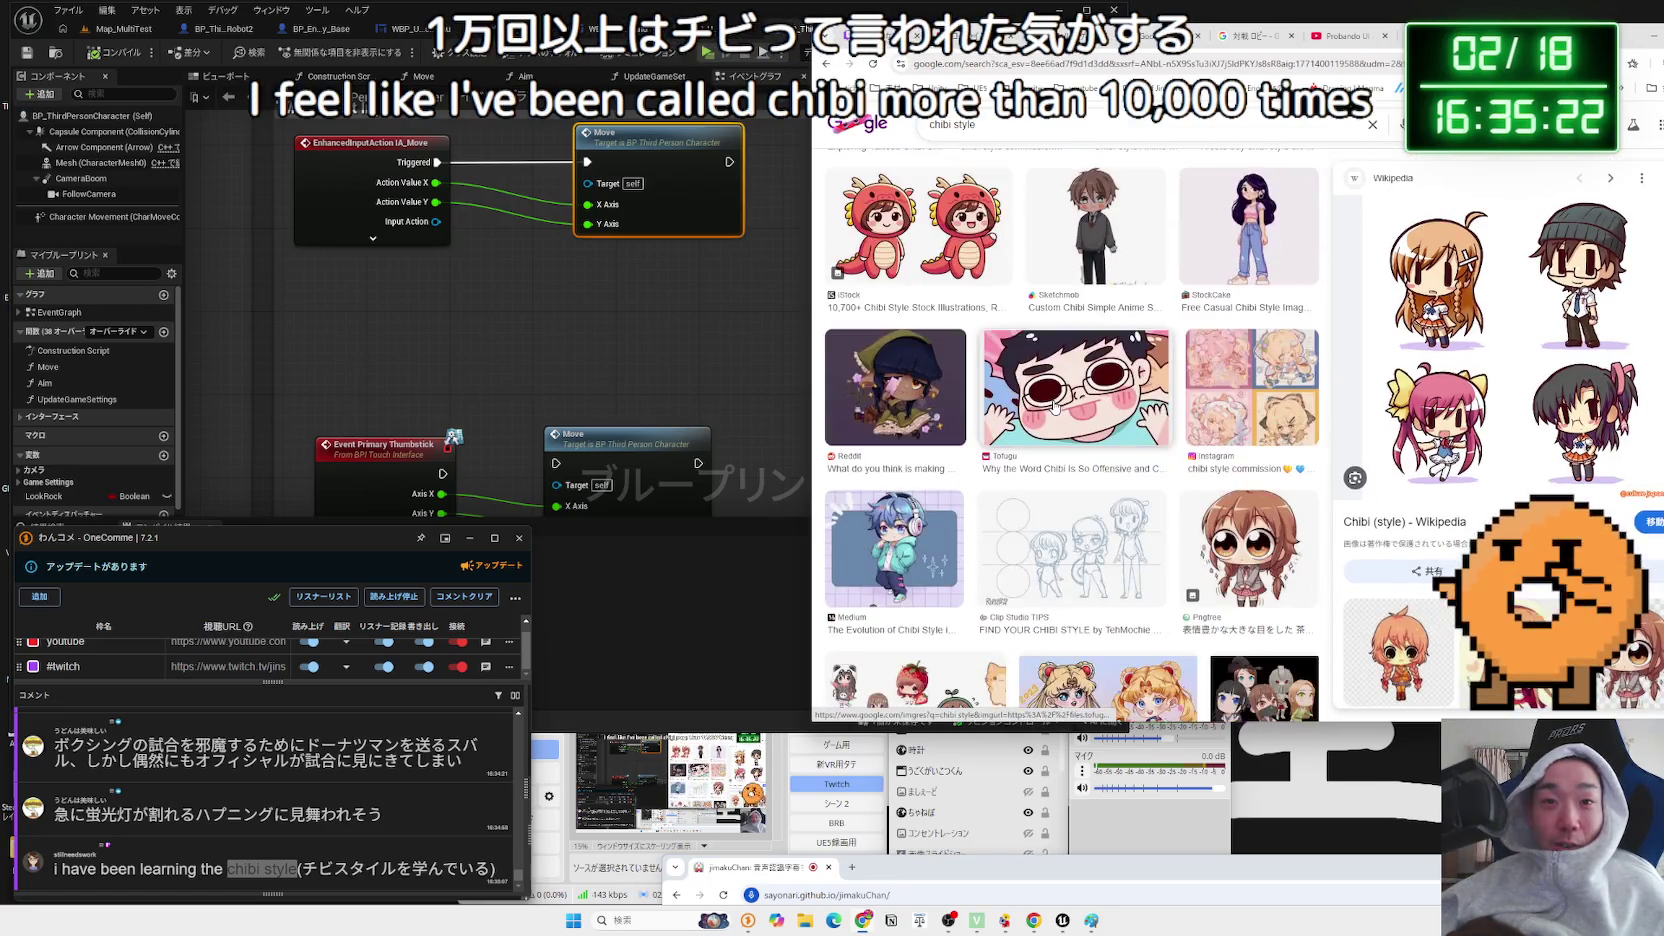
scroll(1055, 405, "up", 2)
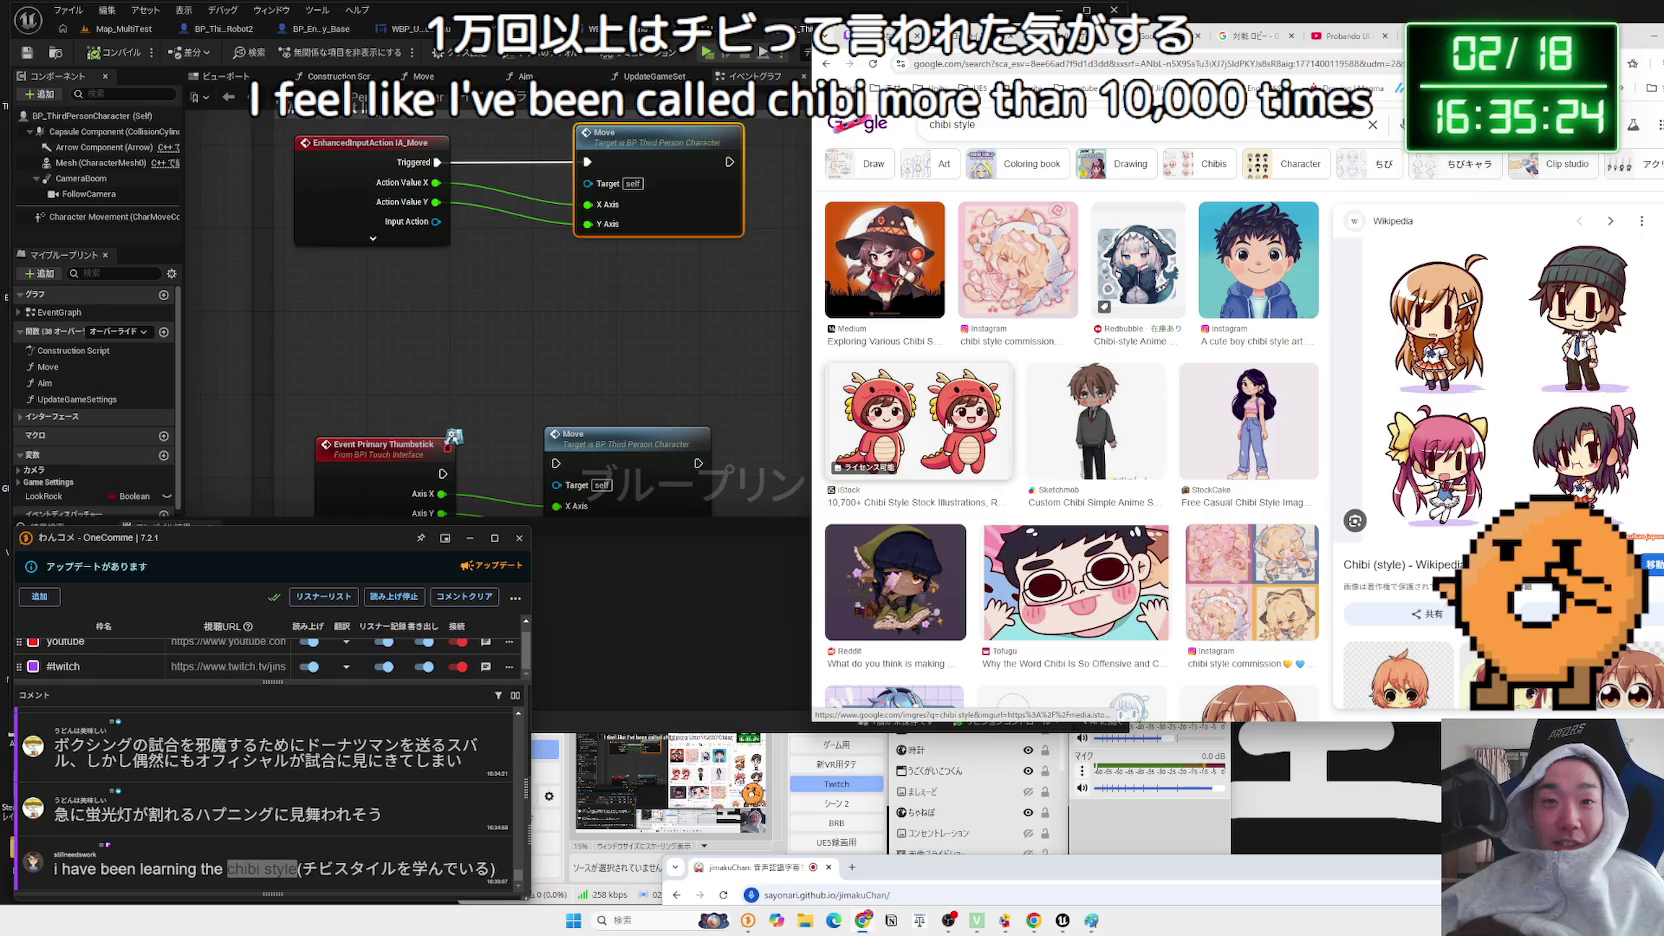
scroll(947, 425, "down", 10)
- Return to the All results for chibi style, then reselect the Move call in Unreal
key("alt+Left")
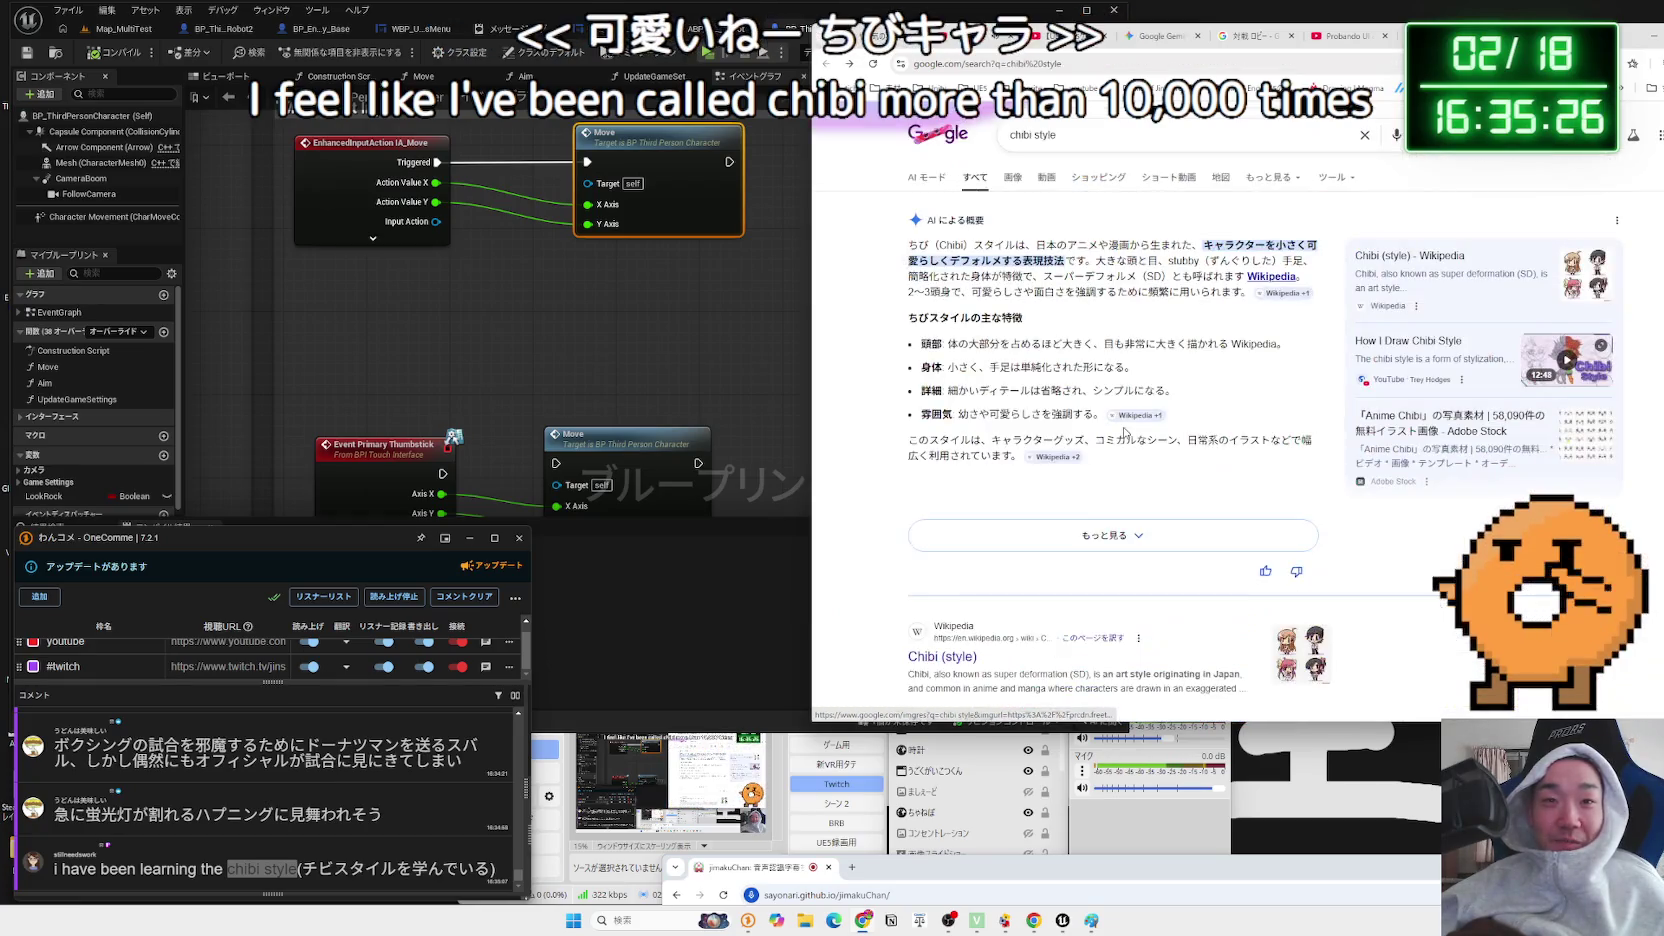
scroll(1124, 432, "down", 4)
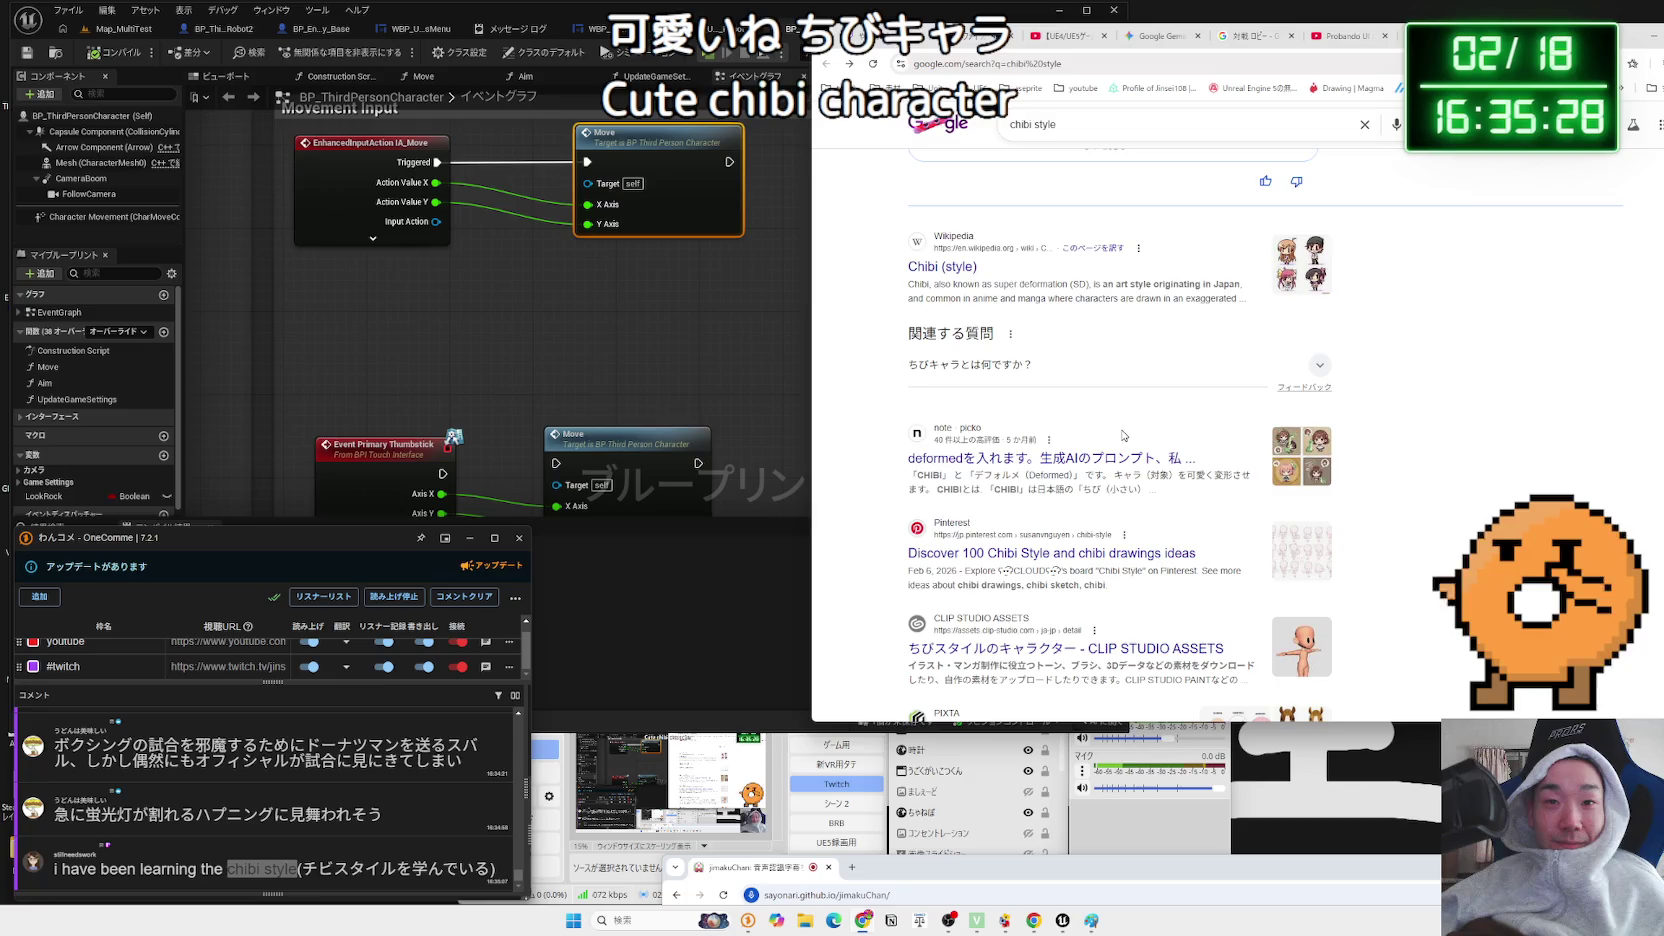
scroll(1124, 436, "down", 1)
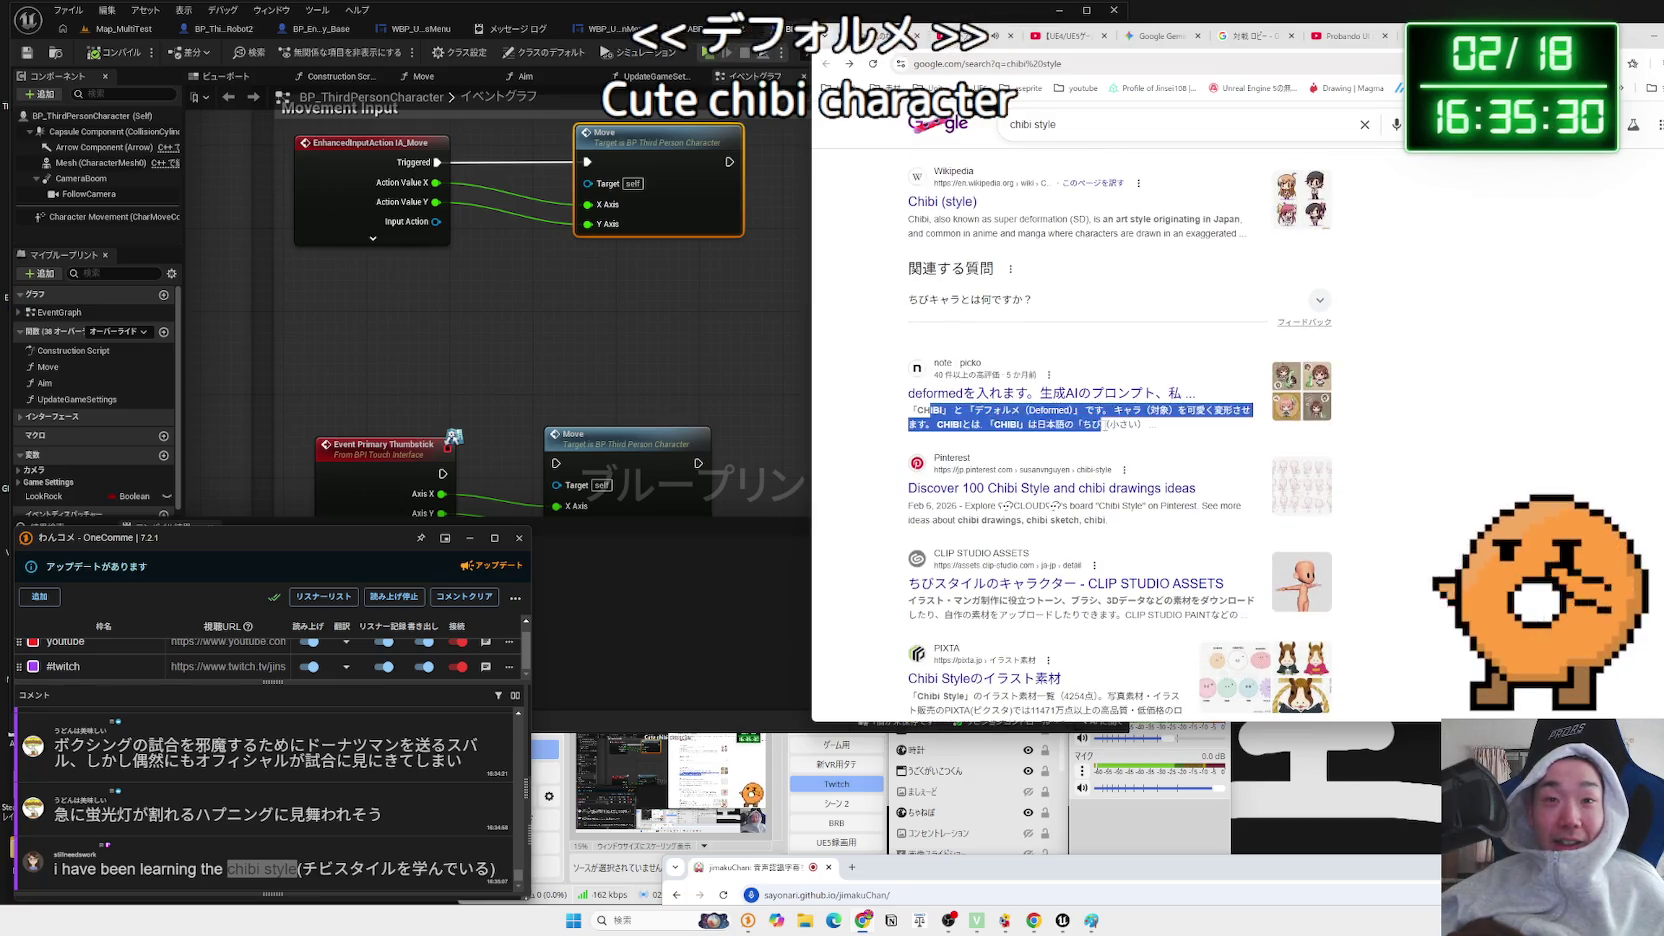
left_click(694, 365)
left_click(663, 185)
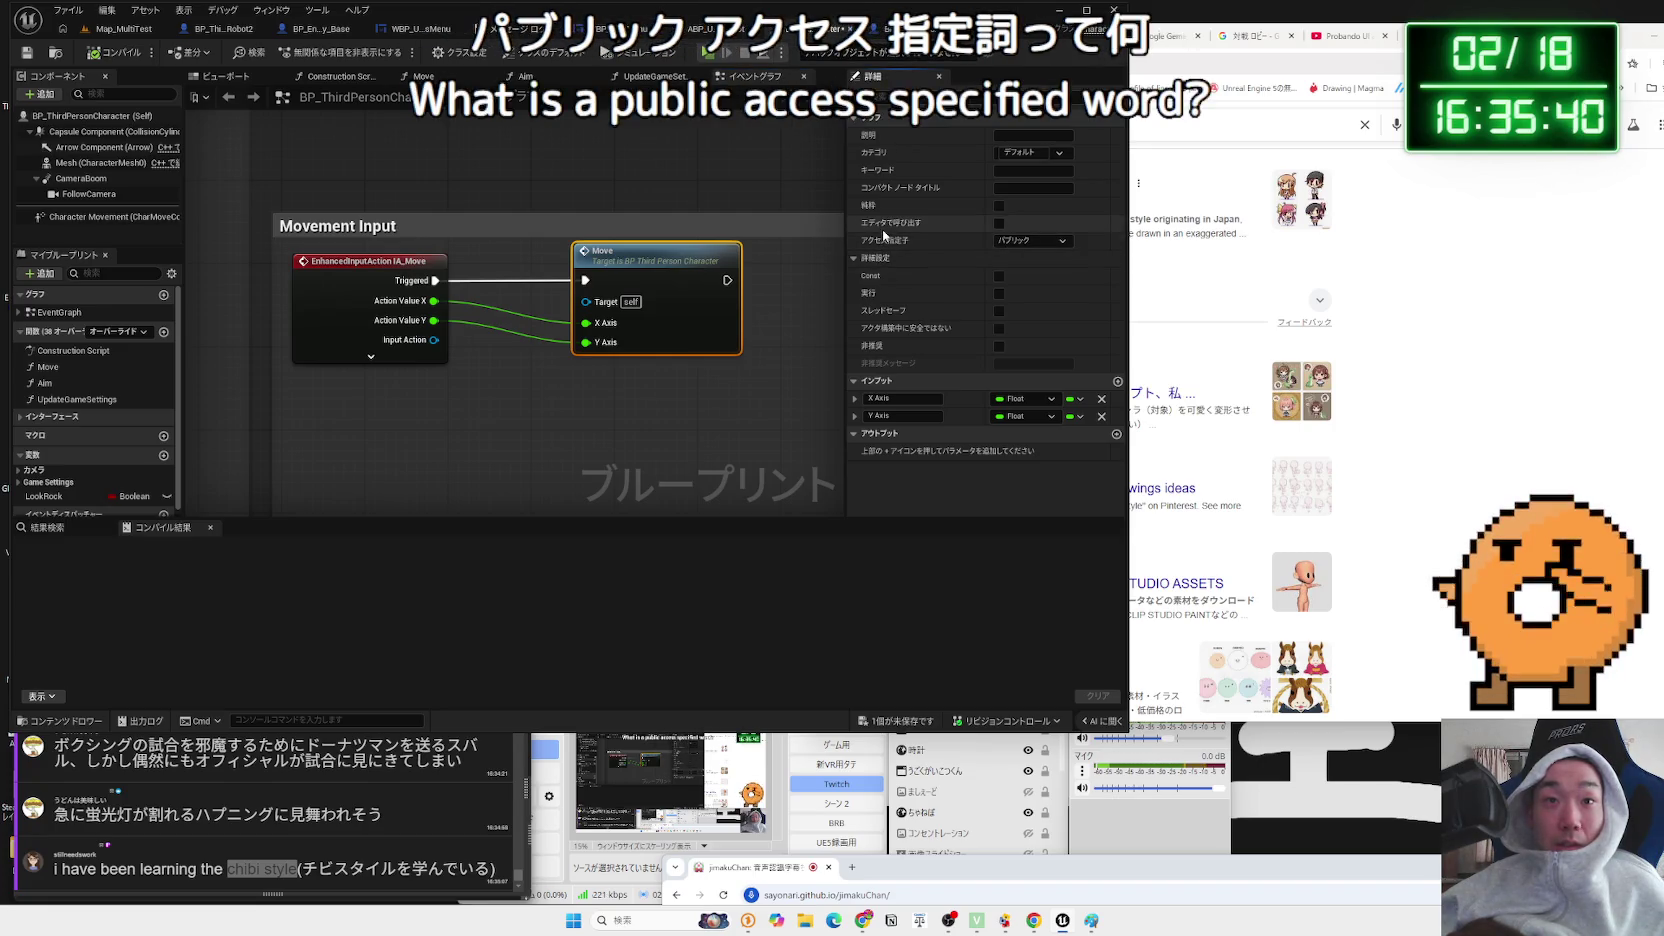
- Open and dismiss the Move node's right-click context menu
right_click(670, 256)
left_click(653, 288)
- Open the Gemini UE5 networking chat and start typing 関数を in its prompt box
left_click(653, 288)
left_click(1163, 33)
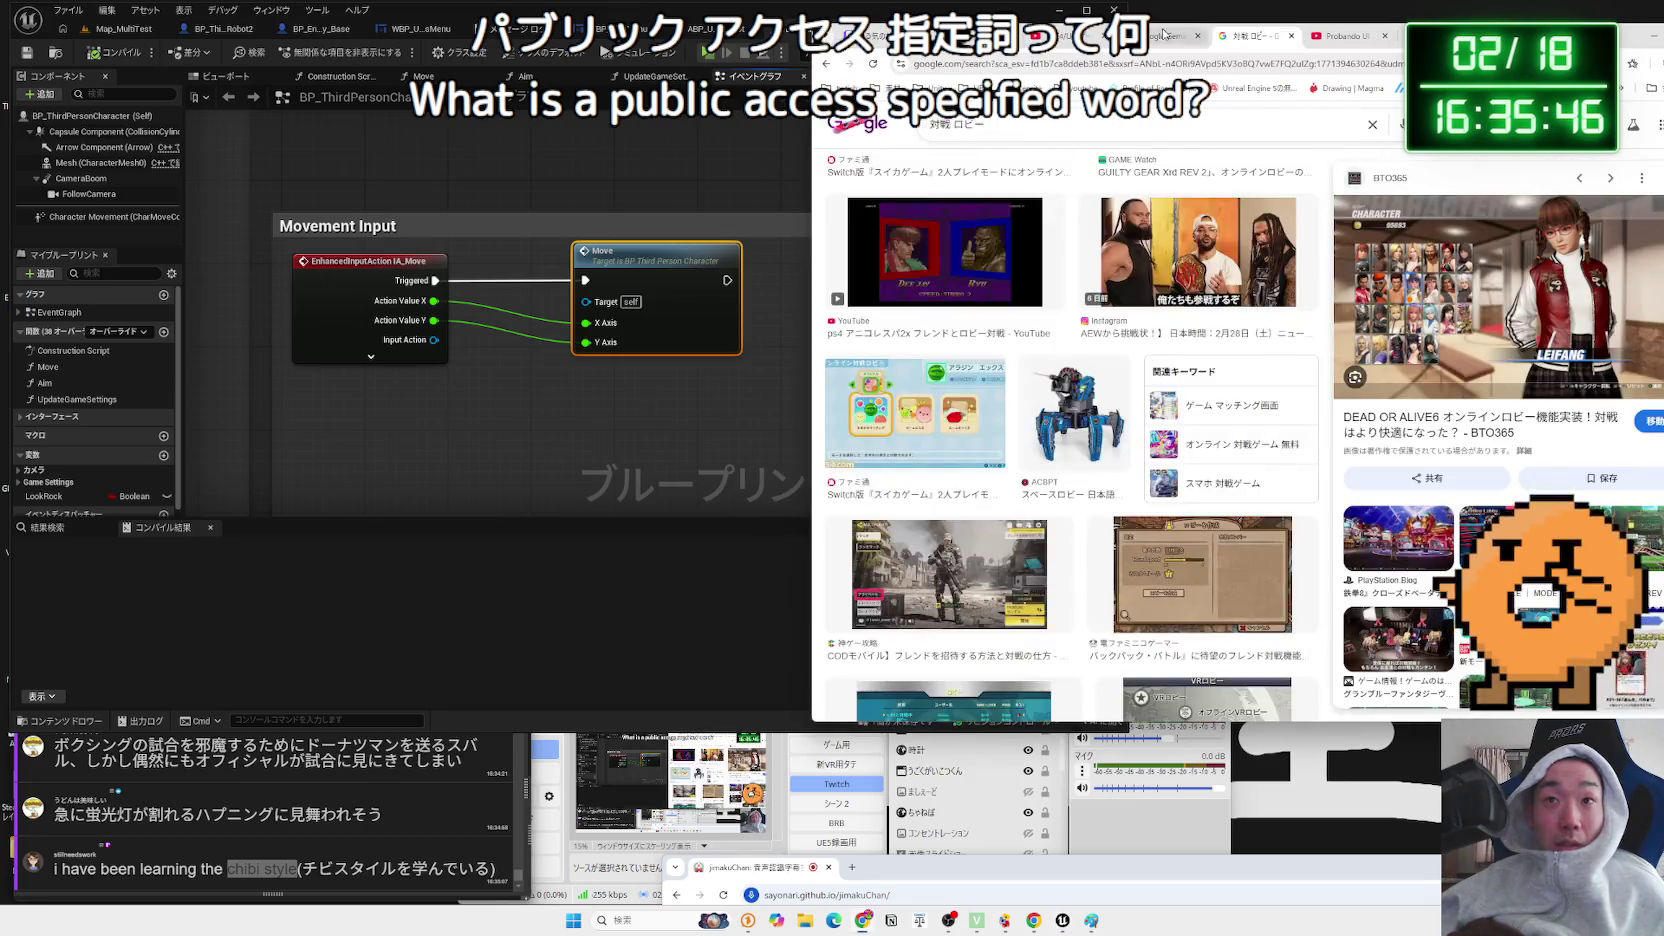
left_click(1163, 33)
left_click(1238, 634)
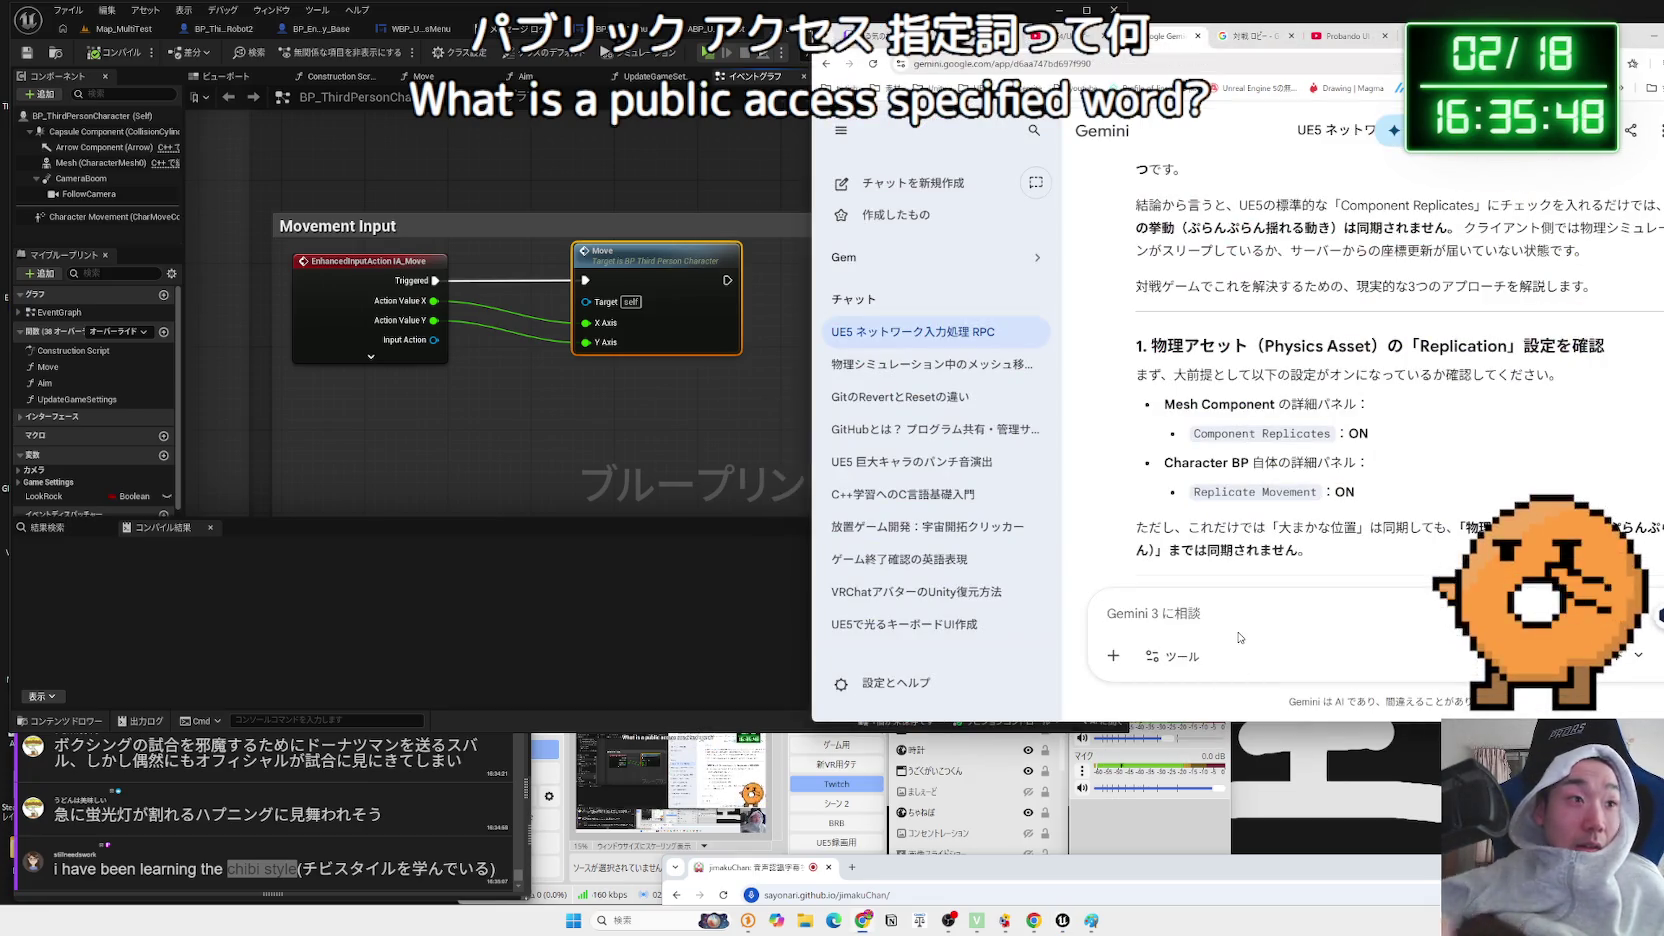
type("かん")
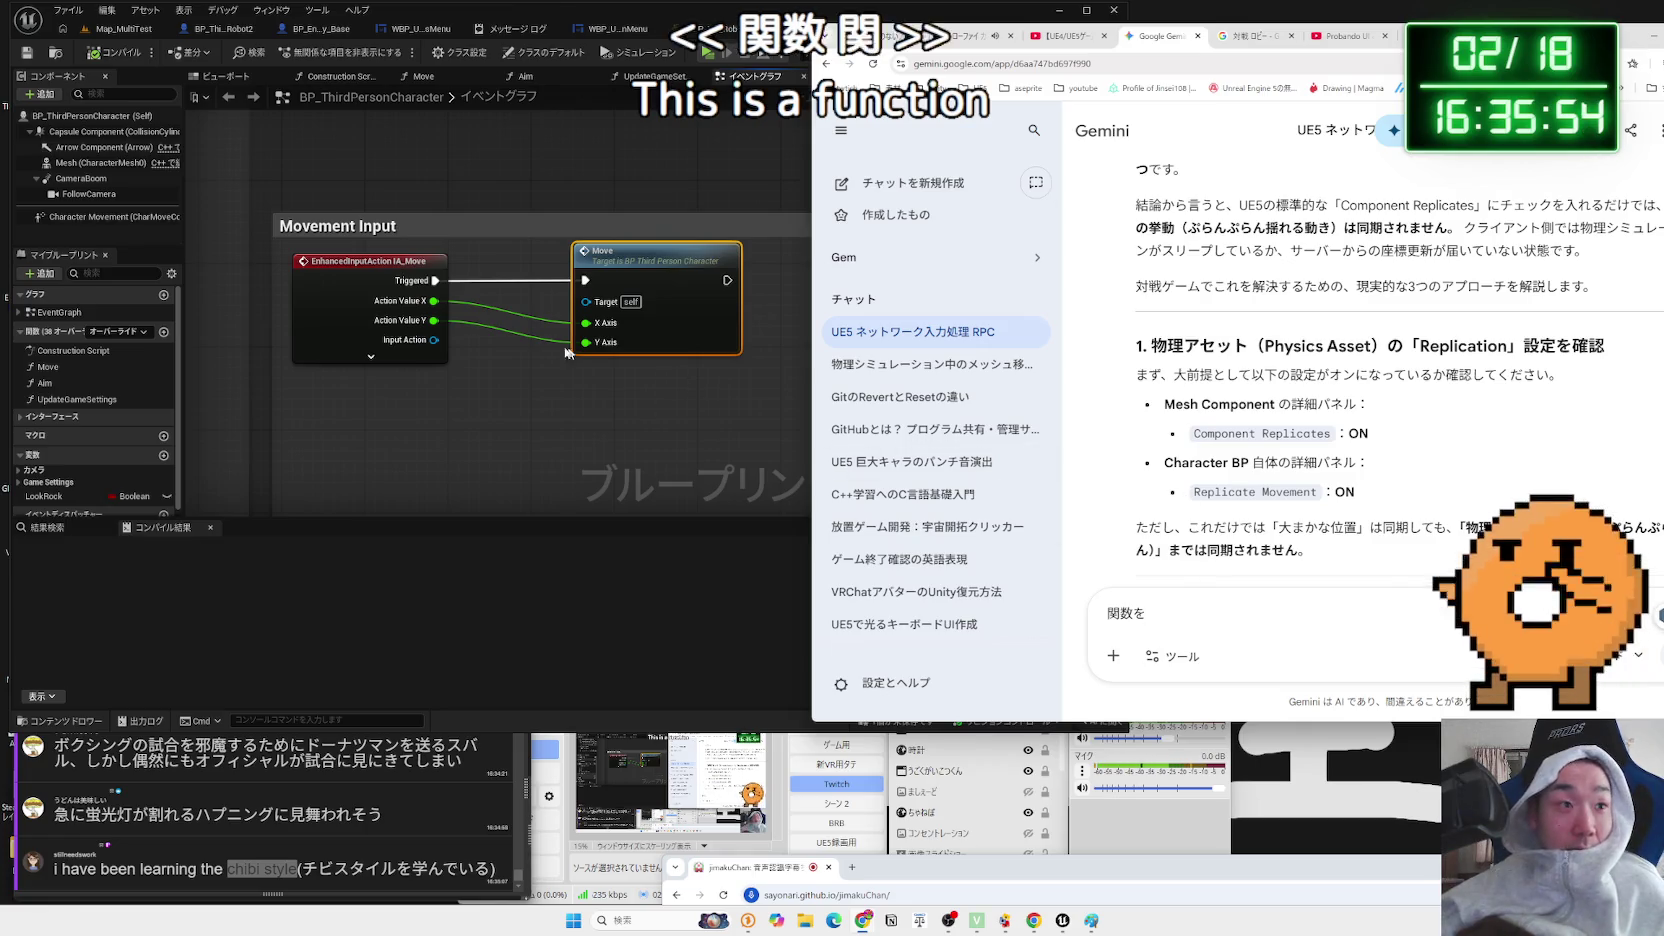
left_click(35, 481)
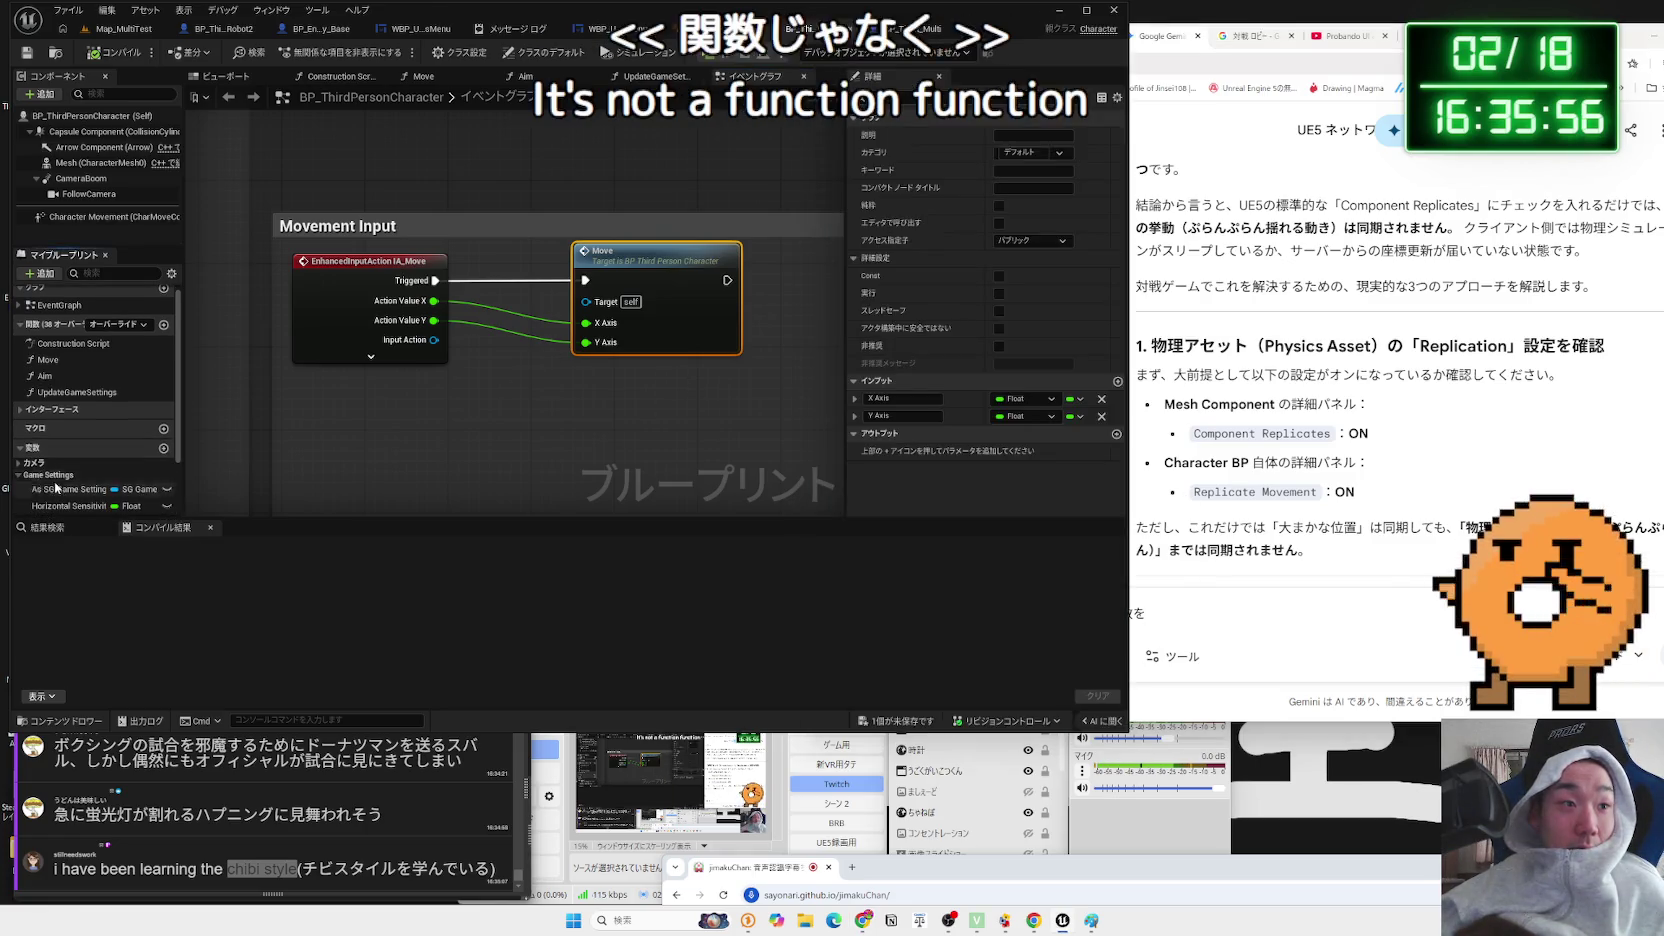
- Inspect the Move function's graph, then zoom the Event Graph out to the IA_MouseLook and Aim nodes
scroll(57, 488, "down", 2)
left_click(35, 393)
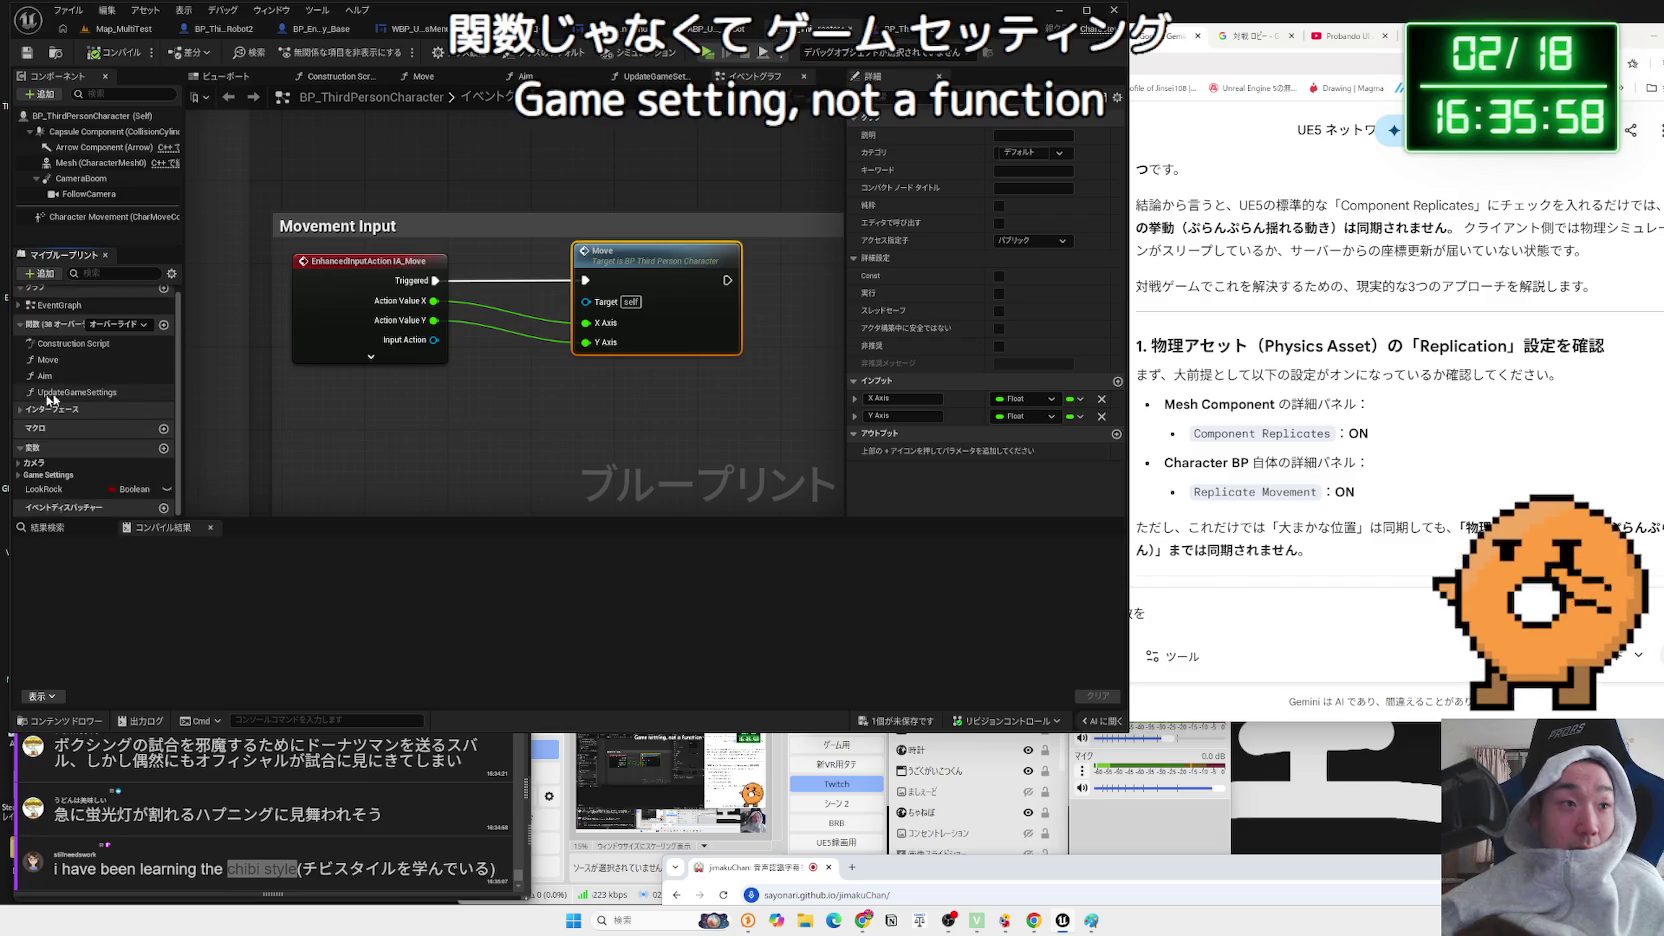
double_click(633, 271)
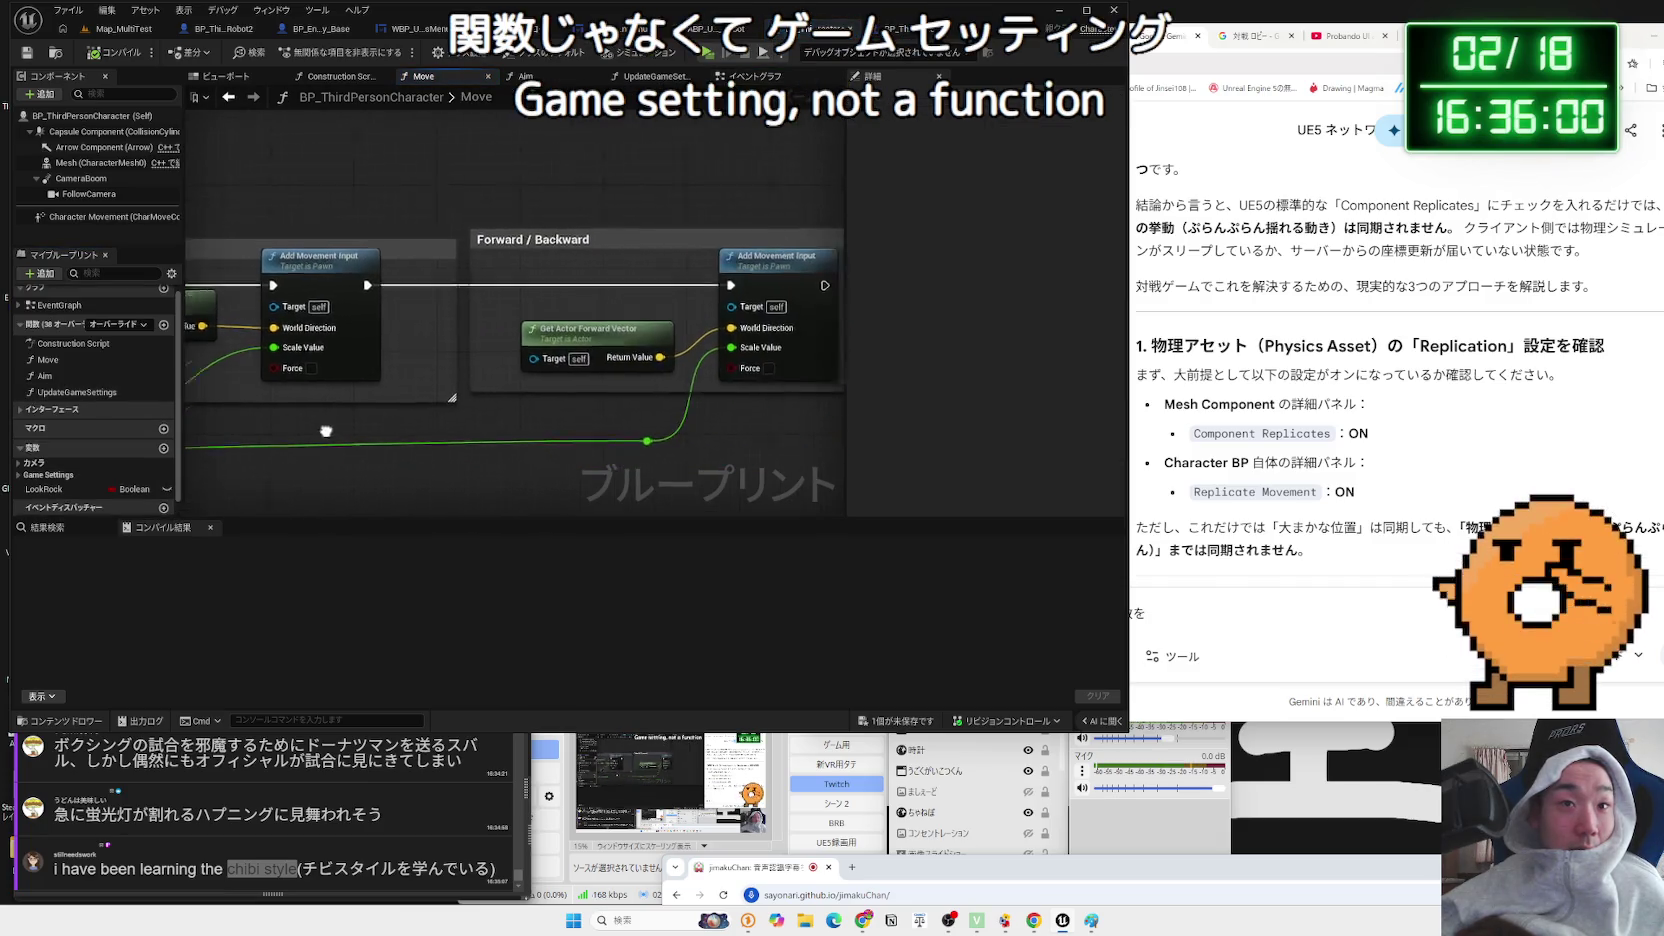
left_click_drag(523, 428, 454, 443)
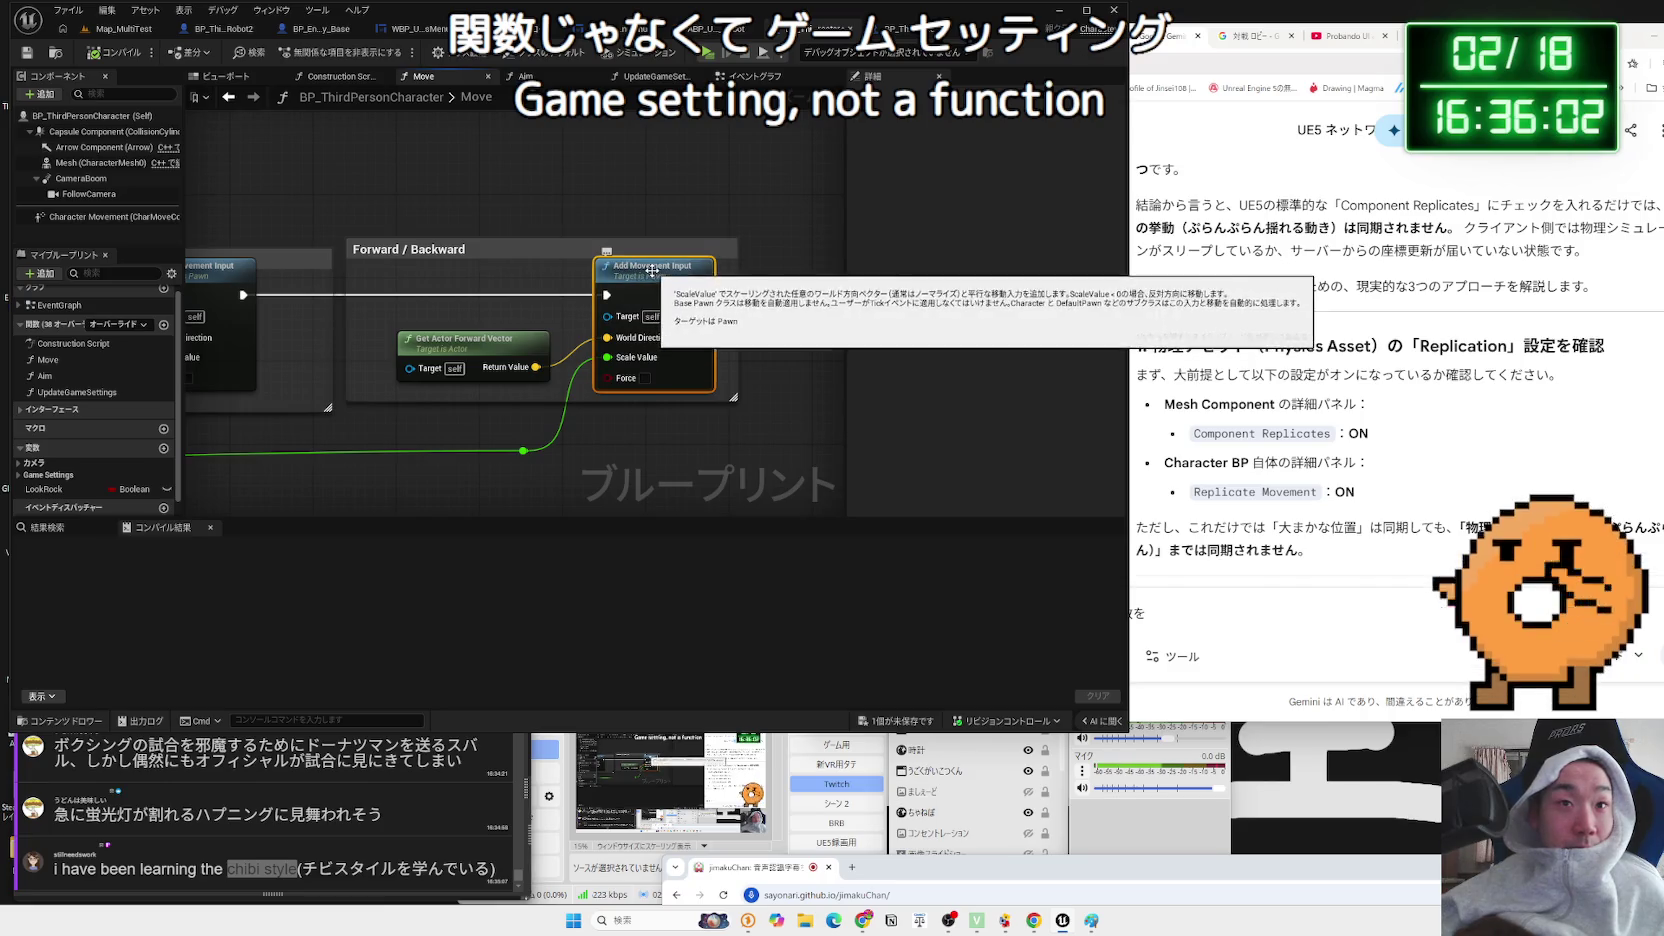
left_click_drag(396, 332, 709, 348)
key("alt+Left")
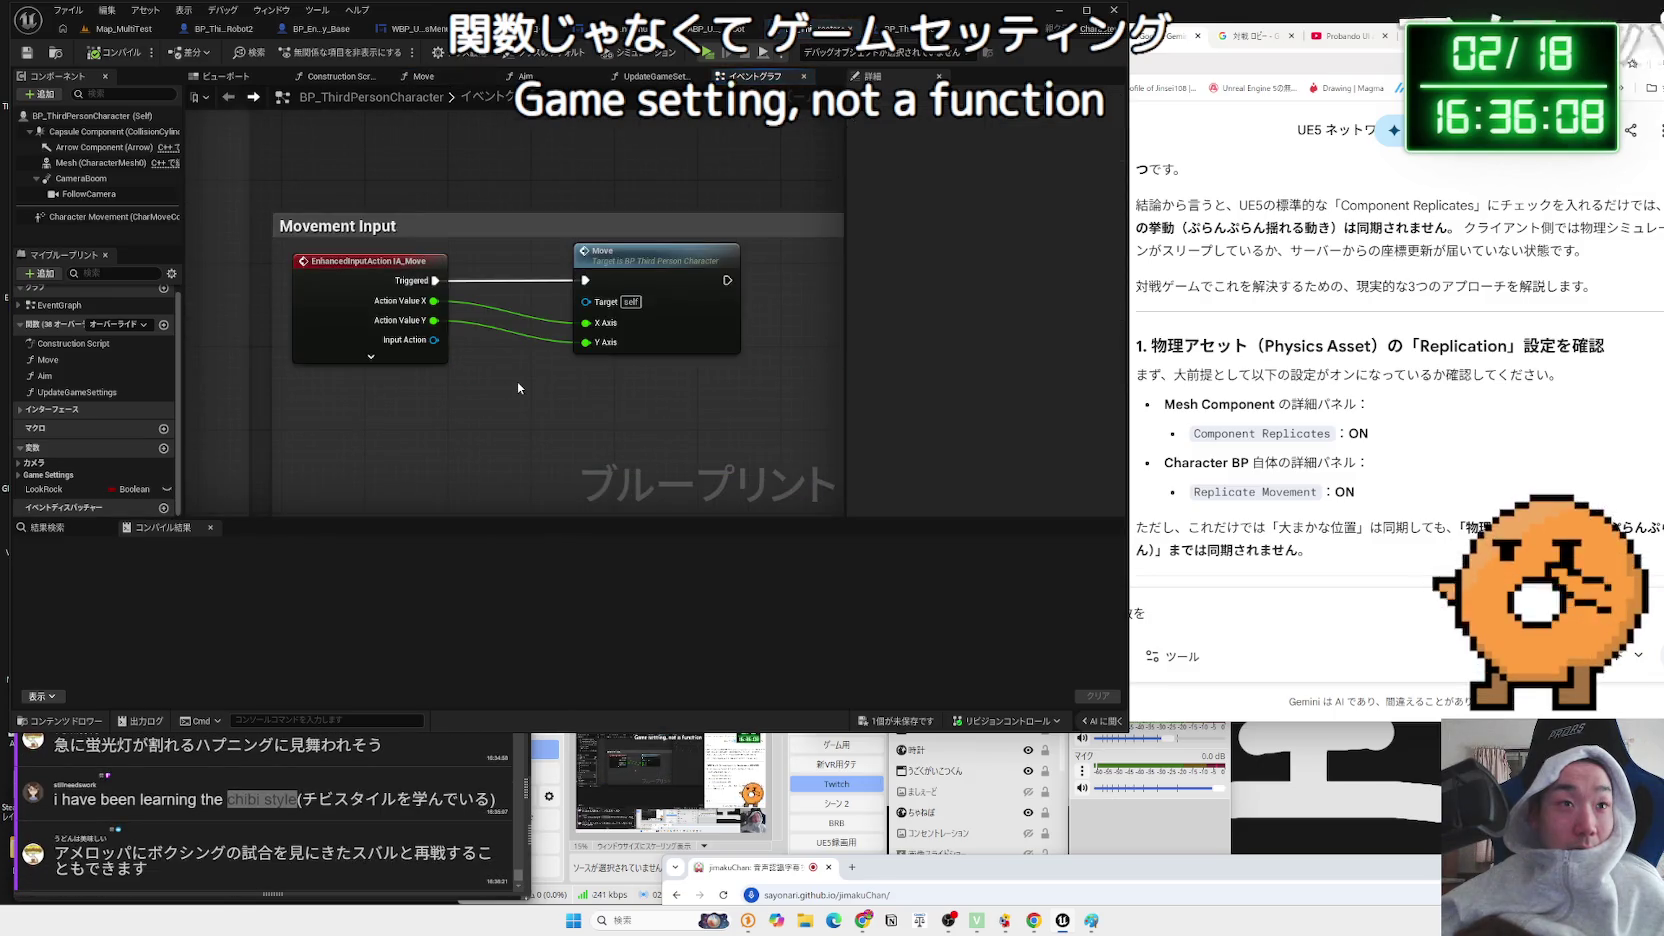
left_click_drag(490, 402, 665, 265)
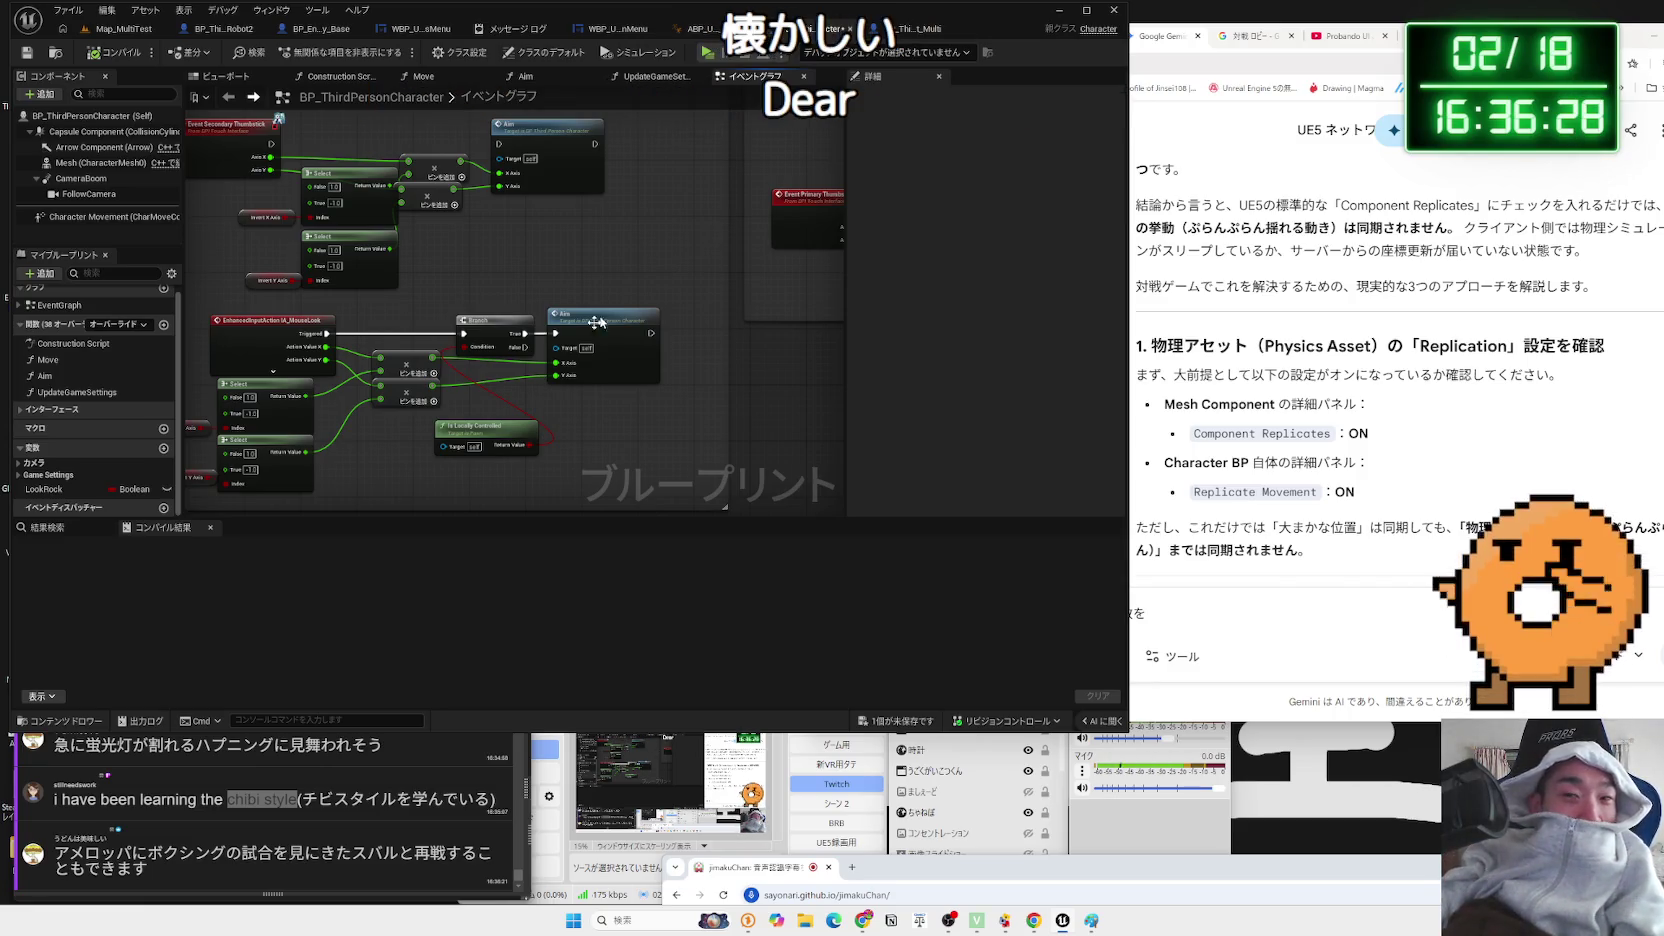
- Open the Aim function graph and inspect its IA_RightClick and Look Rock condition nodes
scroll(646, 358, "up", 2)
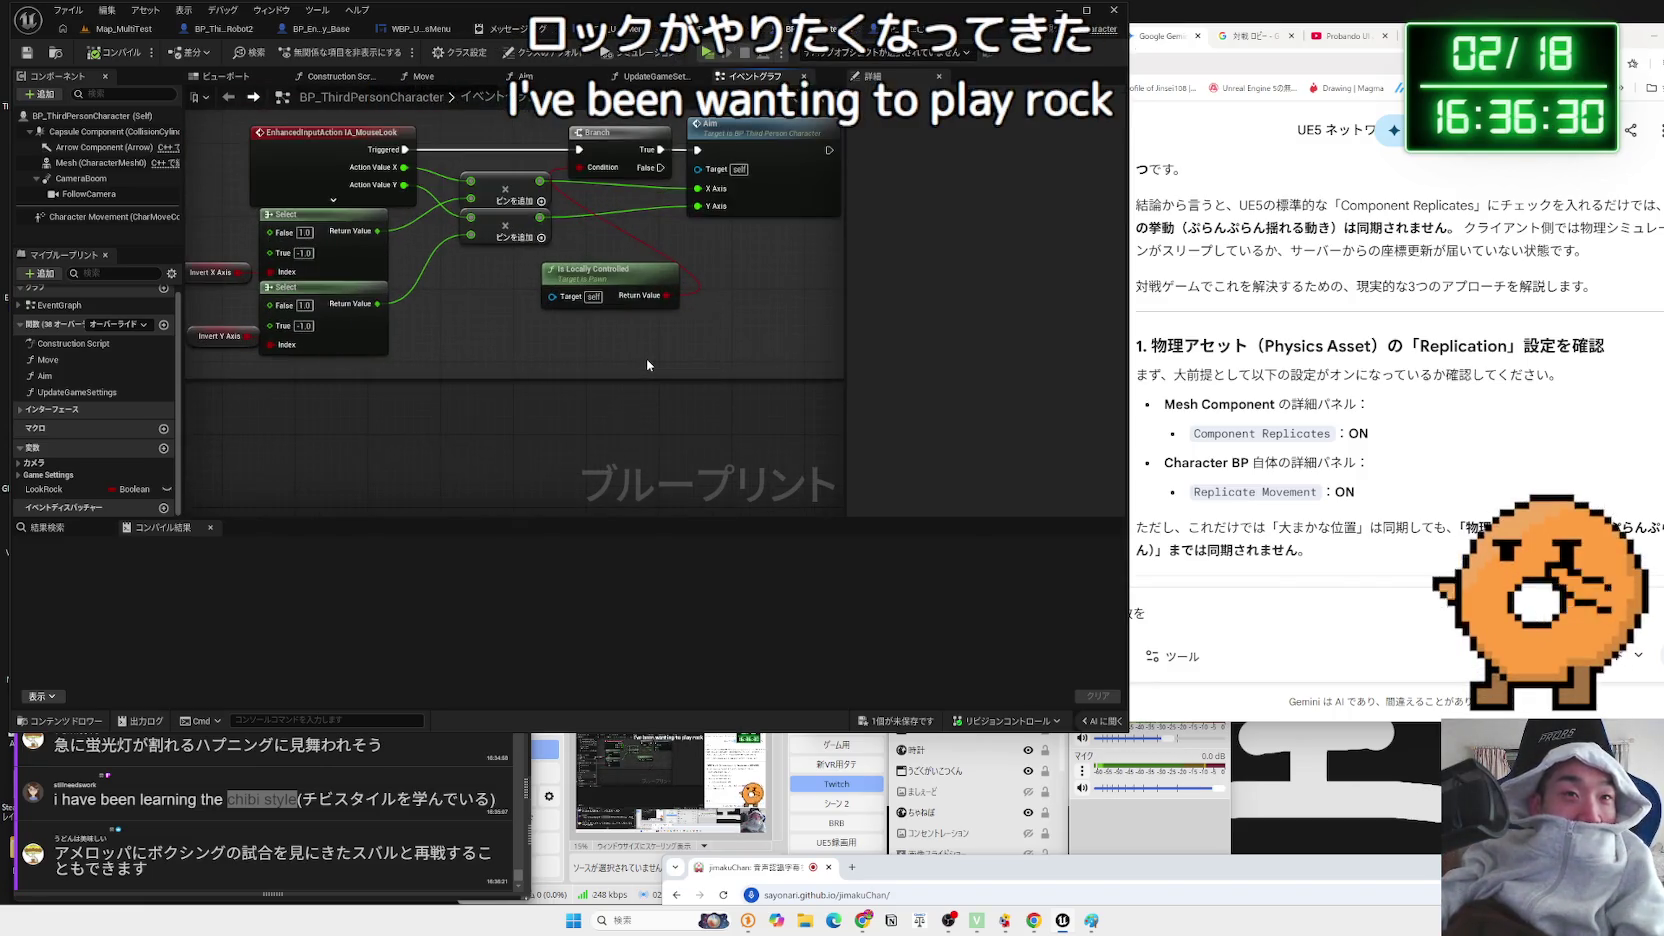
left_click_drag(628, 279, 525, 271)
mouse_move(663, 275)
left_mouse_down()
mouse_move(618, 400)
mouse_move(701, 417)
left_mouse_up()
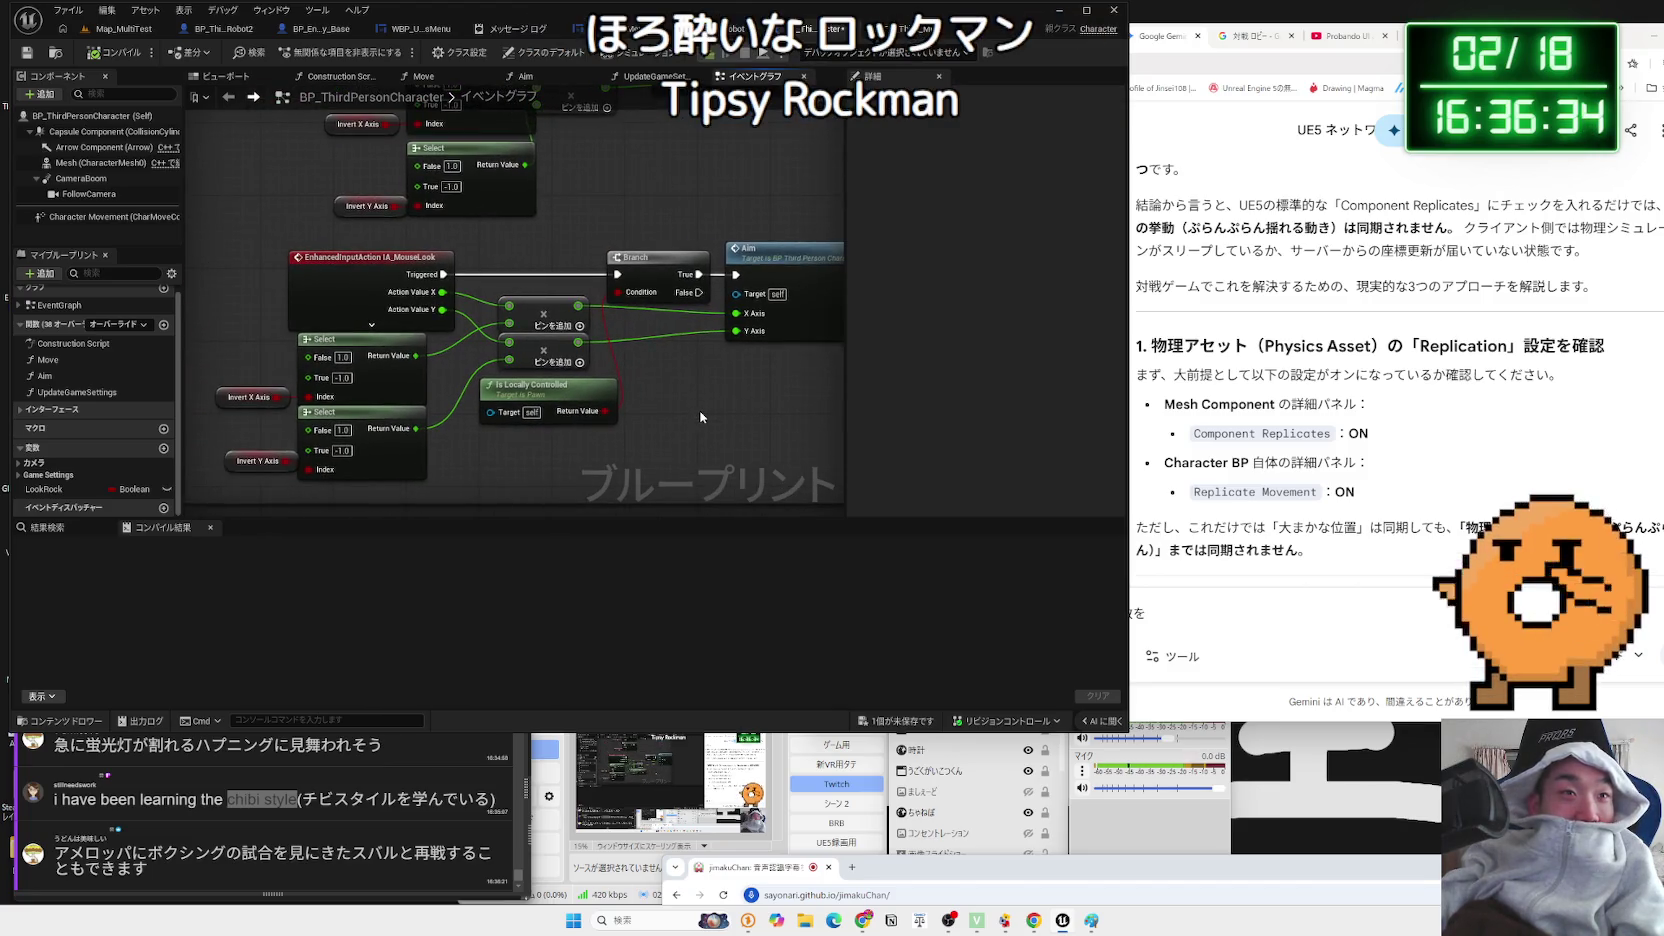
double_click(785, 259)
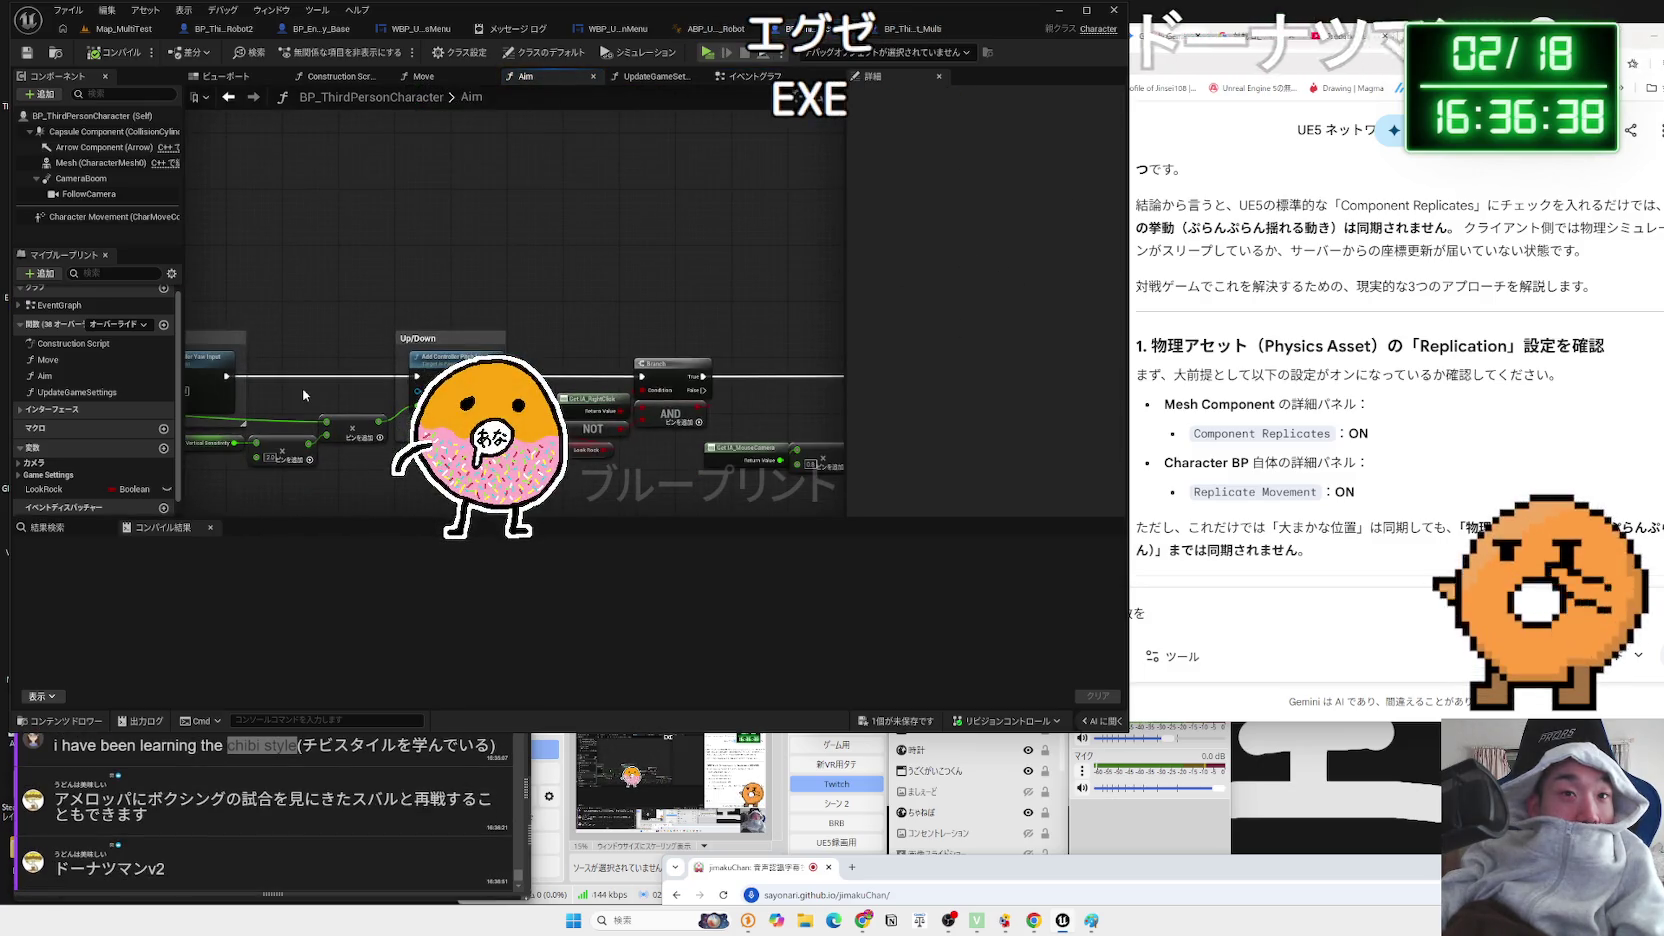
left_click_drag(304, 326, 430, 462)
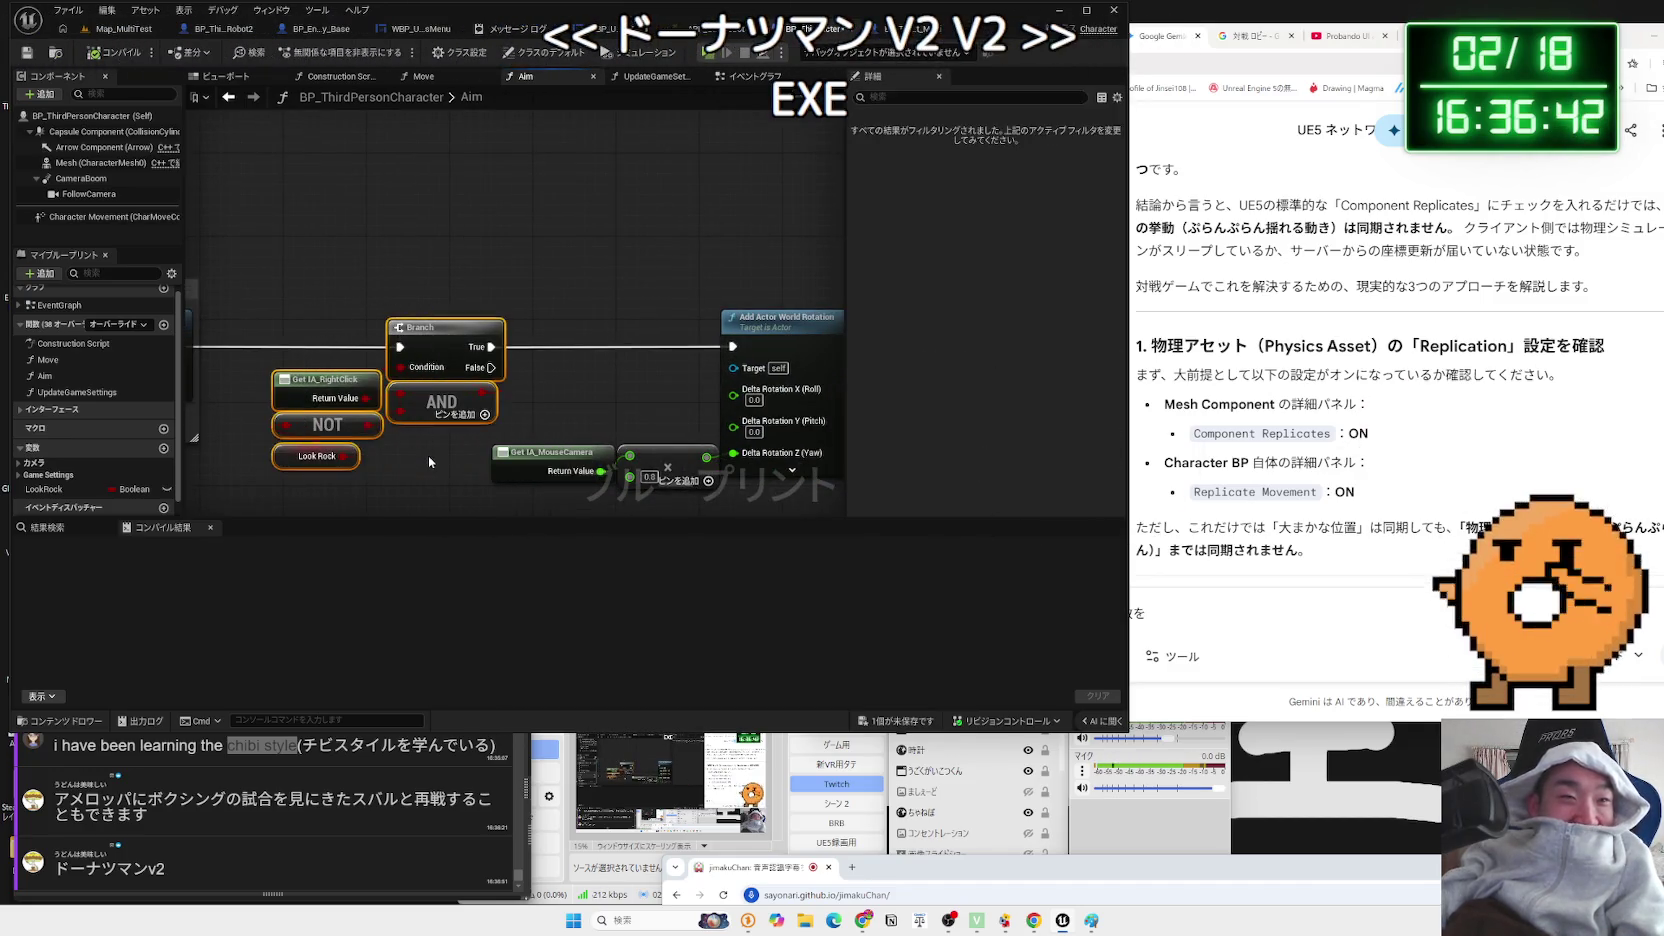
left_click(430, 462)
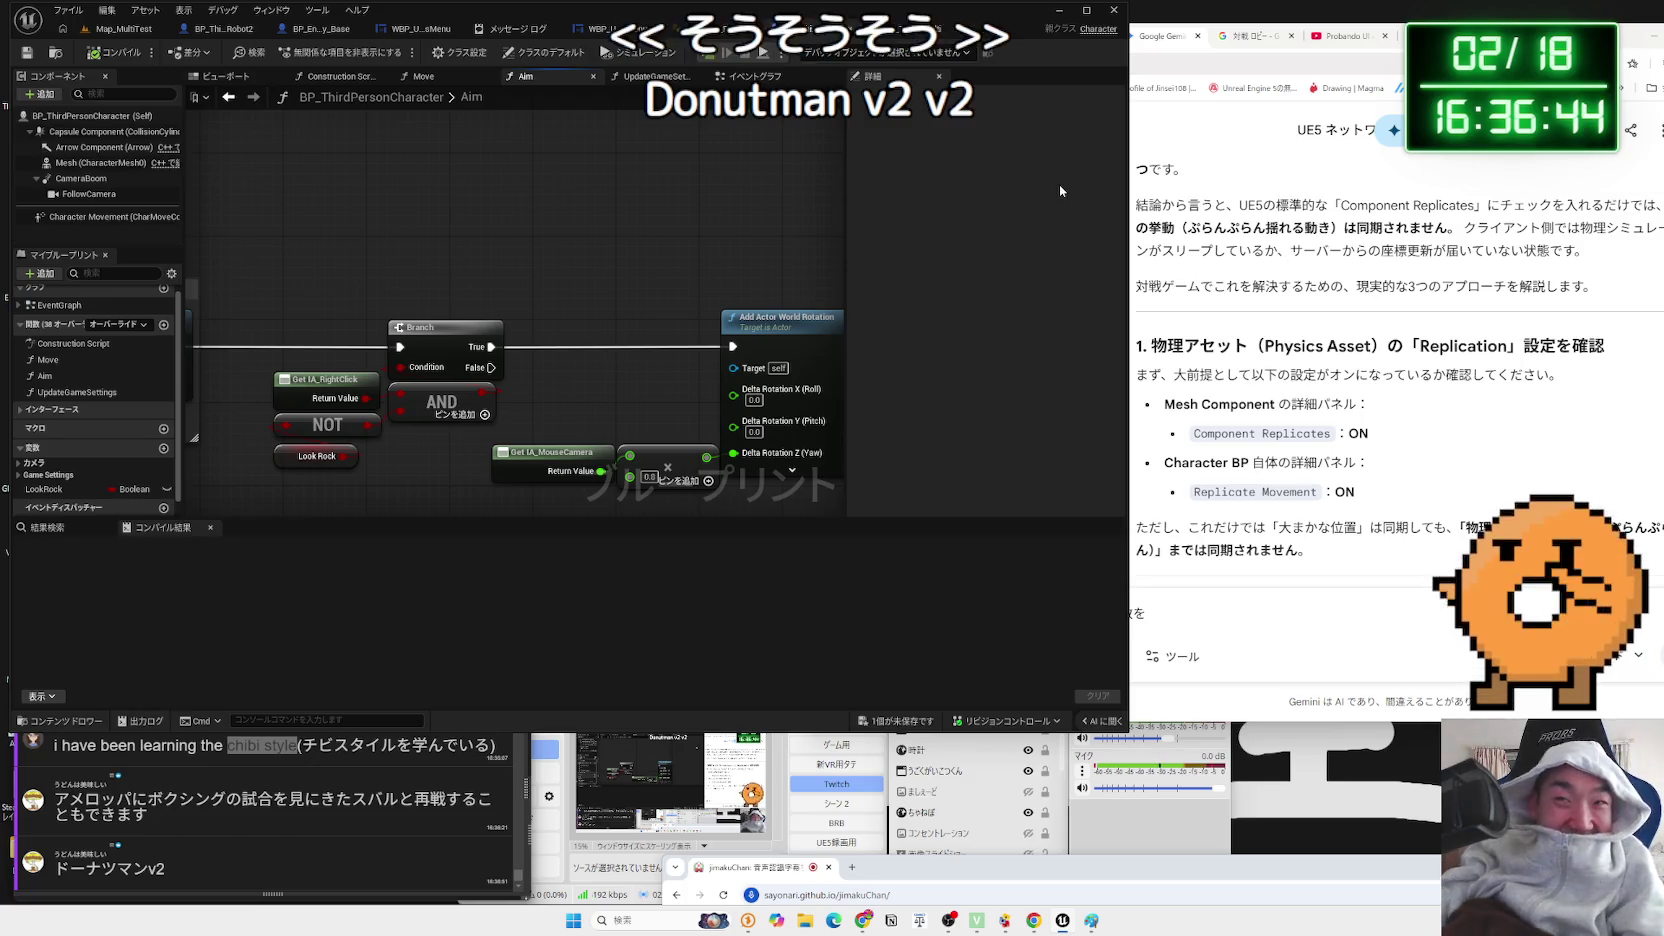
- Open a new Chrome tab and start typing the search ろっくぐ
key("alt+Tab")
key("ctrl+t")
type("ろ")
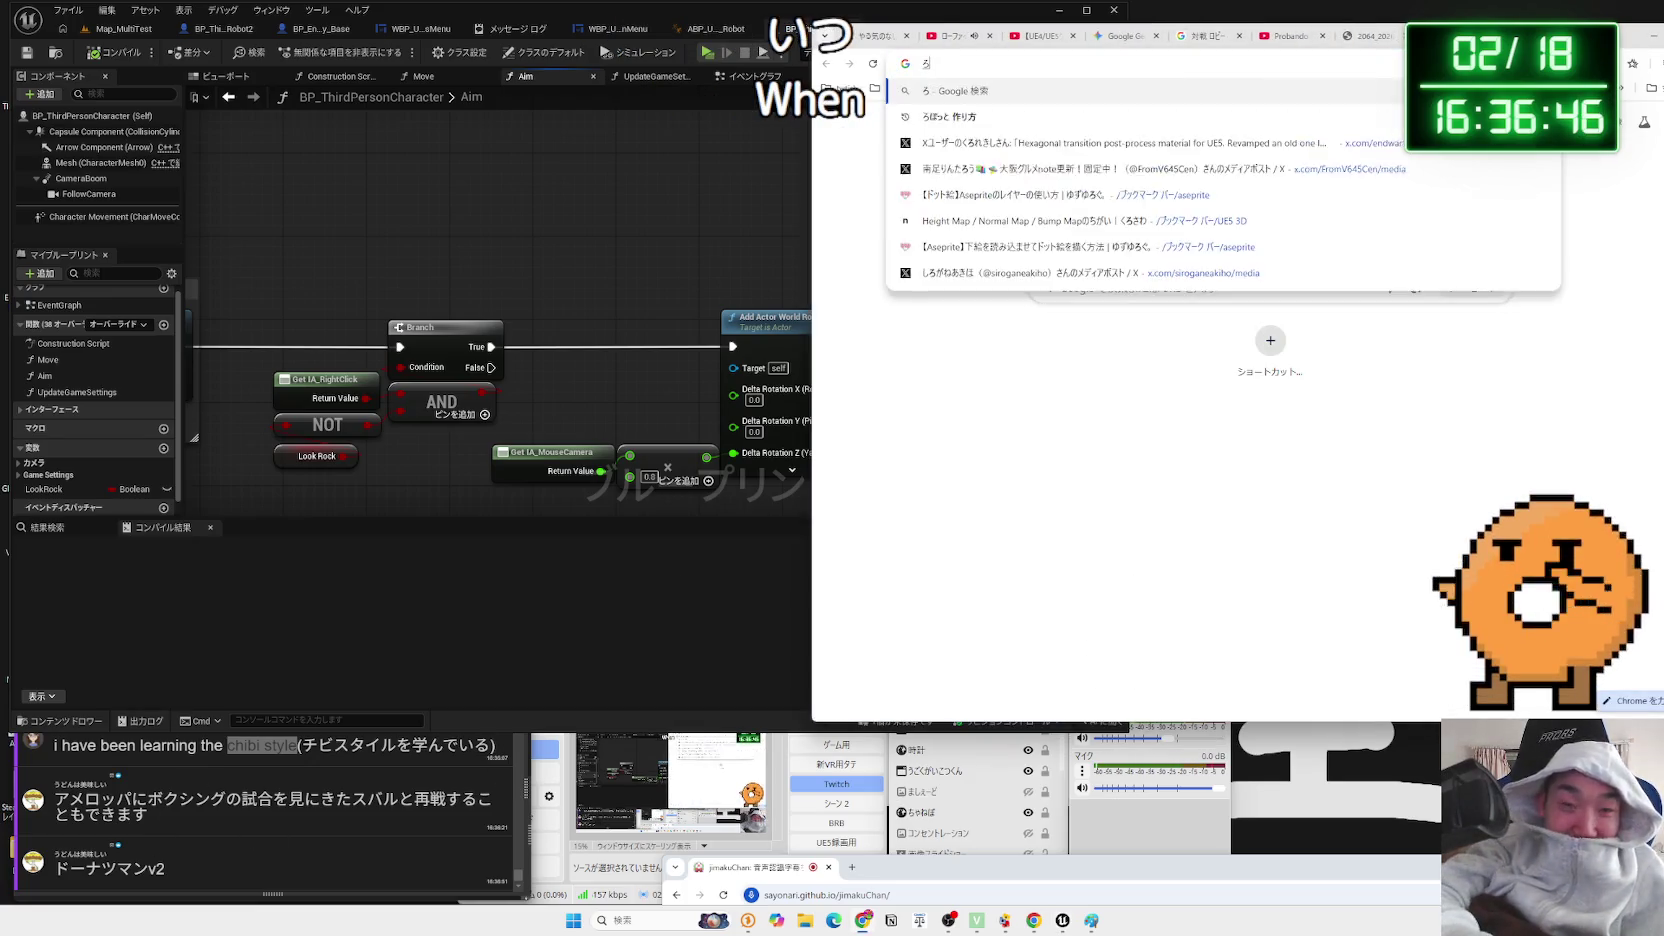
type("っく")
type("まねぐぜ")
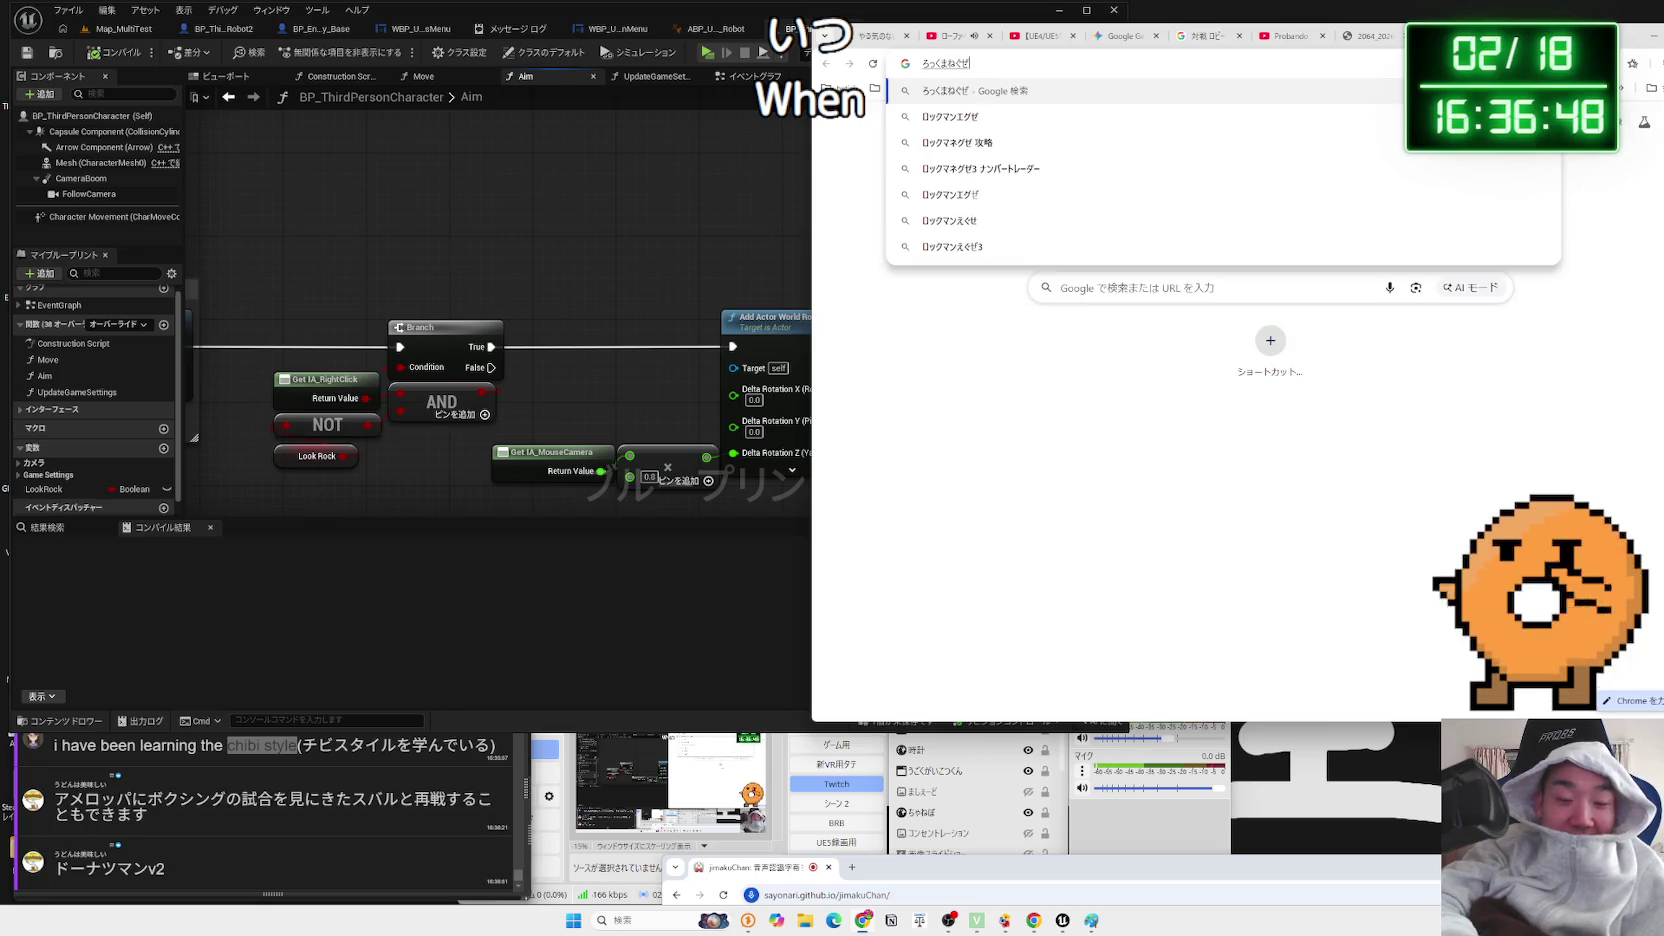
- Search Google for ロックマンエグゼ v2
key("space")
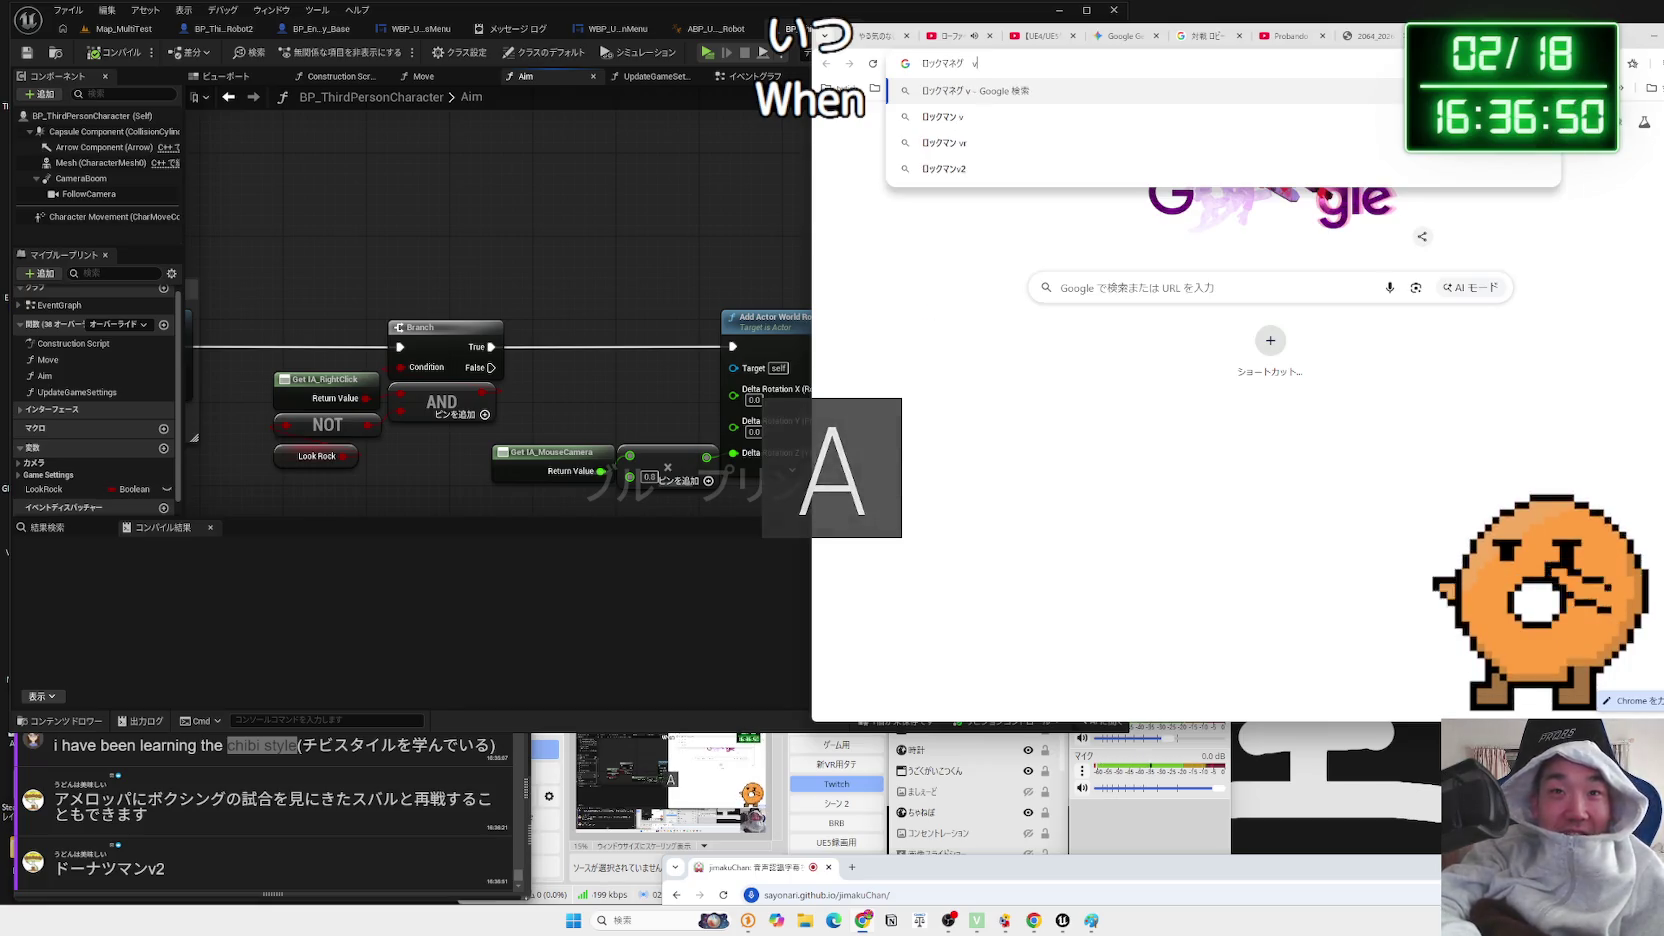
key("BackSpace")
type("ん")
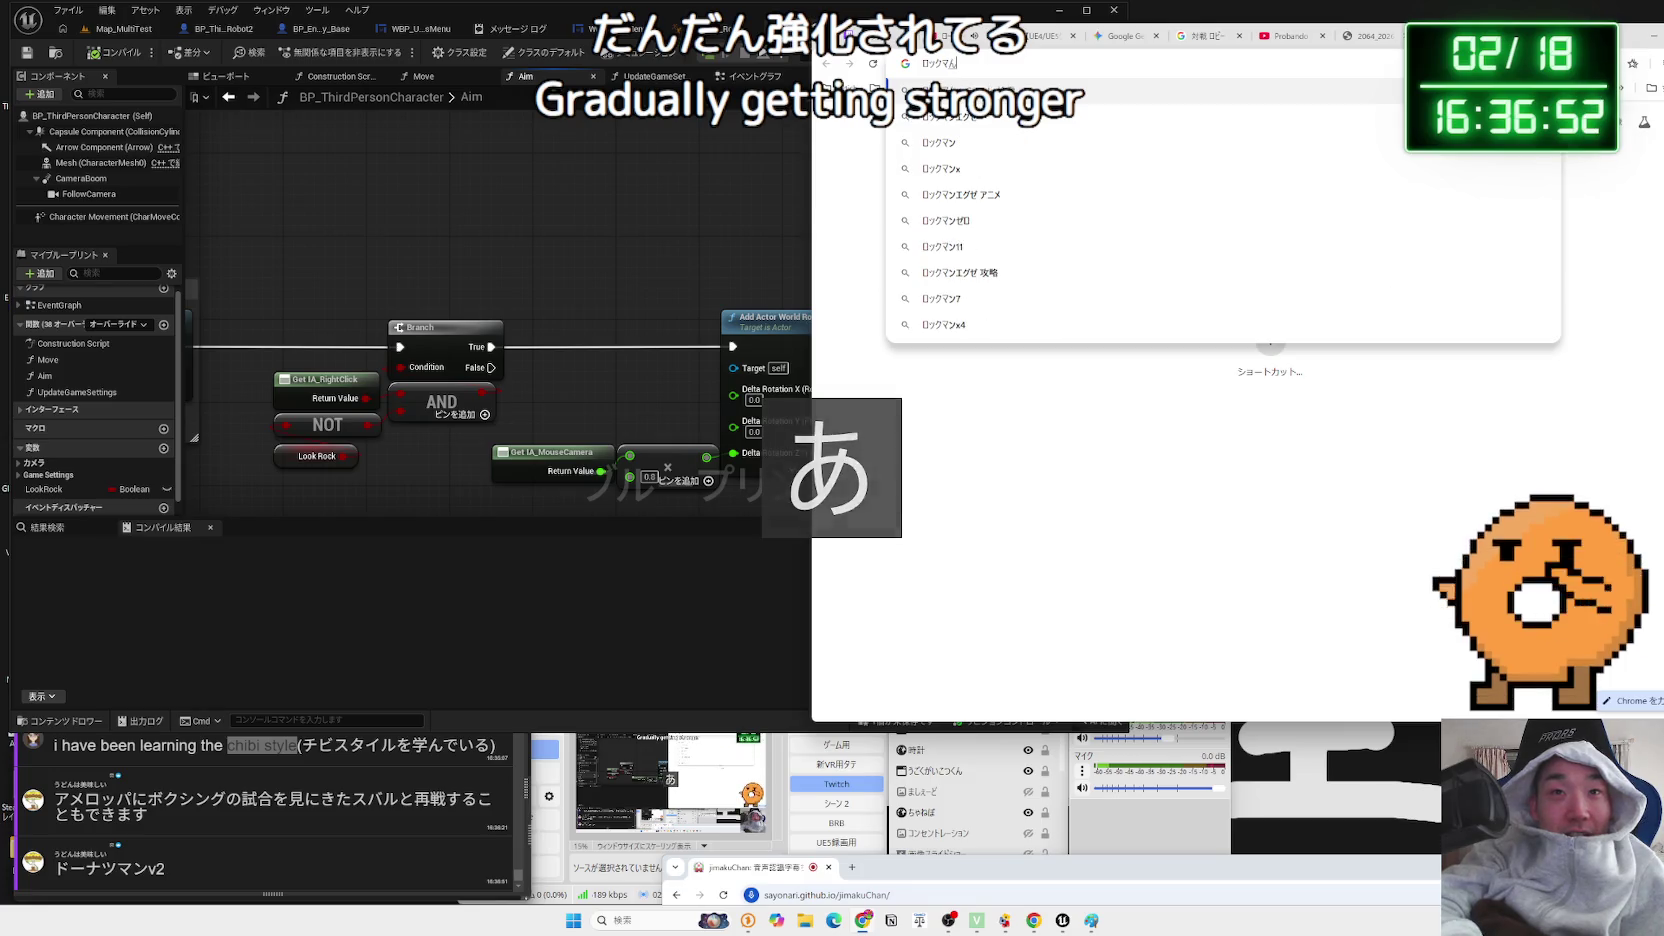
key("space")
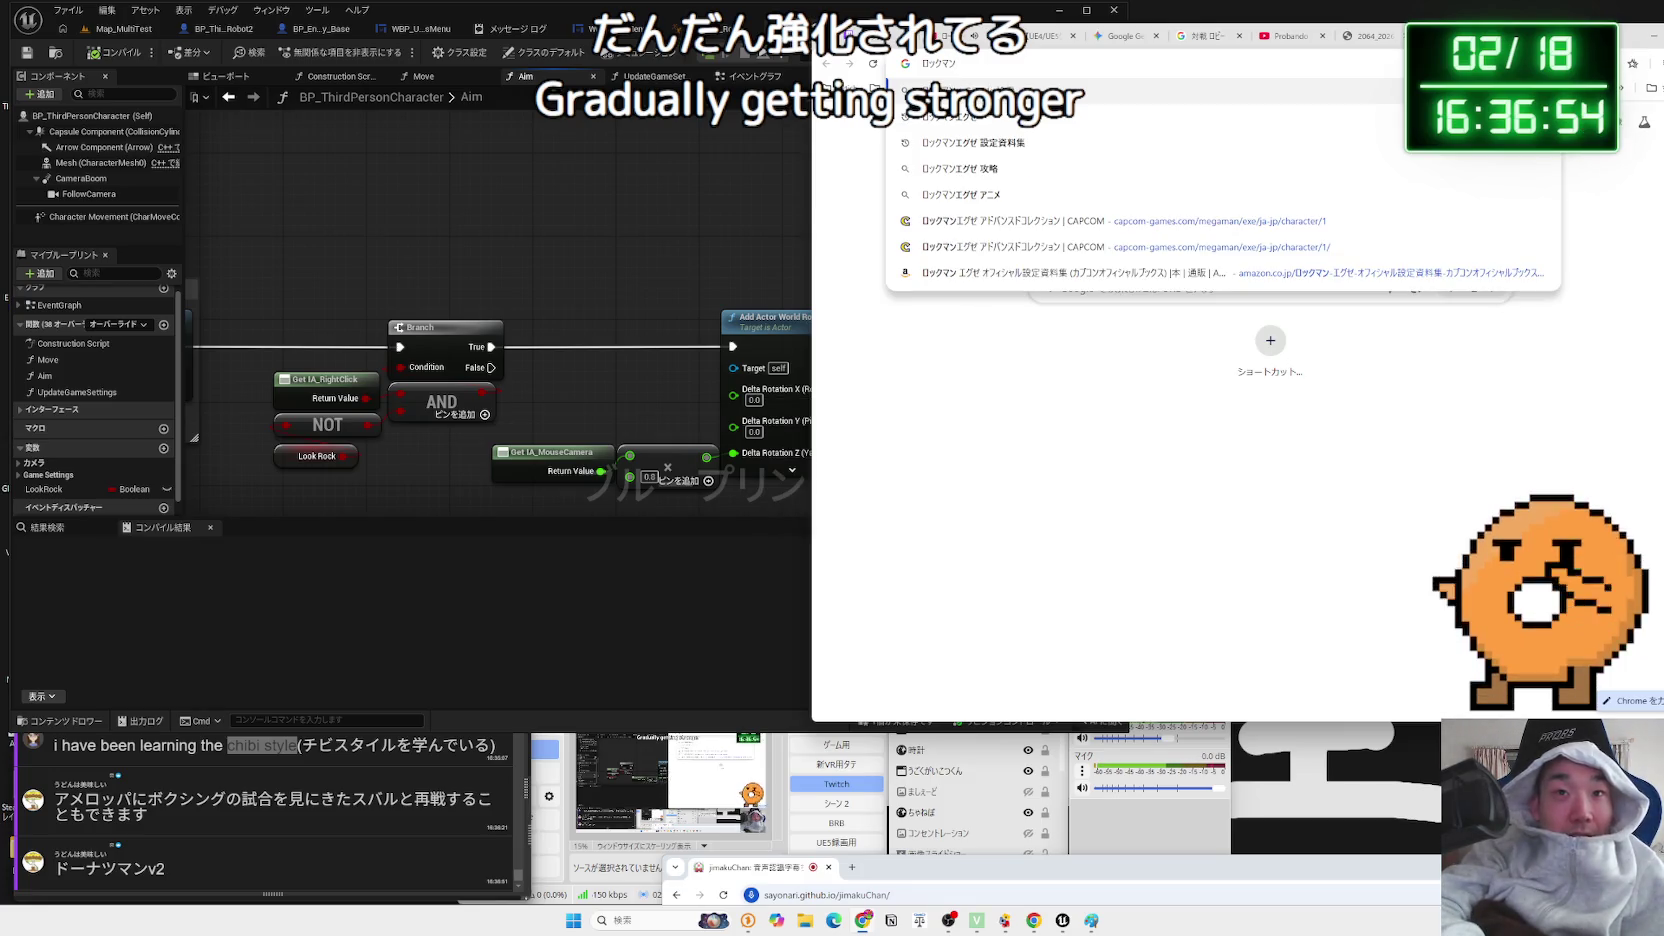
type("eg")
key("space")
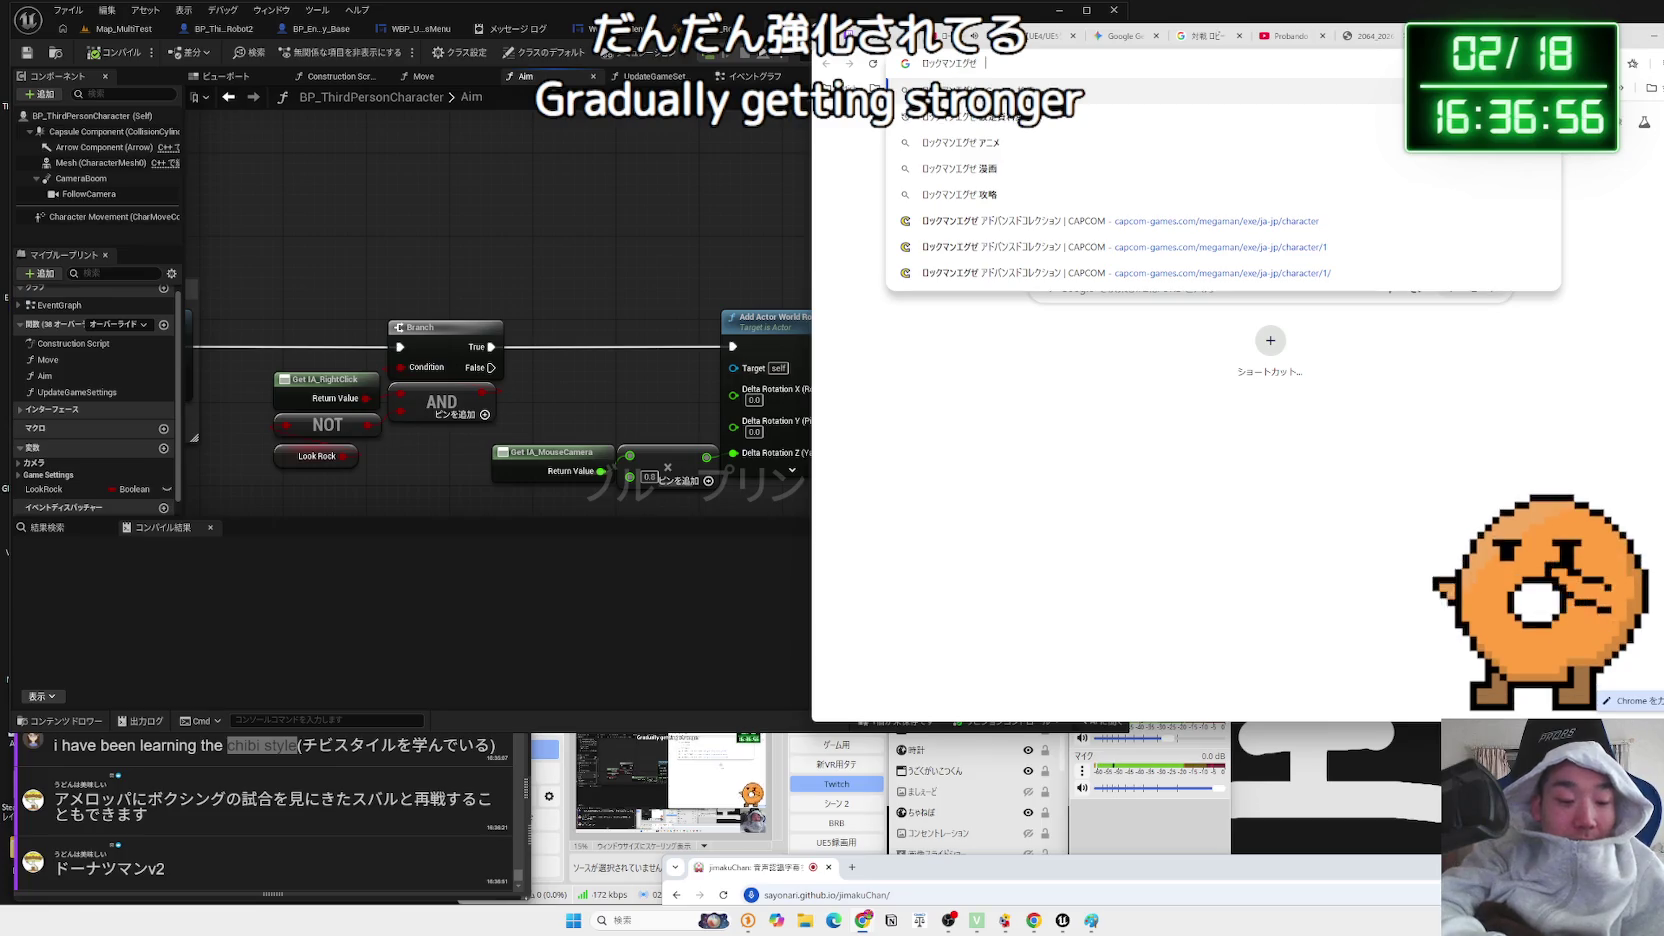
type("v2")
key("Return")
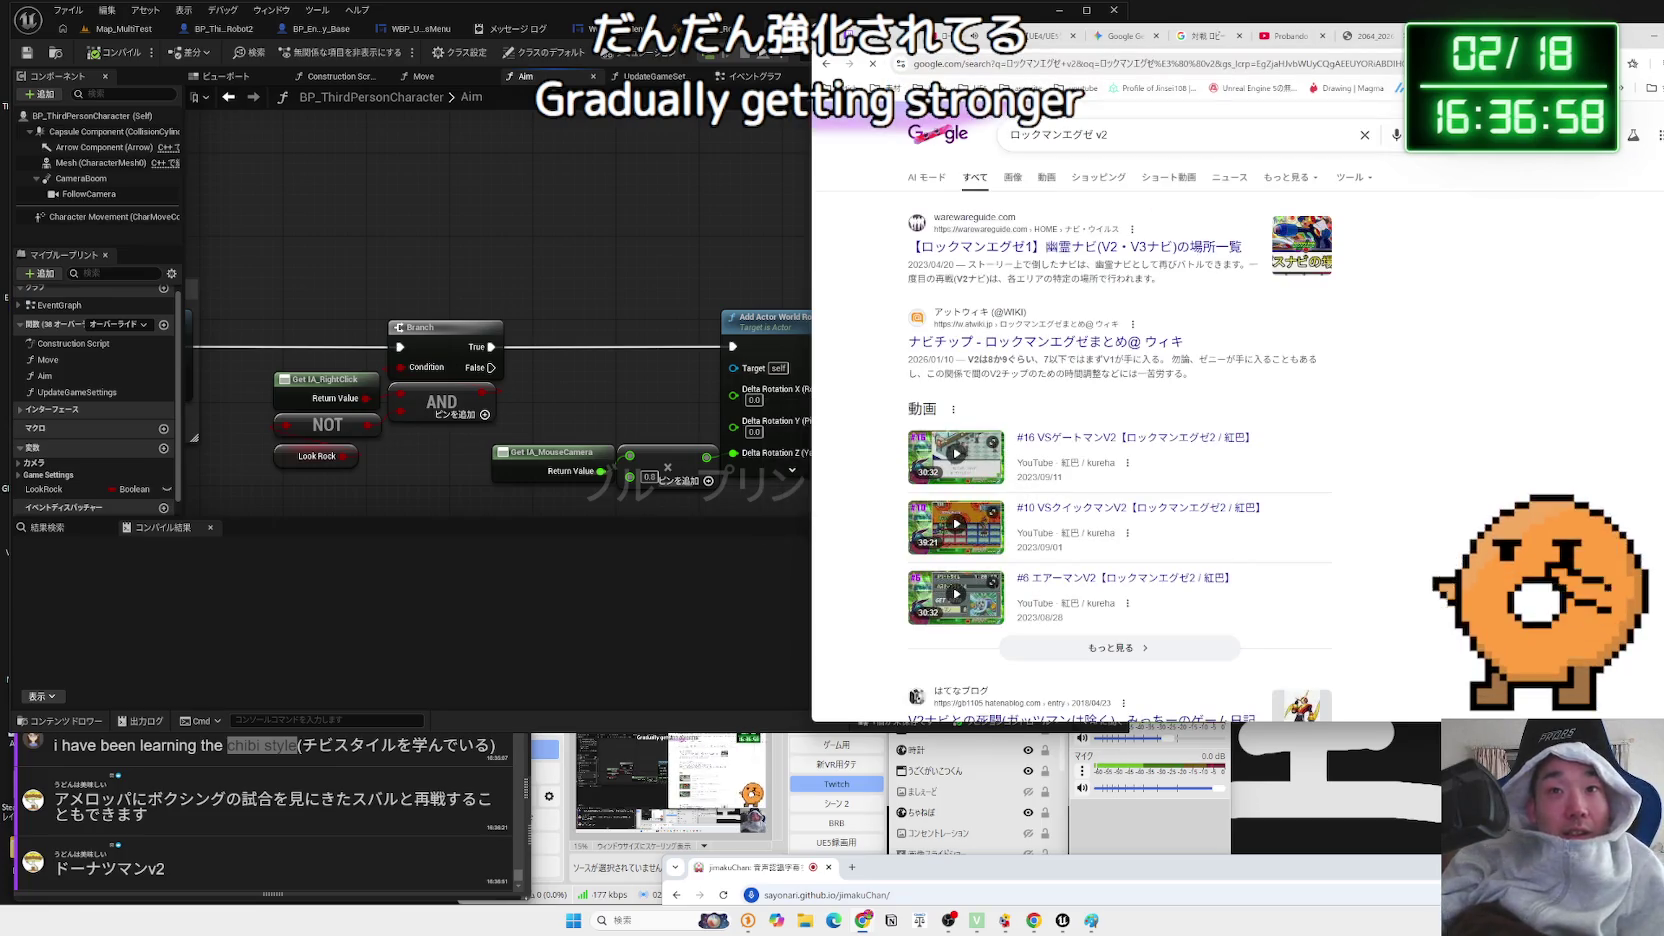
- Skim the warewareguide ghost navi V2/V3 locations guide, then return to the results
left_click(1185, 249)
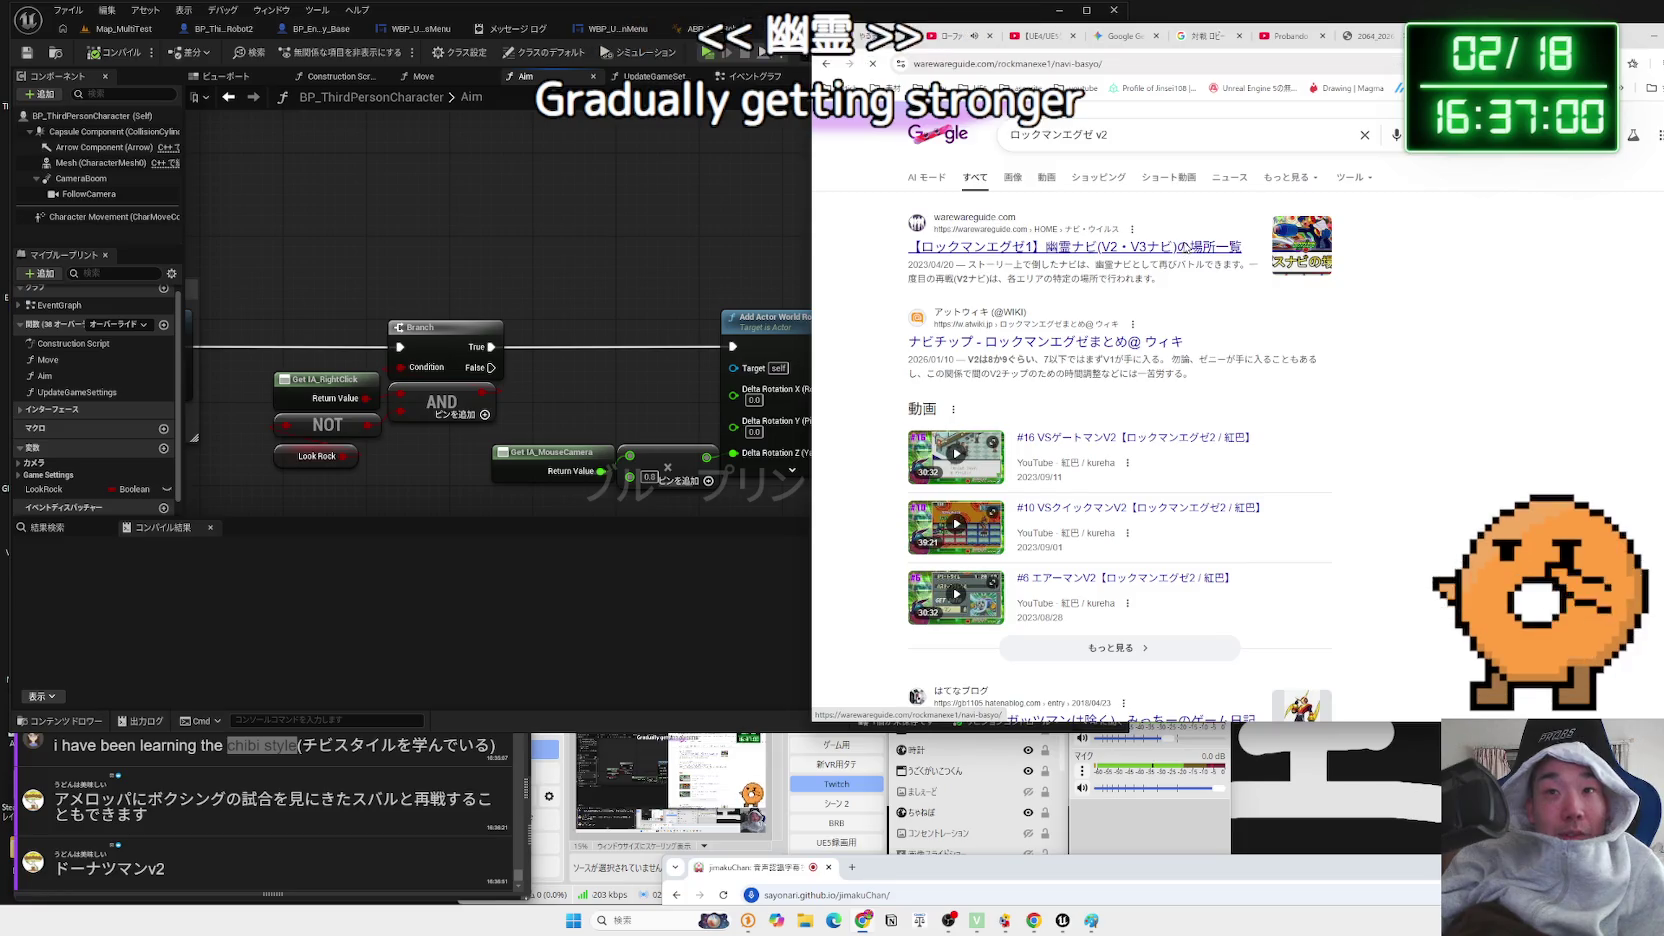
scroll(1066, 414, "down", 15)
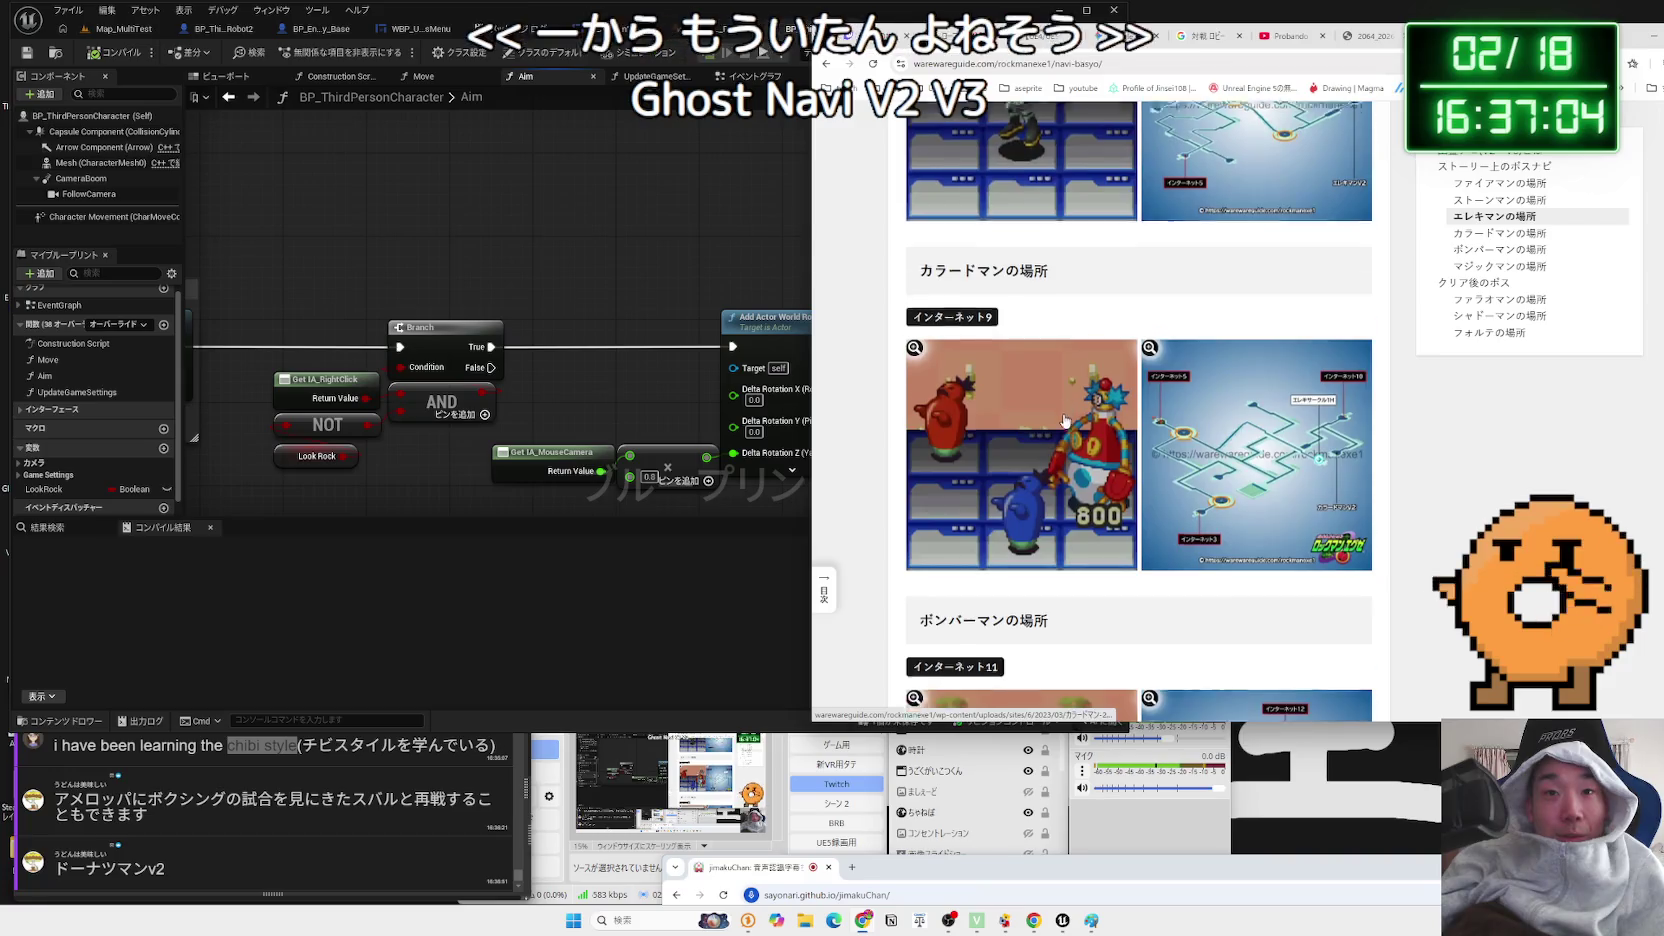
scroll(1066, 414, "down", 15)
scroll(1066, 421, "down", 10)
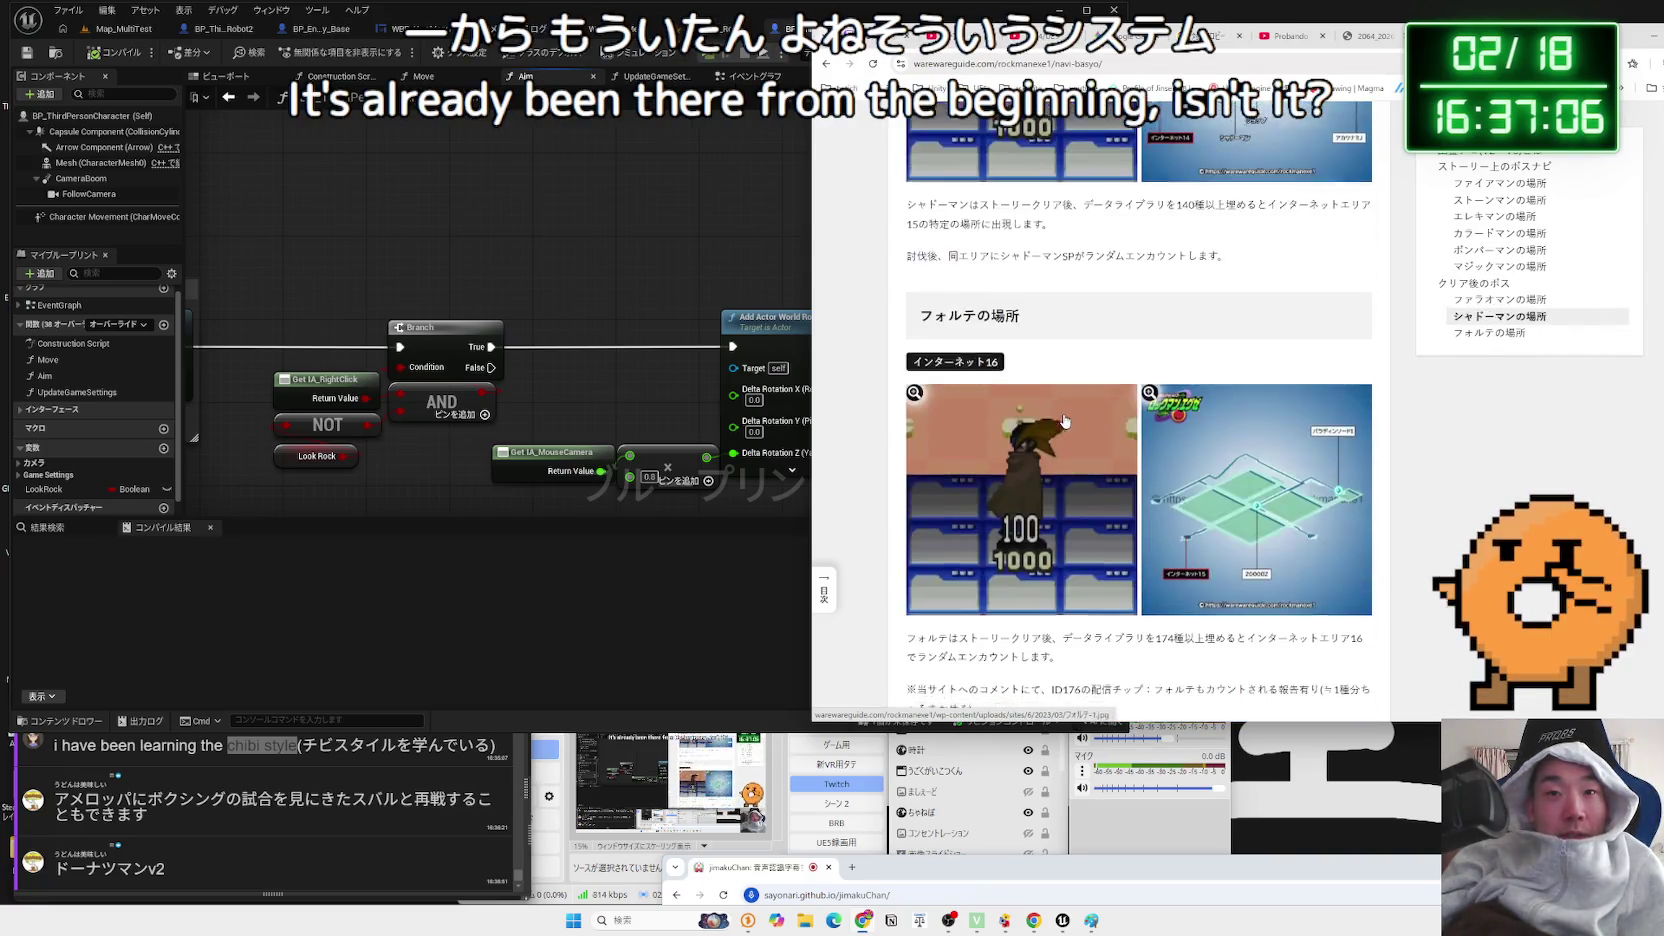
key("alt+Left")
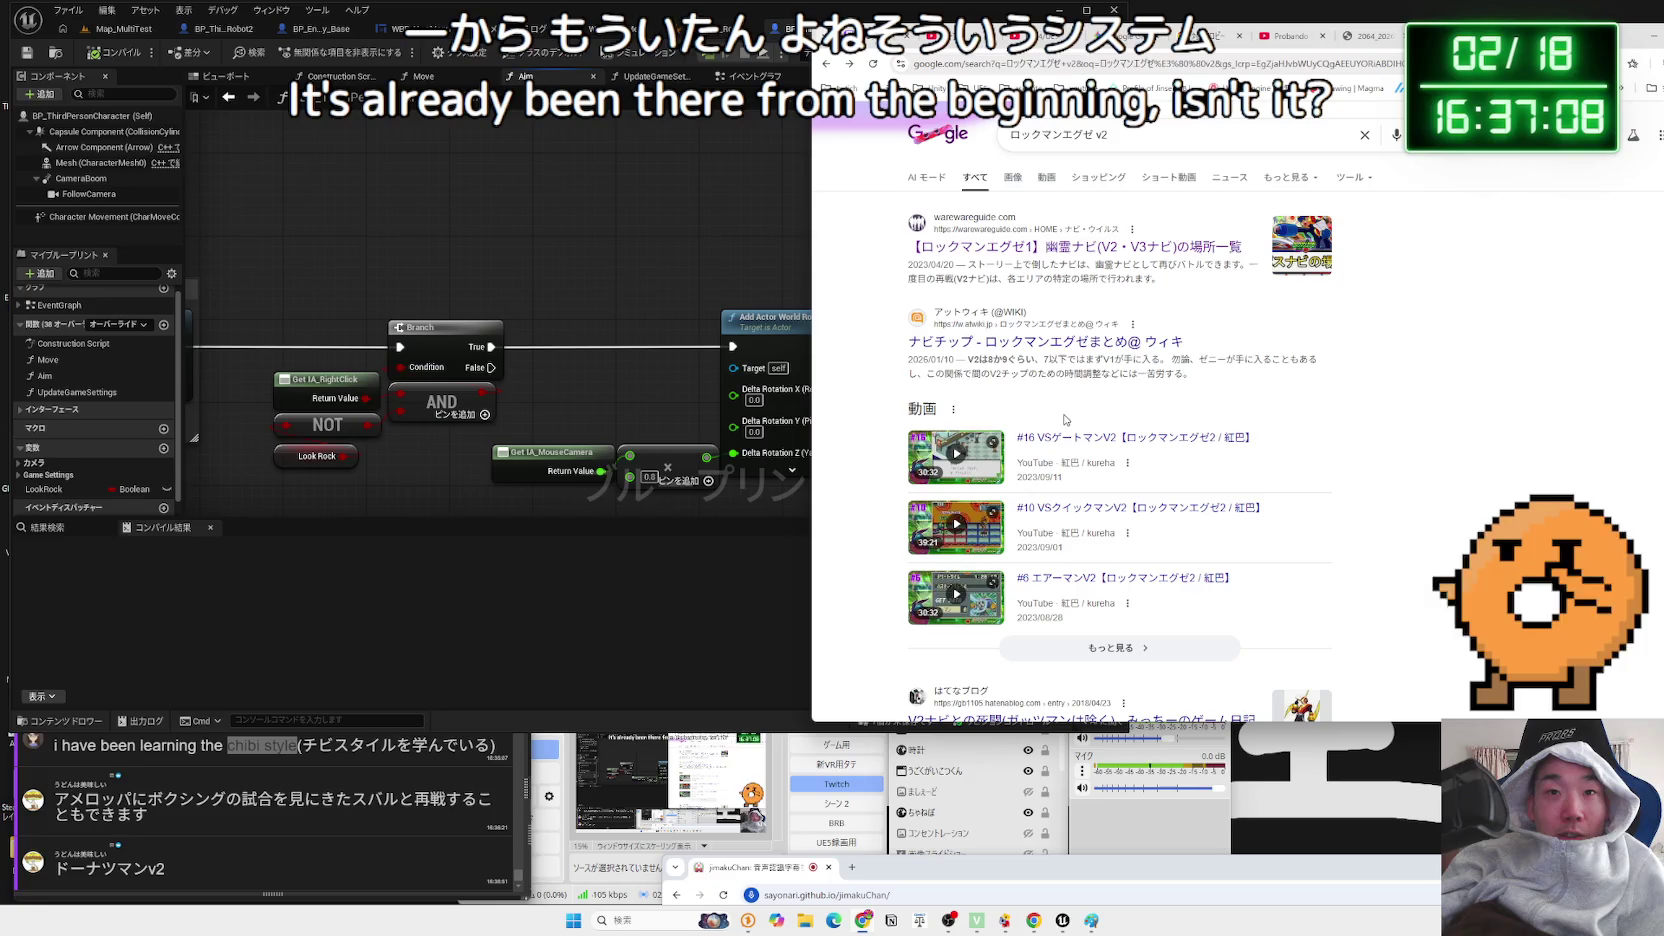
- Change the search to ロックマンエグゼ アポロ and show its image results
left_click(1140, 140)
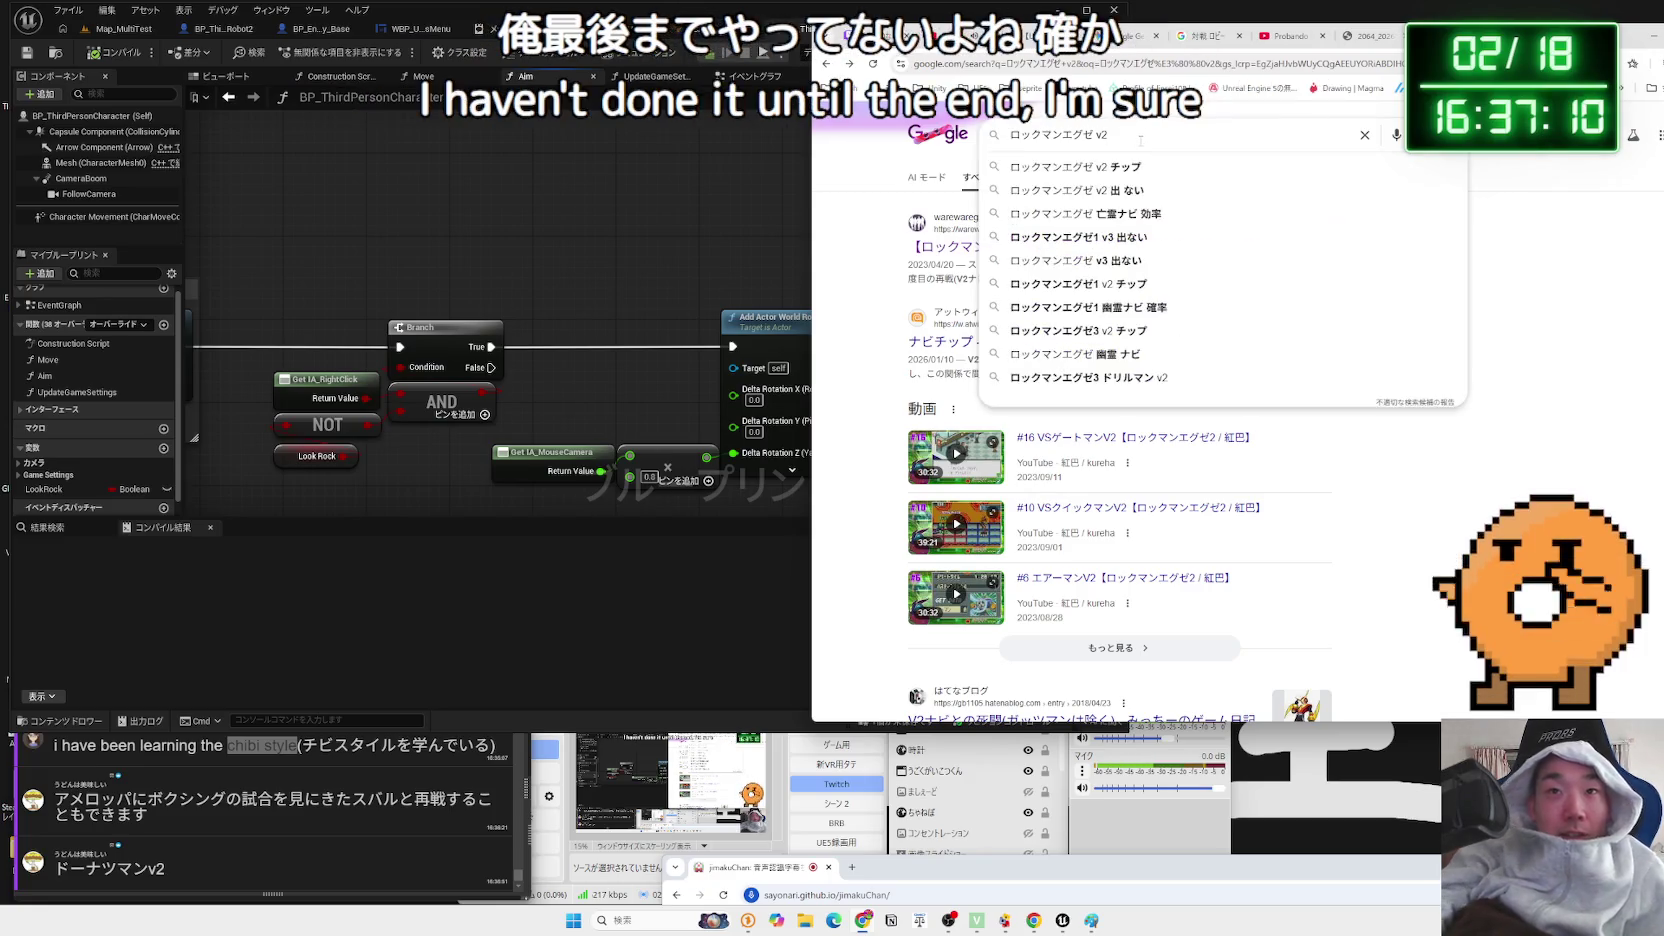
key("BackSpace")
key("BackSpace")
key("Zenkaku_Hankaku")
type("あ")
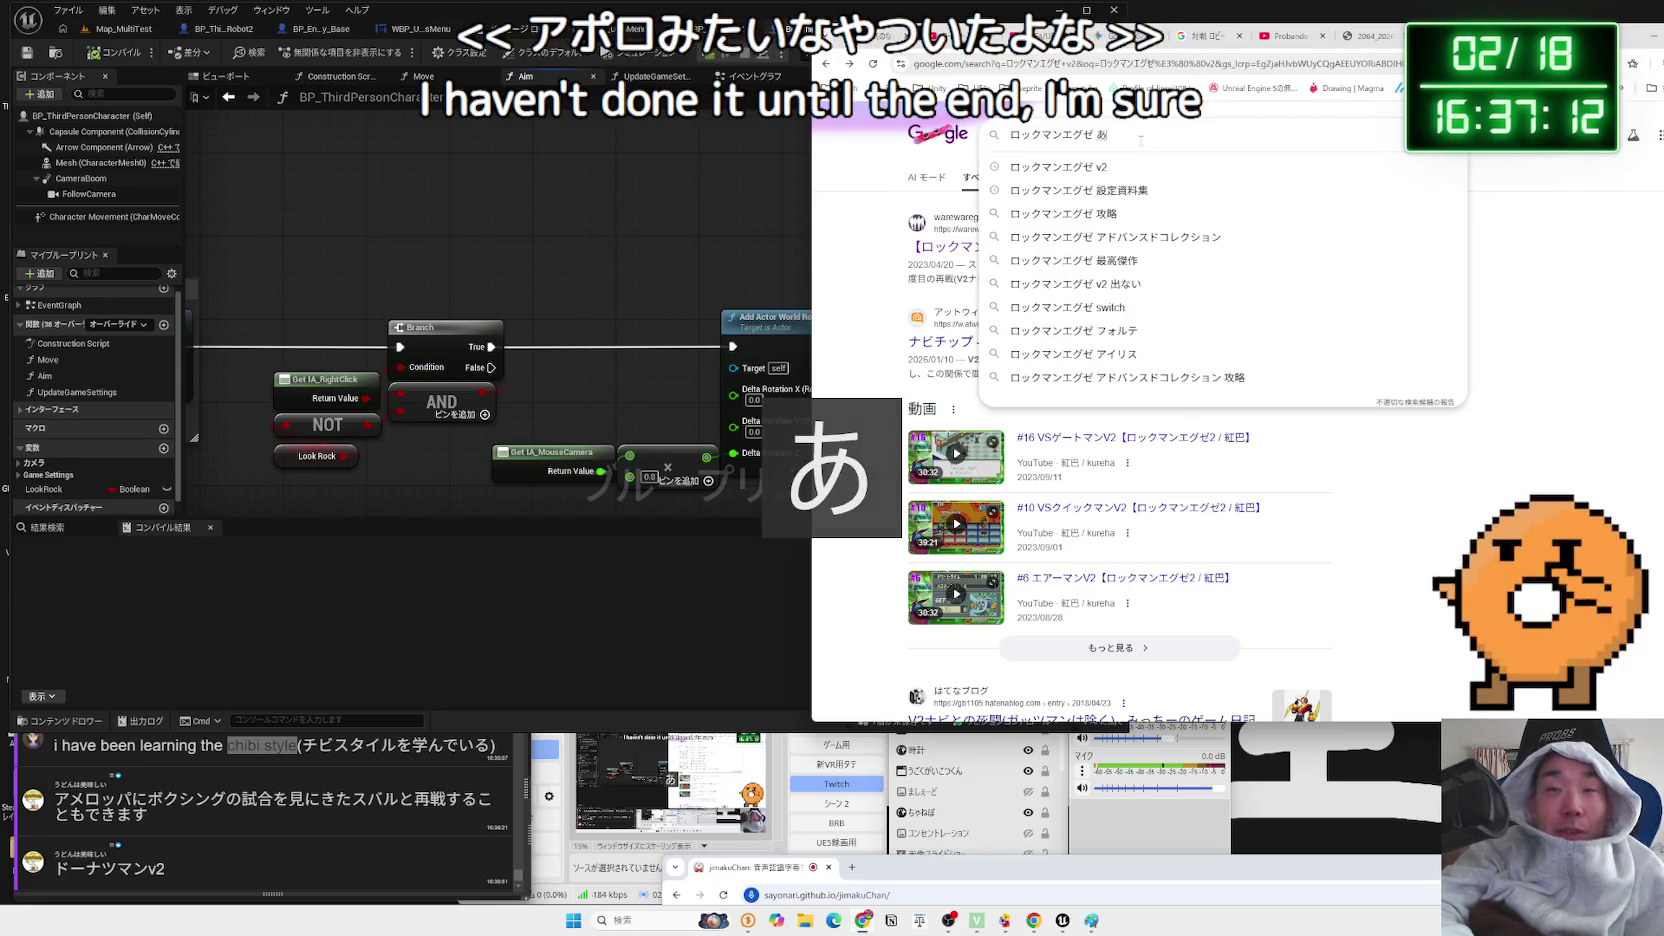
type("ぽ")
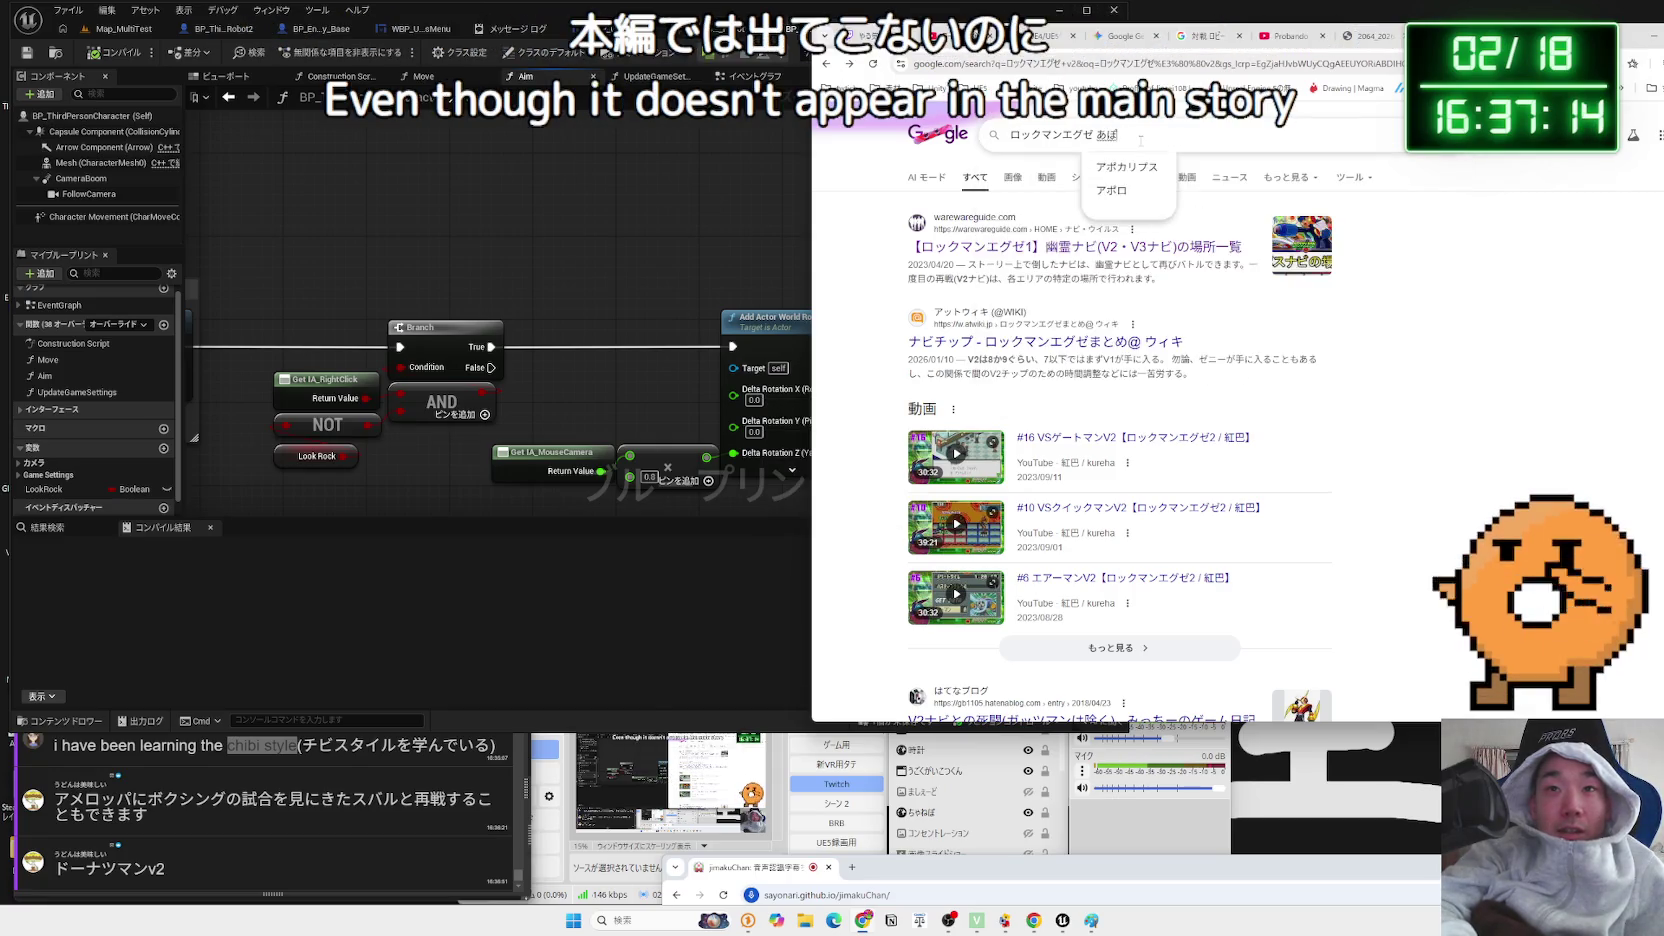
type("ろ")
key("space")
key("Return")
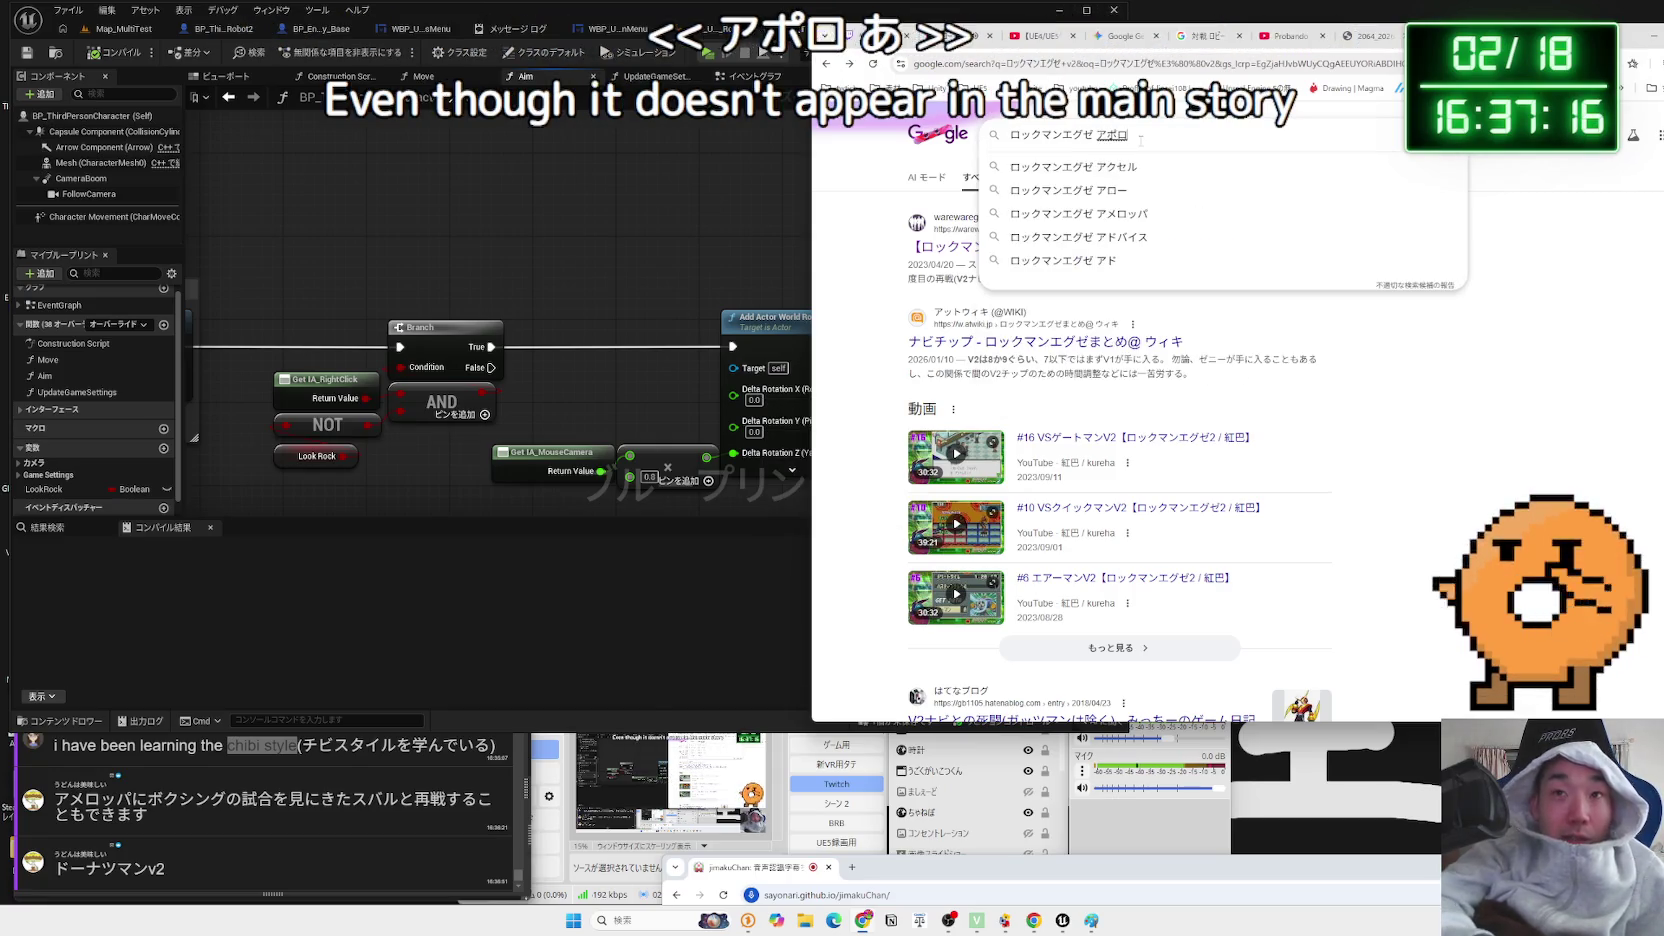
key("Return")
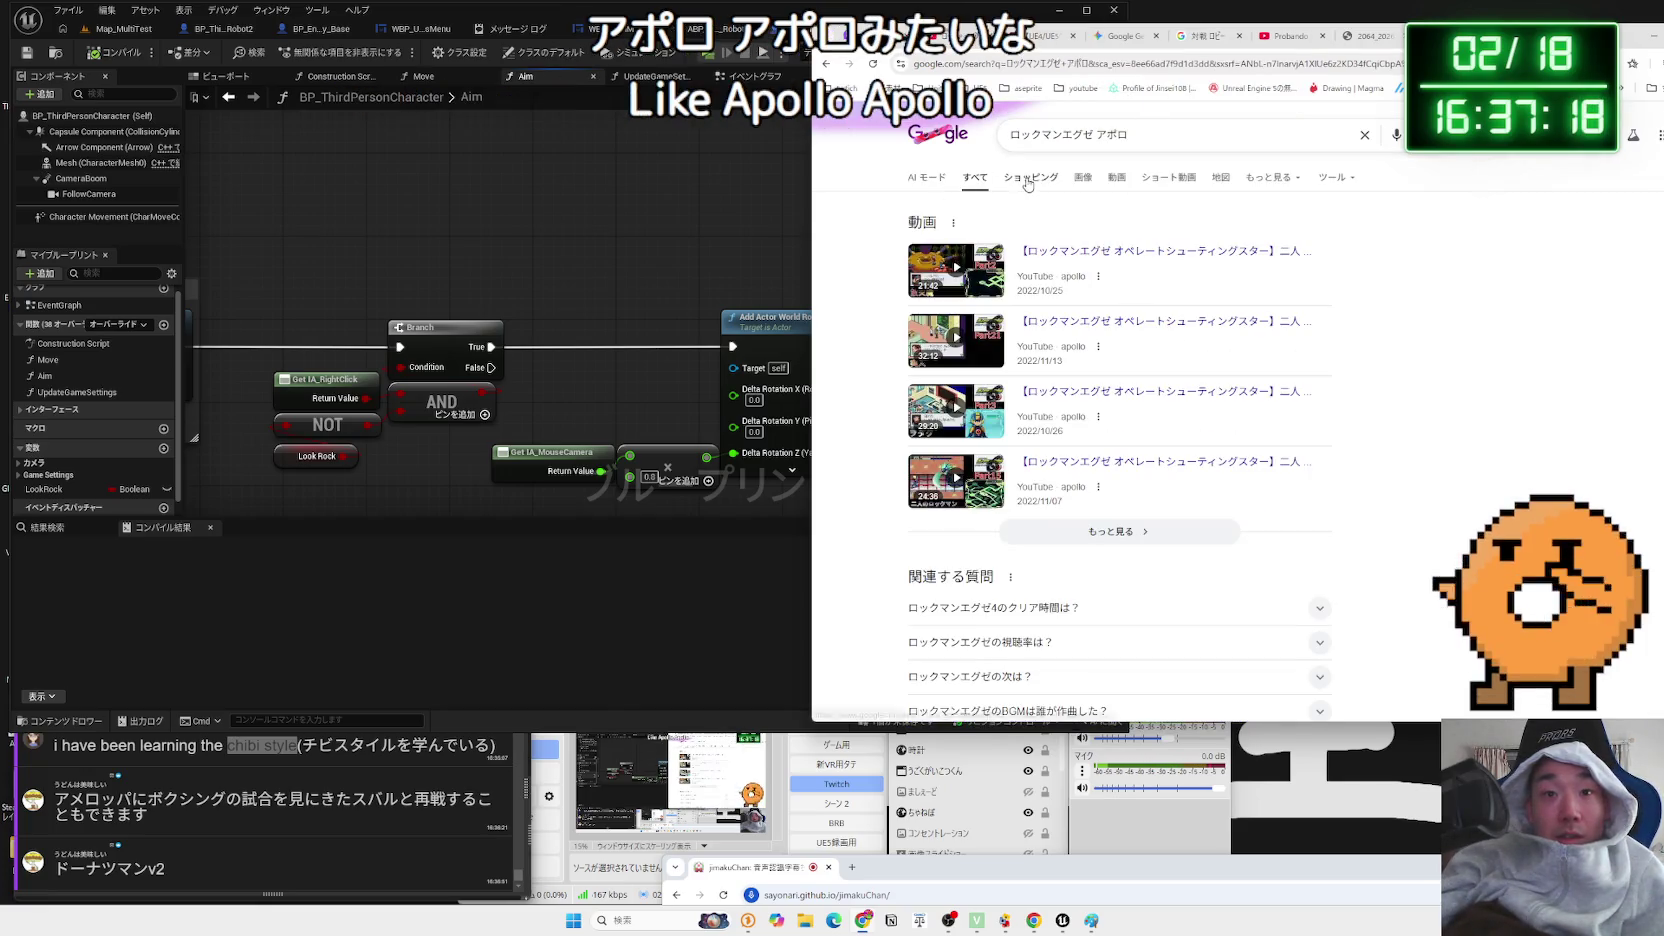
left_click(1078, 177)
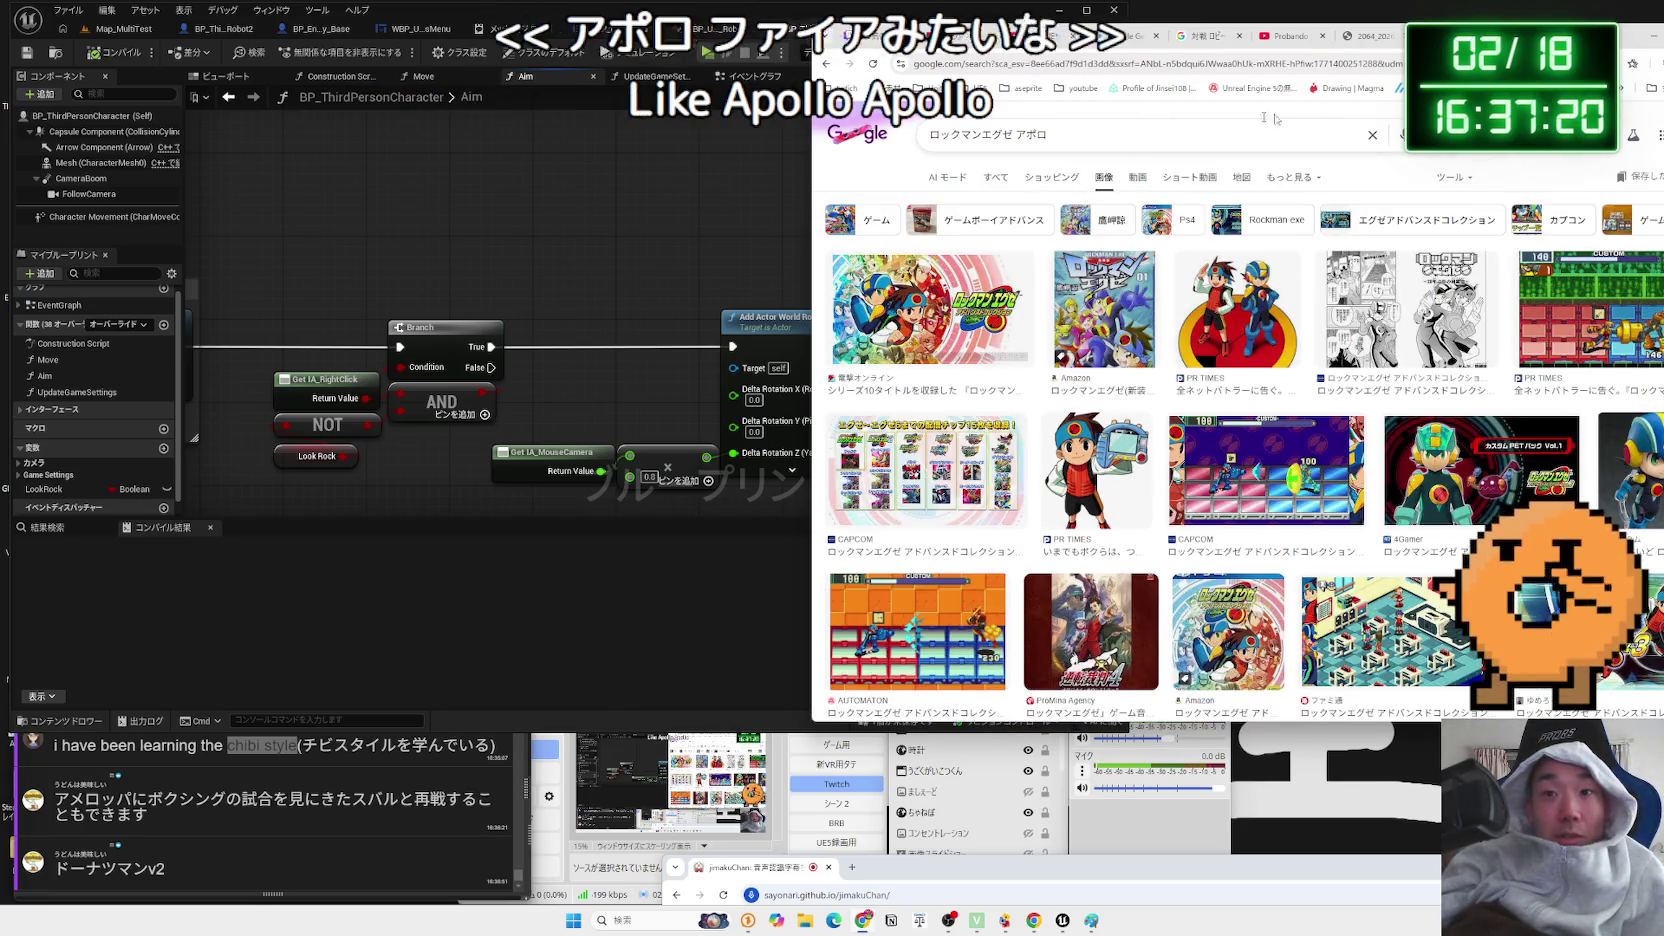
- Search images for ロックマンエグゼ アポロンフレイム and briefly preview the x.com result
scroll(1137, 348, "down", 5)
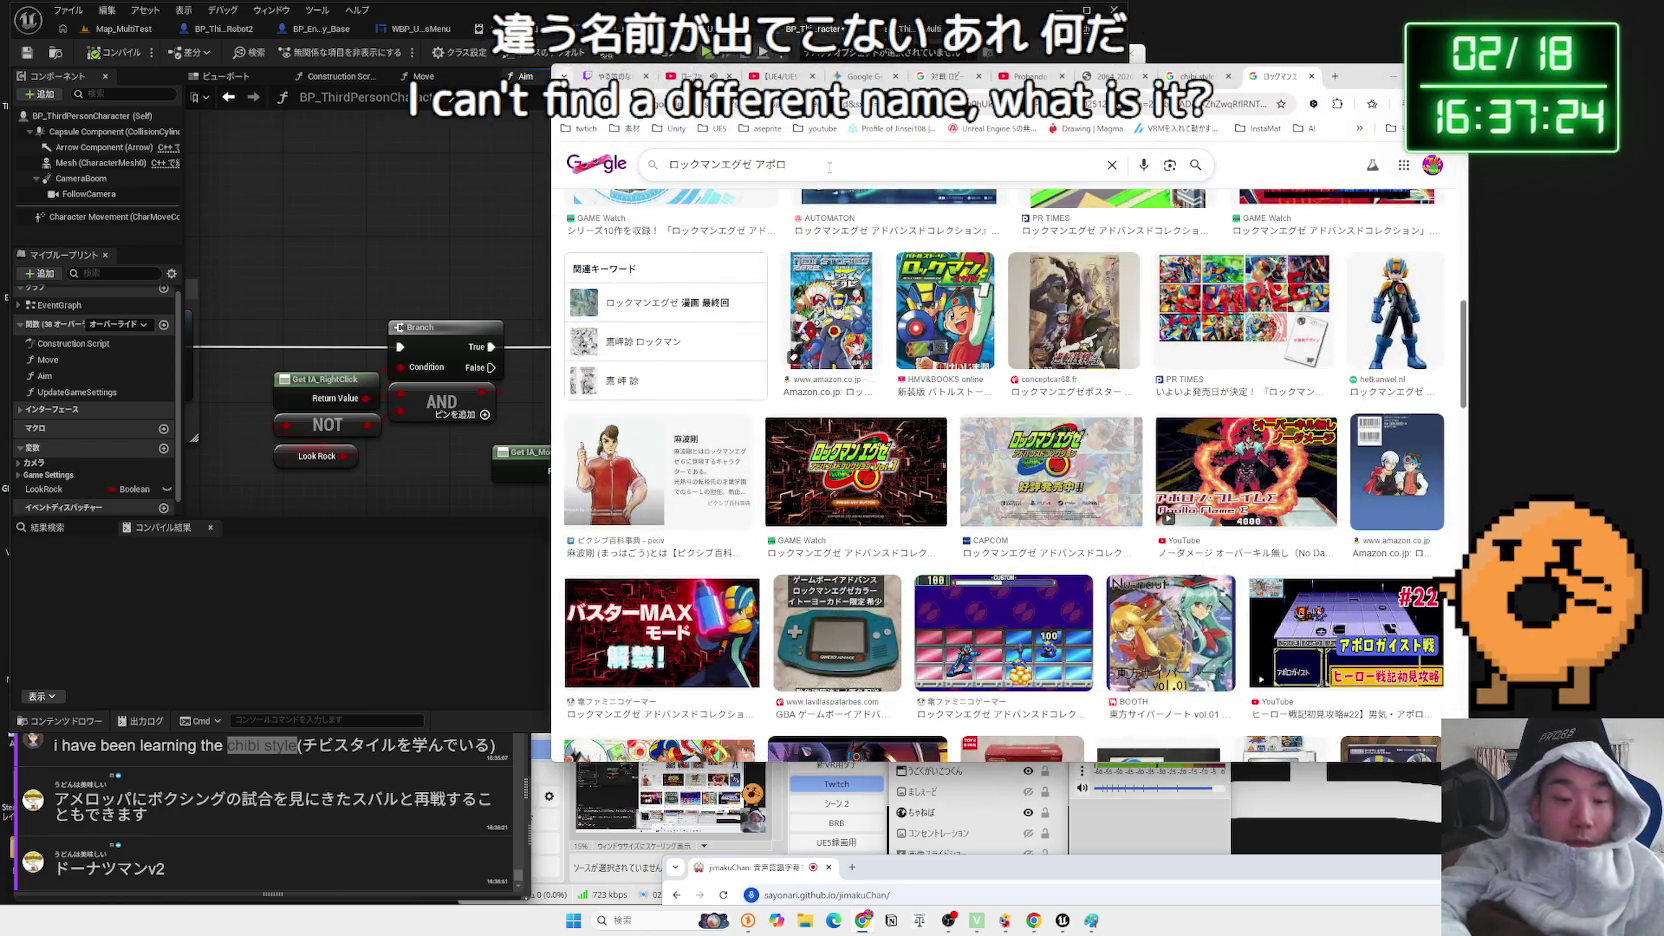
type("ンフレイム")
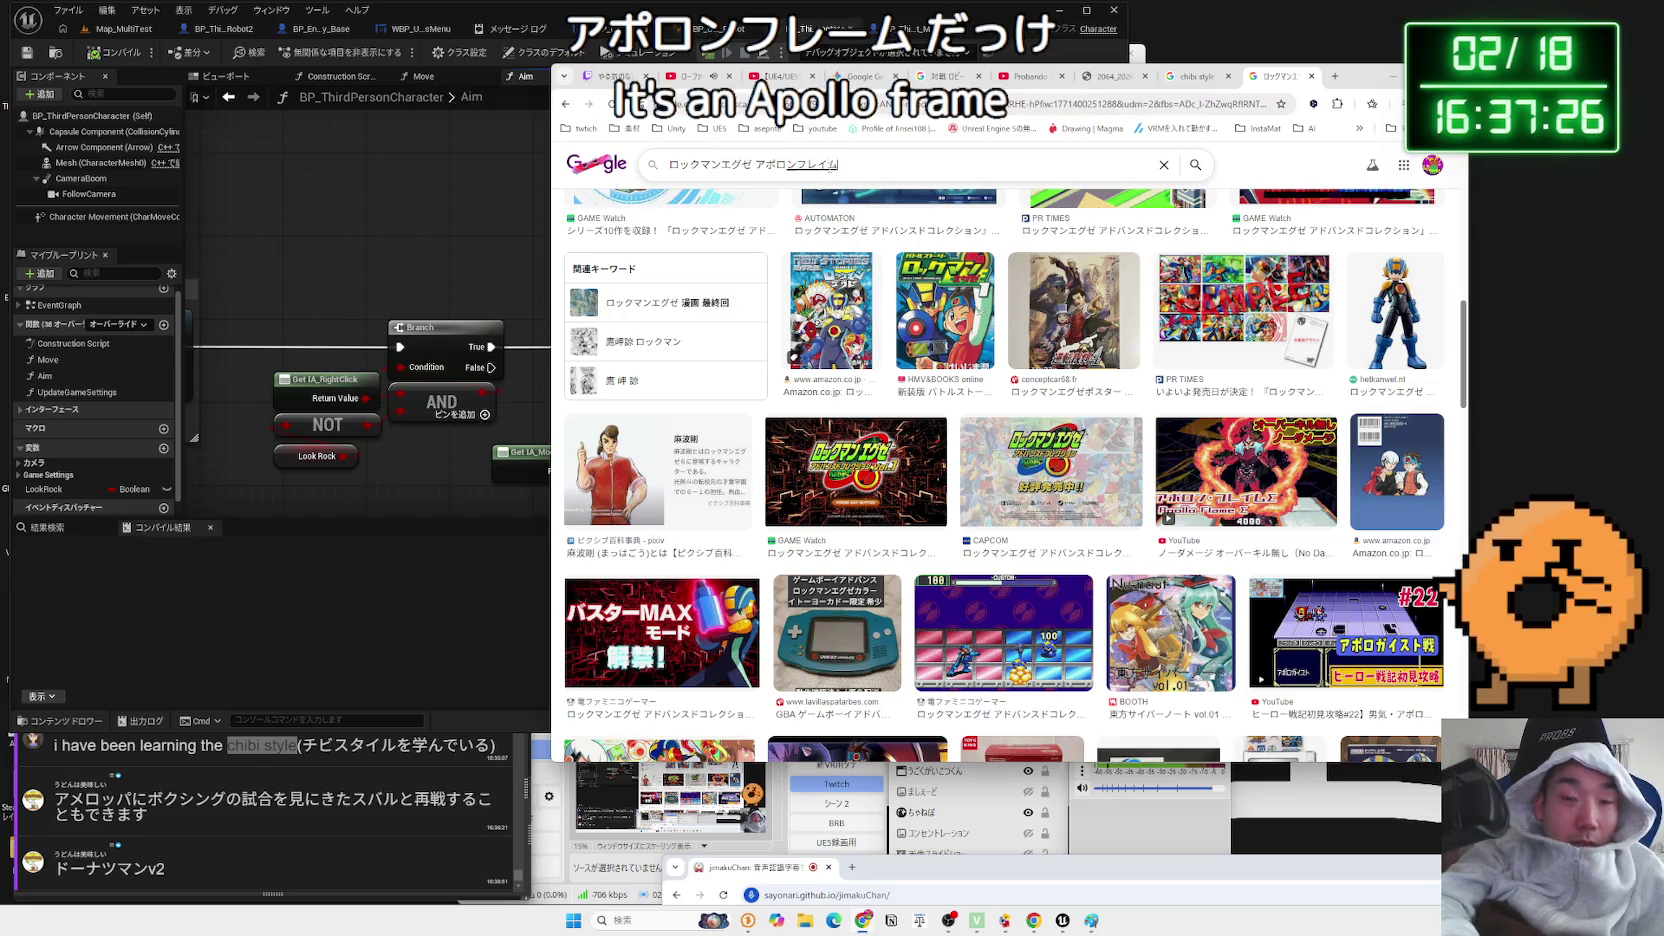
key("Return")
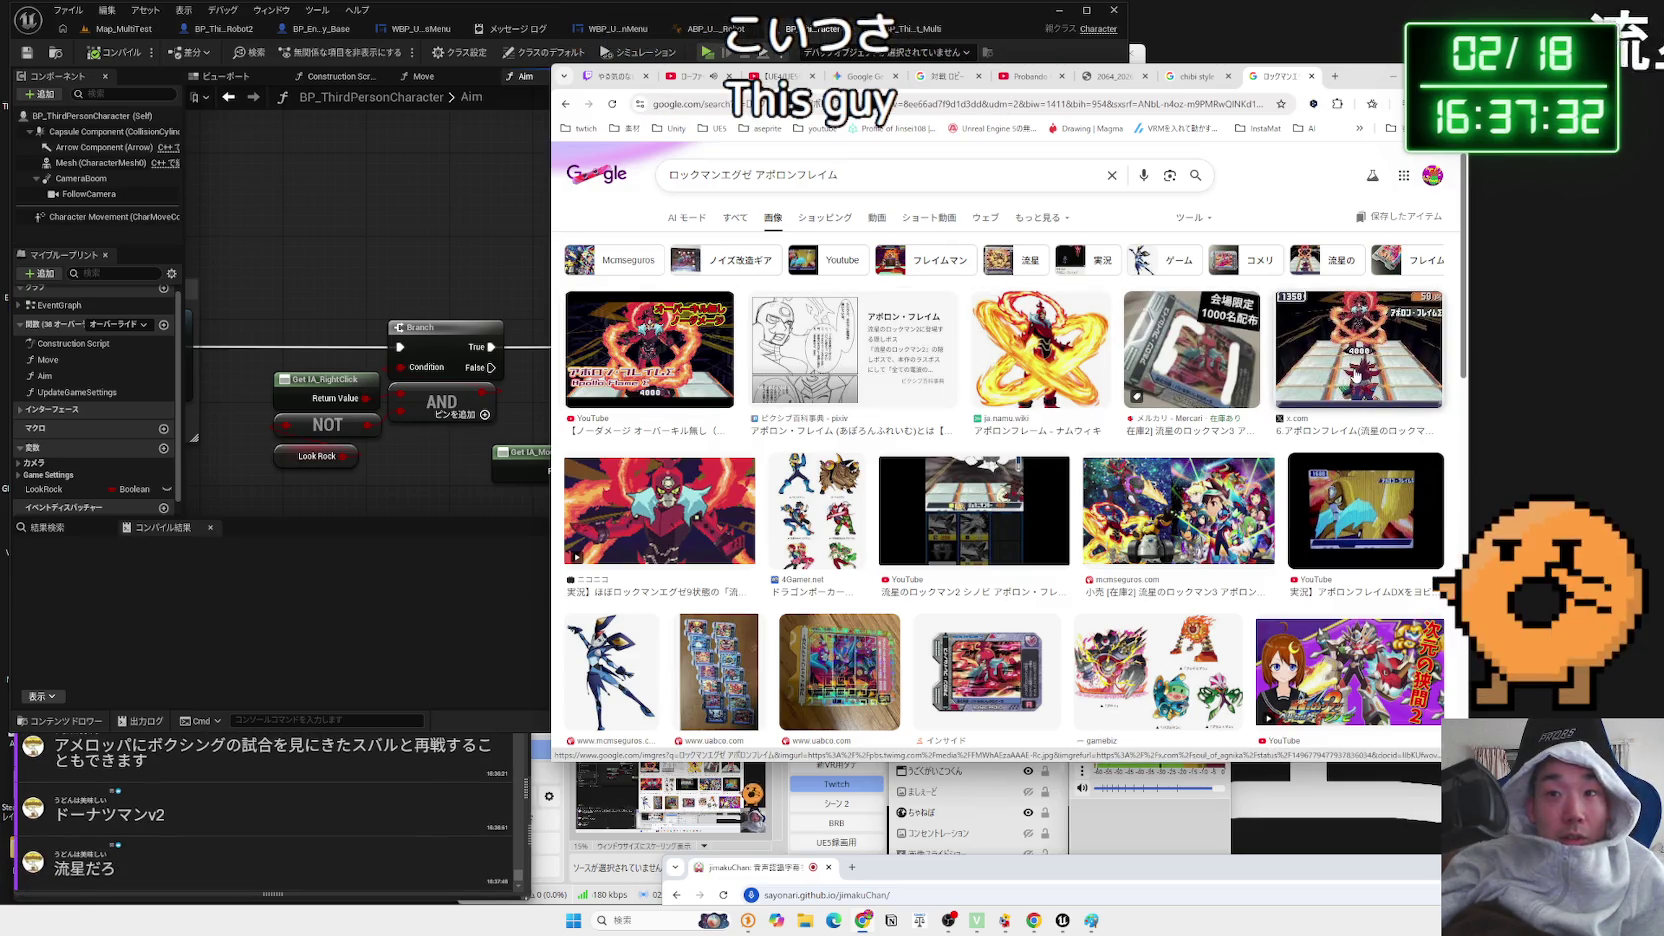
left_click(1358, 350)
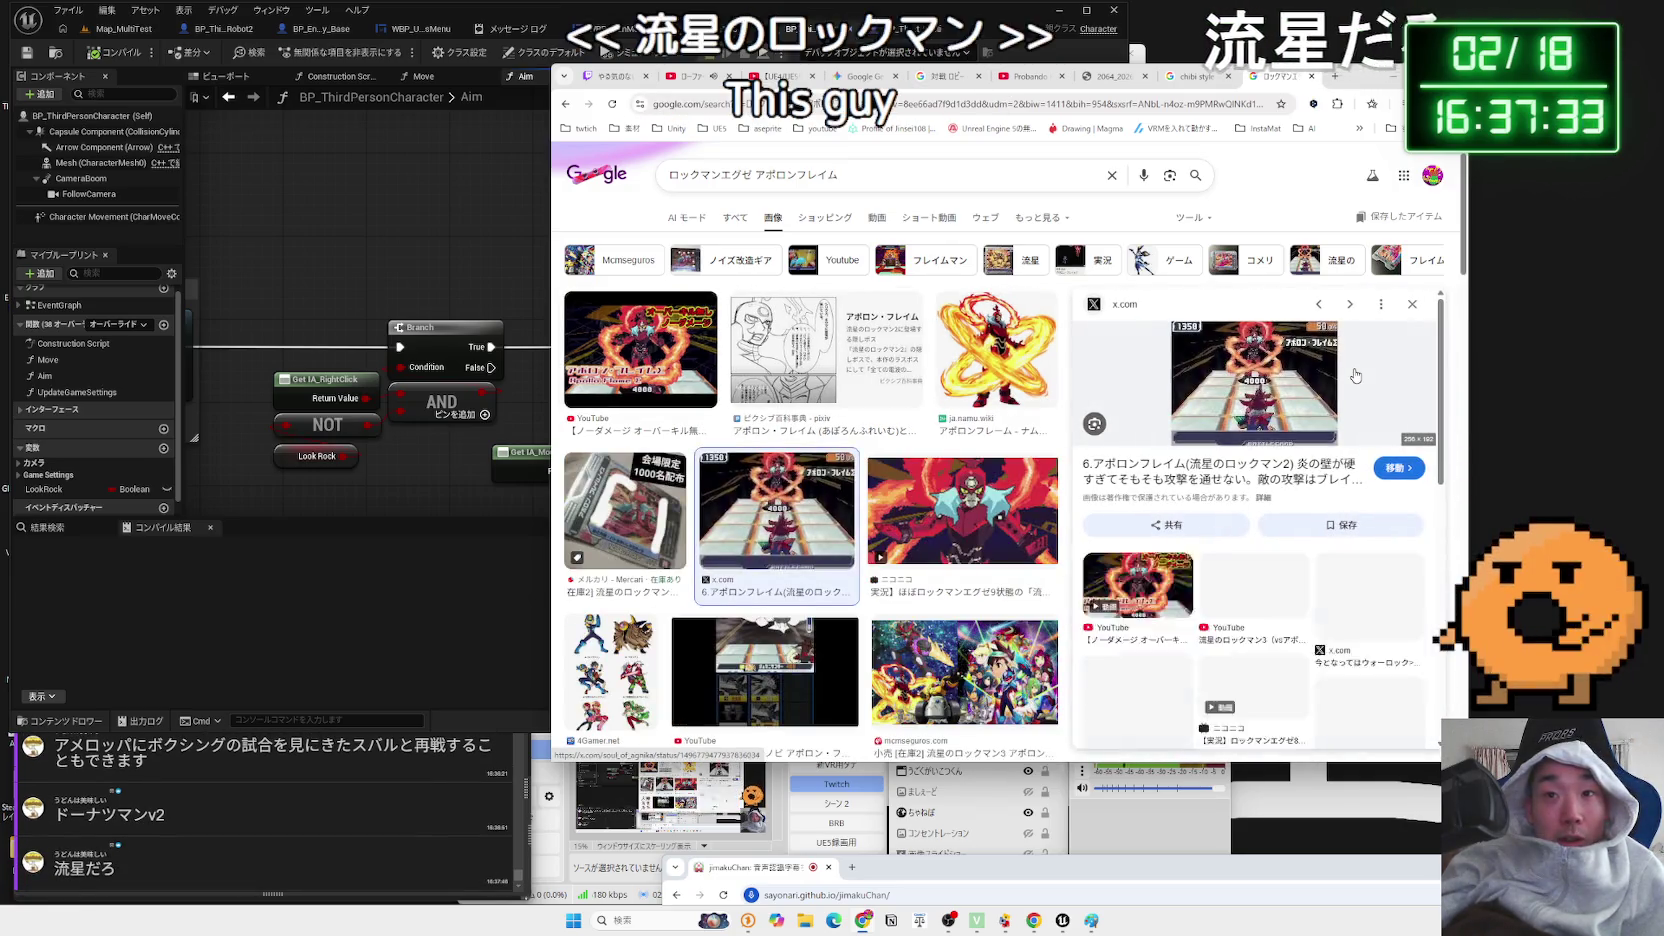
left_click(1413, 305)
- Open the Pixiv Encyclopedia article on アポロン・フレイム from its image preview
scroll(962, 378, "down", 3)
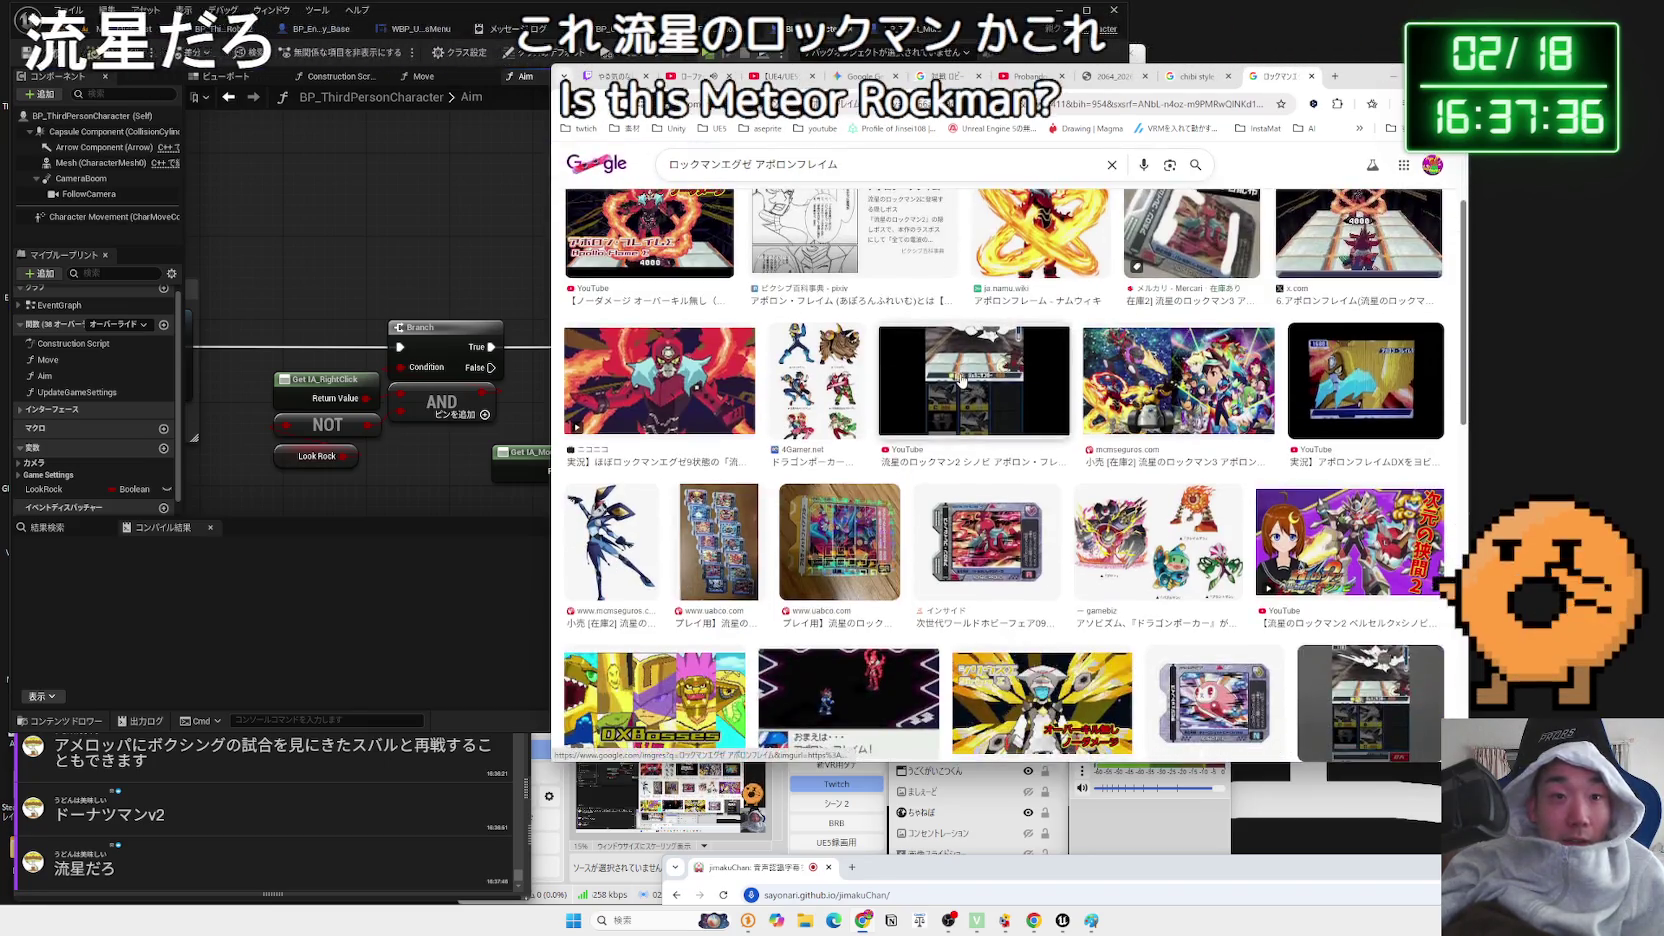
scroll(685, 384, "up", 3)
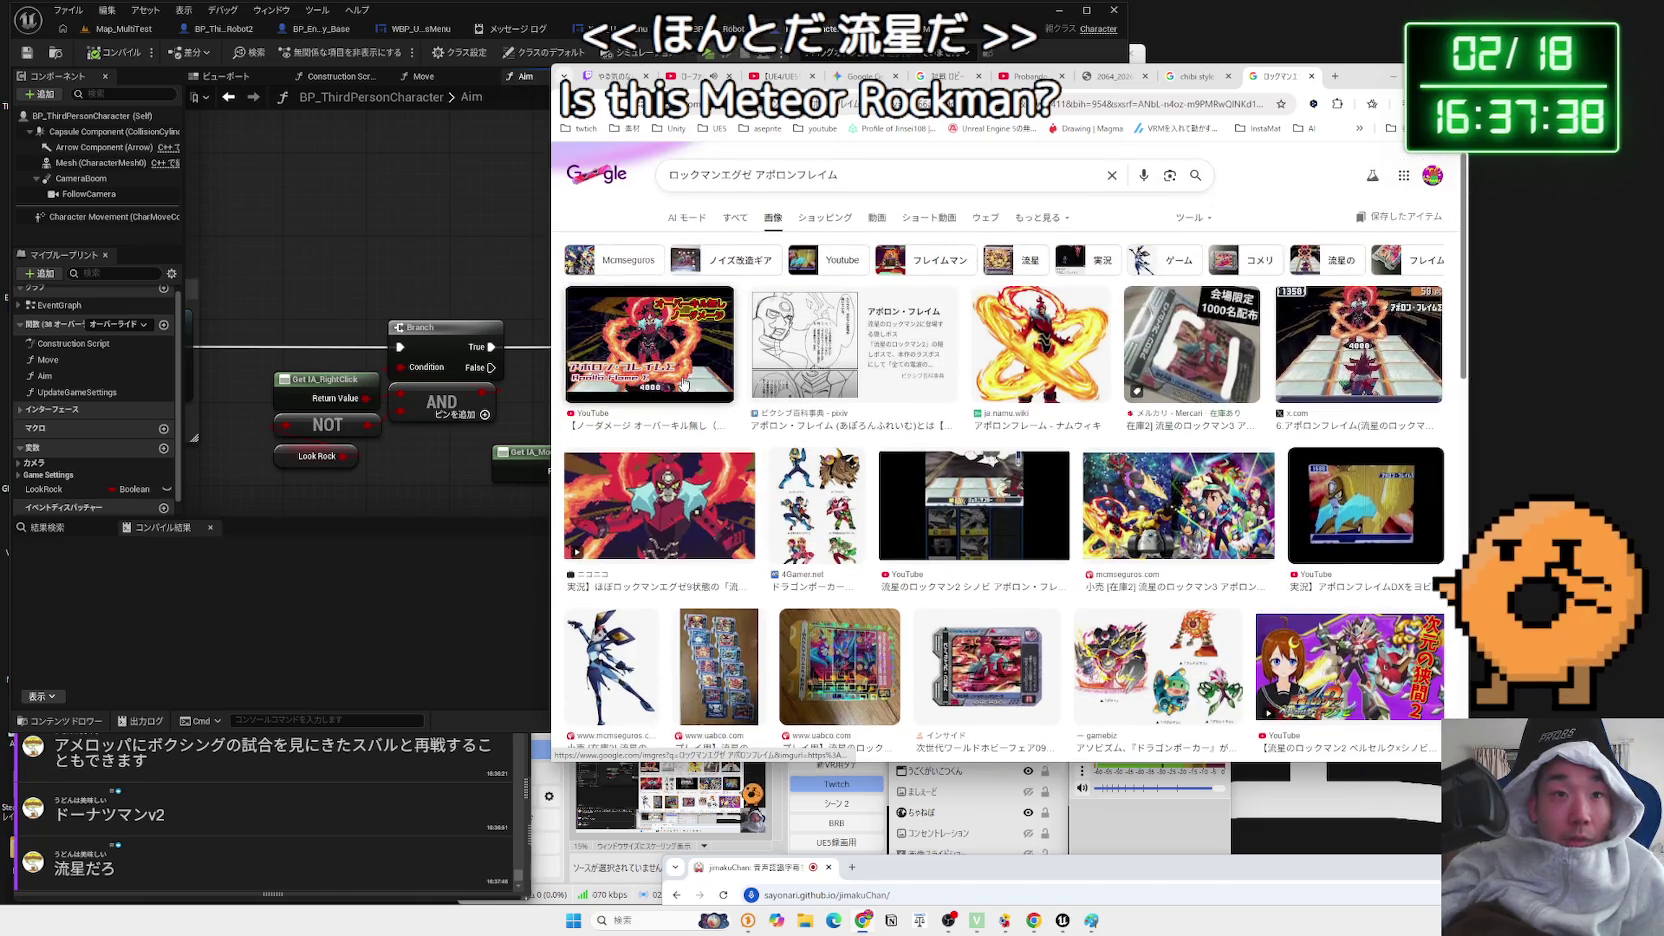
left_click(822, 381)
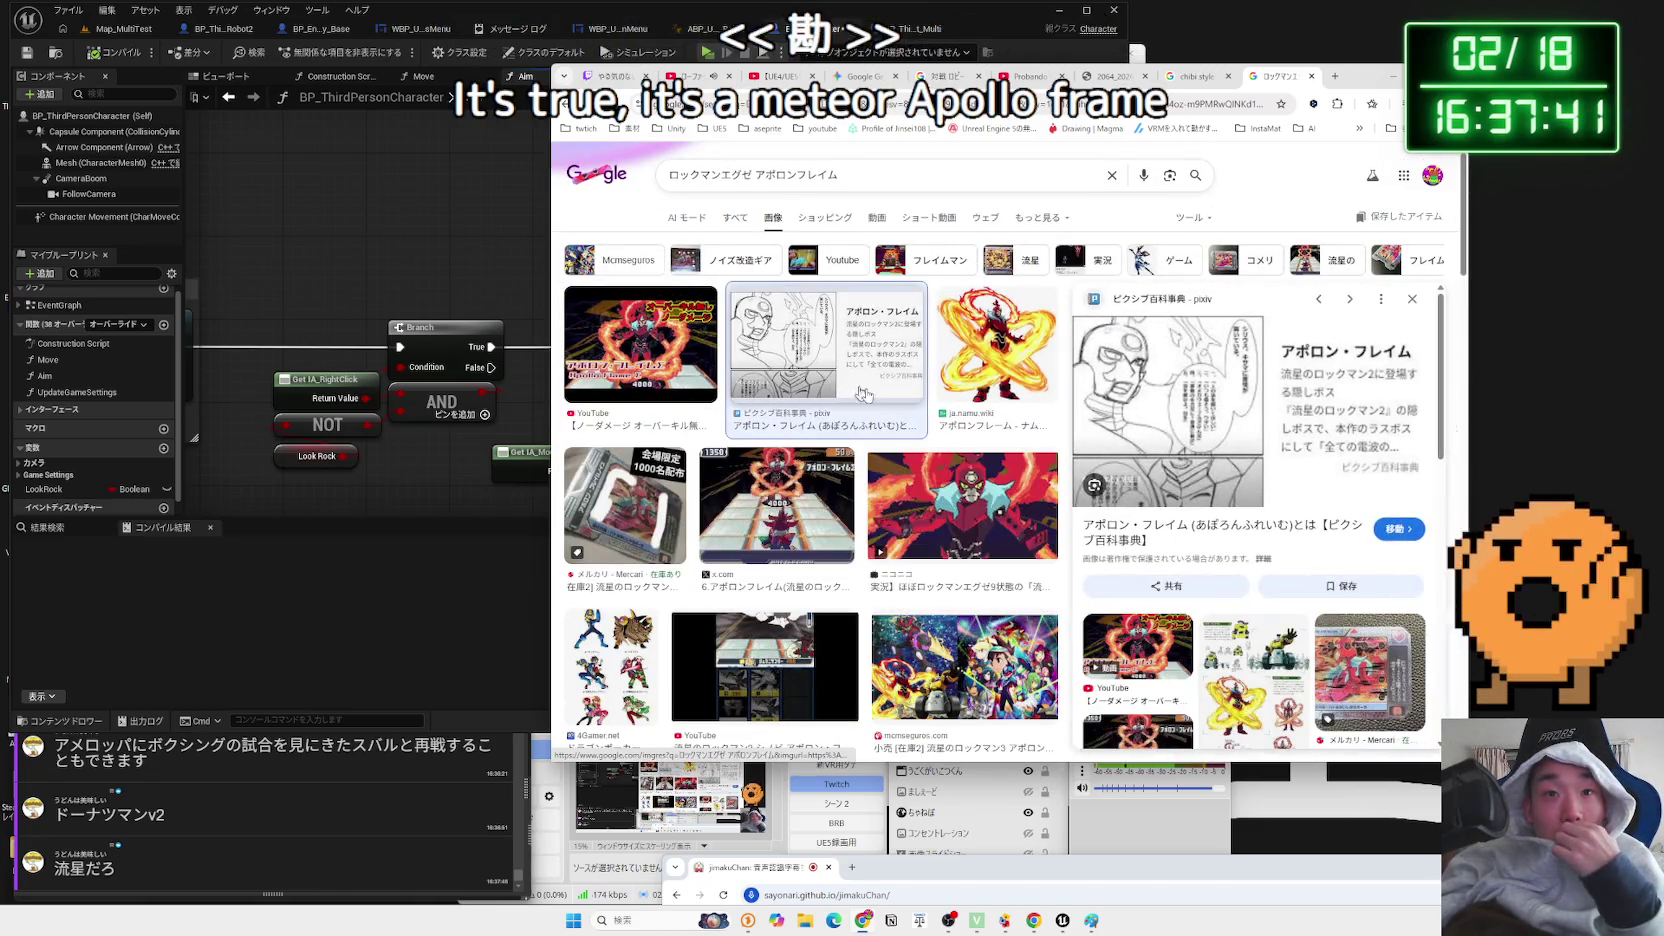
left_click(1278, 532)
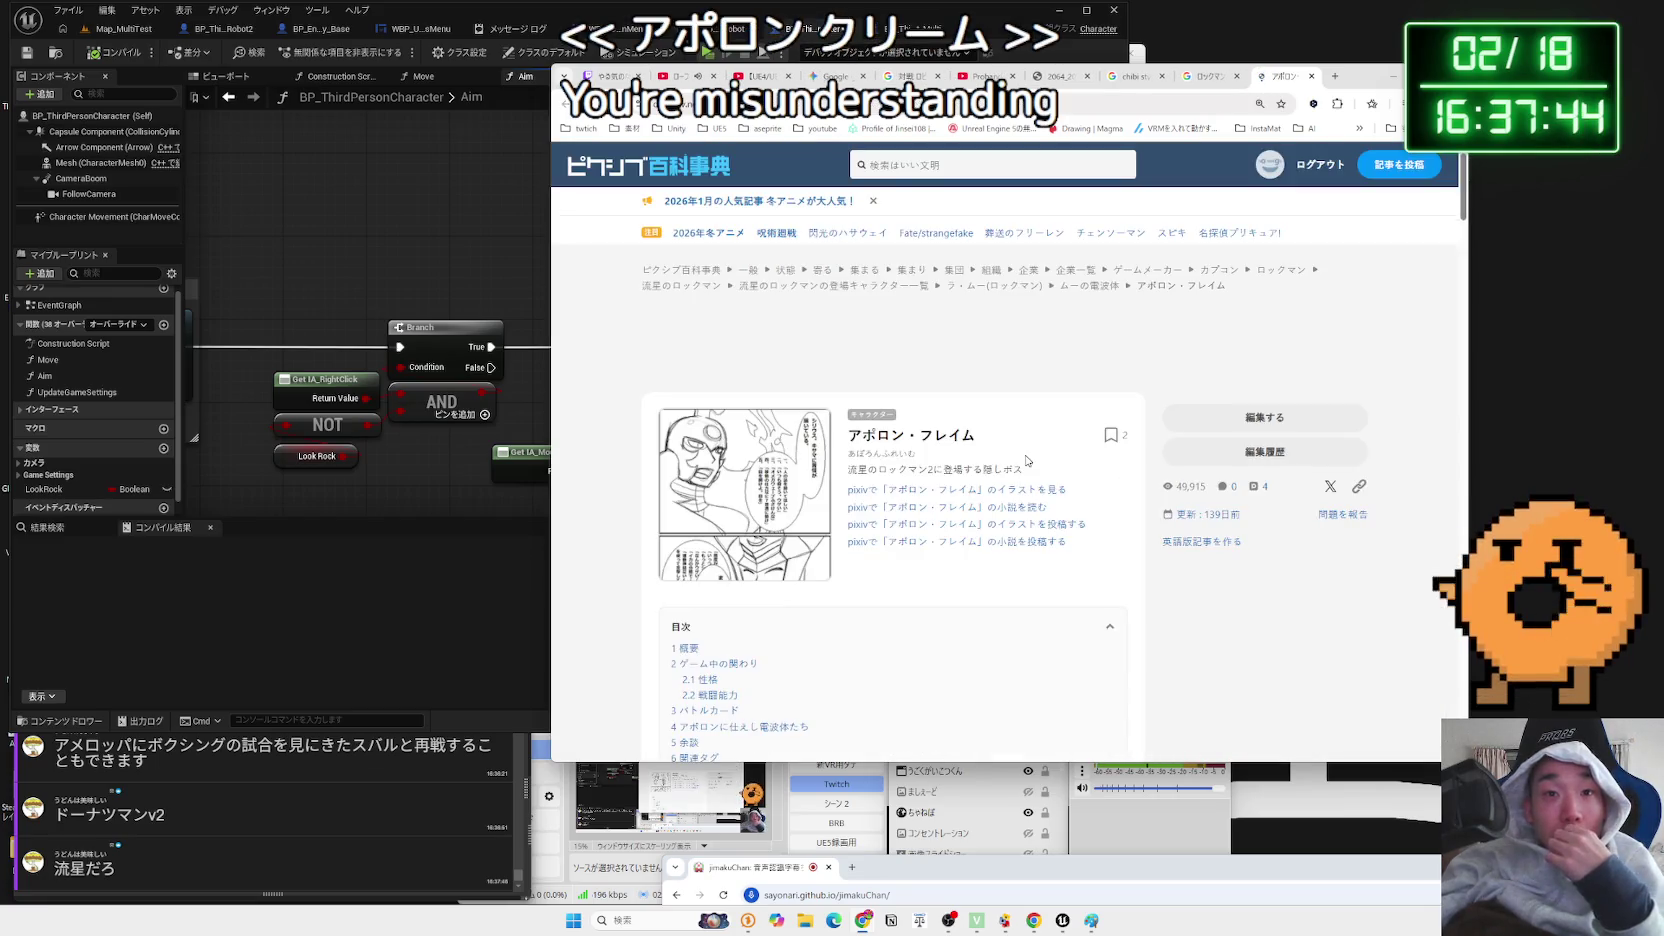
- Read through the Pixiv アポロン・フレイム article
scroll(1025, 460, "down", 3)
scroll(1025, 460, "up", 2)
left_click_drag(1013, 278, 866, 275)
left_click(866, 275)
scroll(828, 402, "down", 3)
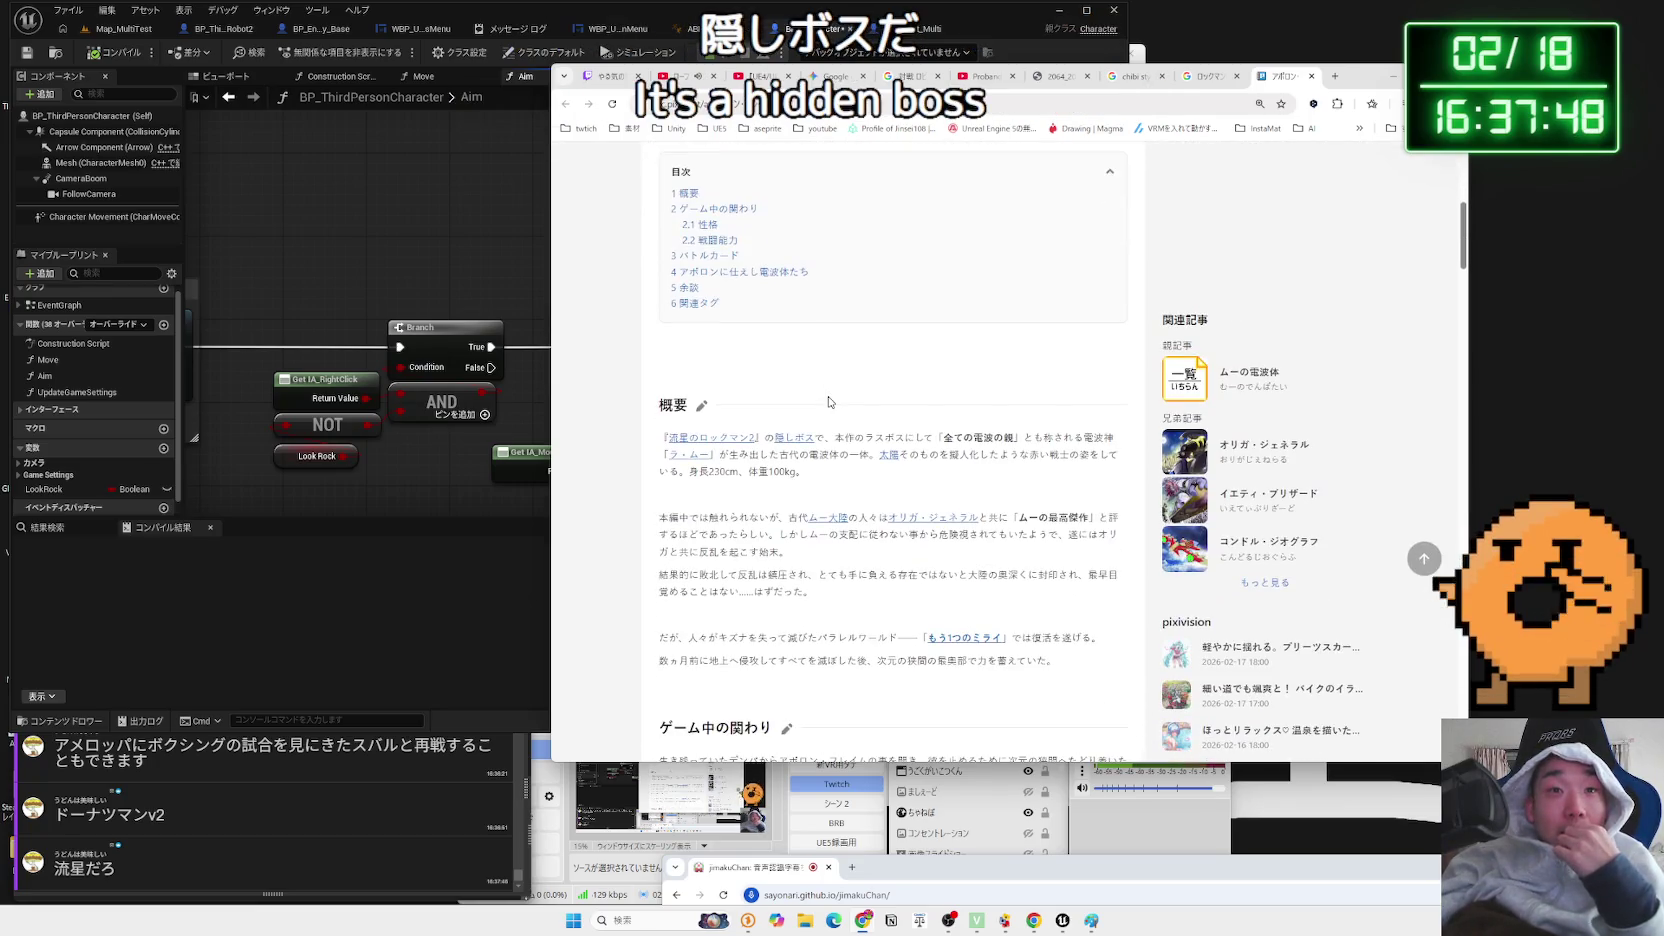
scroll(828, 402, "down", 1)
mouse_move(790, 421)
left_mouse_down()
mouse_move(665, 388)
mouse_move(722, 404)
left_mouse_up()
left_click(880, 455)
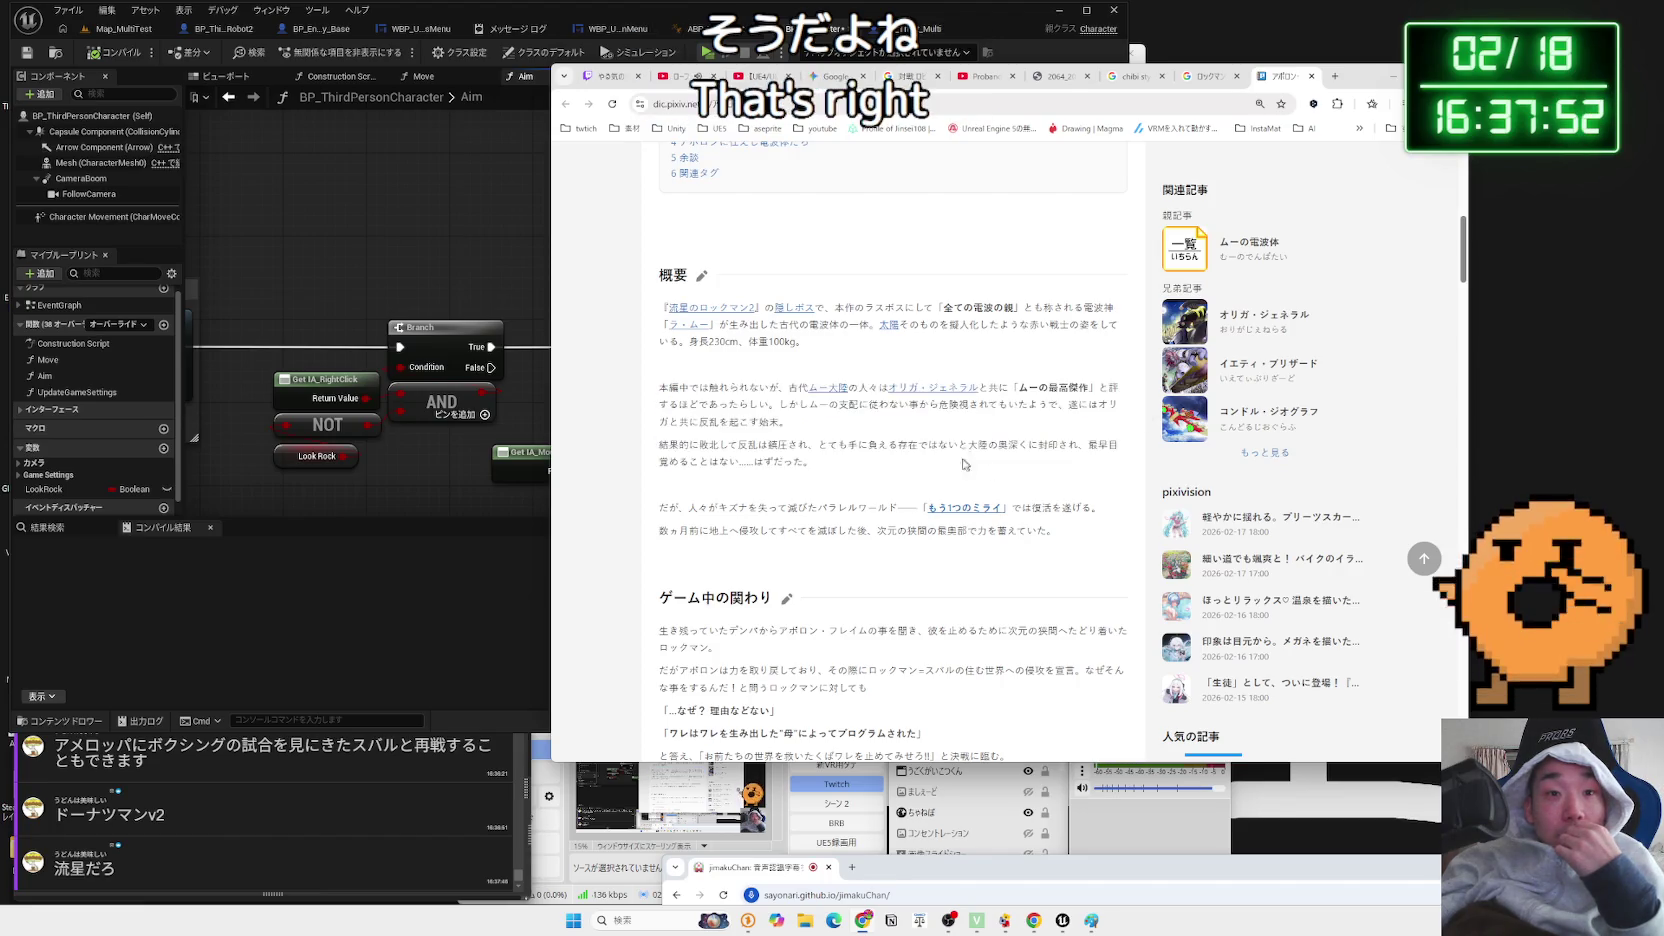
scroll(885, 448, "down", 3)
scroll(885, 448, "down", 5)
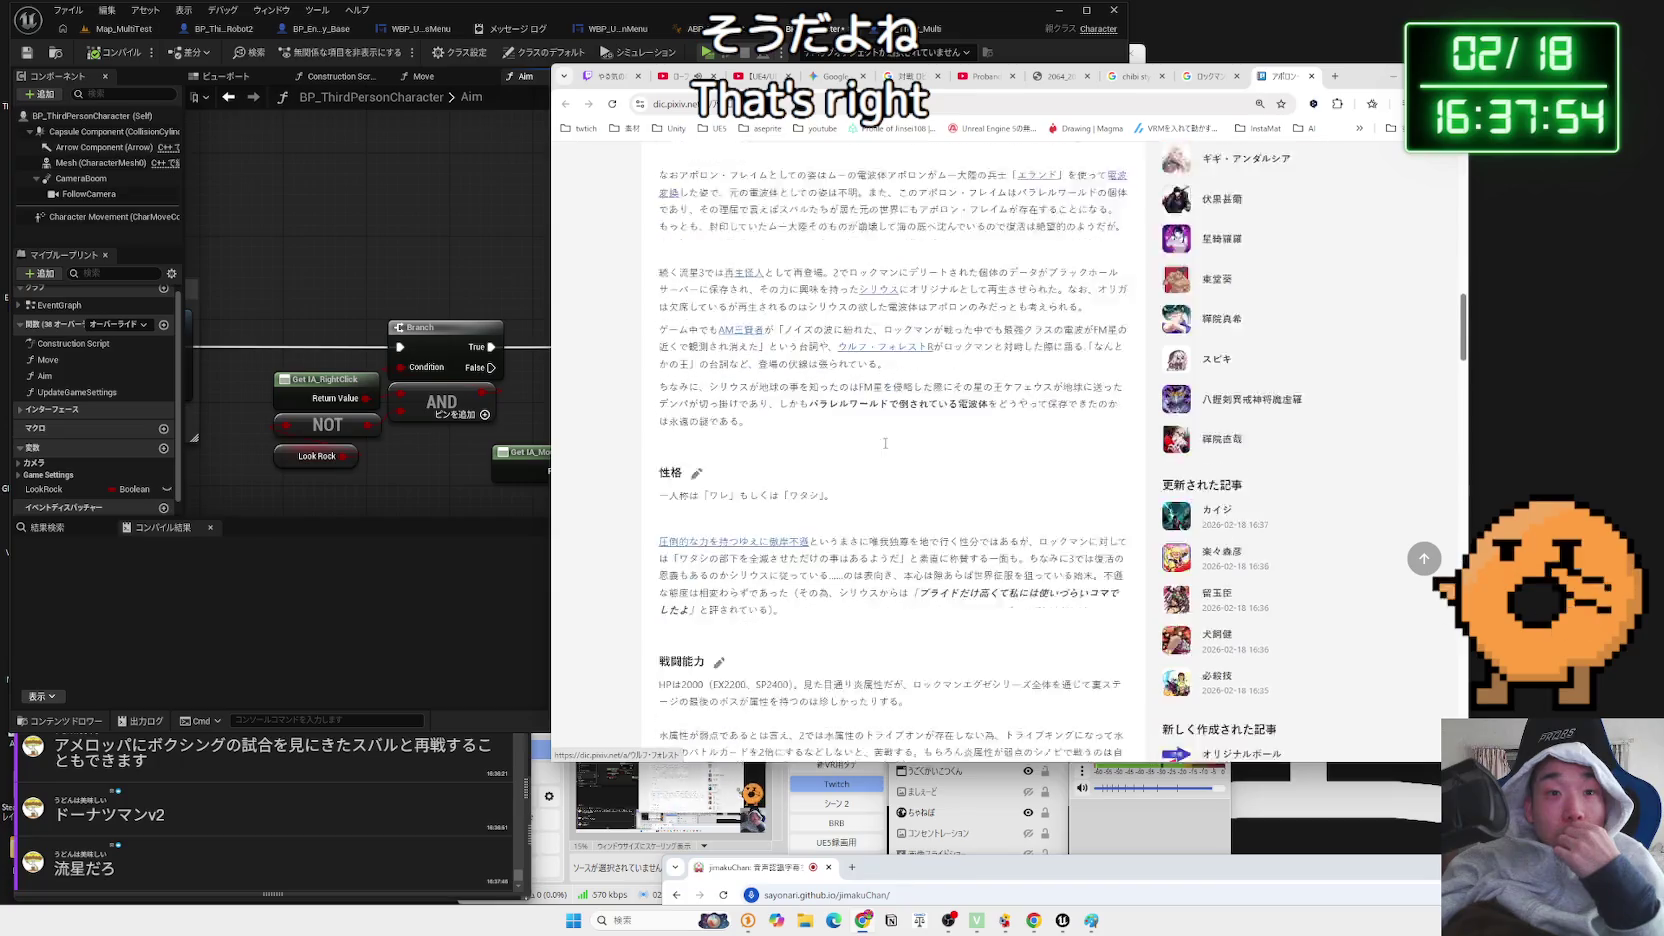
scroll(885, 446, "down", 10)
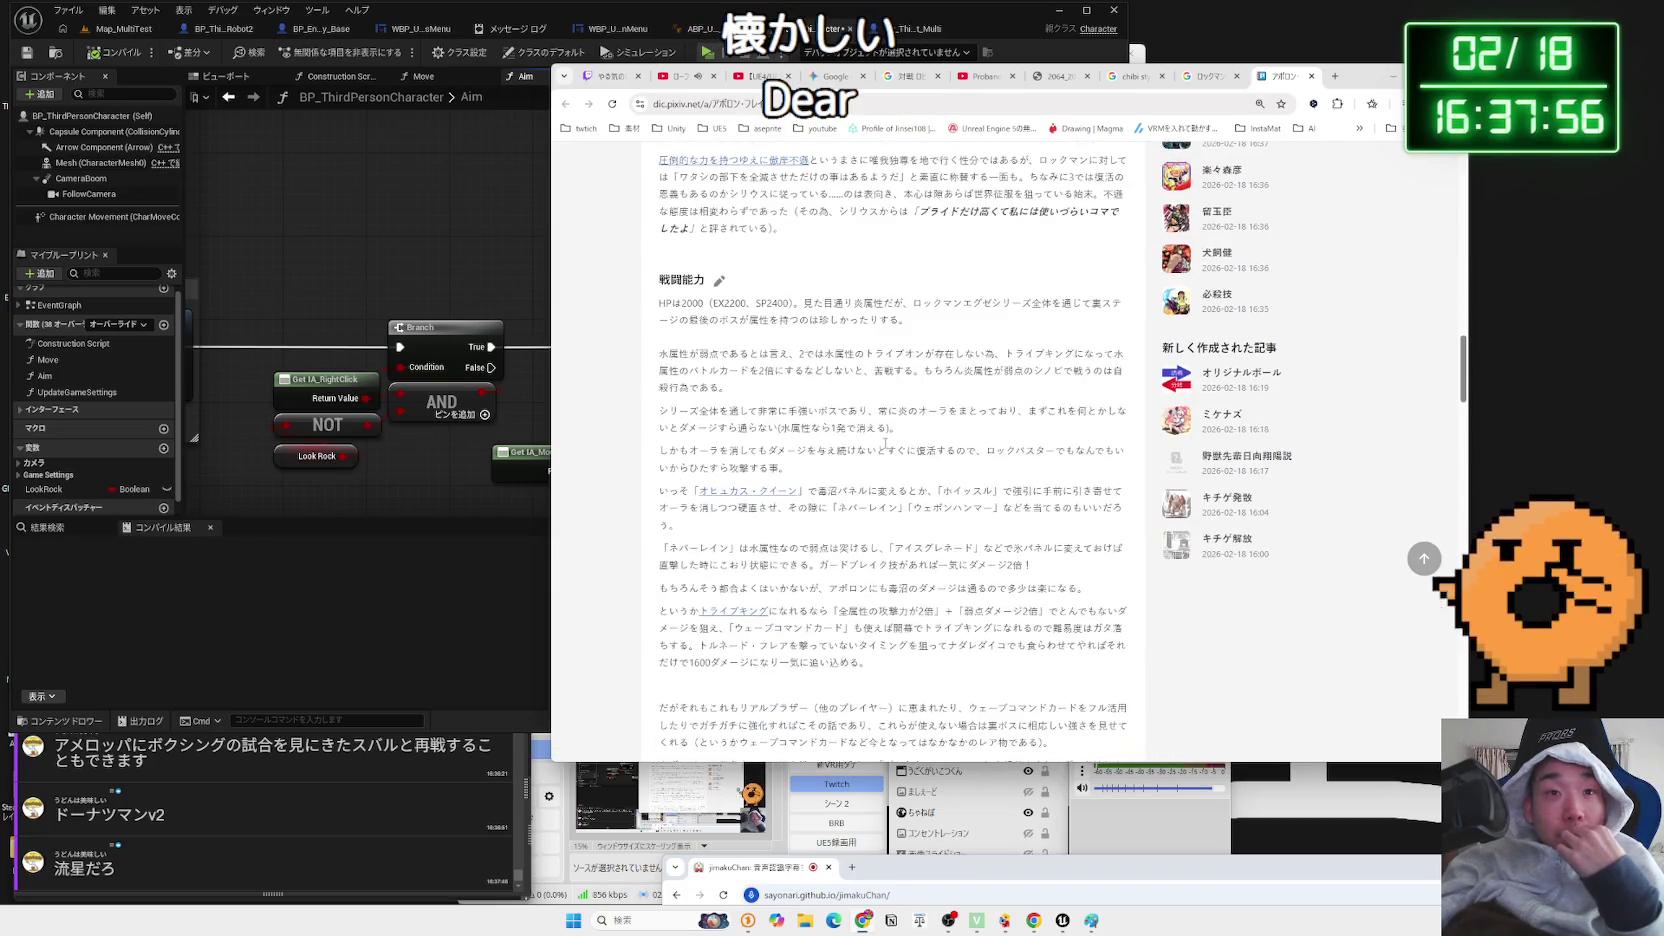
scroll(885, 443, "down", 4)
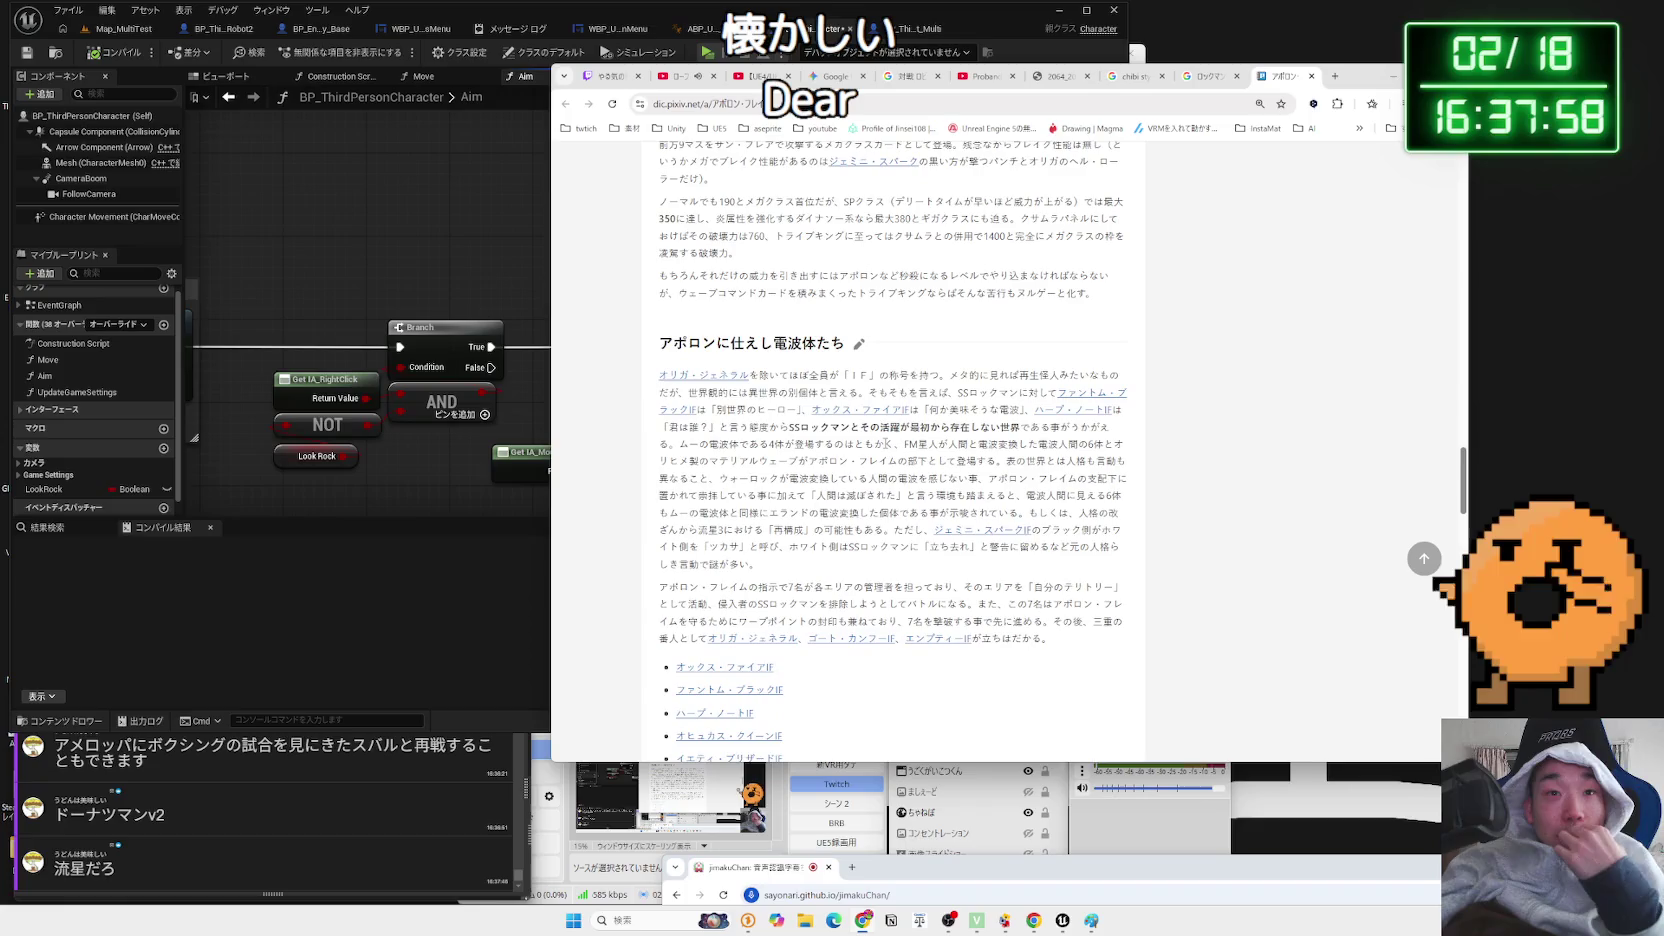
scroll(885, 445, "up", 20)
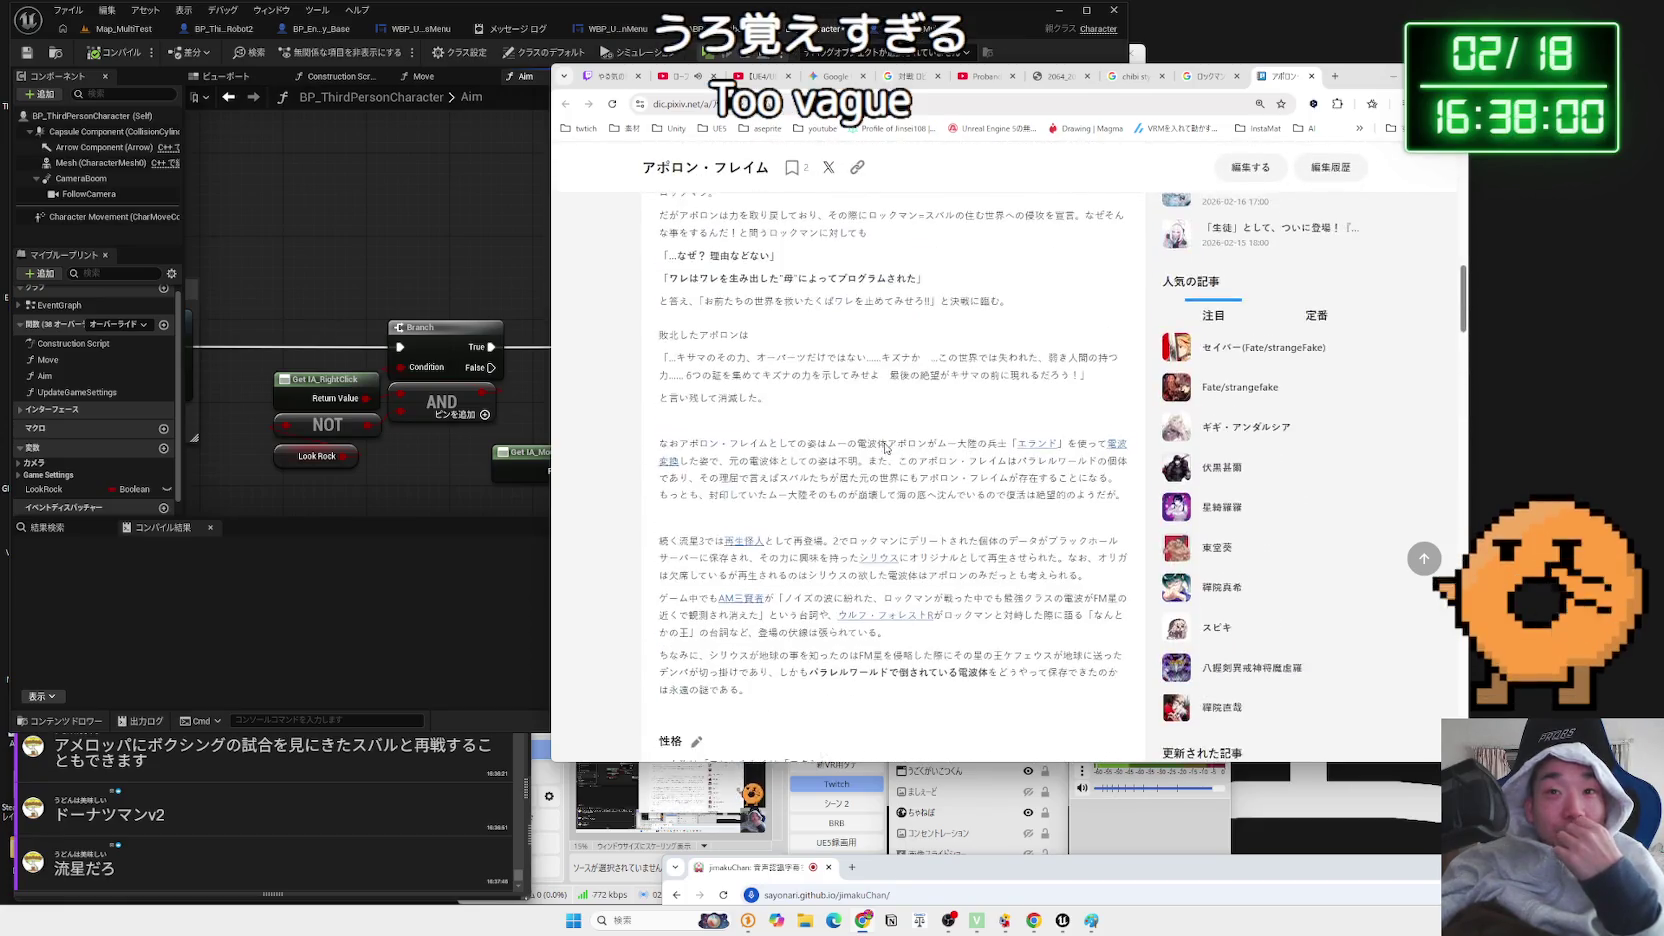
scroll(885, 447, "up", 5)
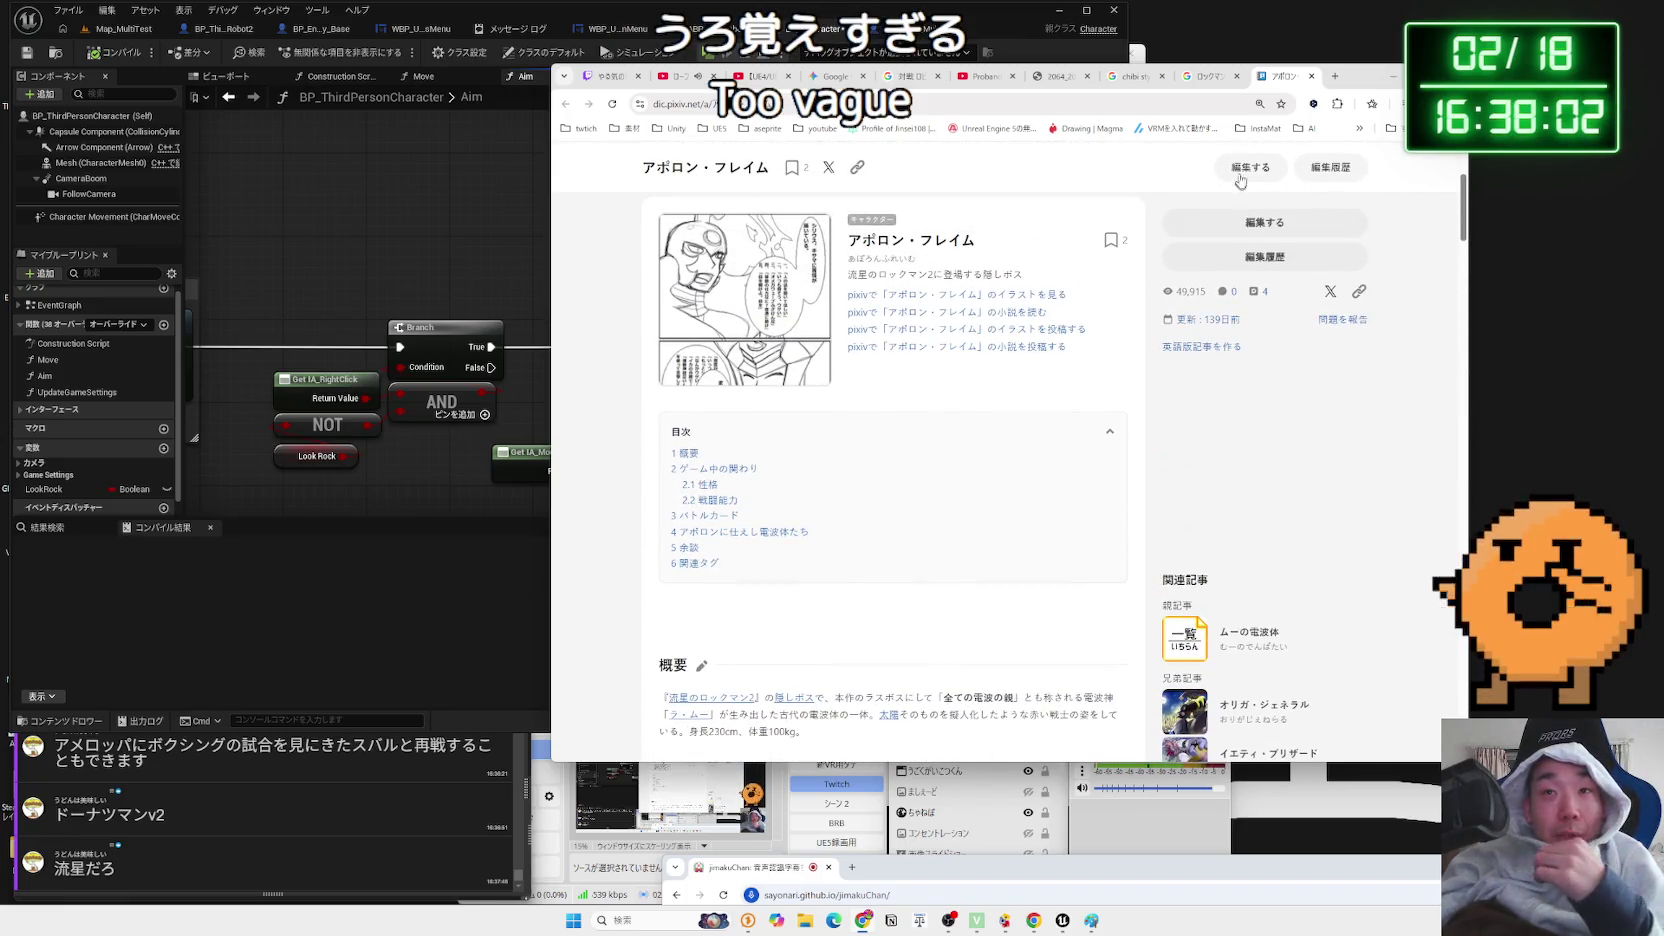
- Go back to the Google image results for ロックマンエグゼ アポロンフレイム
left_click(1210, 76)
key("Left")
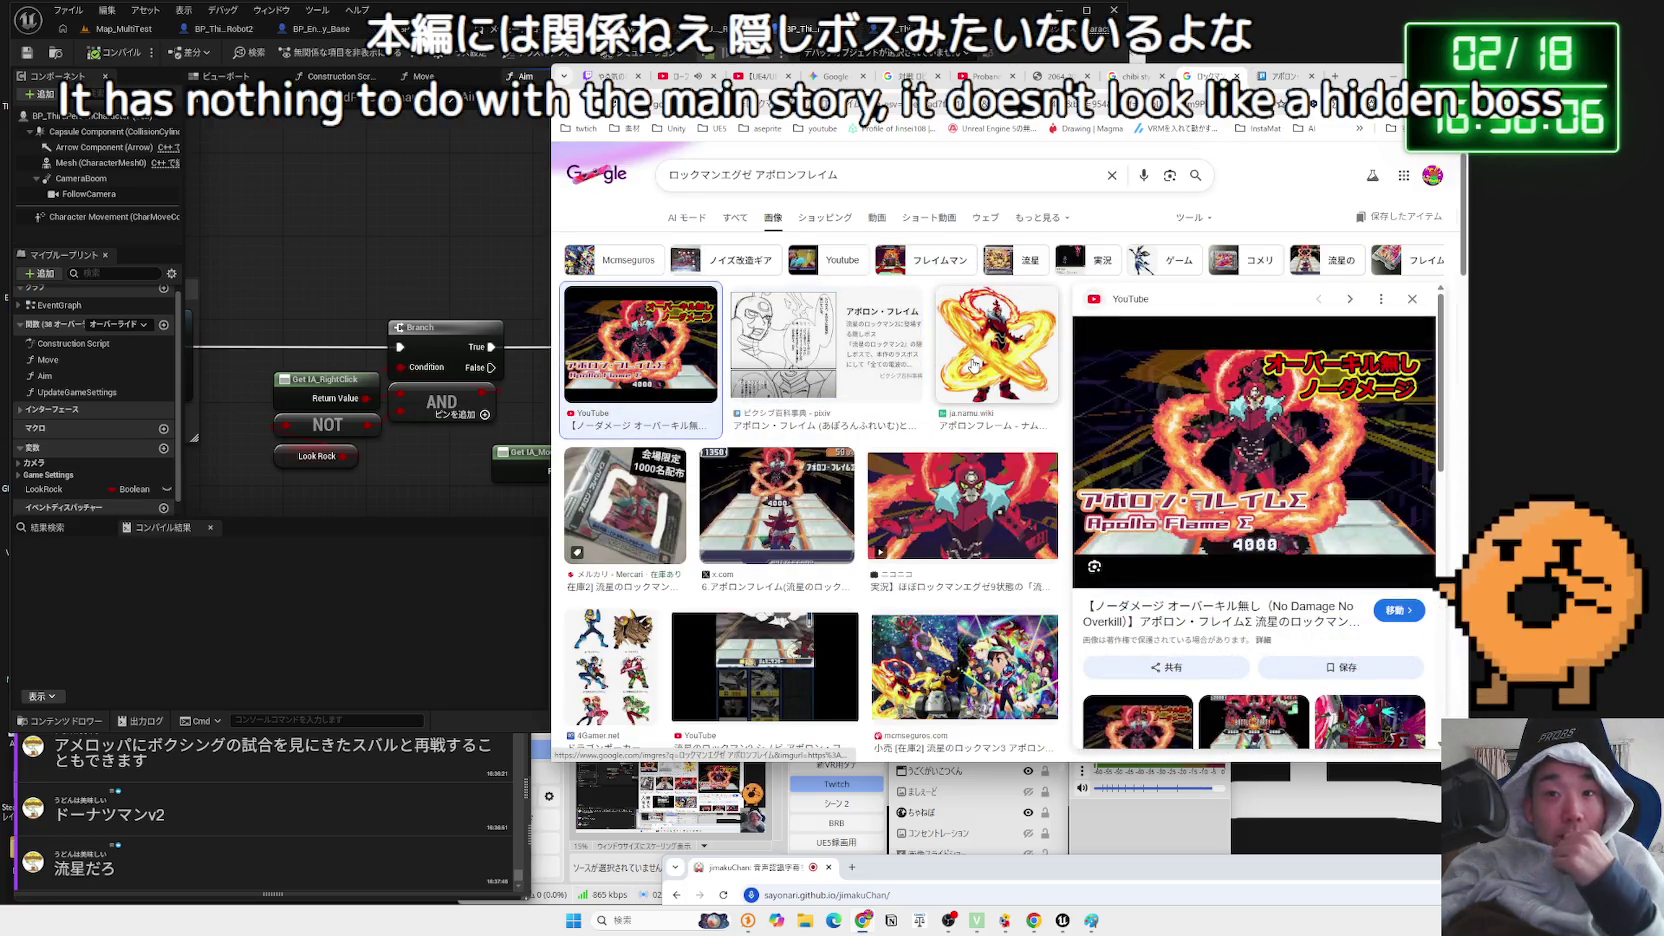
scroll(973, 364, "down", 2)
scroll(973, 366, "down", 2)
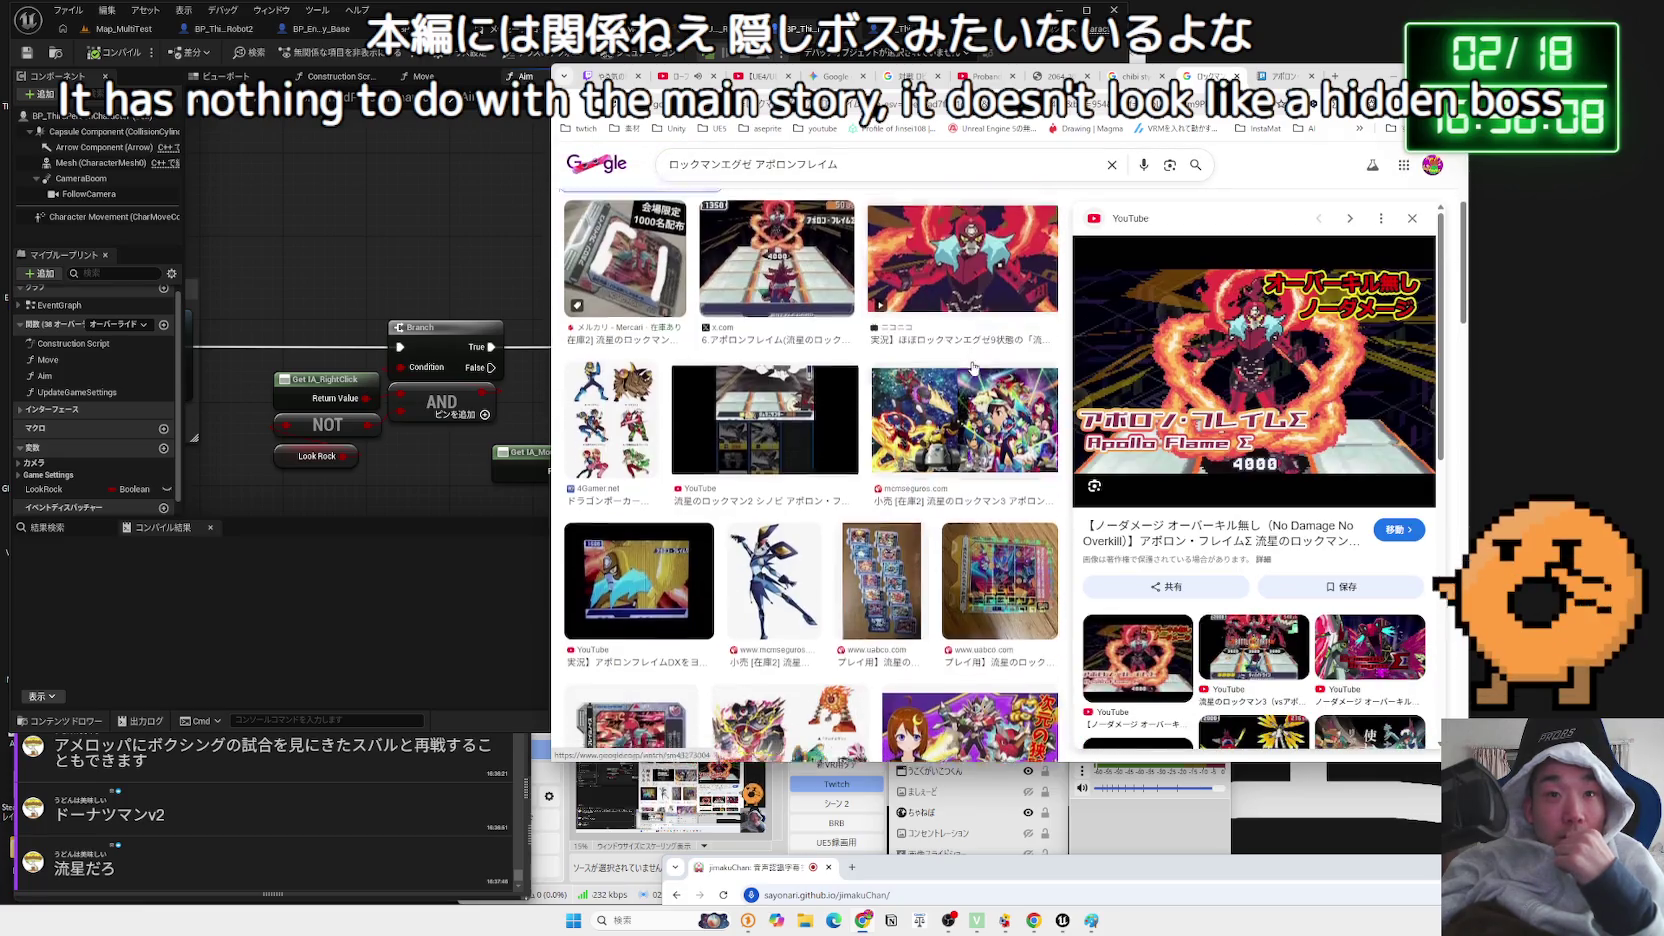
- Preview the Rockman 3 vs Apollo Flame Σ video result
scroll(973, 366, "up", 1)
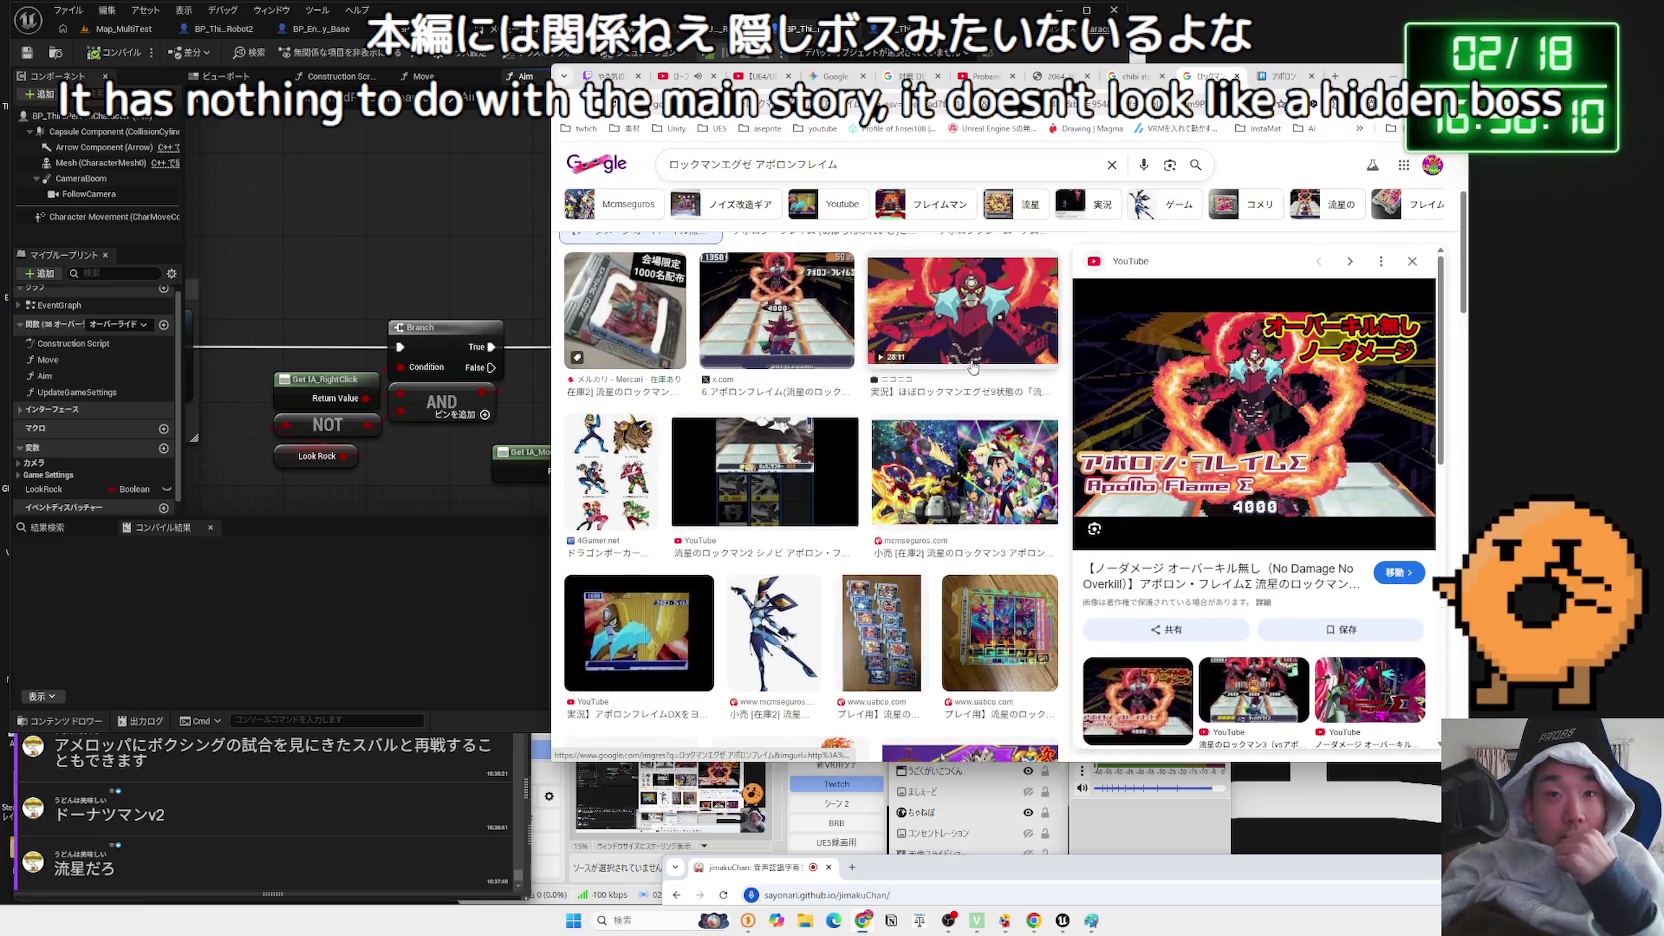
scroll(800, 415, "down", 3)
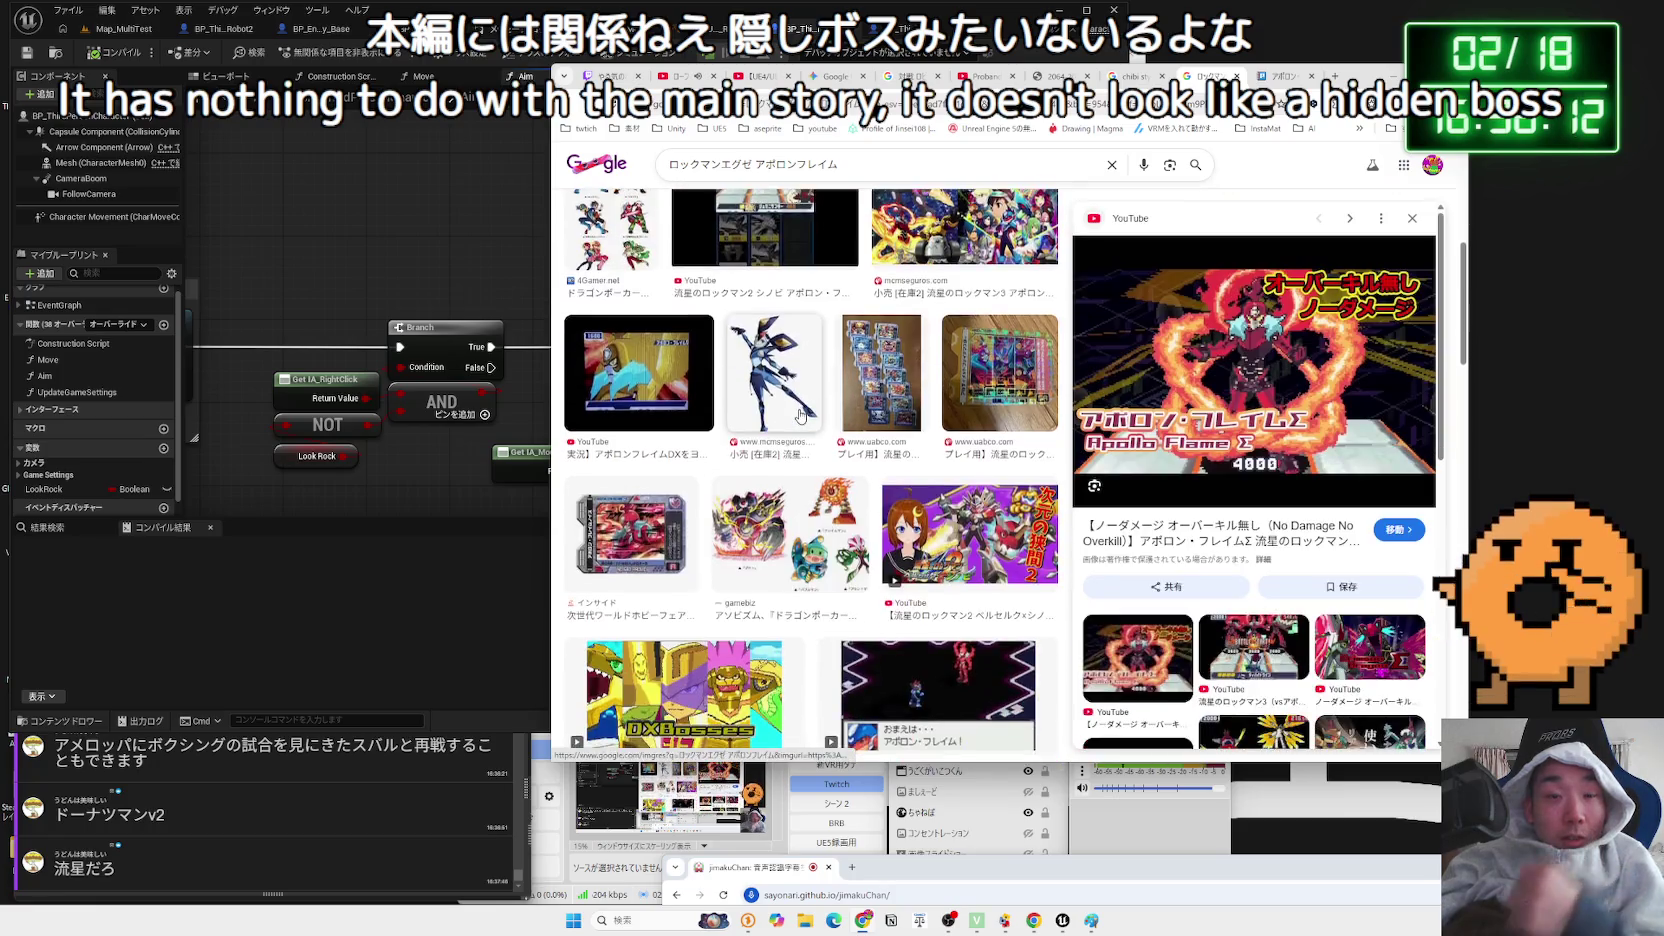
scroll(800, 415, "down", 2)
scroll(820, 416, "down", 2)
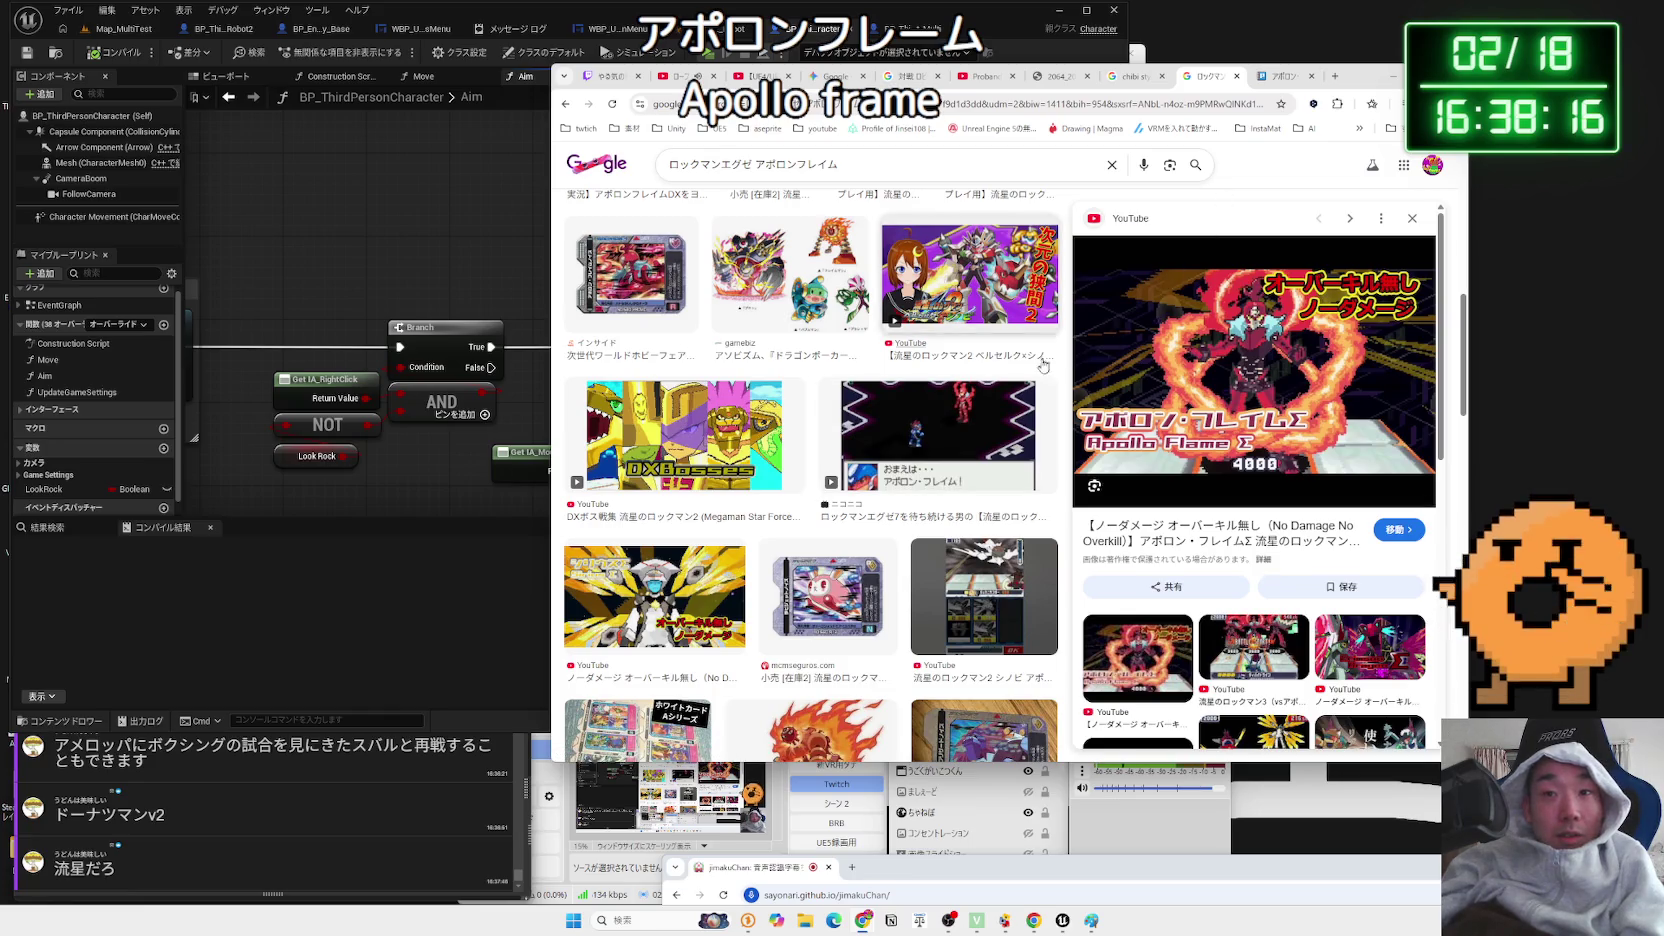
scroll(1050, 362, "down", 3)
left_click(1253, 650)
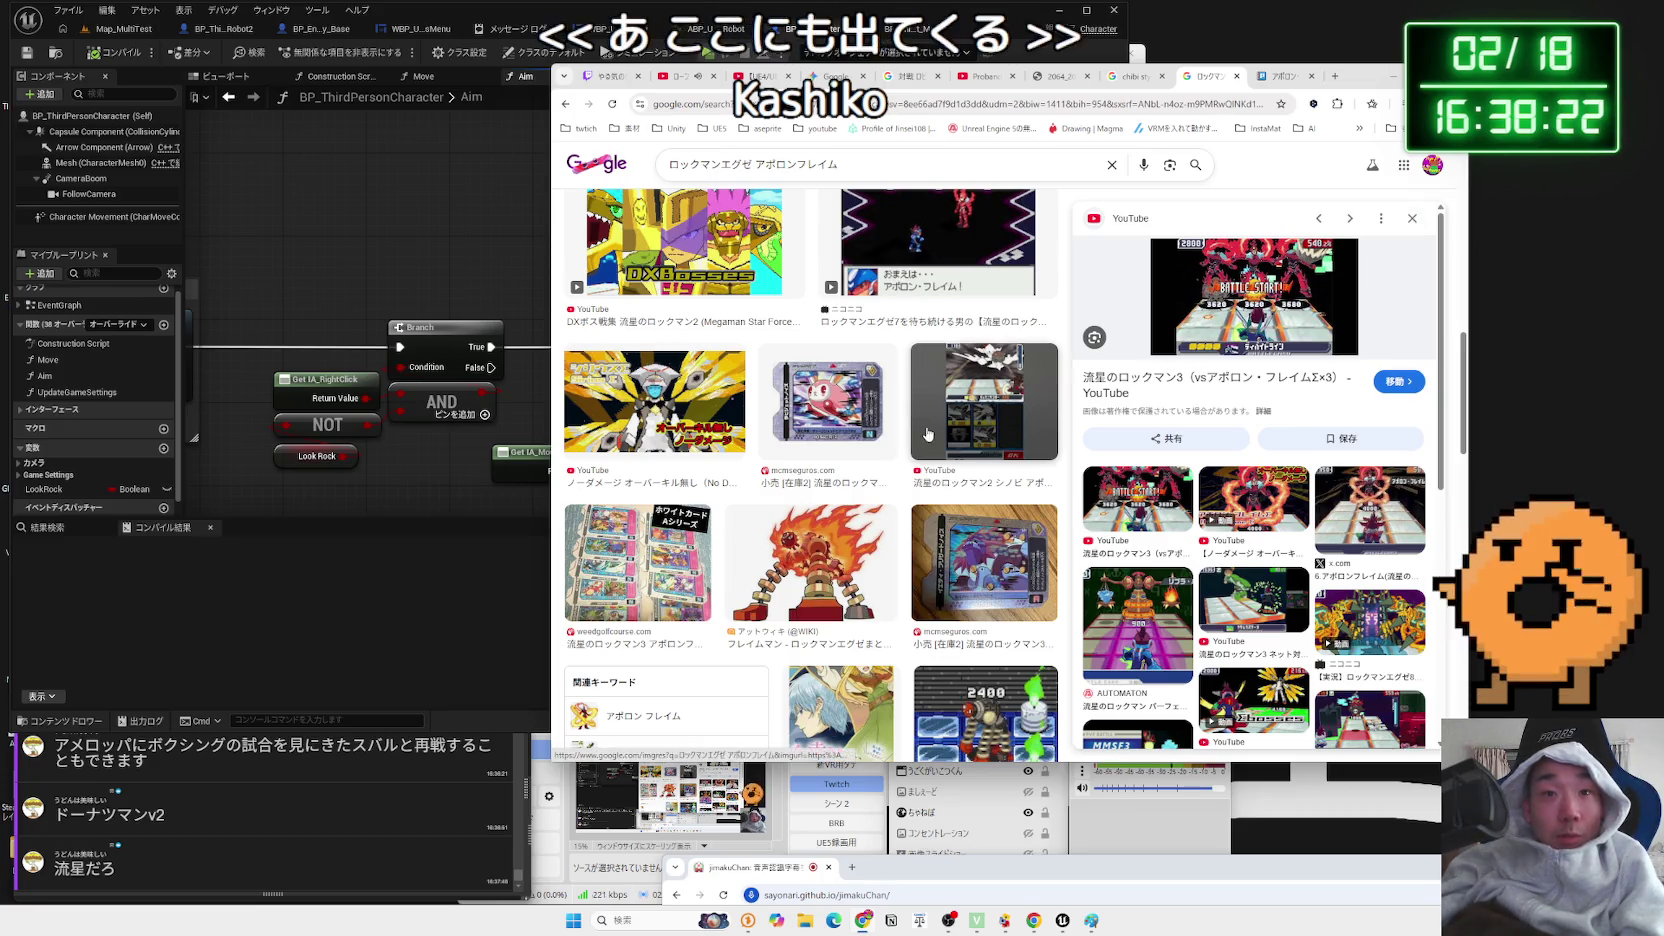
- Preview the no-damage Apollo Flame Σ video, then open the Pixiv アポロン・フレイム page
scroll(941, 430, "up", 4)
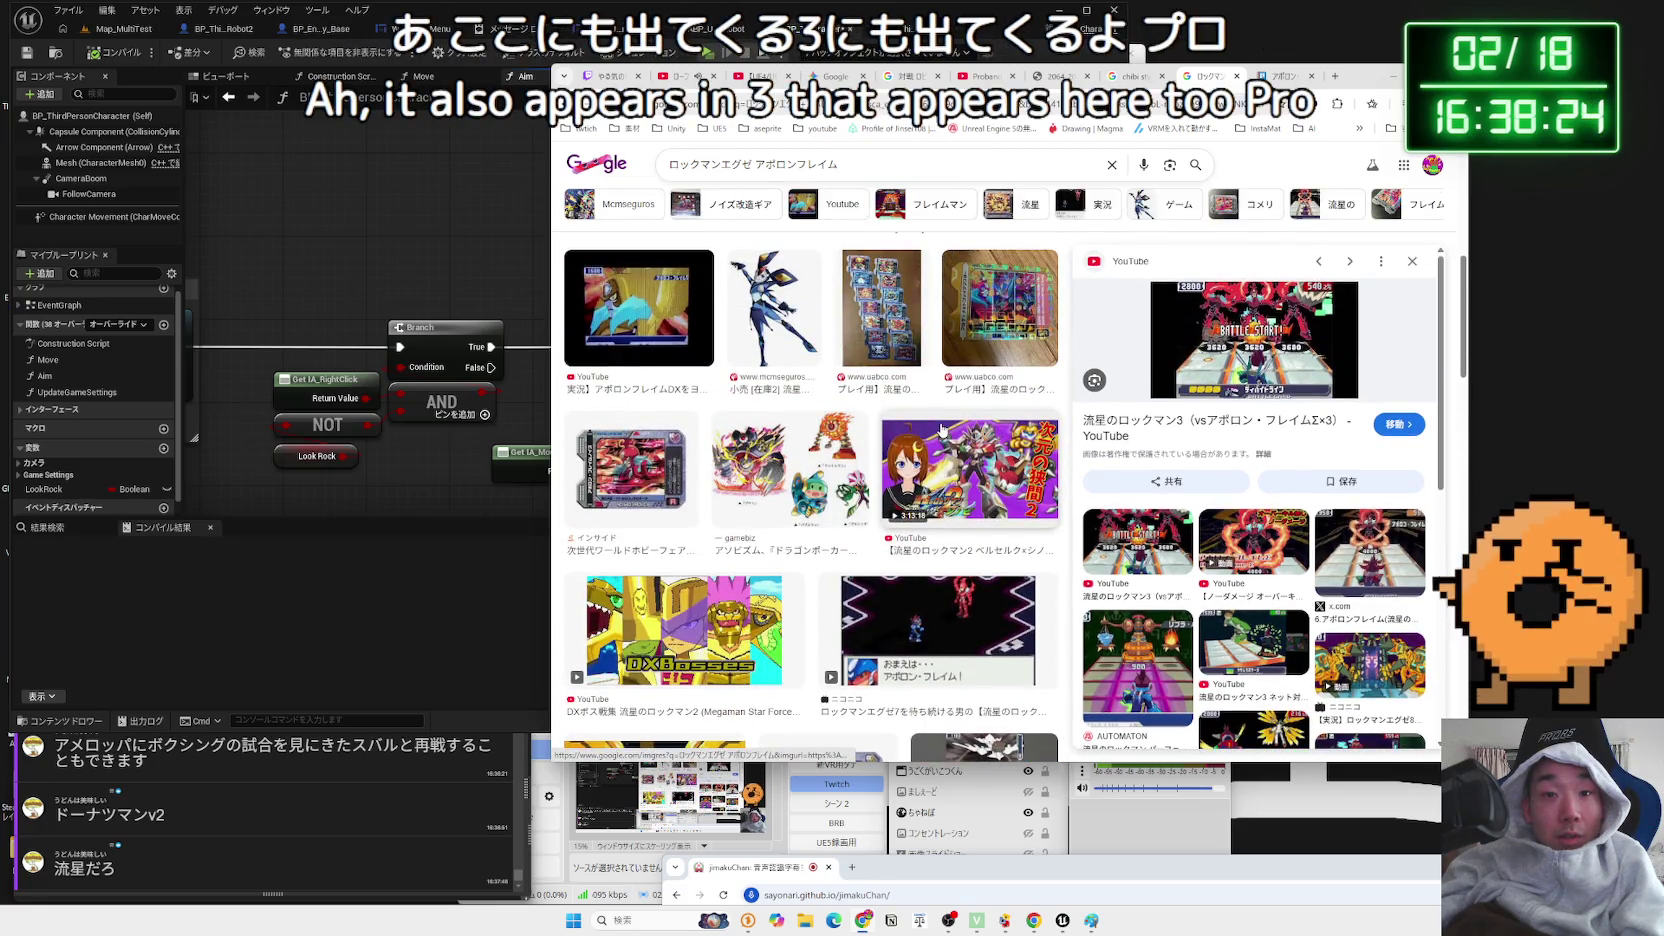
scroll(941, 428, "up", 1)
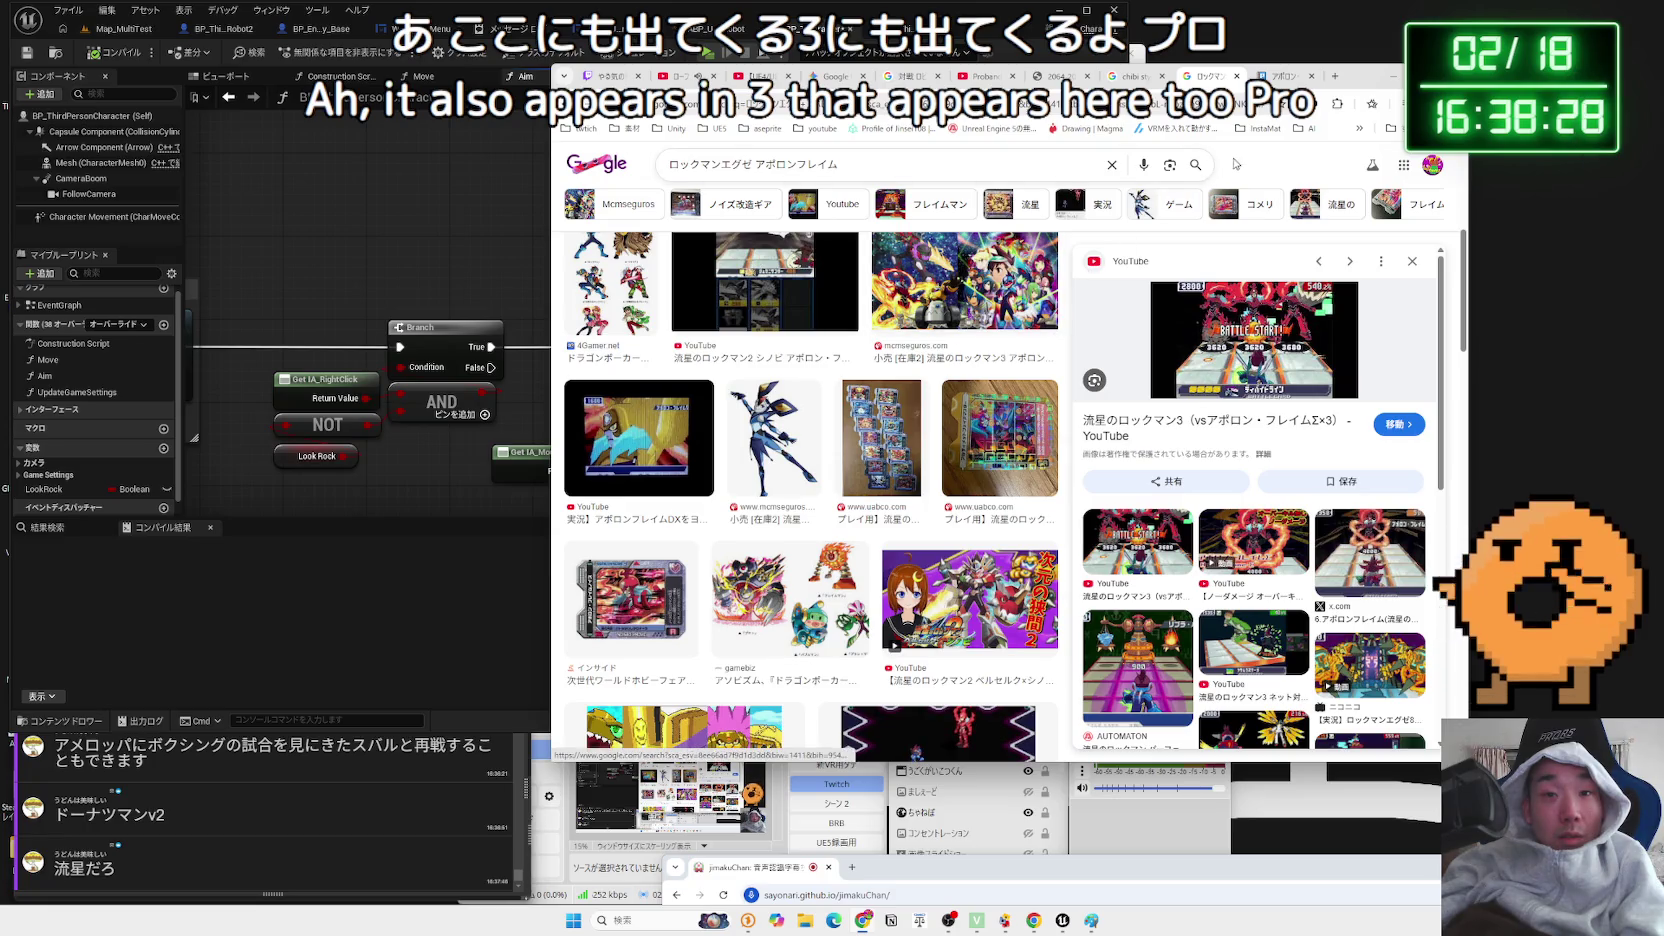
scroll(1024, 373, "up", 2)
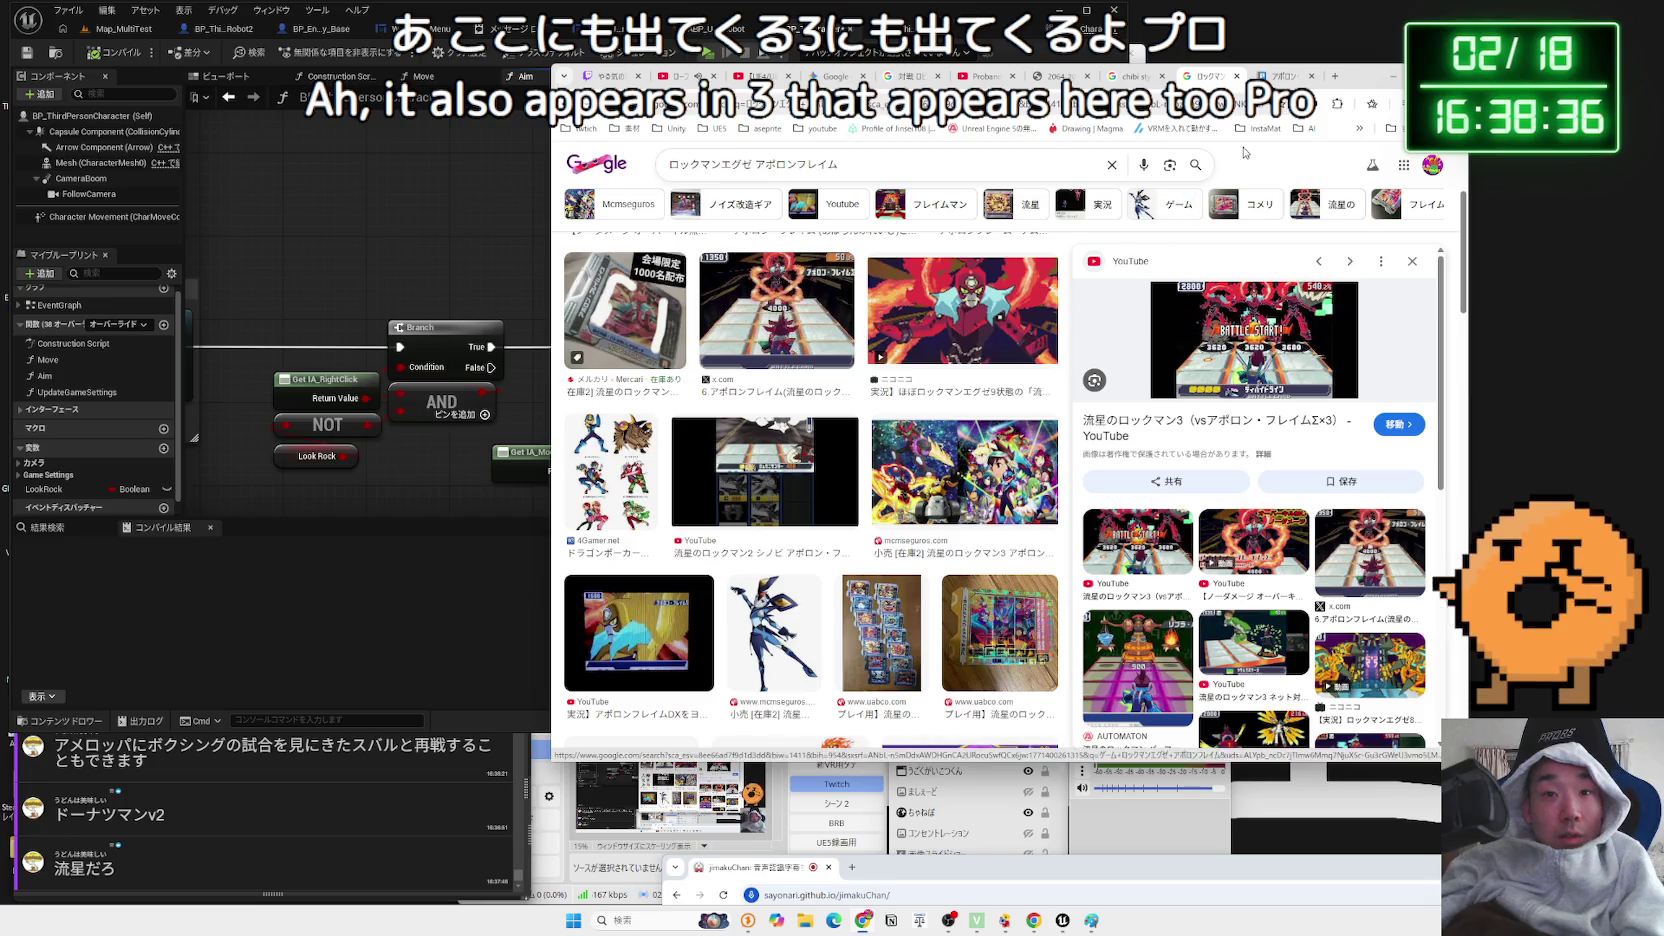
scroll(961, 365, "down", 3)
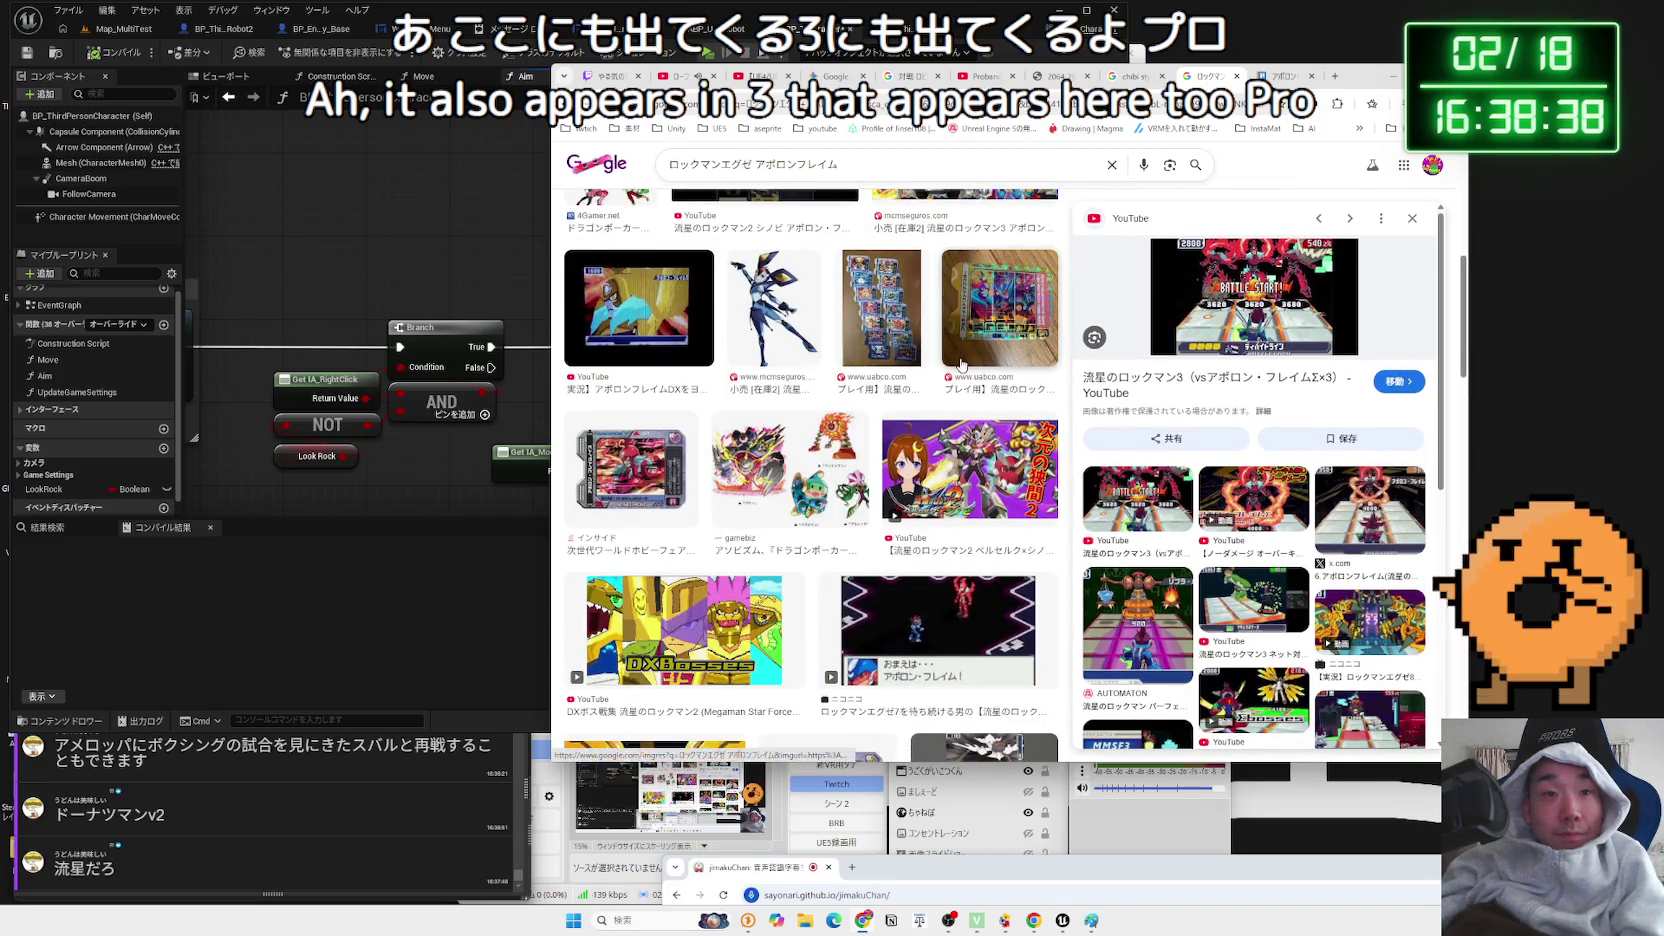
scroll(961, 365, "down", 3)
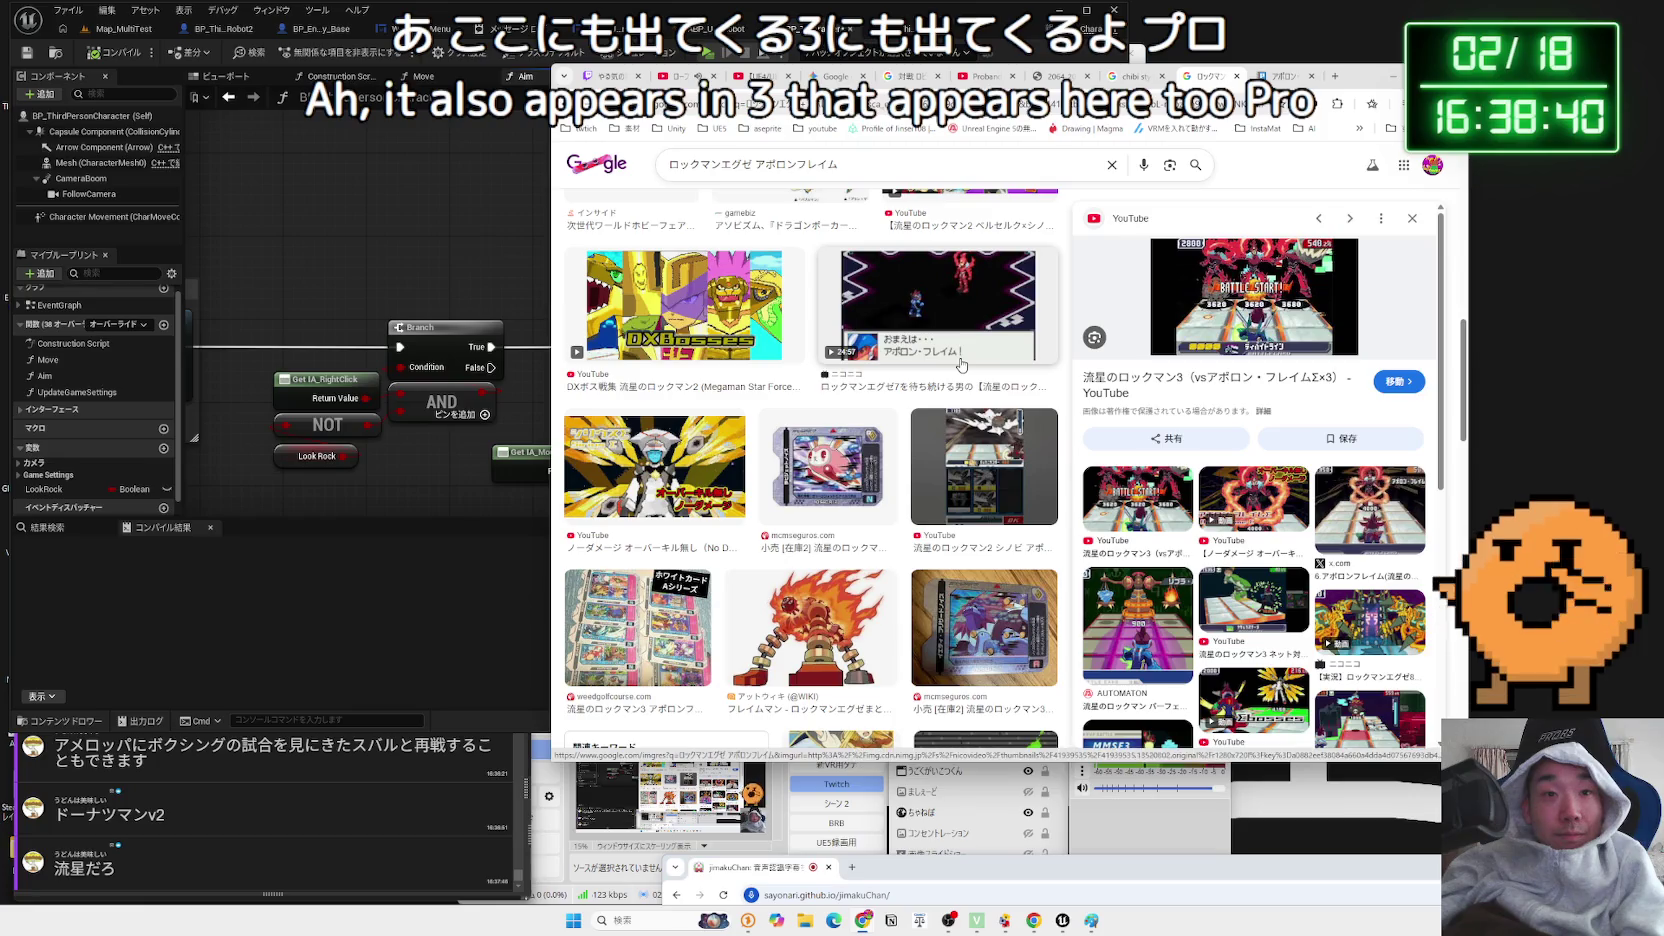
left_click(694, 460)
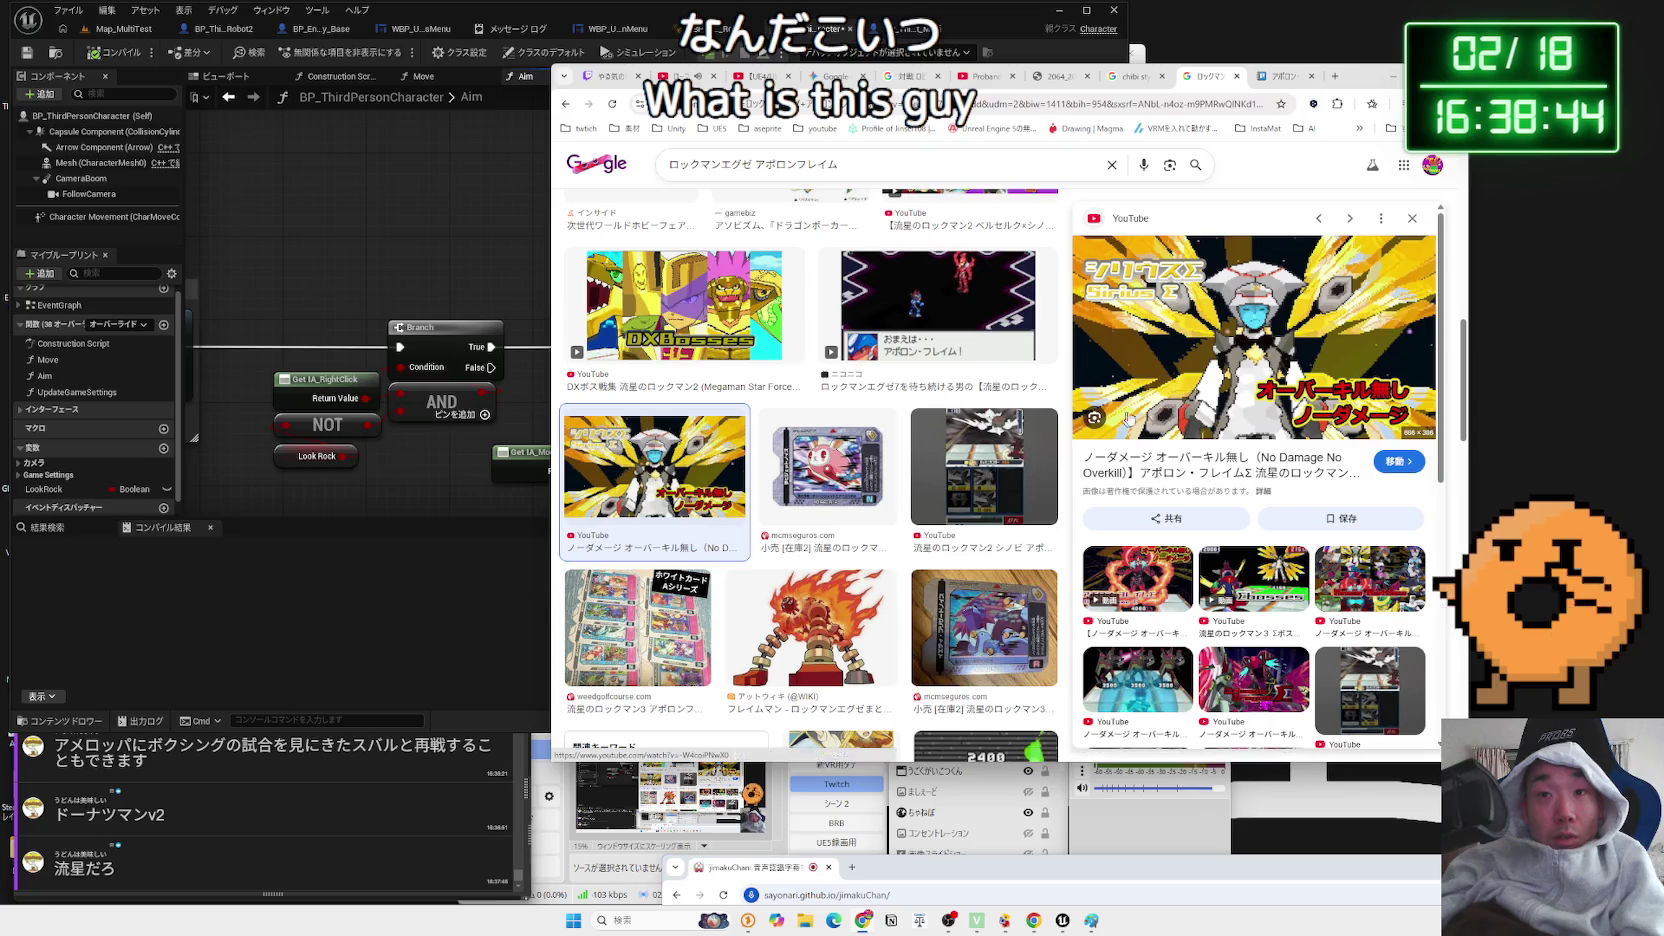
scroll(1238, 392, "down", 2)
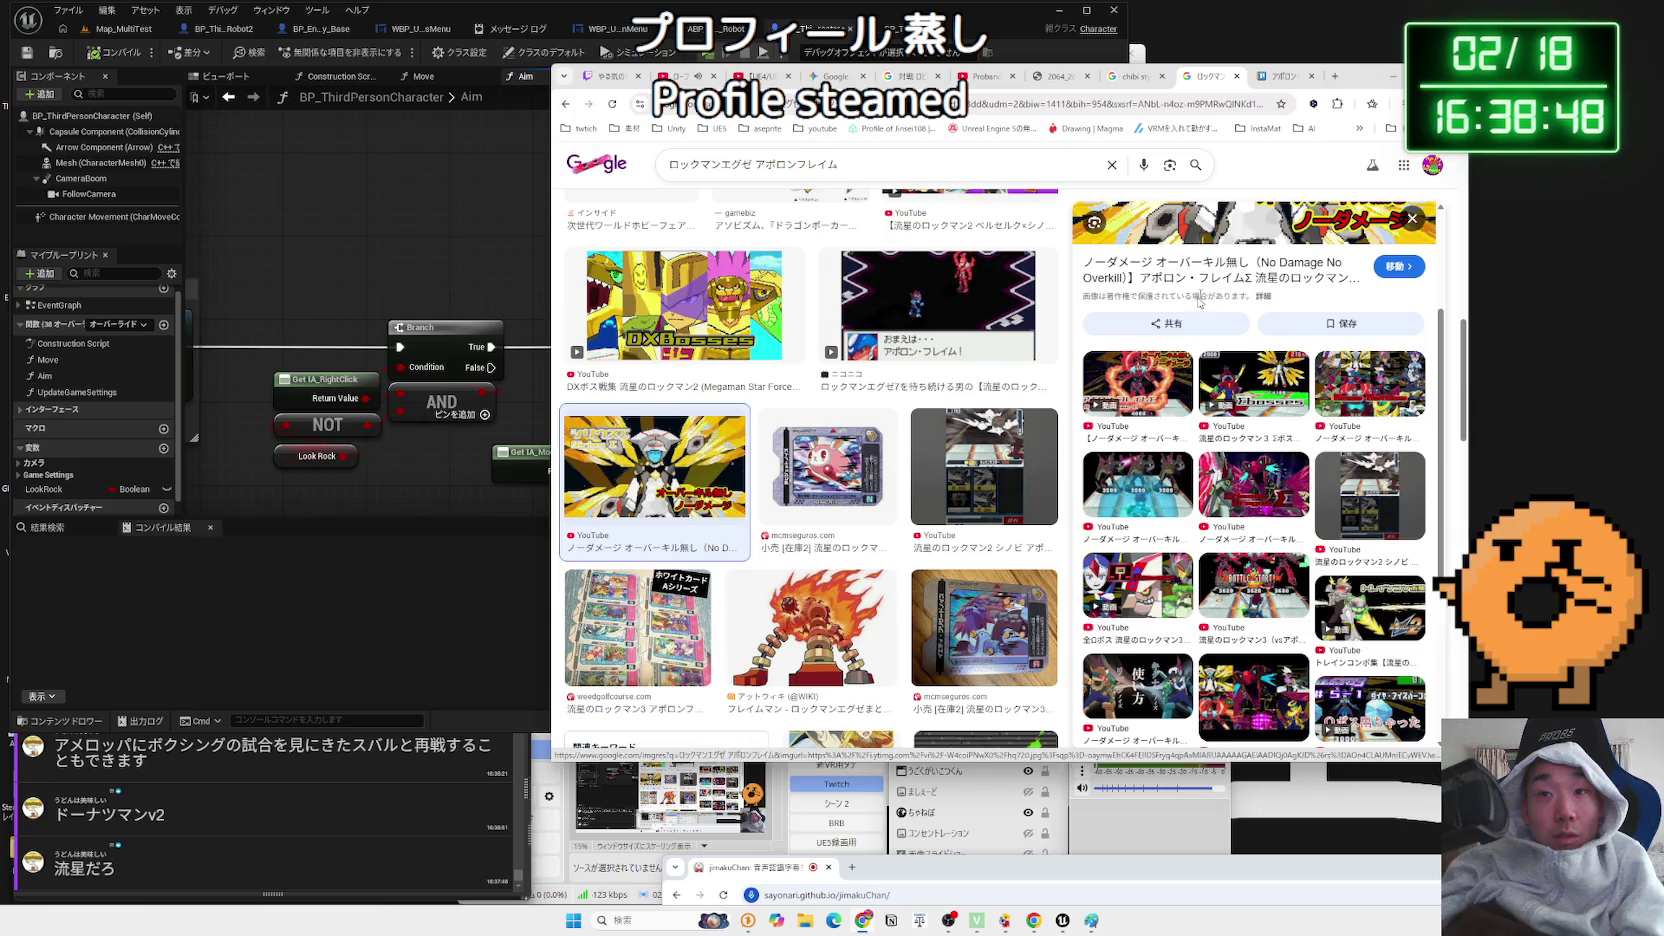
left_click(1114, 262)
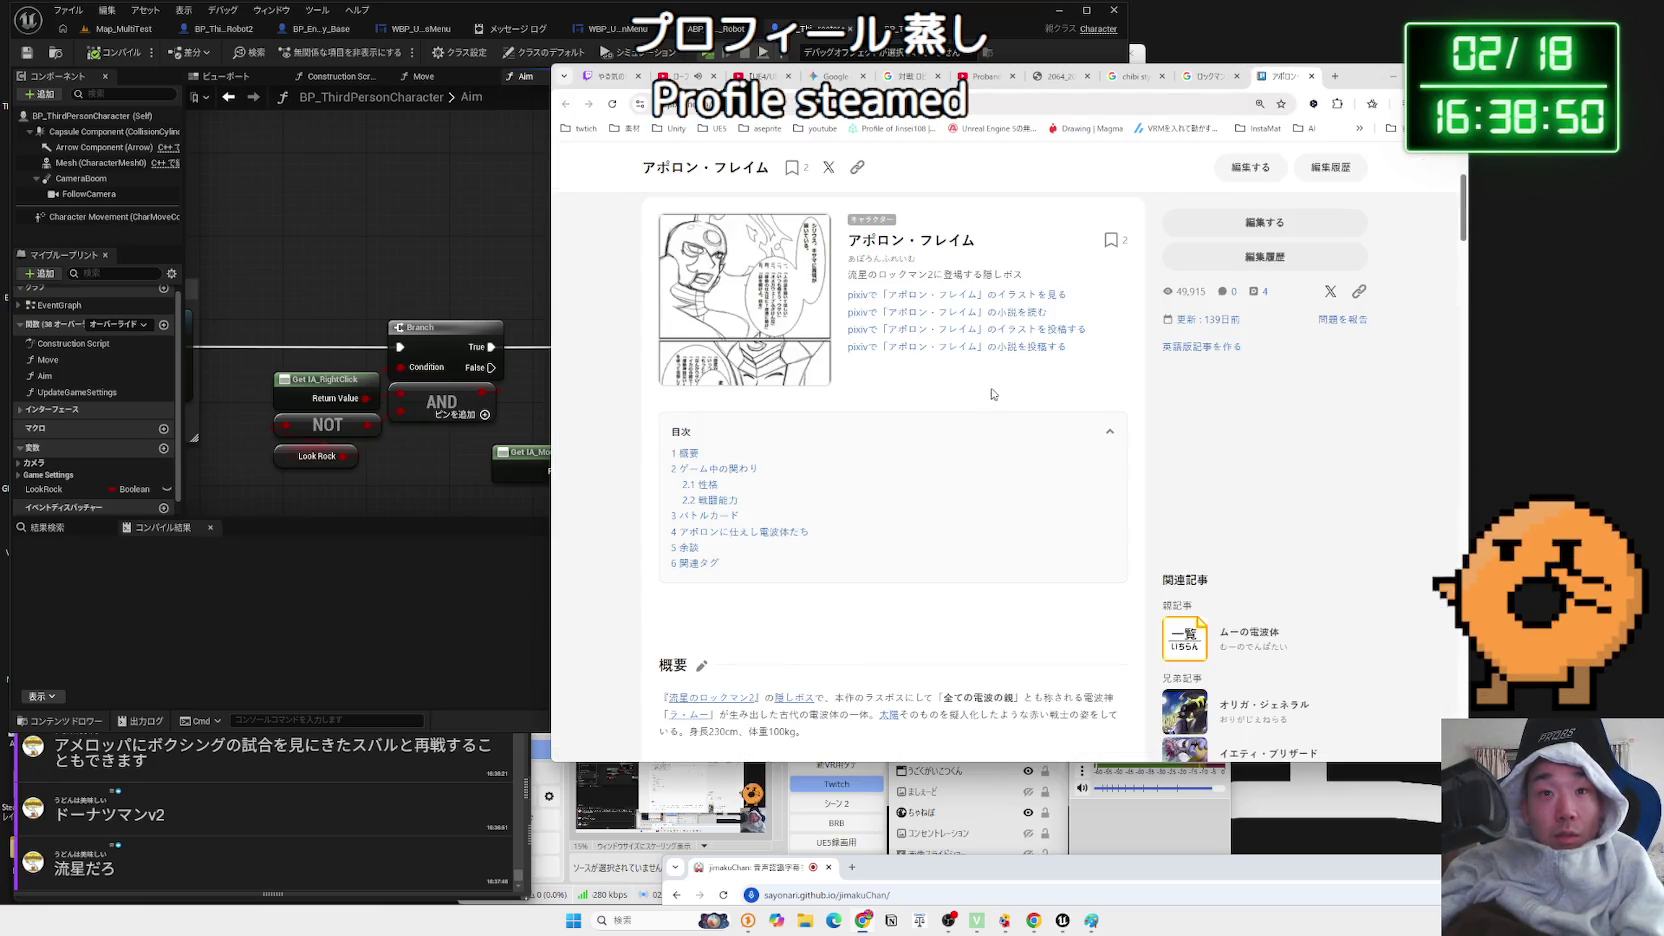
- Close the Apollo Flame article tab and two other leftover tabs
scroll(1104, 344, "down", 3)
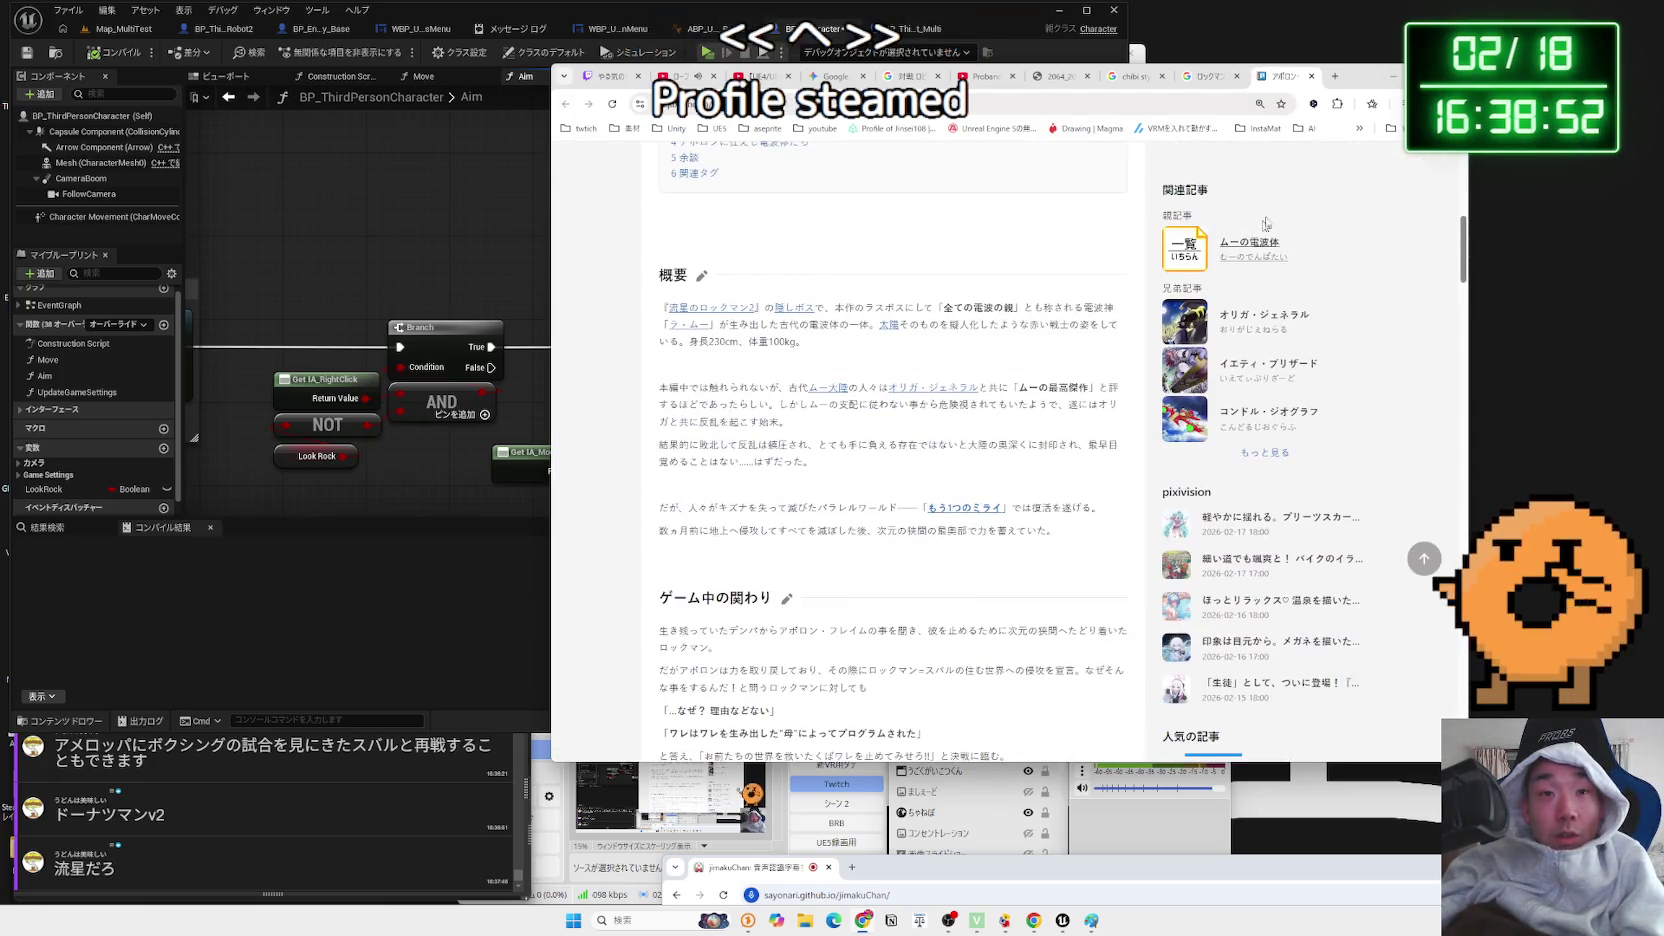
left_click(1312, 76)
left_click(1312, 76)
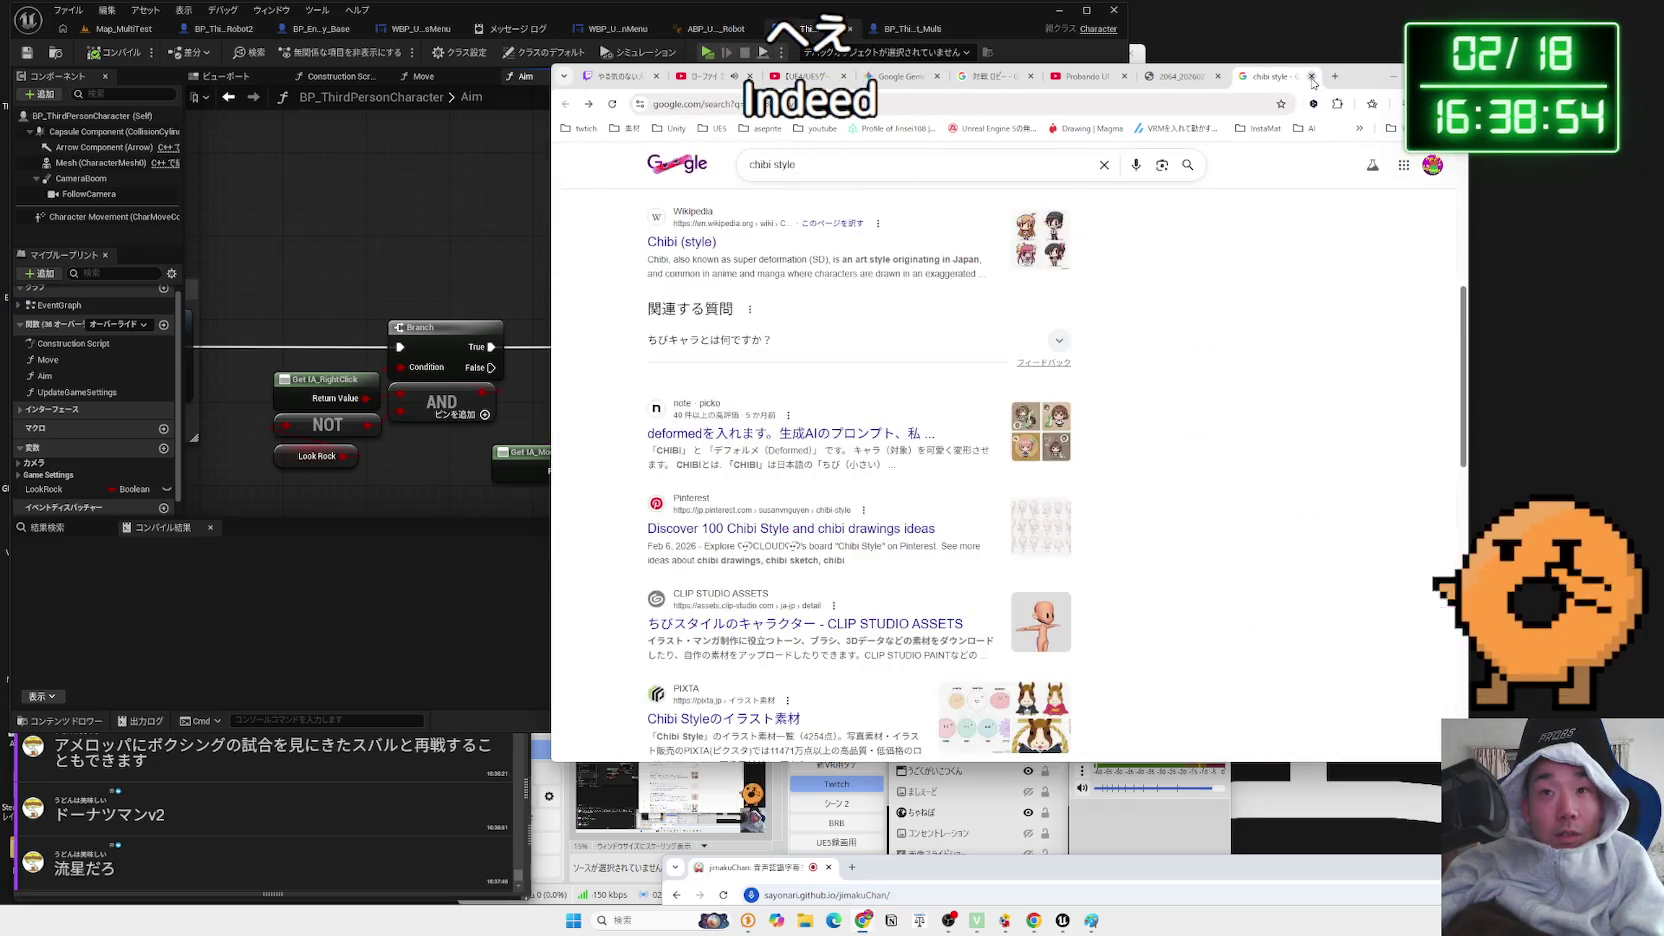
left_click(1312, 76)
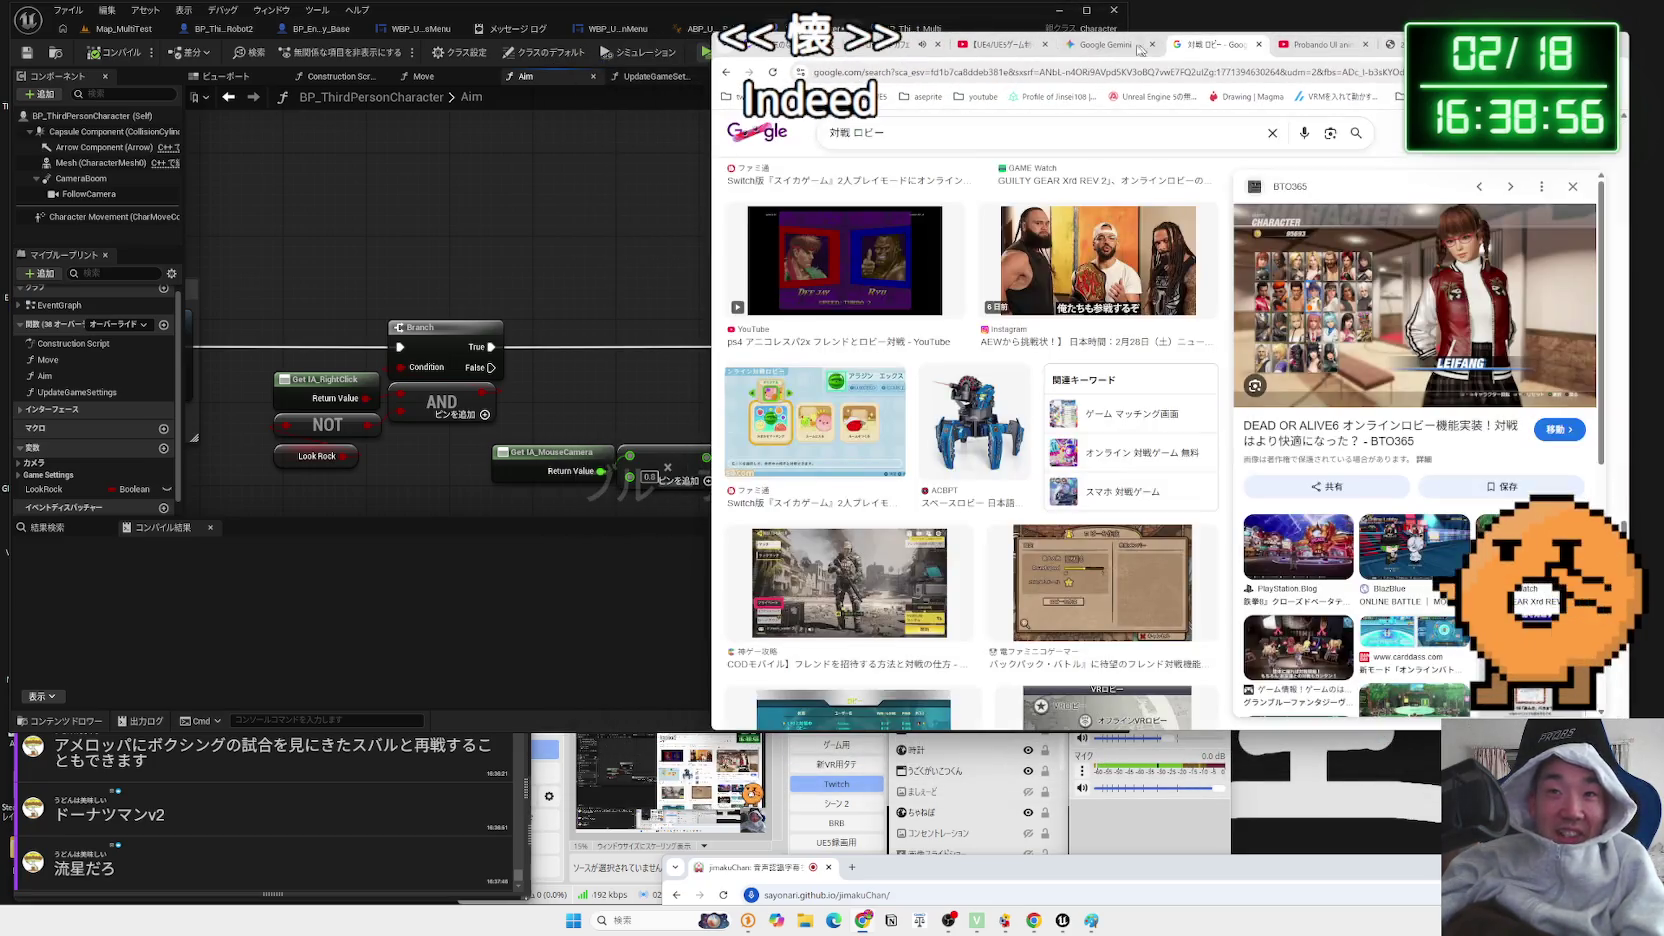
- Return to the Gemini UE5 networking chat via the 対戦 ロビー tab
left_click(1215, 44)
left_click(1106, 44)
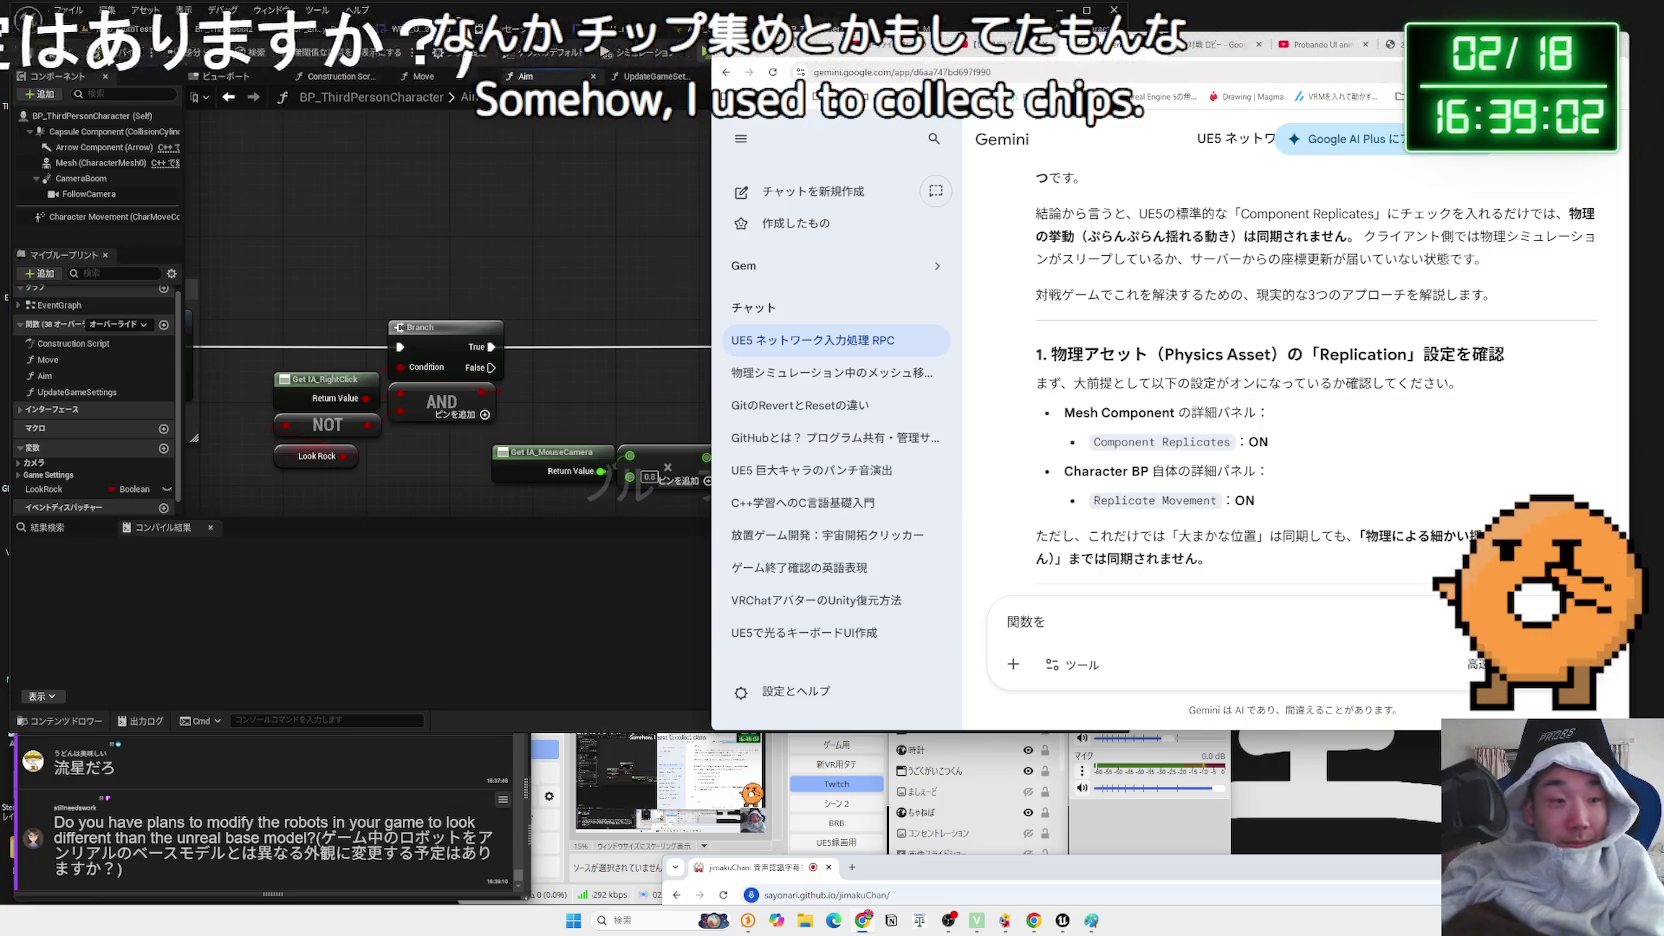
left_click(480, 800)
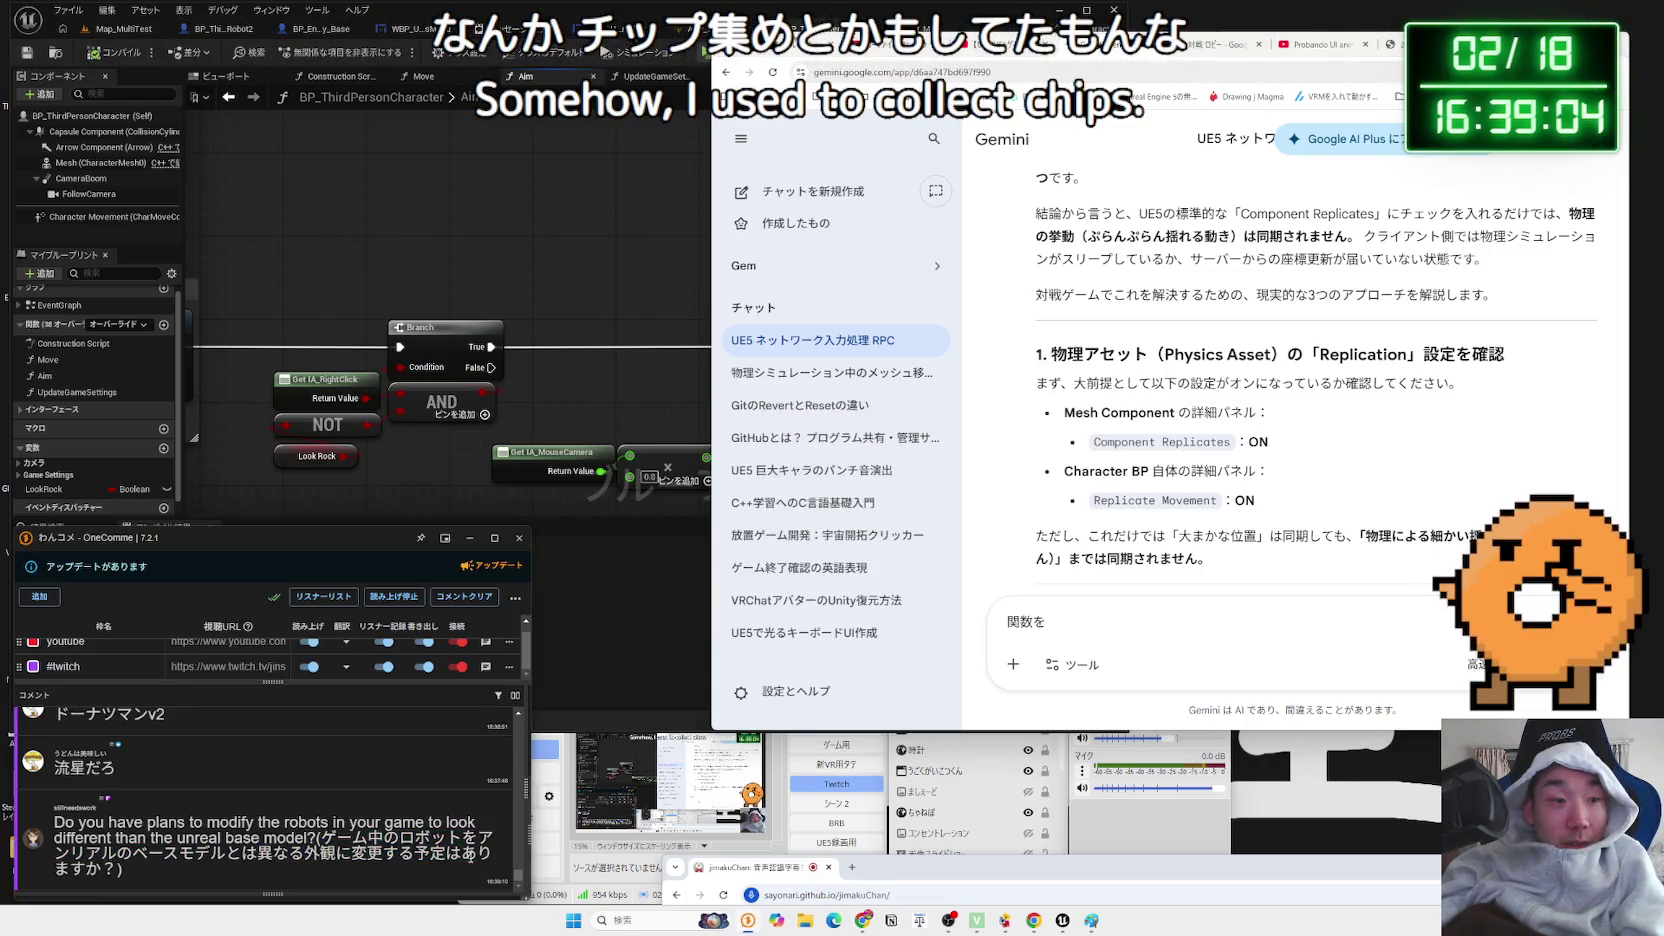
- Highlight the viewer's question about robots differing from Unreal's base model
double_click(186, 853)
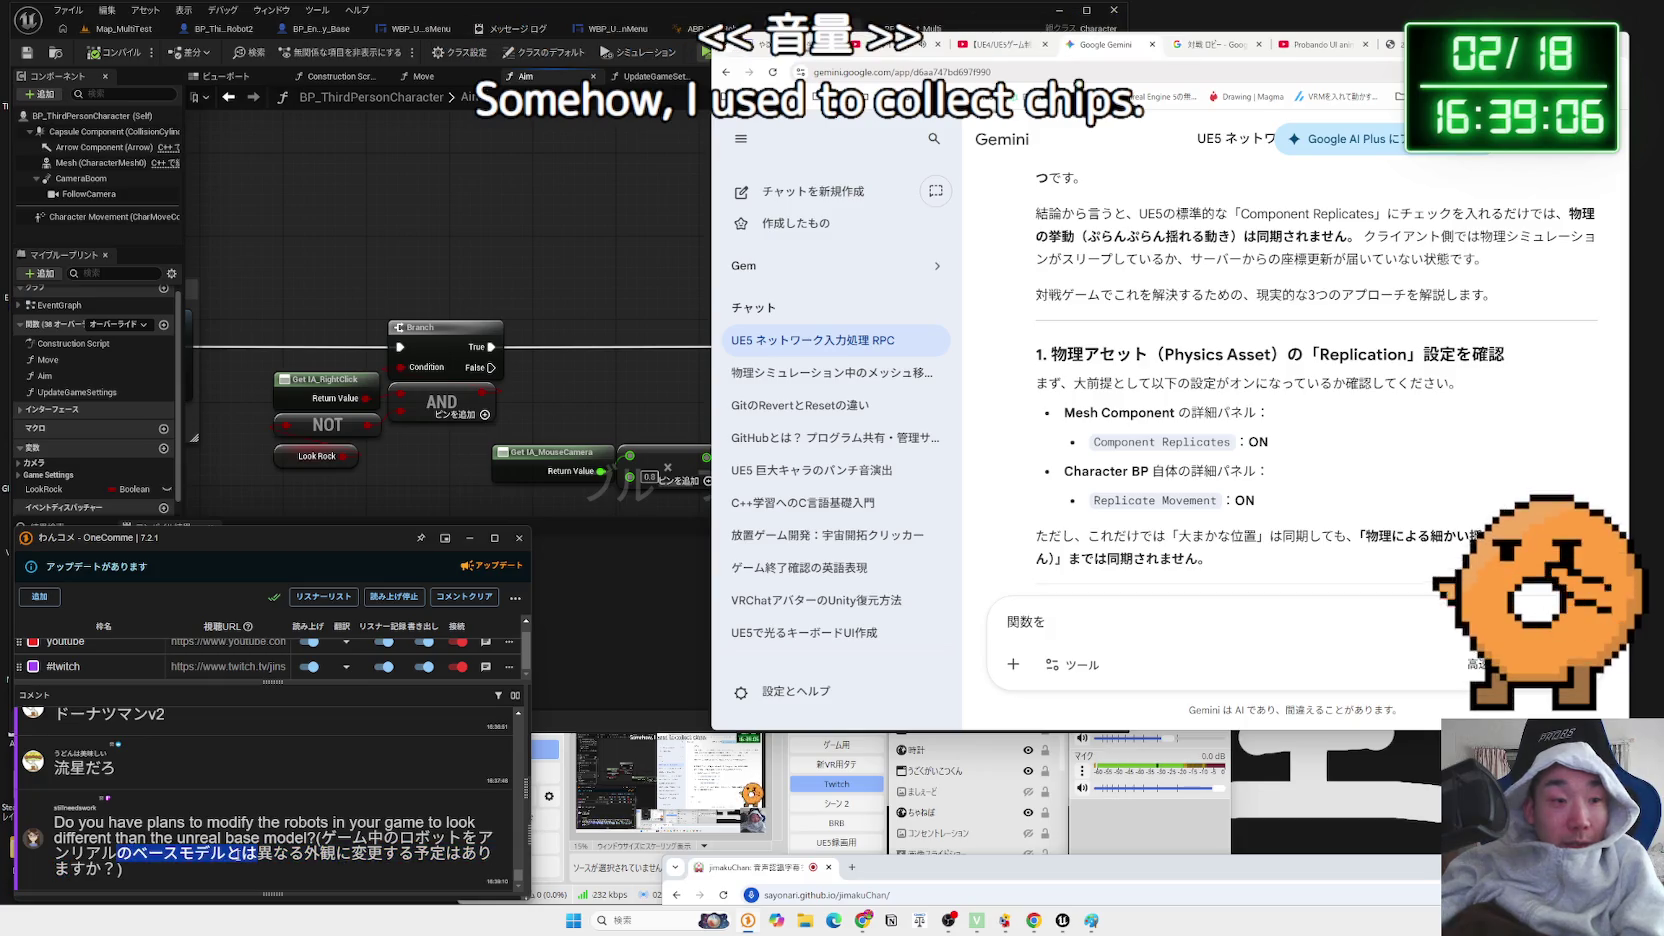
mouse_move(335, 853)
left_mouse_down()
mouse_move(413, 853)
mouse_move(133, 853)
left_mouse_up()
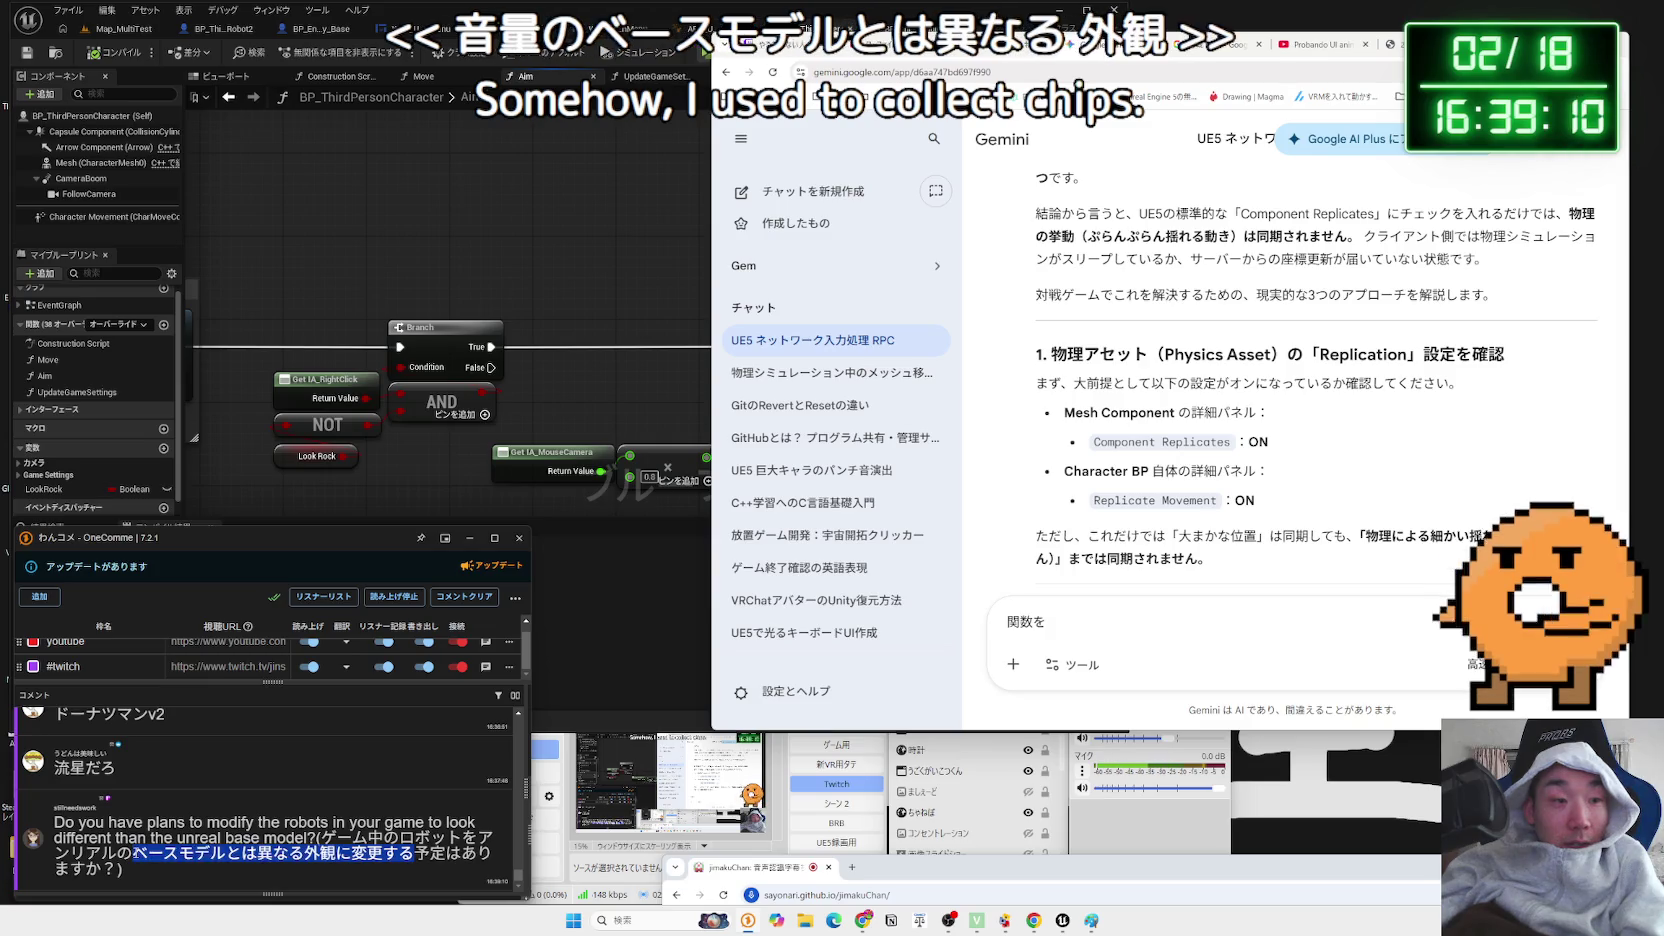
left_click(133, 853)
mouse_move(467, 855)
left_mouse_down()
mouse_move(495, 856)
mouse_move(100, 866)
mouse_move(320, 854)
left_mouse_up()
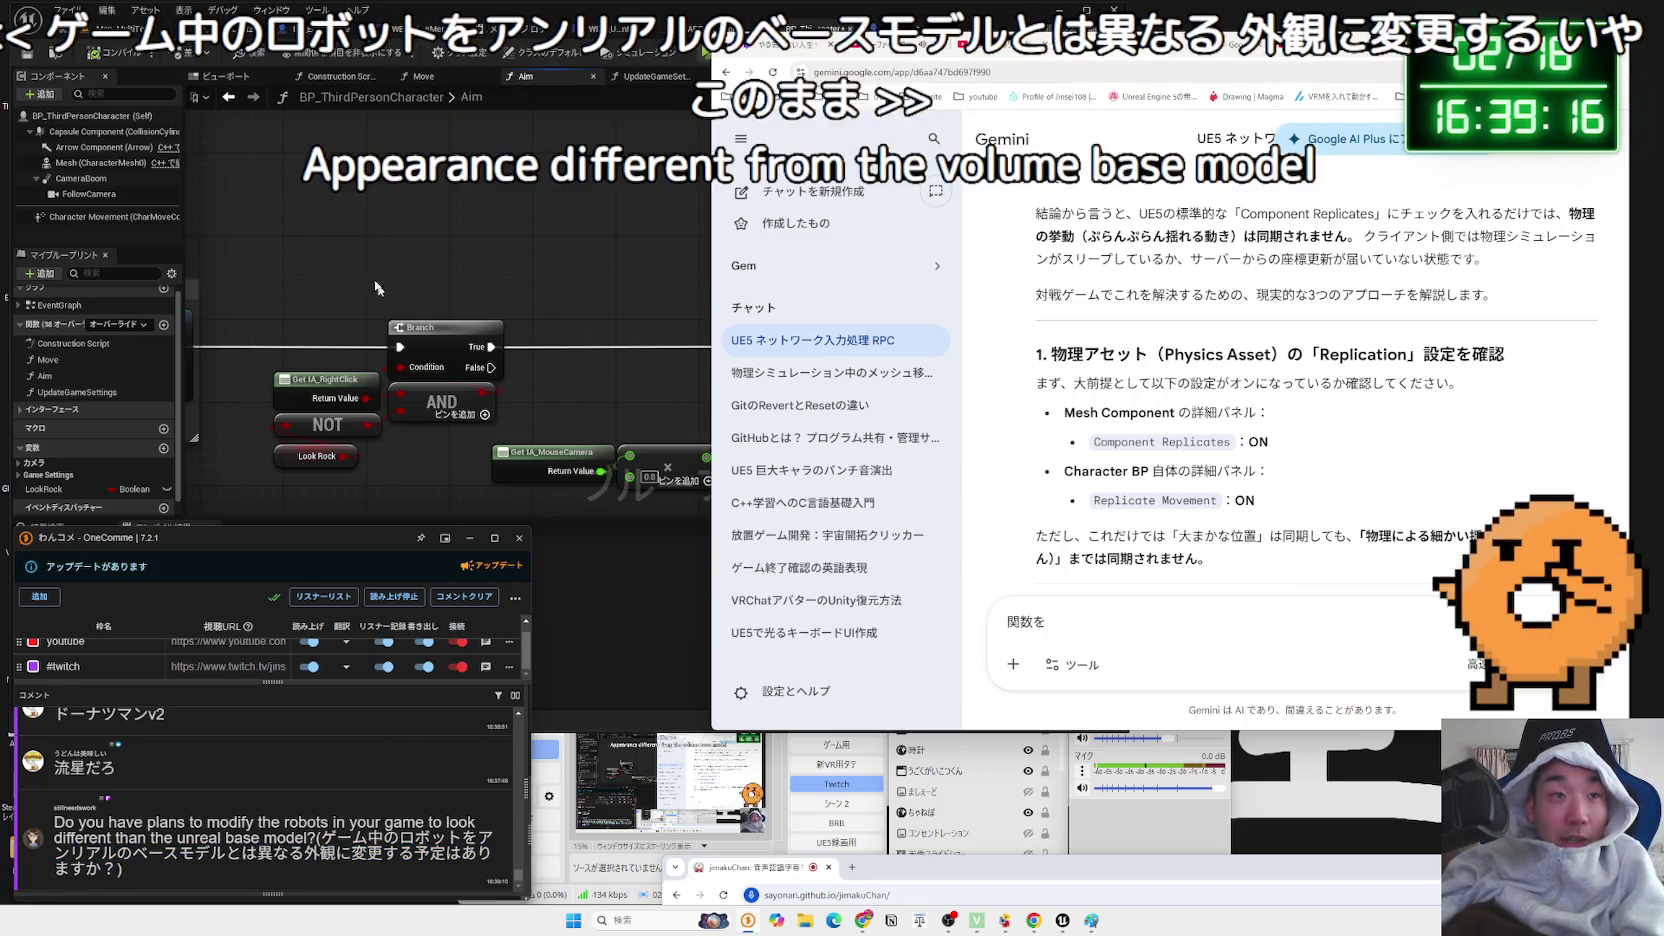
- Select the Add Actor World Rotation node chain and shift it right in the Aim graph
left_click(513, 222)
left_click_drag(425, 183, 557, 345)
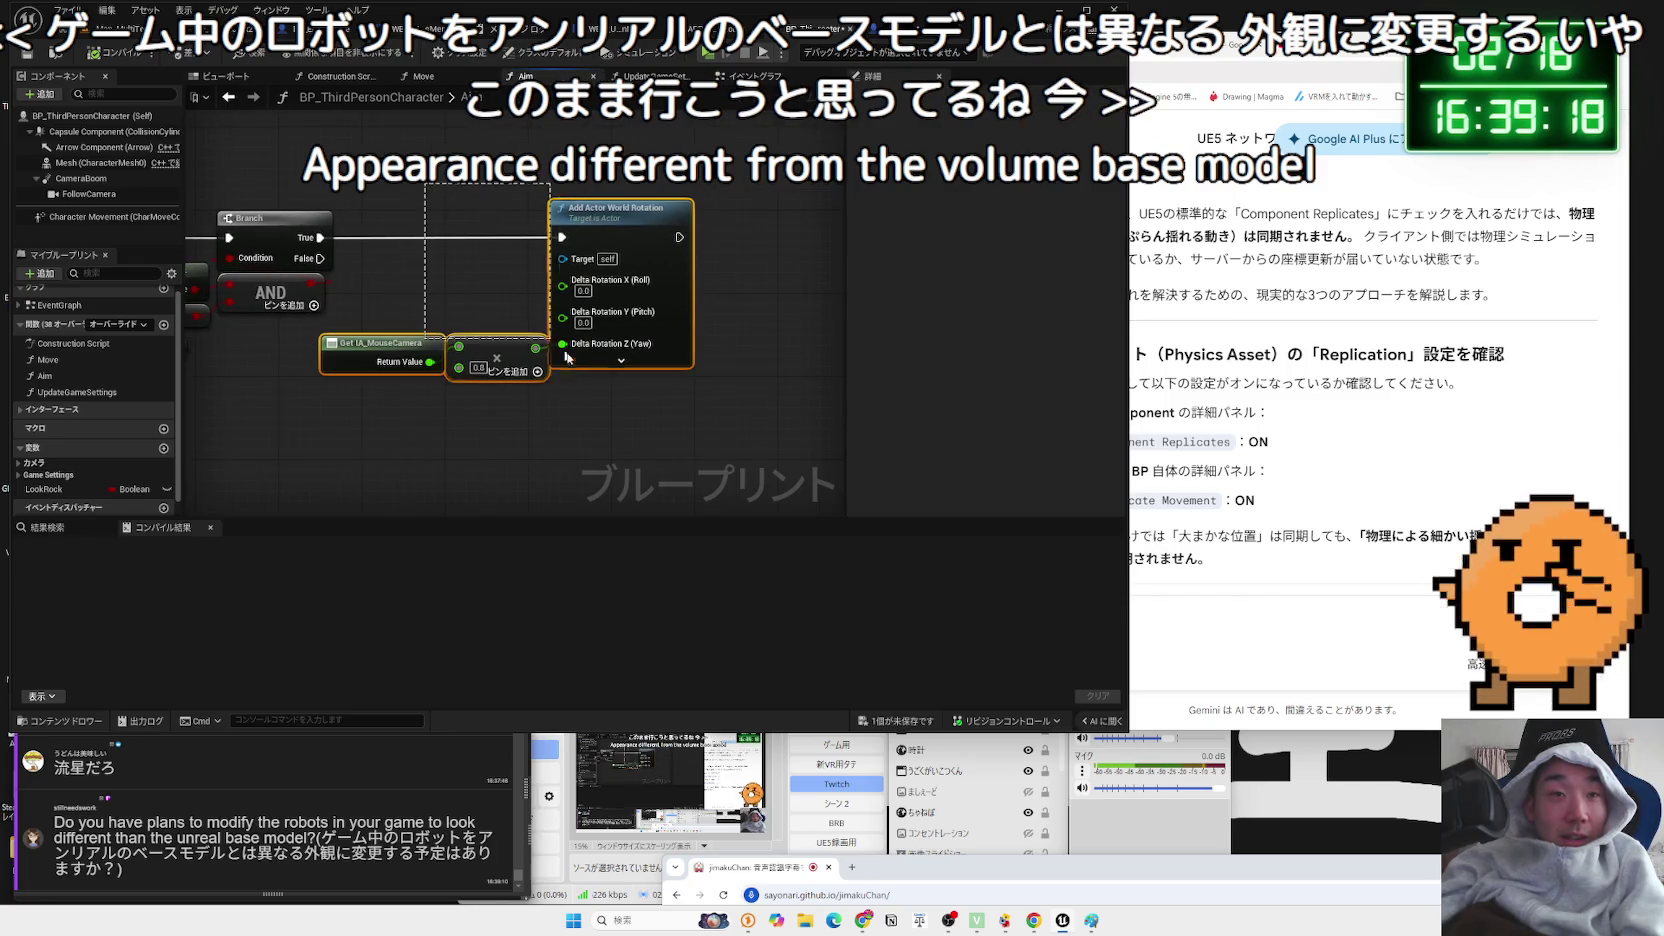
left_click(472, 338)
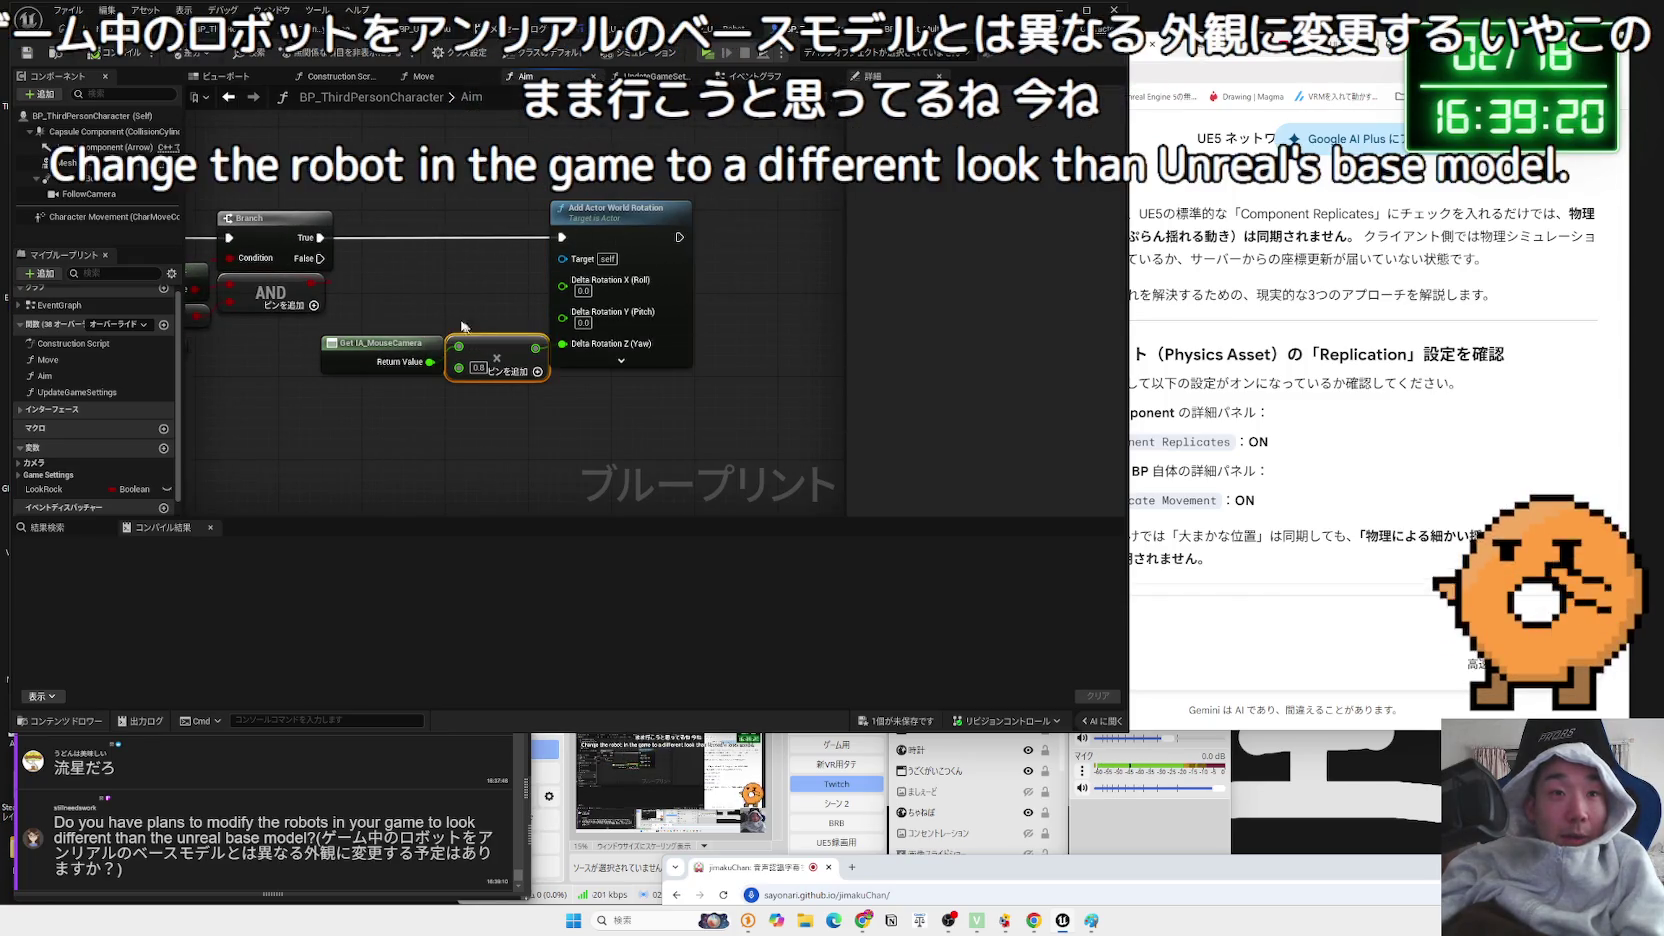
left_click_drag(533, 399, 590, 398)
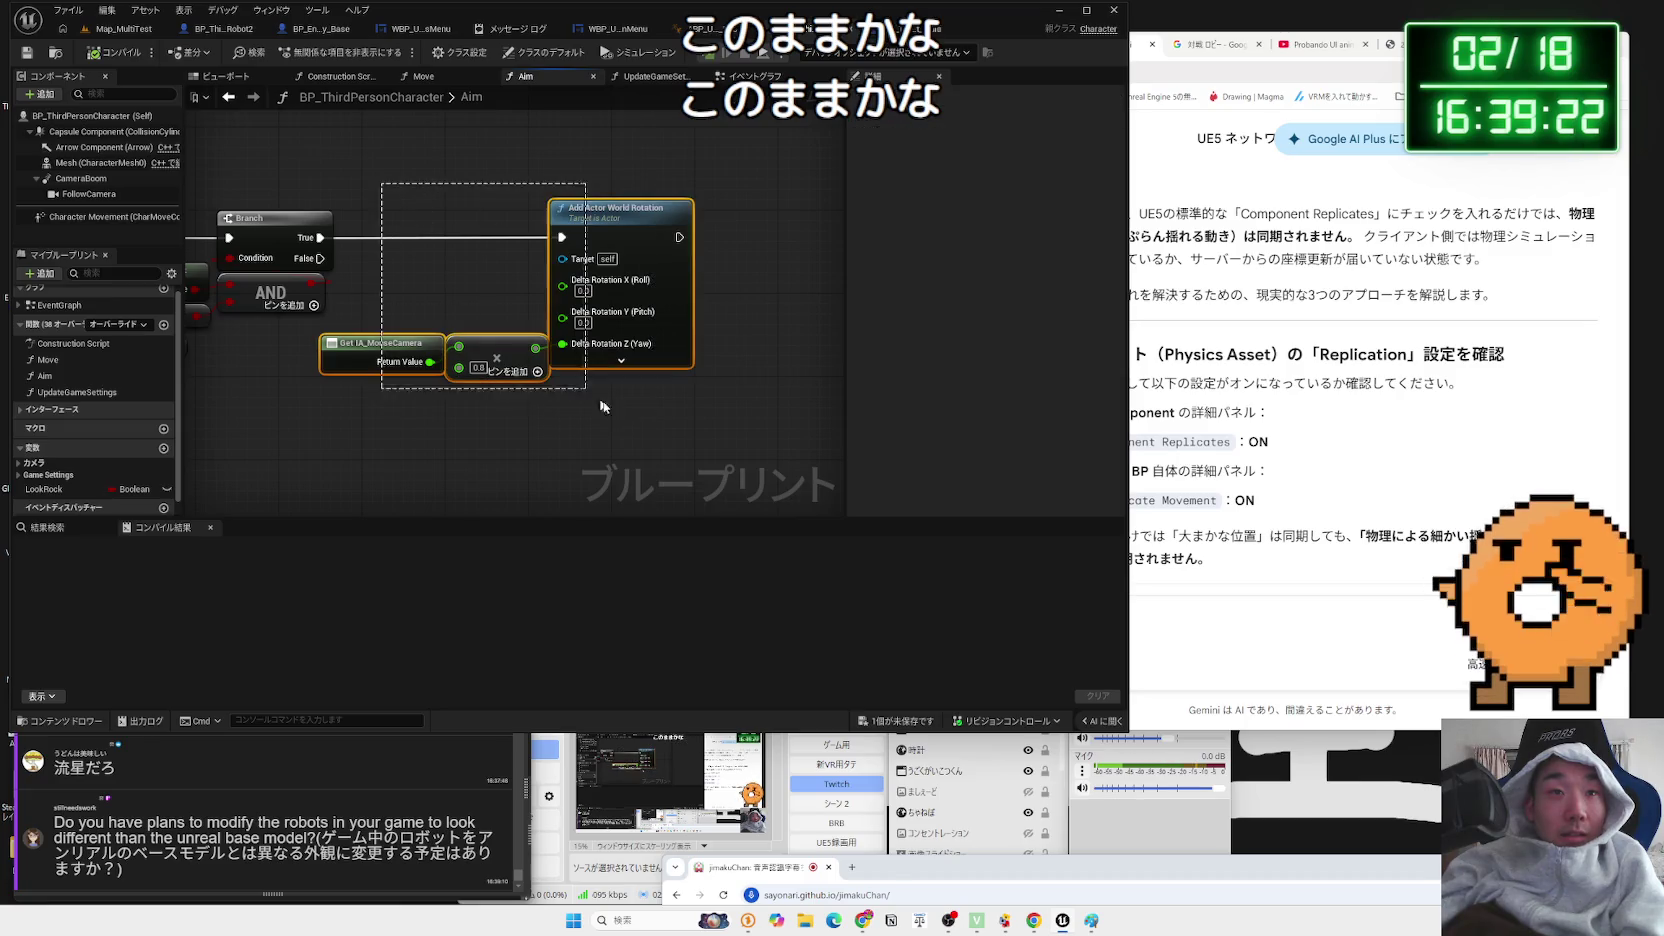
left_click_drag(637, 215, 731, 215)
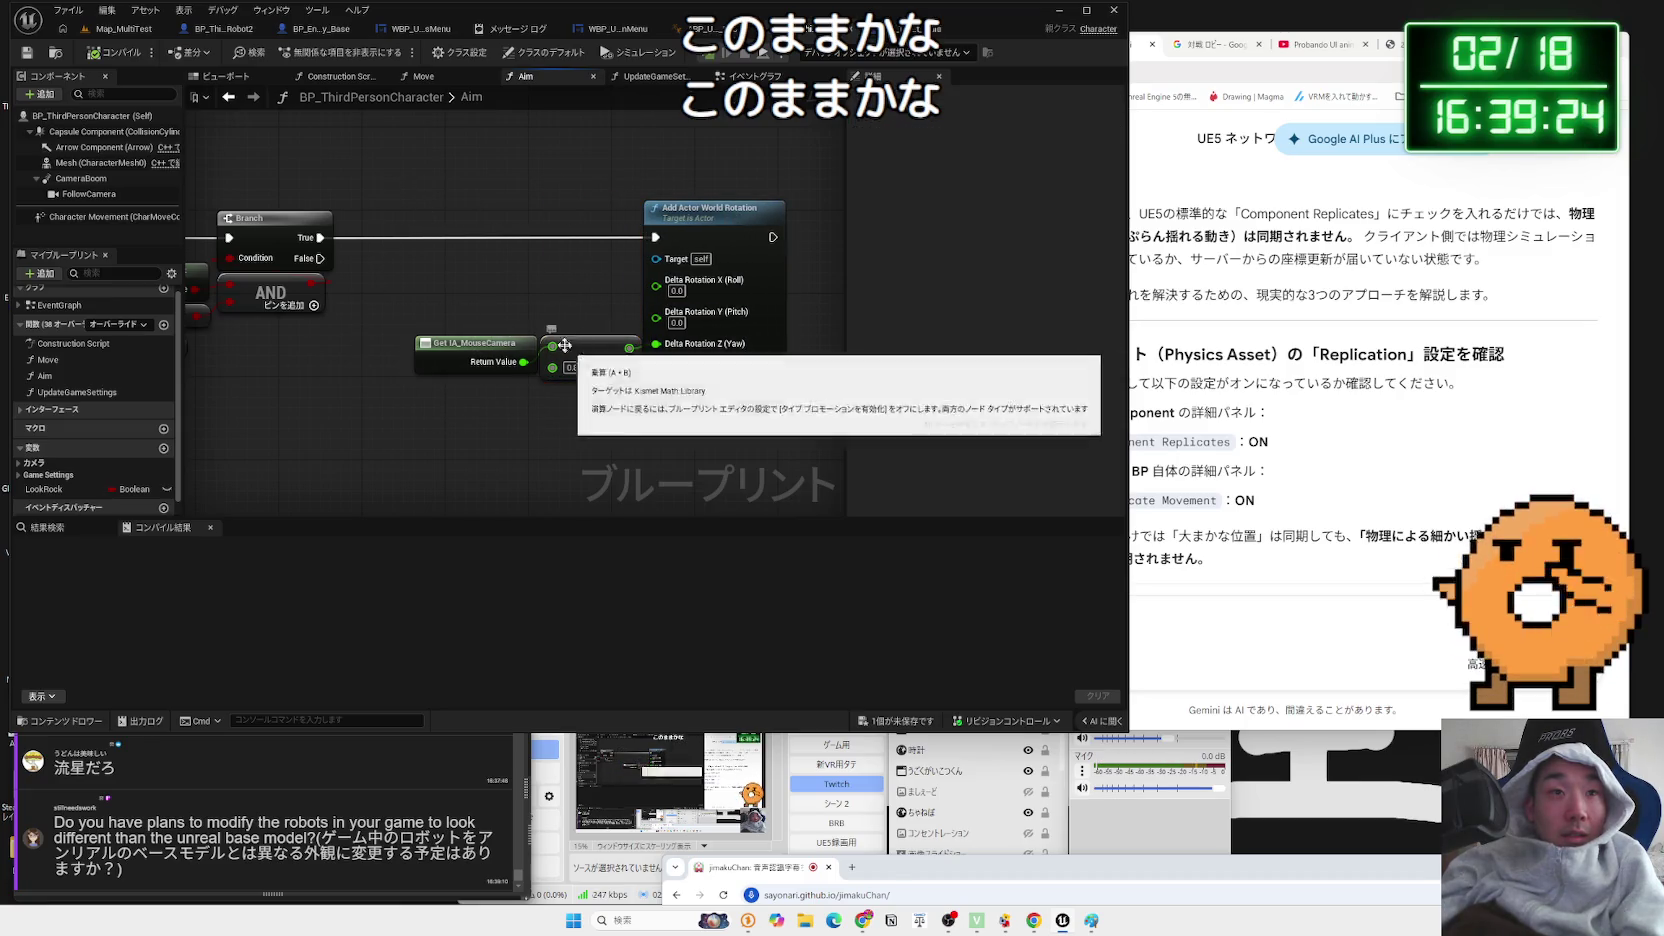
left_click_drag(600, 325, 503, 381)
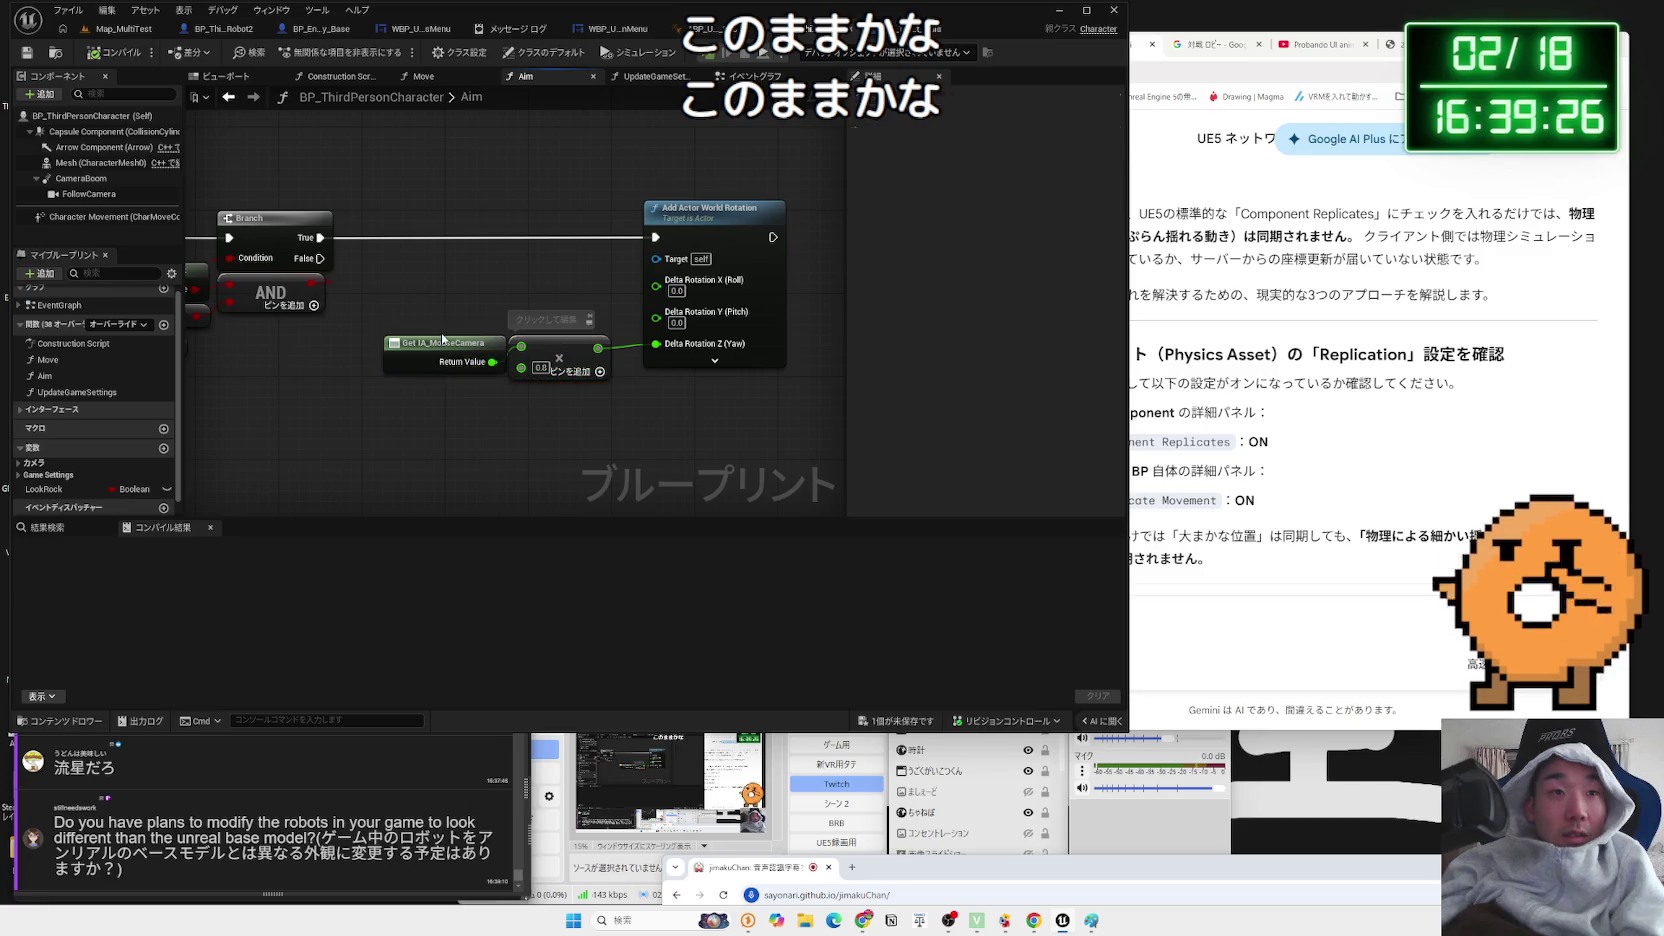
left_click(555, 352)
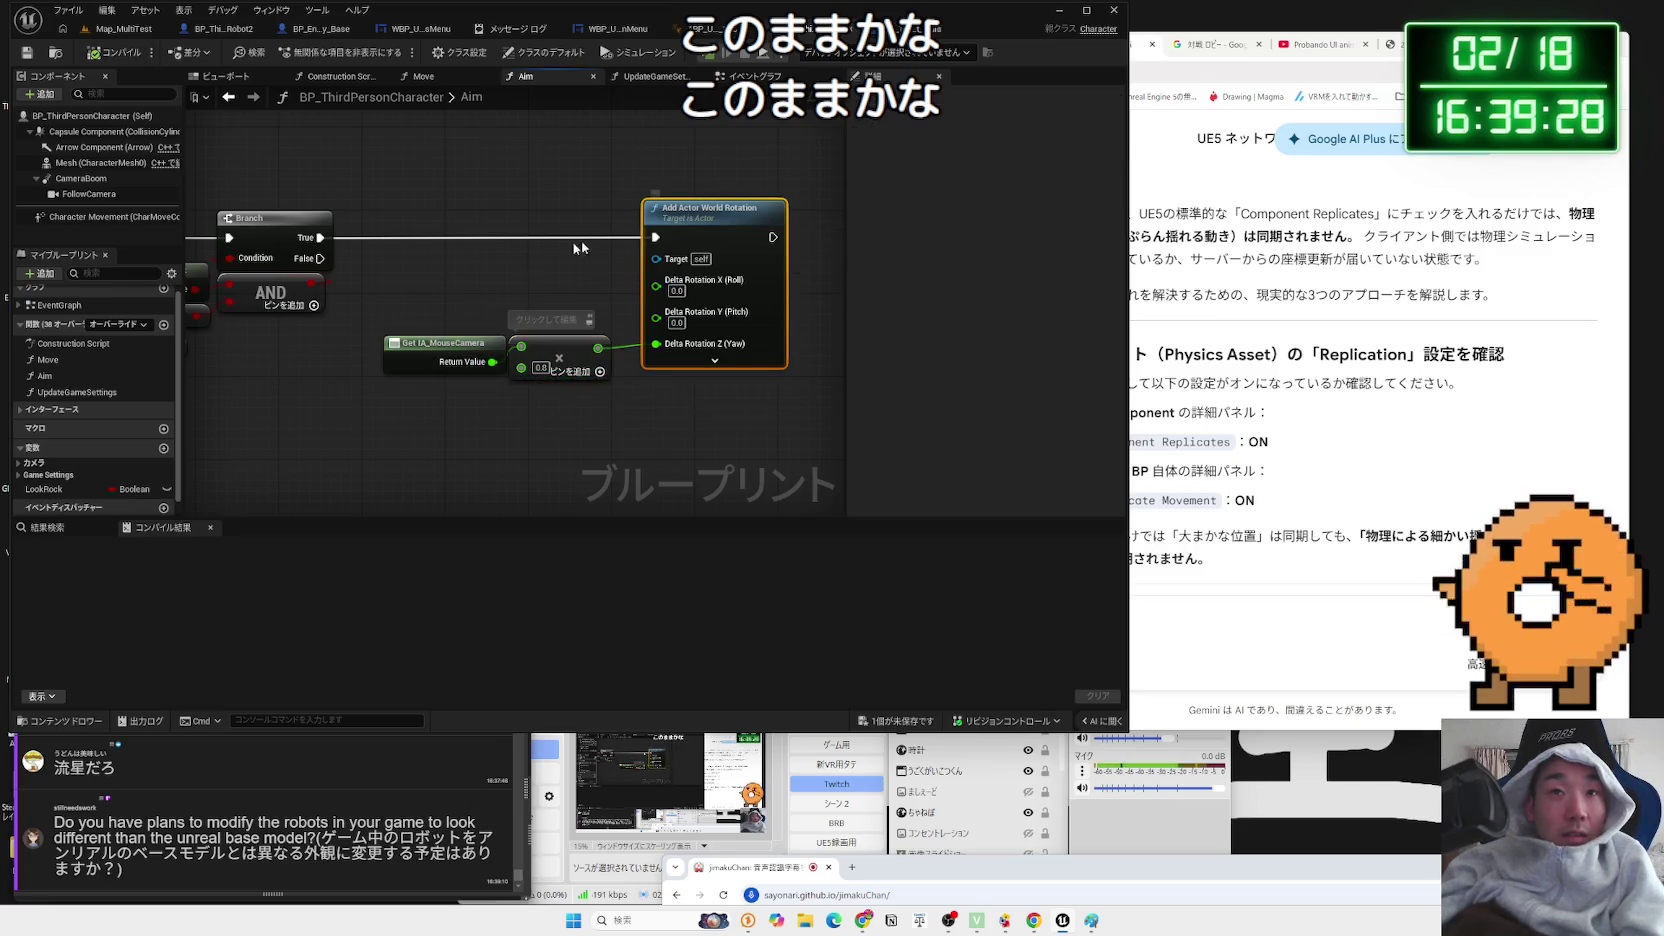
- Nudge the Get IA_MouseCamera node slightly up-left
mouse_move(575, 266)
left_mouse_down()
mouse_move(460, 324)
mouse_move(463, 258)
left_mouse_up()
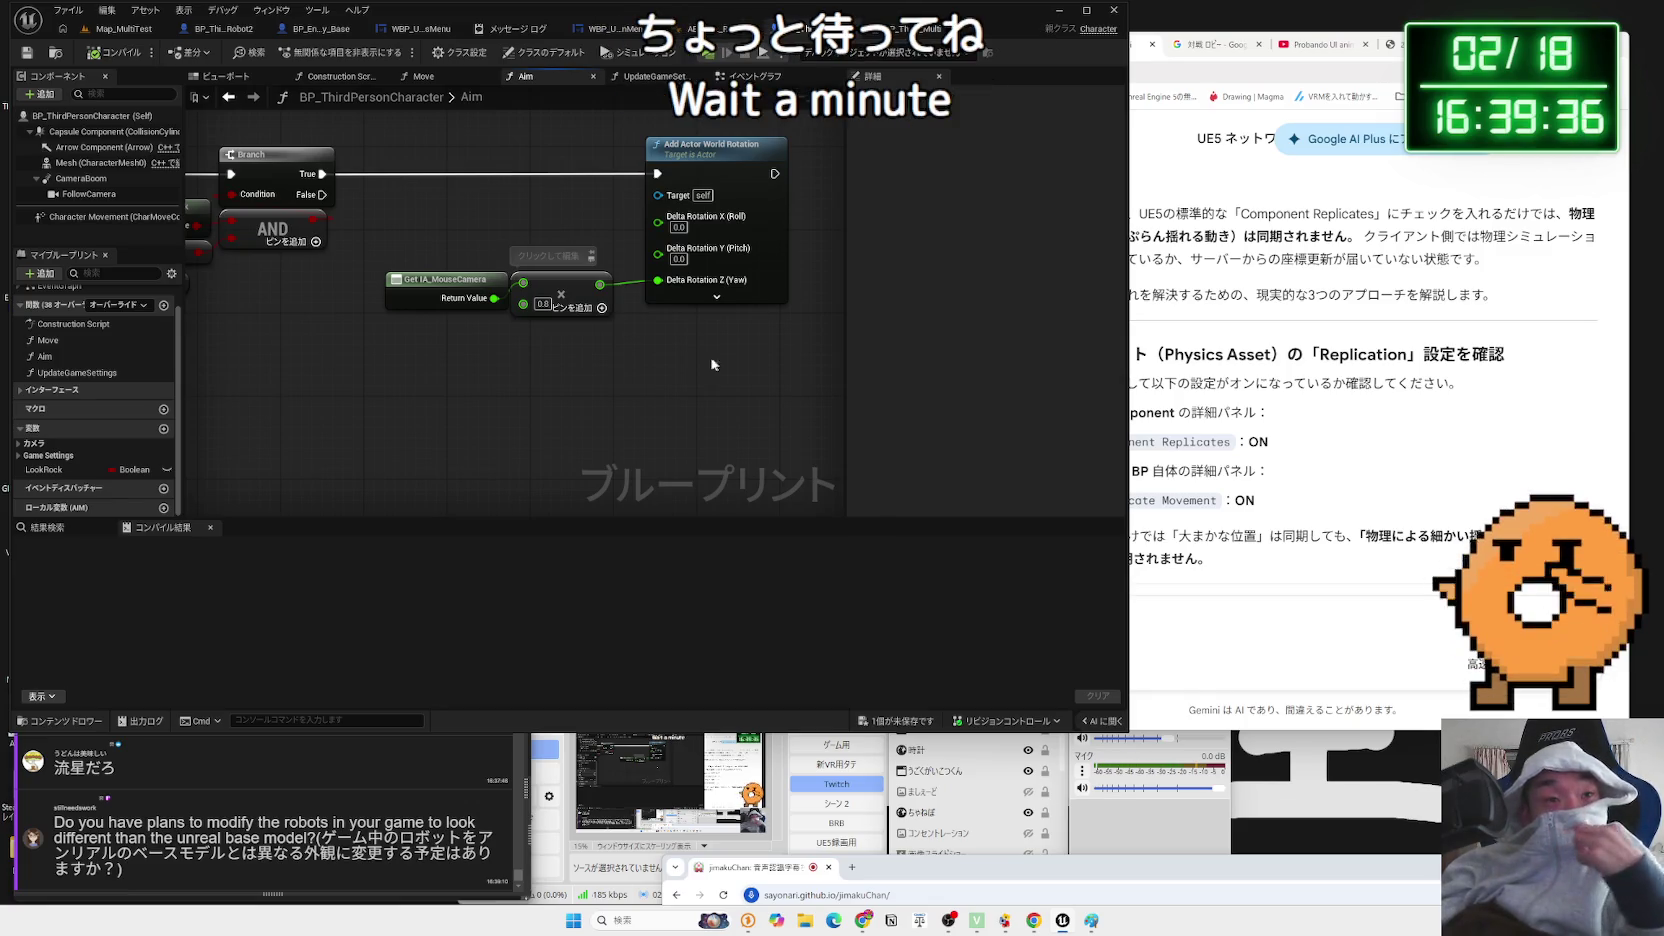
left_click(456, 290)
left_click_drag(456, 290, 444, 278)
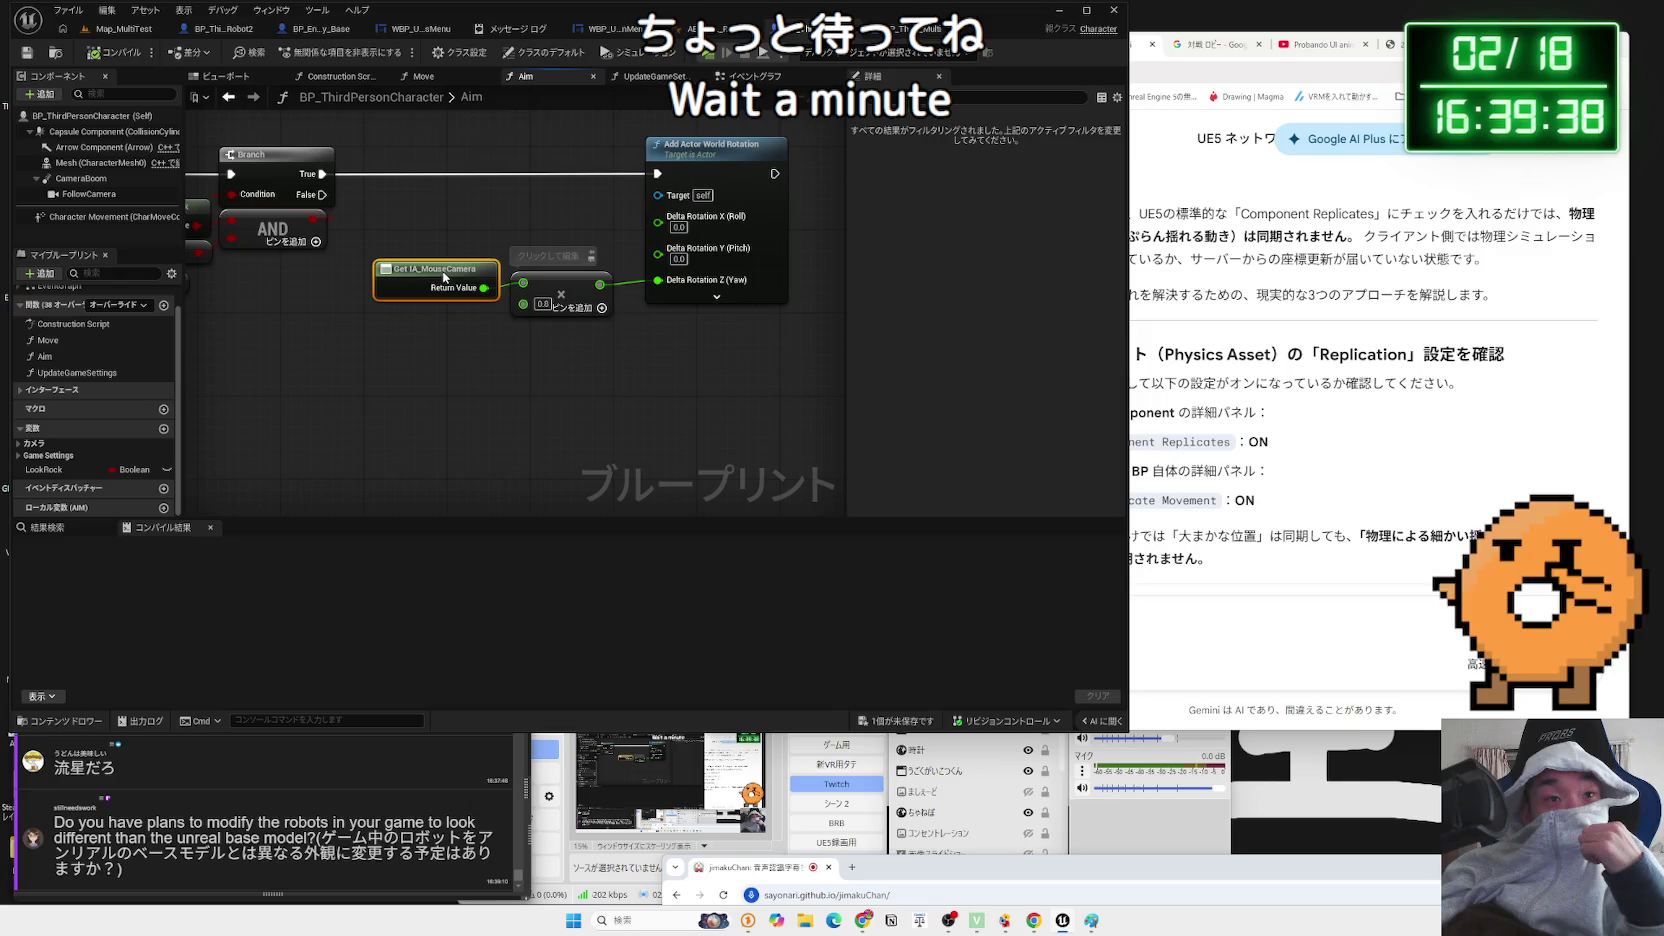
left_click(446, 245)
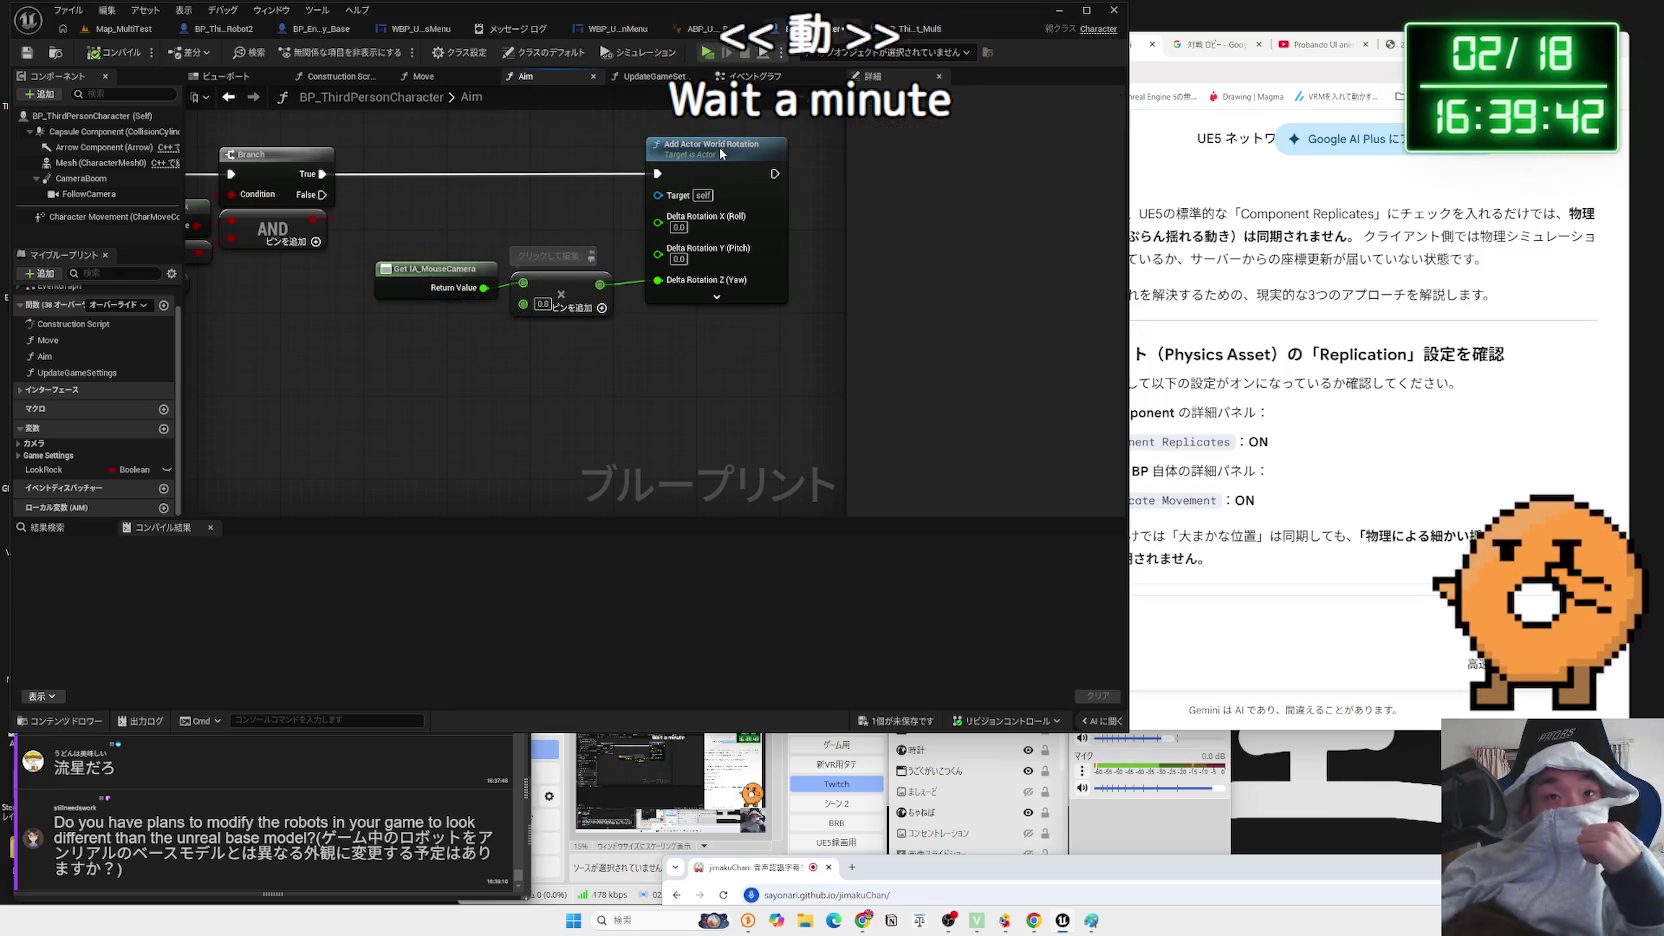
left_click(669, 181)
left_click(589, 214)
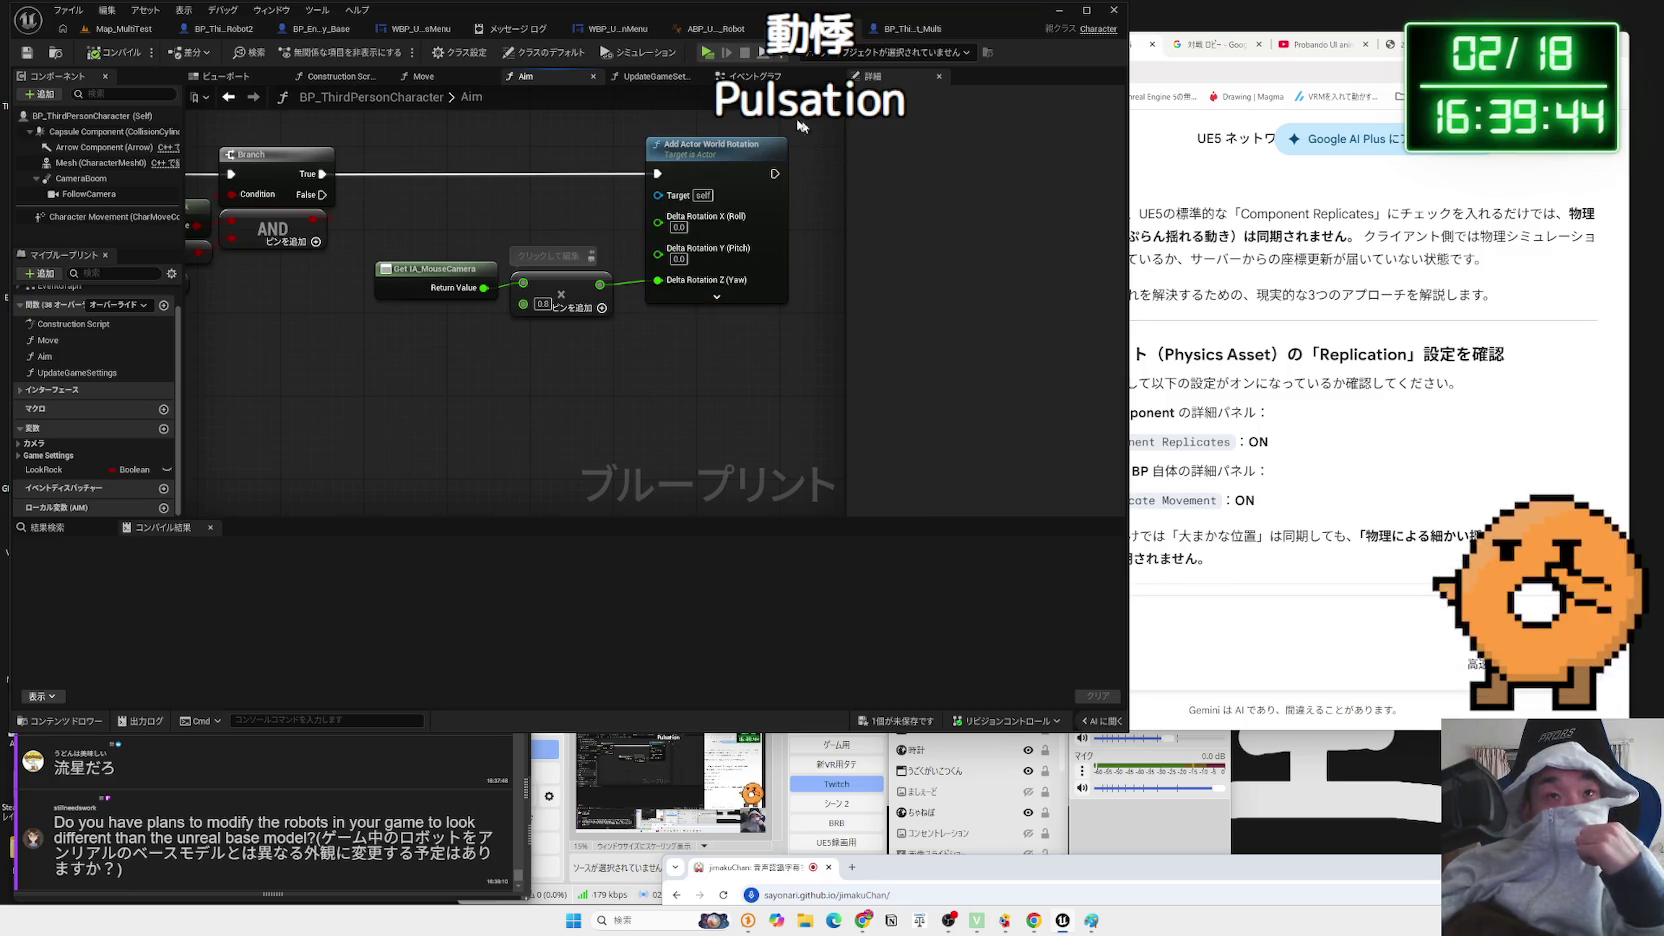
- Bring up and play the UE multiplayer tutorial video on YouTube
left_click(1340, 86)
left_click(1320, 44)
left_click(1205, 44)
left_click(1100, 44)
left_click(1053, 464)
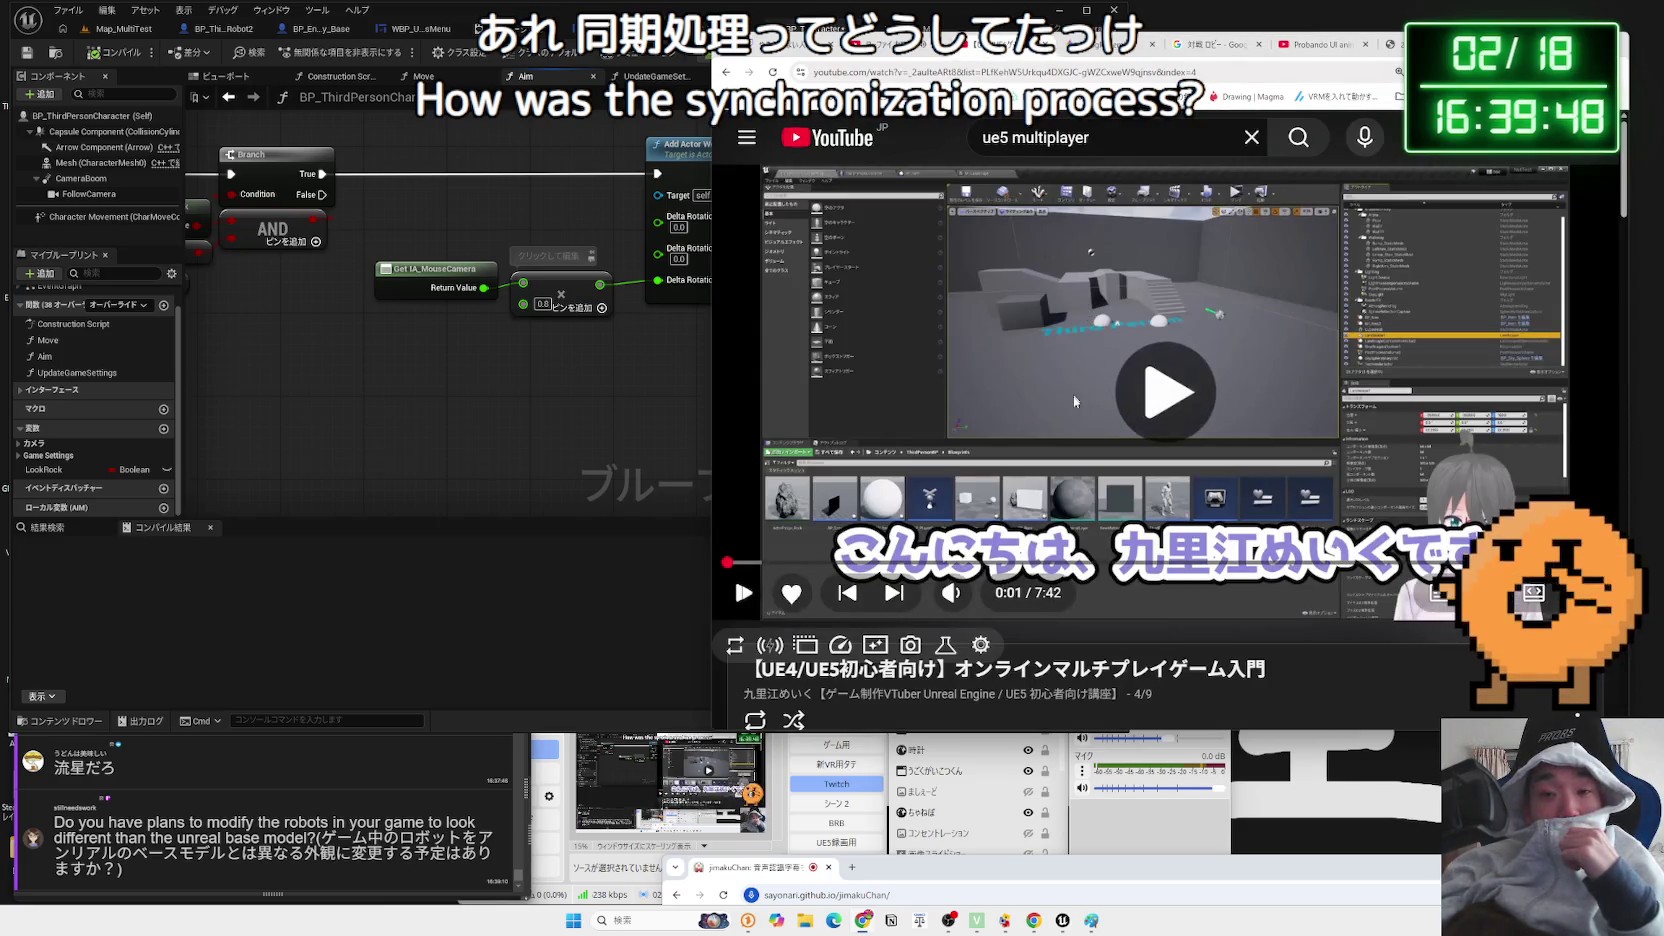
- Open the first multiplayer playlist video and skip ahead to the networking explanation
scroll(1053, 464, "down", 3)
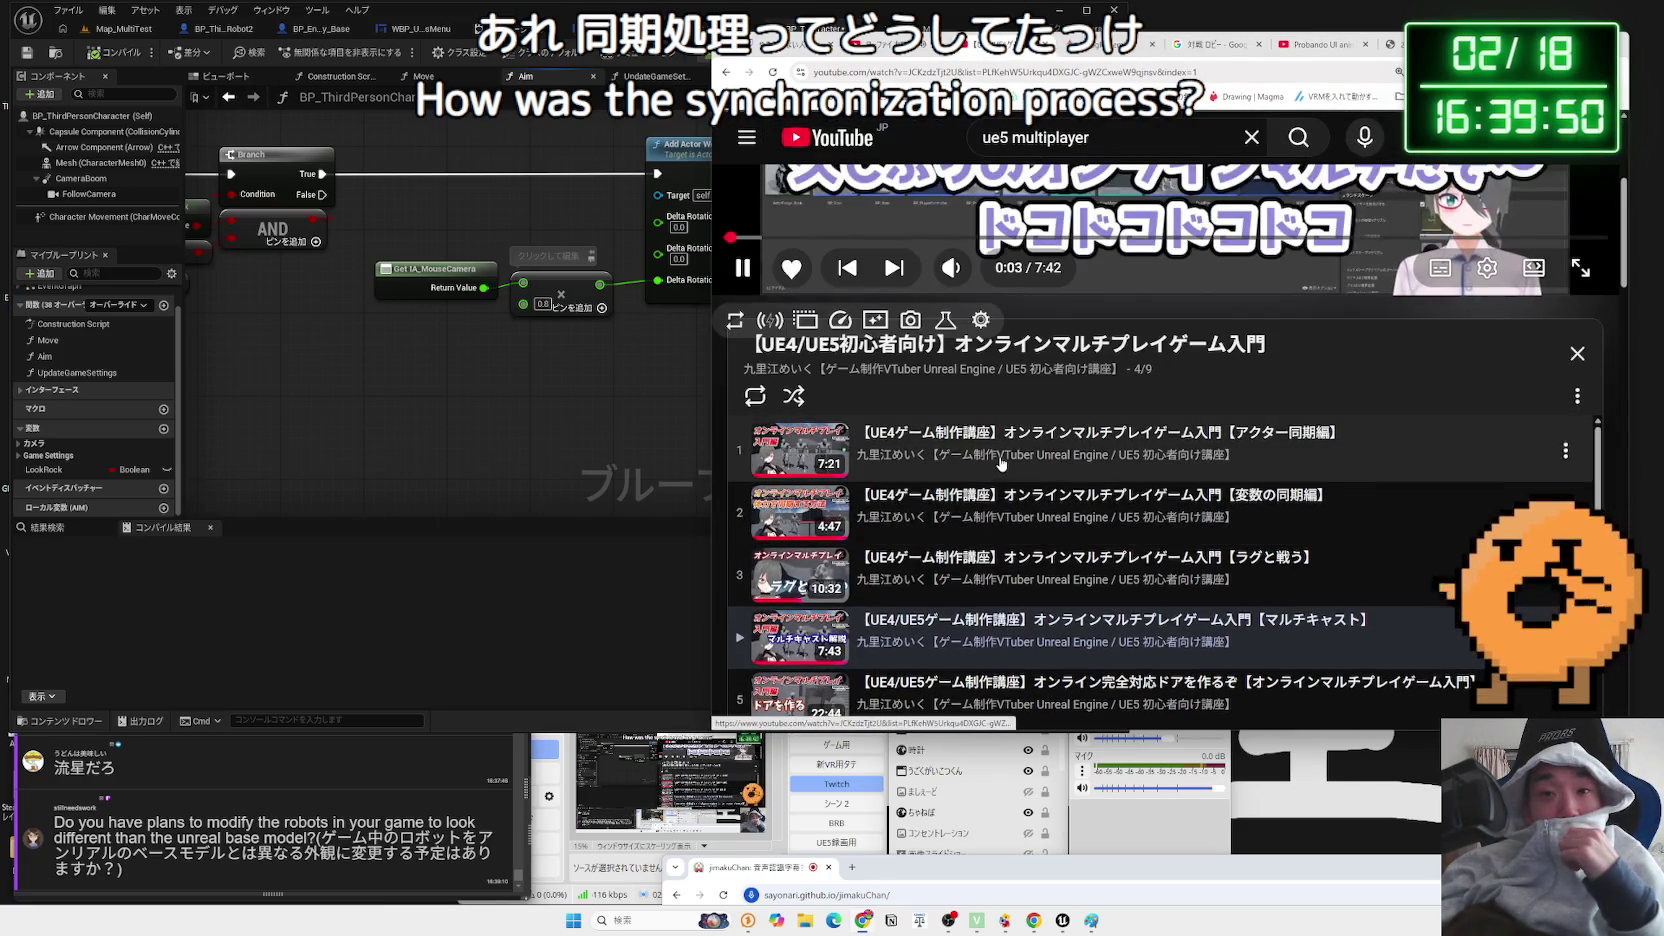
left_click(1000, 463)
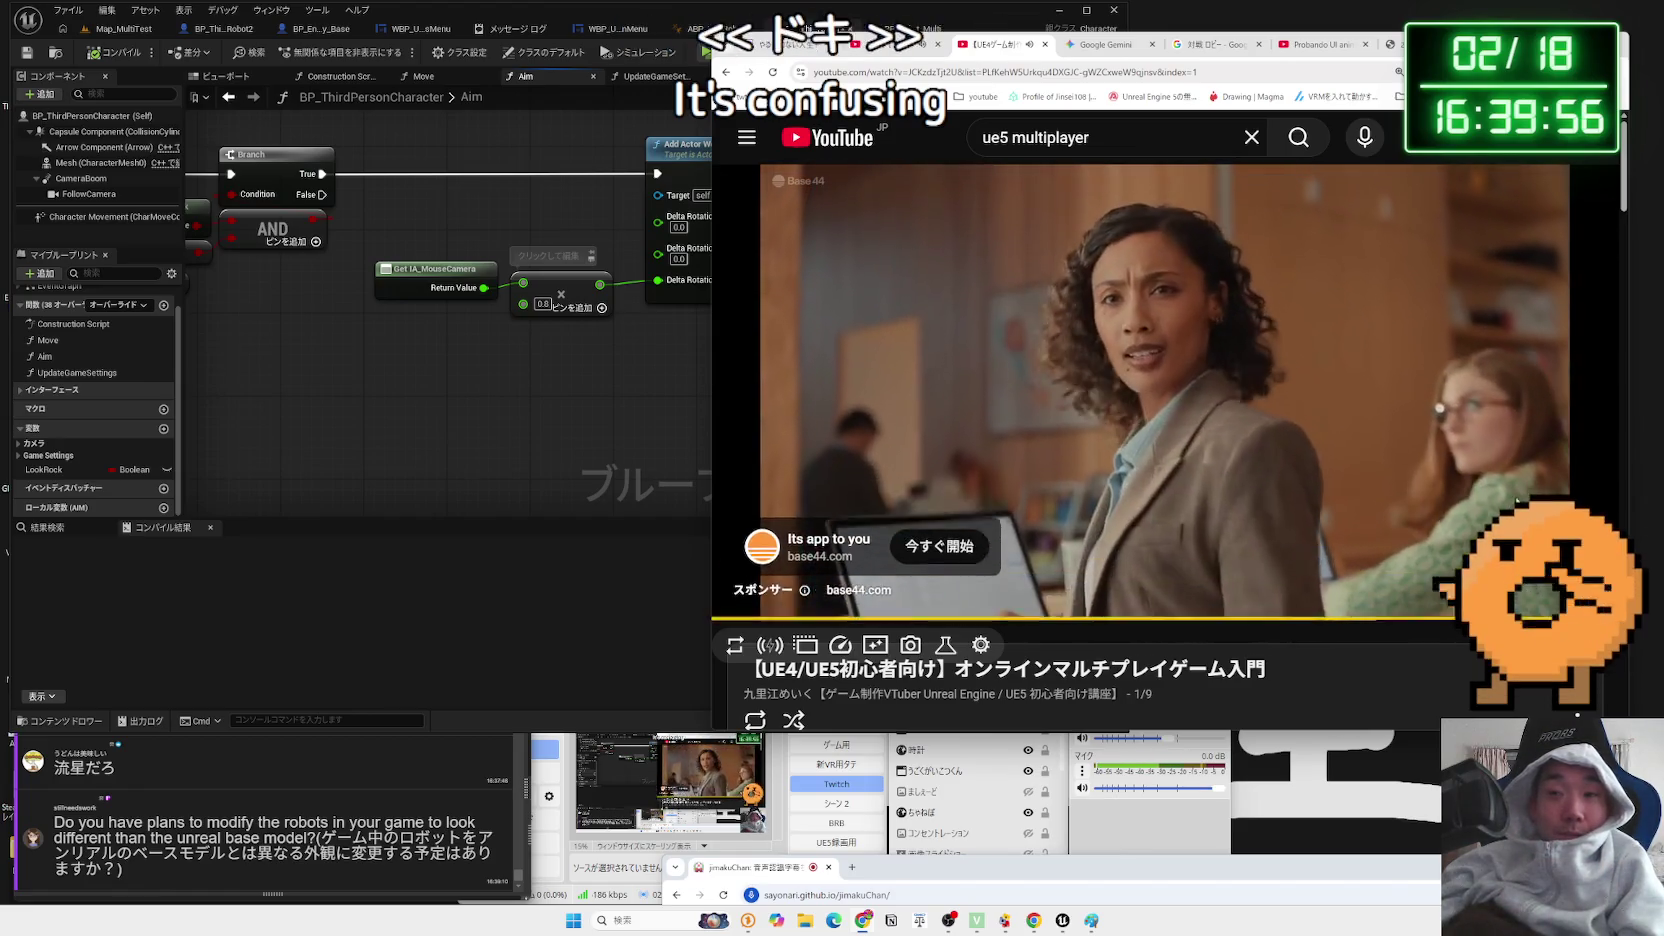
left_click(937, 563)
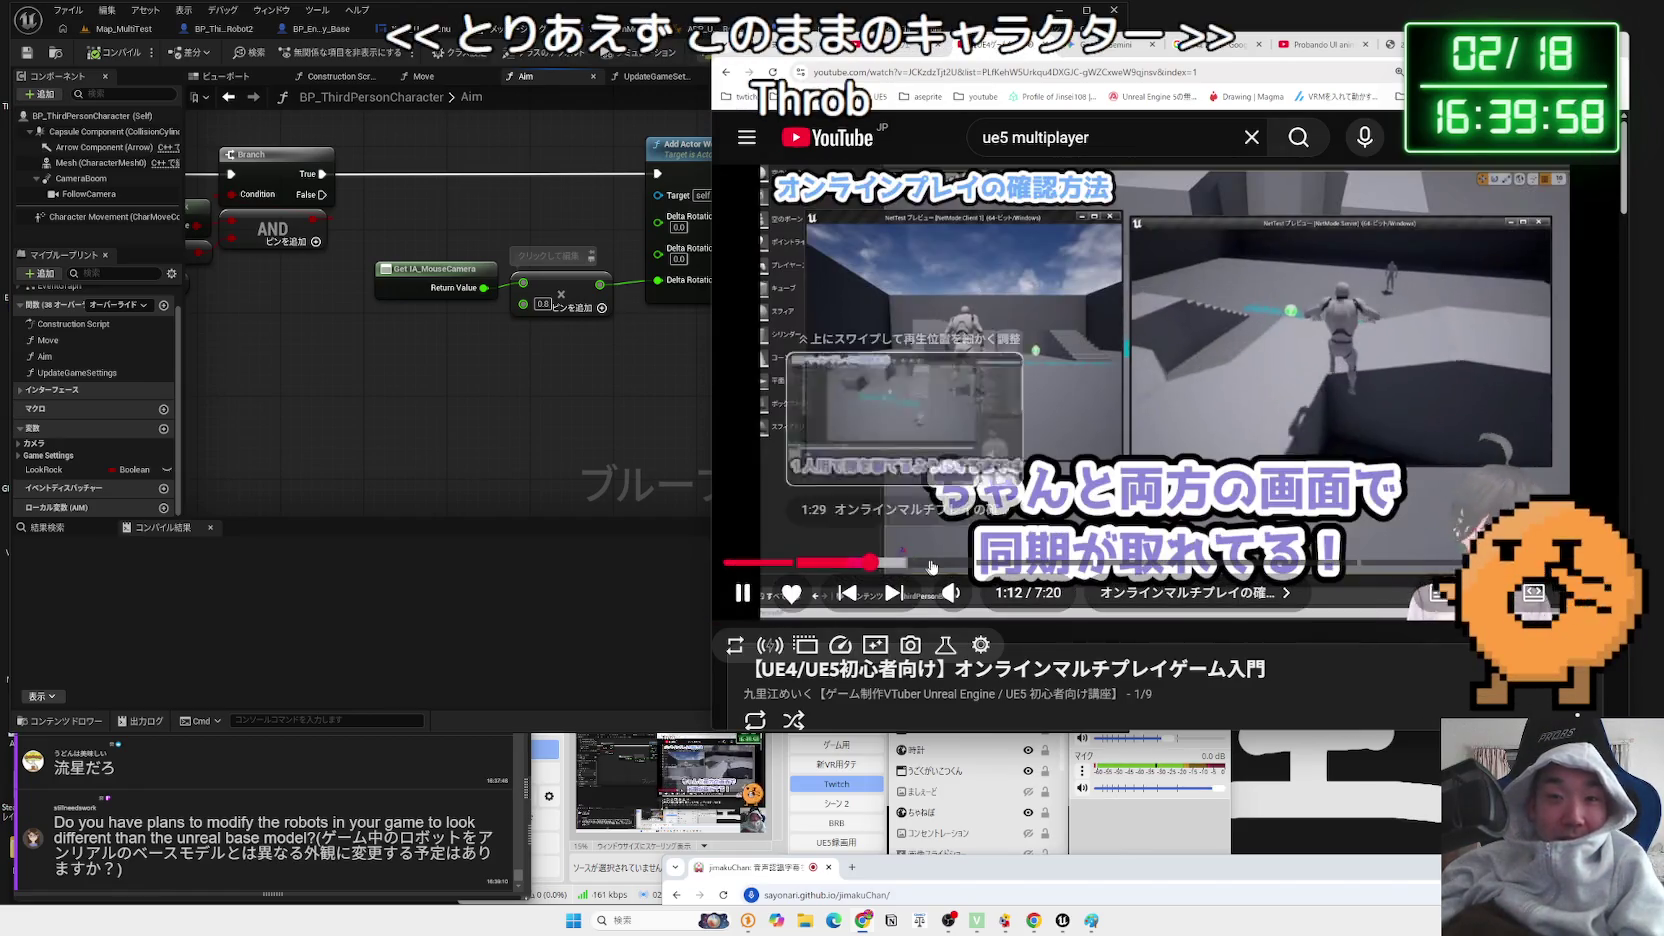
left_click(990, 563)
left_click(1071, 563)
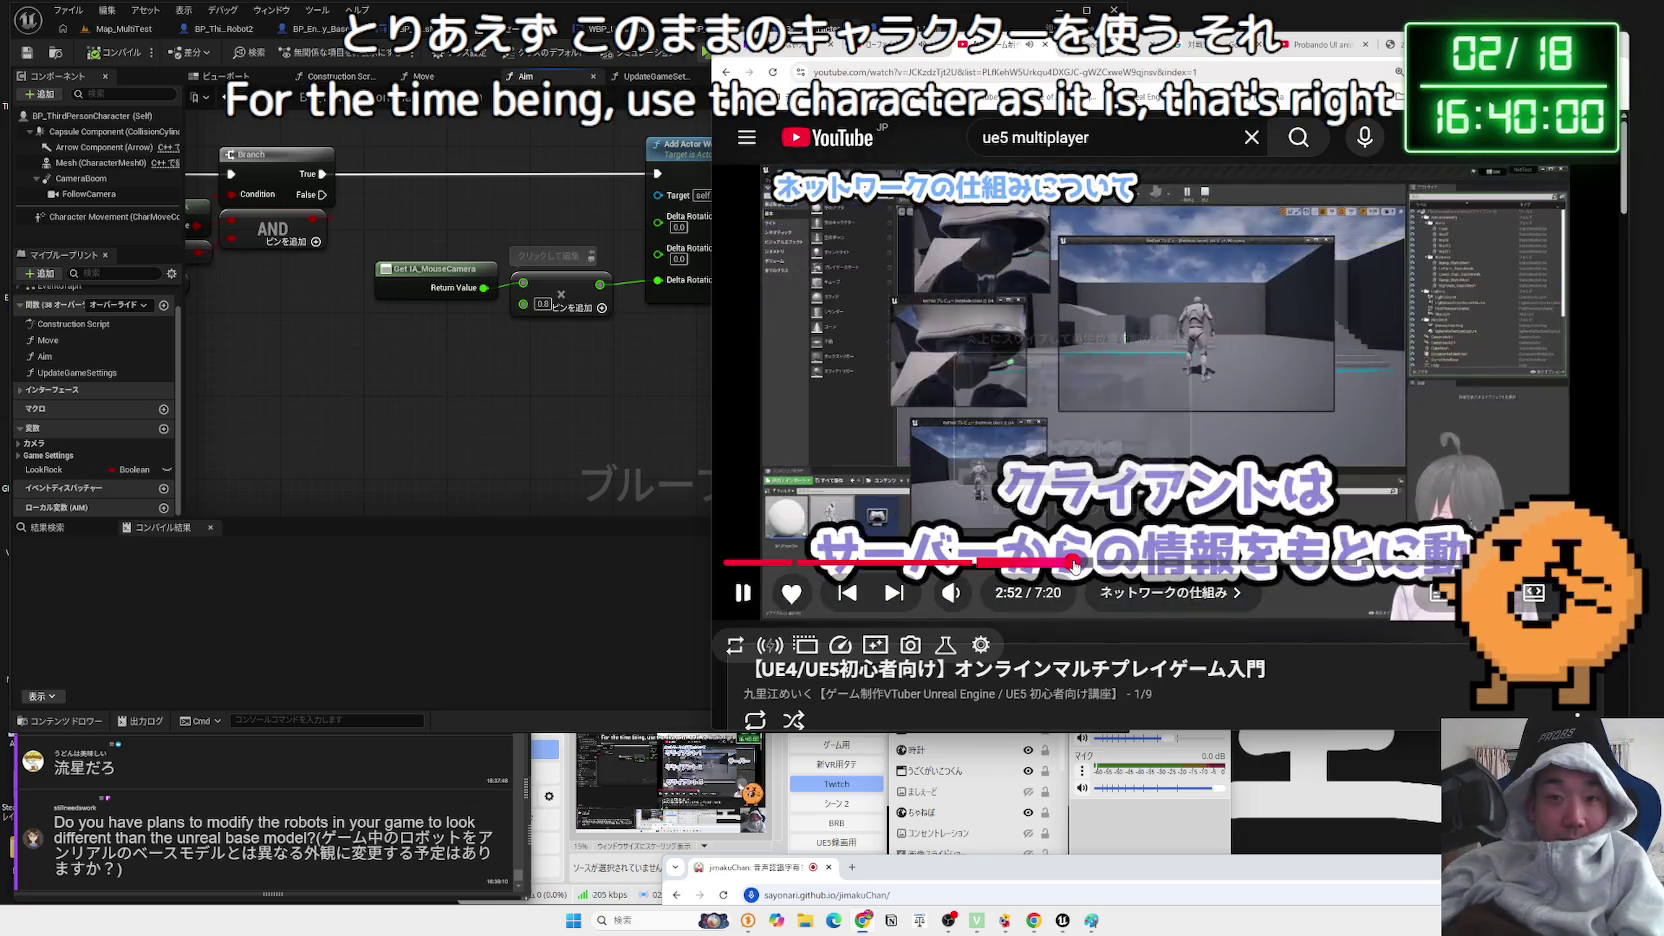
- Skip to about 4:25 in the actor sync chapter, pause, and return to Unreal
left_click(1100, 563)
left_click(1127, 563)
left_click(1156, 563)
left_click(1180, 563)
left_click(1200, 563)
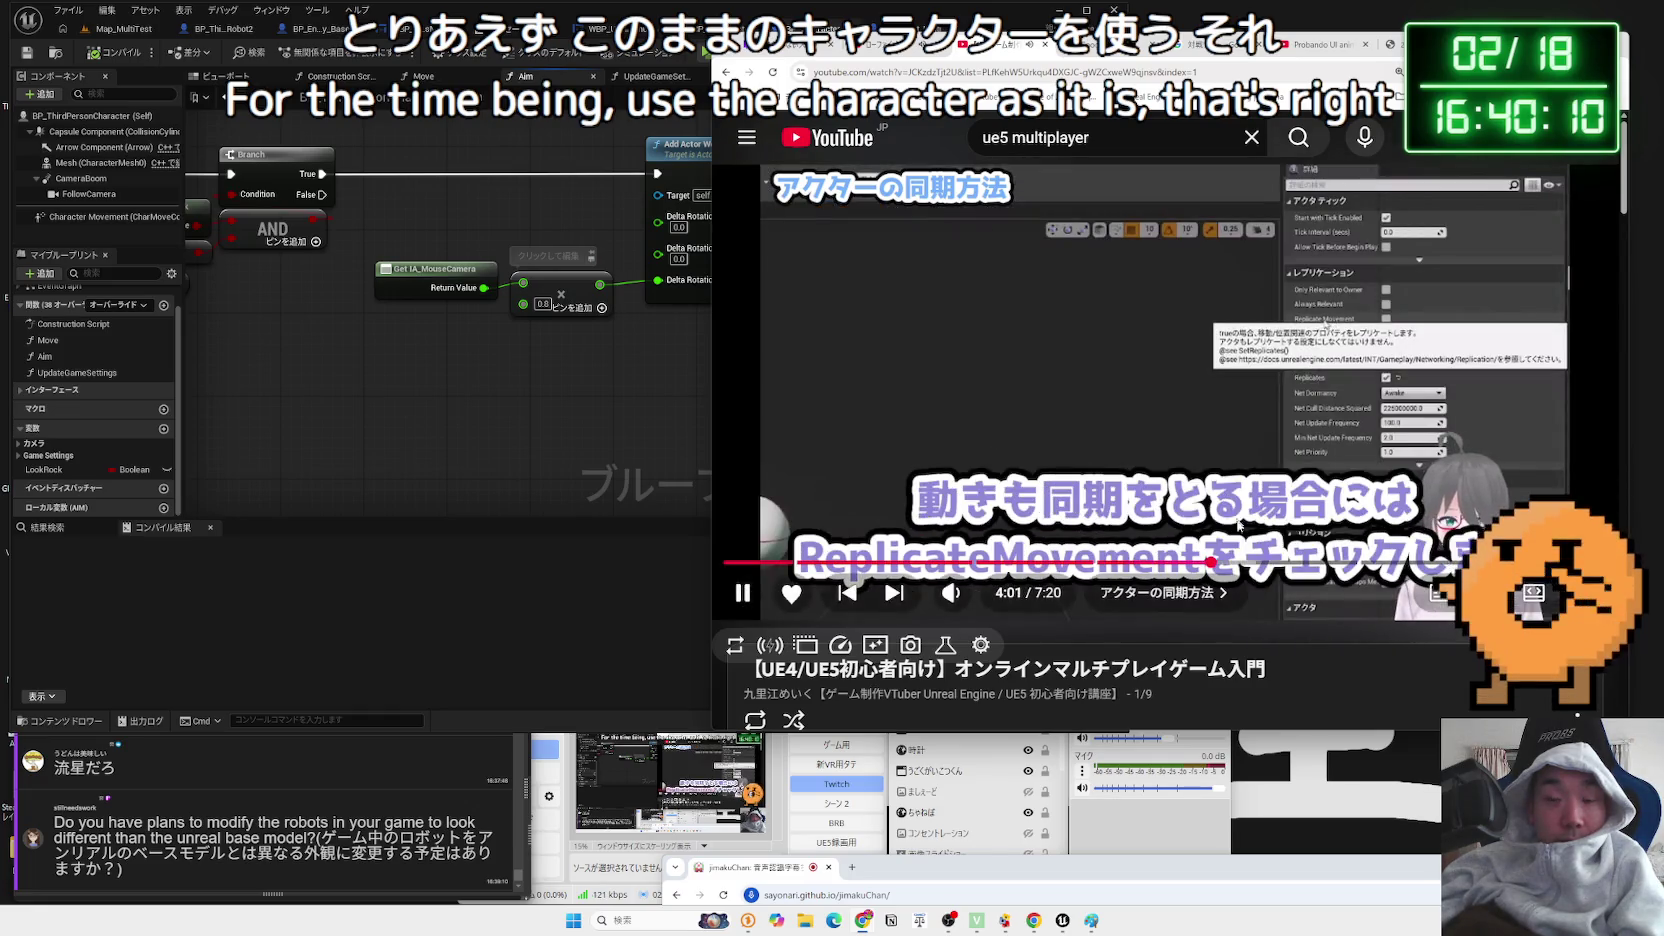
left_click(1258, 561)
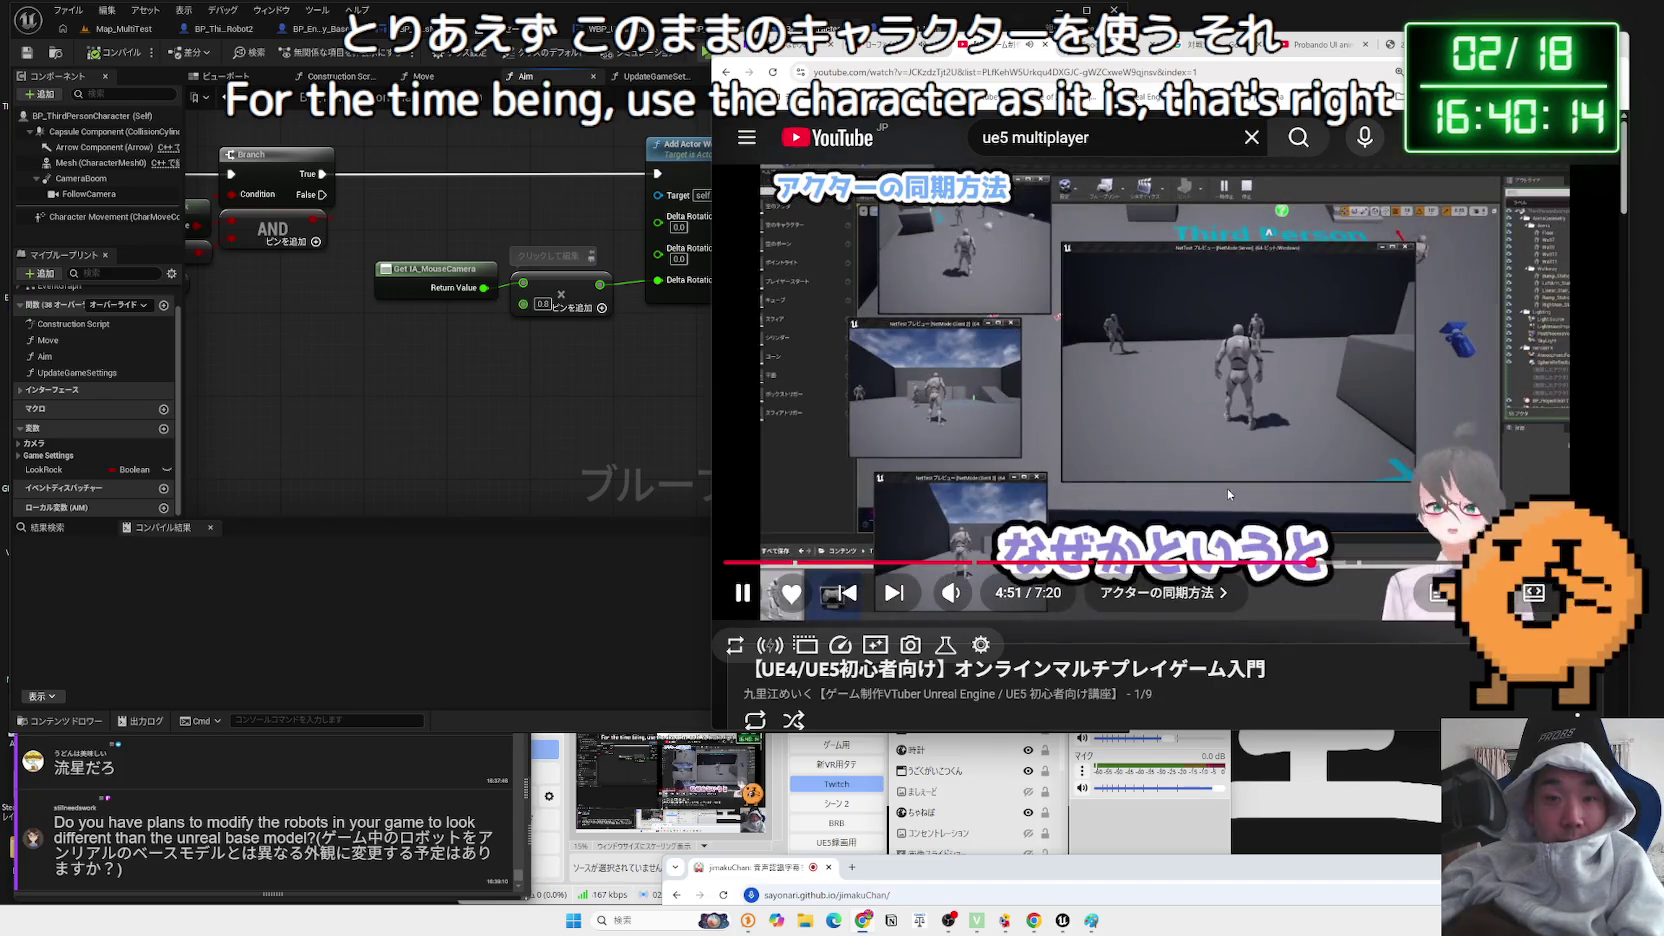
left_click(1227, 488)
left_click(617, 441)
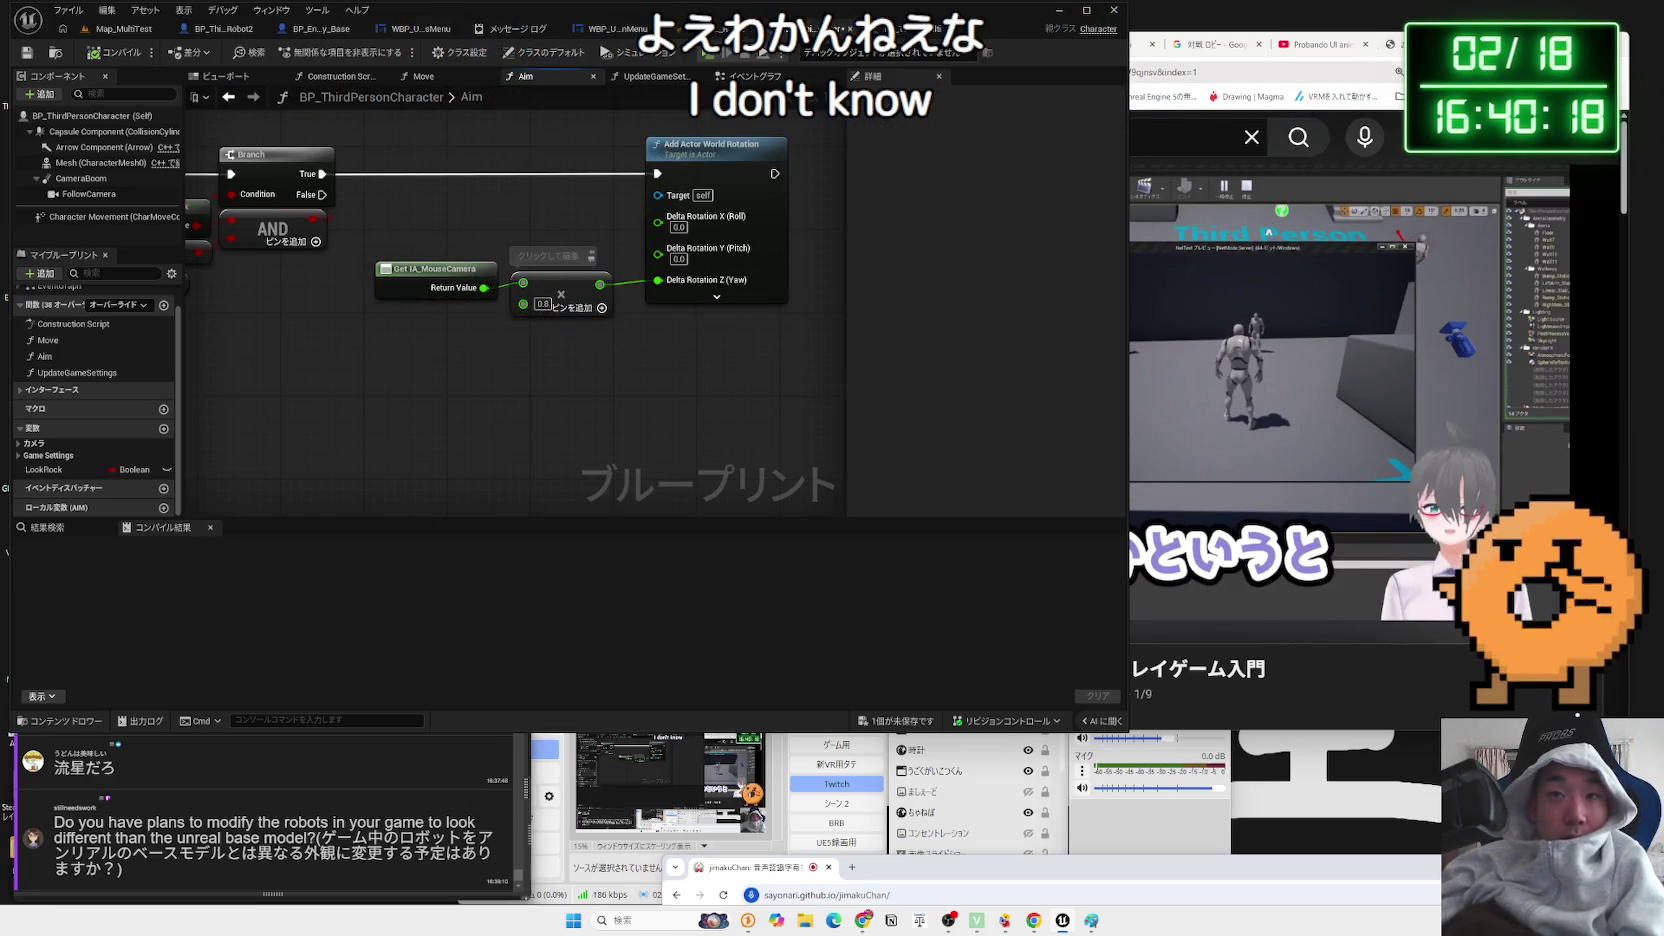
- In Gemini, highlight the conclusion that Component Replicates doesn't sync physics
left_click(1130, 69)
left_click(1140, 47)
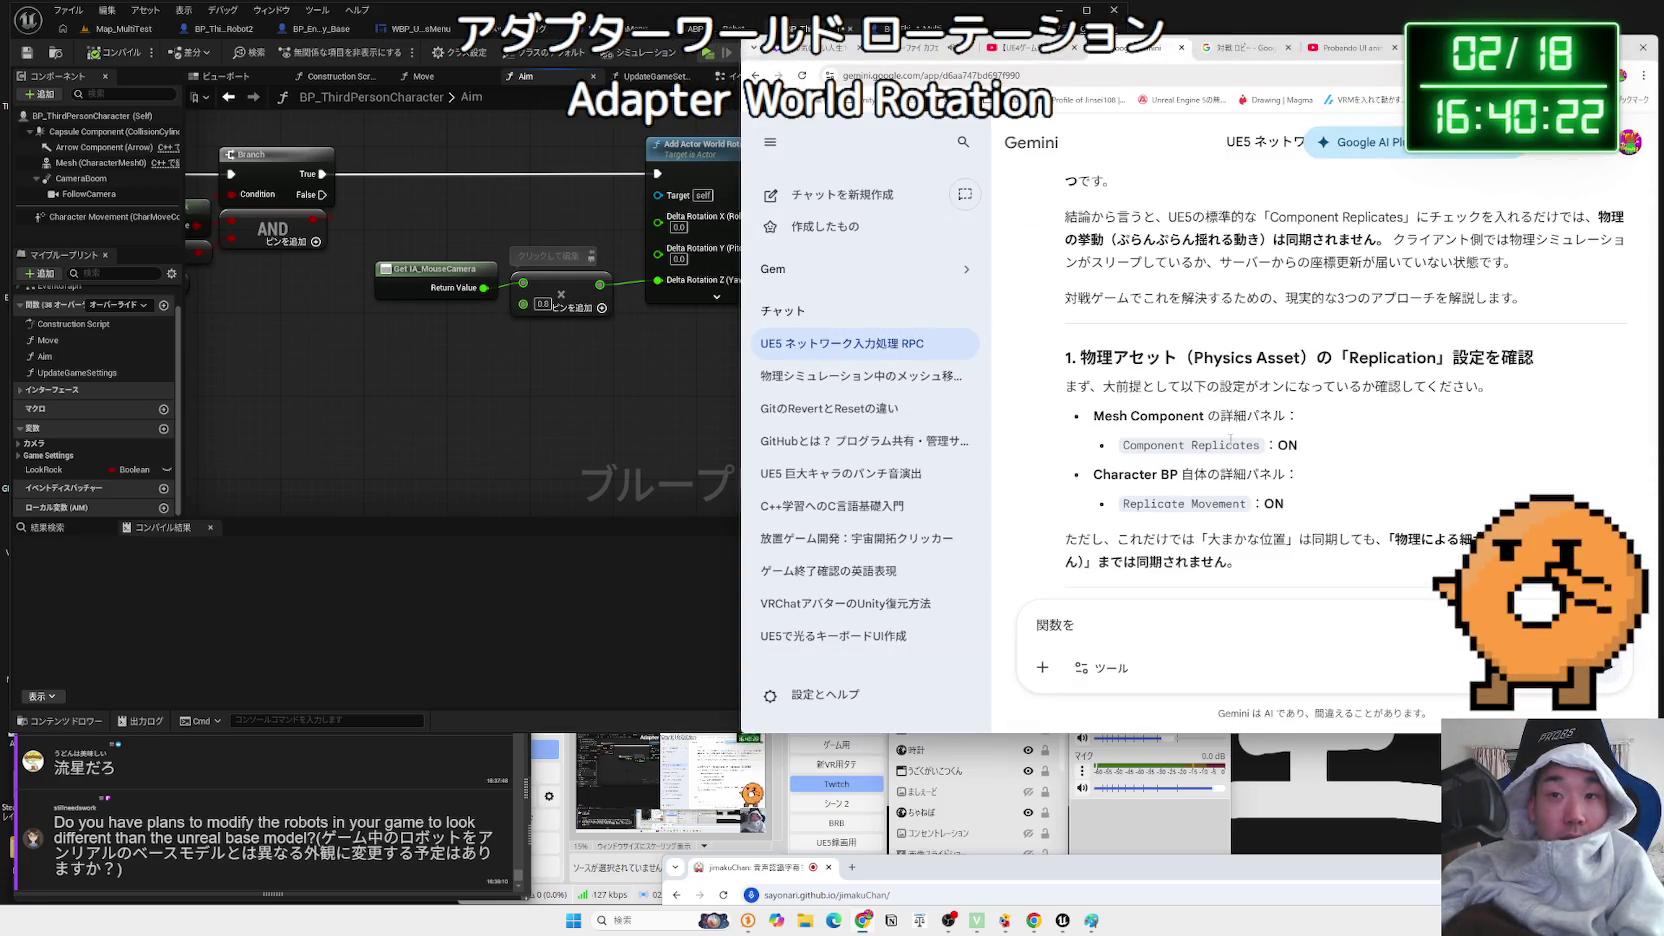
scroll(1230, 440, "up", 3)
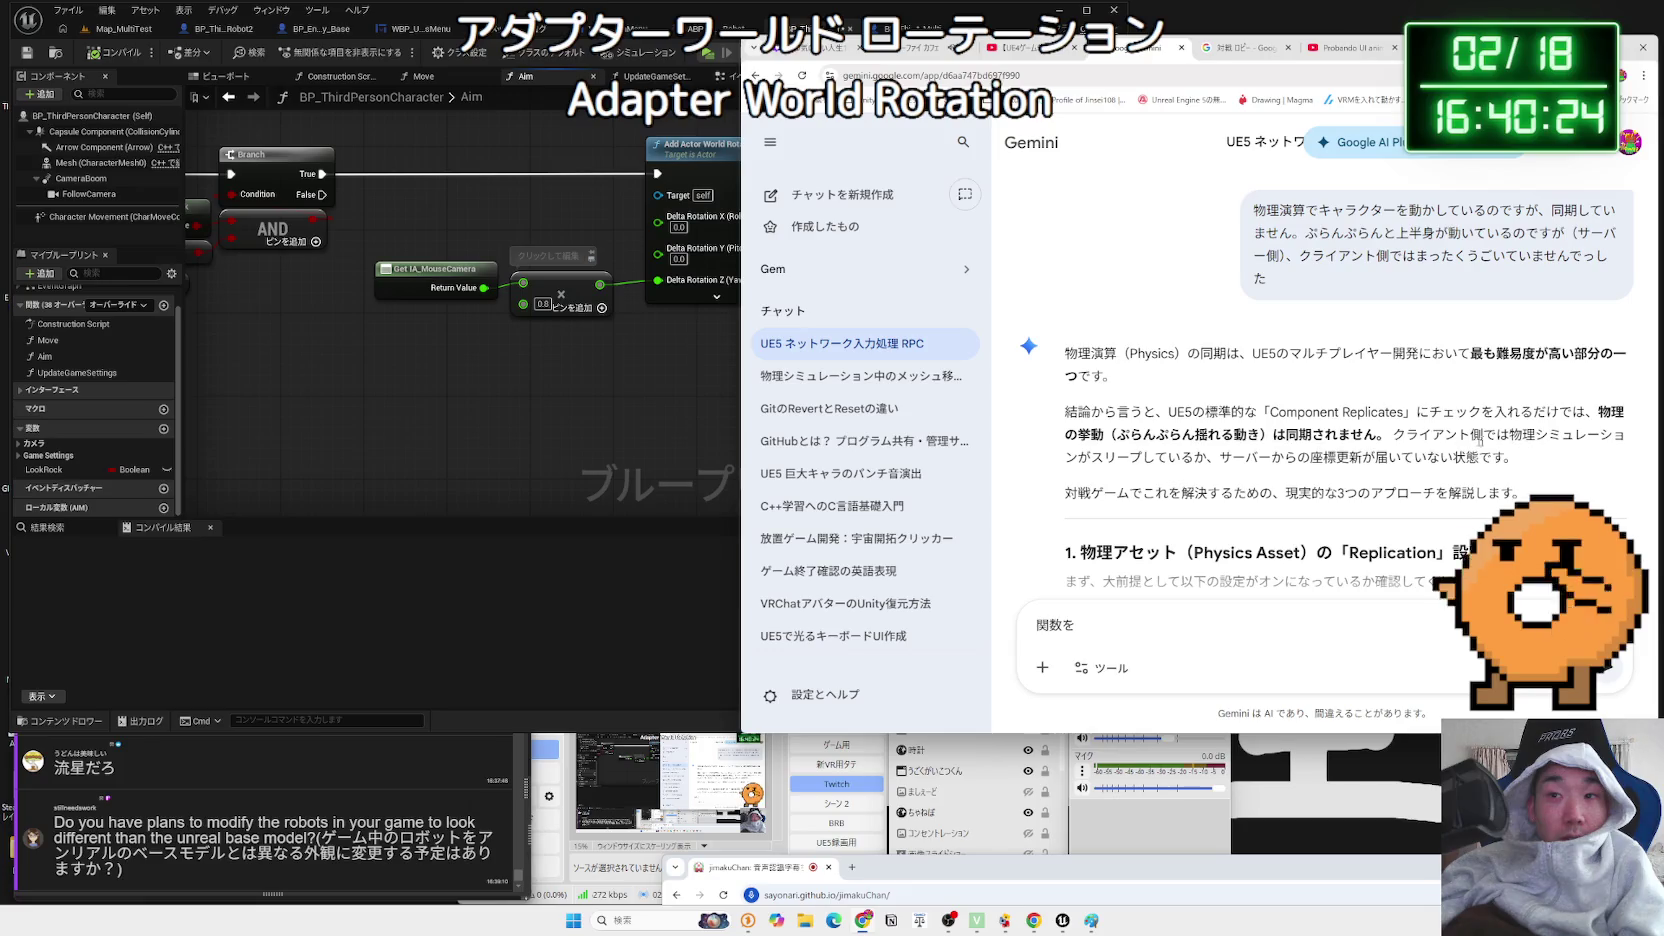
left_click_drag(1480, 457, 1168, 424)
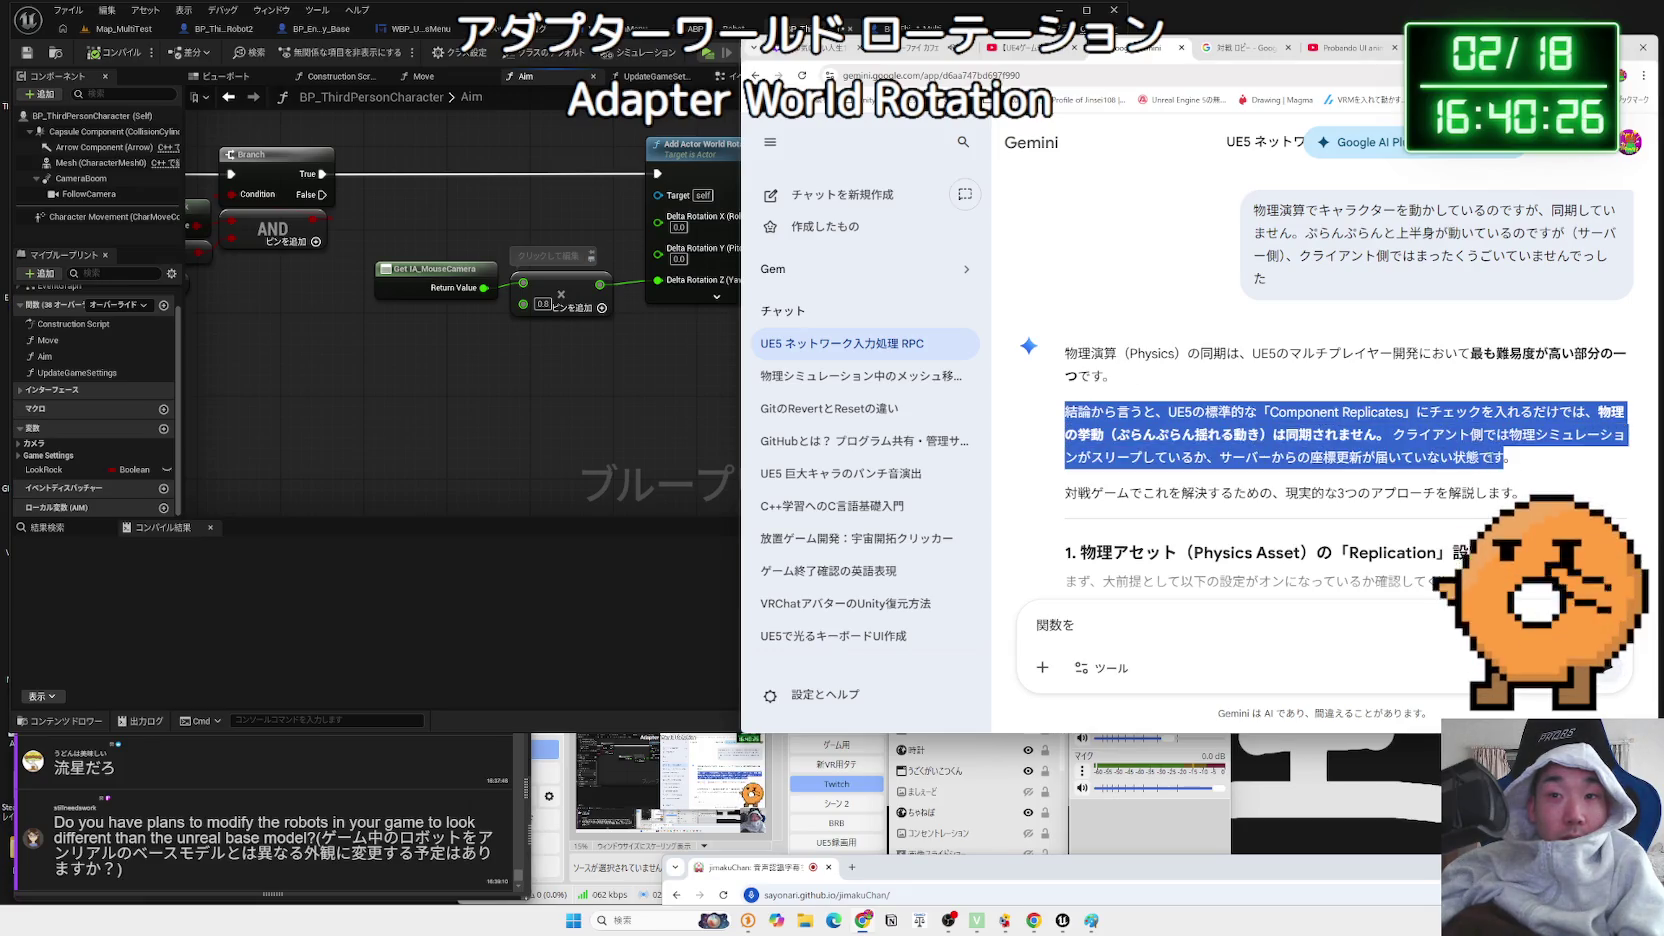
left_click(1075, 412)
scroll(1354, 449, "down", 3)
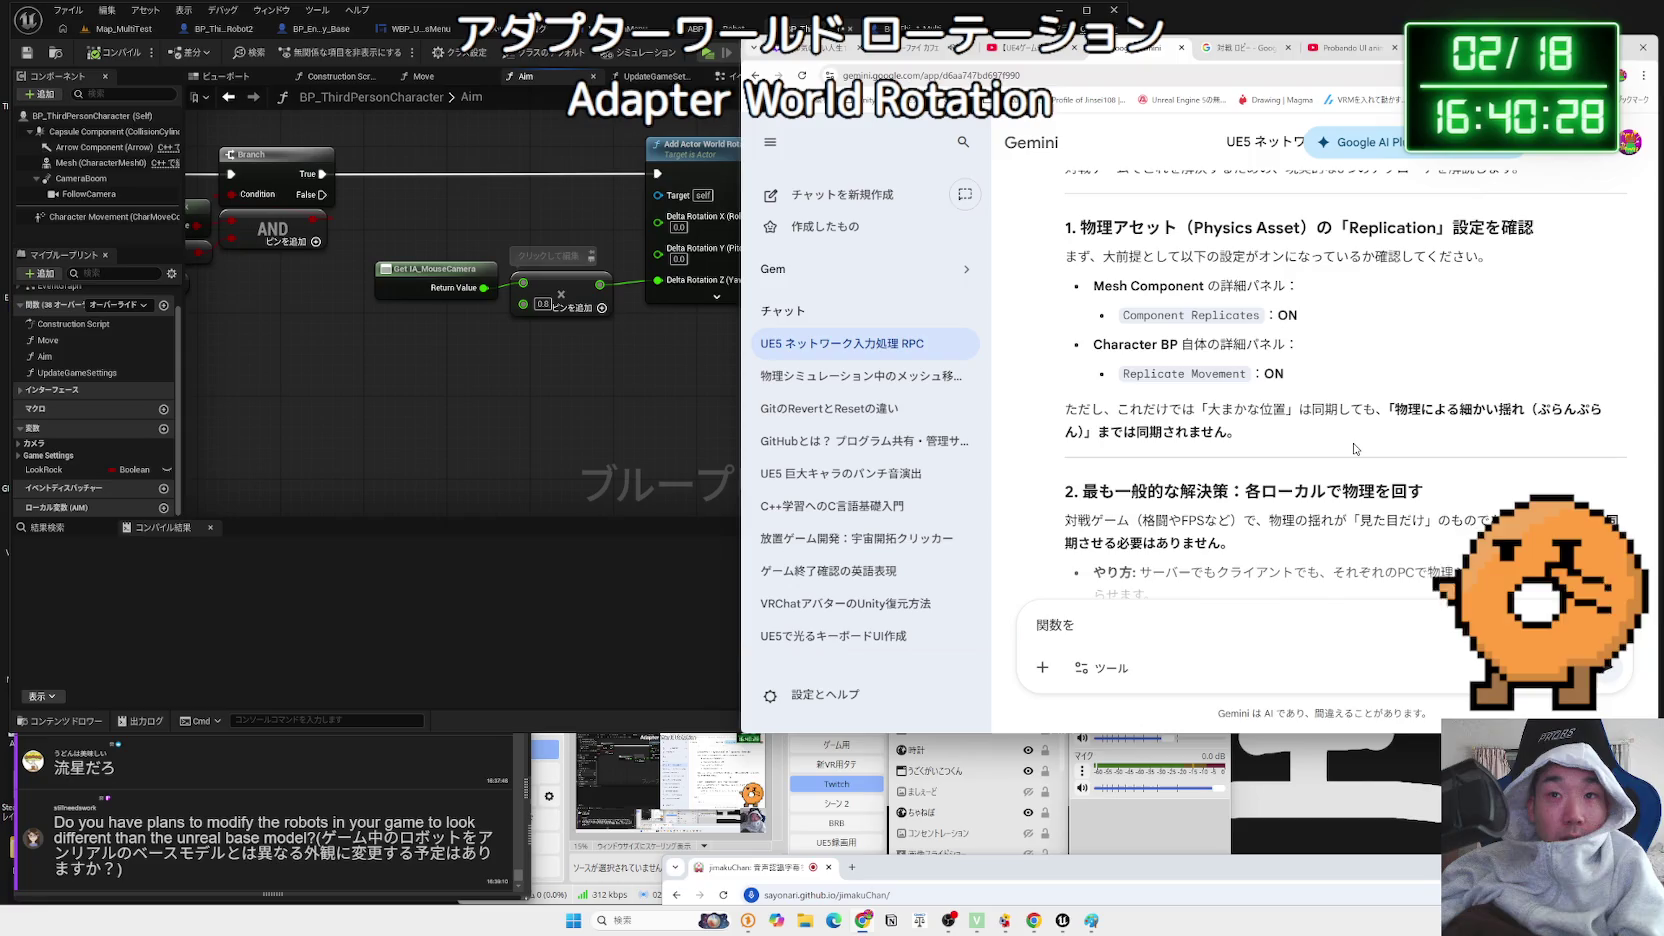
- Highlight the fighting-game sentence and solution 2's method and merit lines
triple_click(1265, 435)
left_click(1270, 438)
scroll(1275, 438, "down", 2)
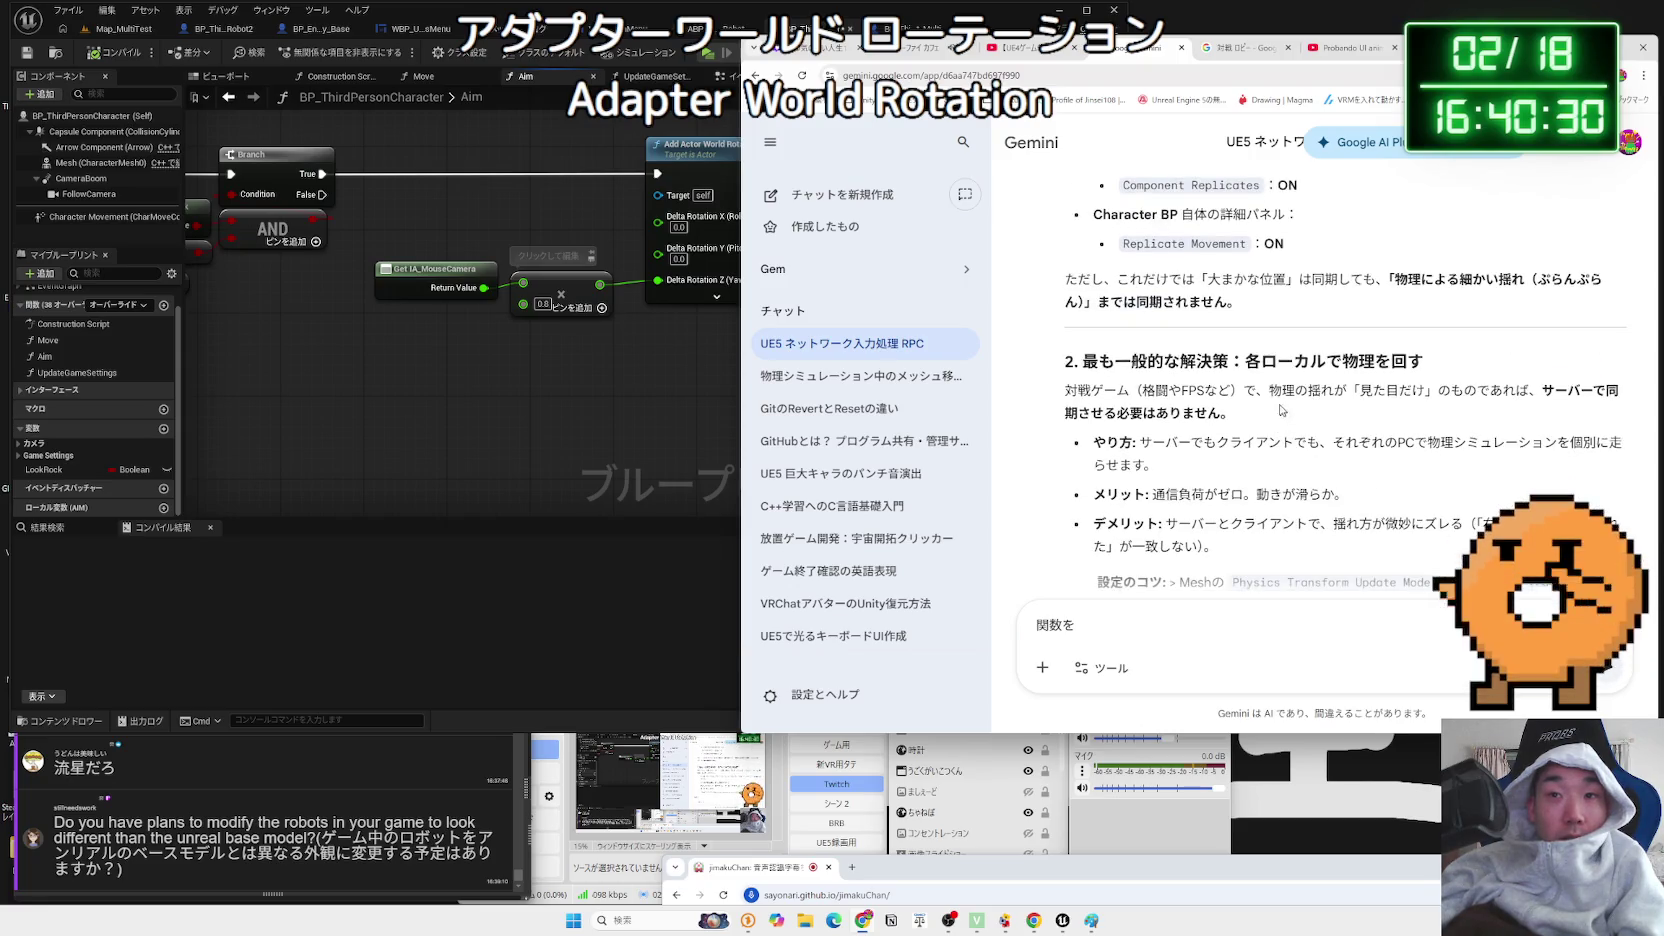
left_click_drag(1284, 412, 1080, 388)
mouse_move(1235, 412)
left_mouse_down()
mouse_move(1090, 390)
mouse_move(1330, 393)
left_mouse_up()
left_click_drag(1452, 419, 1172, 390)
left_click_drag(1063, 402, 1165, 402)
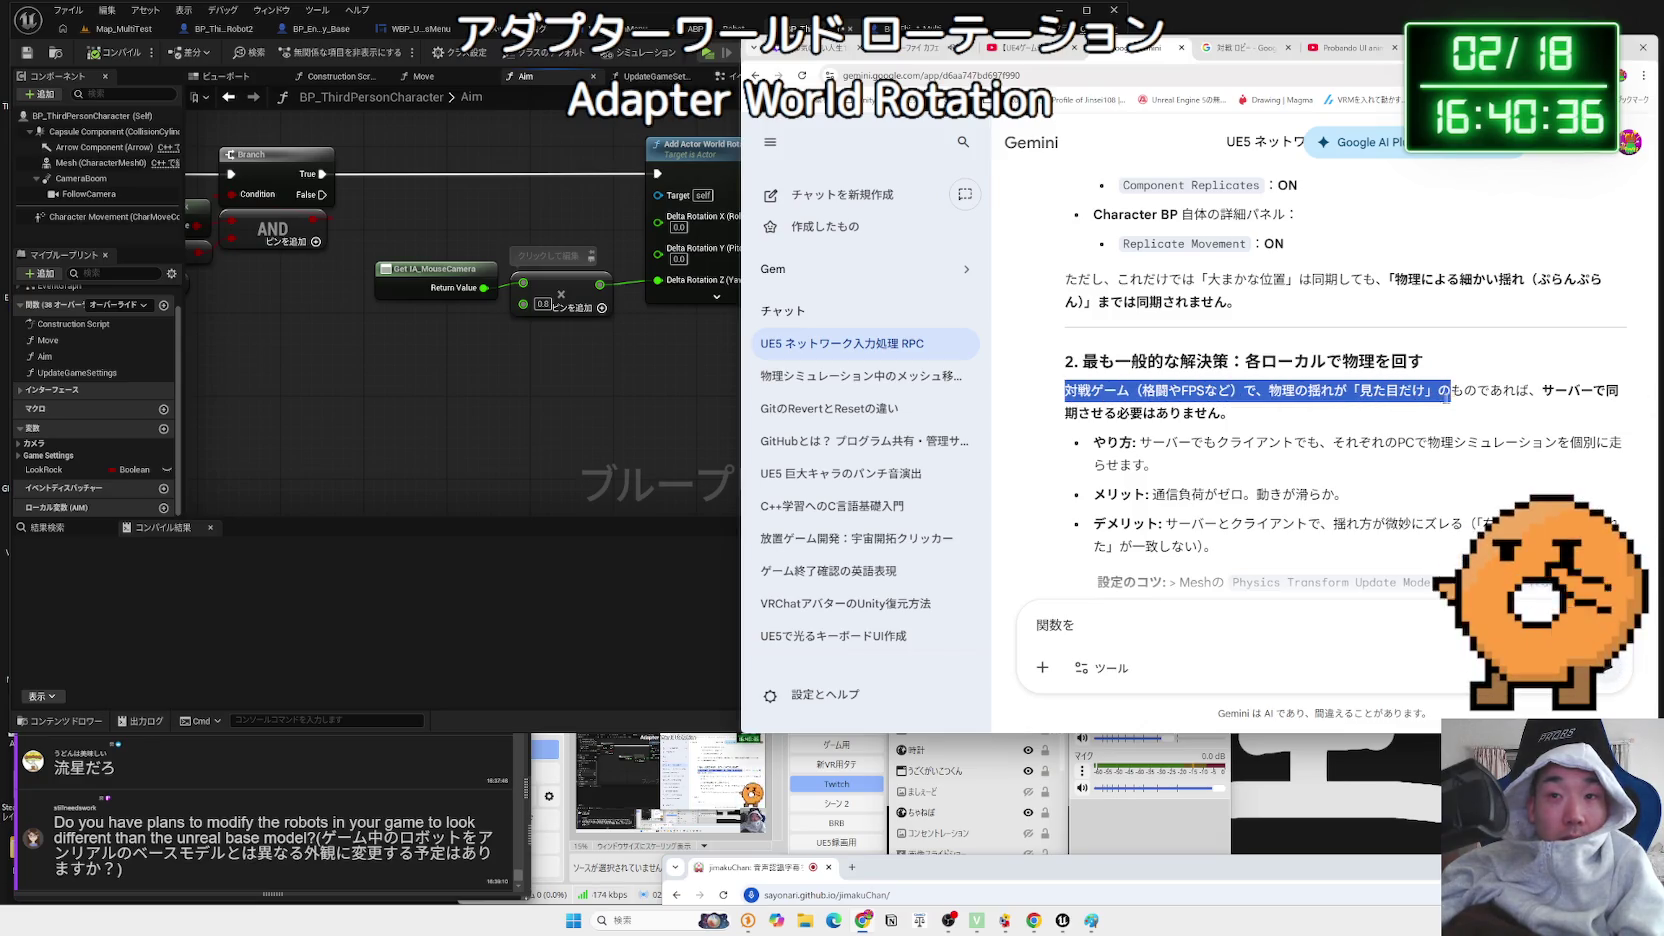
left_click_drag(1500, 414, 1222, 387)
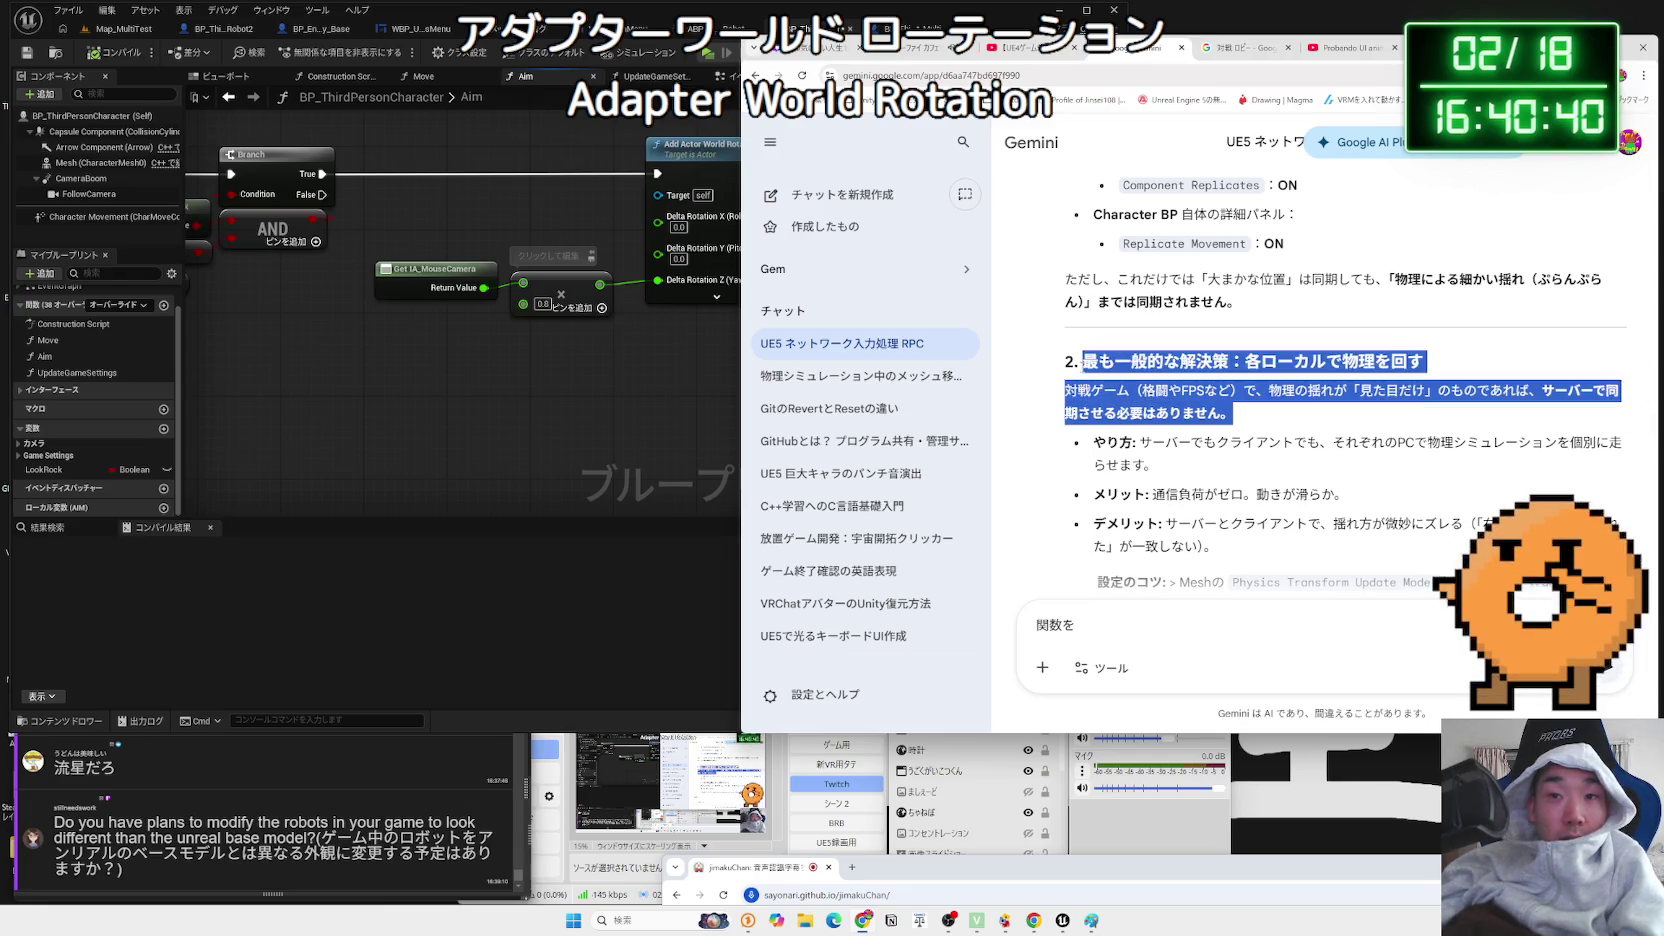
left_click_drag(1146, 494, 1141, 442)
left_click(1151, 440)
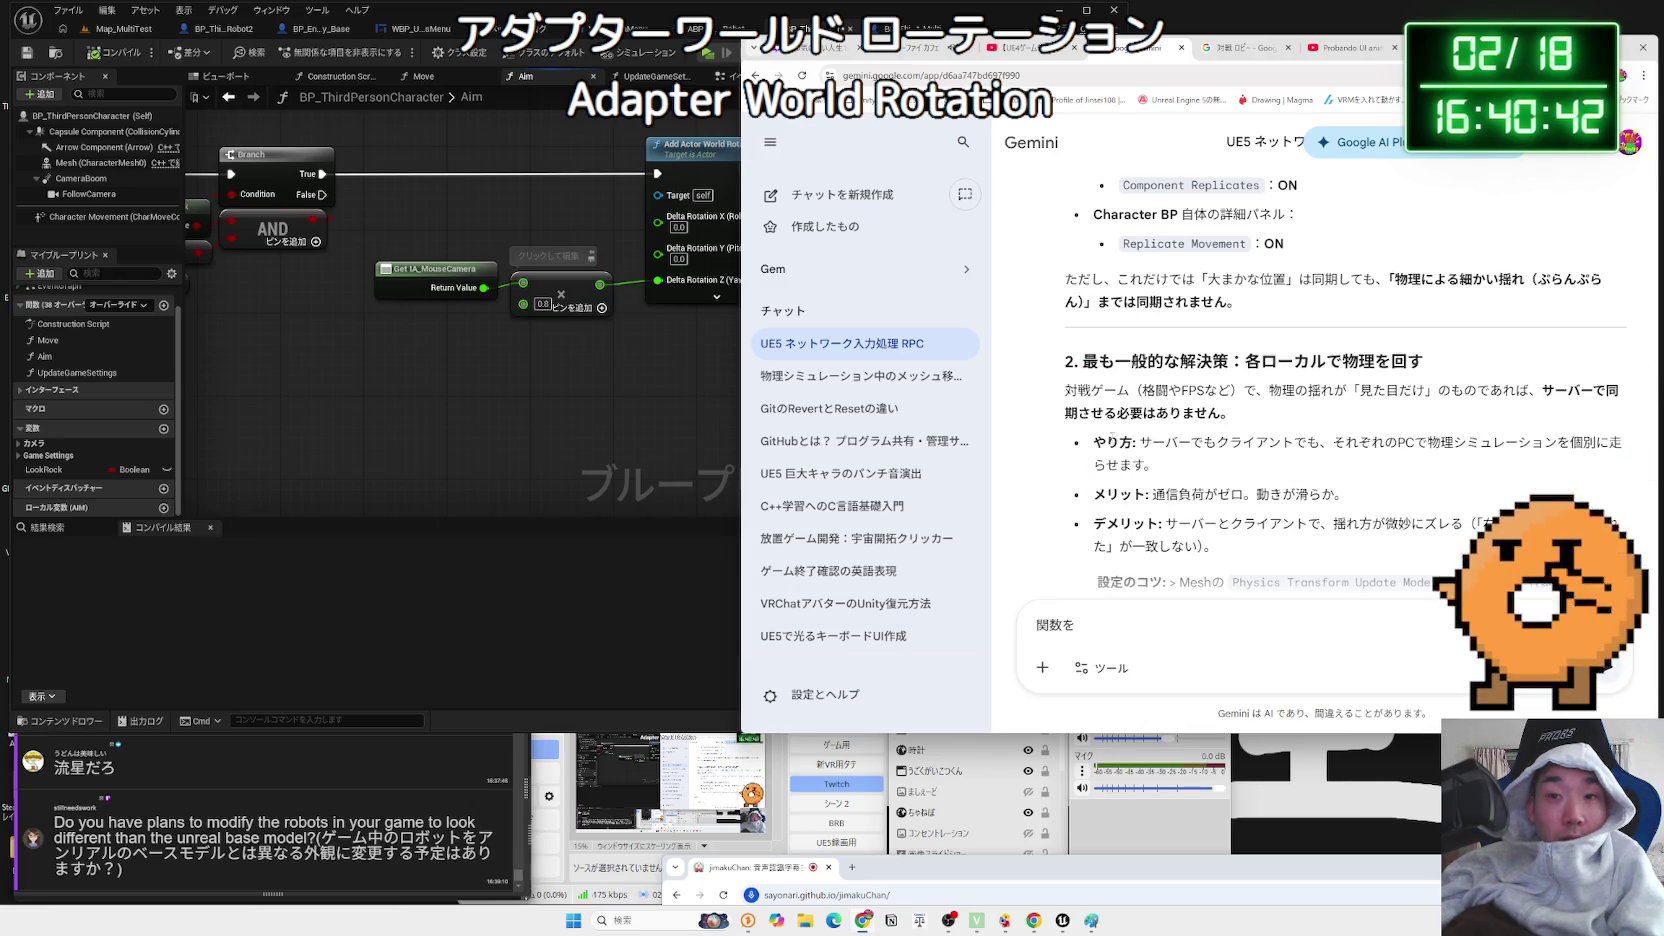
scroll(1110, 416, "down", 3)
- Highlight the 設定のコツ setup tip paragraph
mouse_move(1099, 323)
left_mouse_down()
mouse_move(1220, 345)
mouse_move(1558, 345)
mouse_move(1214, 345)
mouse_move(1099, 322)
left_mouse_up()
left_click(1155, 343)
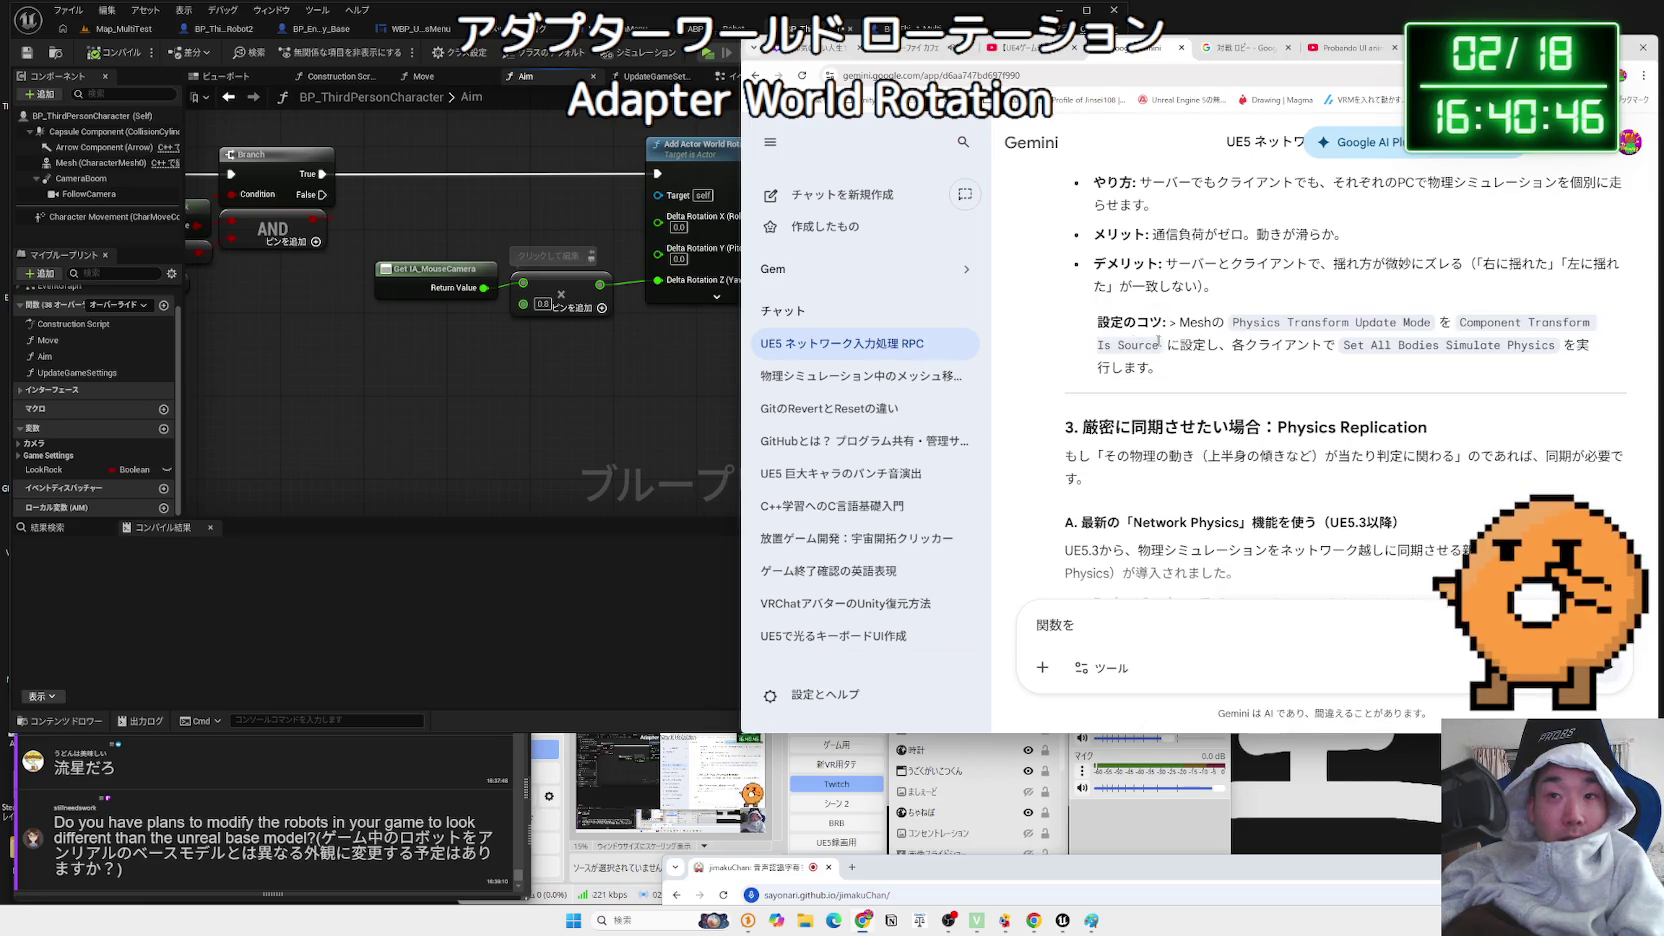
mouse_move(1585, 352)
left_mouse_down()
mouse_move(1160, 370)
mouse_move(1126, 322)
mouse_move(1097, 322)
left_mouse_up()
left_click(1150, 345)
- Highlight the Physics Replication section heading
scroll(1176, 360, "down", 1)
scroll(1175, 358, "down", 1)
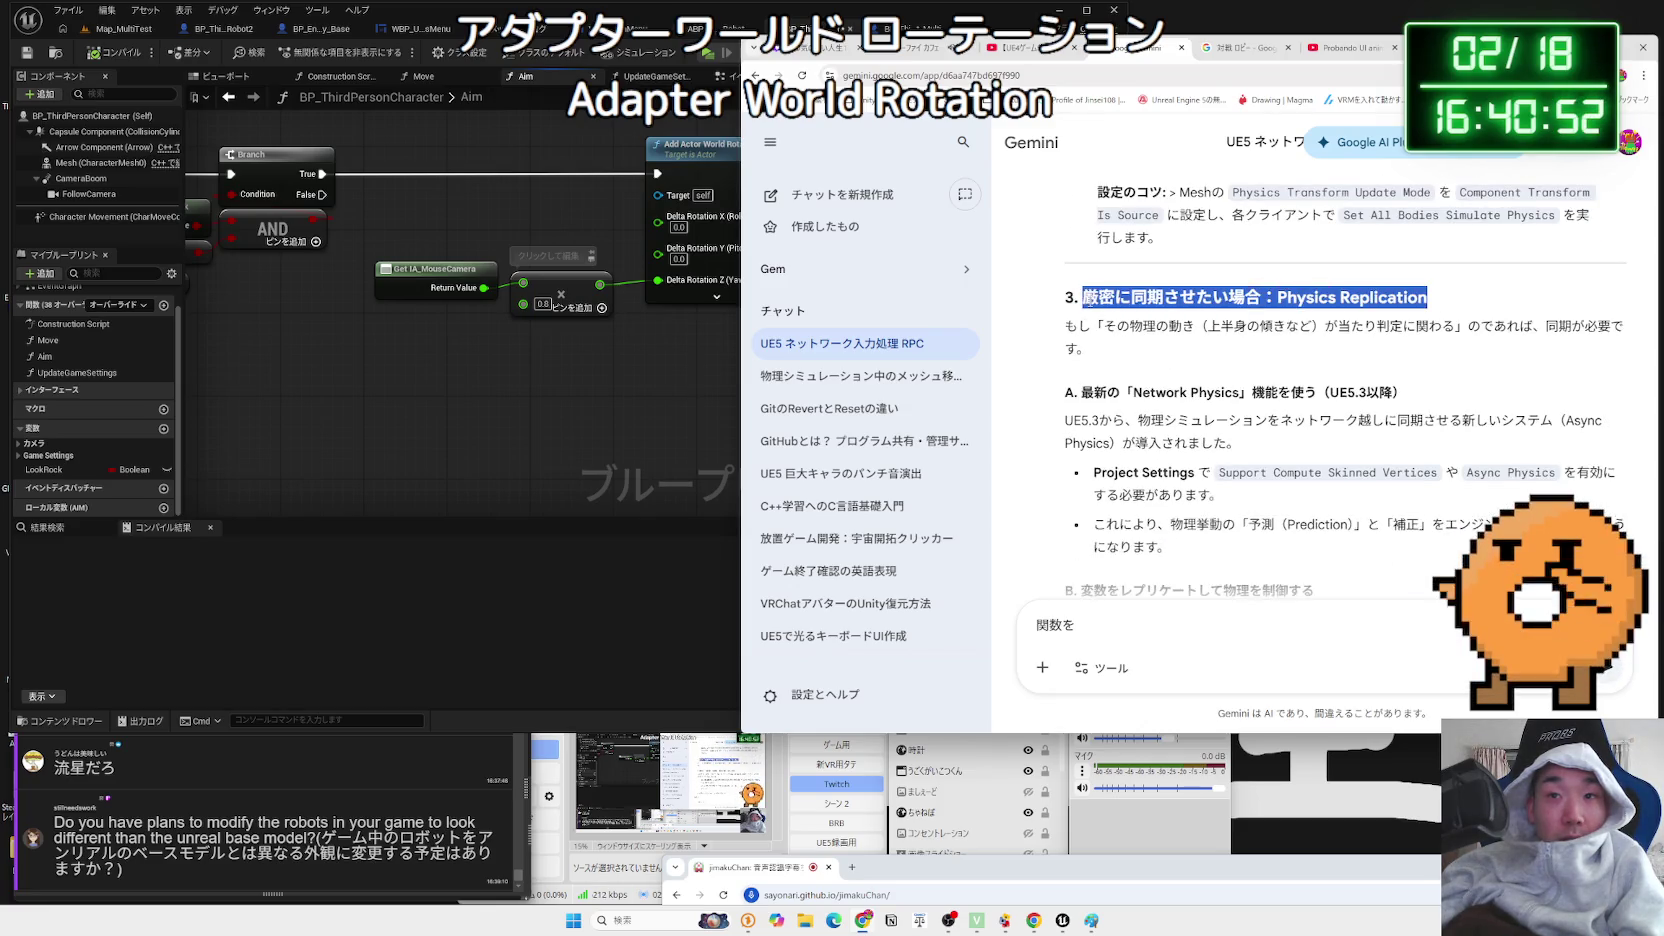
left_click_drag(1137, 303, 1405, 323)
mouse_move(1092, 349)
left_mouse_down()
mouse_move(1120, 340)
mouse_move(1066, 297)
left_mouse_up()
left_click(1226, 305)
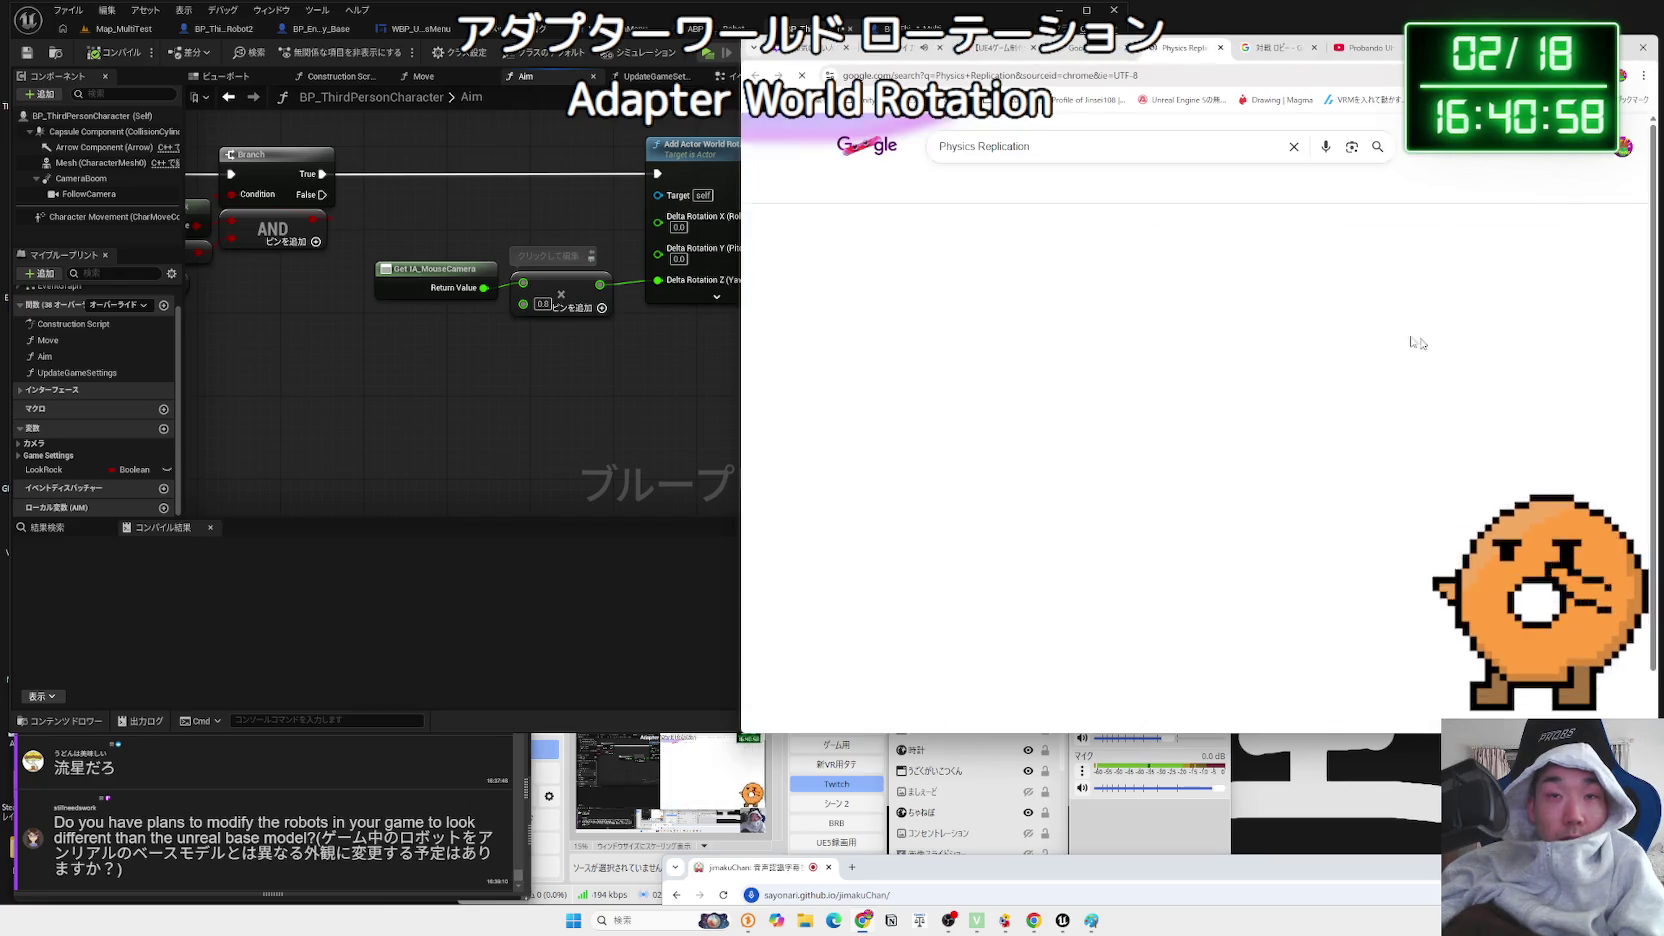
- Search Google for 'Physics Replication UE' and open Epic's Networked Physics Overview page
right_click(1350, 297)
left_click(1400, 345)
left_click(1111, 147)
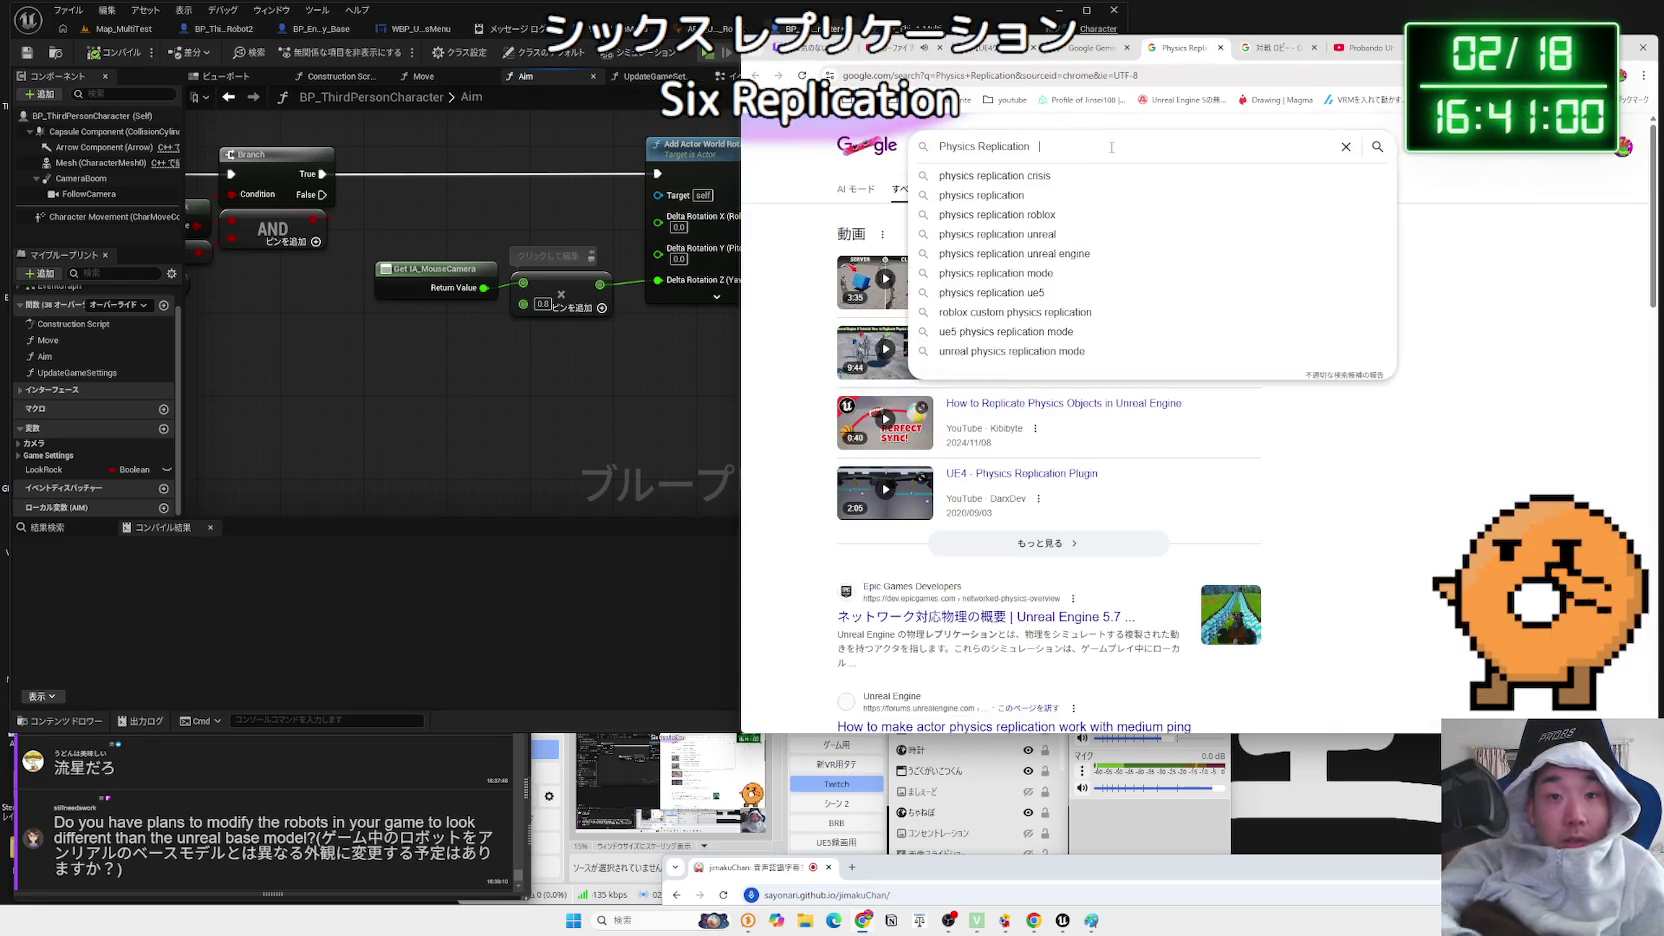
type("UE")
left_click(985, 617)
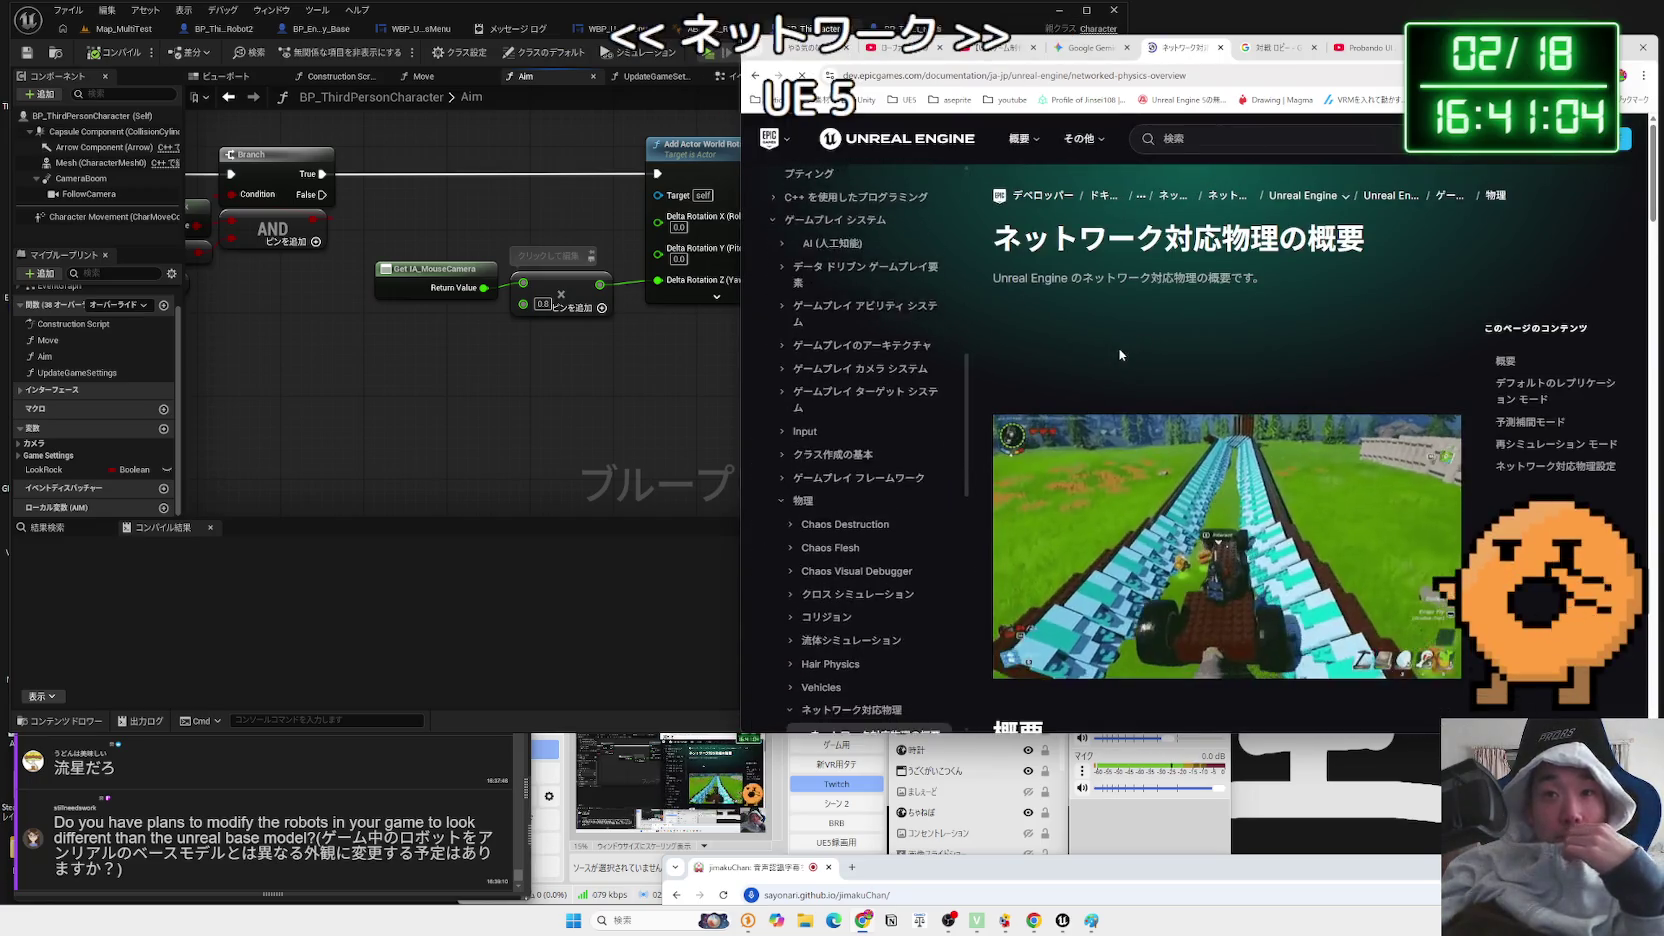
- Read and highlight the paragraph defining network-enabled physics
scroll(1147, 344, "down", 2)
scroll(1147, 342, "down", 3)
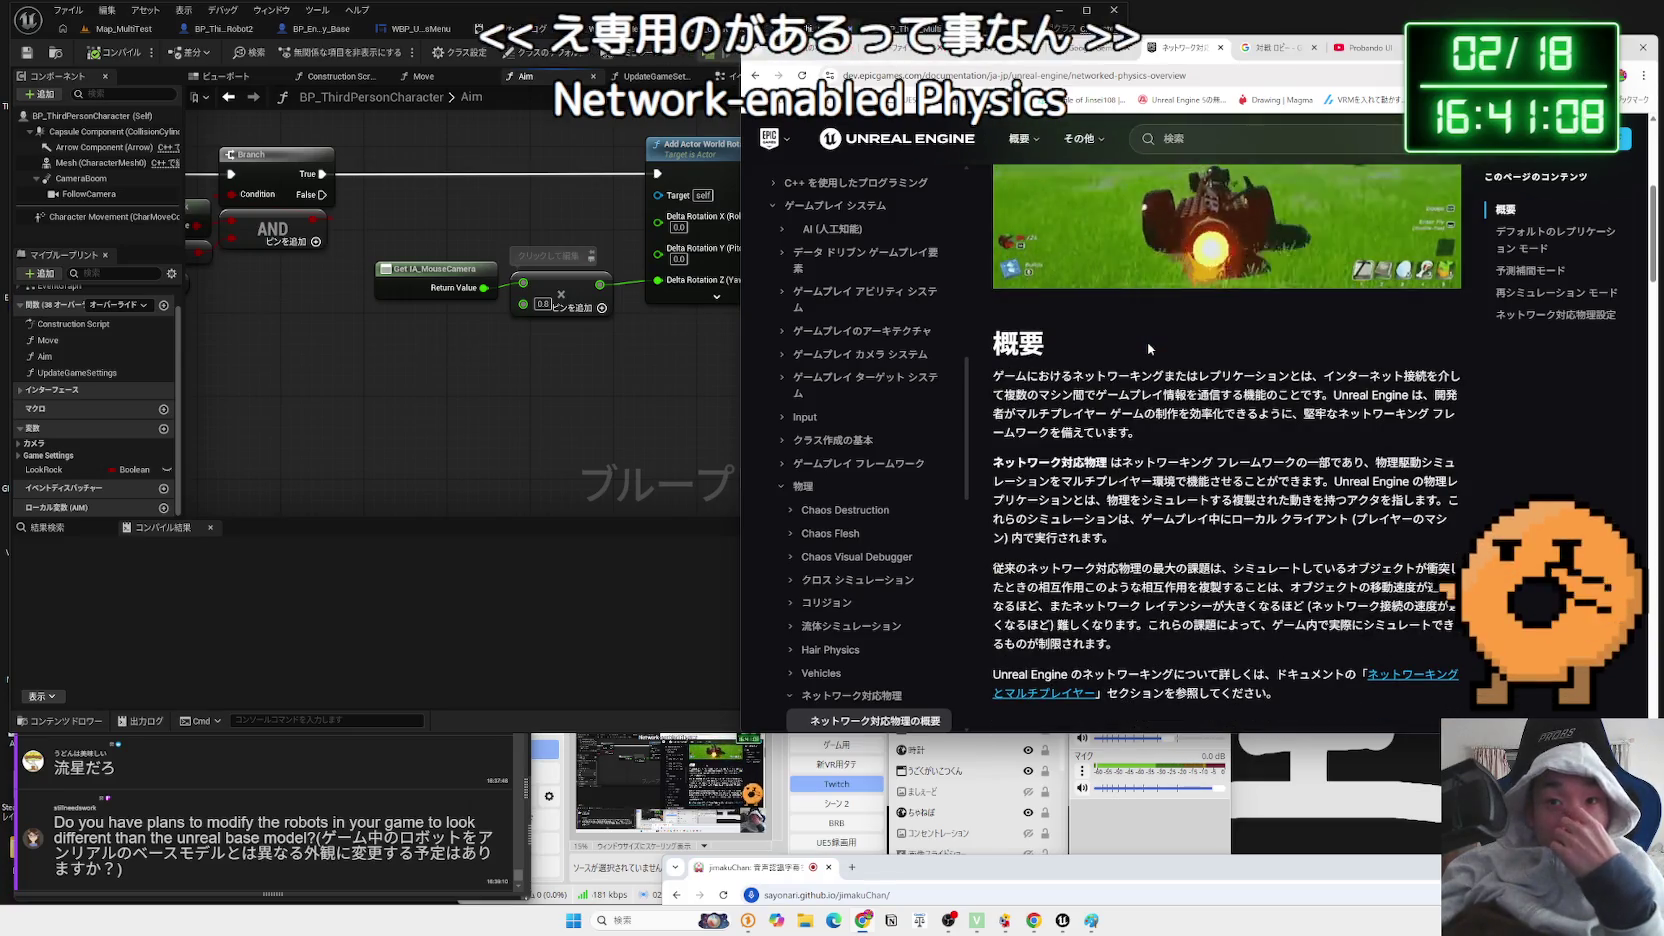
scroll(1147, 342, "down", 2)
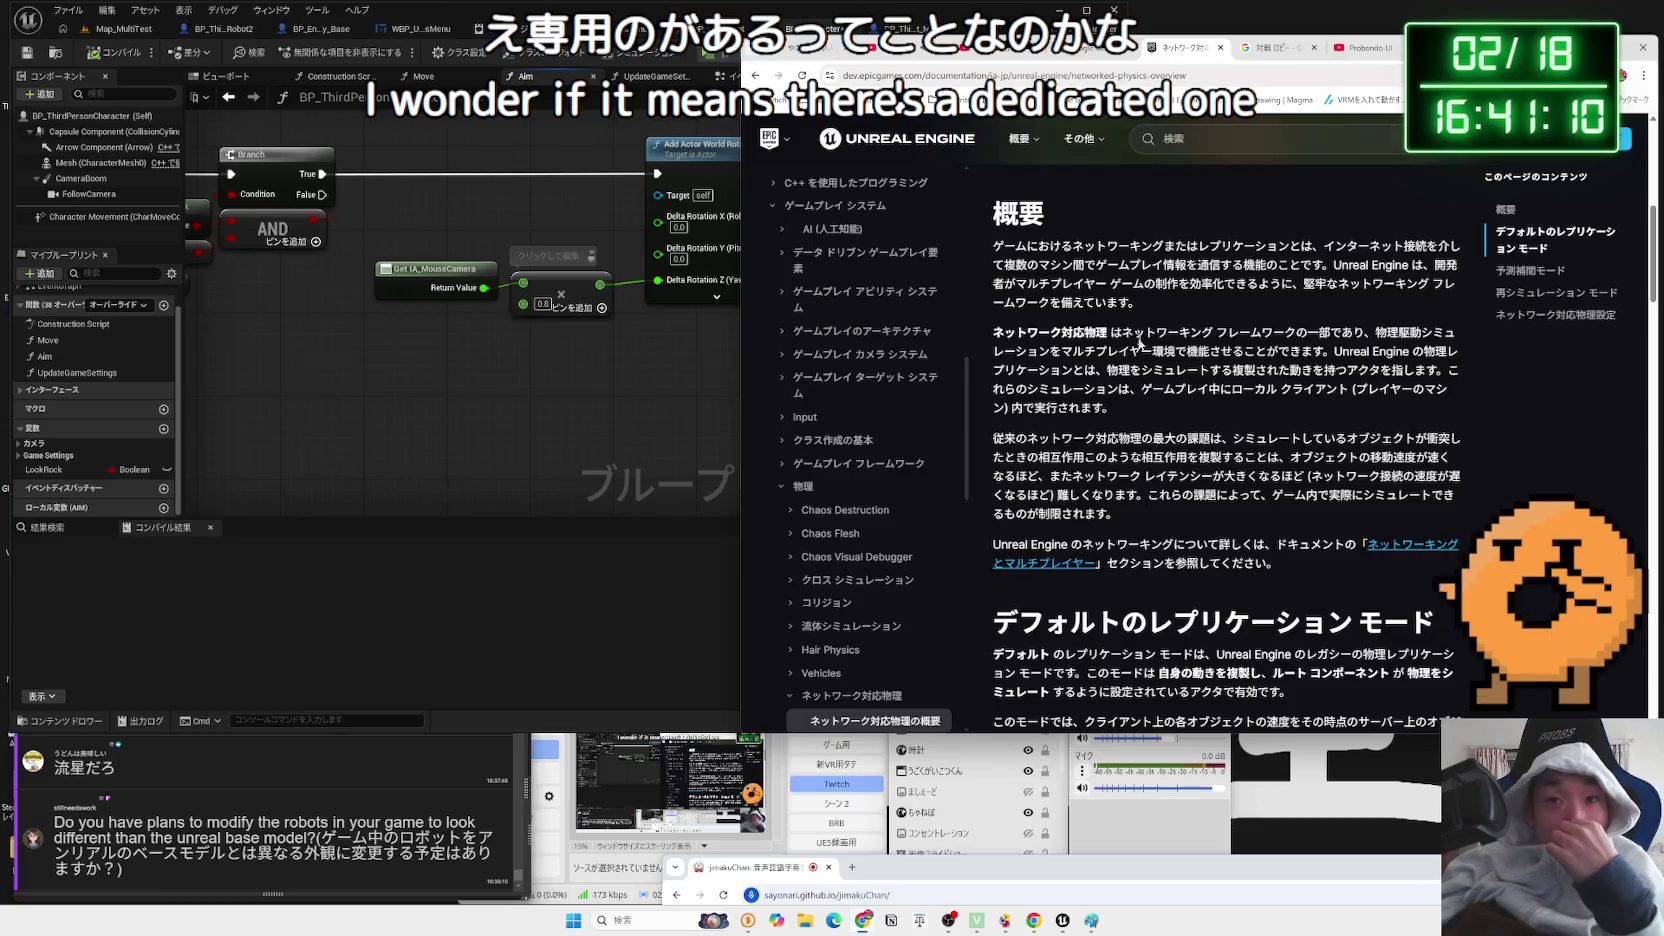
left_click_drag(1122, 333, 1177, 334)
left_click_drag(1414, 345, 1373, 351)
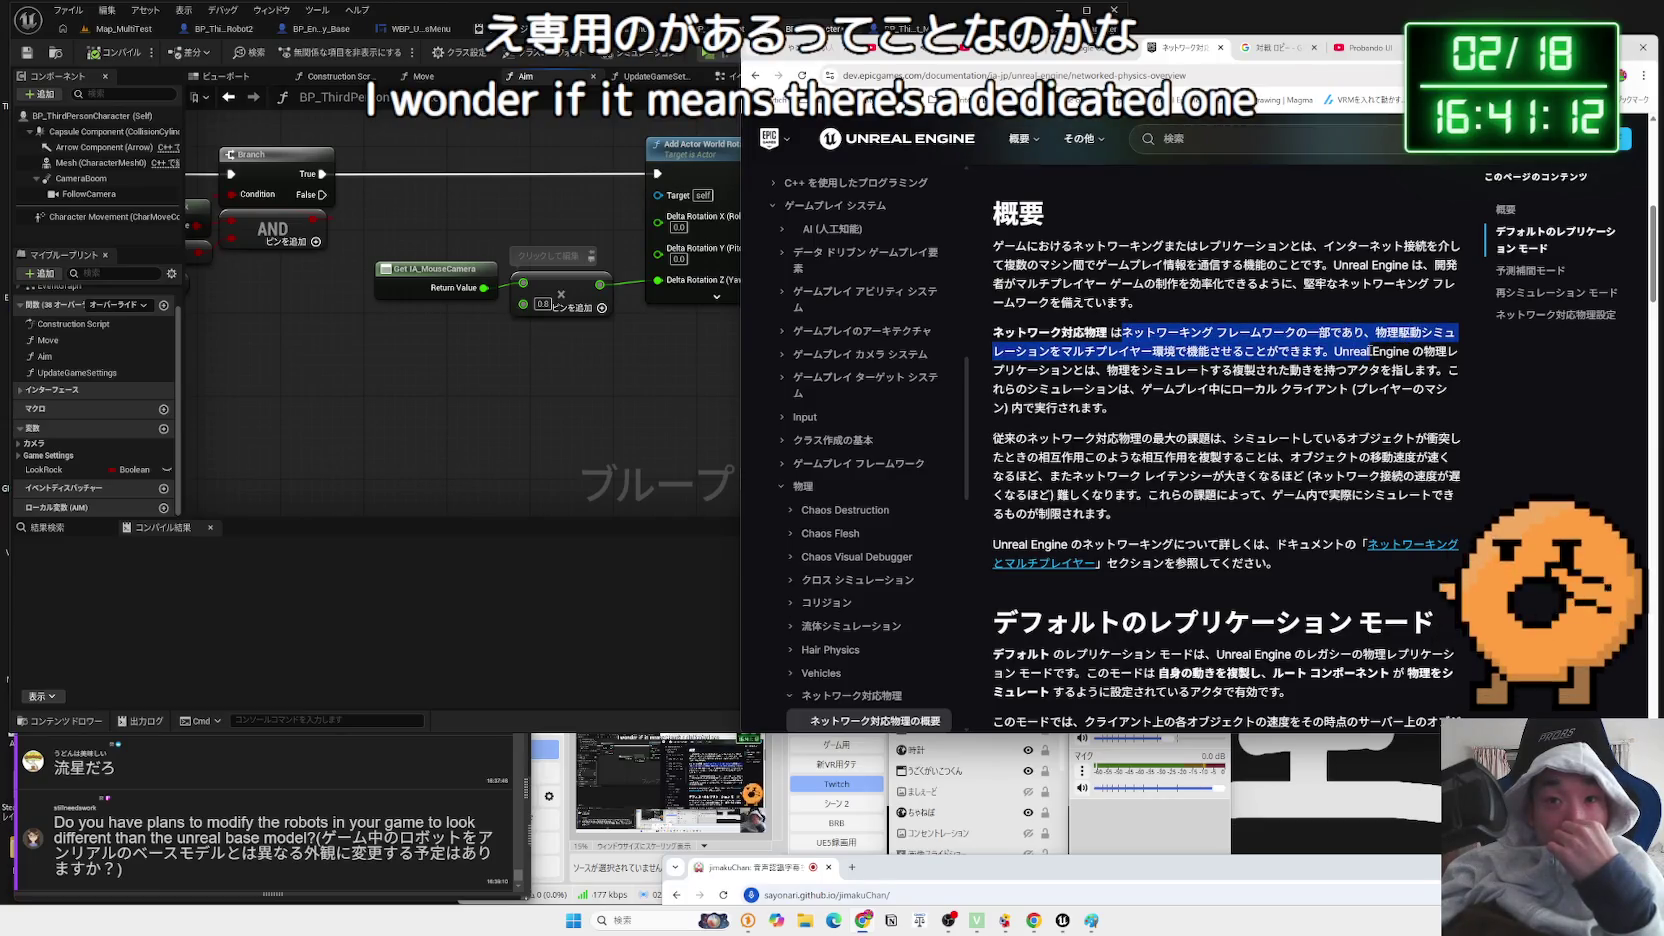
mouse_move(1095, 351)
left_mouse_down()
mouse_move(1269, 351)
mouse_move(1127, 338)
mouse_move(1350, 370)
mouse_move(1125, 338)
mouse_move(1300, 385)
mouse_move(1205, 407)
left_mouse_up()
left_click(1125, 338)
left_click(1205, 407)
scroll(1191, 396, "down", 1)
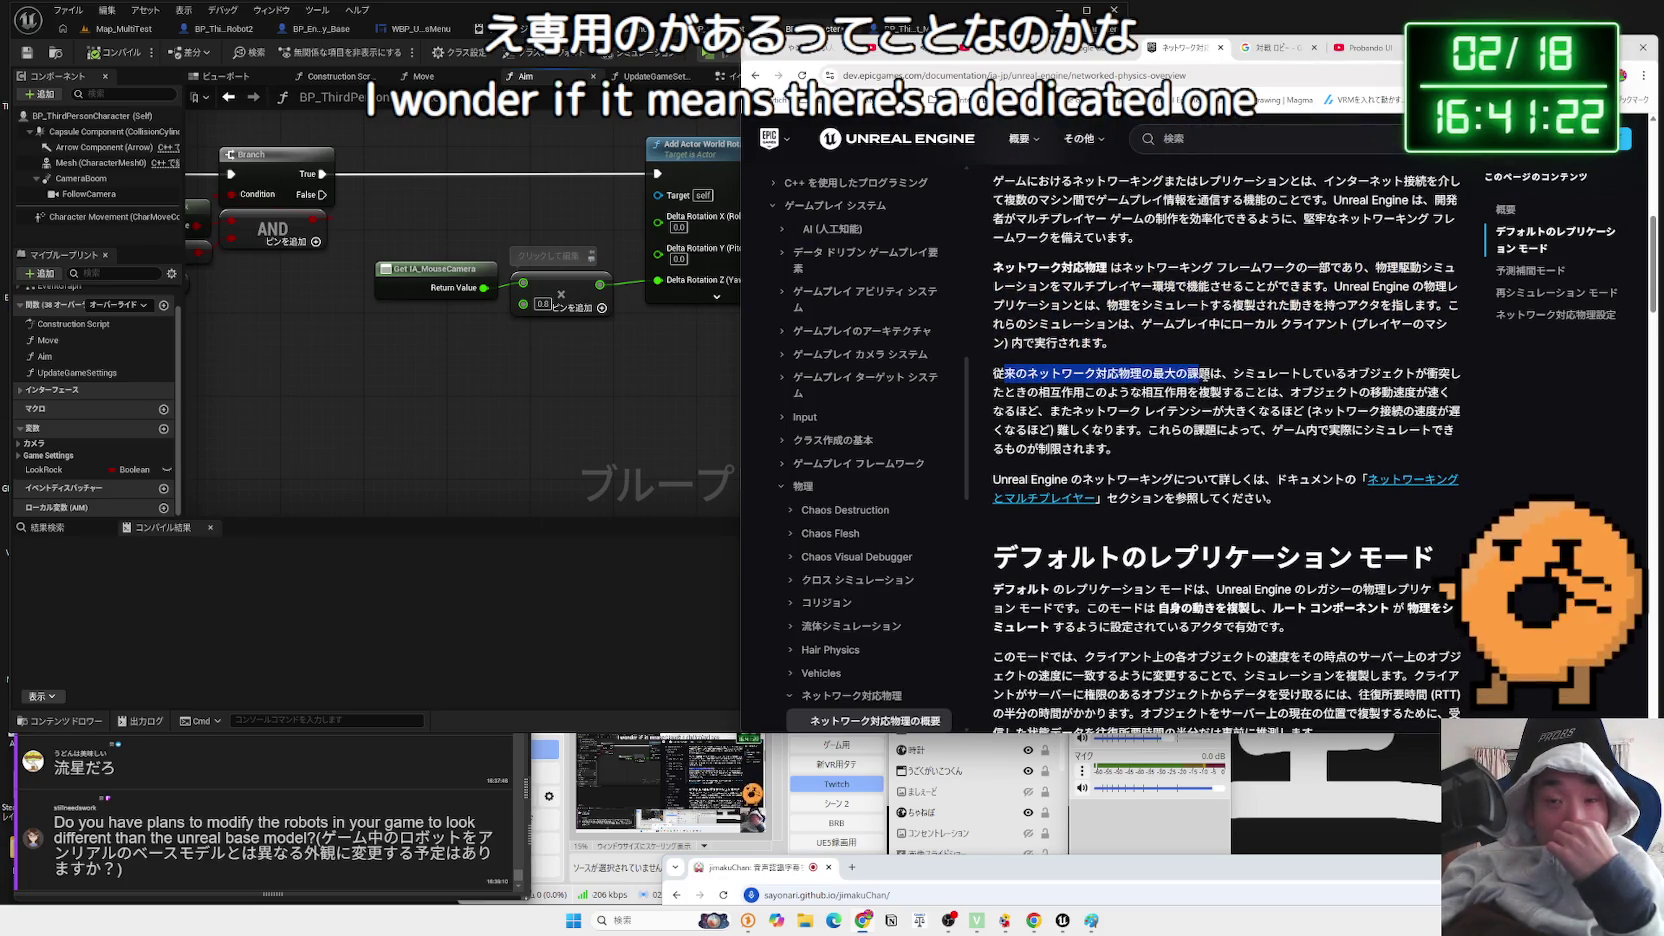
- Highlight the passages on traditional networked physics problems, simulation limits and the デフォルトの heading
left_click_drag(1347, 378, 1372, 378)
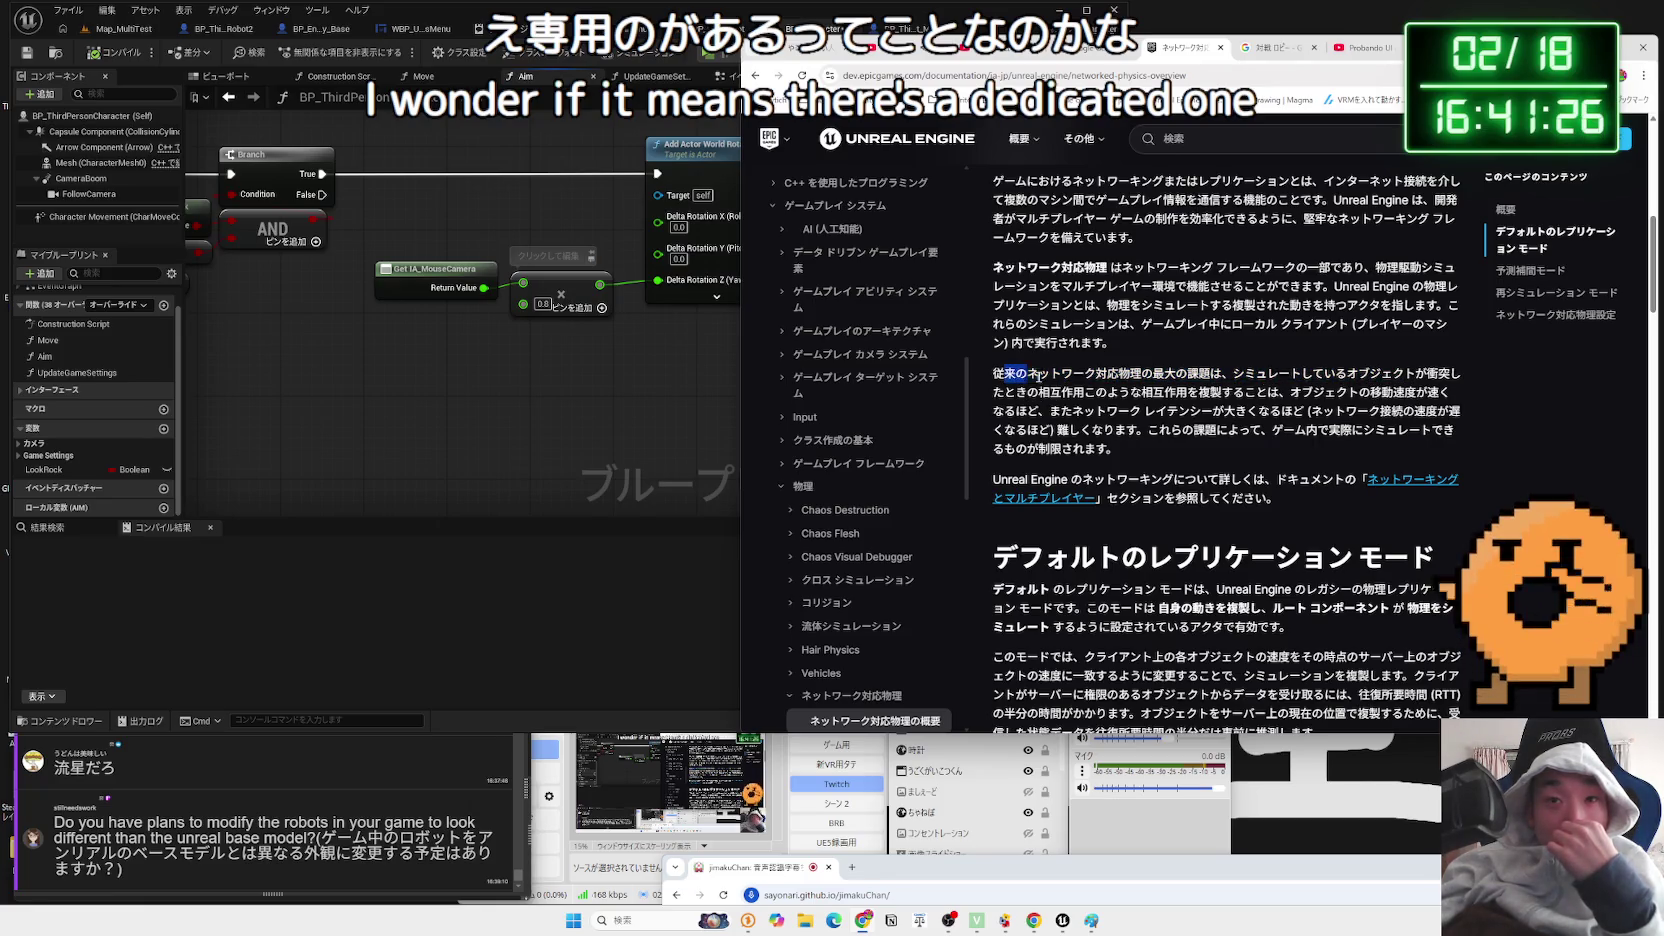
left_click_drag(1027, 376, 1238, 393)
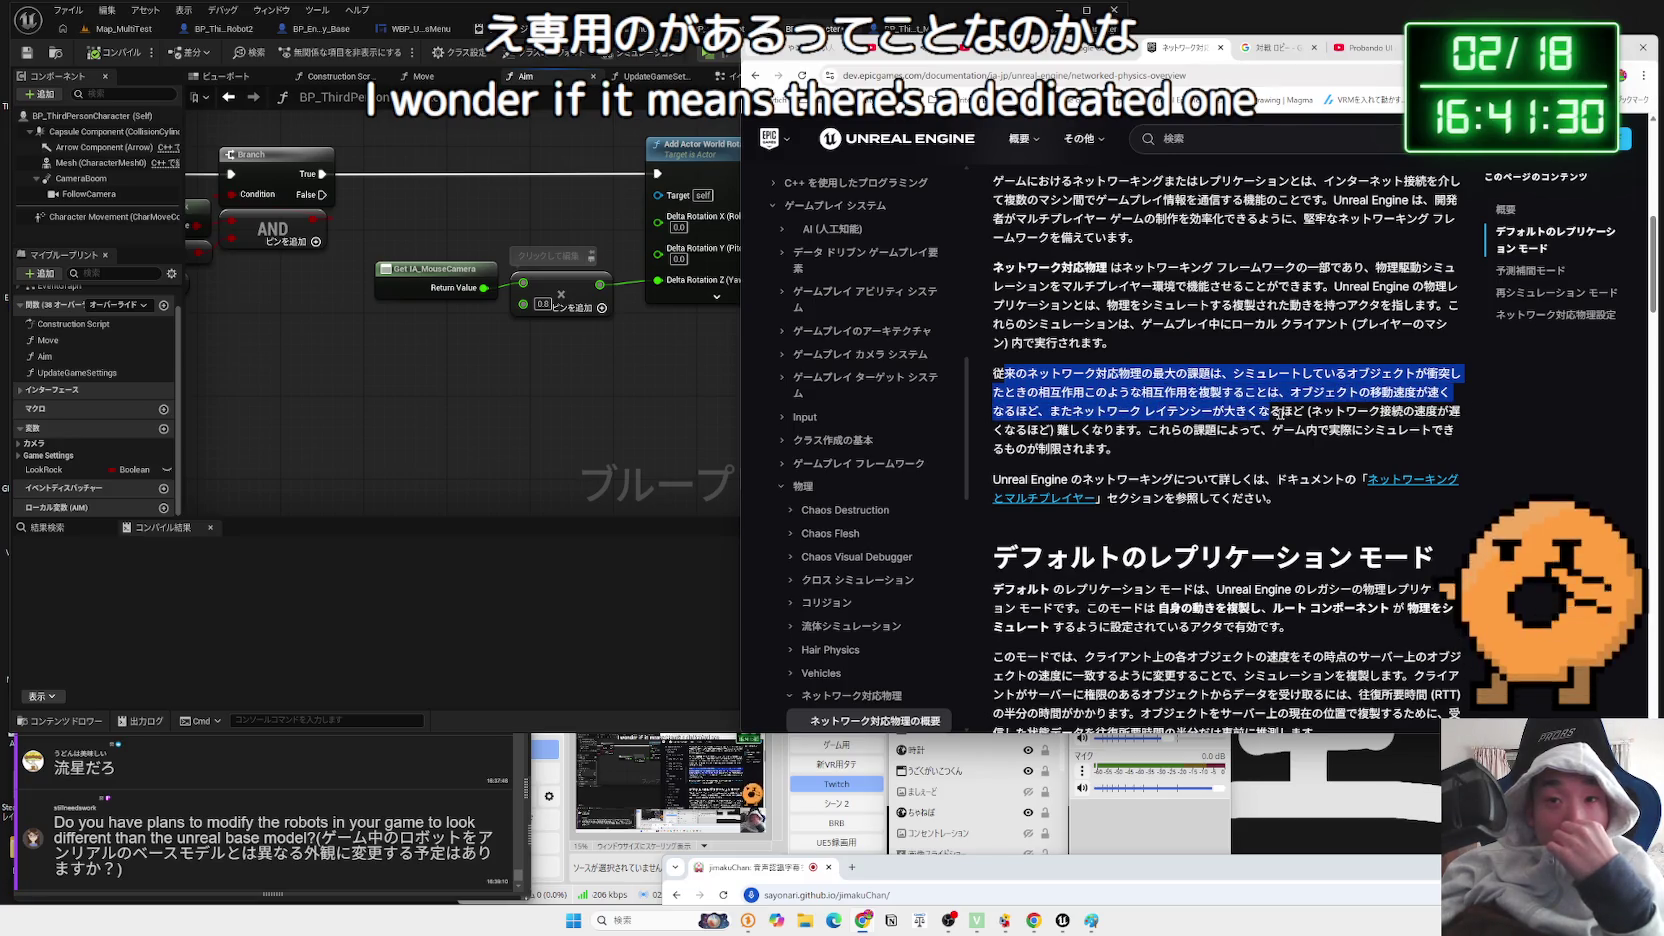
left_click_drag(1149, 430, 1280, 450)
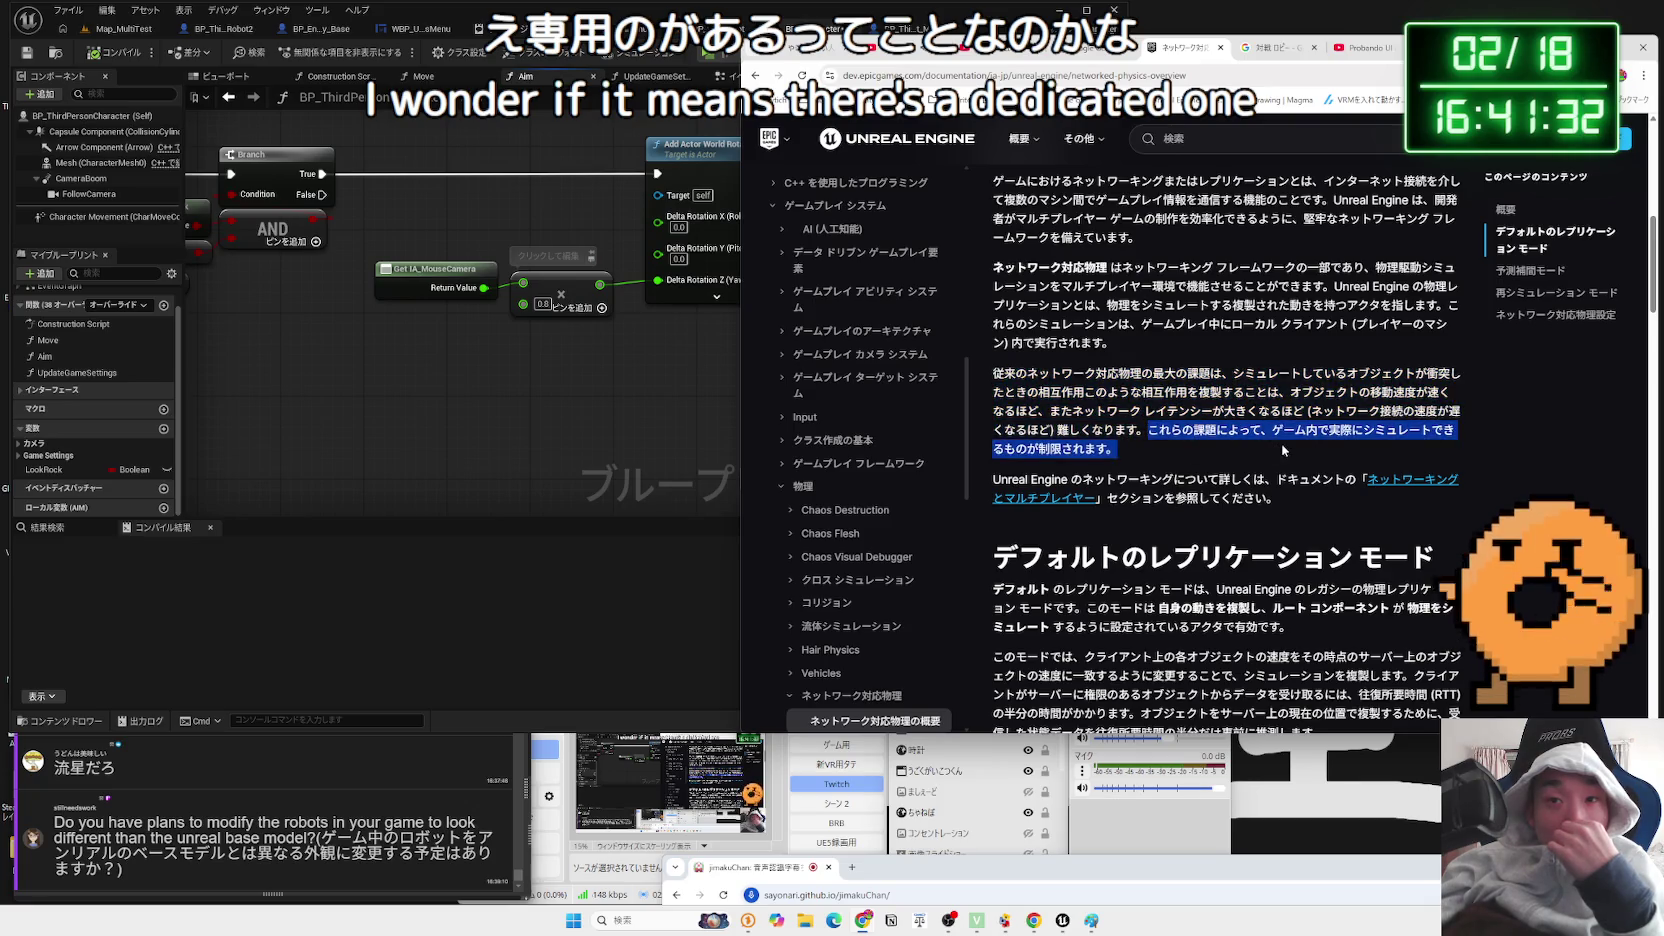
scroll(1204, 424, "down", 2)
left_click(1204, 424)
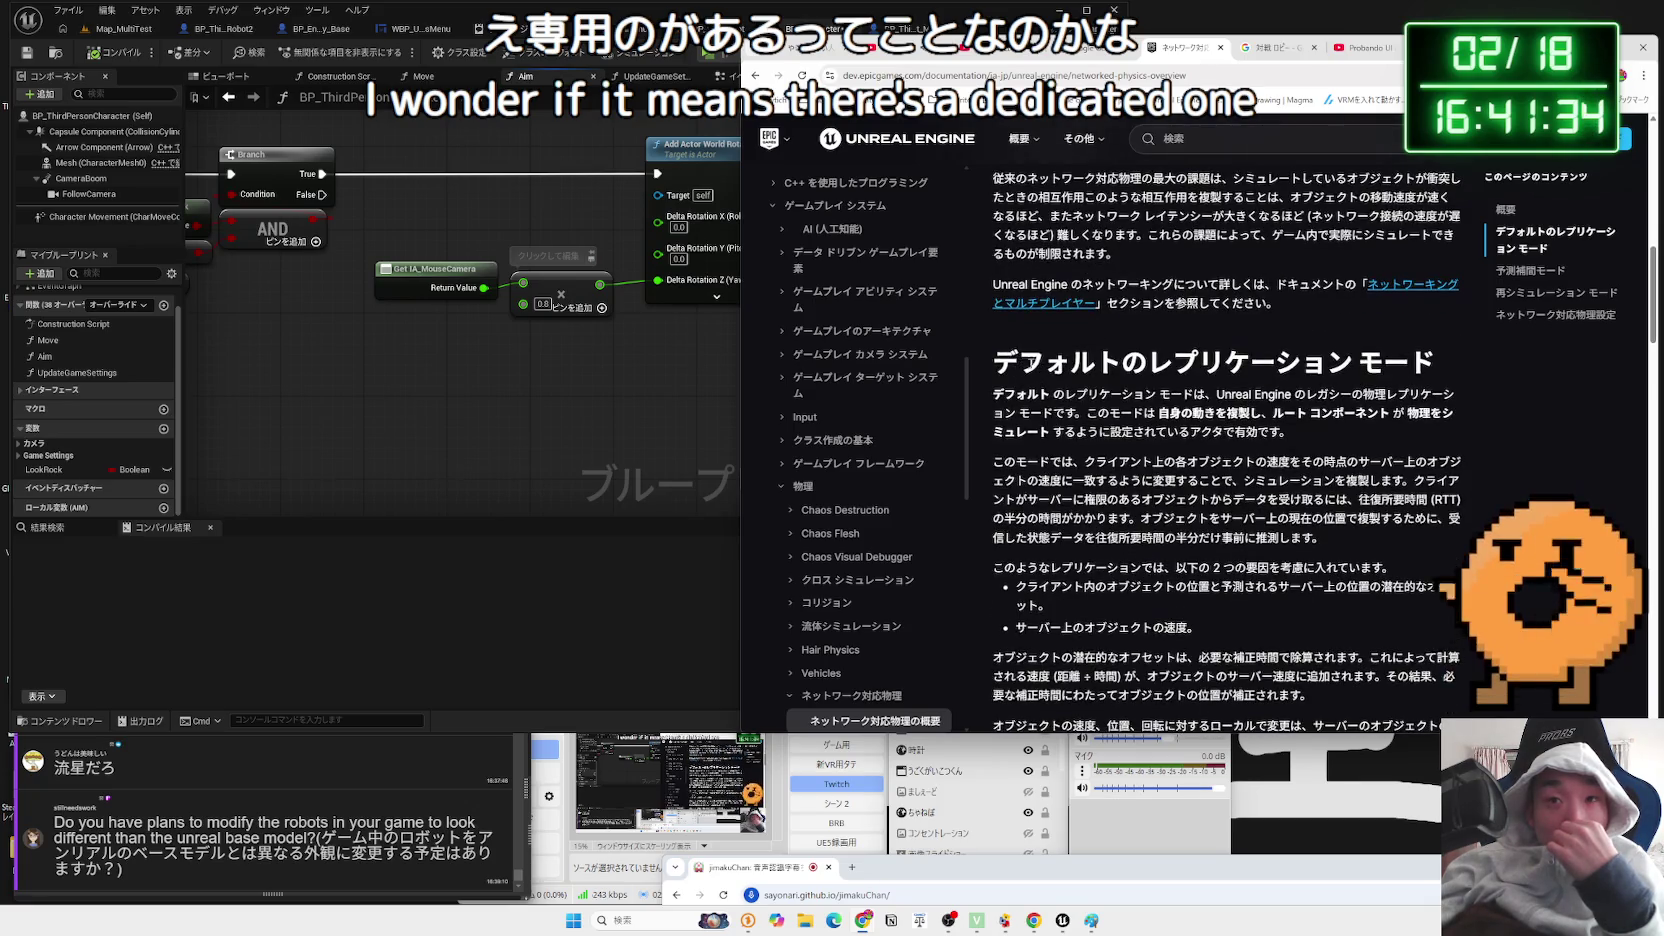
left_click(1459, 365)
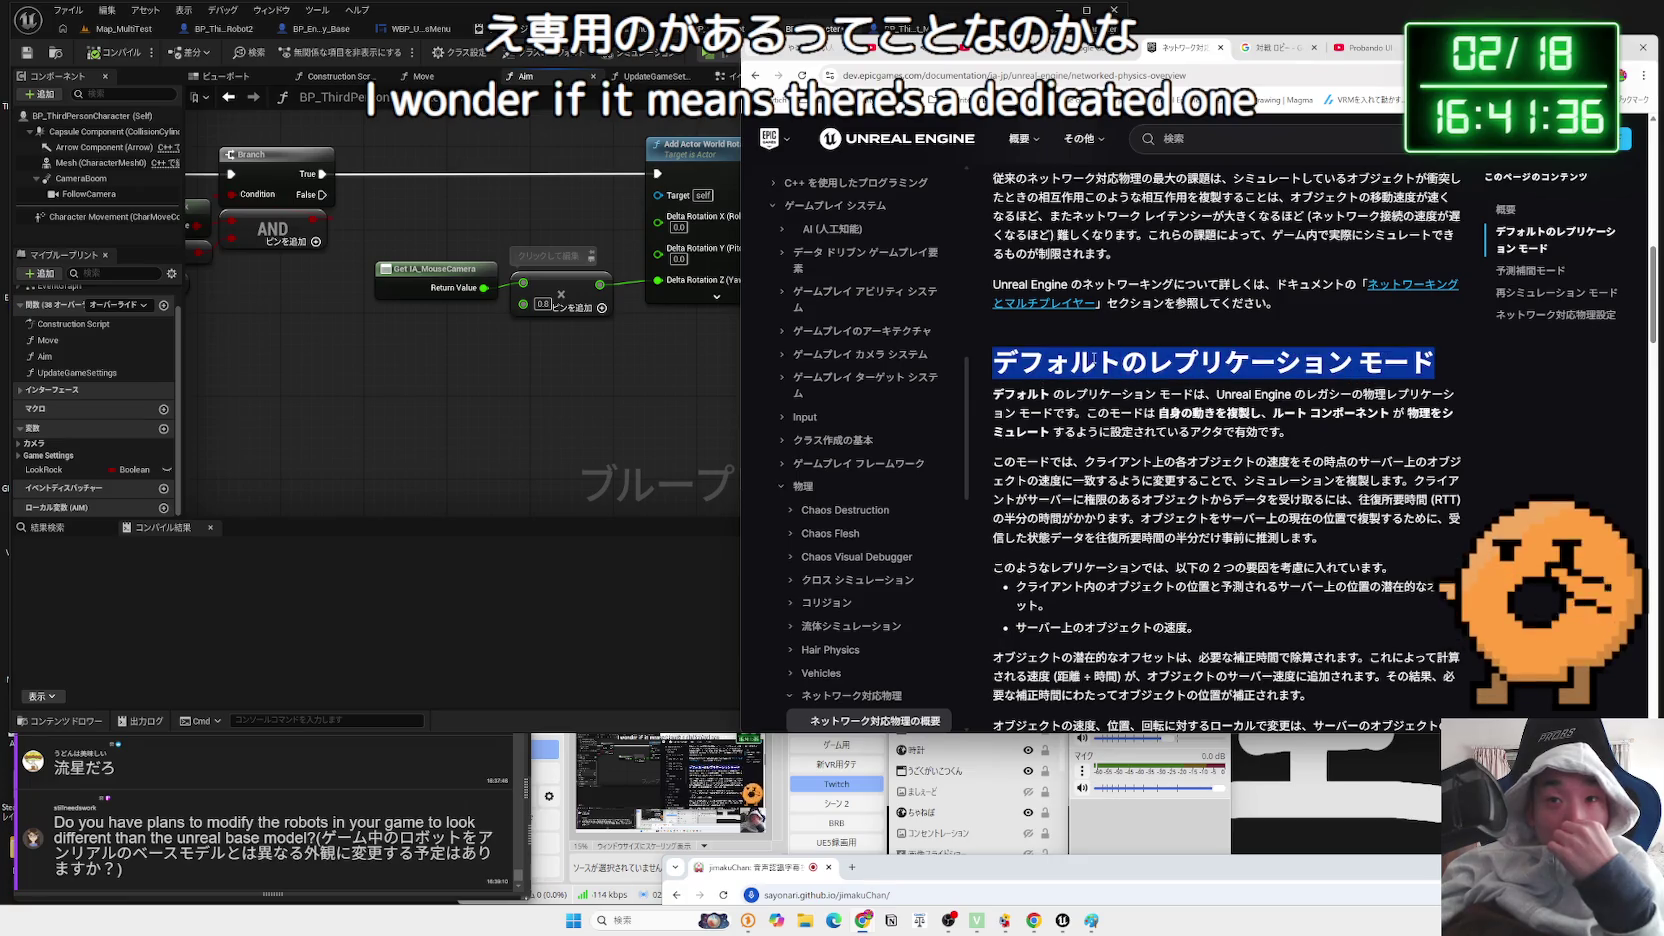
left_click_drag(993, 362, 1127, 362)
left_click(1368, 363)
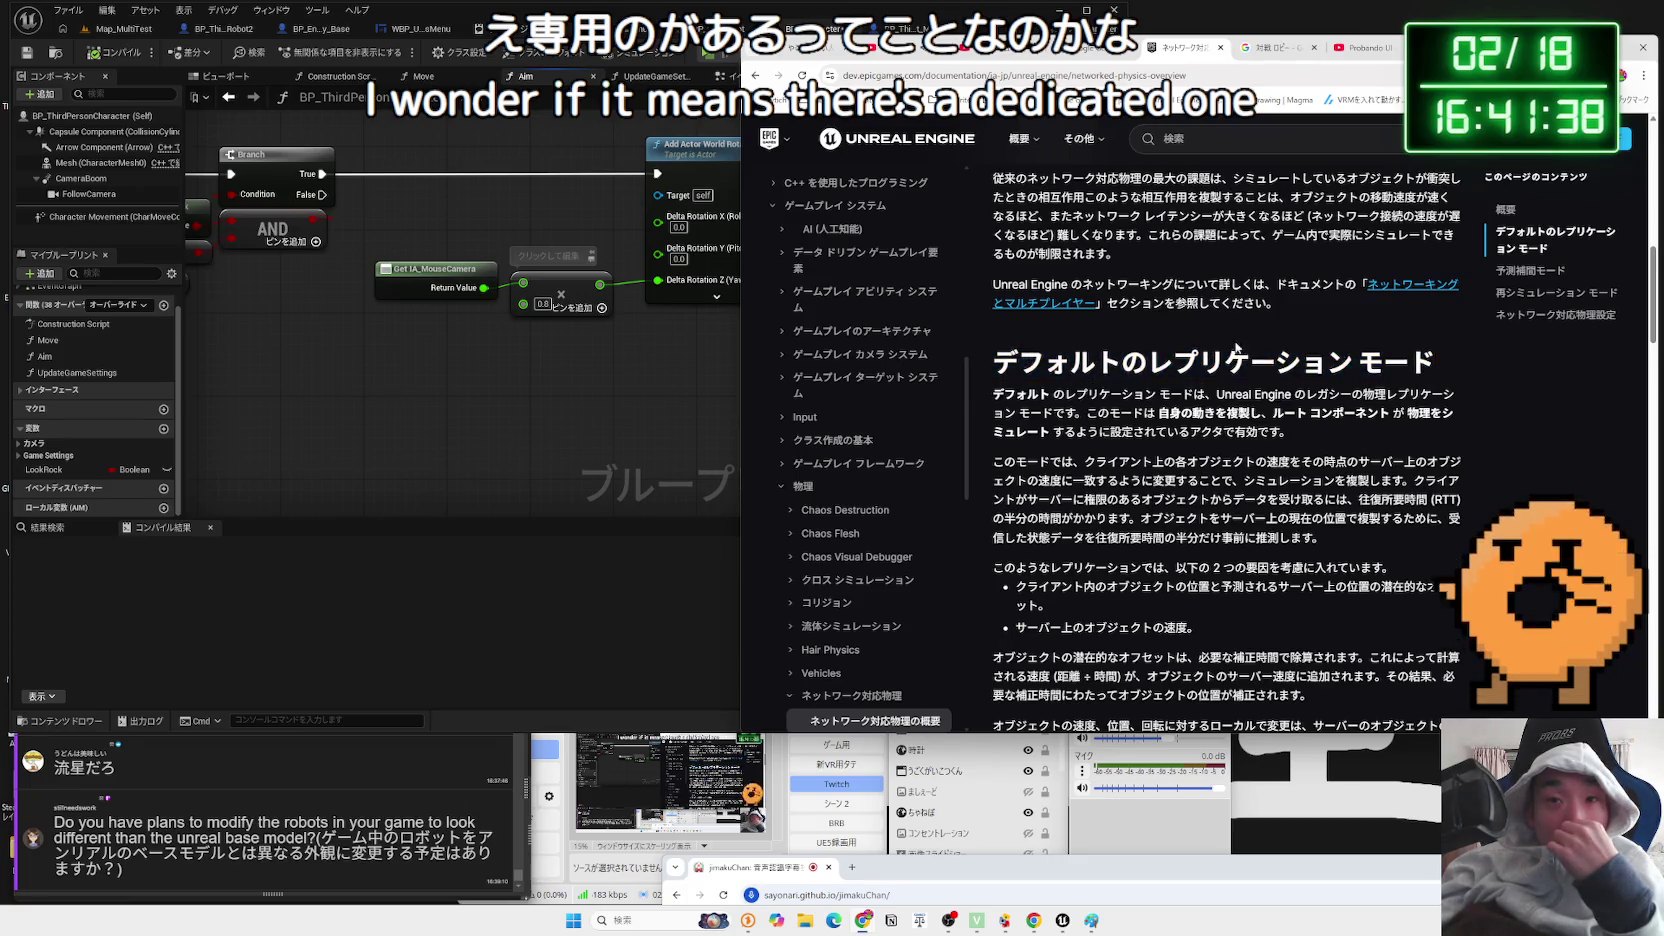
scroll(1368, 363, "down", 2)
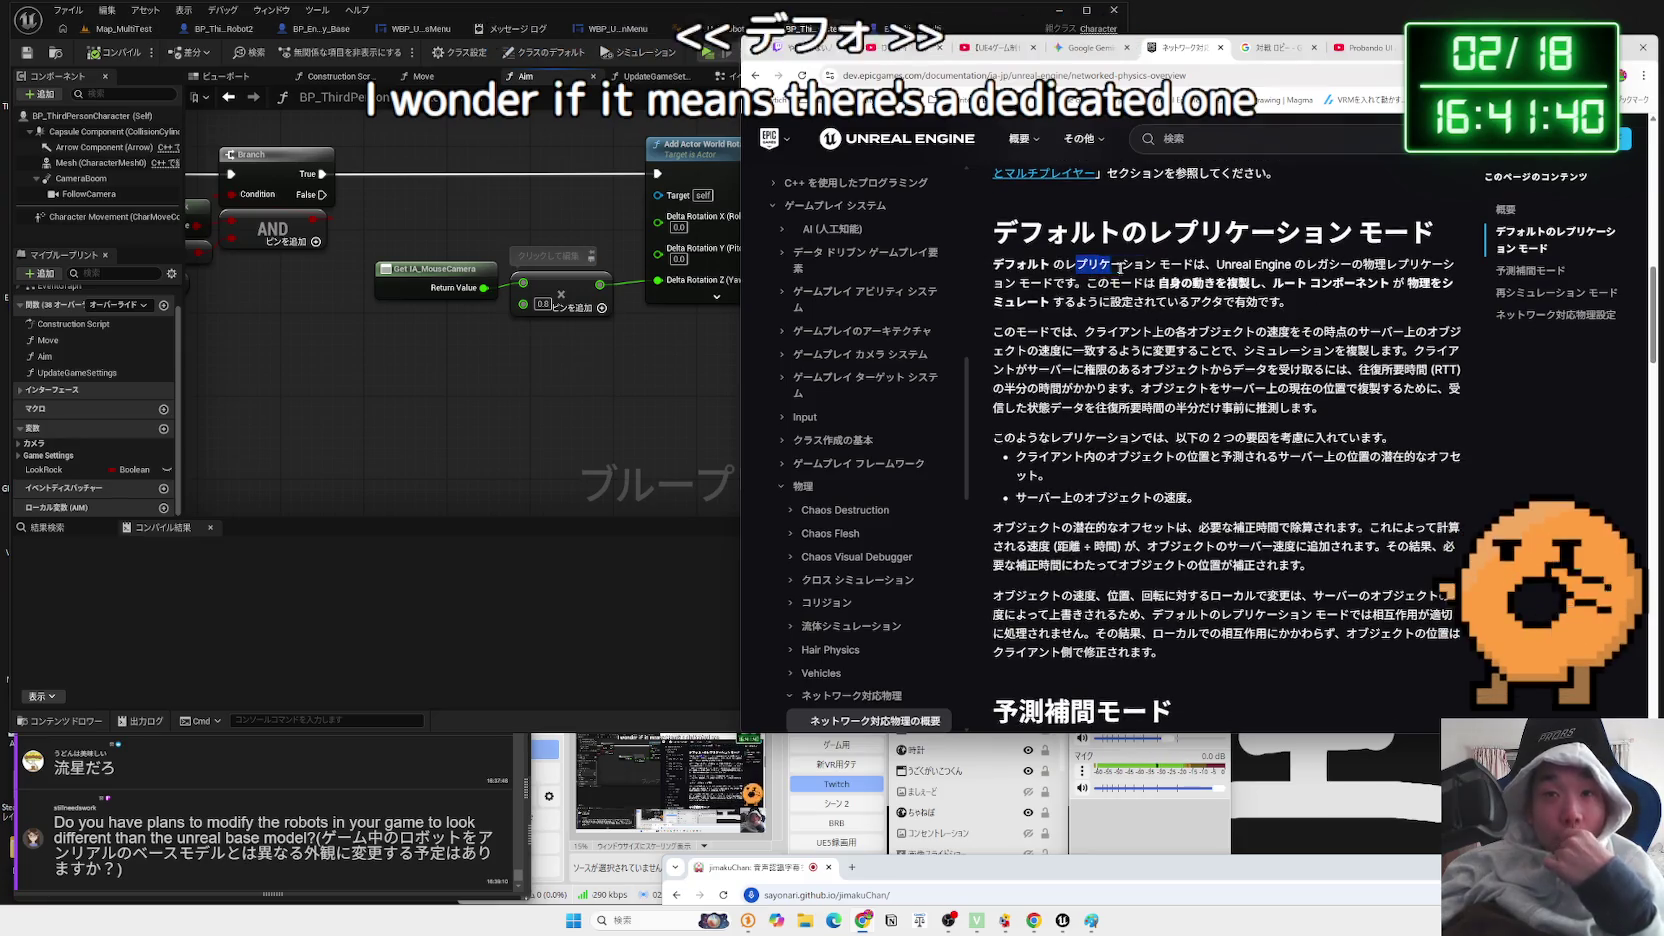
- Read the legacy physics replication passage down to Networked Physics Settings, then select the editor's Mesh component
mouse_move(1077, 264)
left_mouse_down()
mouse_move(1455, 266)
mouse_move(1048, 283)
mouse_move(1300, 290)
mouse_move(1280, 305)
left_mouse_up()
left_click(1264, 315)
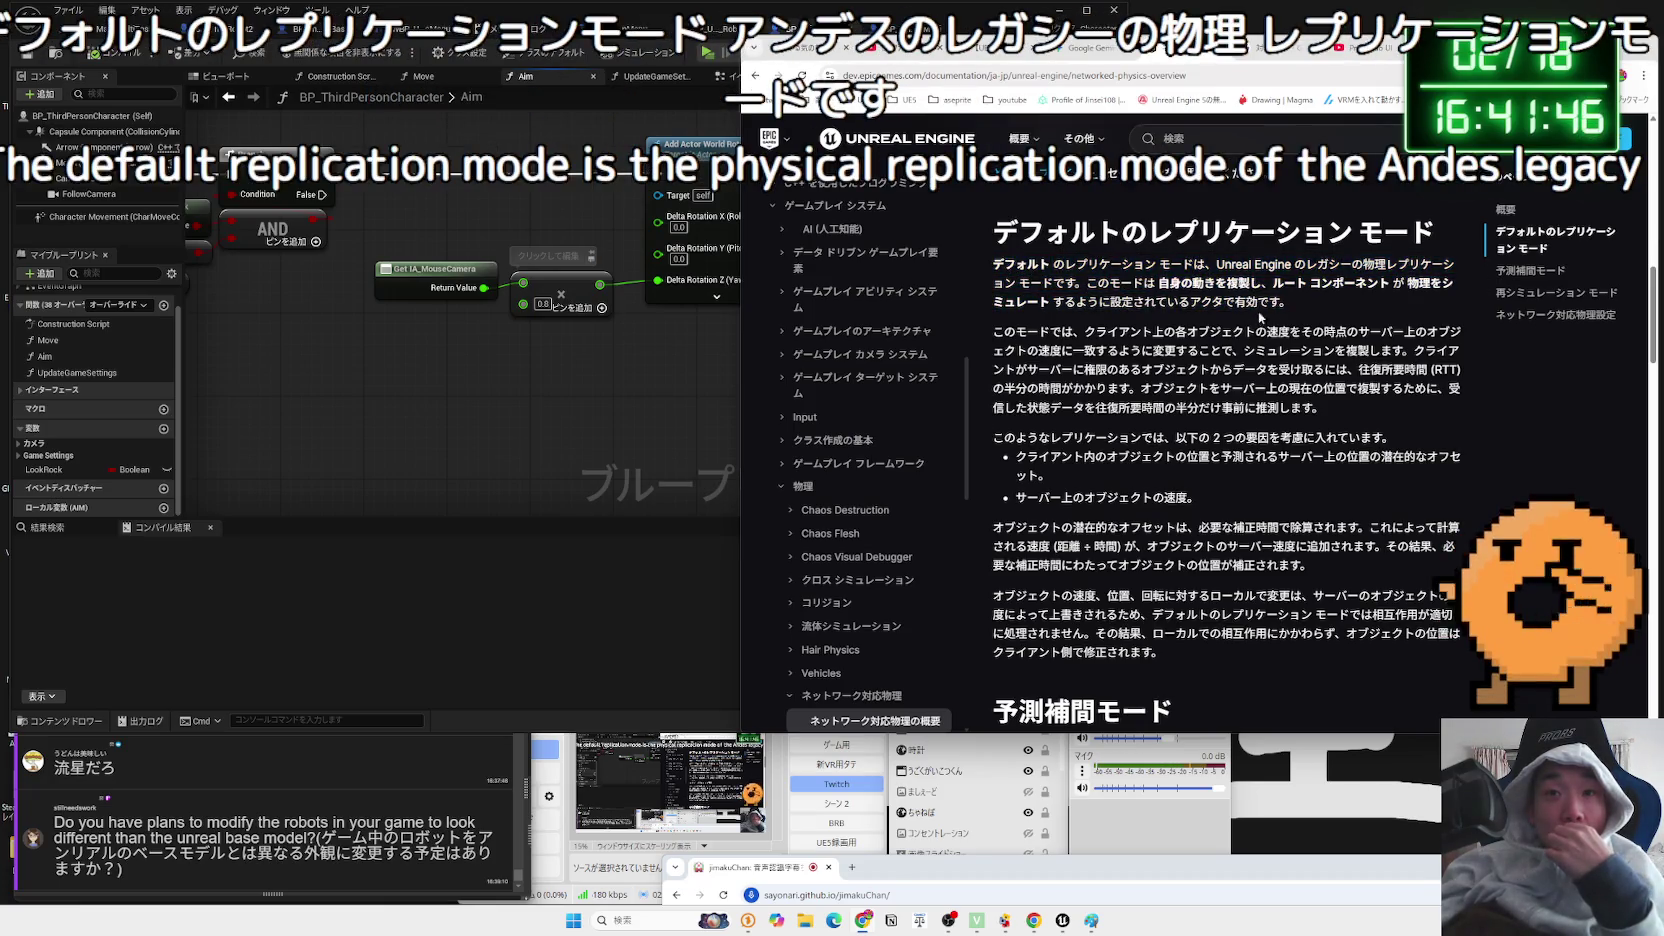
scroll(1217, 350, "down", 15)
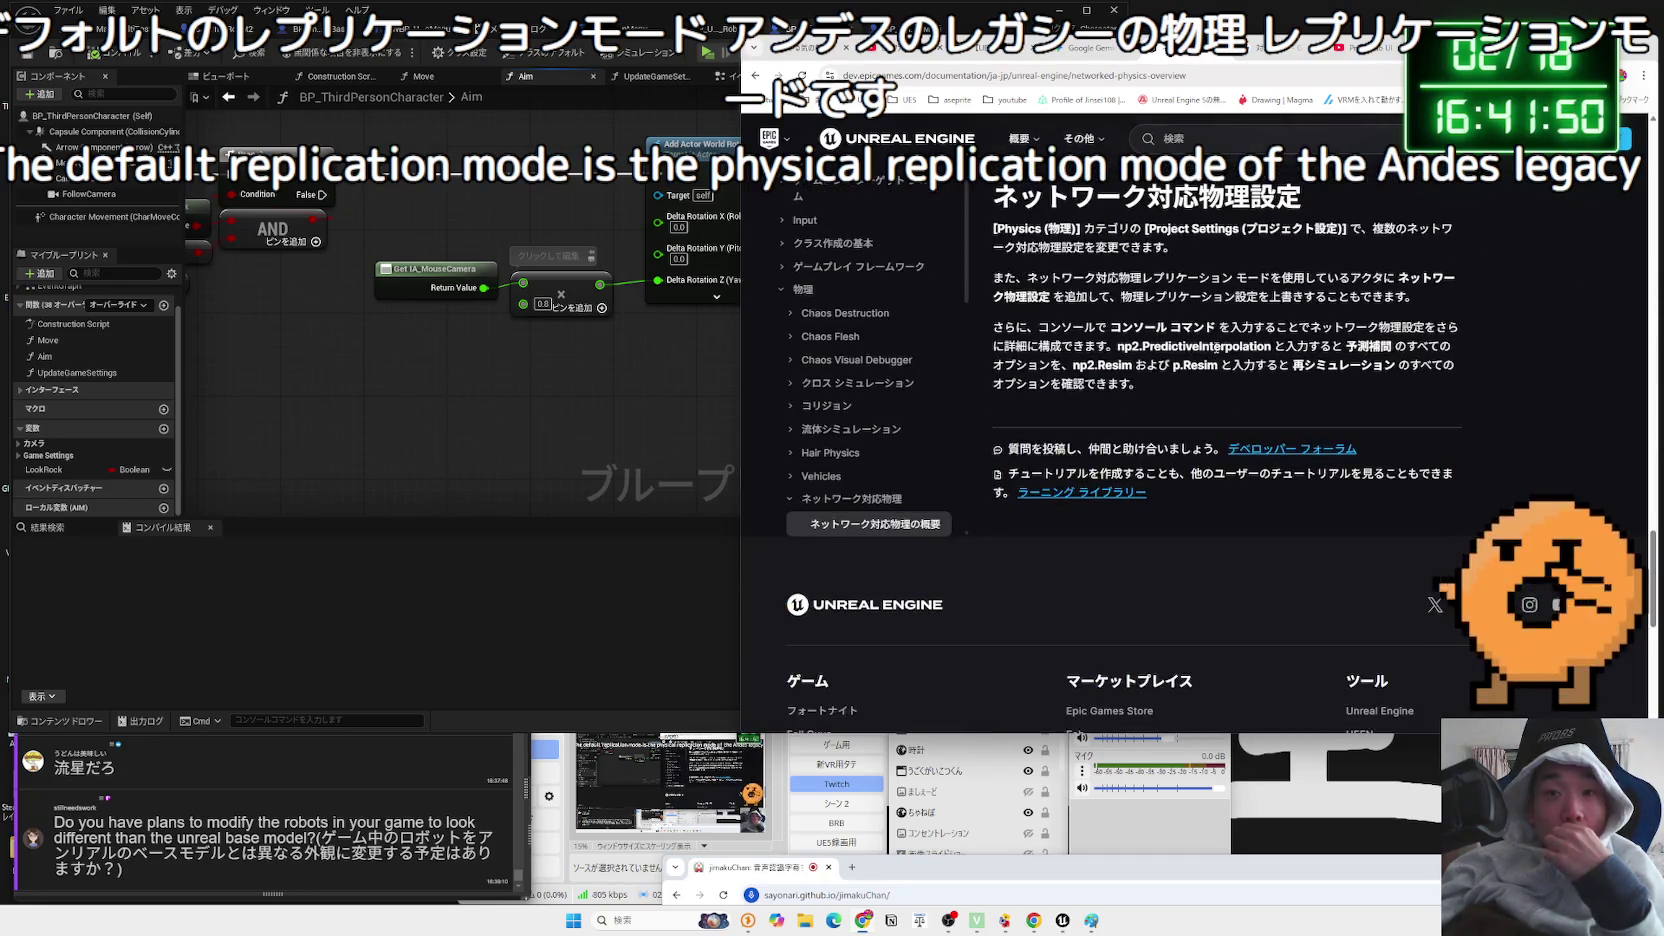
scroll(1217, 350, "up", 3)
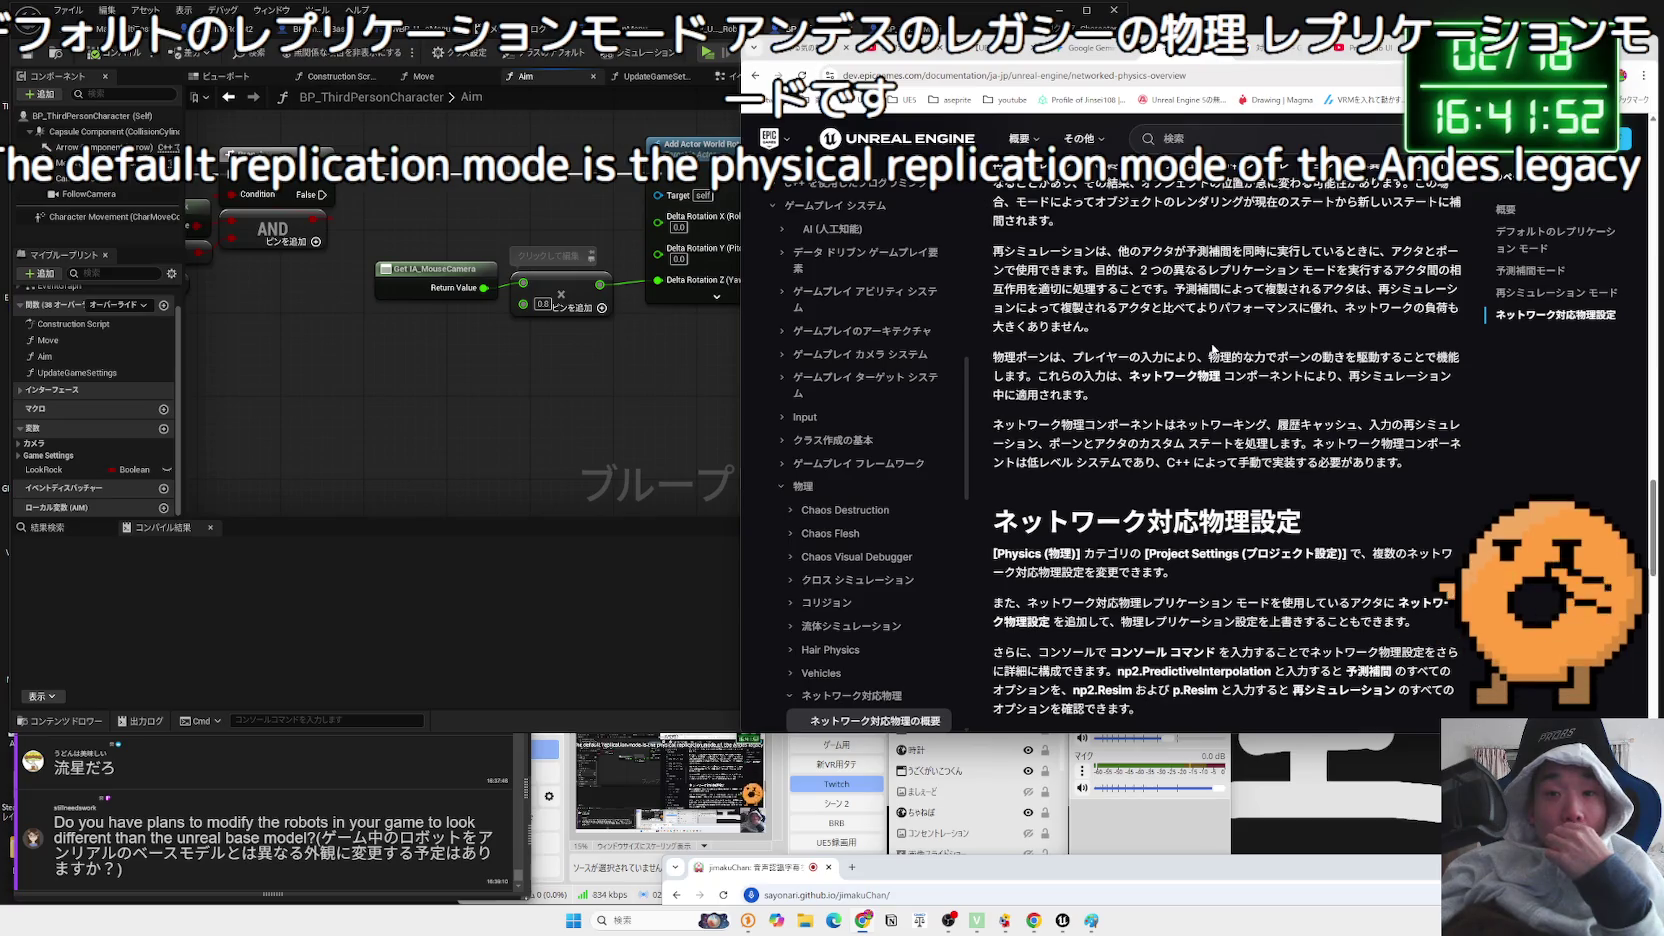
scroll(1211, 350, "down", 1)
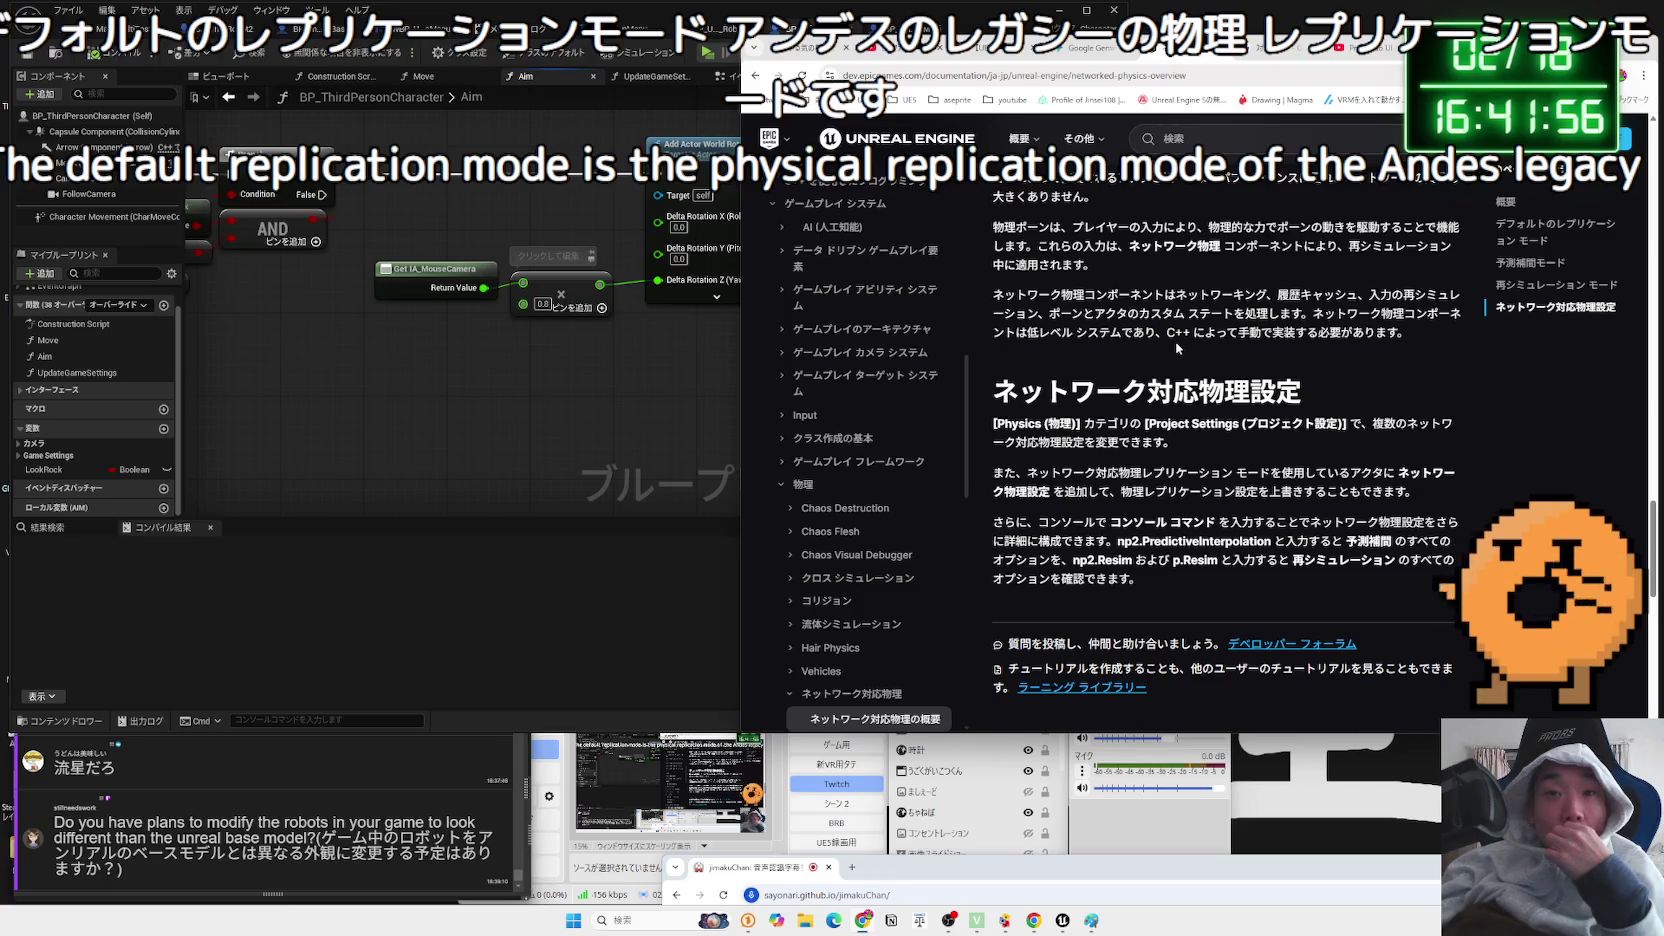
left_click(90, 163)
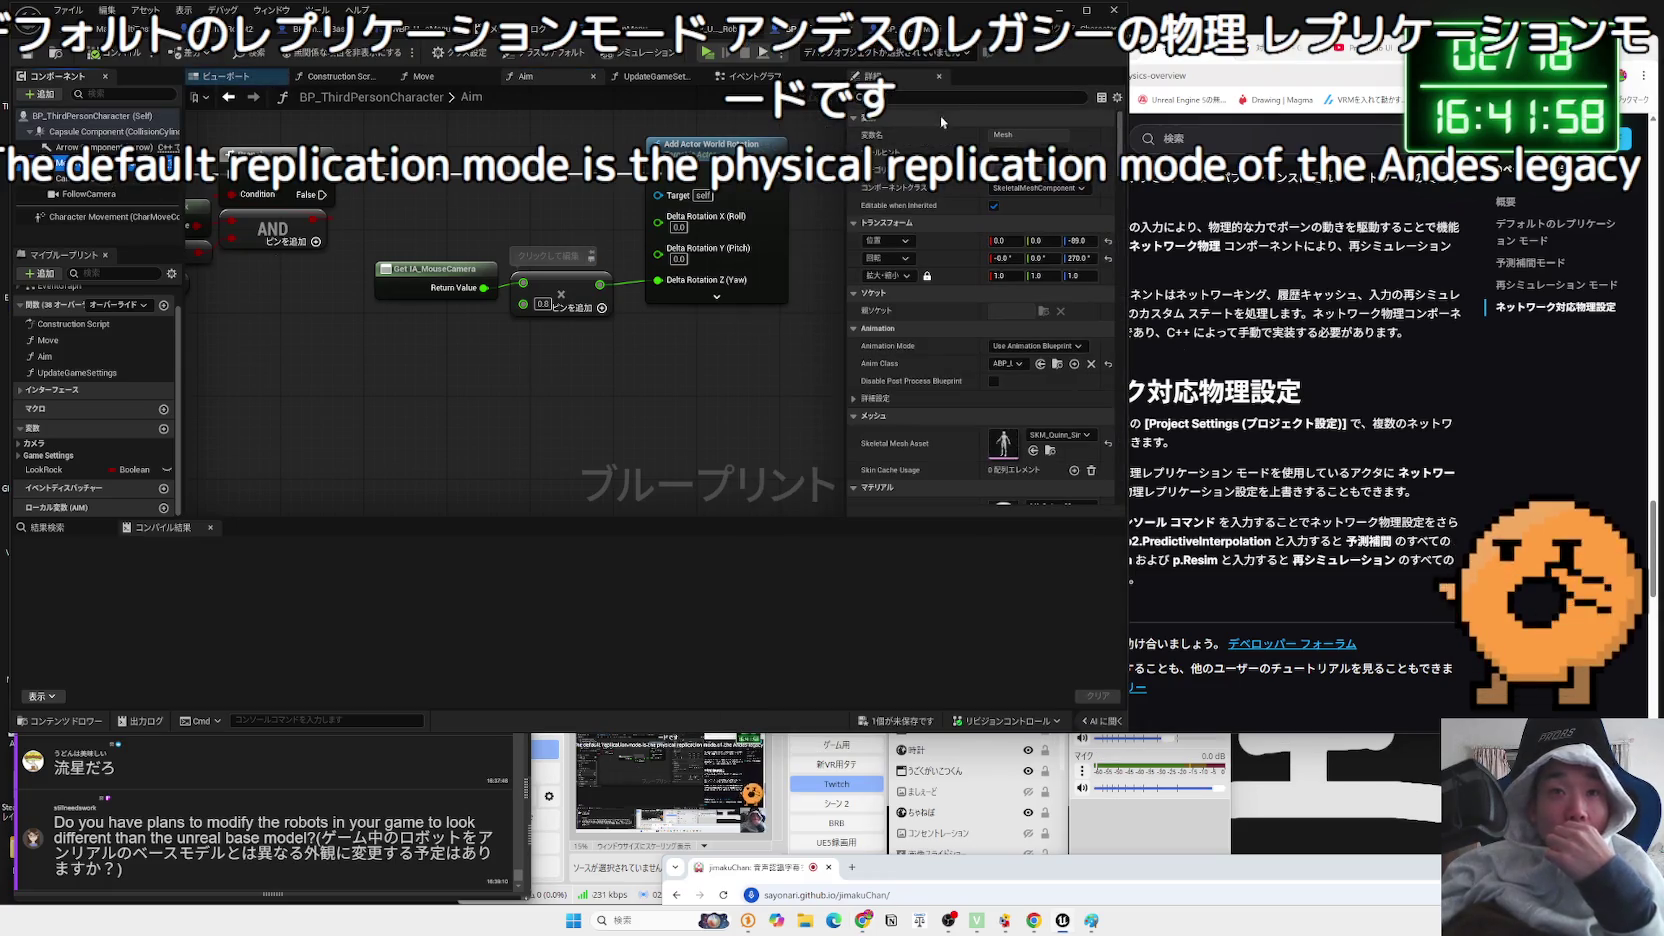
- Filter the Mesh Details by 'physi', clear it, and scroll to the Physics section including Simulate Physics
type("physi")
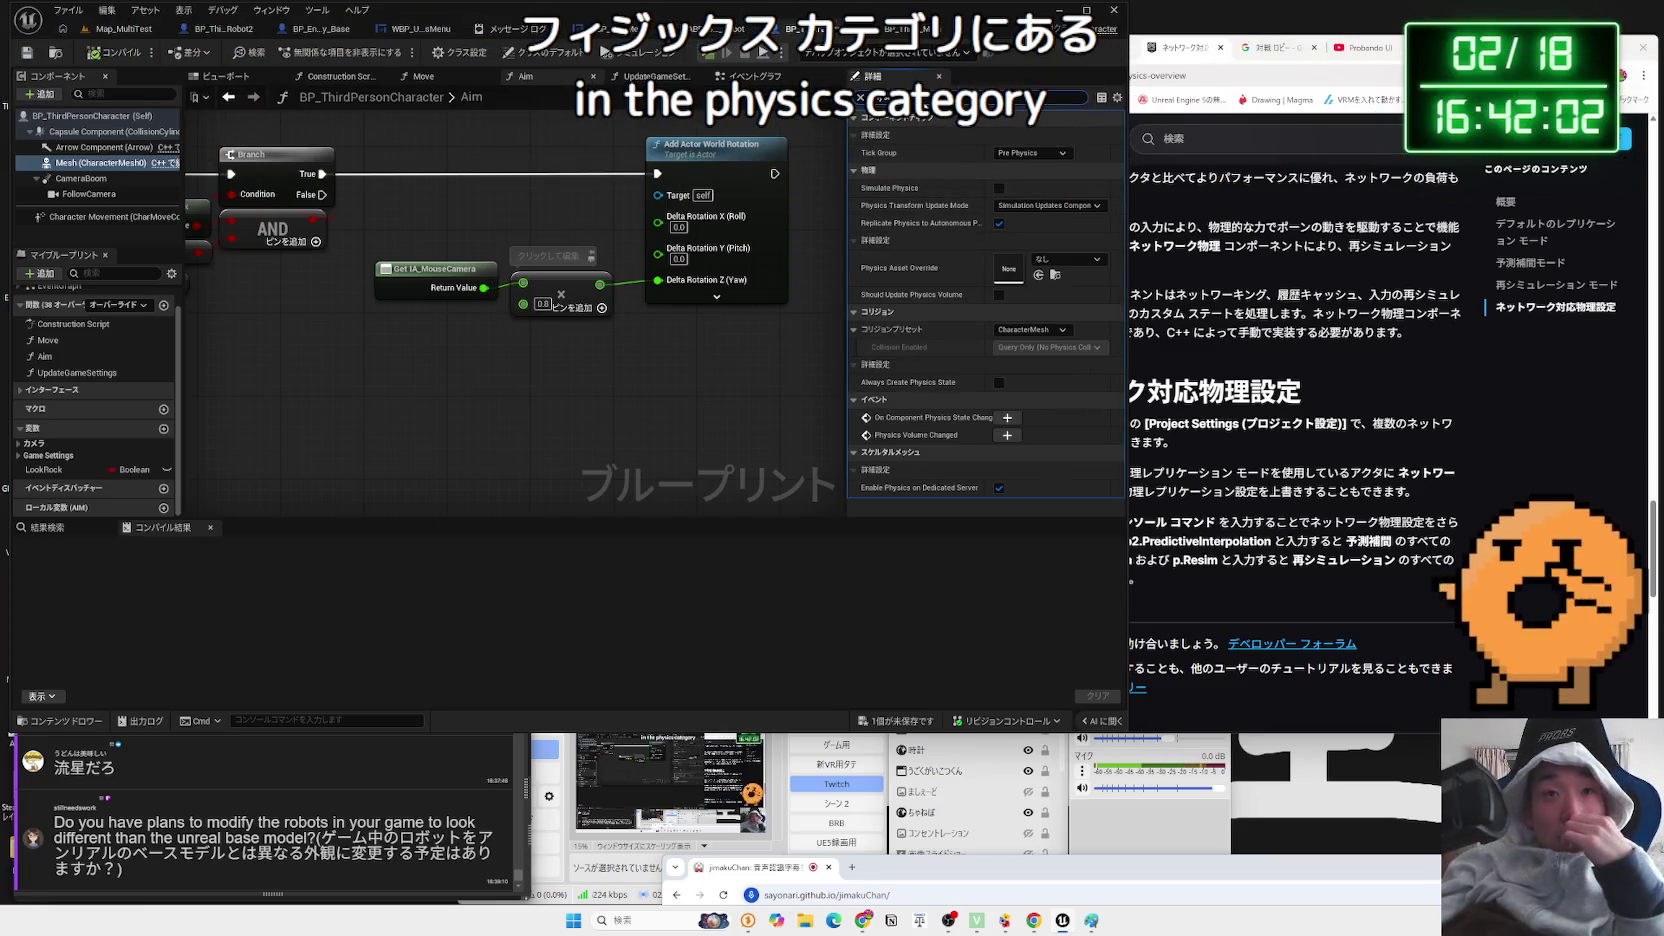
left_click(860, 97)
scroll(920, 318, "down", 5)
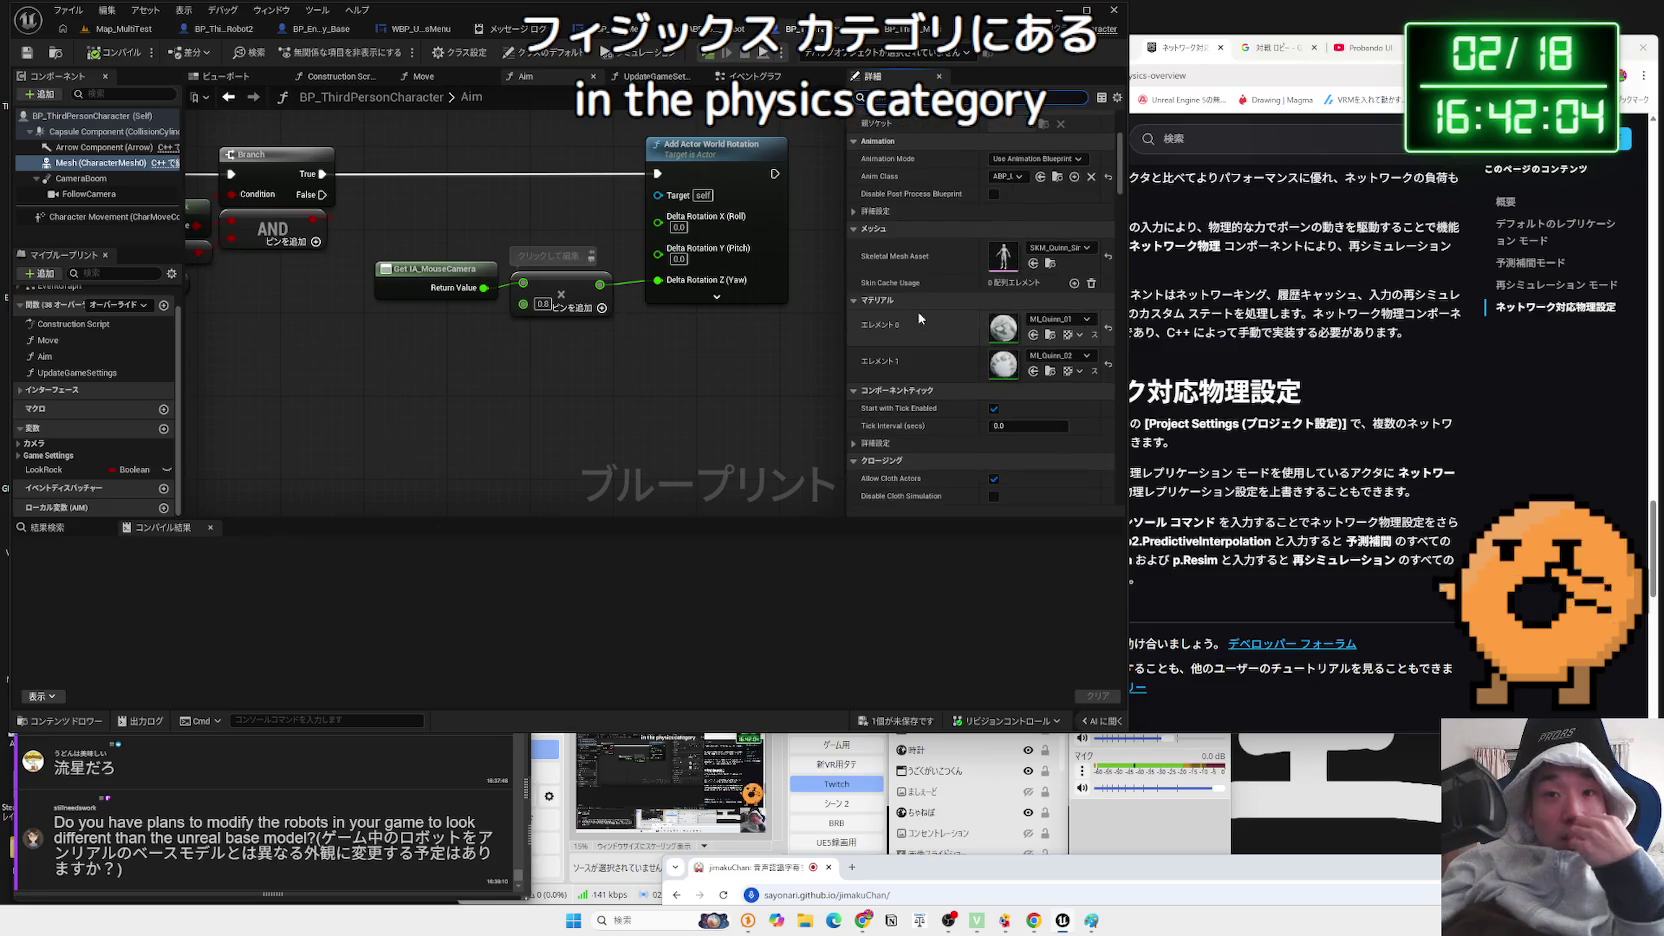
scroll(920, 318, "down", 3)
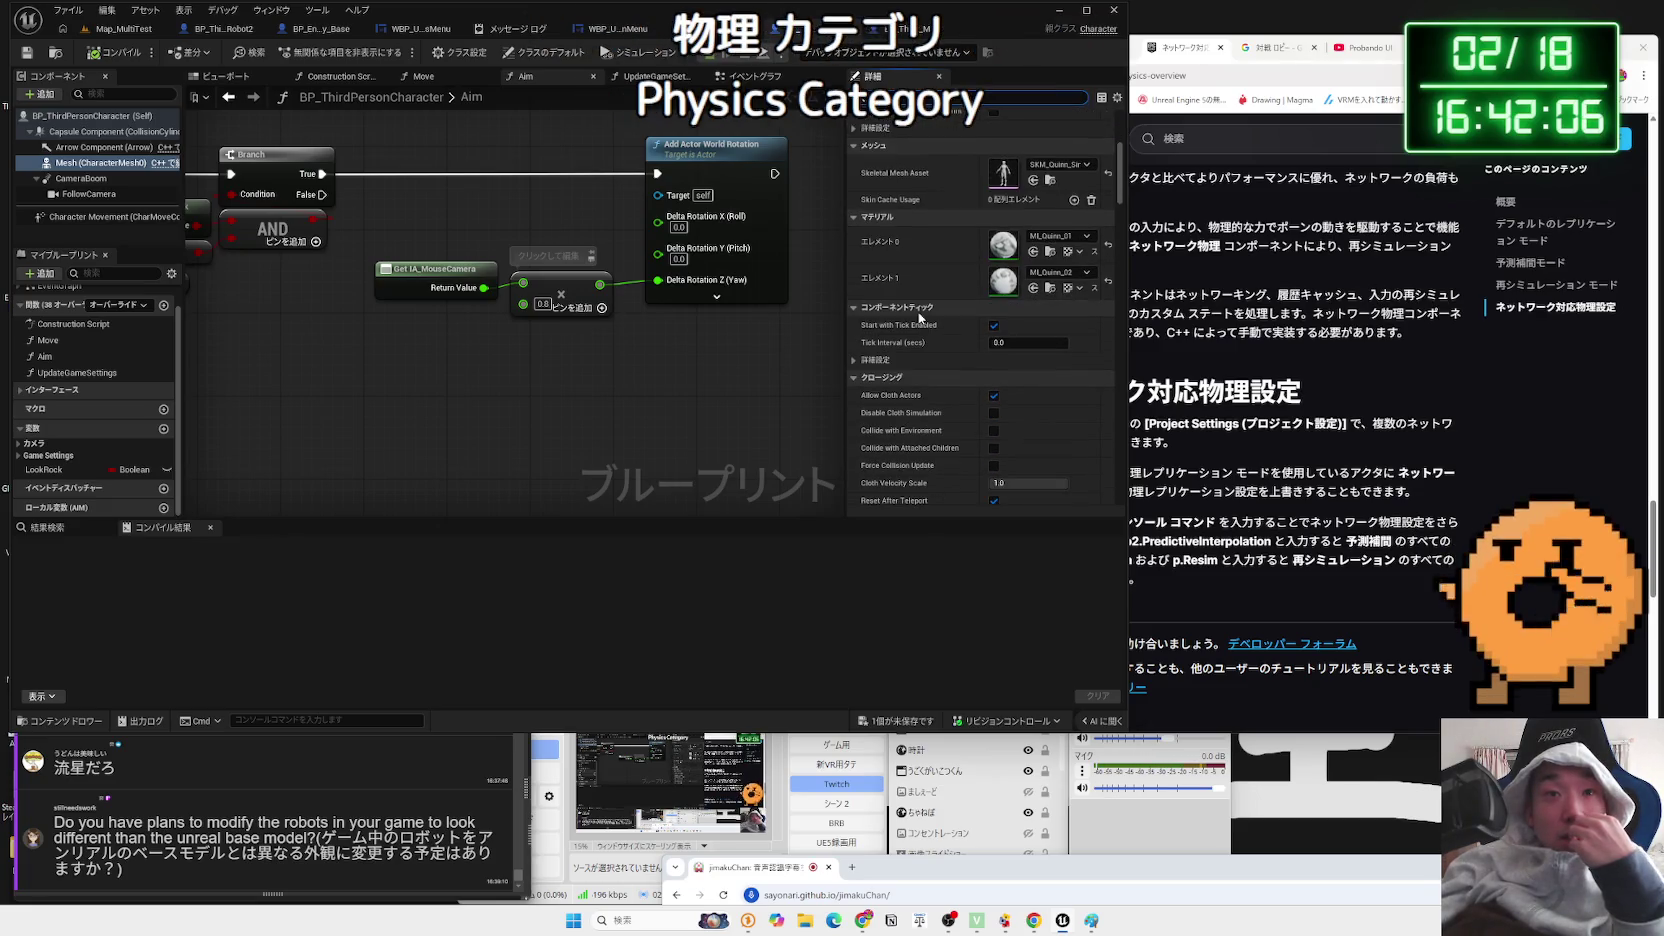
scroll(920, 318, "down", 6)
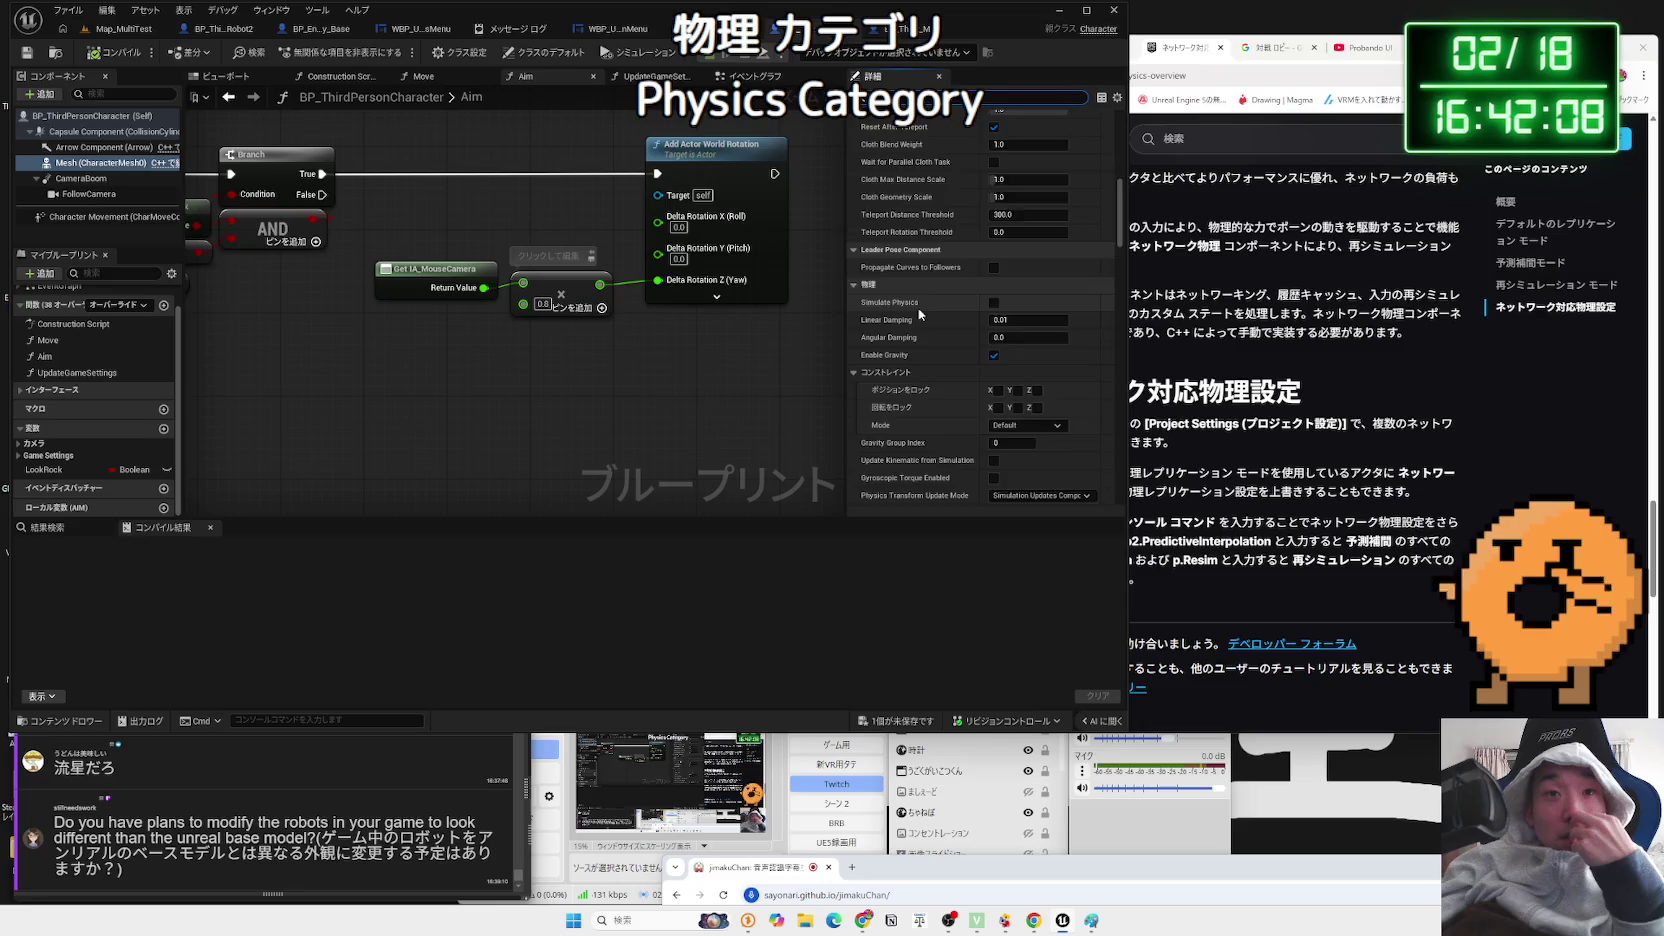
scroll(920, 314, "down", 2)
left_click(1307, 381)
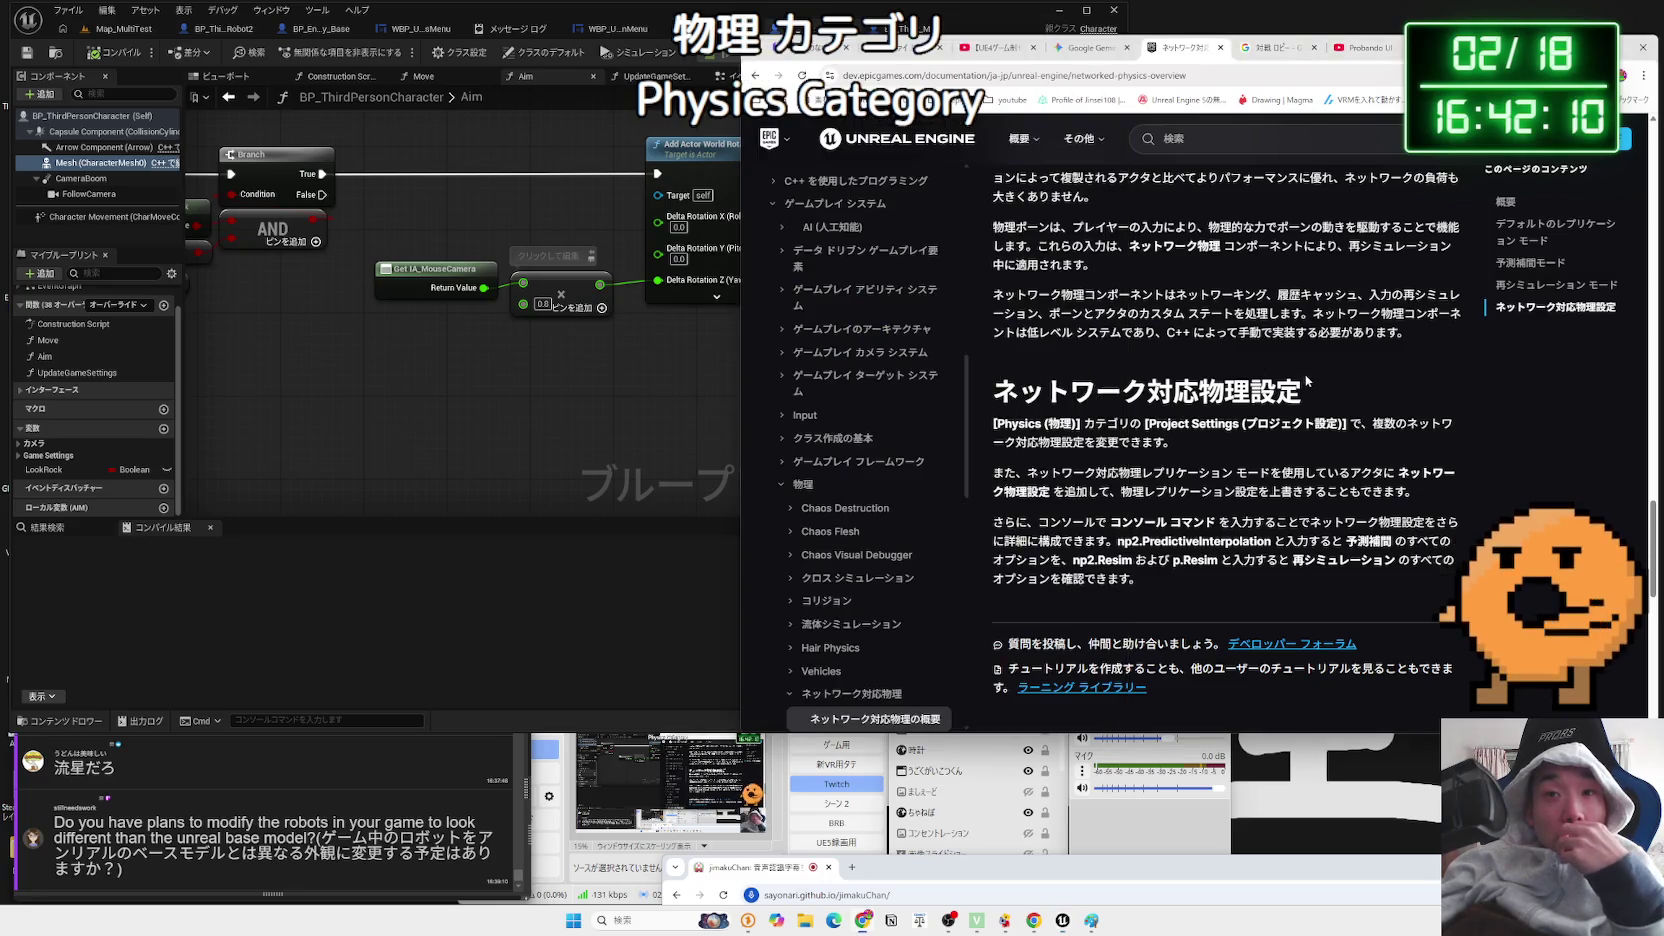
triple_click(1100, 425)
left_click_drag(1254, 438, 1088, 430)
left_click(1195, 443)
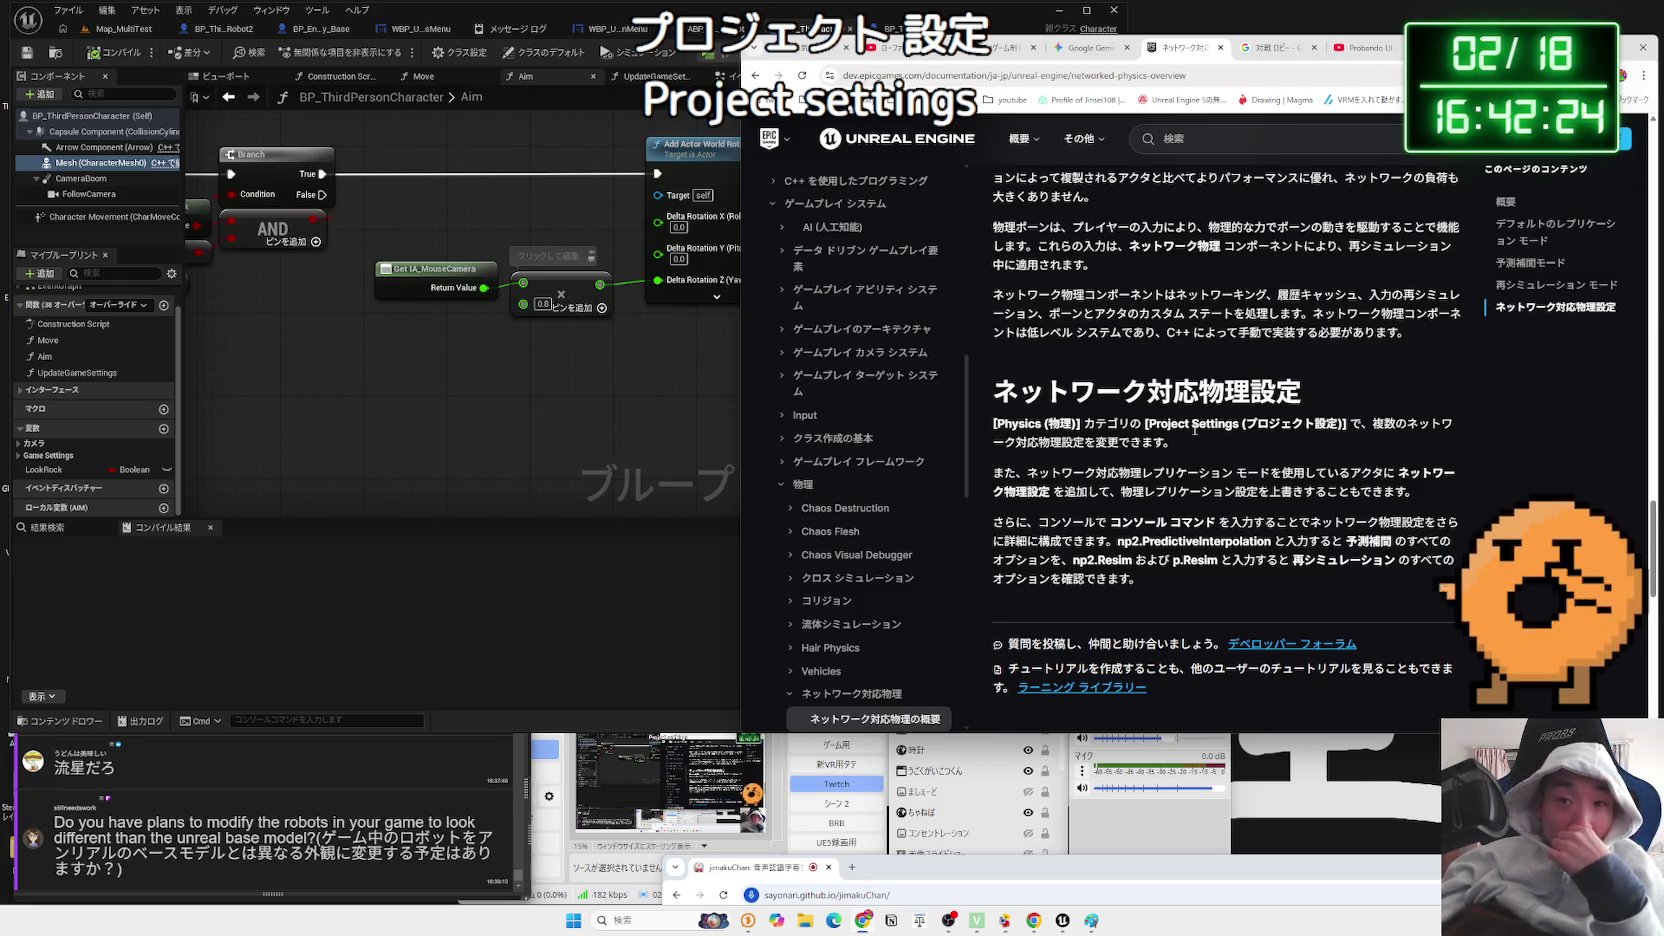
scroll(1192, 428, "up", 10)
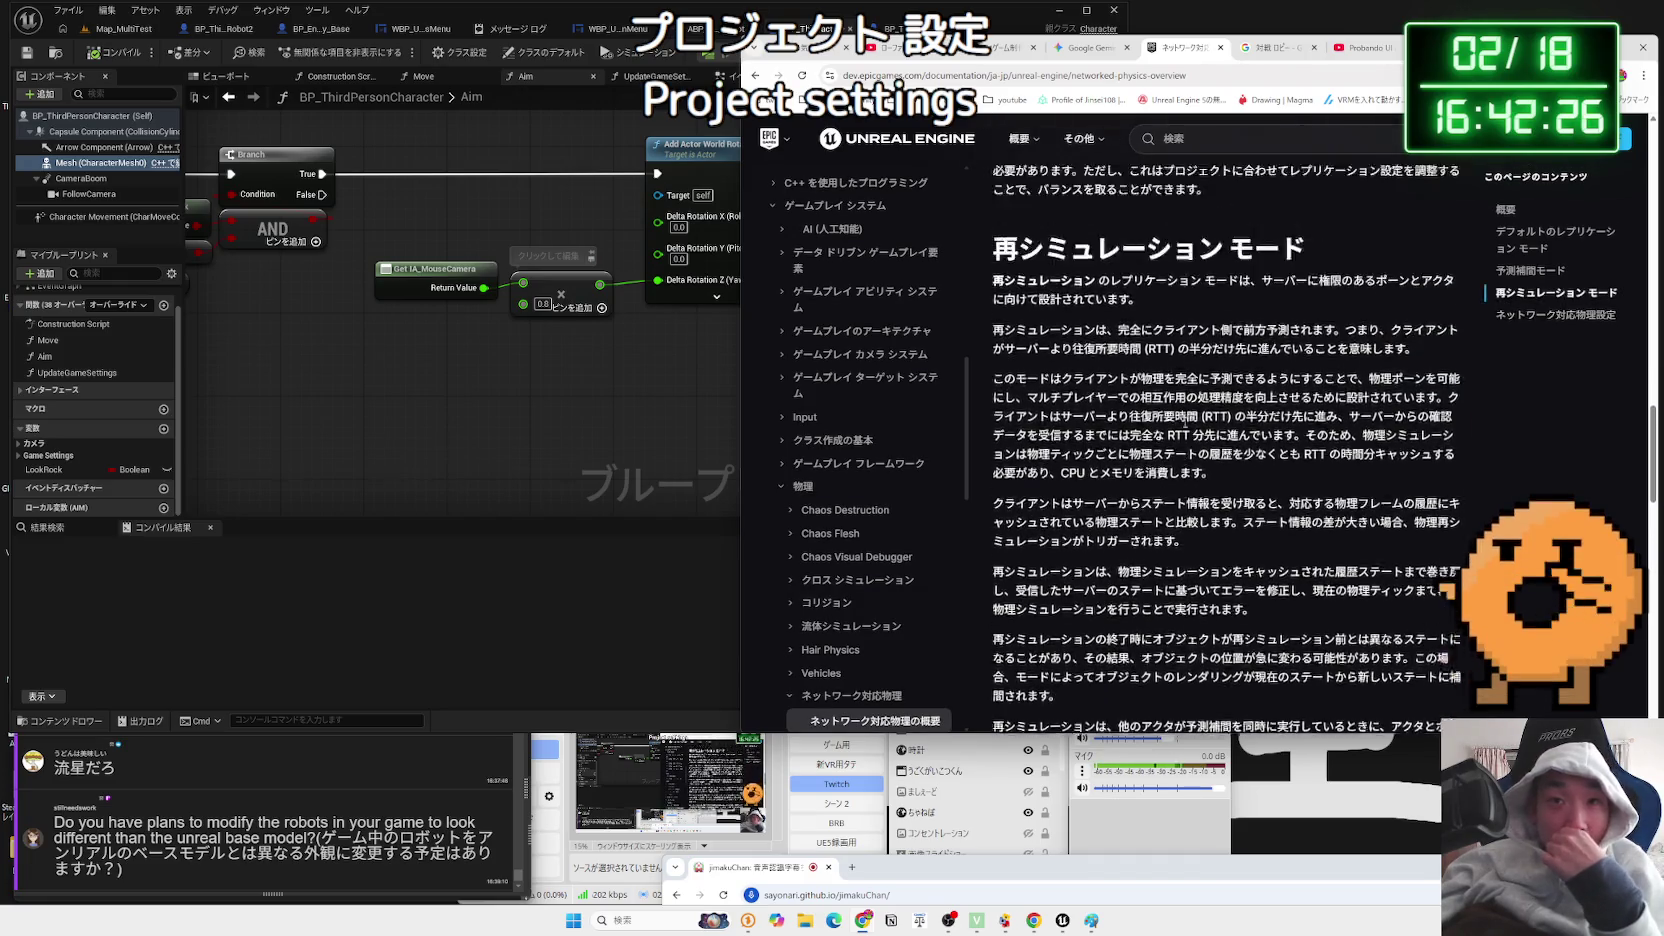
scroll(1177, 420, "up", 10)
scroll(1177, 420, "down", 5)
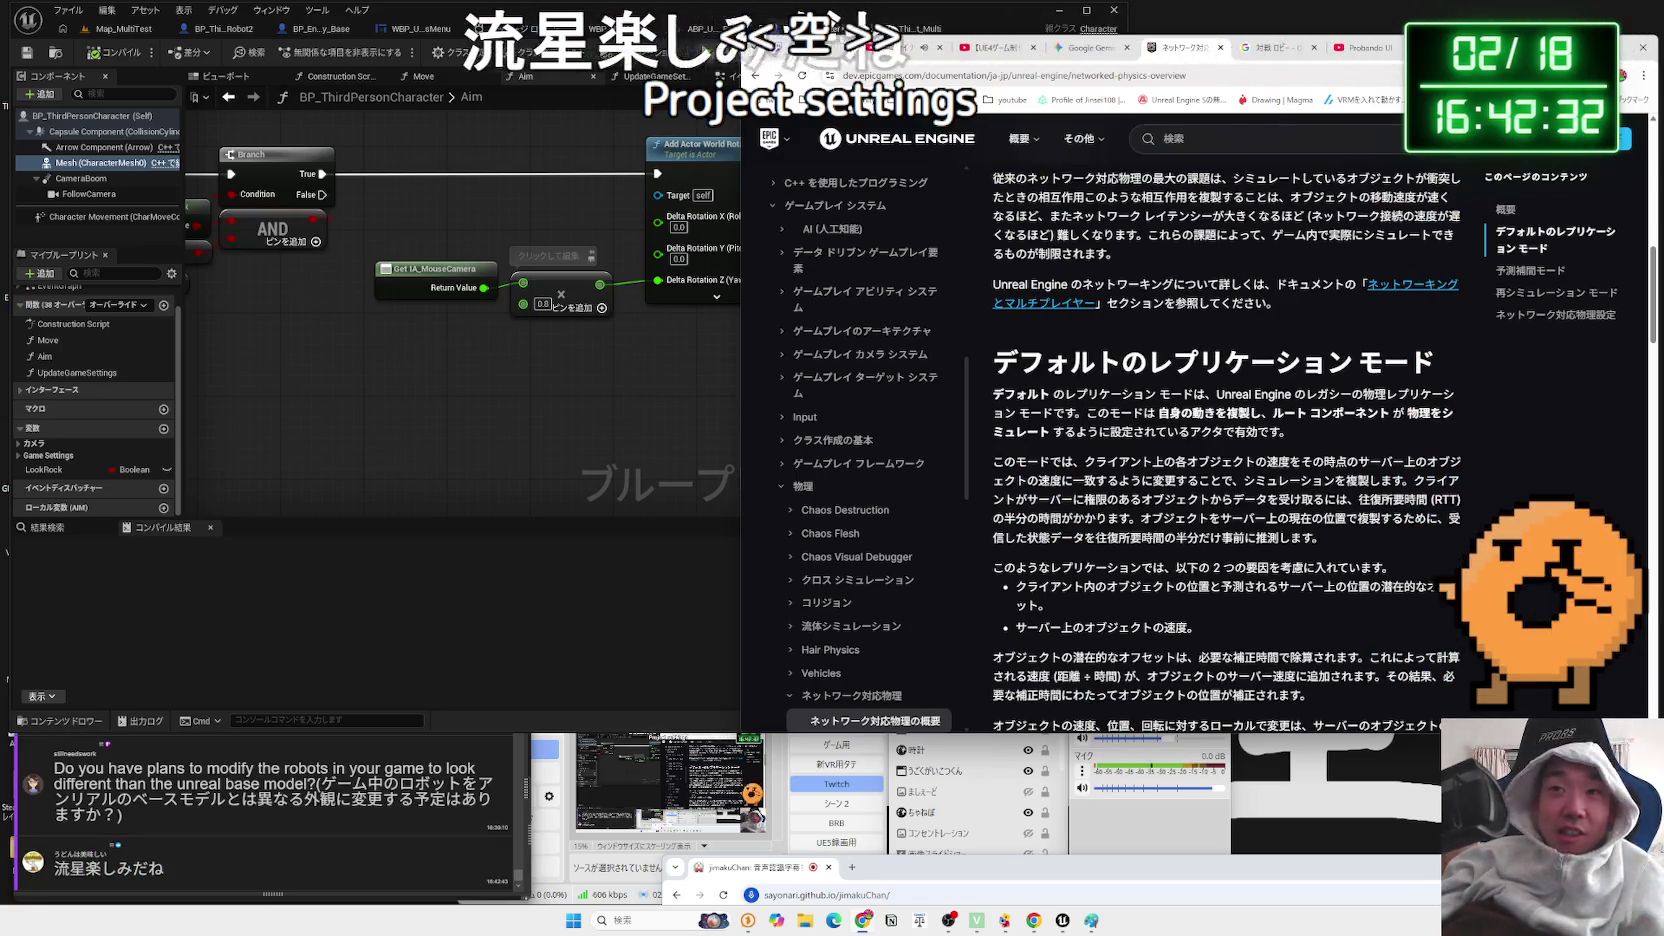
key("ctrl+t")
- Search for 'ロックマンの隆盛' and open the Capcom Perfect Collection result
type("ろっくまん")
key("space")
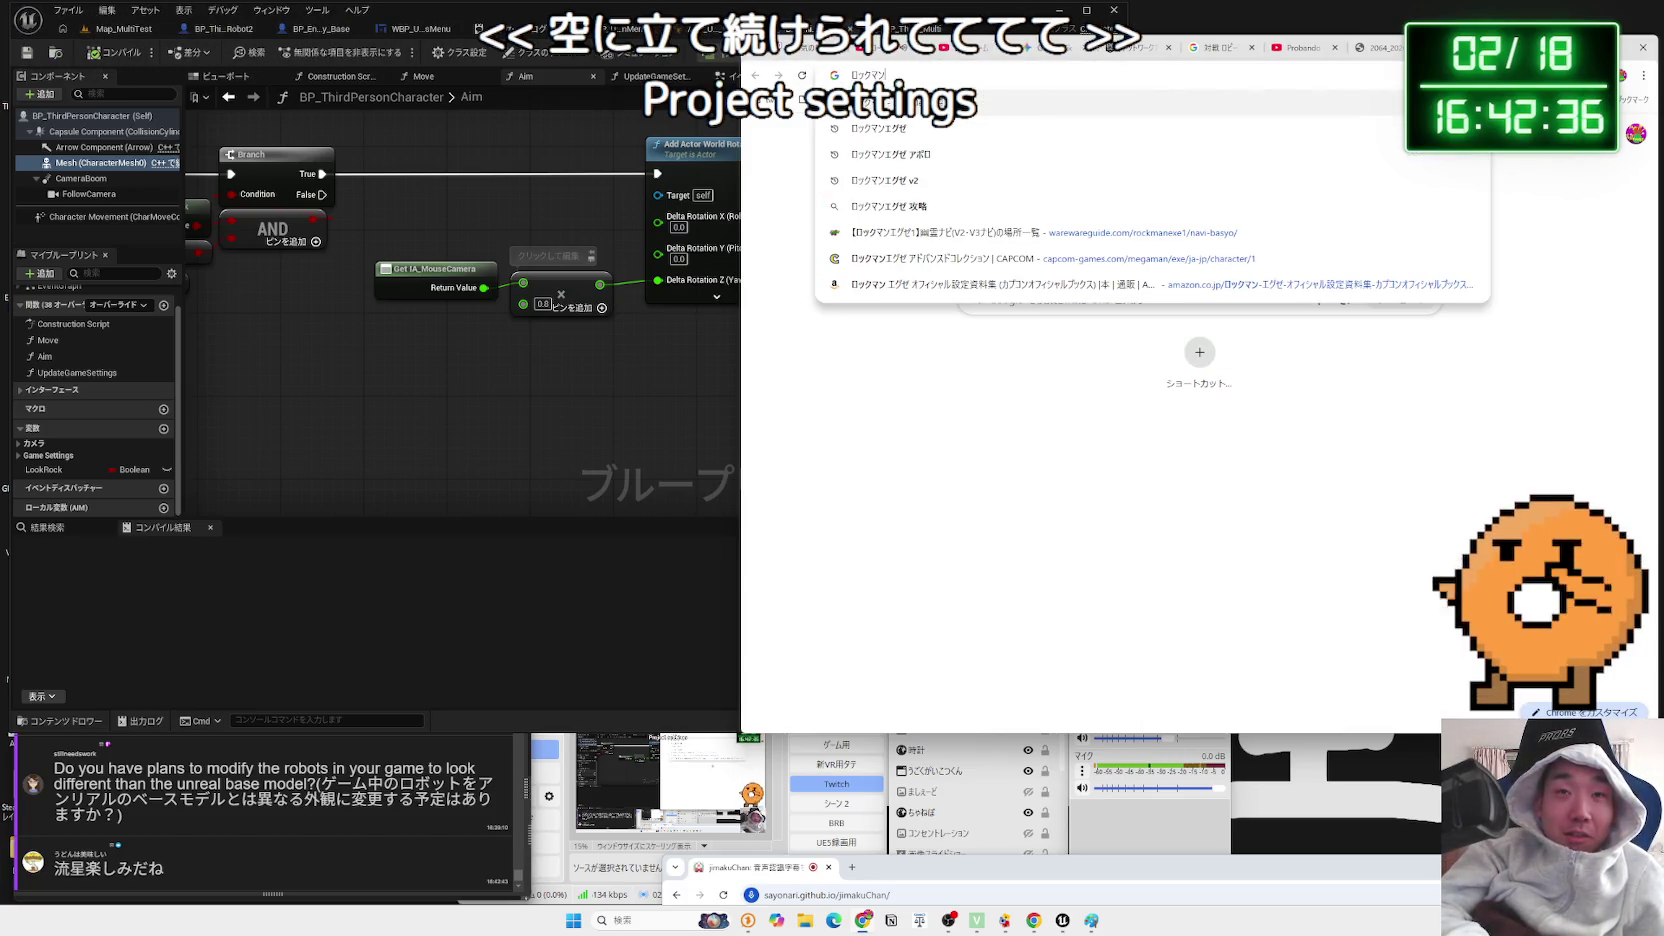
type("の隆盛")
key("Return")
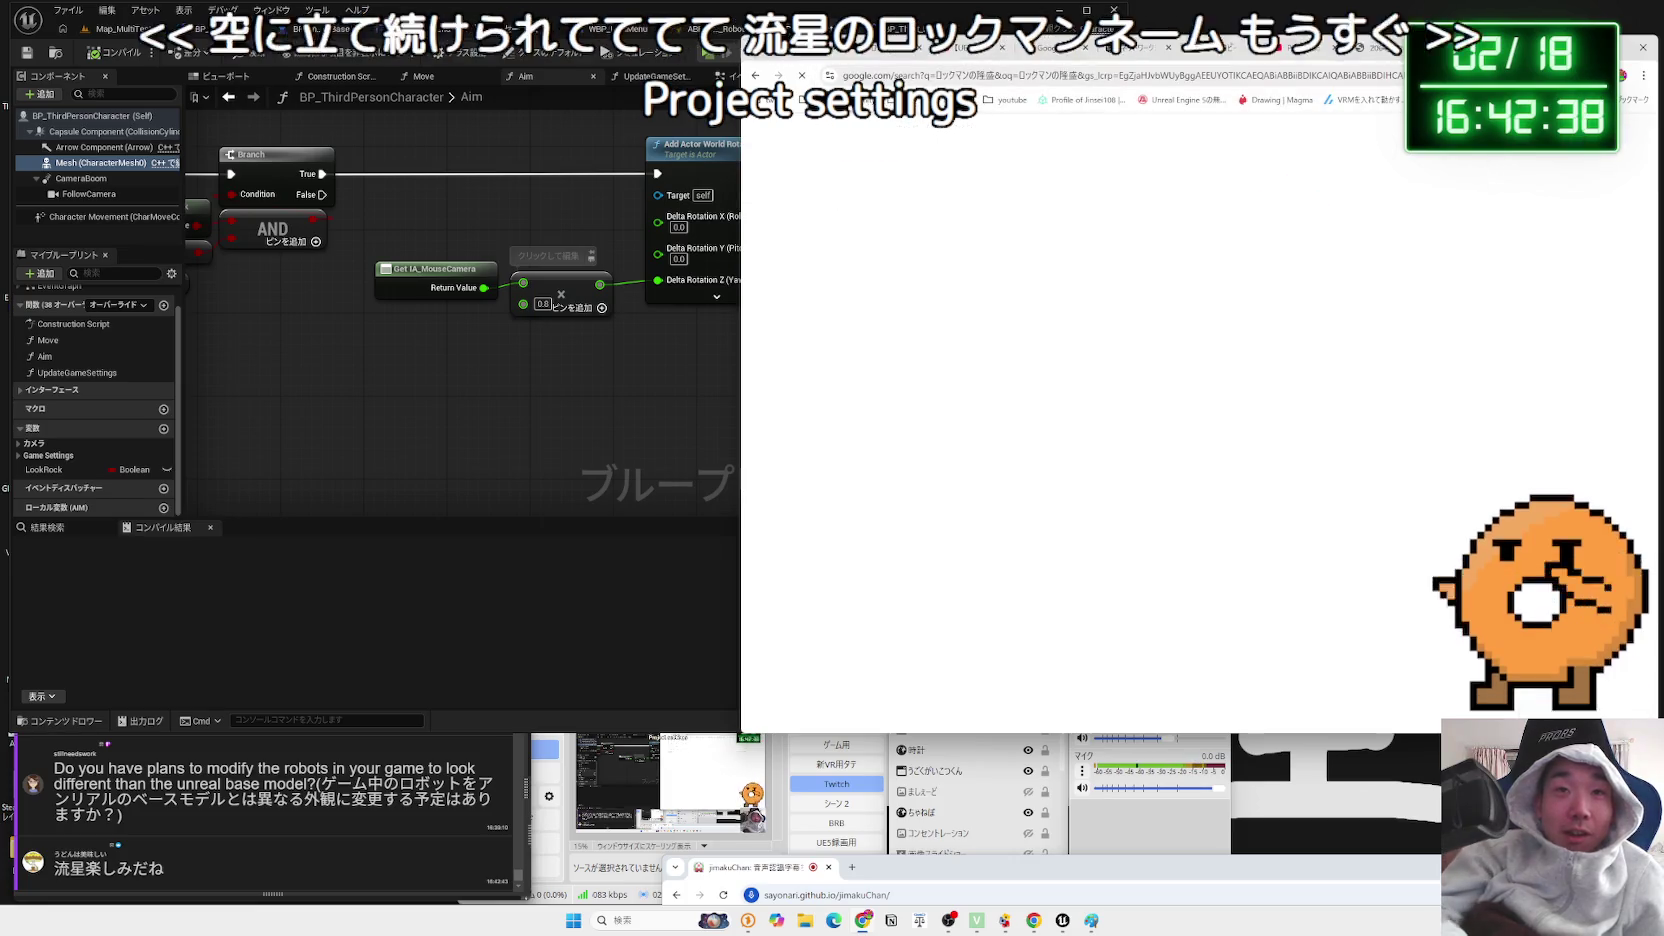
left_click(1020, 260)
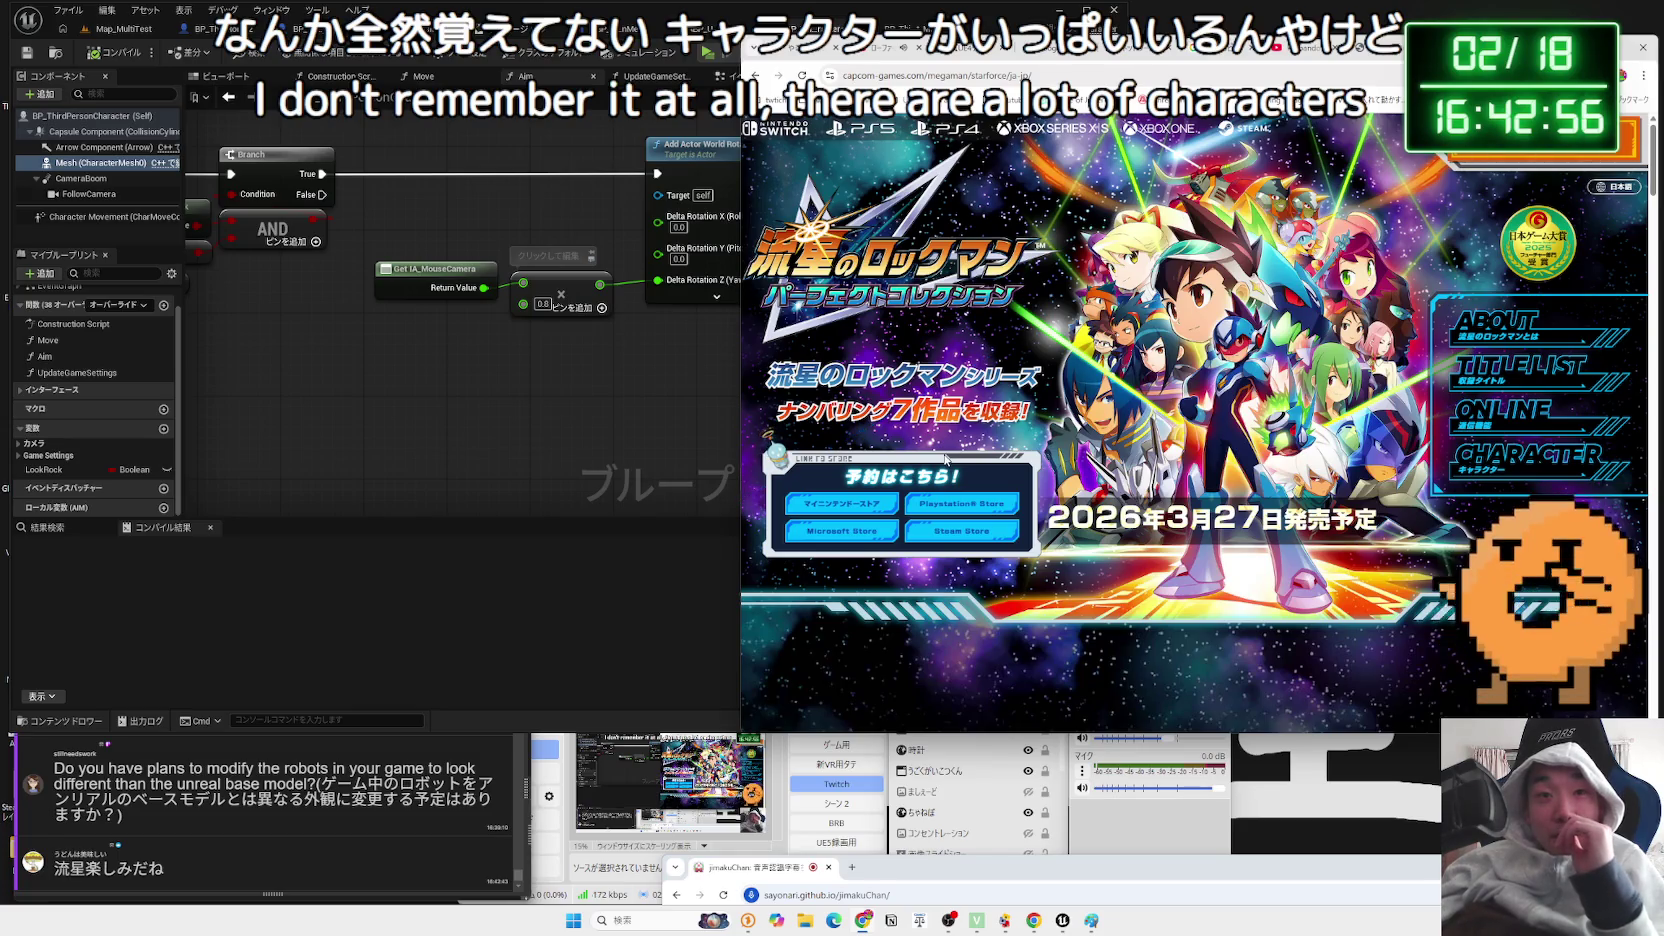
- Scroll to the VIDEO section, slide the trailer carousel, and play the 2ndトレーラー
scroll(946, 458, "down", 3)
scroll(1152, 515, "down", 3)
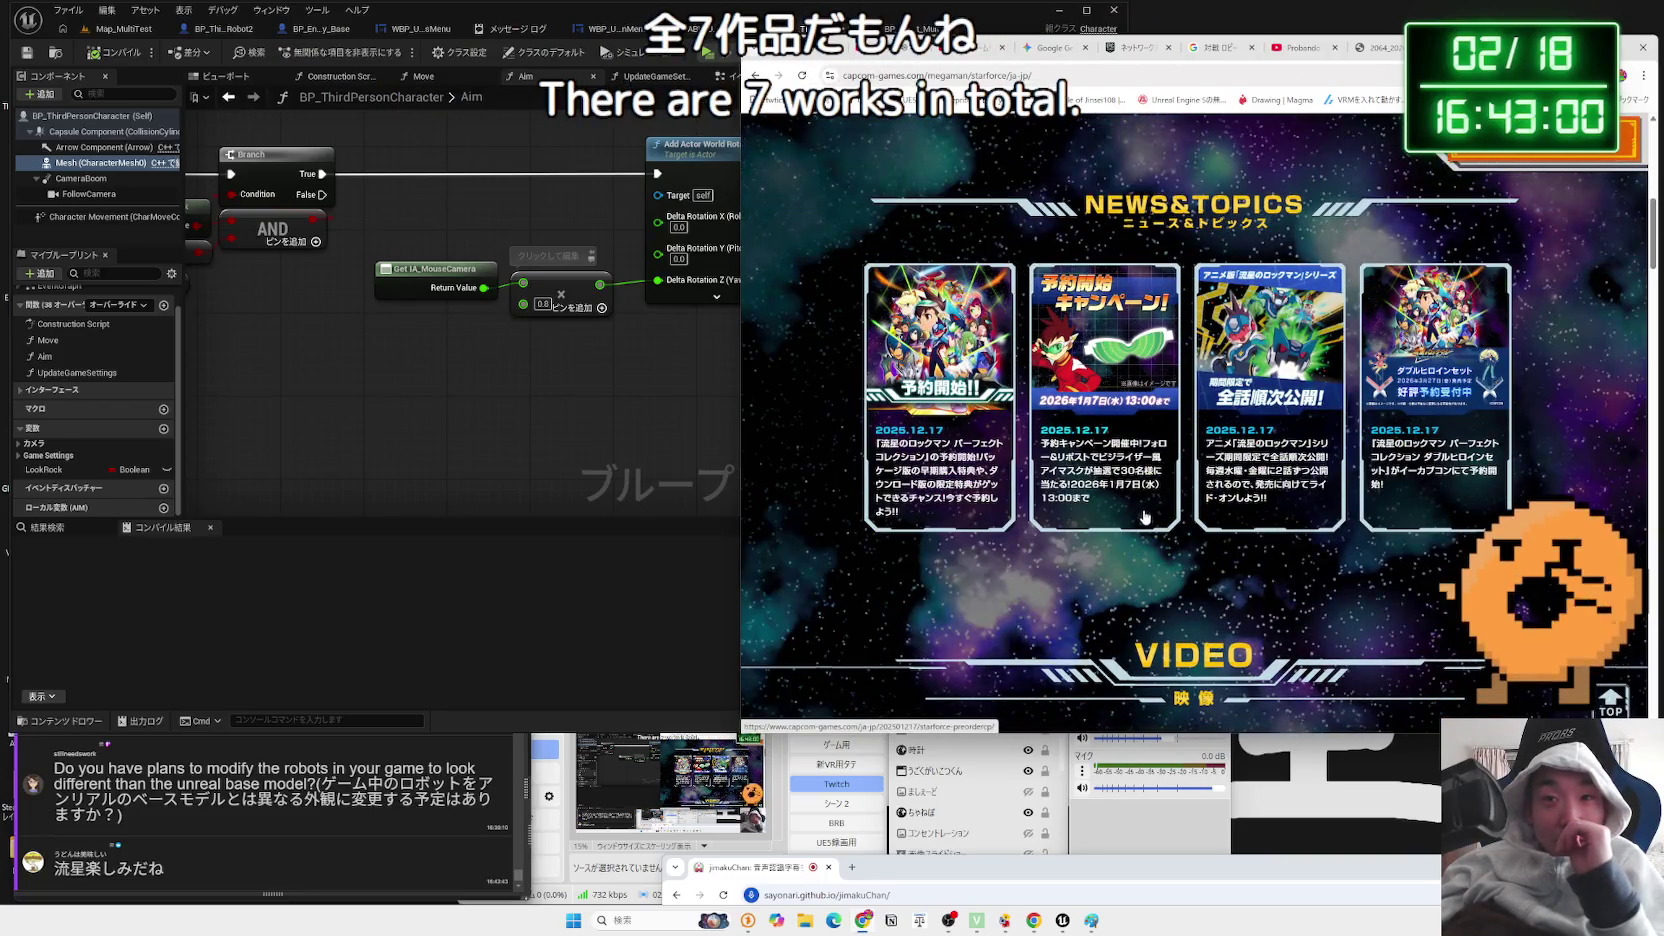
scroll(1145, 517, "down", 4)
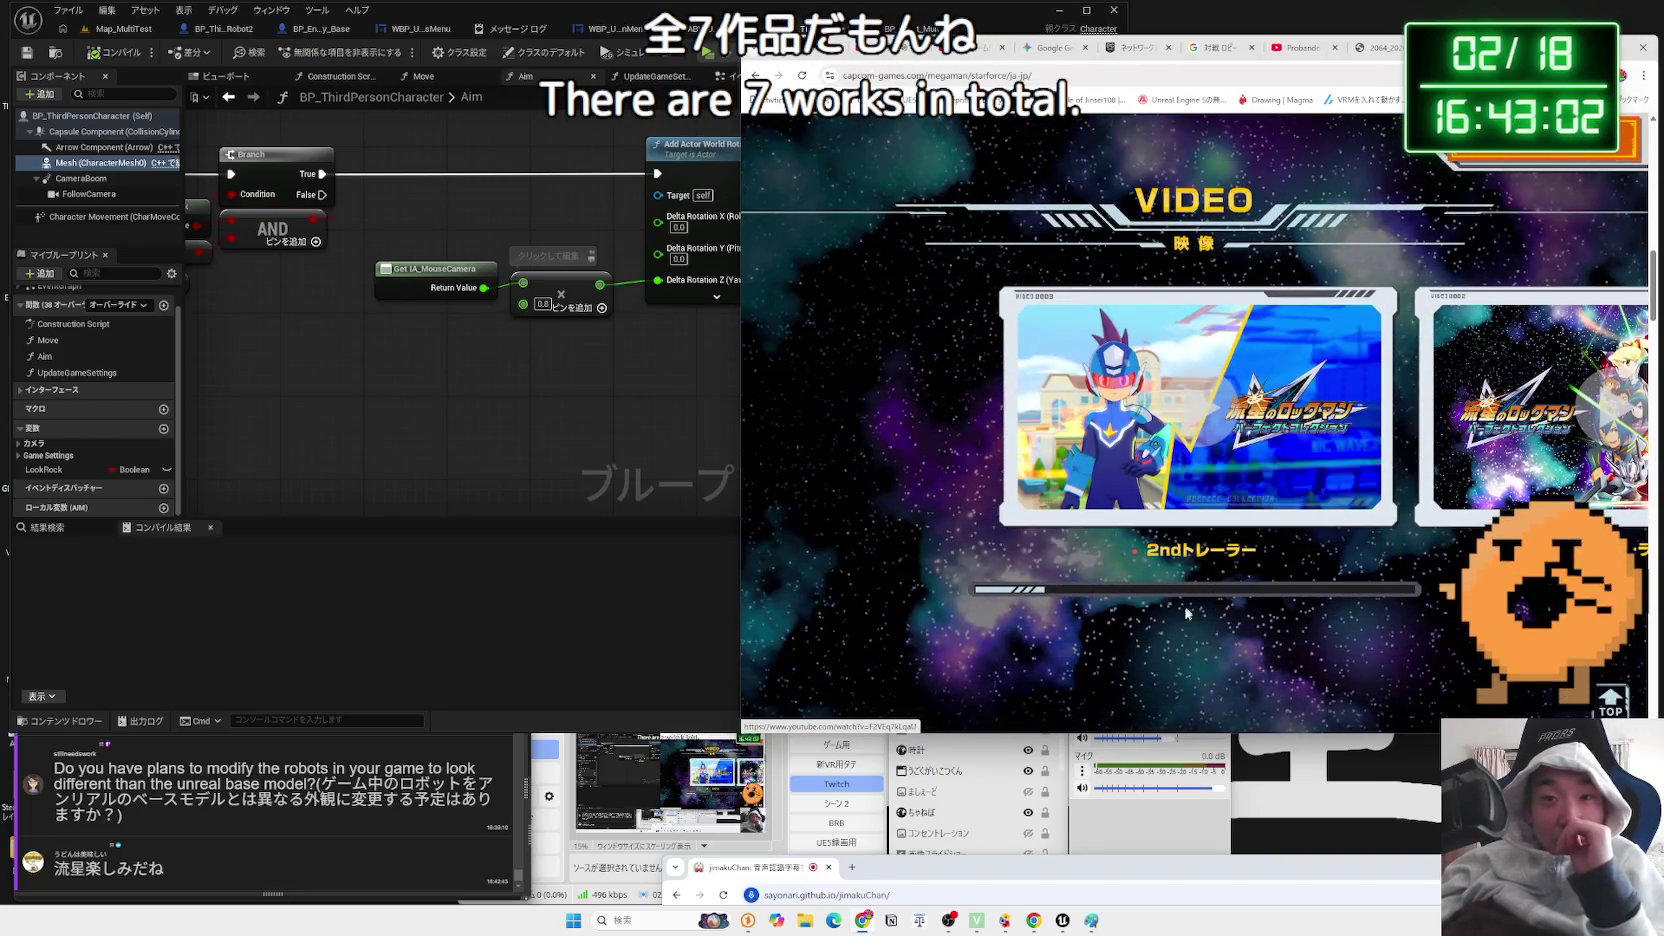
left_click(1398, 604)
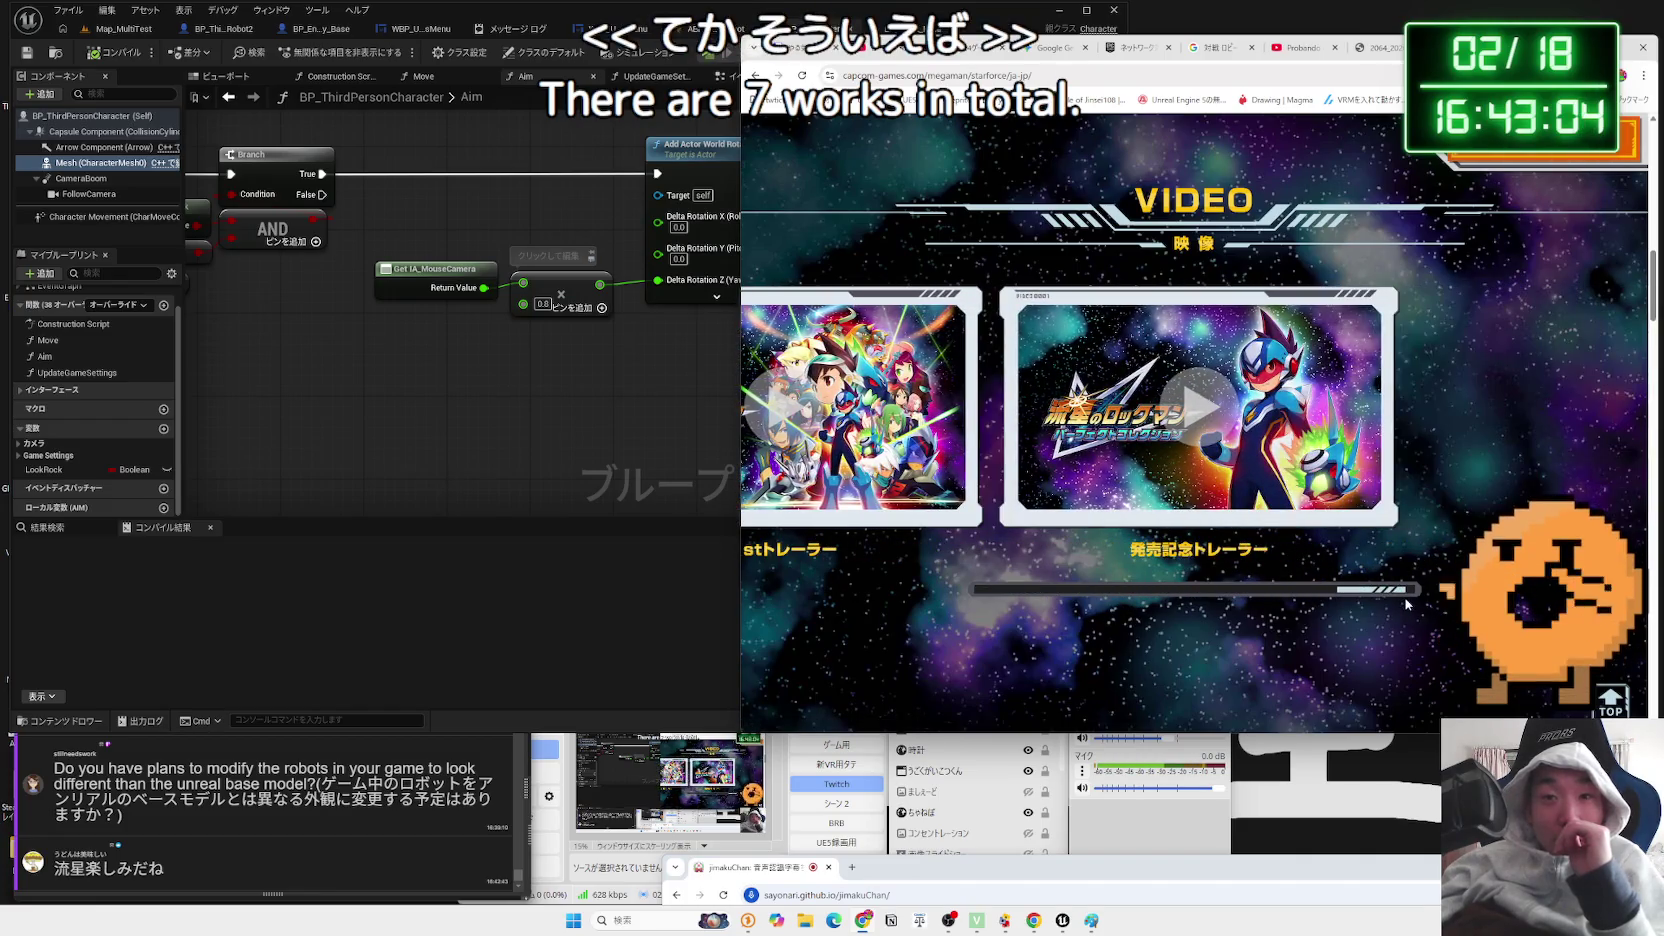
left_click_drag(1406, 604, 1190, 604)
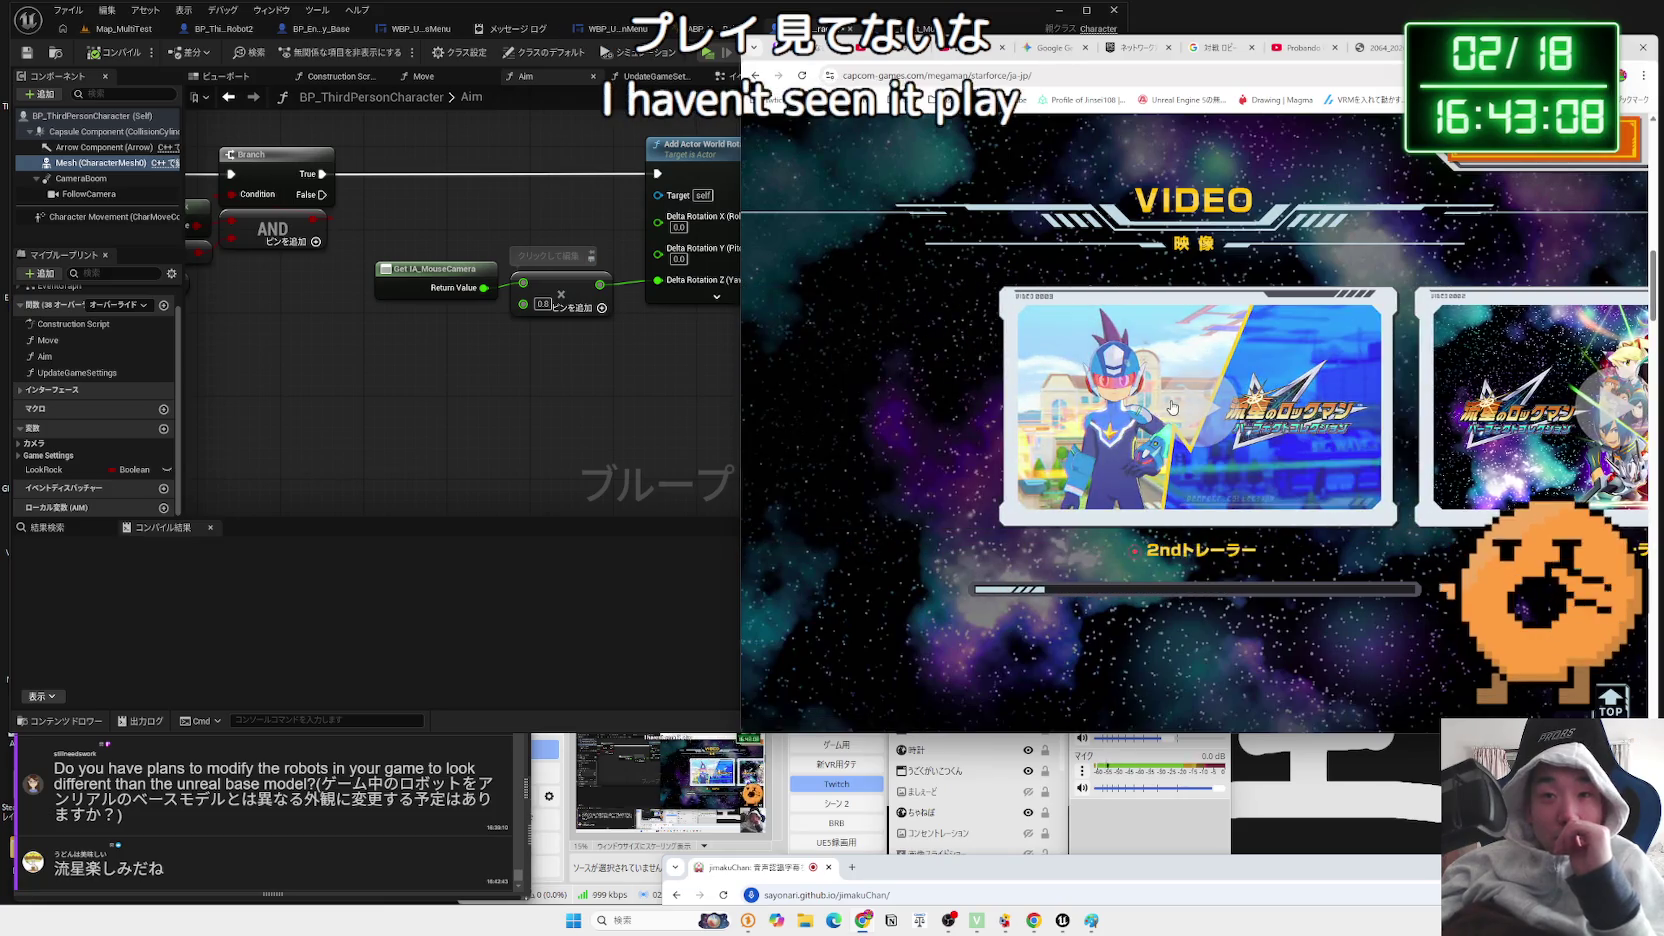
left_click(1173, 406)
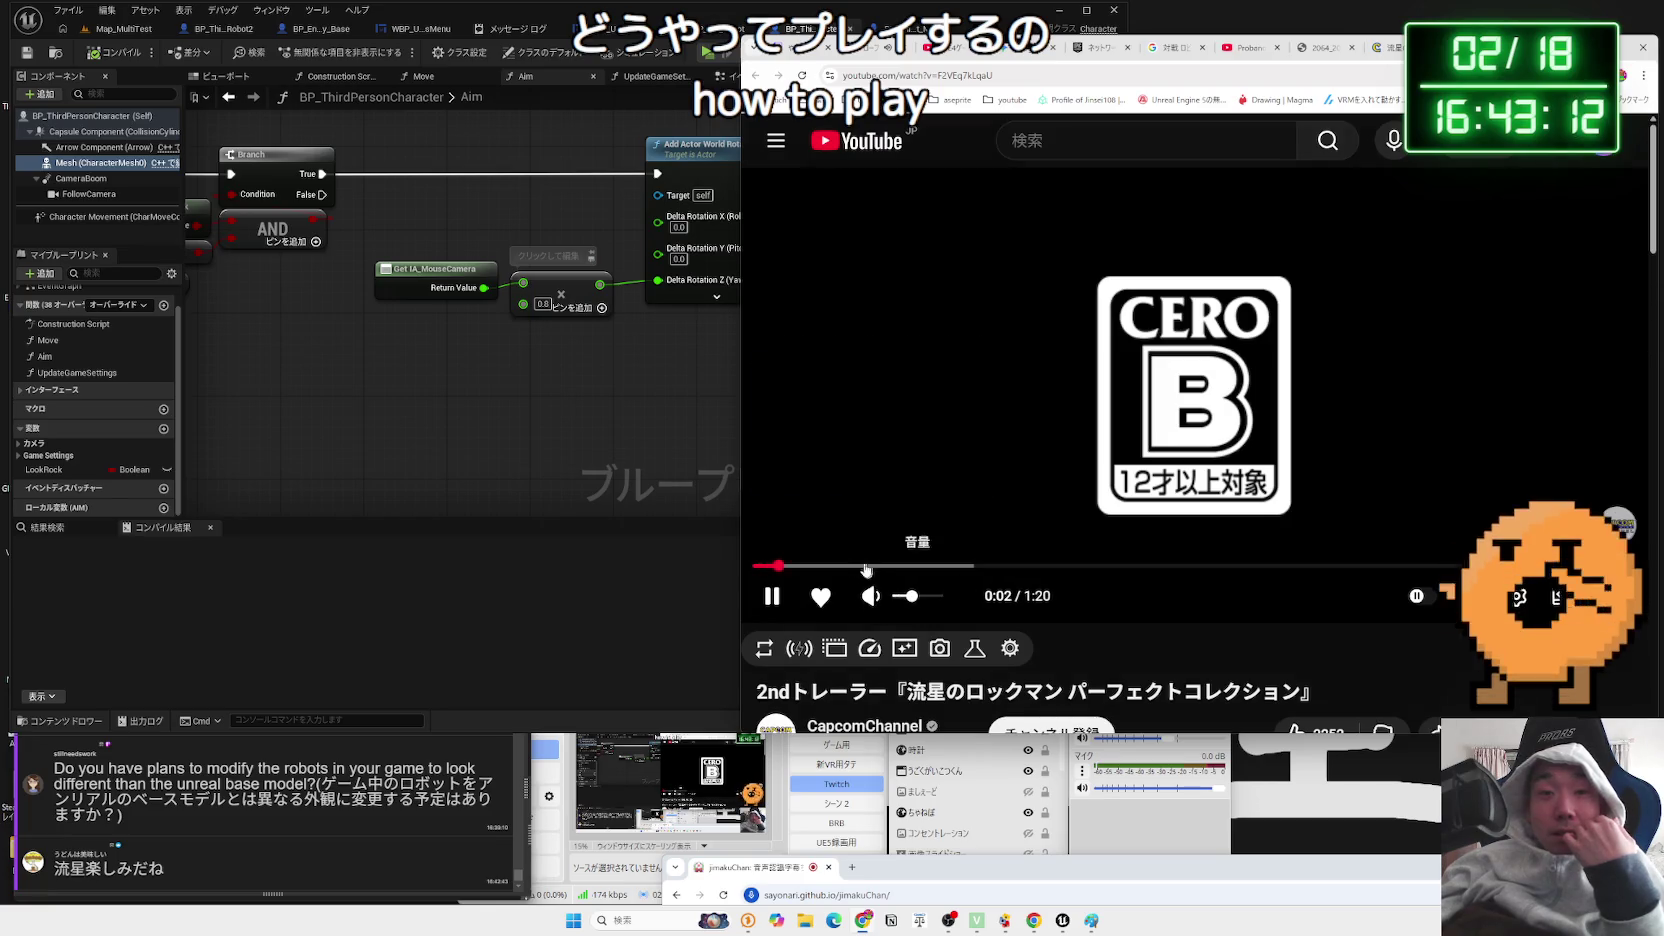
- Skip through the trailer in jumps from 0:08 to 0:22 and further
left_click(852, 566)
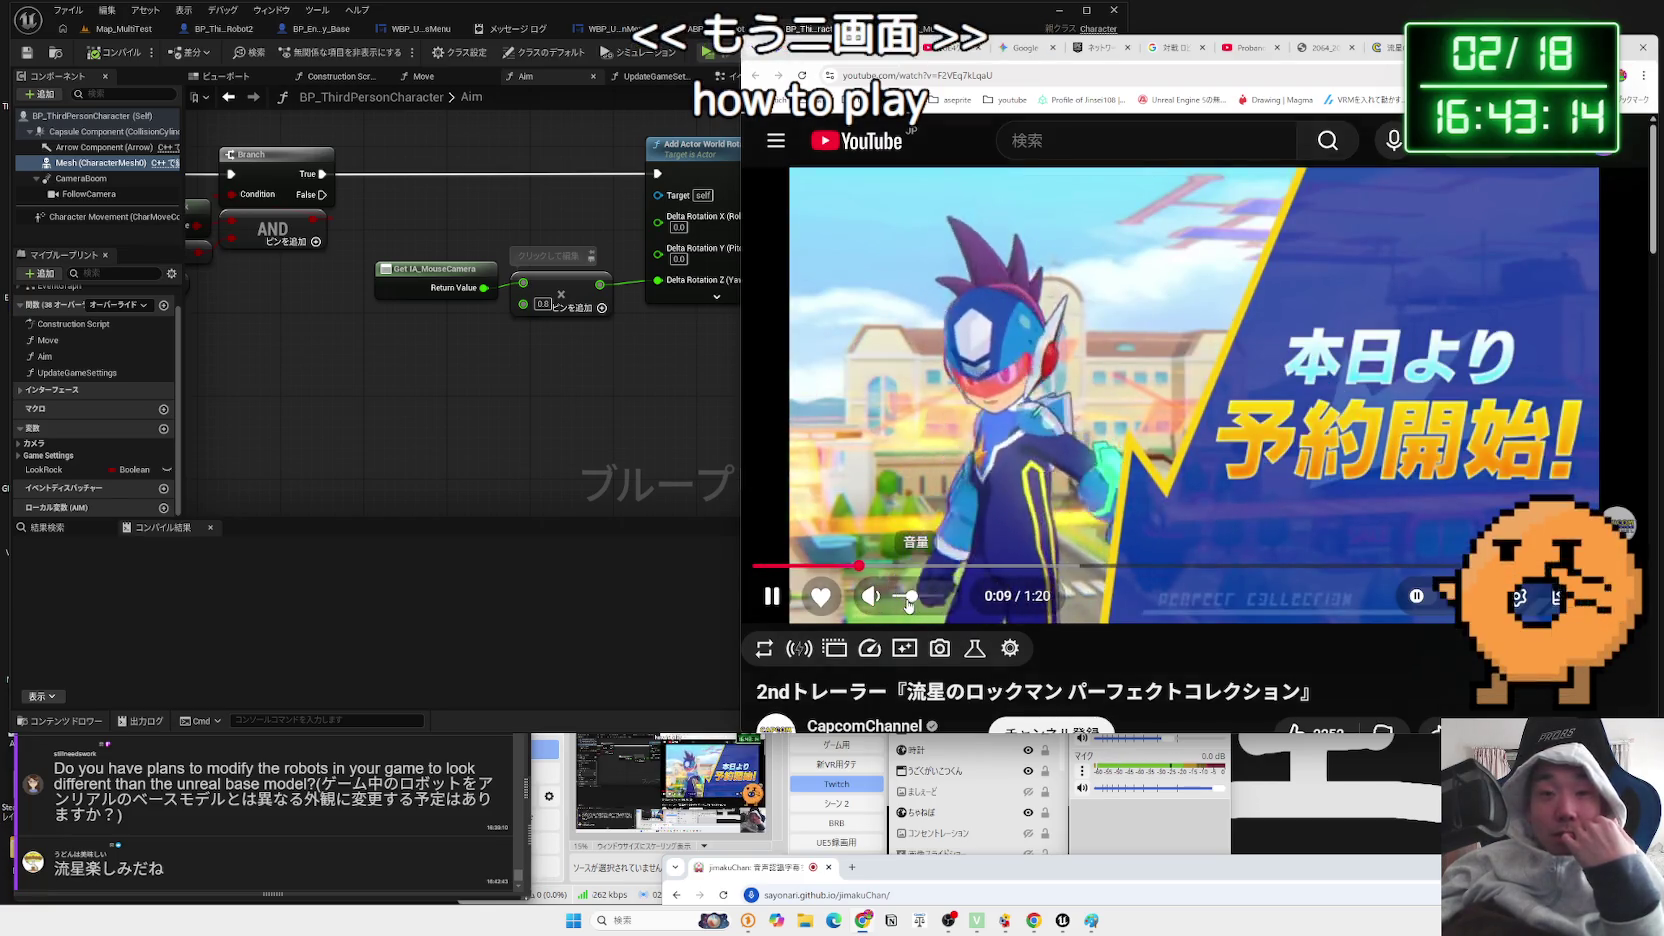
left_click(911, 561)
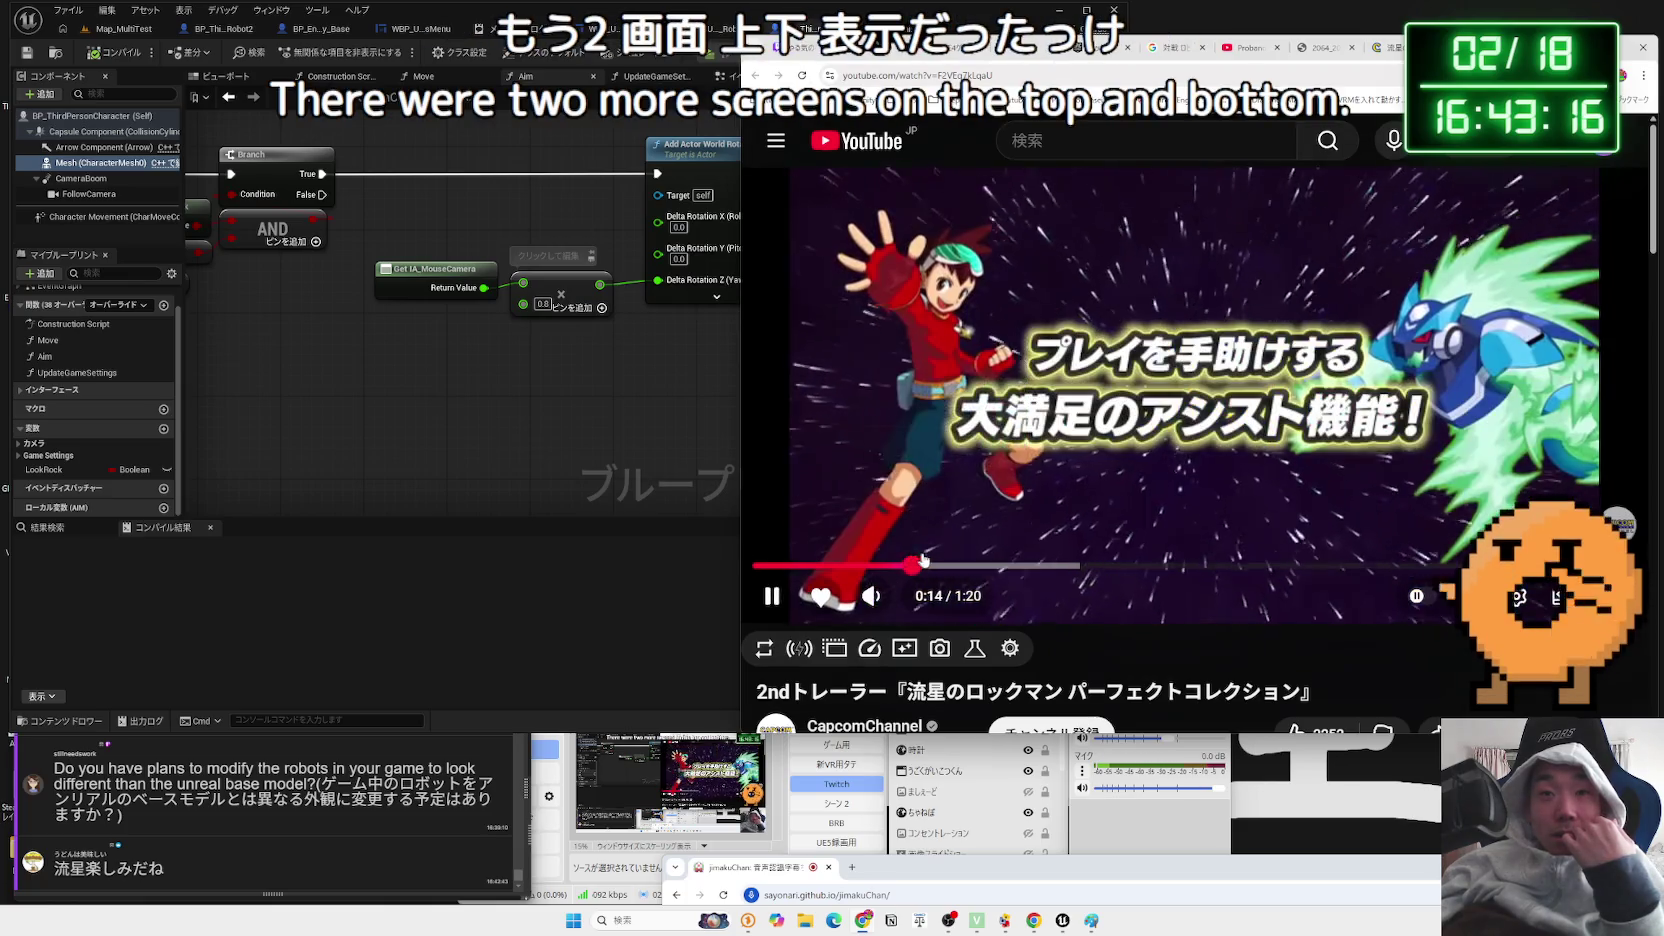
left_click(943, 561)
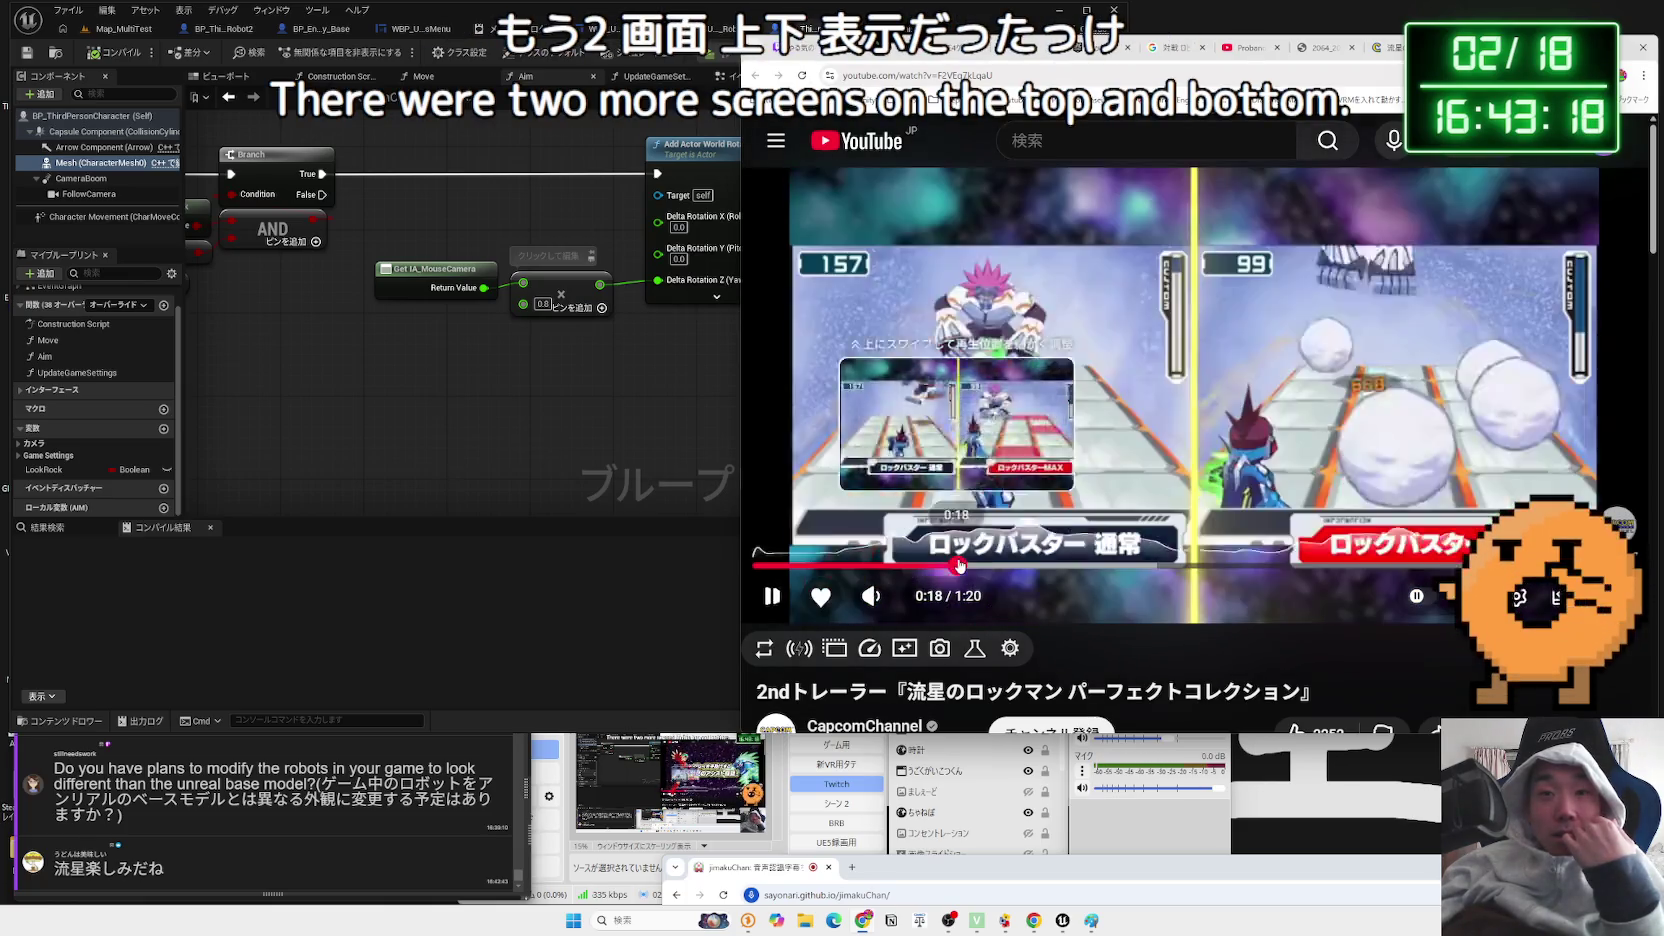
left_click(995, 564)
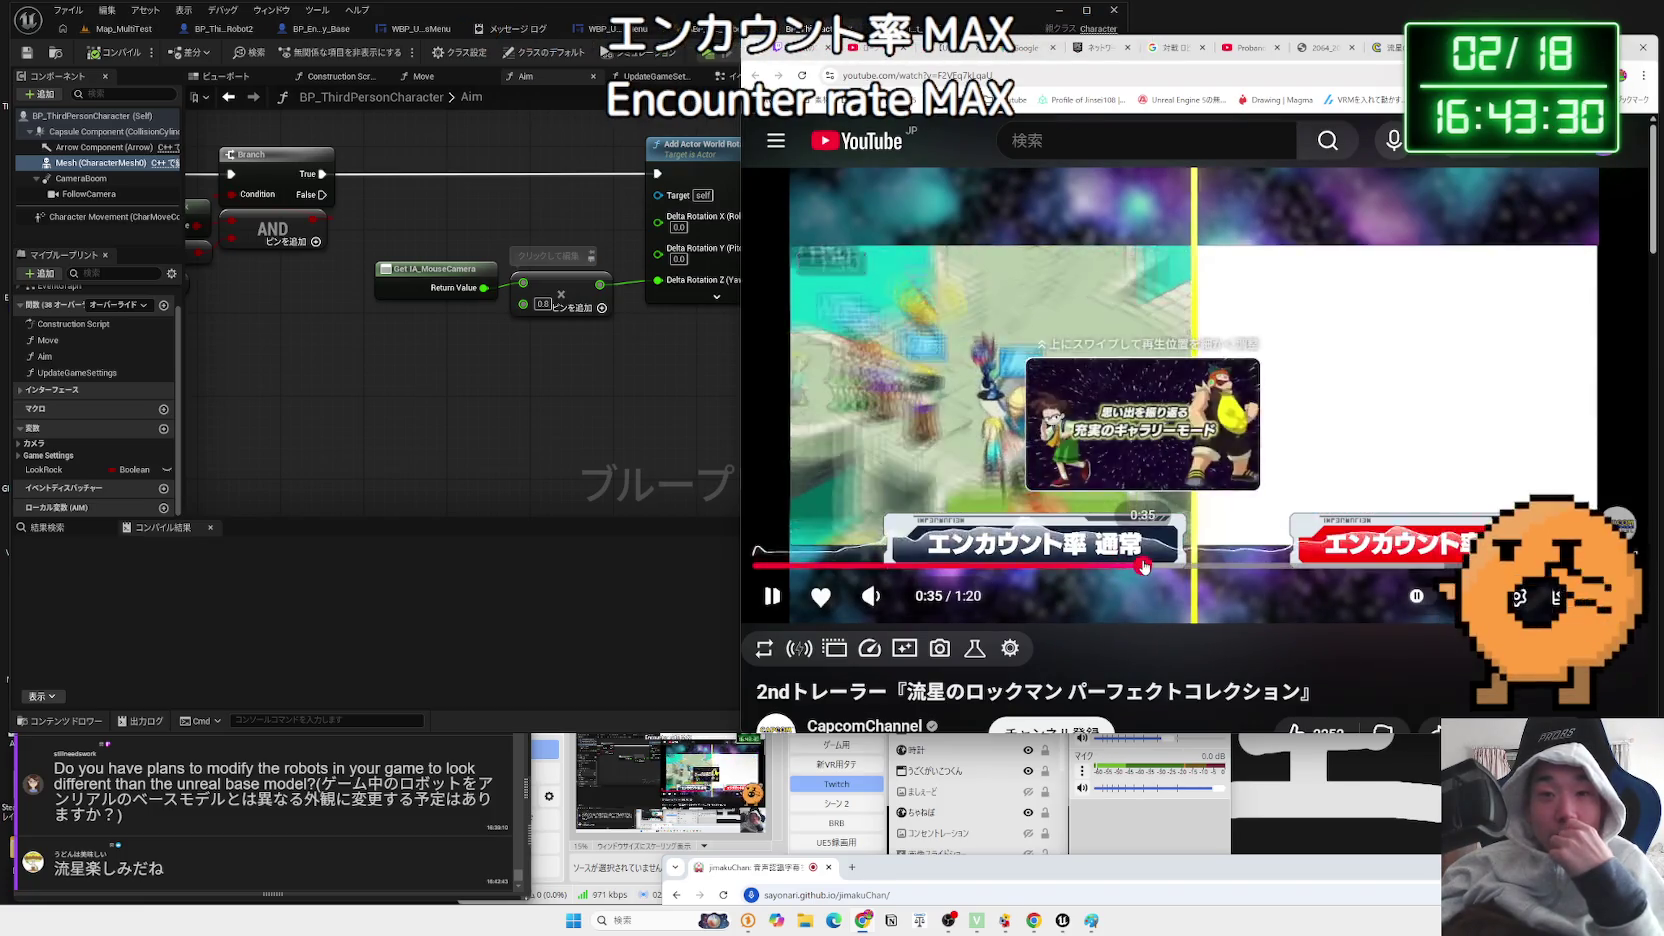
left_click(1189, 566)
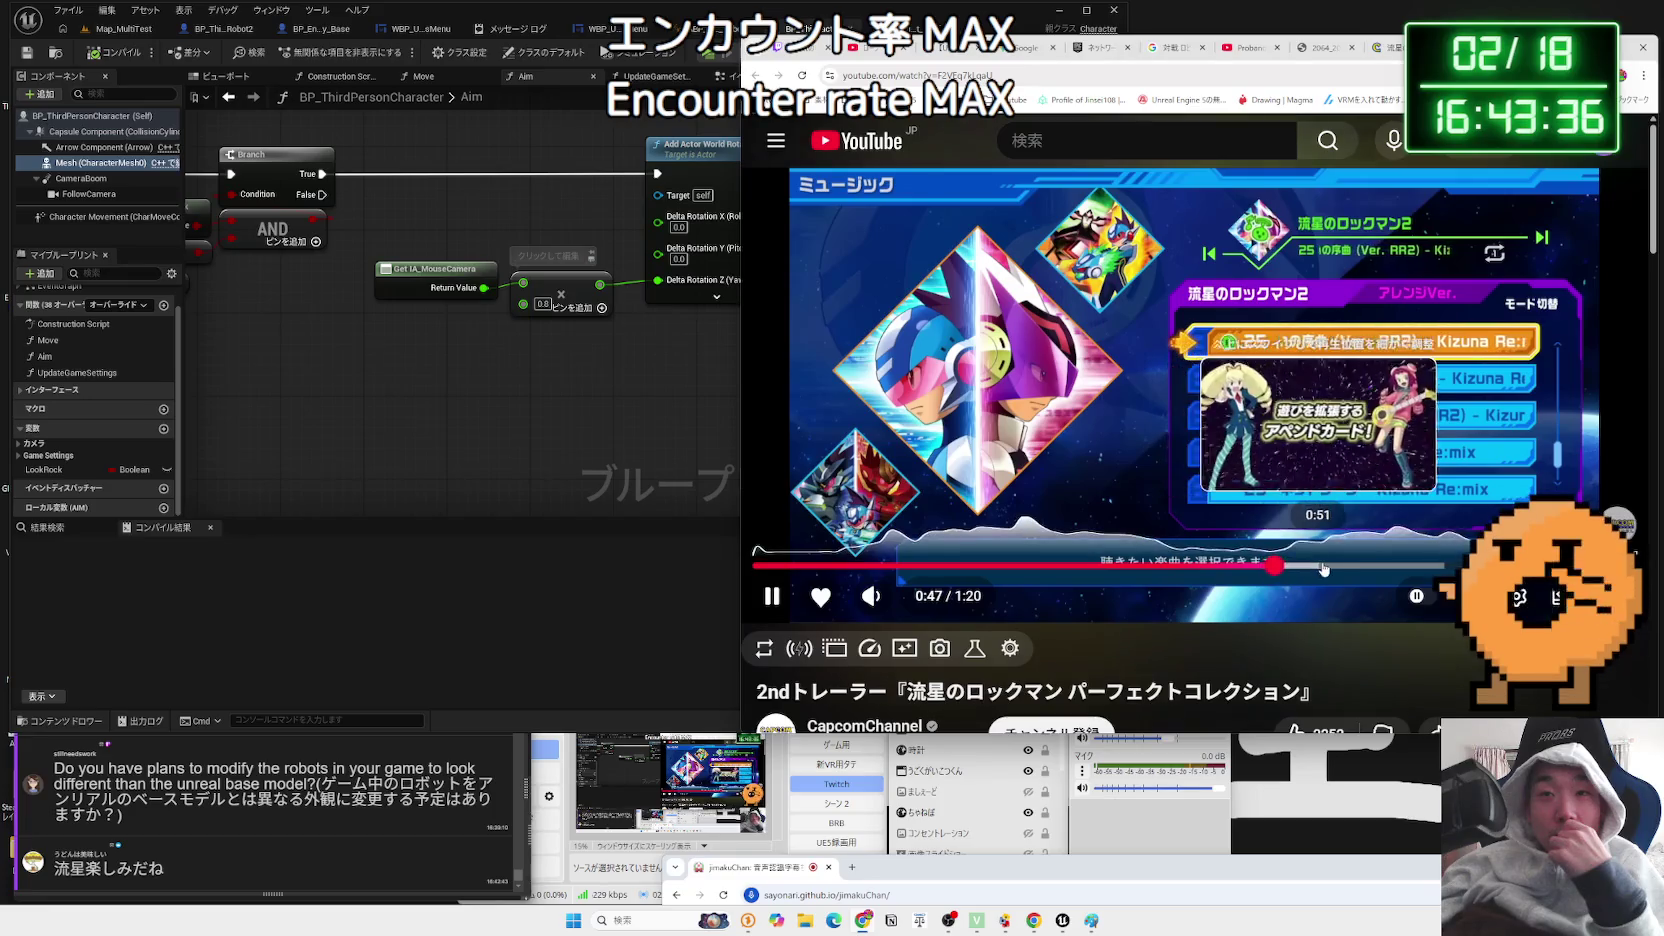
left_click(1326, 566)
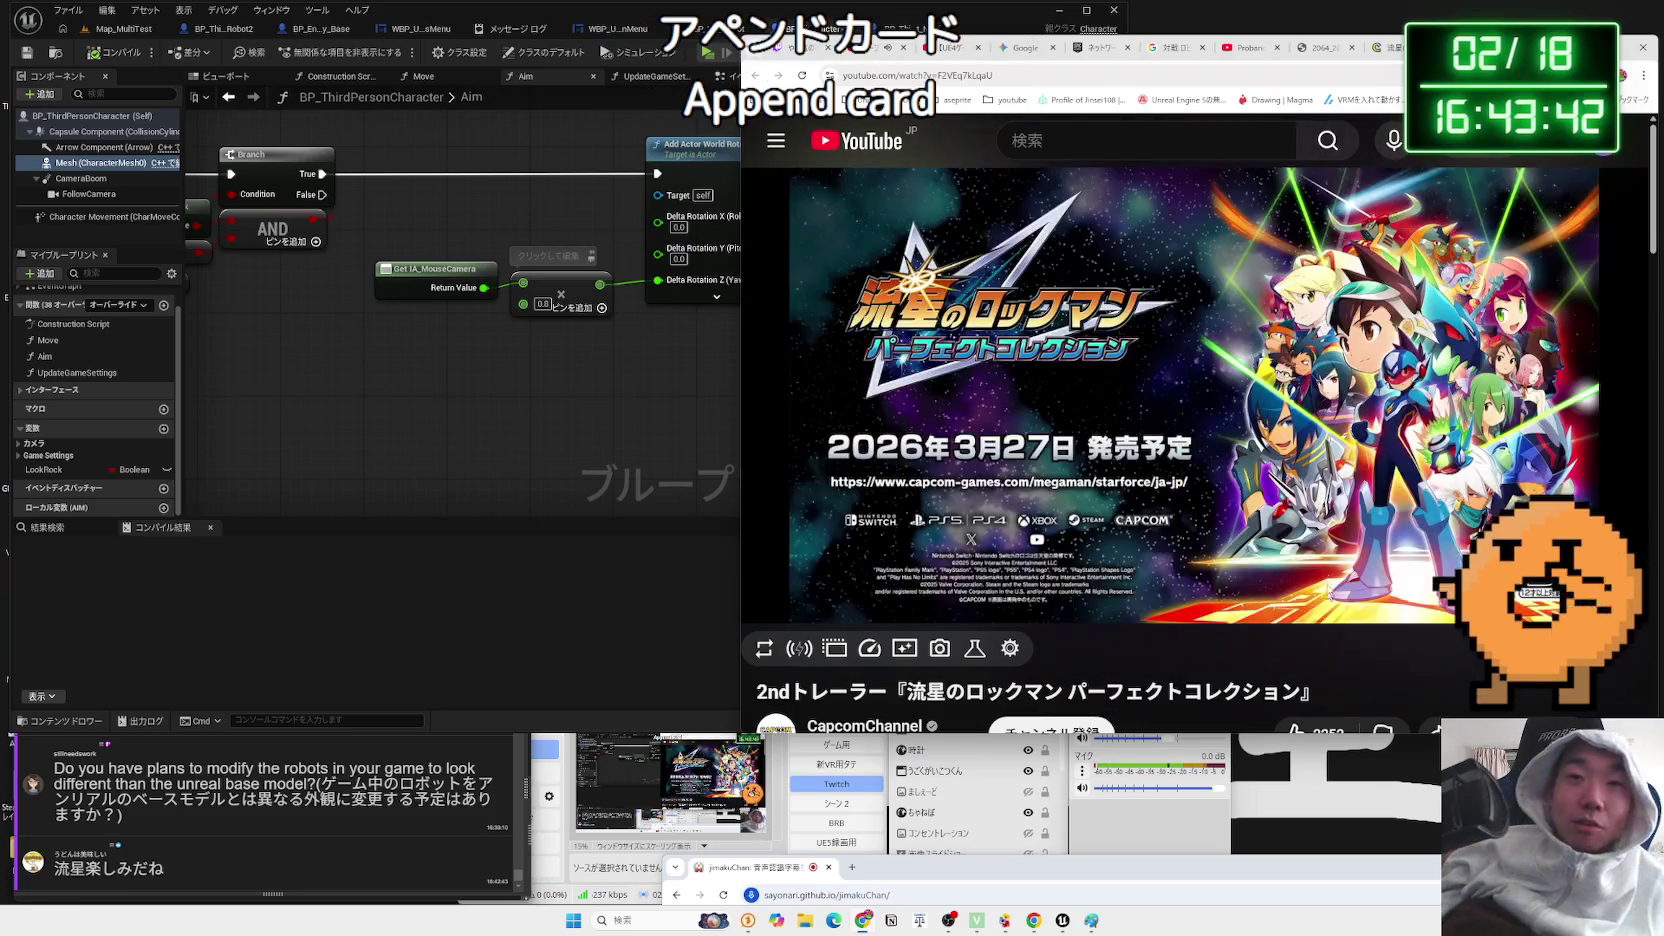
- Pause on the title screen and card list, resume, then jump to 1:06 and watch to the end
left_click(1318, 492)
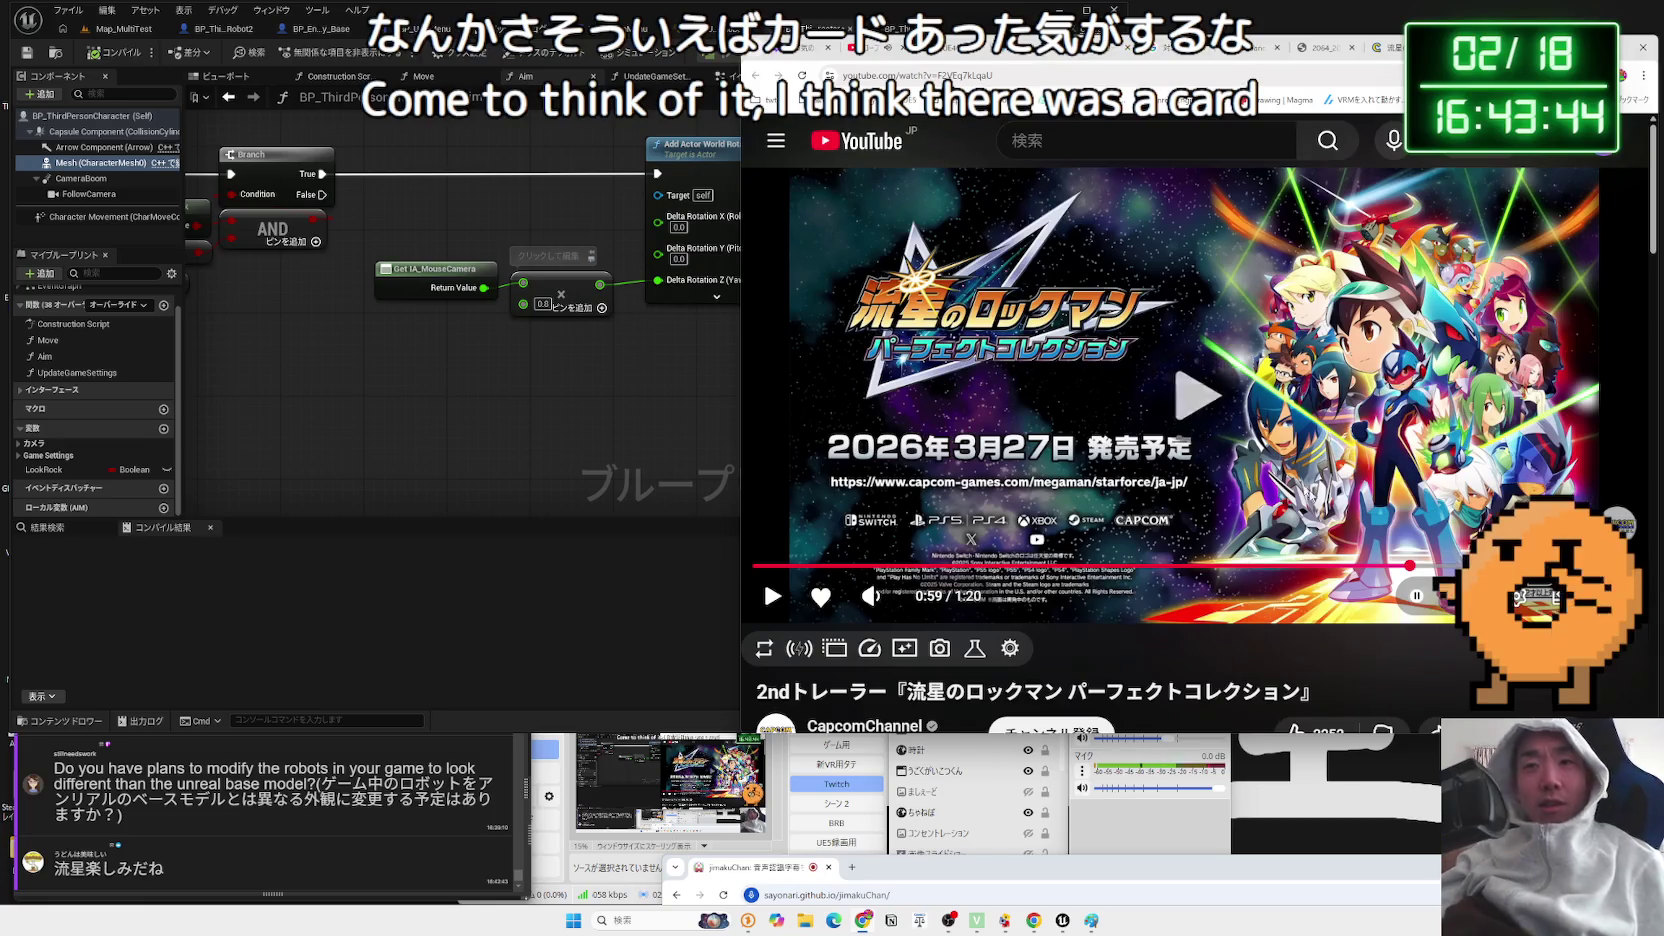
left_click(1311, 563)
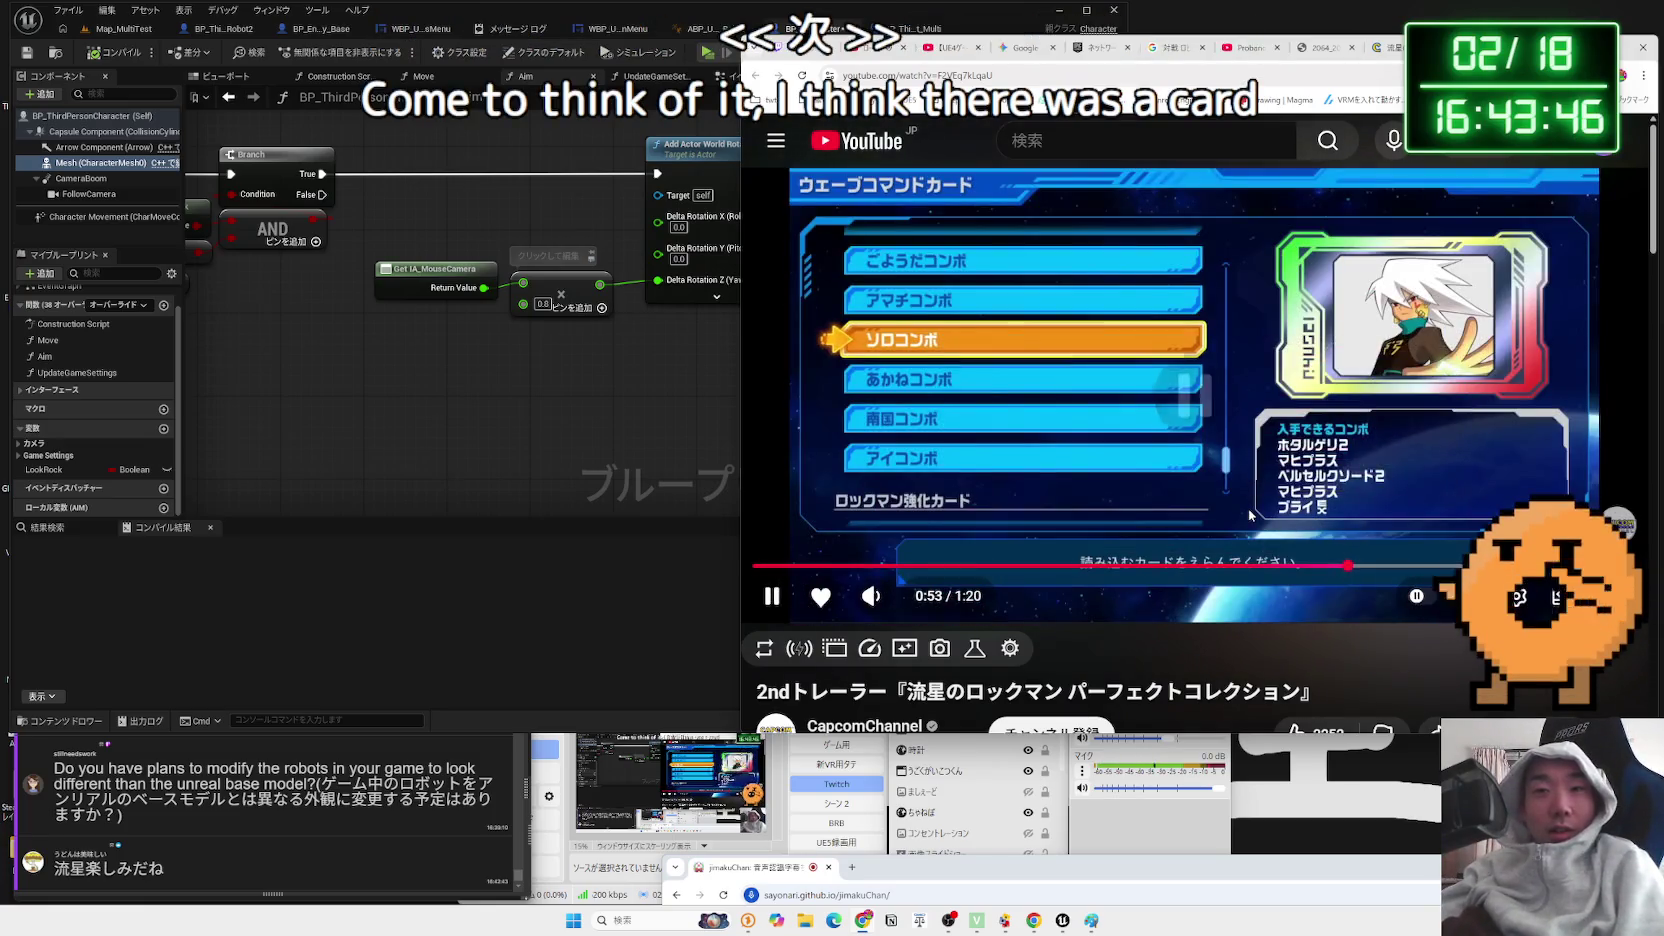
left_click(1250, 515)
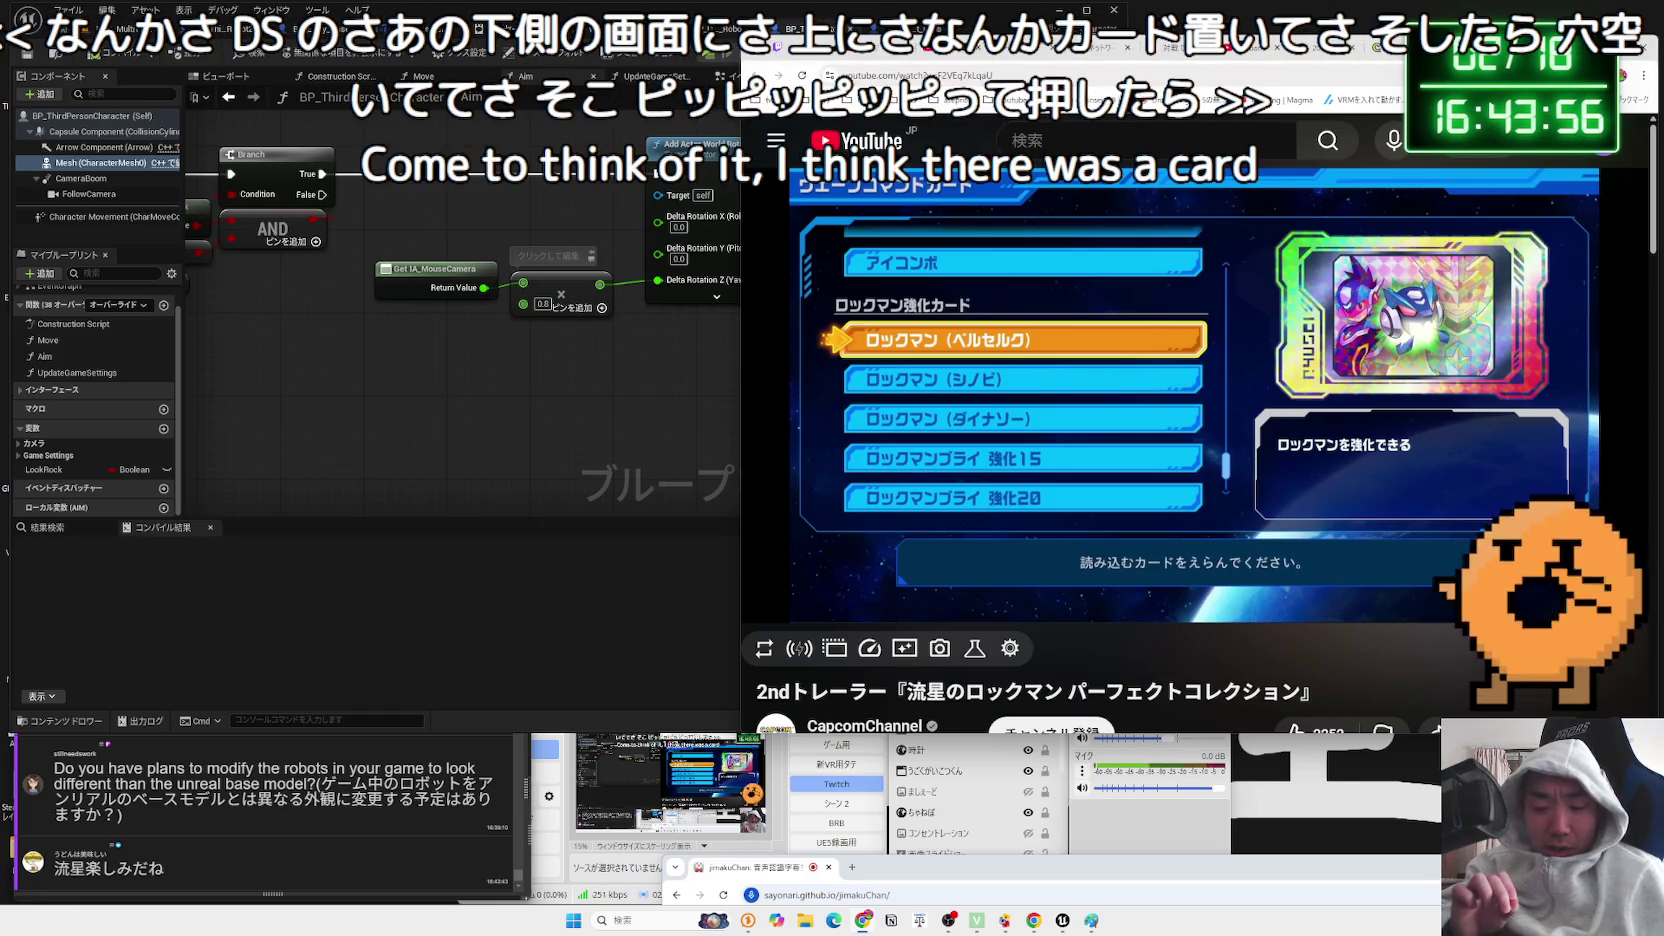
mouse_move(1231, 356)
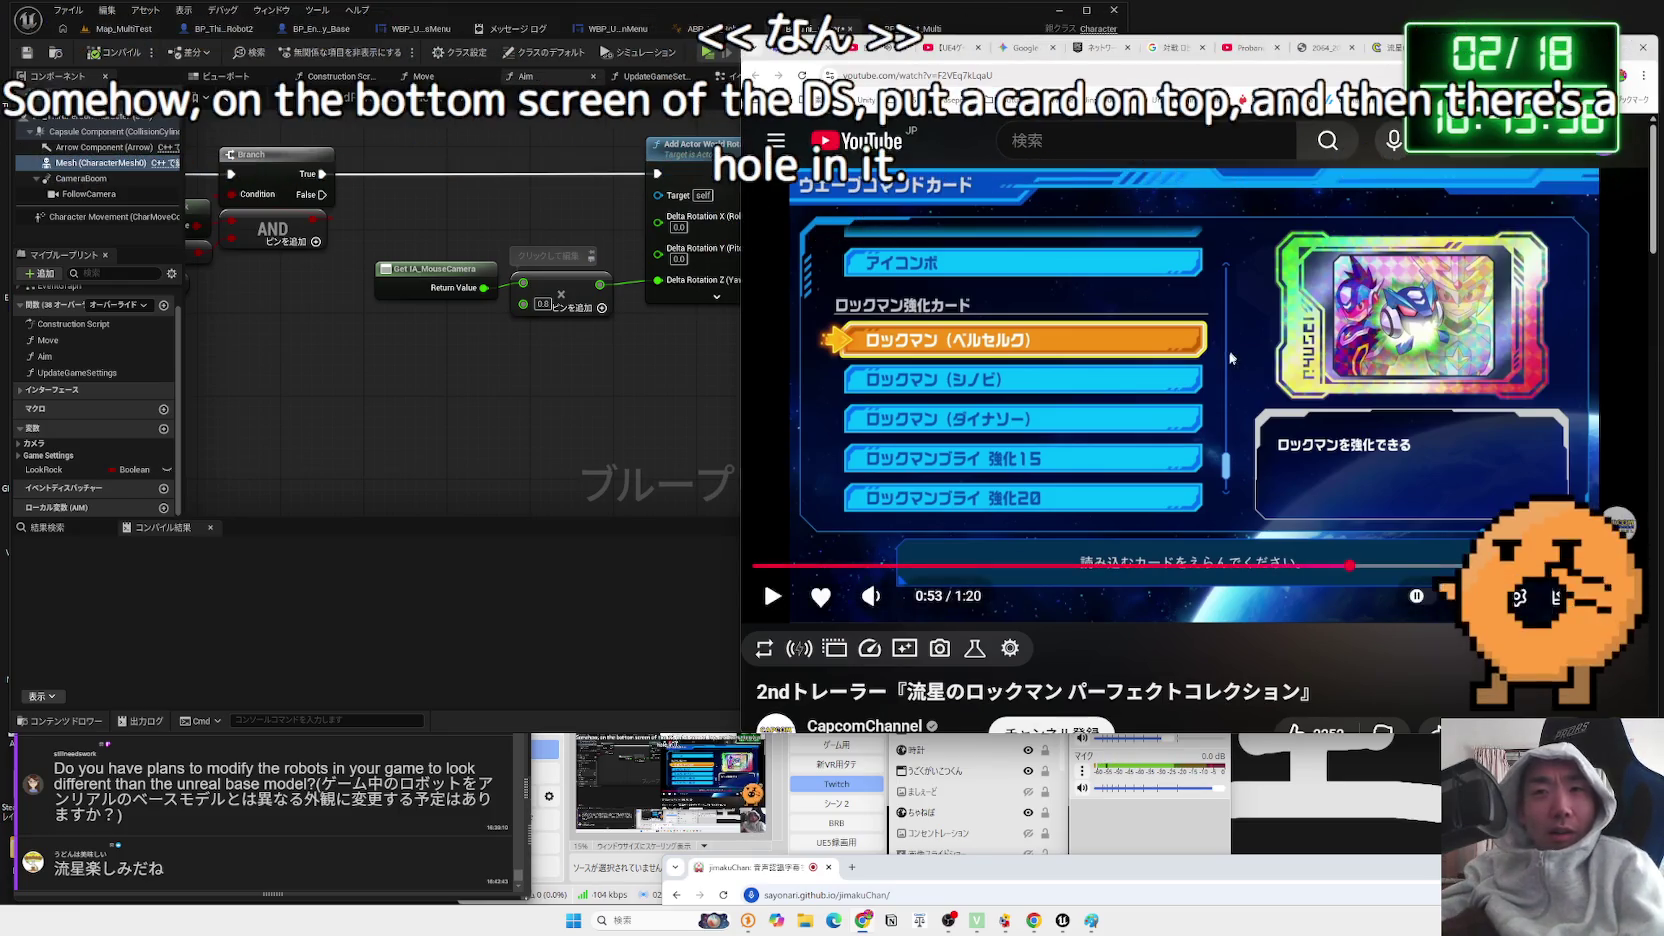
left_click(1245, 430)
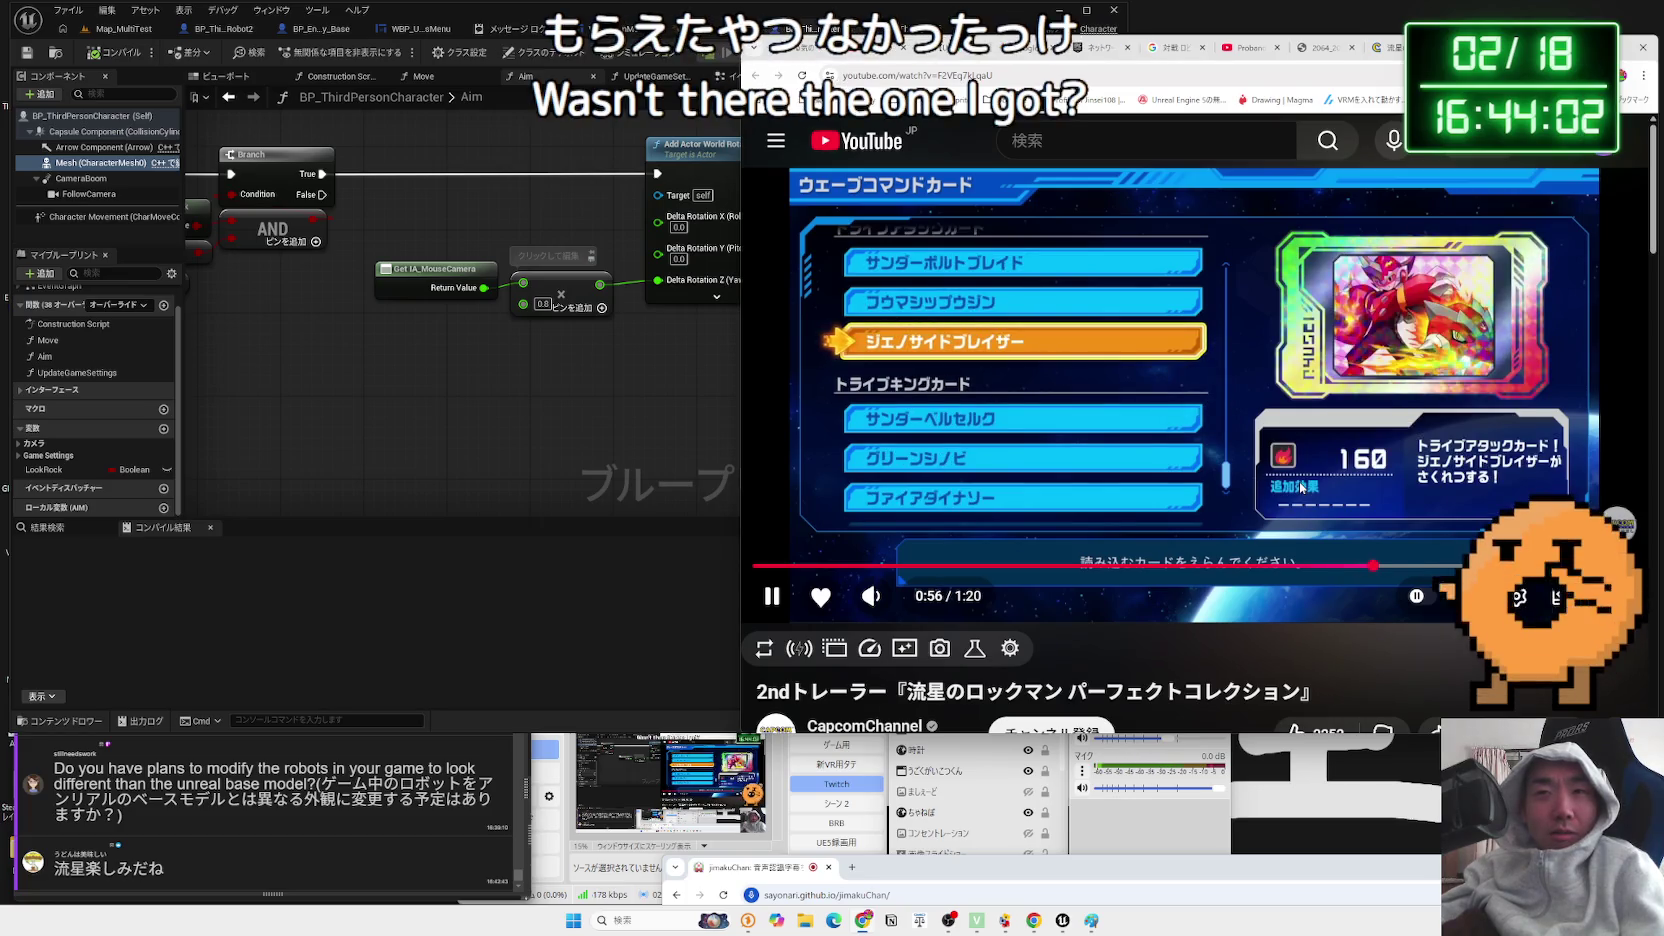
mouse_move(1412, 567)
left_mouse_down()
mouse_move(1581, 567)
mouse_move(1520, 567)
left_mouse_up()
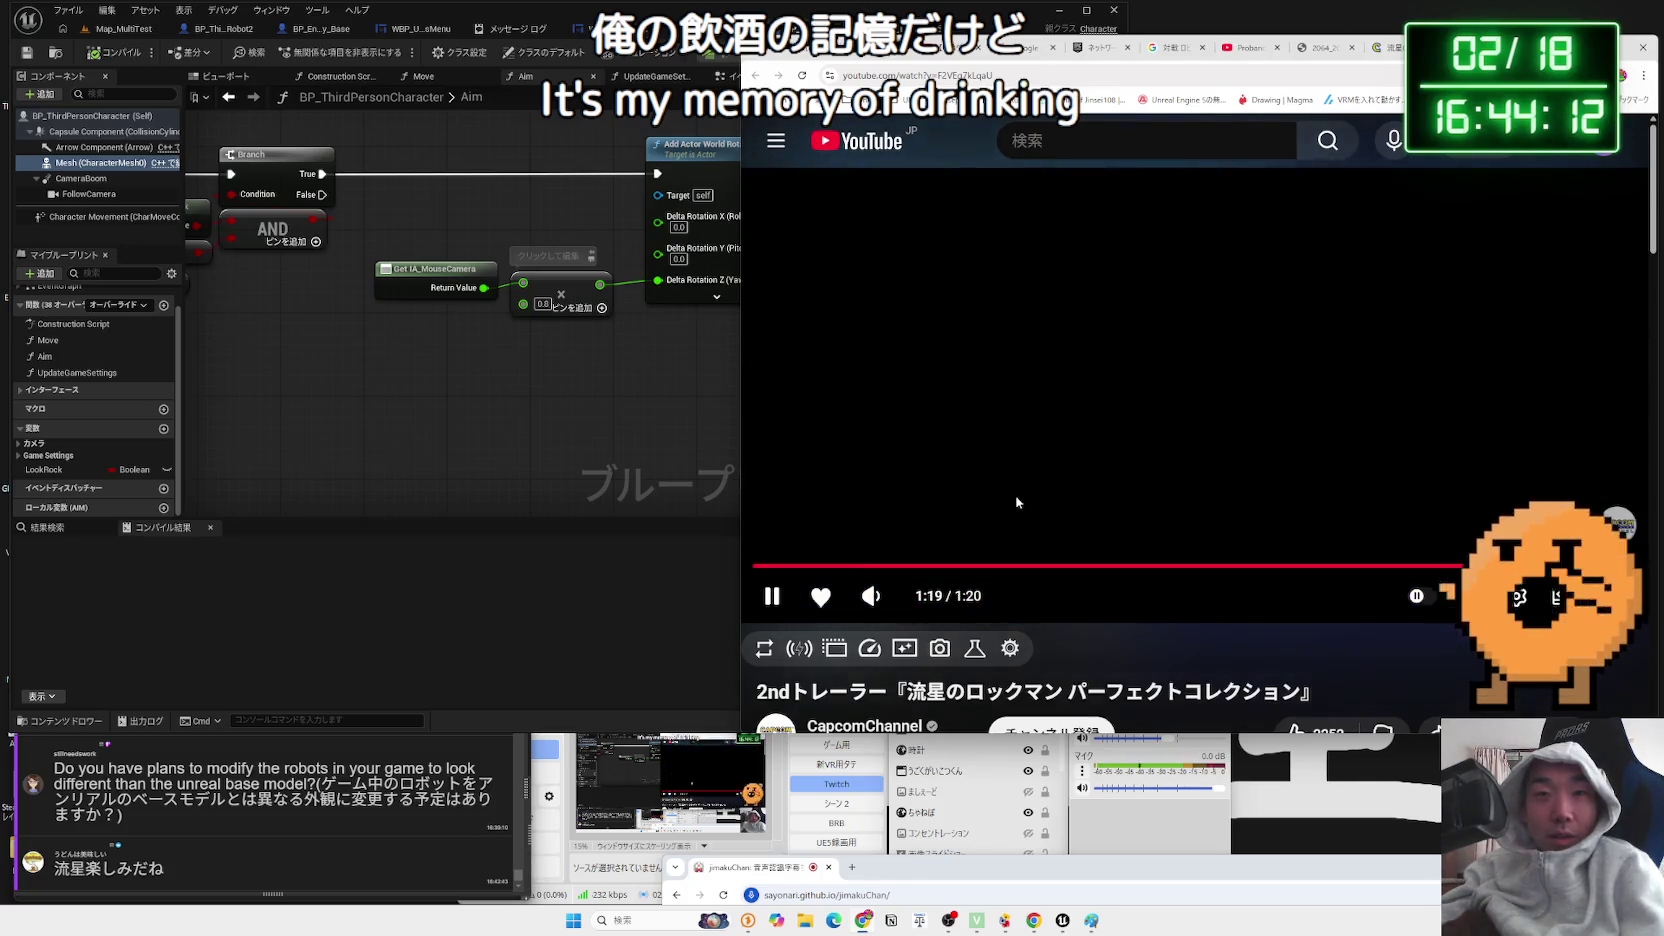
scroll(1016, 502, "down", 3)
scroll(990, 480, "up", 3)
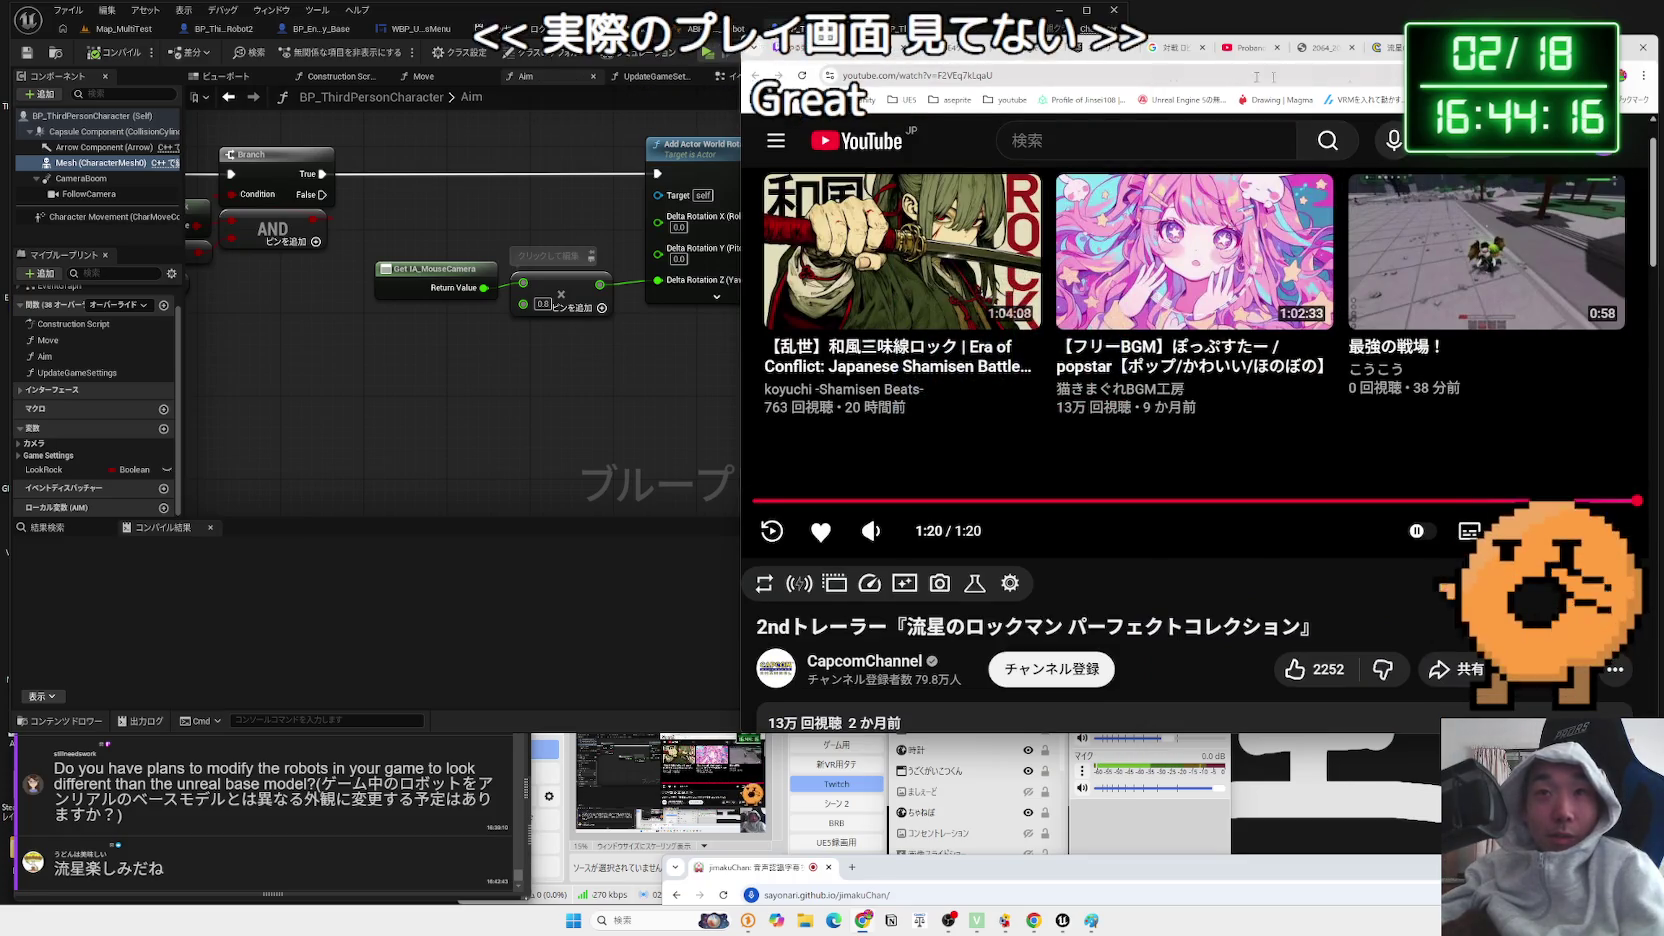
- Close the trailer tab and view the enlarged つうしん online menu screenshot
key("ctrl+w")
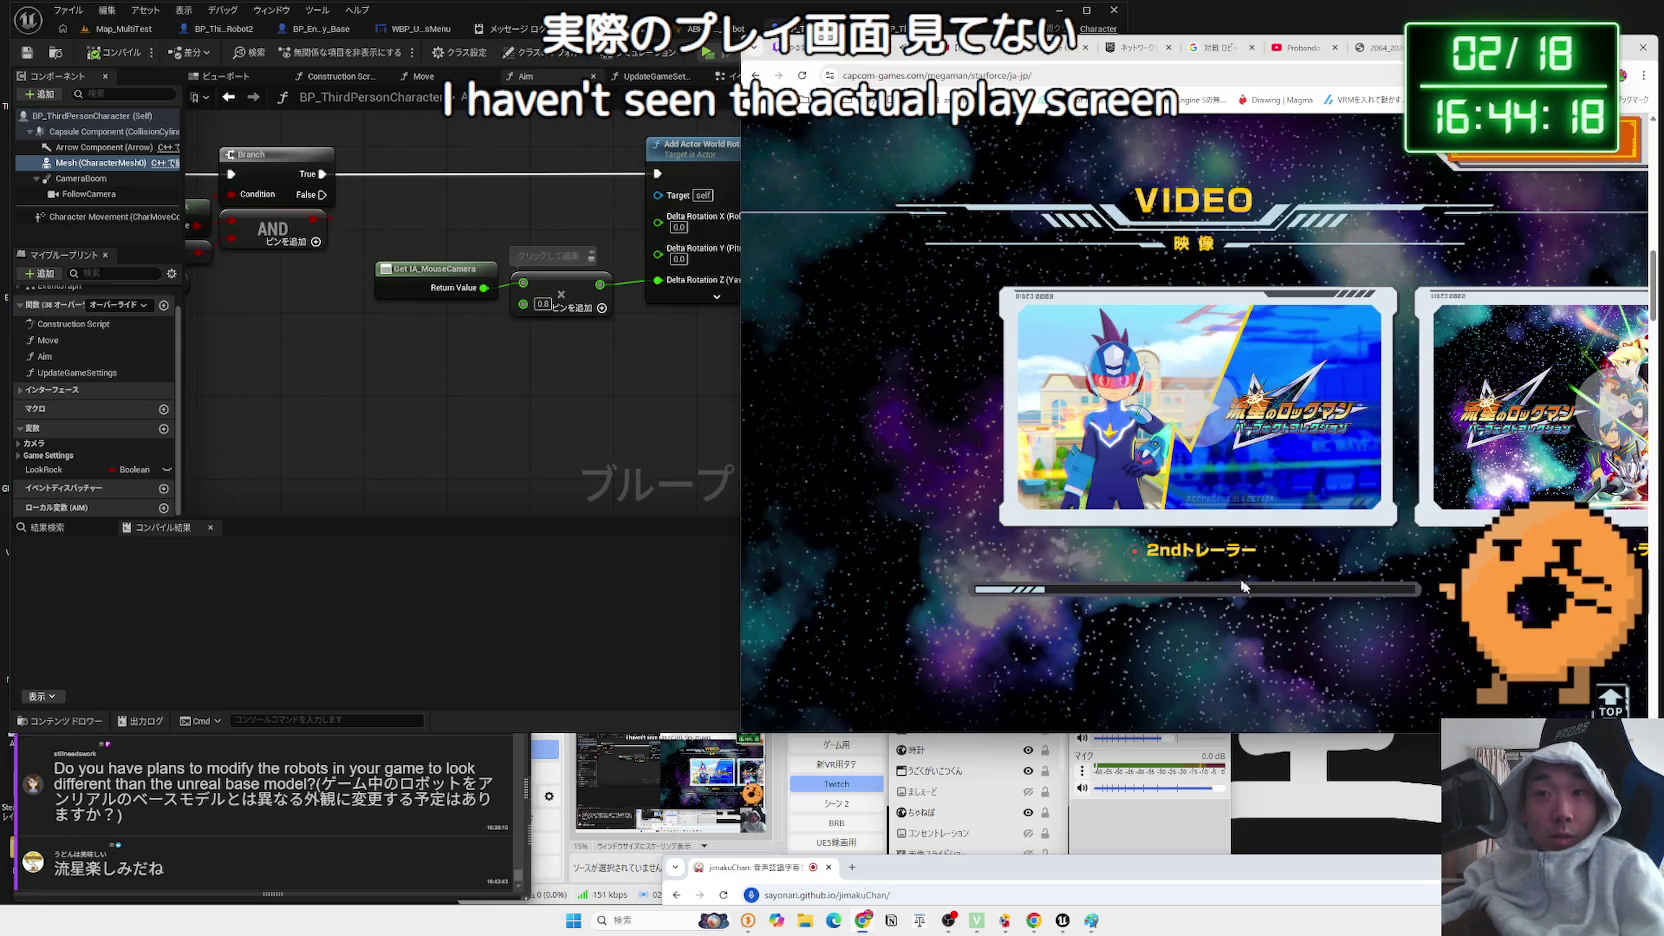
scroll(1228, 532, "down", 10)
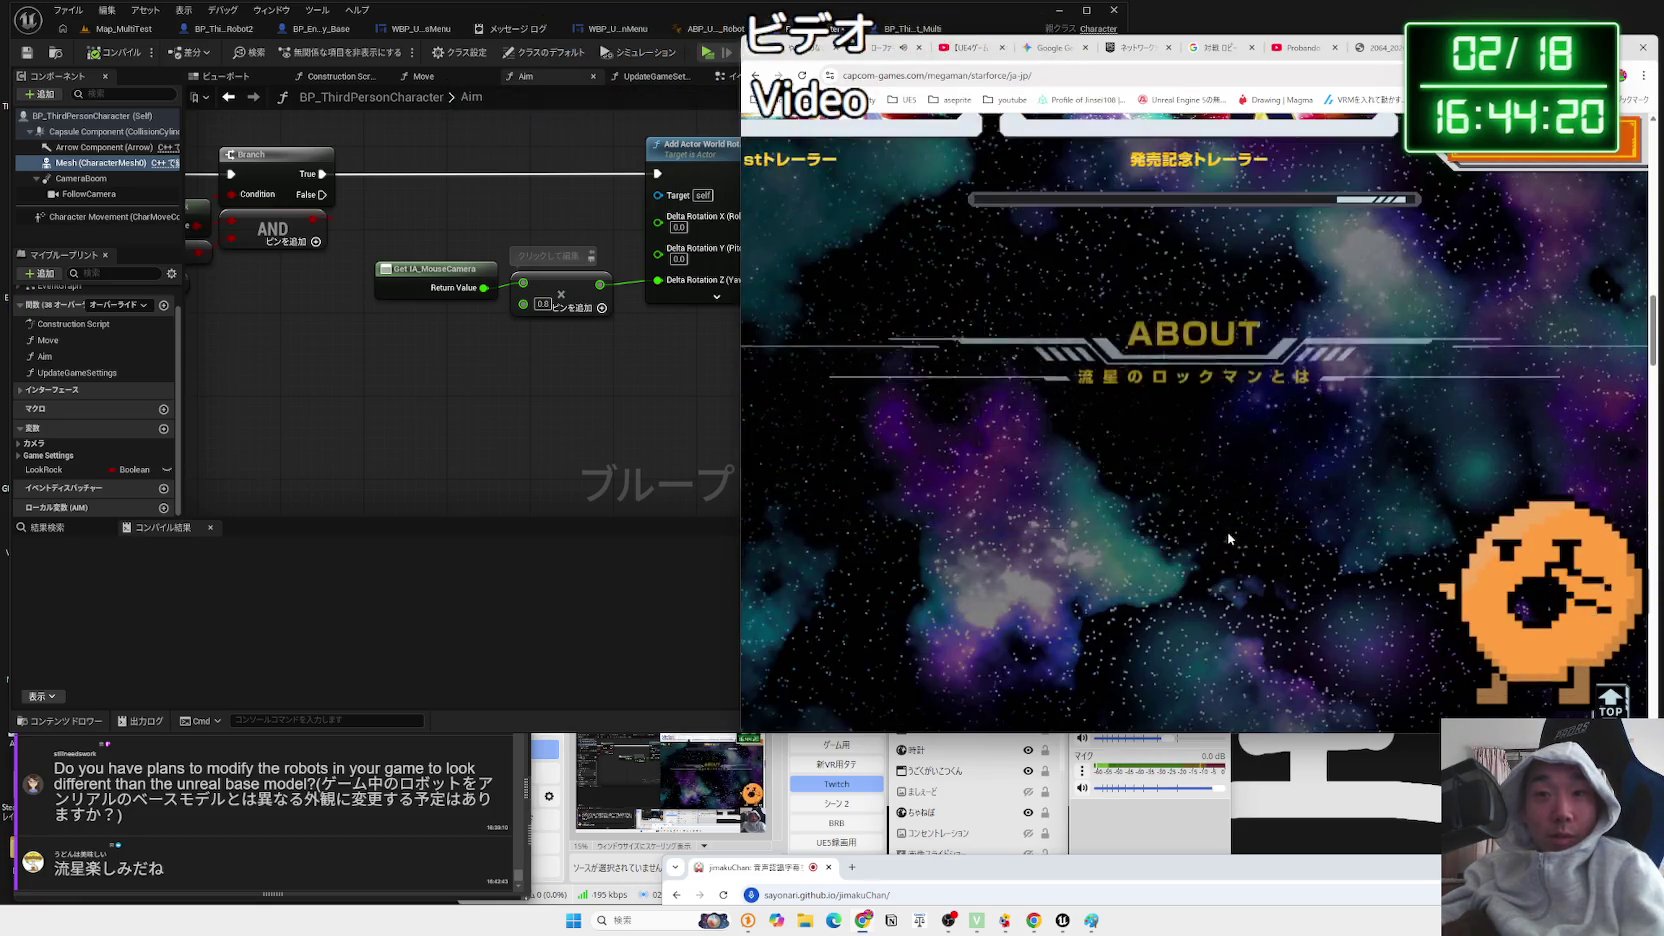
scroll(1228, 532, "down", 10)
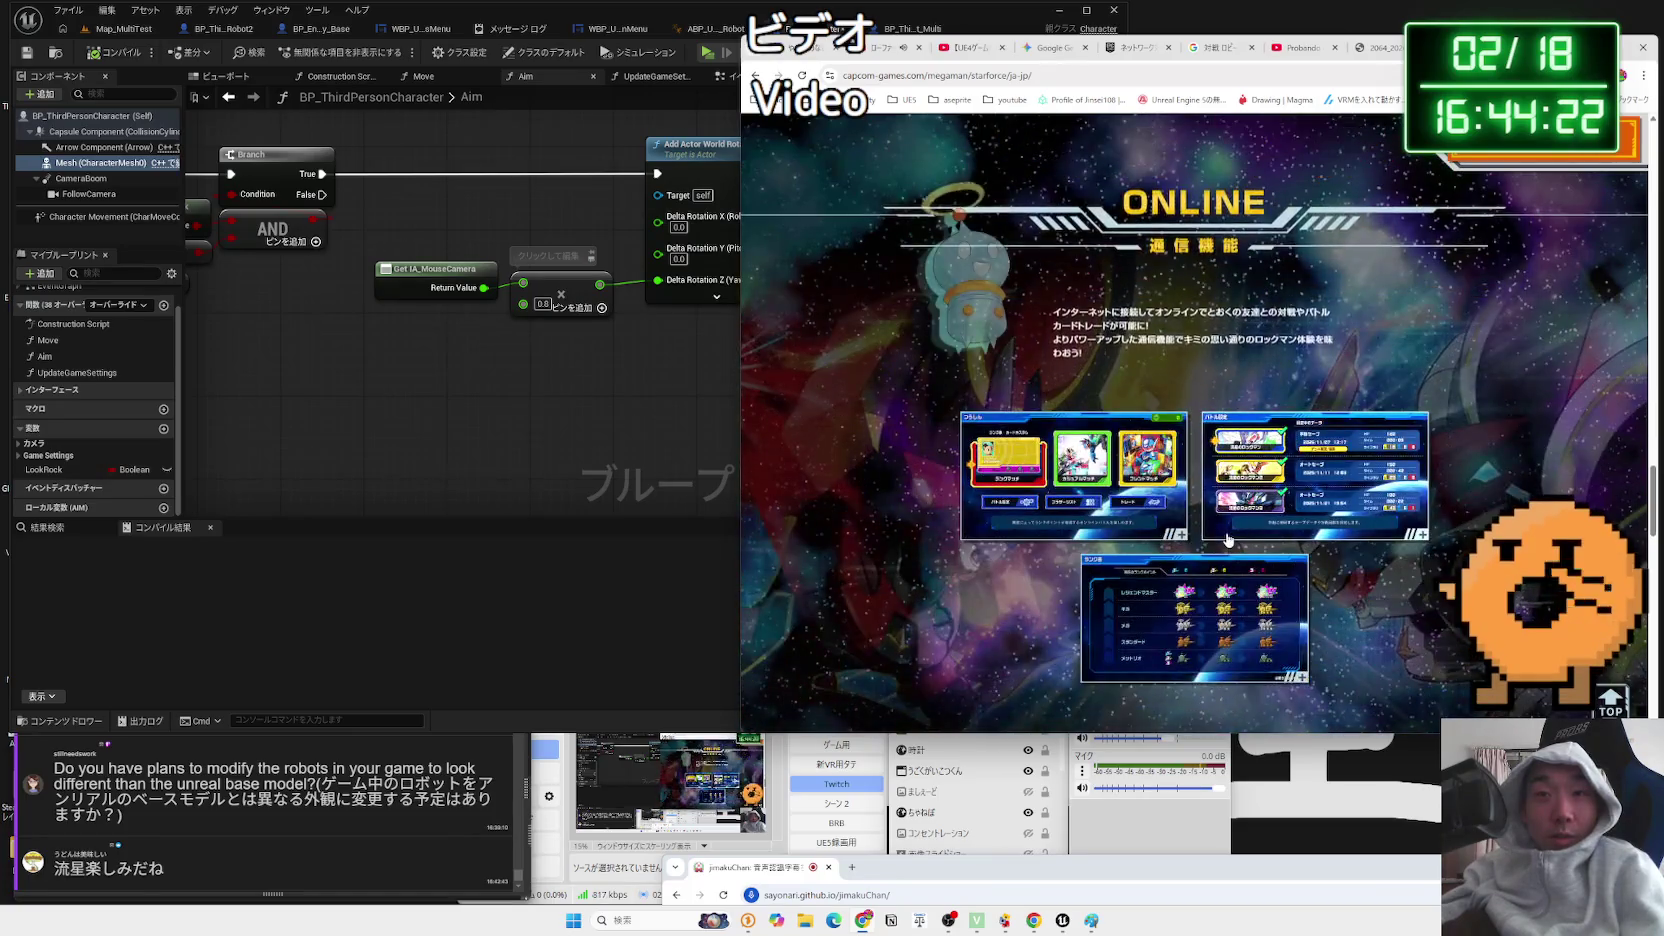
left_click(1176, 526)
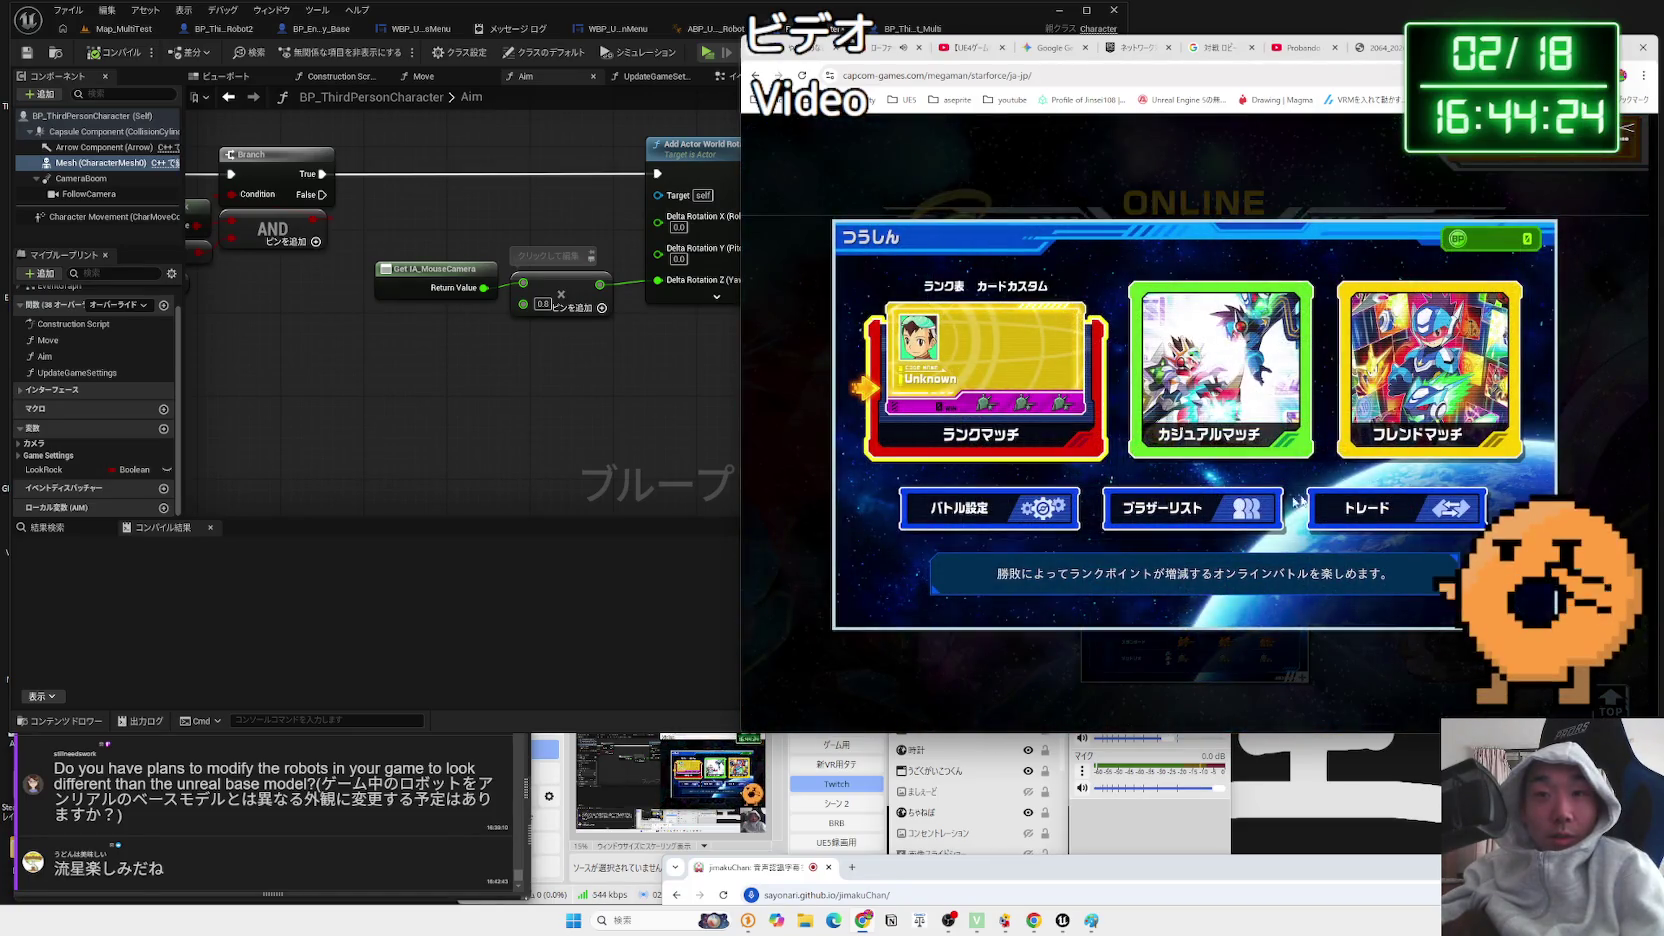
left_click(1594, 436)
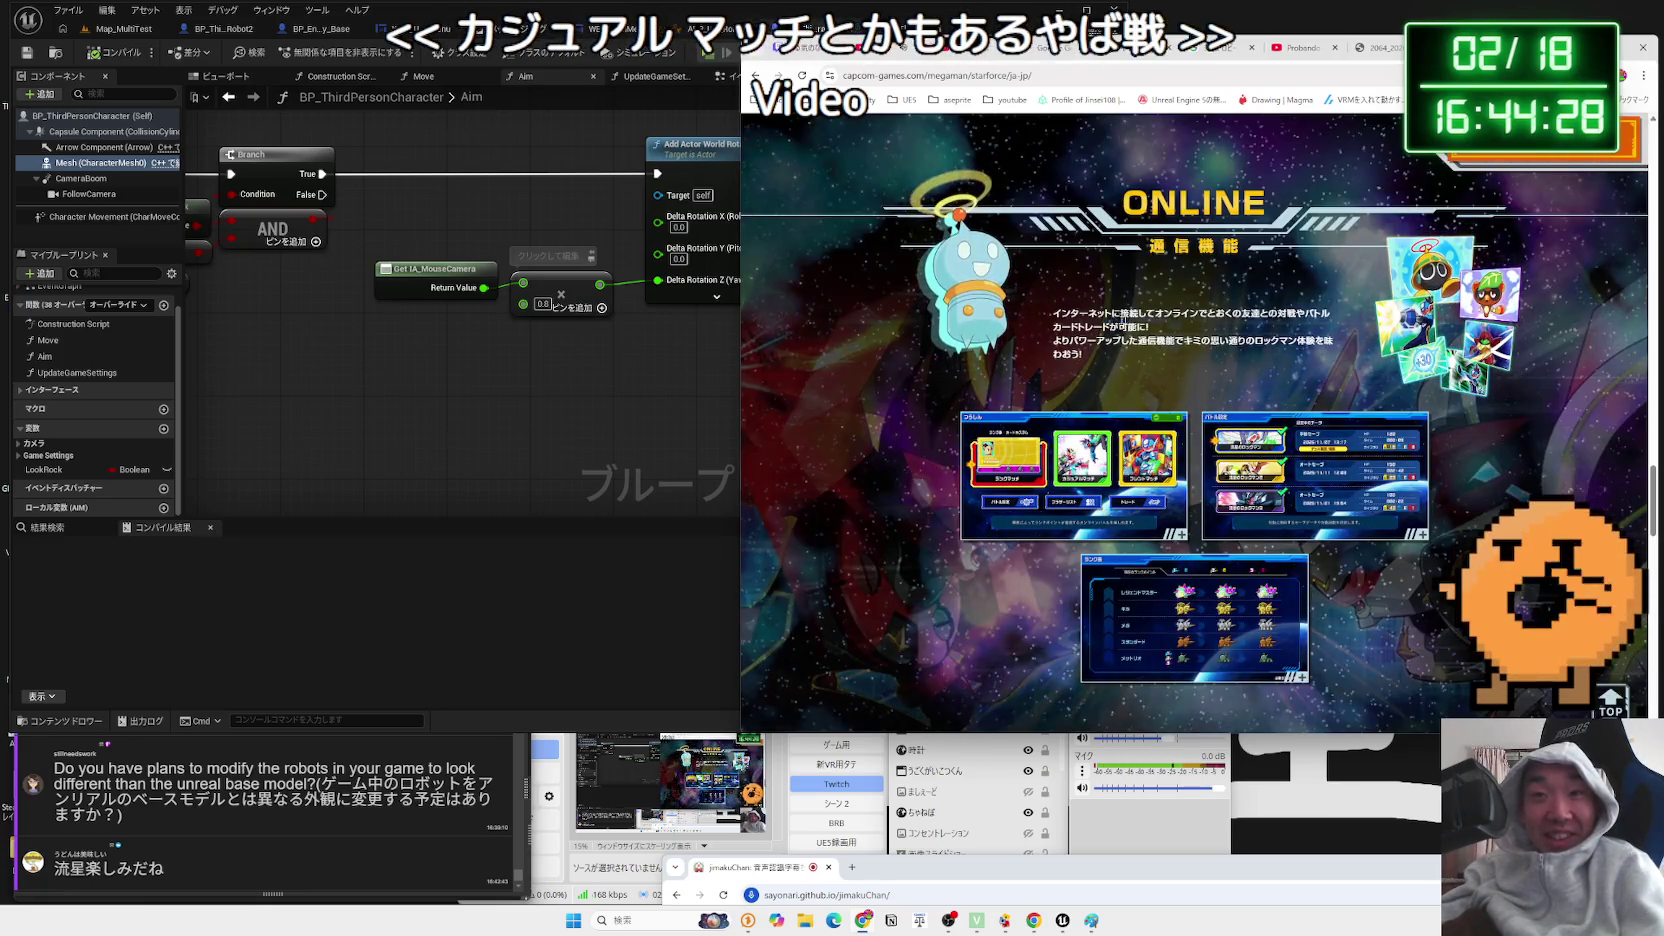
- Read the ONLINE description and enlarge the battle settings and rank table screenshots
left_click_drag(1053, 313, 1092, 325)
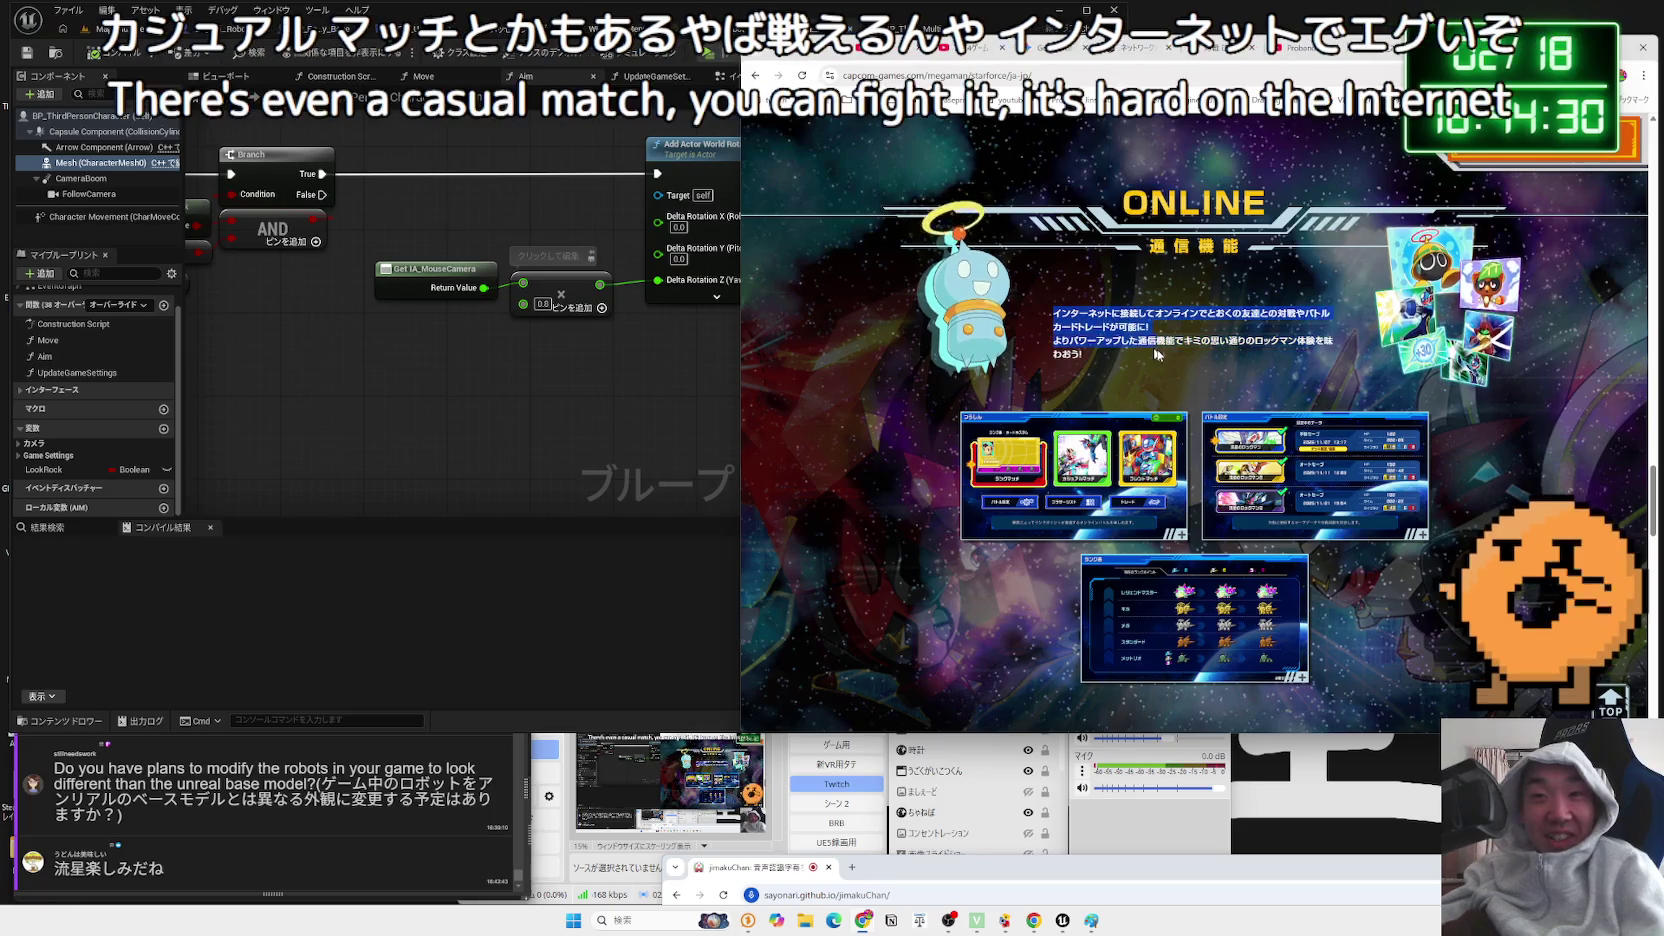
scroll(1197, 451, "down", 3)
scroll(1197, 451, "up", 2)
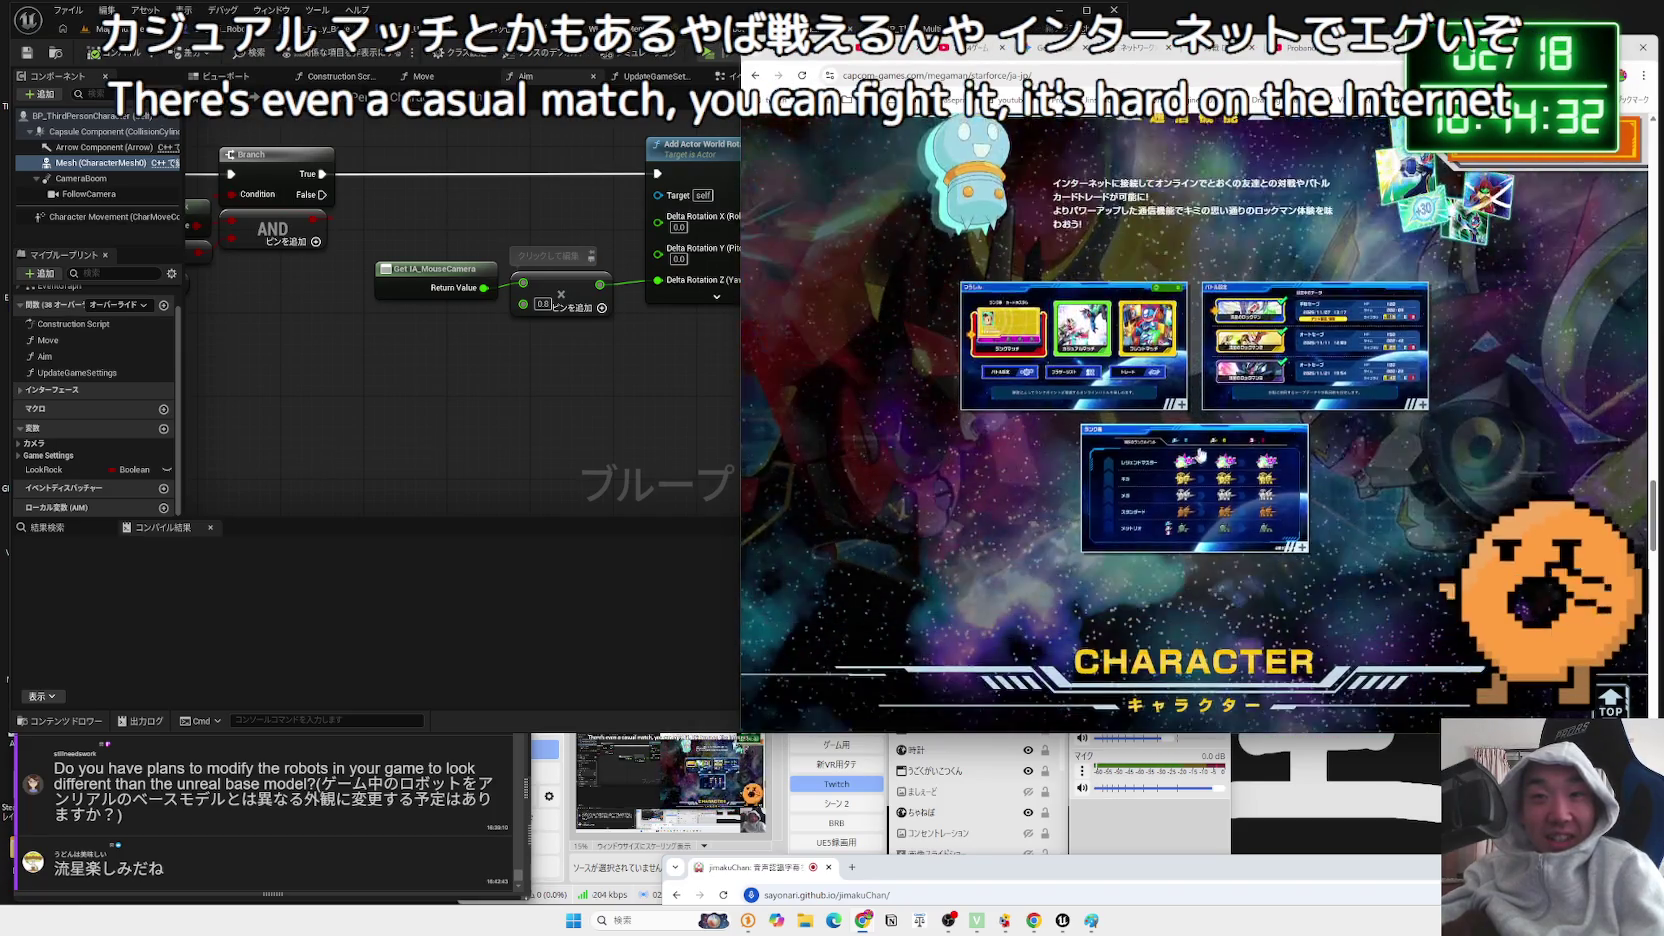
left_click(1270, 375)
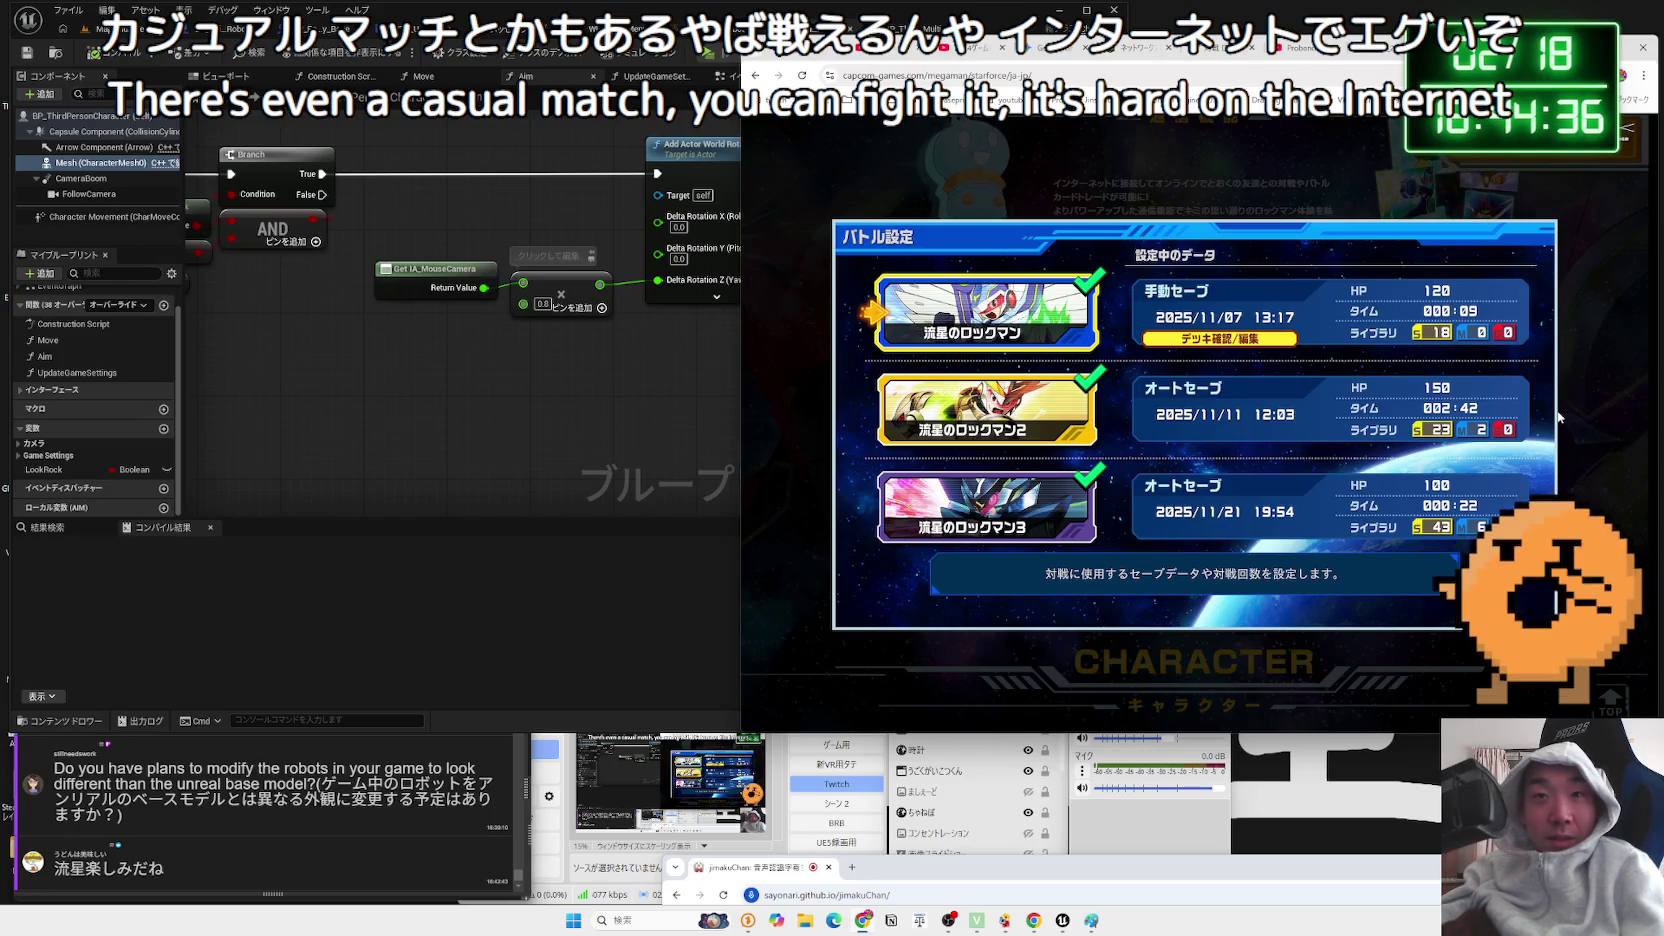
left_click(1557, 415)
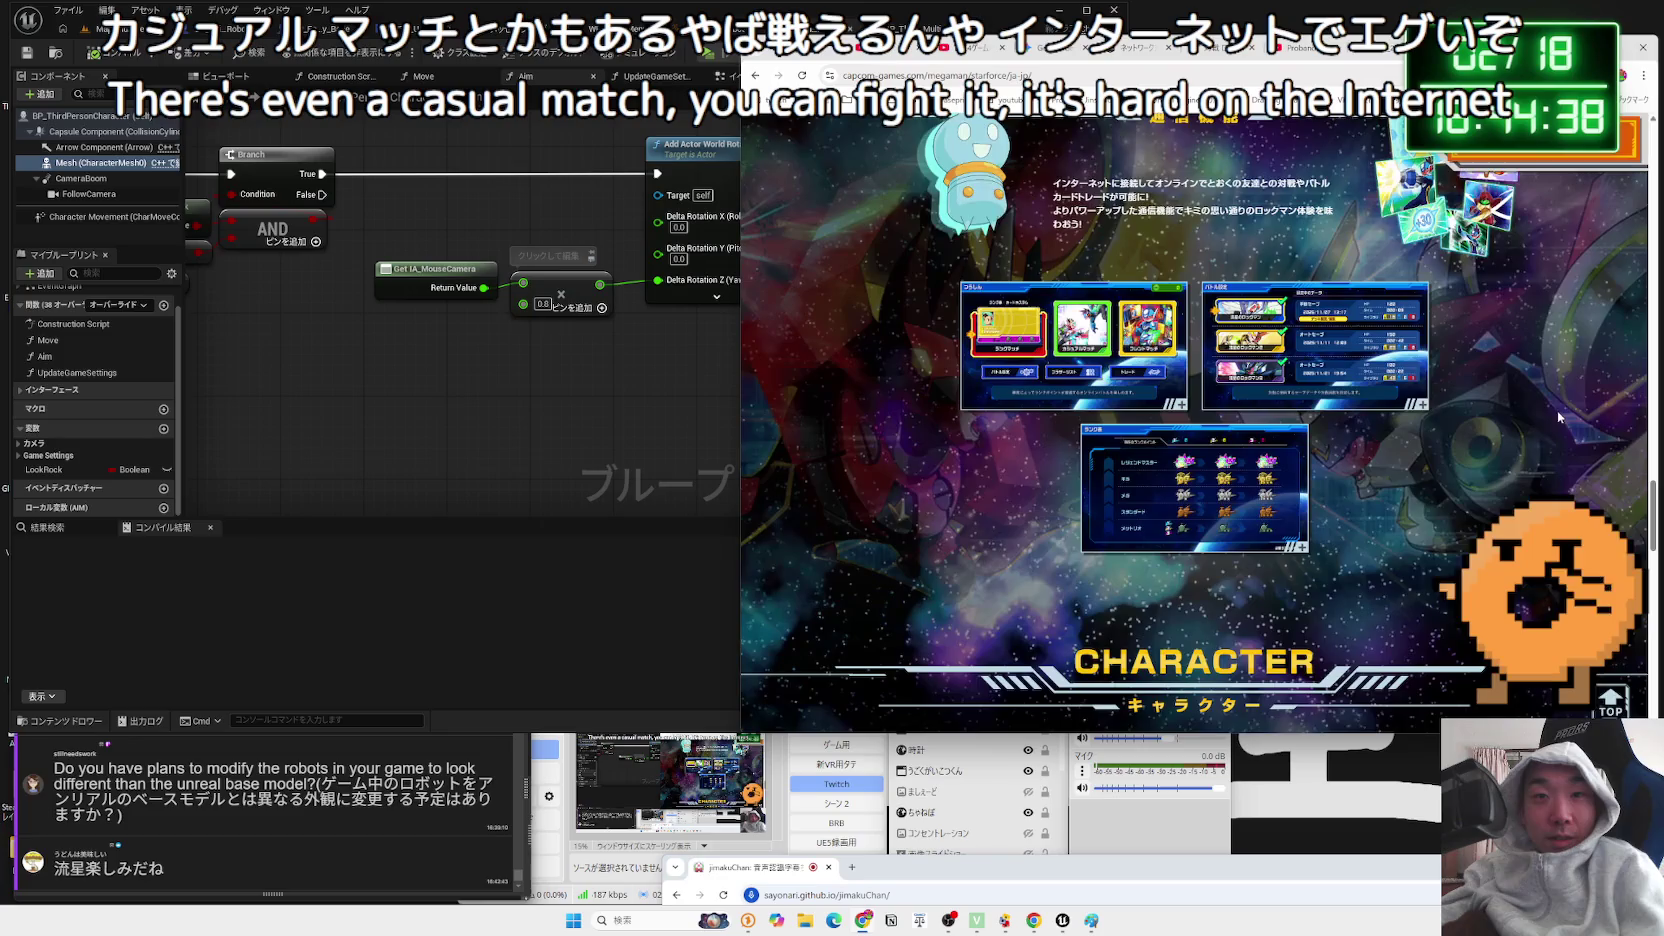
left_click(1213, 478)
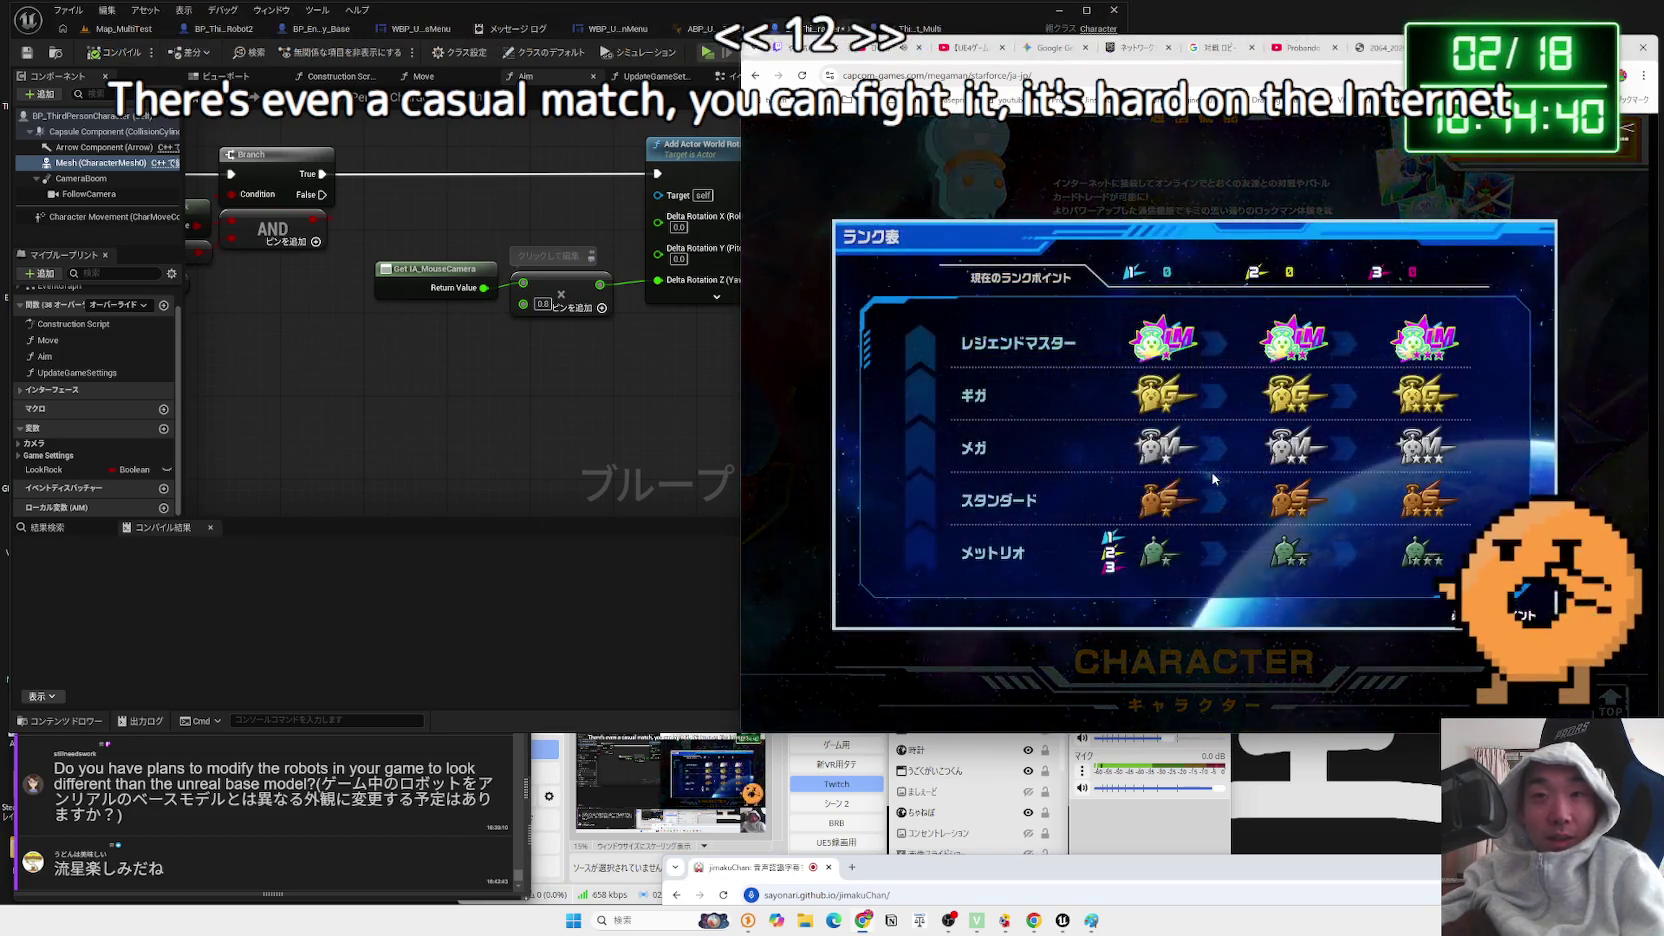
left_click(1602, 452)
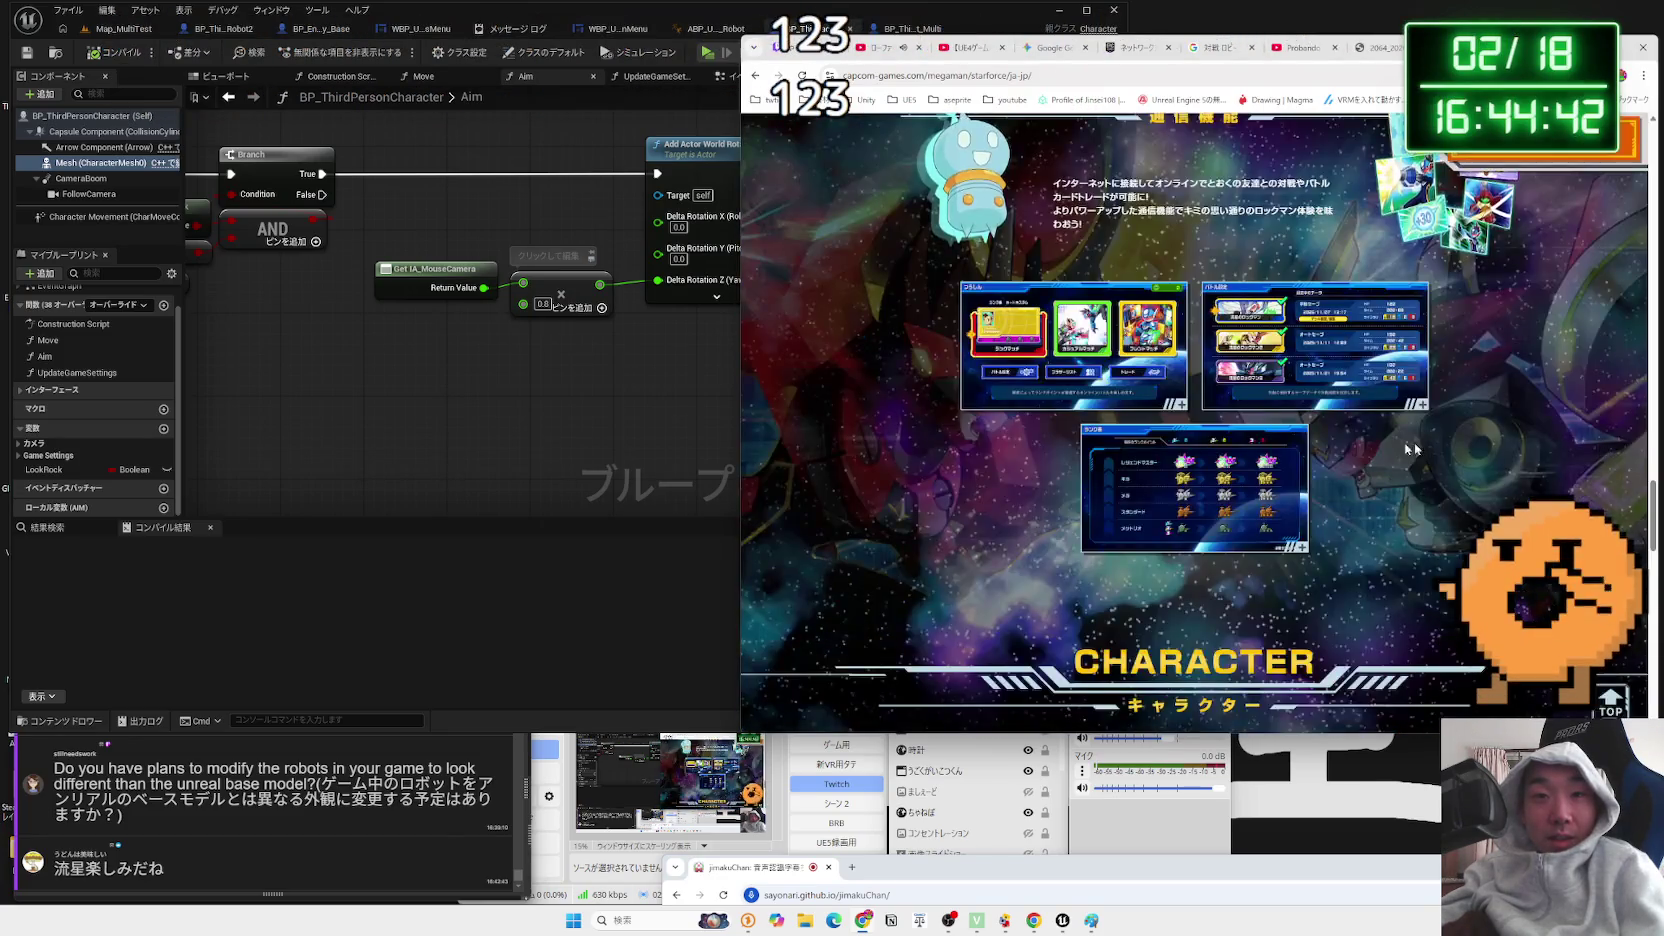
- Advance the character showcase, scroll down to the release info table, then close the Capcom page
scroll(1336, 447, "down", 4)
scroll(1335, 447, "down", 1)
left_click(1547, 450)
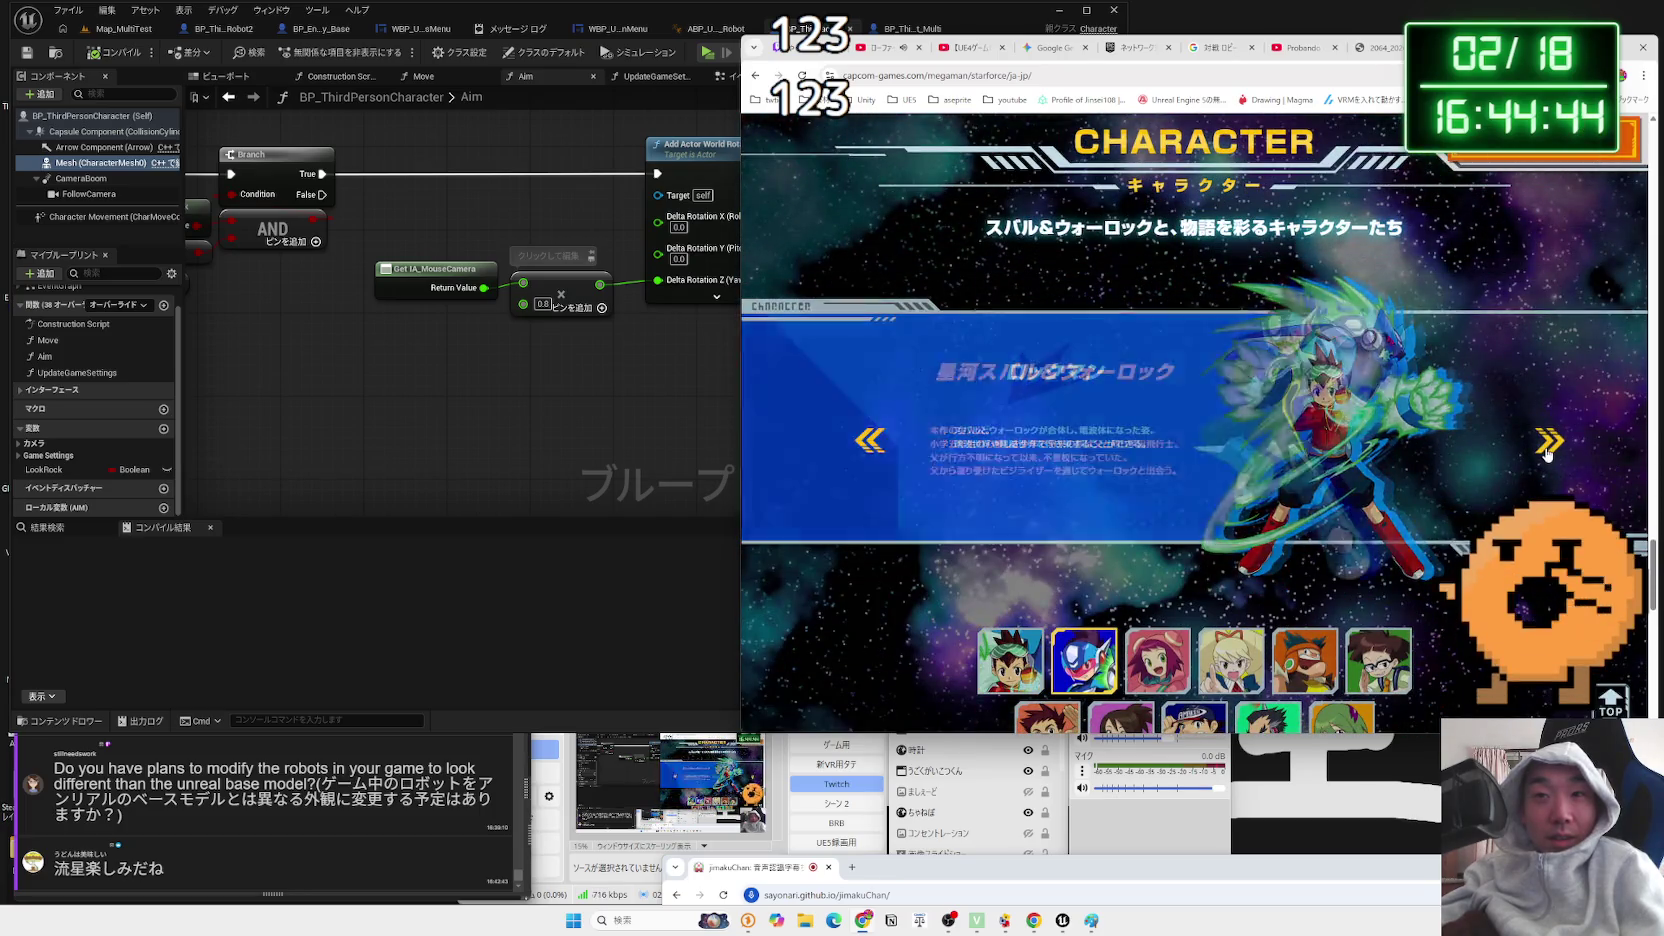
scroll(1521, 451, "down", 10)
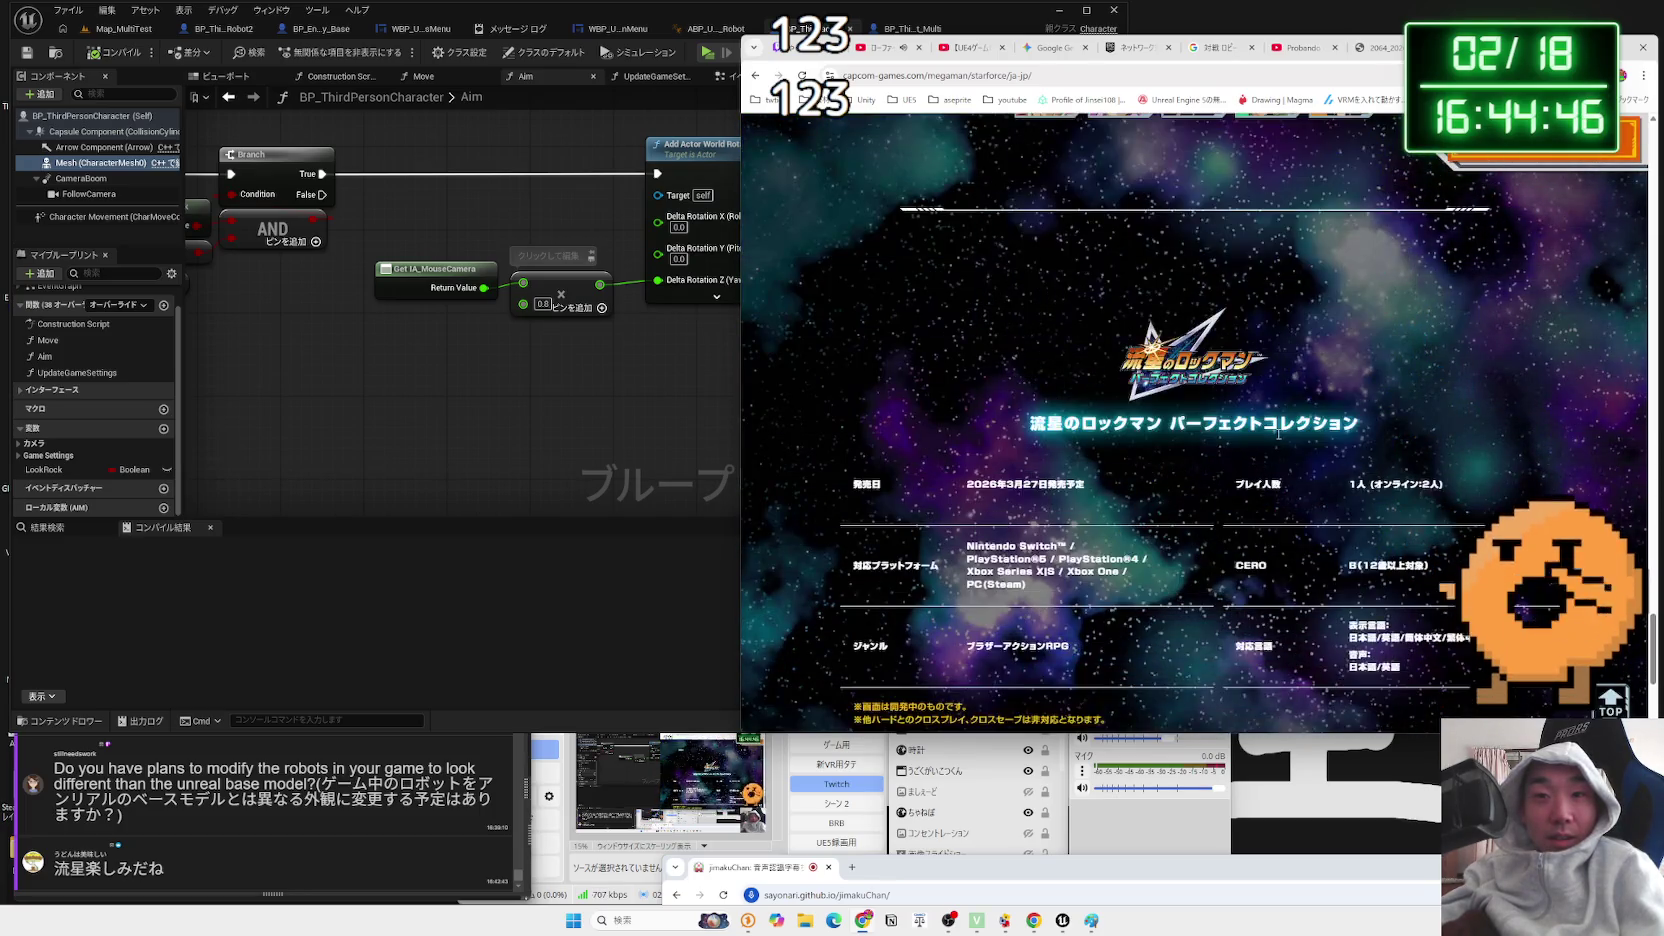
scroll(1277, 438, "up", 1)
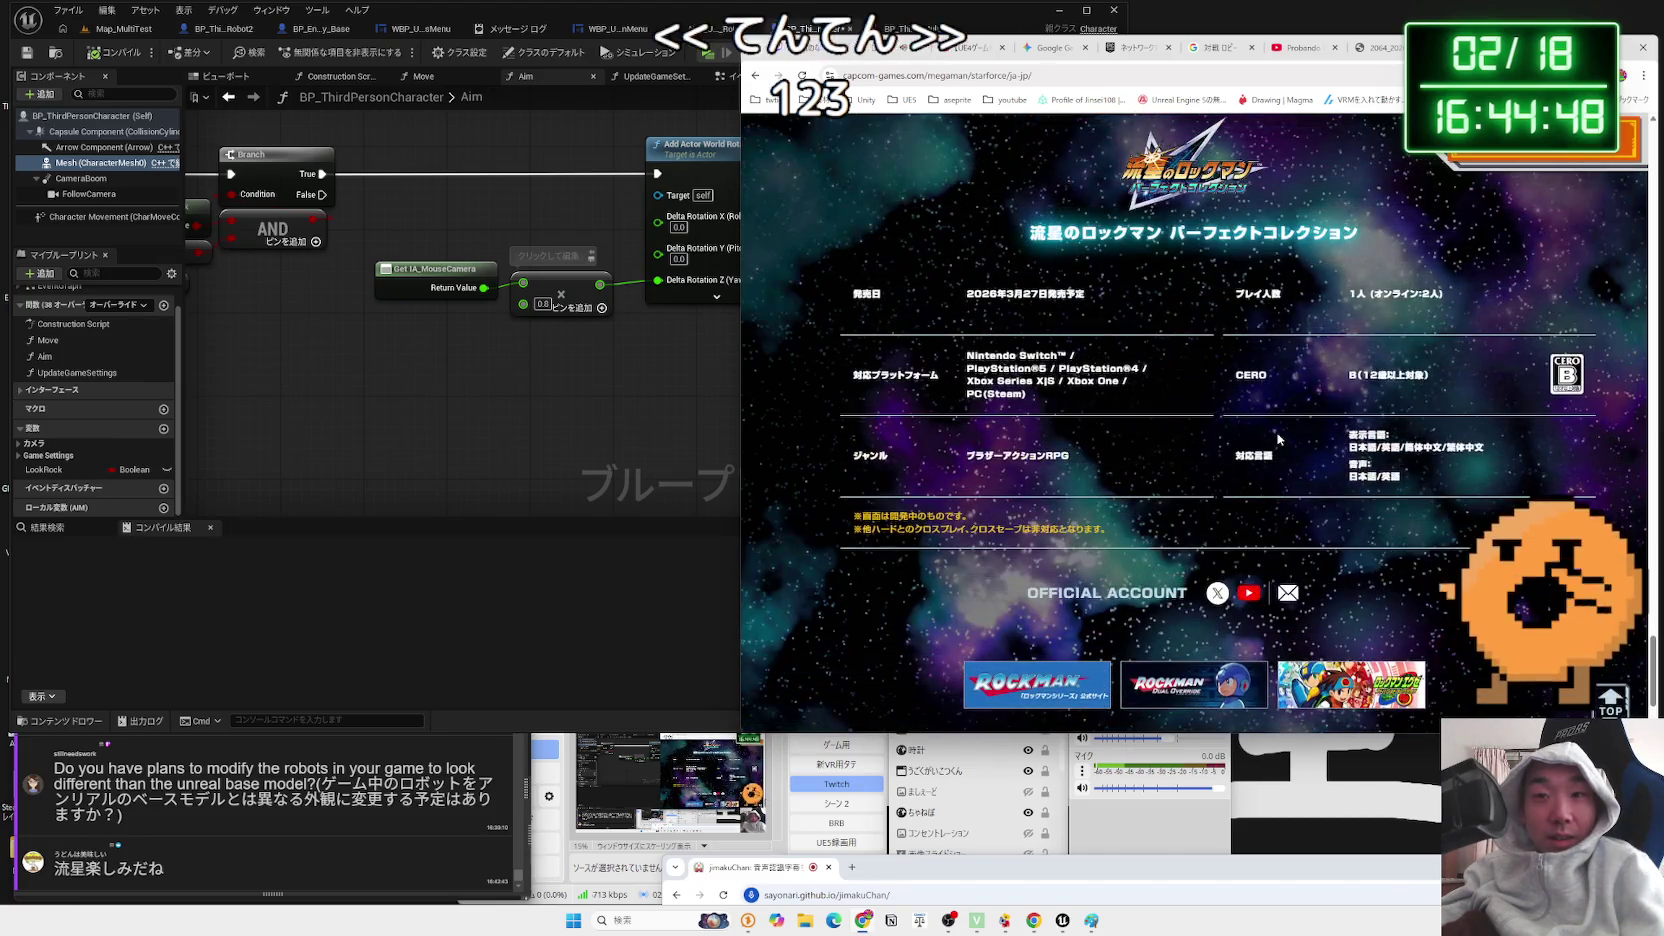
scroll(1277, 438, "up", 4)
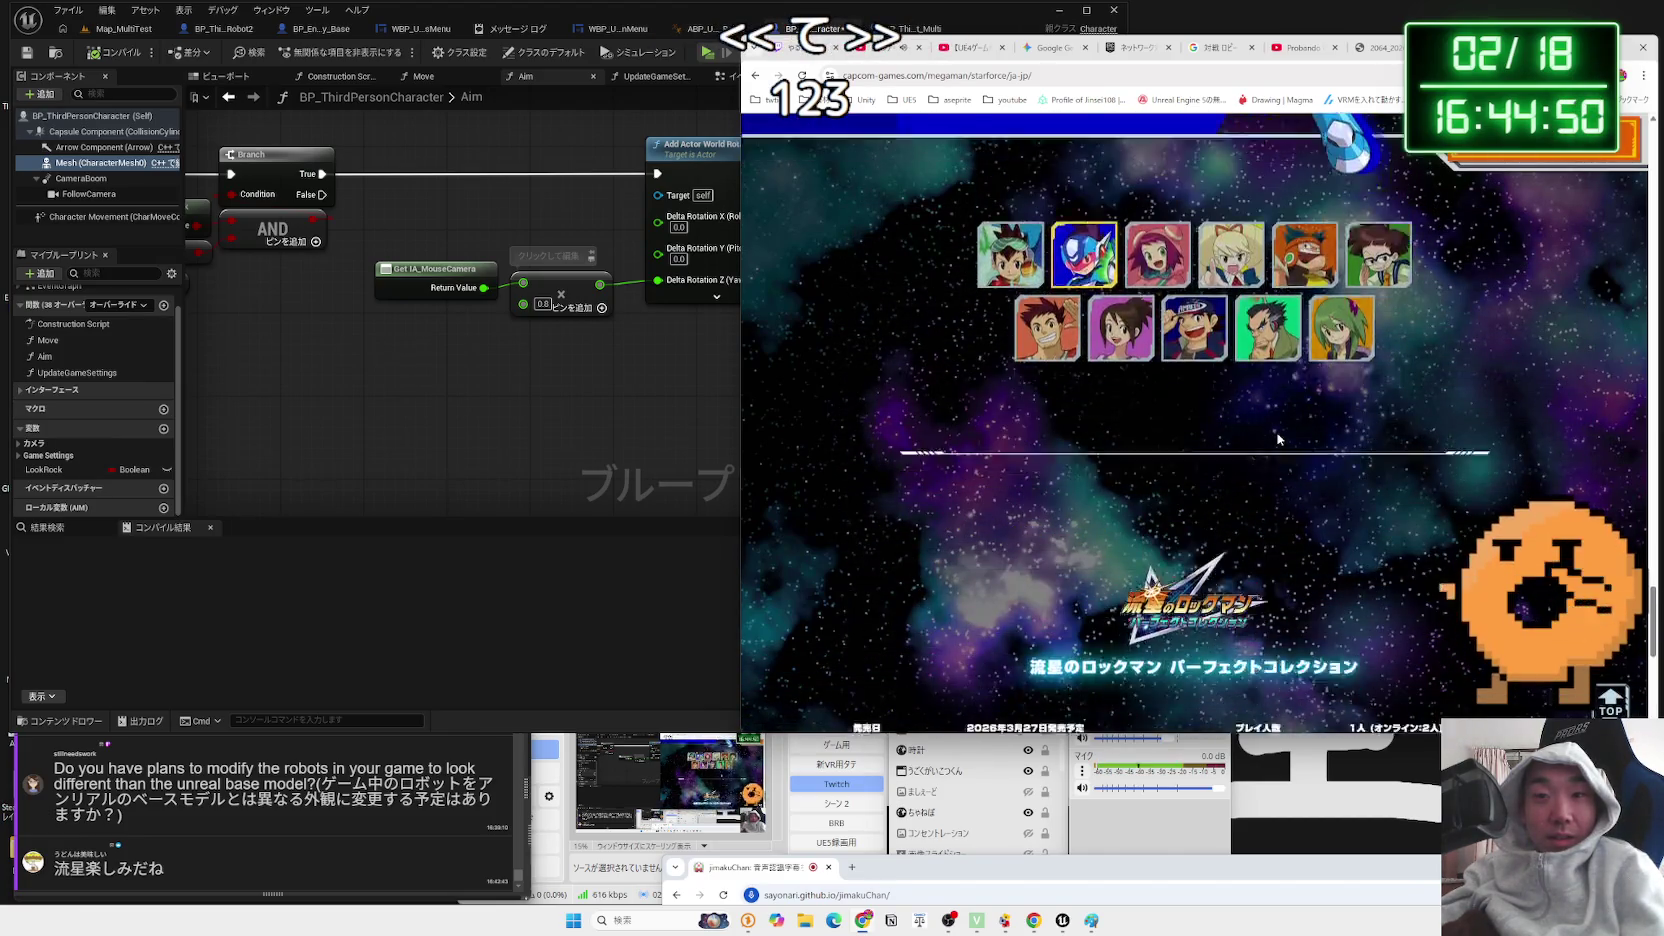
scroll(1277, 438, "down", 2)
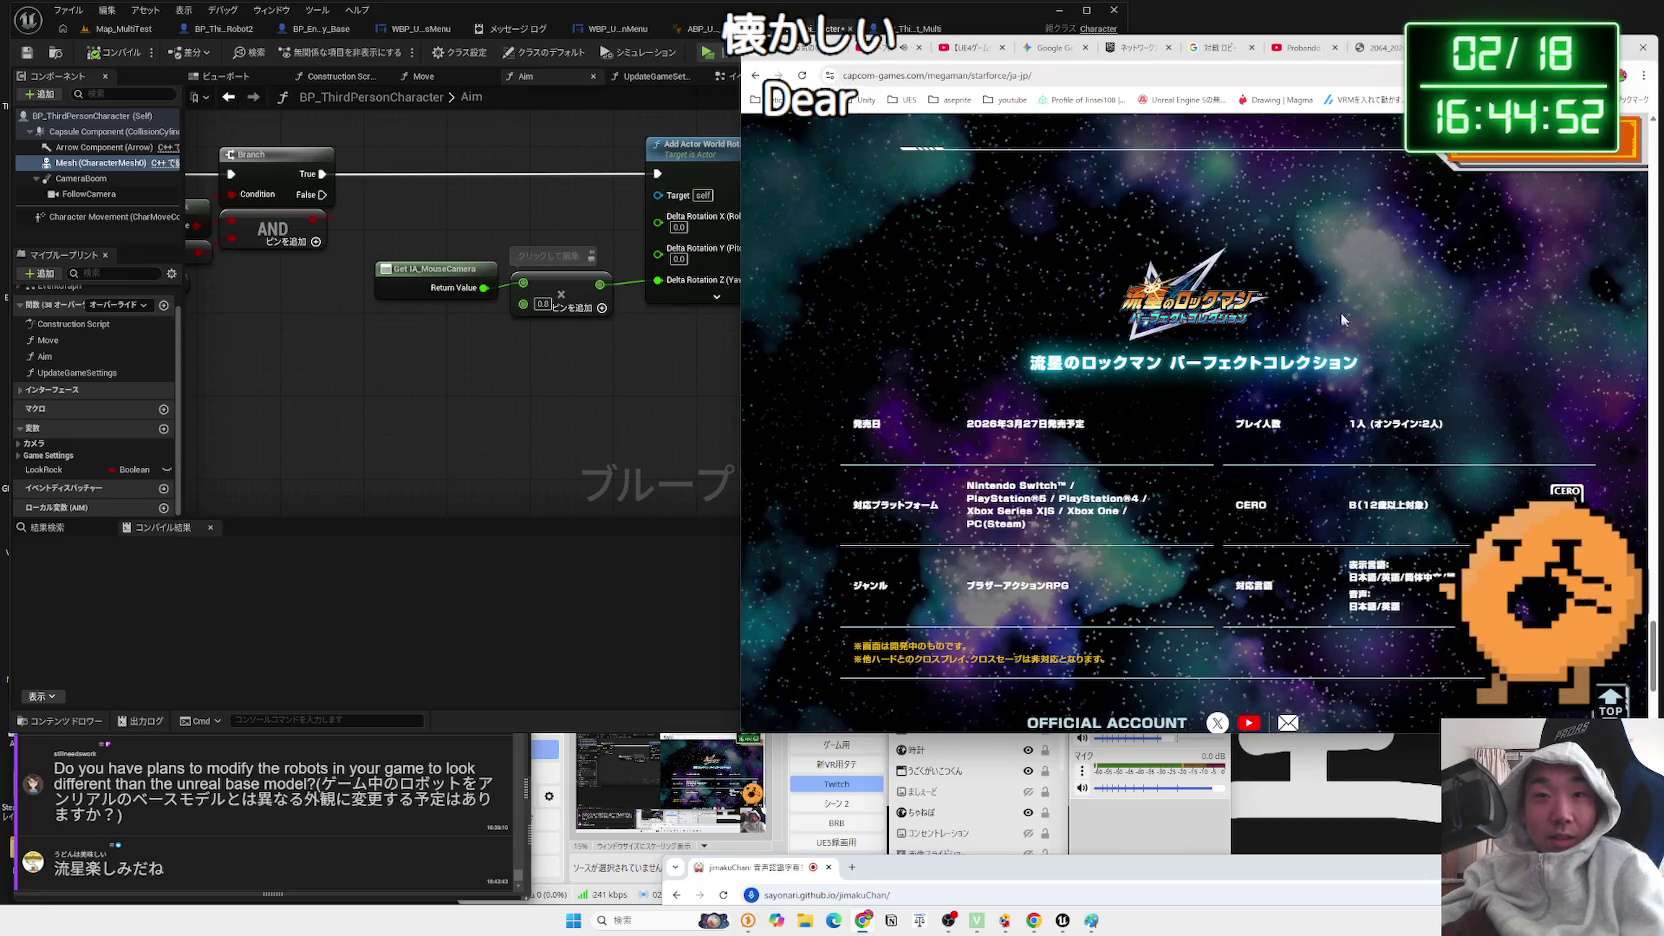
key("ctrl+w")
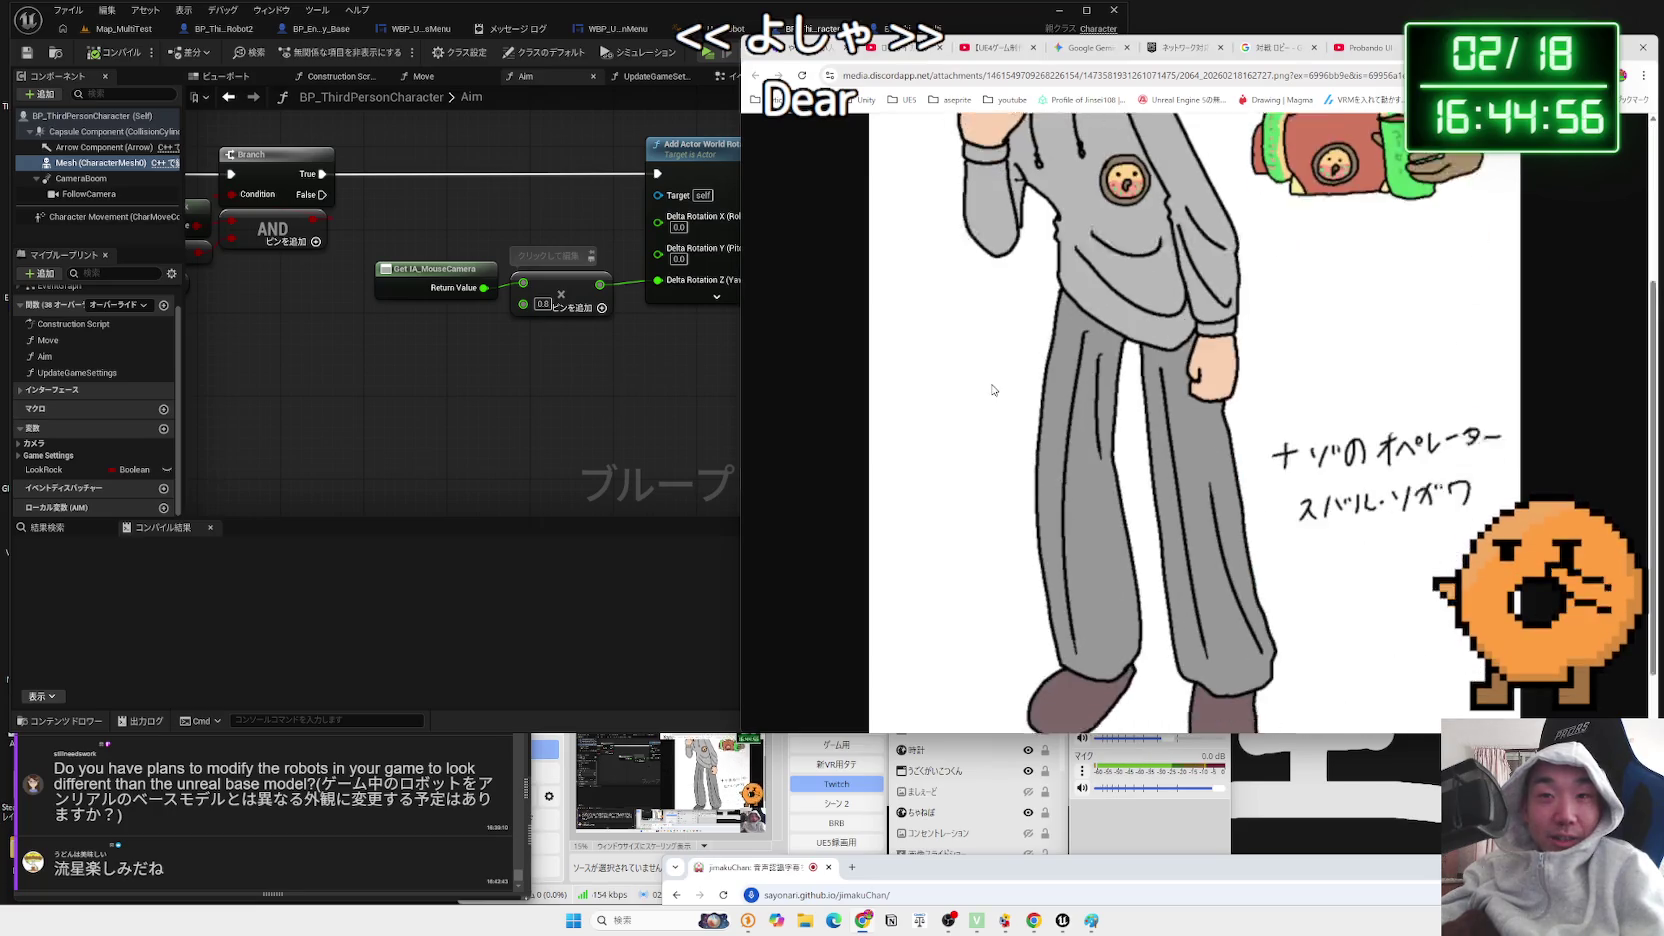
- Switch from the editor back to Chrome's networked physics overview tab at デフォルトのレプリケーション モード
left_click(605, 380)
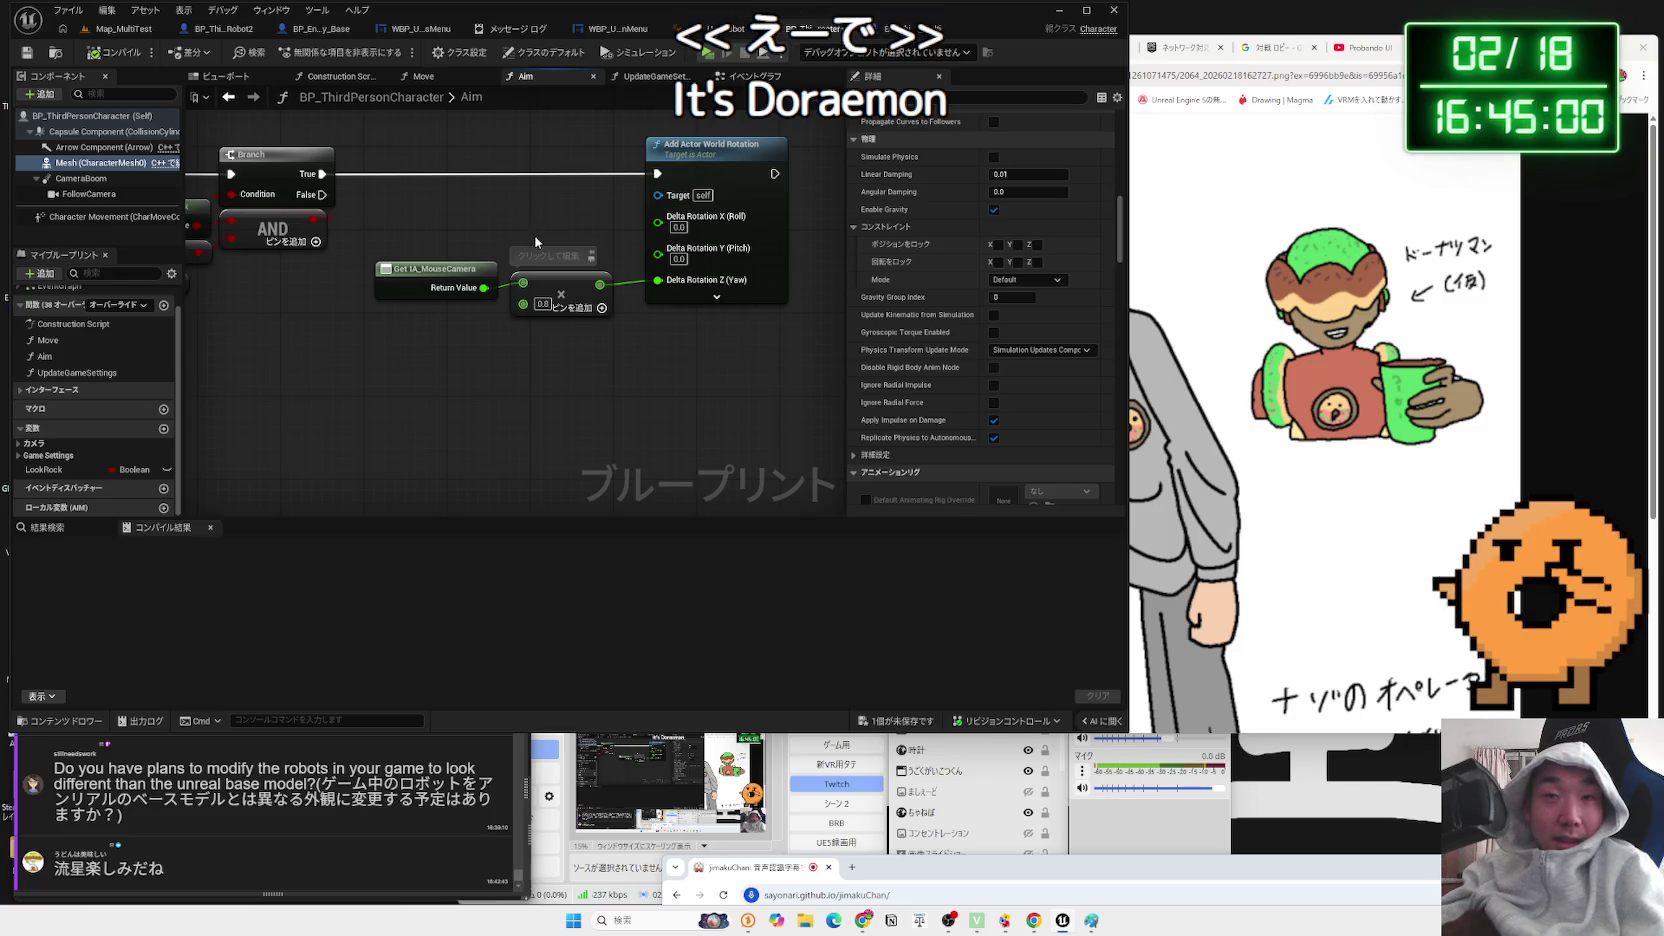
left_click(1240, 160)
left_click(1265, 47)
left_click(1188, 50)
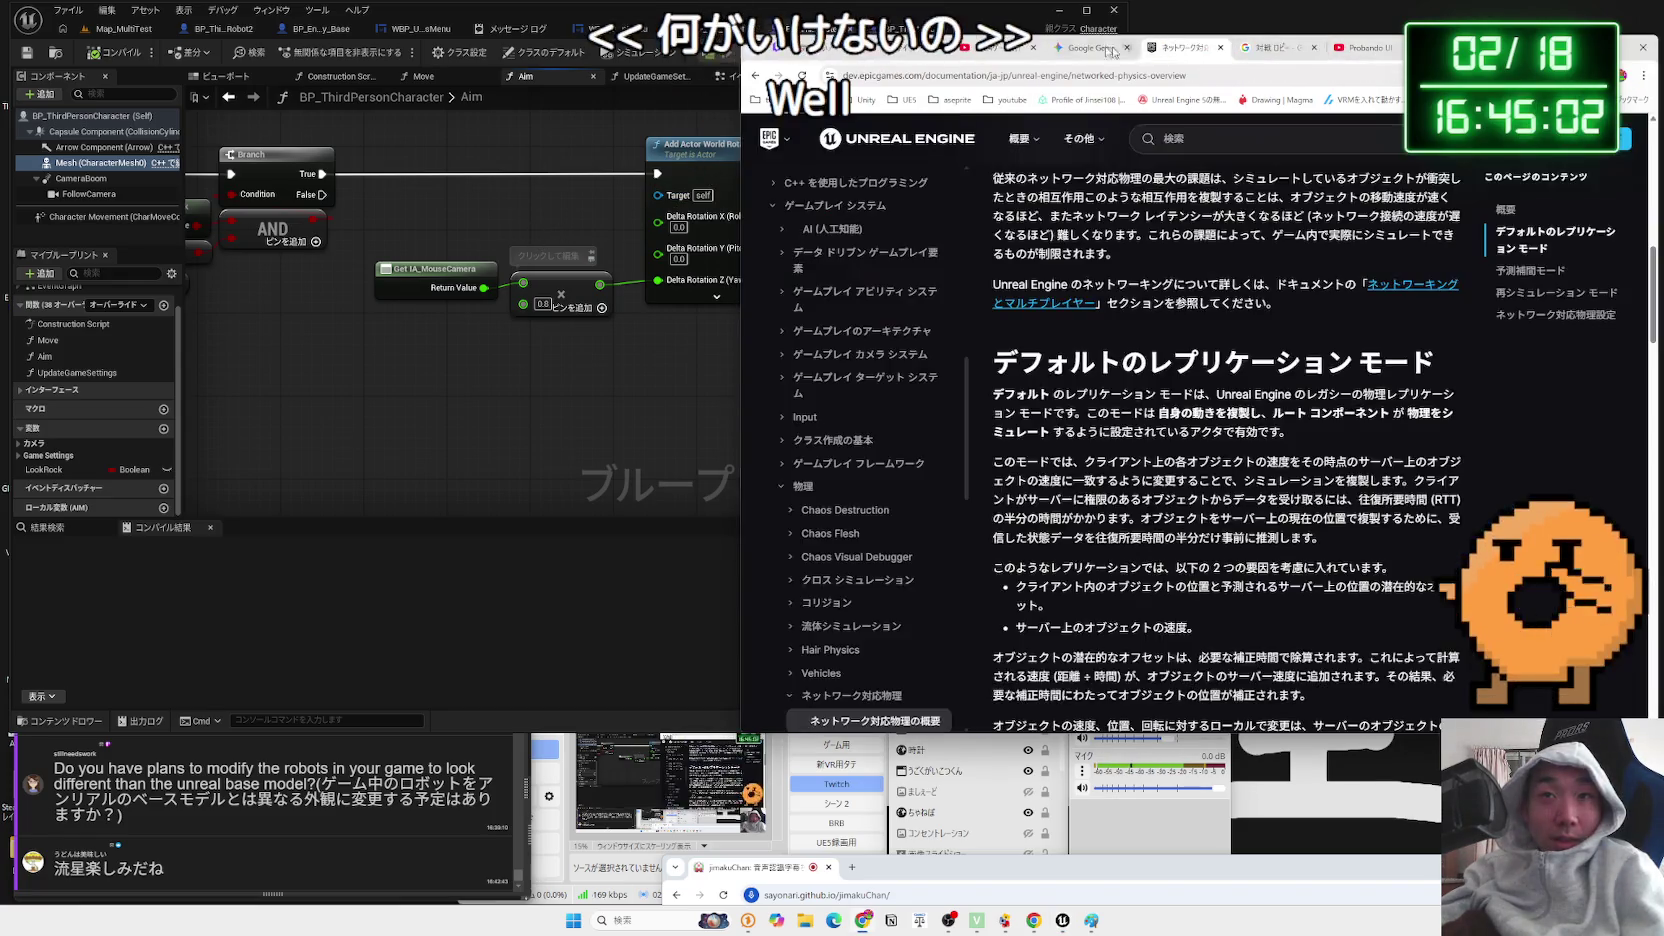
- Browse the Networking and Multiplayer docs page and open the ネットワーキングの概要 card
left_click(1405, 290)
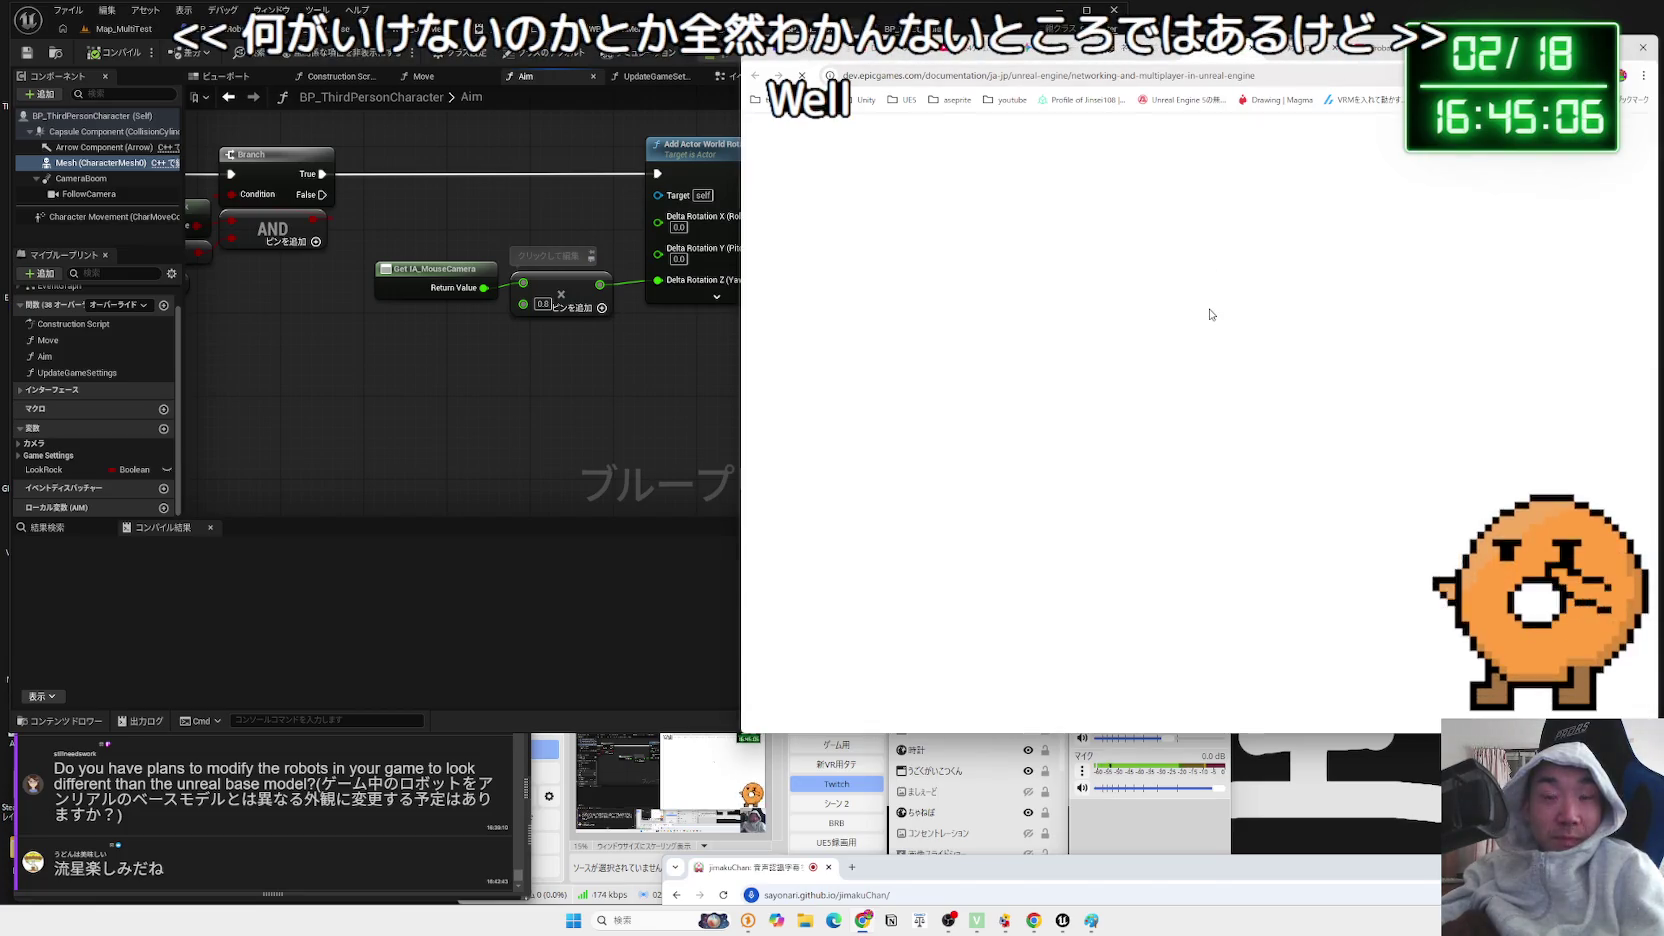
scroll(1190, 350, "down", 5)
scroll(1185, 362, "down", 20)
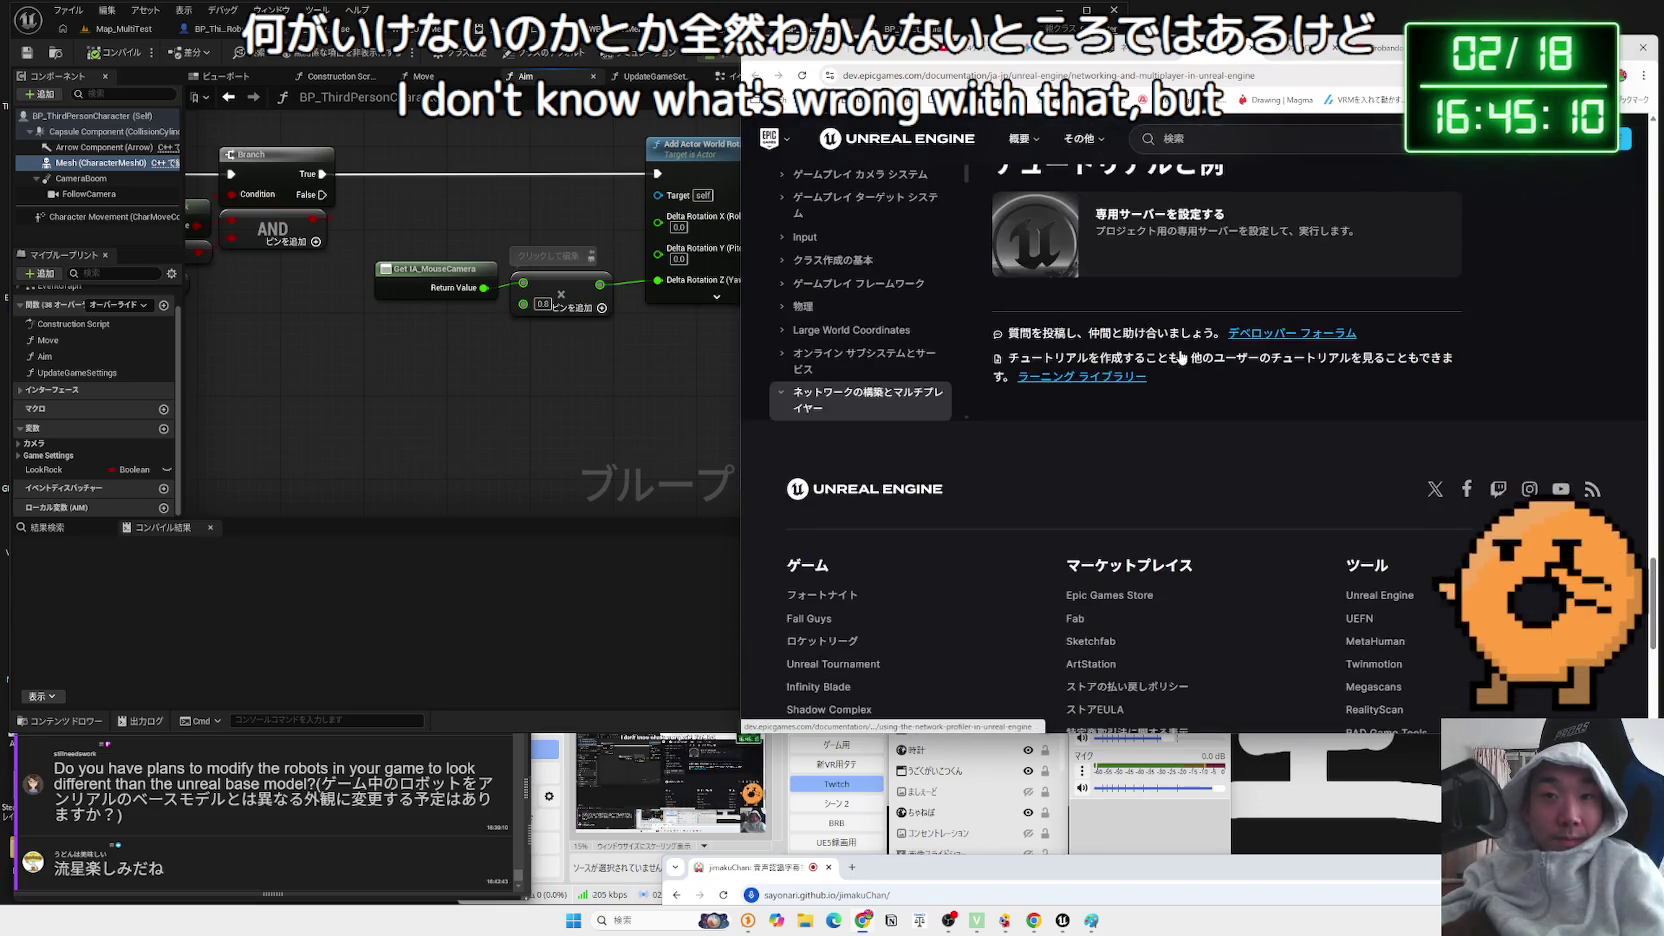
scroll(1182, 357, "up", 15)
scroll(1209, 368, "up", 3)
scroll(1206, 370, "up", 2)
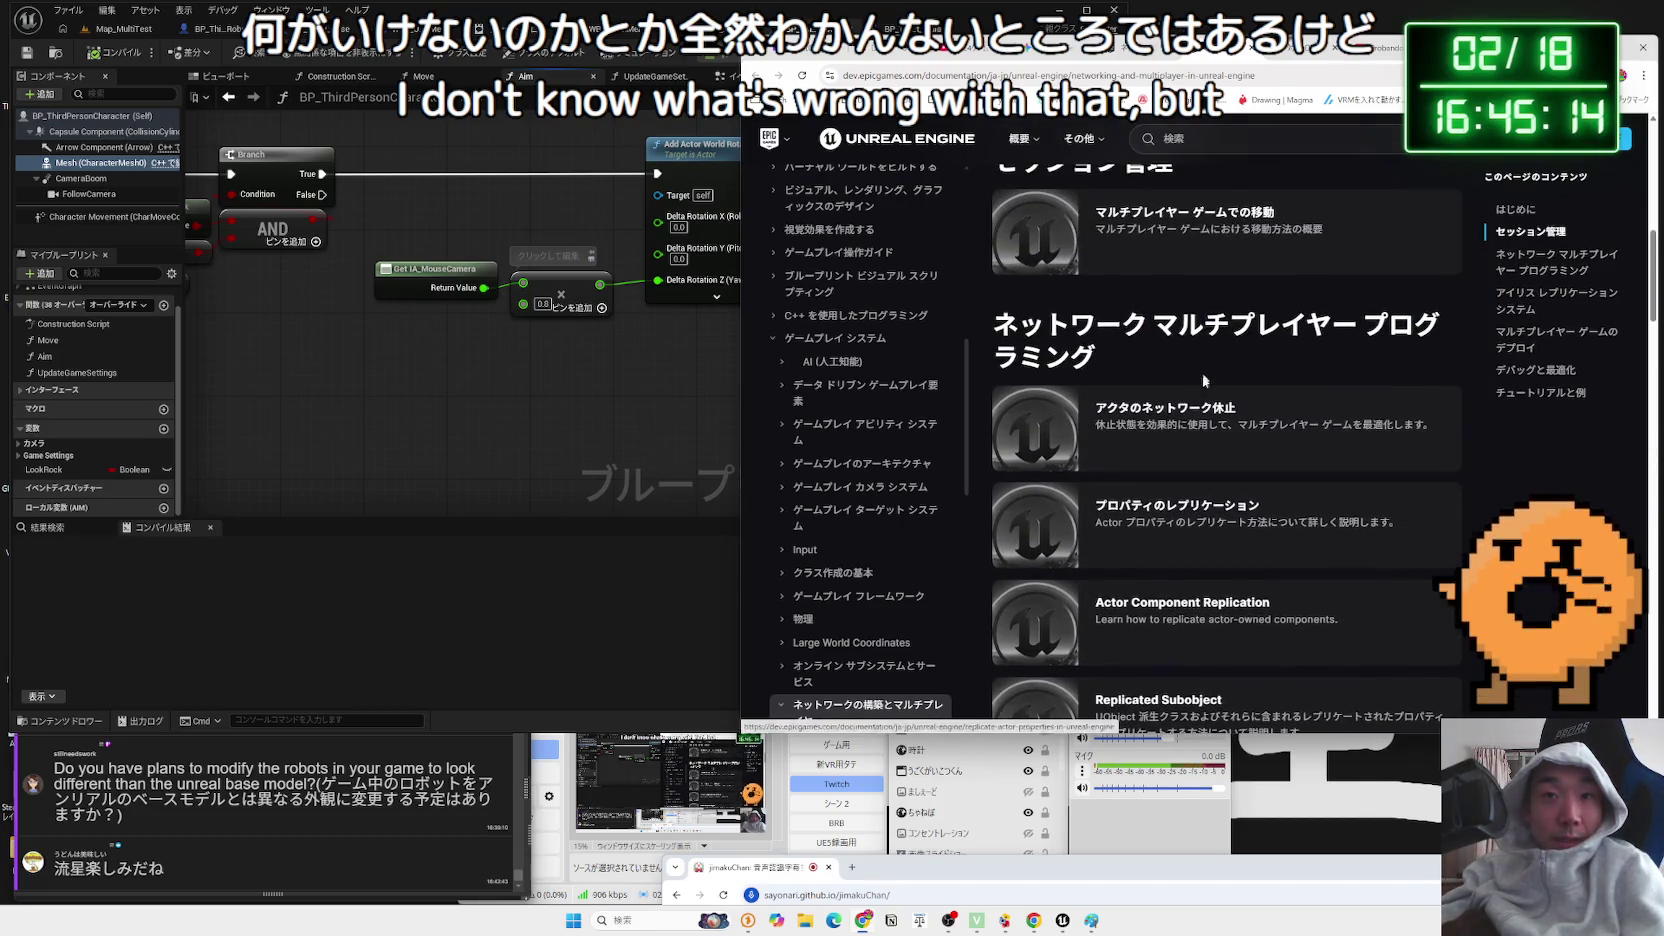
scroll(1197, 412, "up", 5)
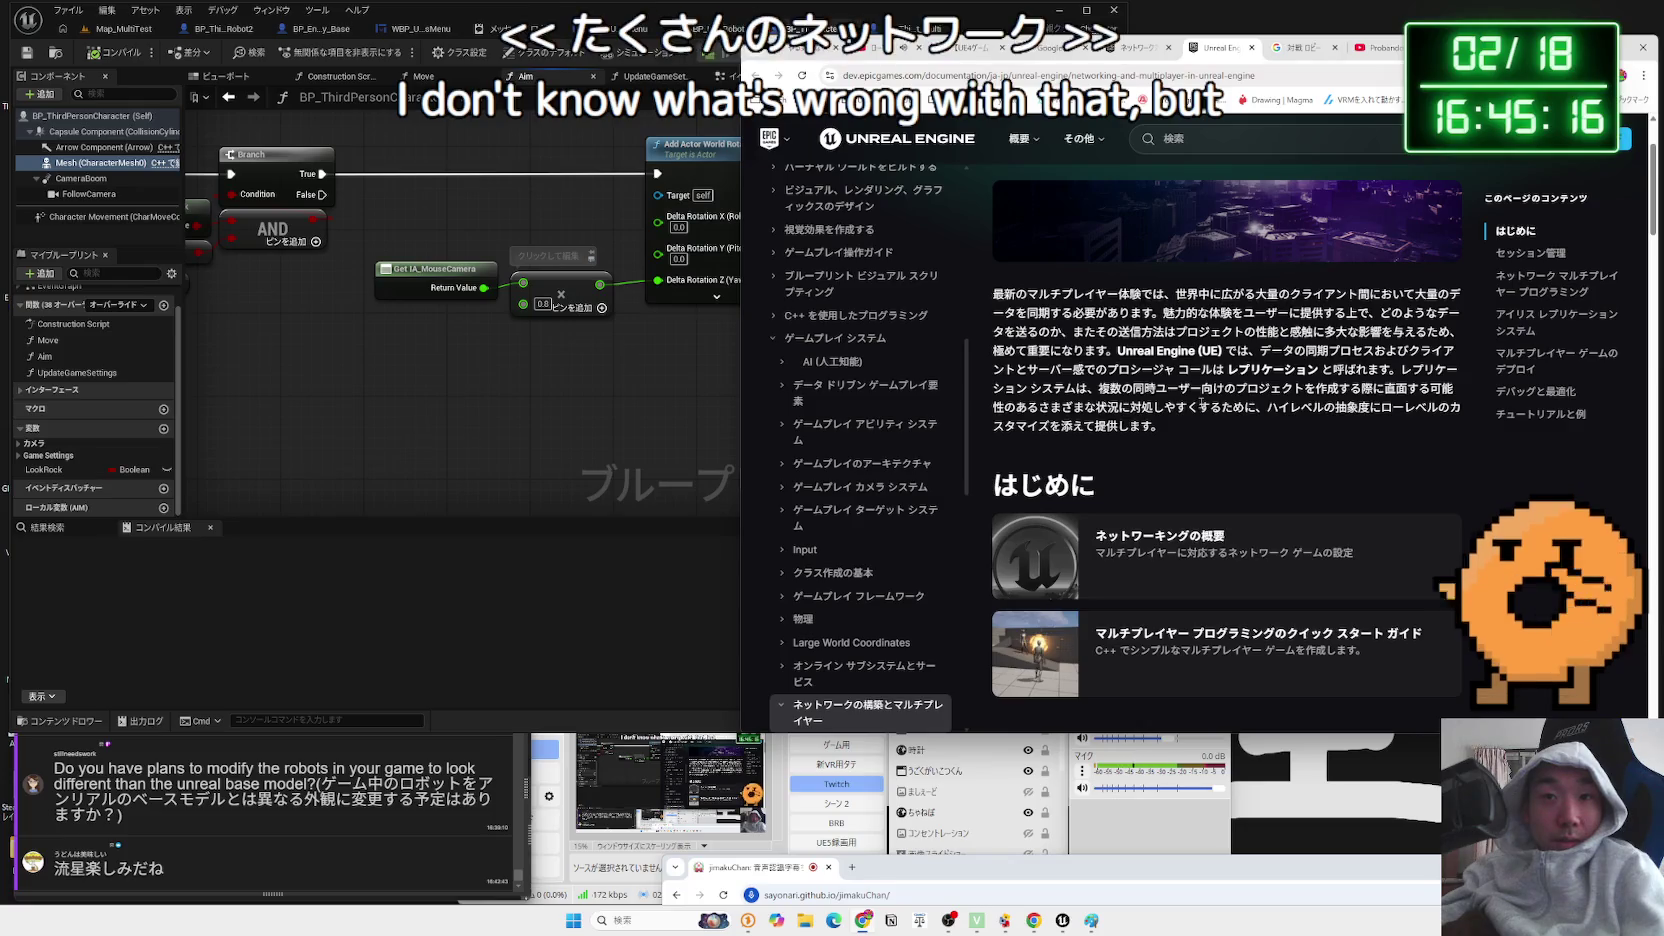
scroll(1202, 402, "down", 3)
left_click(1160, 236)
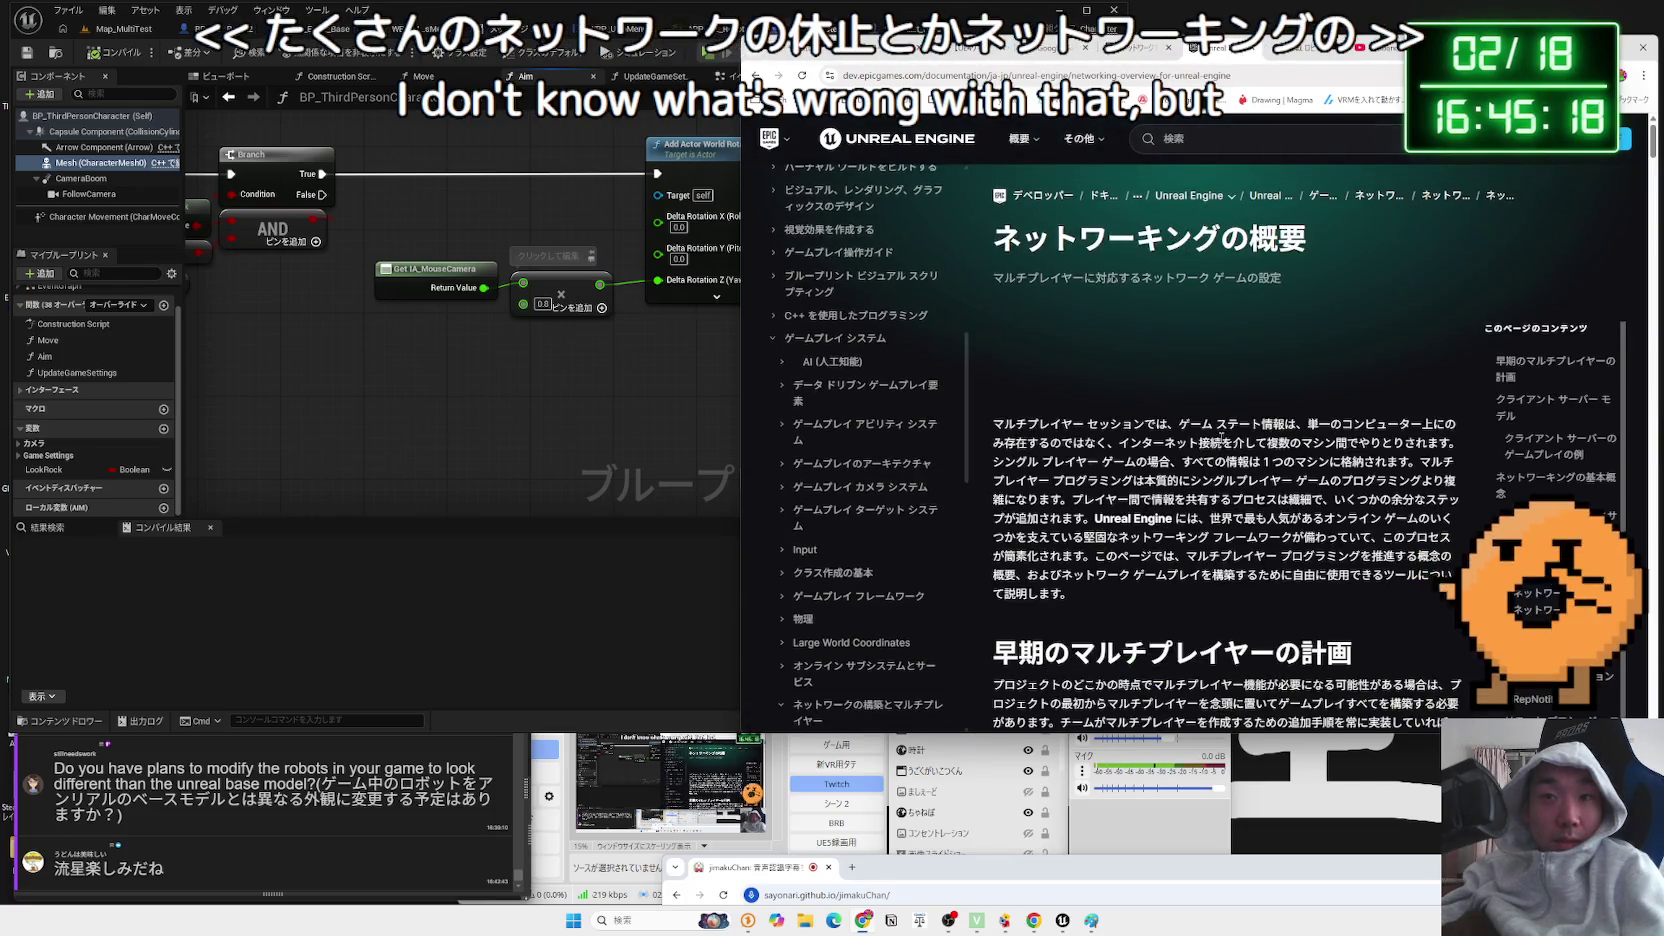
- Highlight the sentences on game state, single-player games, multiplayer programming and Unreal's networking framework
scroll(1218, 428, "down", 2)
left_click_drag(1170, 294, 1213, 296)
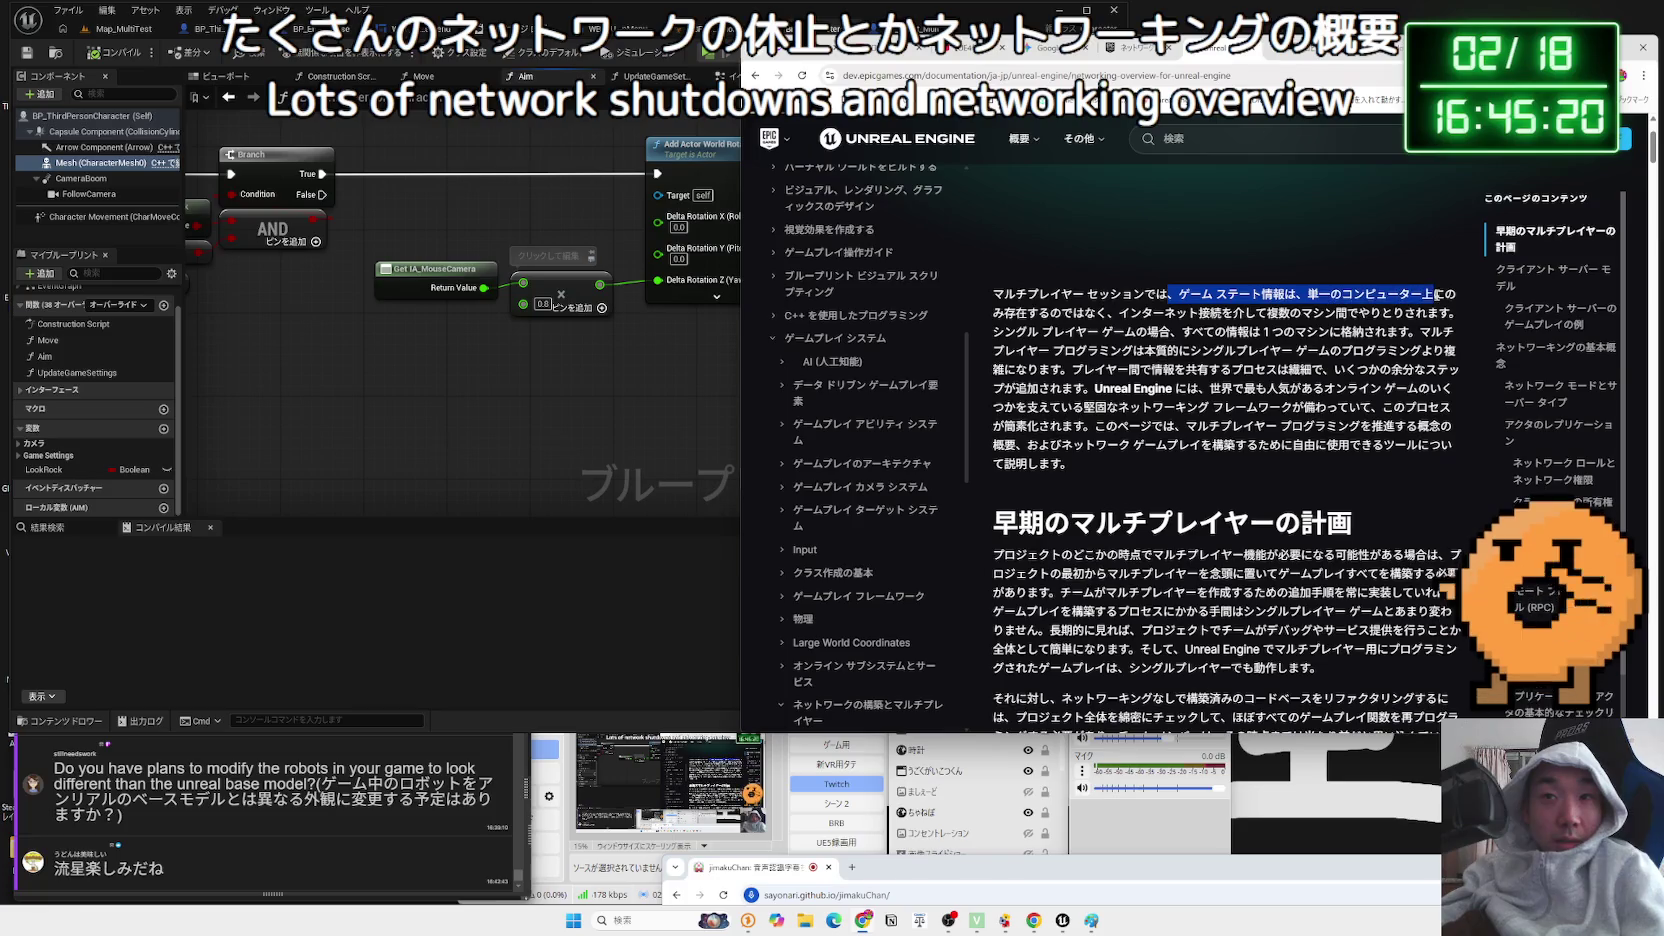
mouse_move(1430, 294)
left_mouse_down()
mouse_move(1032, 294)
mouse_move(1333, 313)
left_mouse_up()
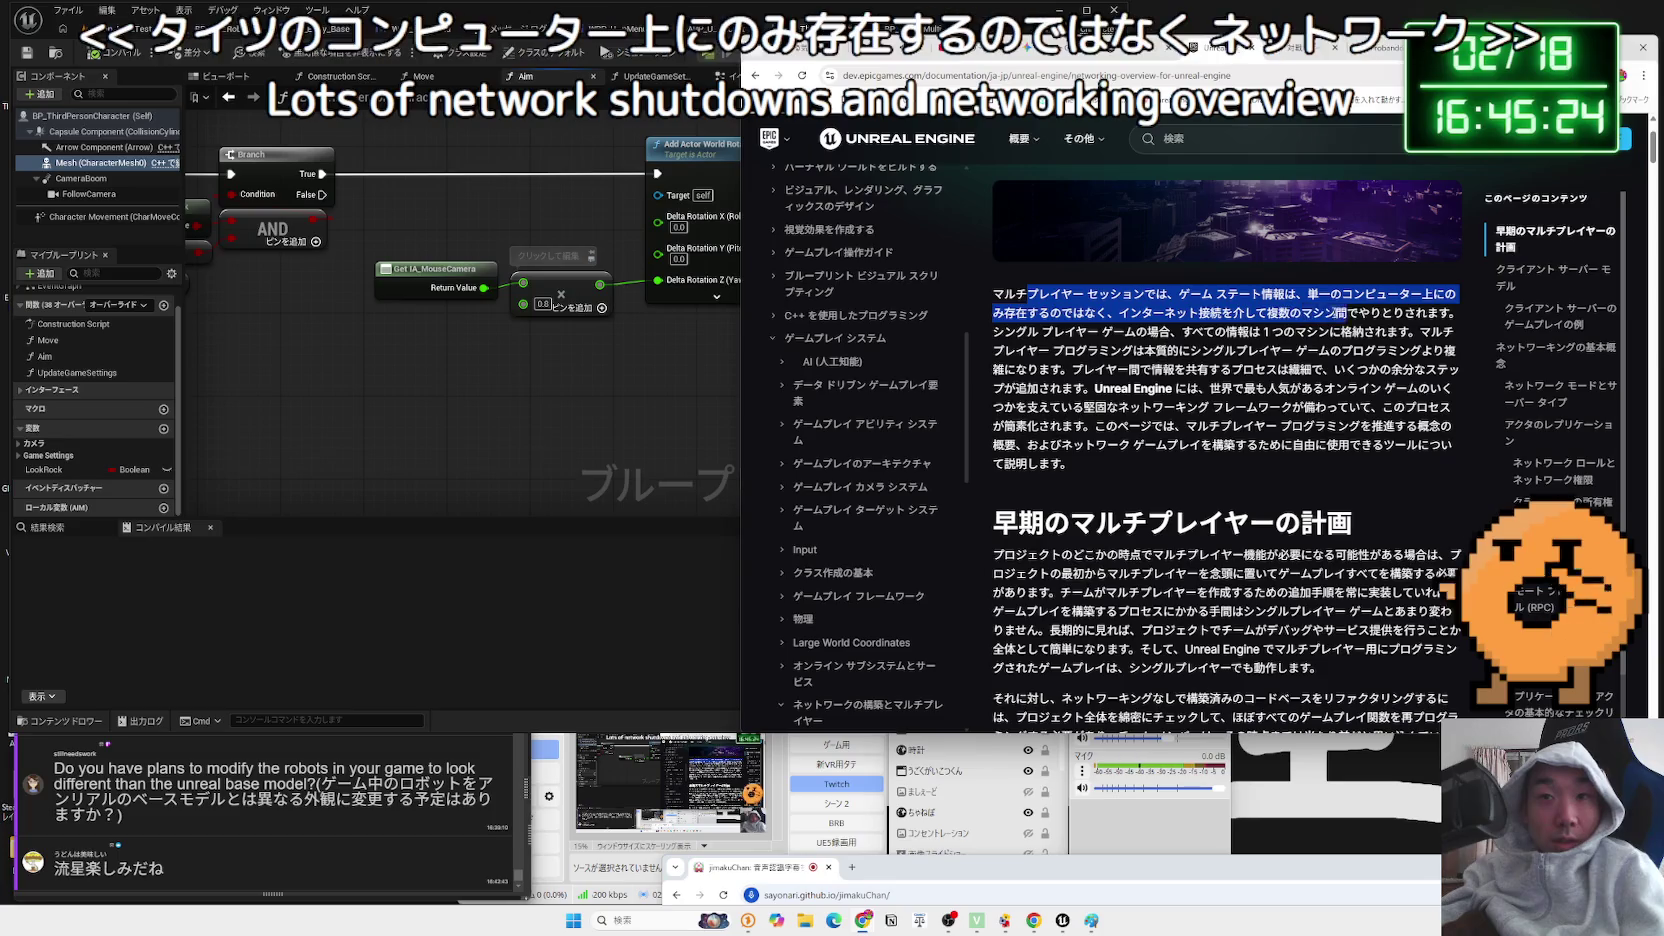
left_click(1063, 312)
left_click_drag(1000, 331, 1408, 331)
left_click(1408, 328)
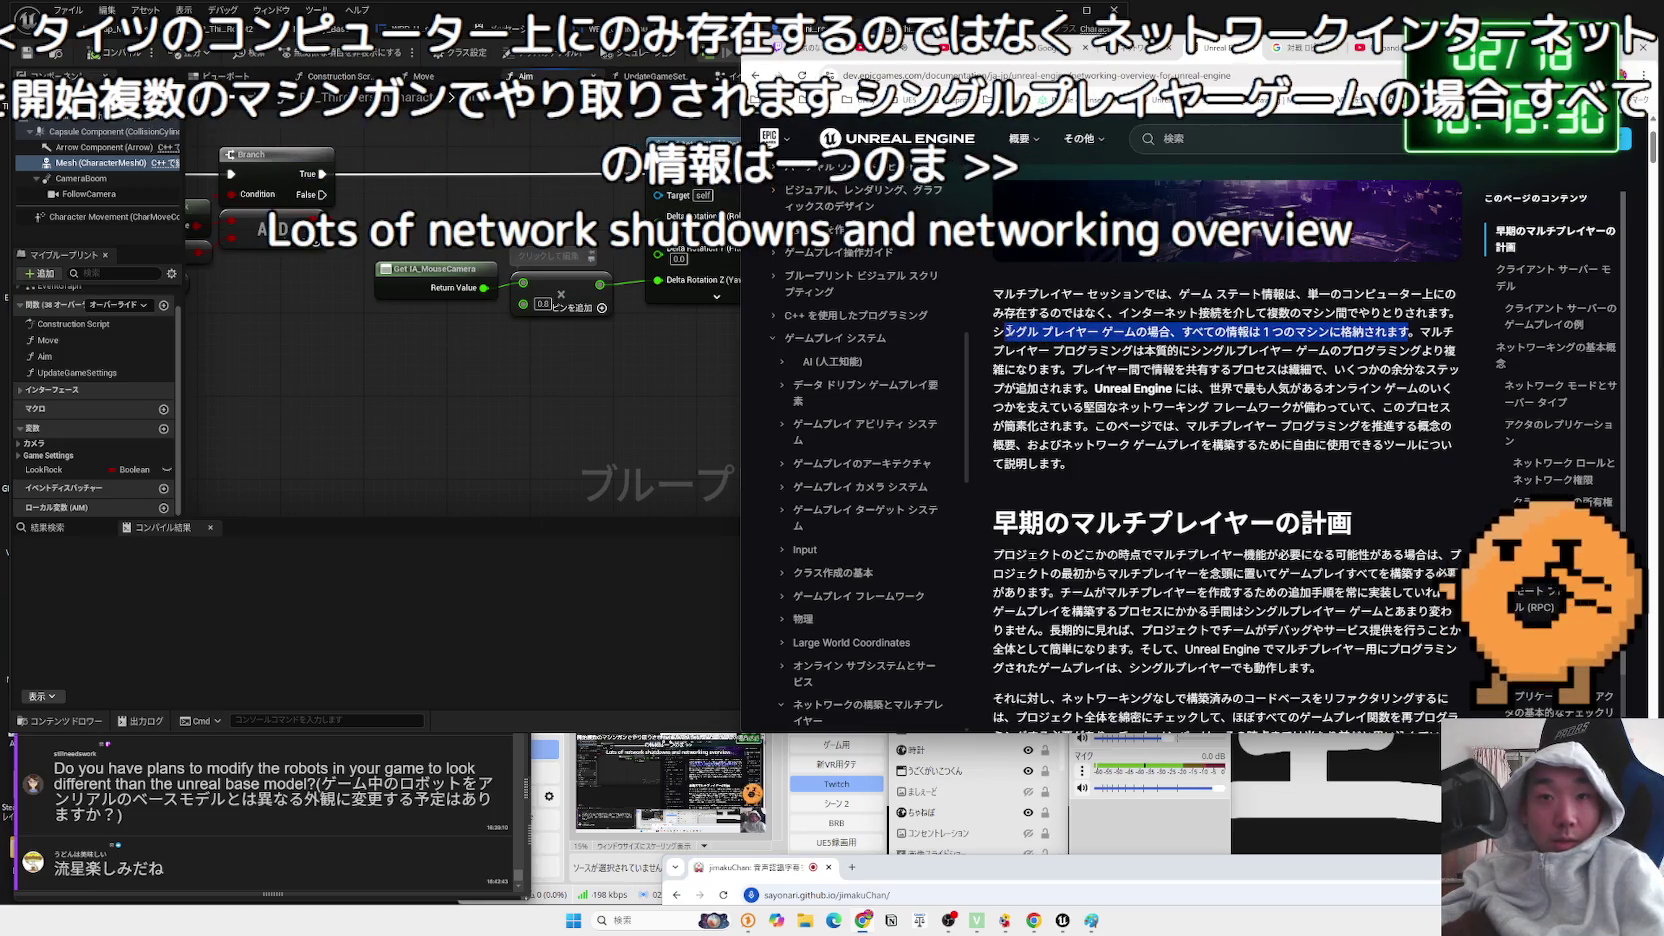
left_click(1005, 333)
mouse_move(1062, 351)
left_mouse_down()
mouse_move(1463, 355)
mouse_move(1080, 369)
mouse_move(1330, 370)
mouse_move(1093, 388)
mouse_move(1452, 389)
mouse_move(1015, 408)
left_mouse_up()
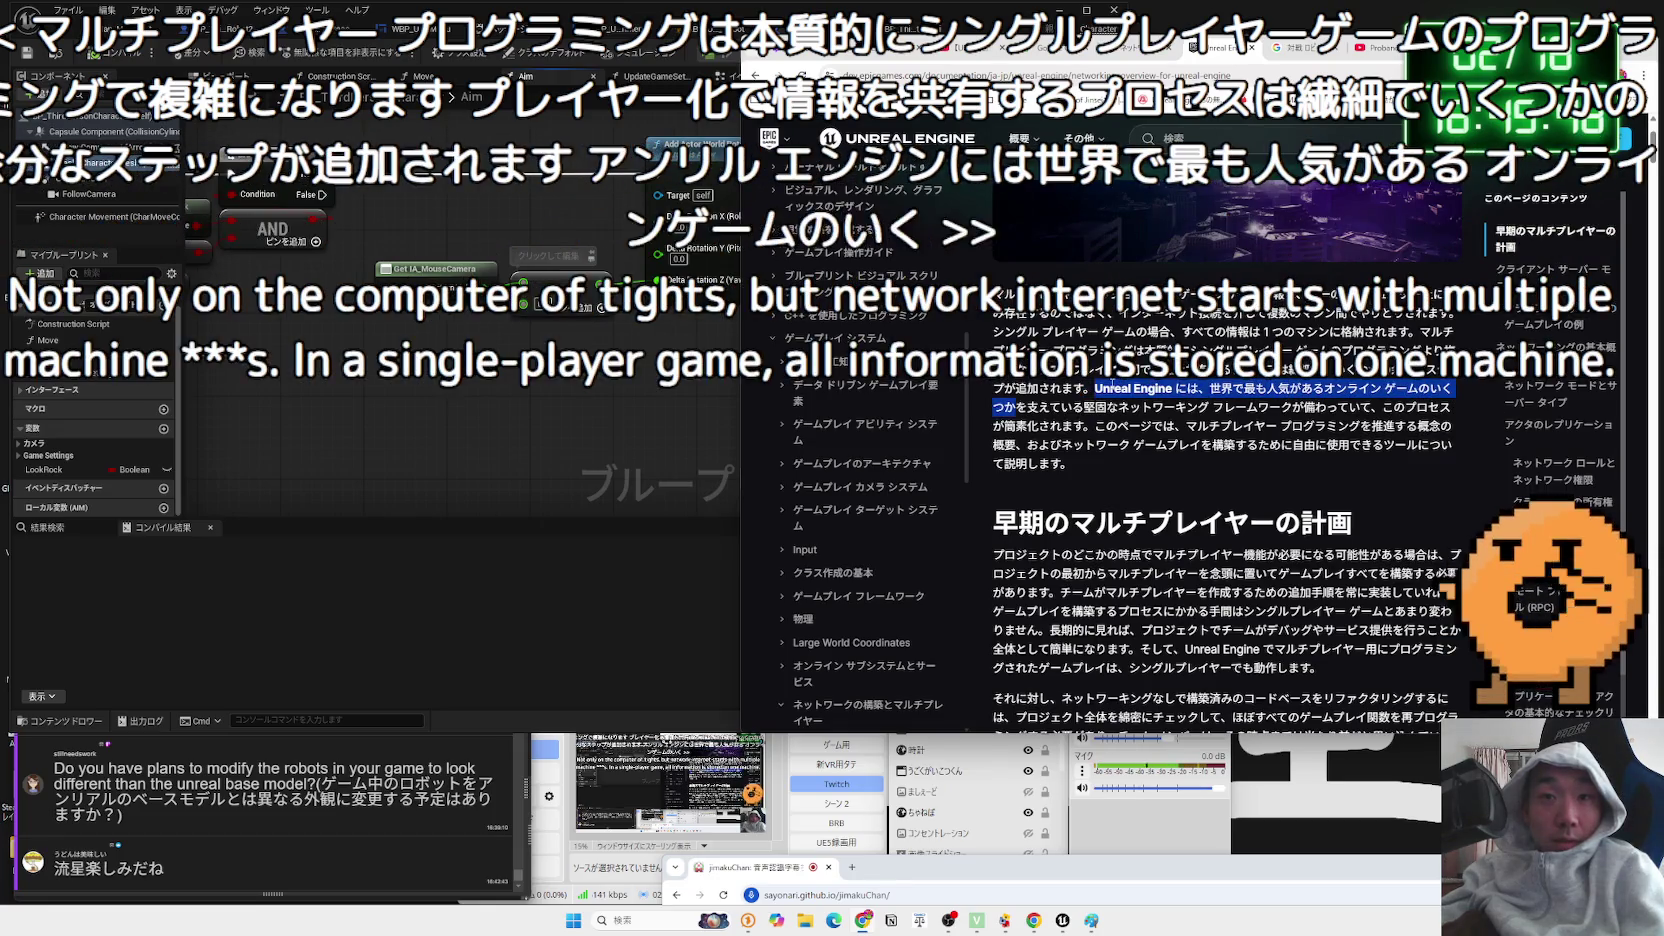
left_click_drag(1173, 390, 1360, 408)
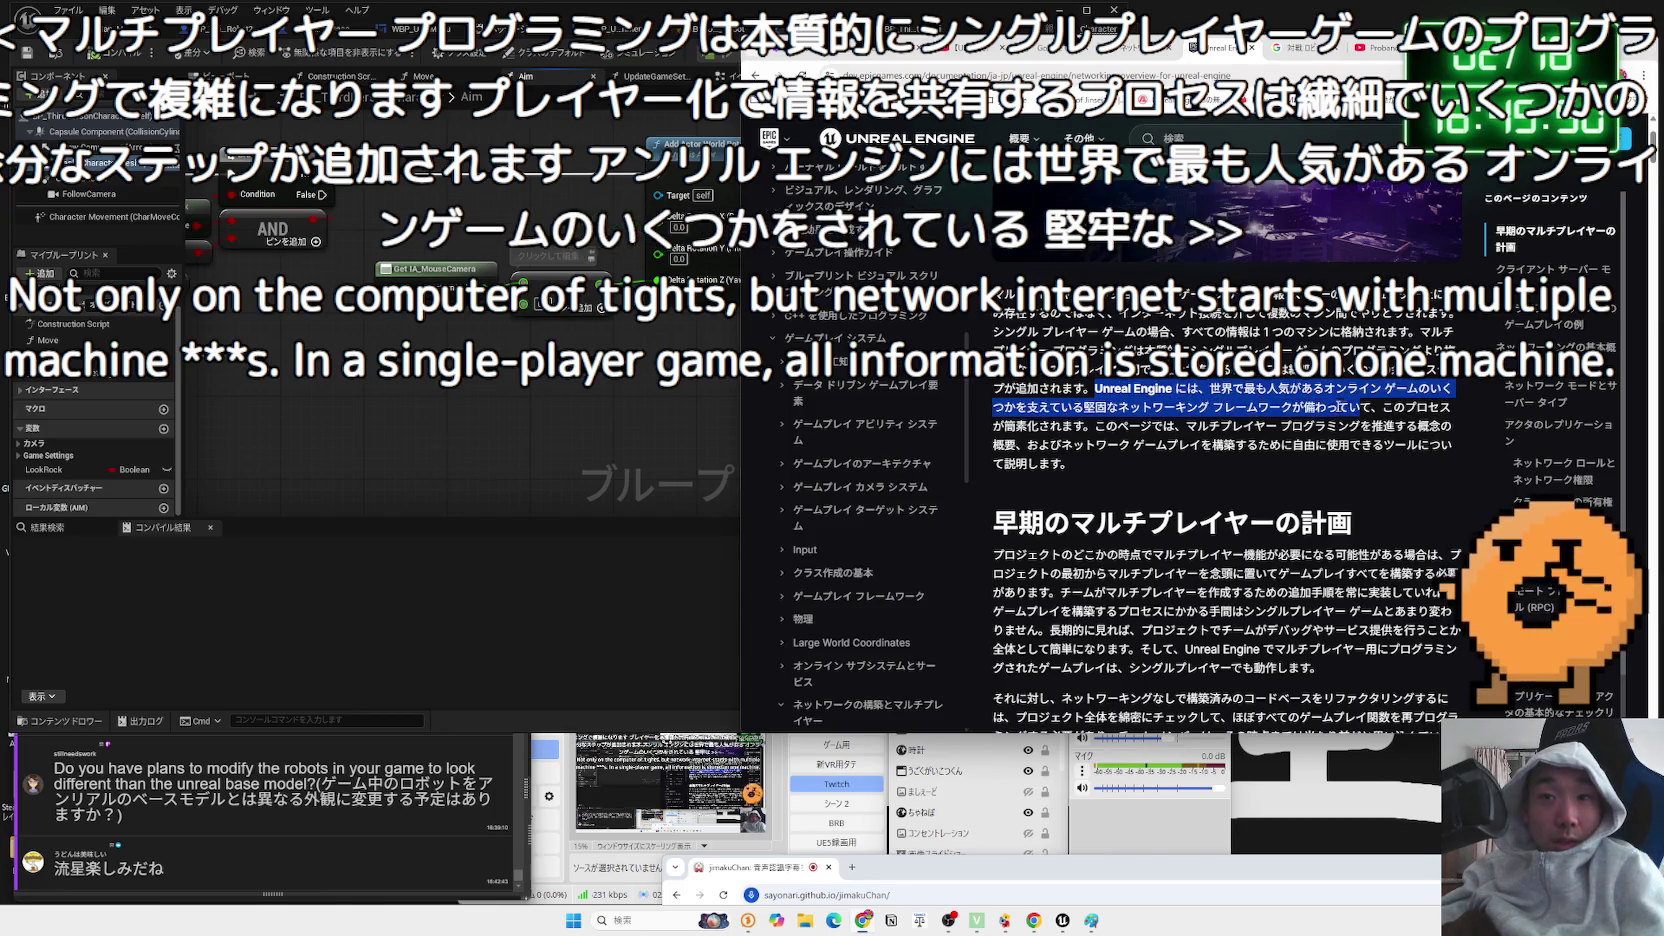
left_click(469, 399)
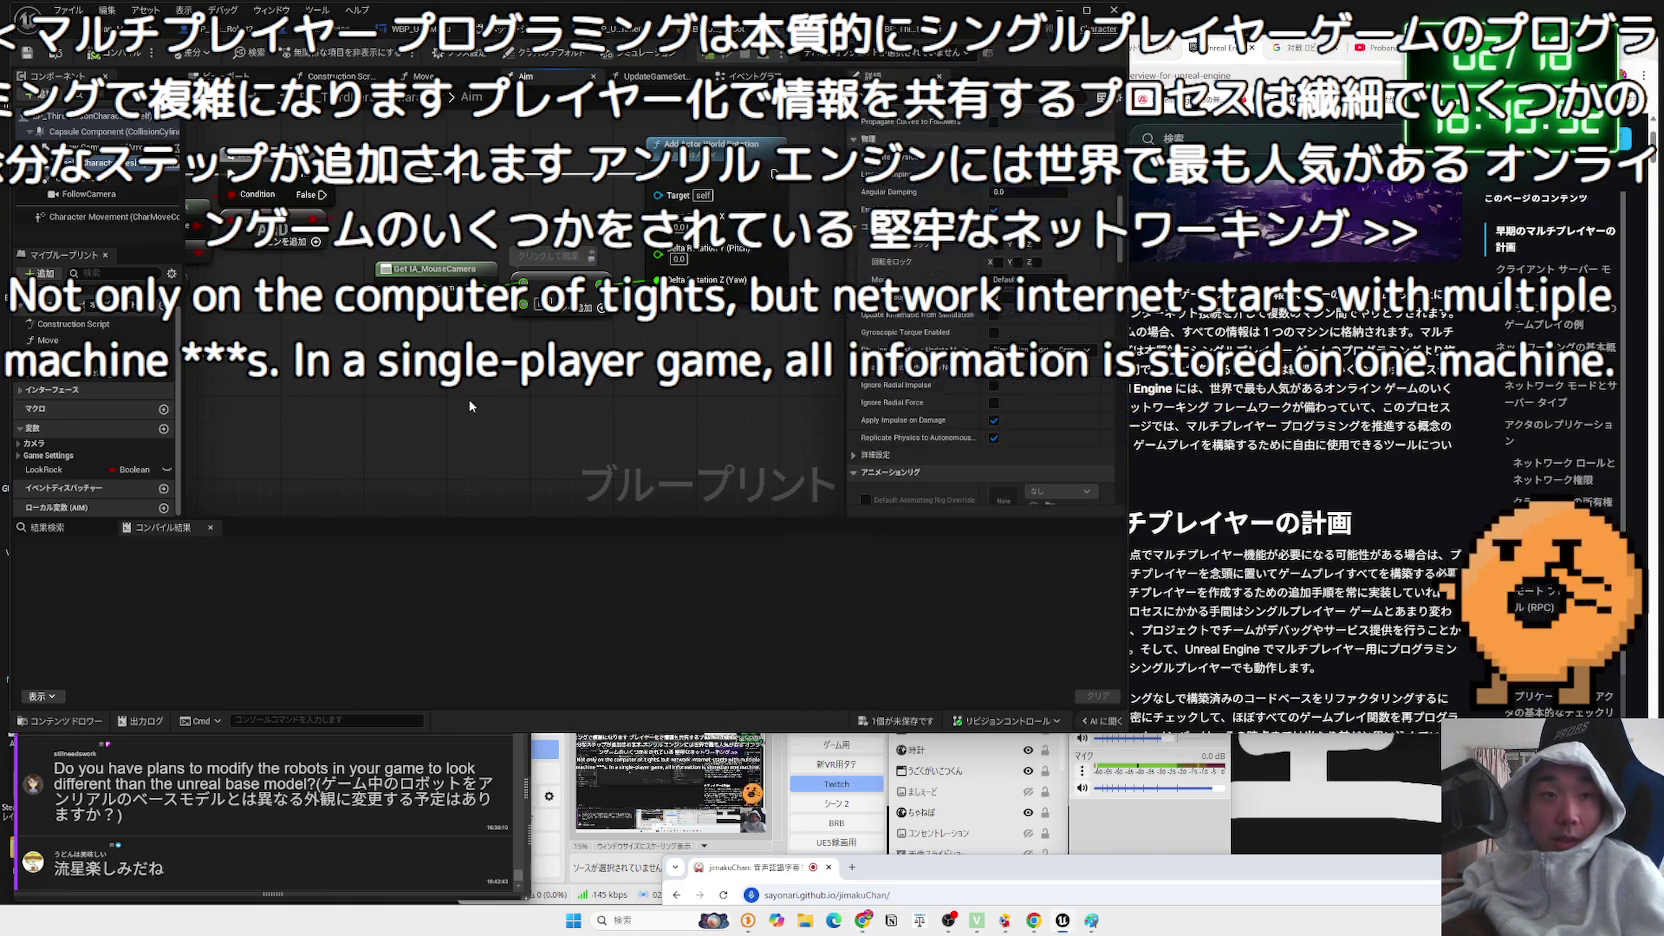
- Open the graph's node list, type 't', then dismiss it without adding a node
right_click(469, 399)
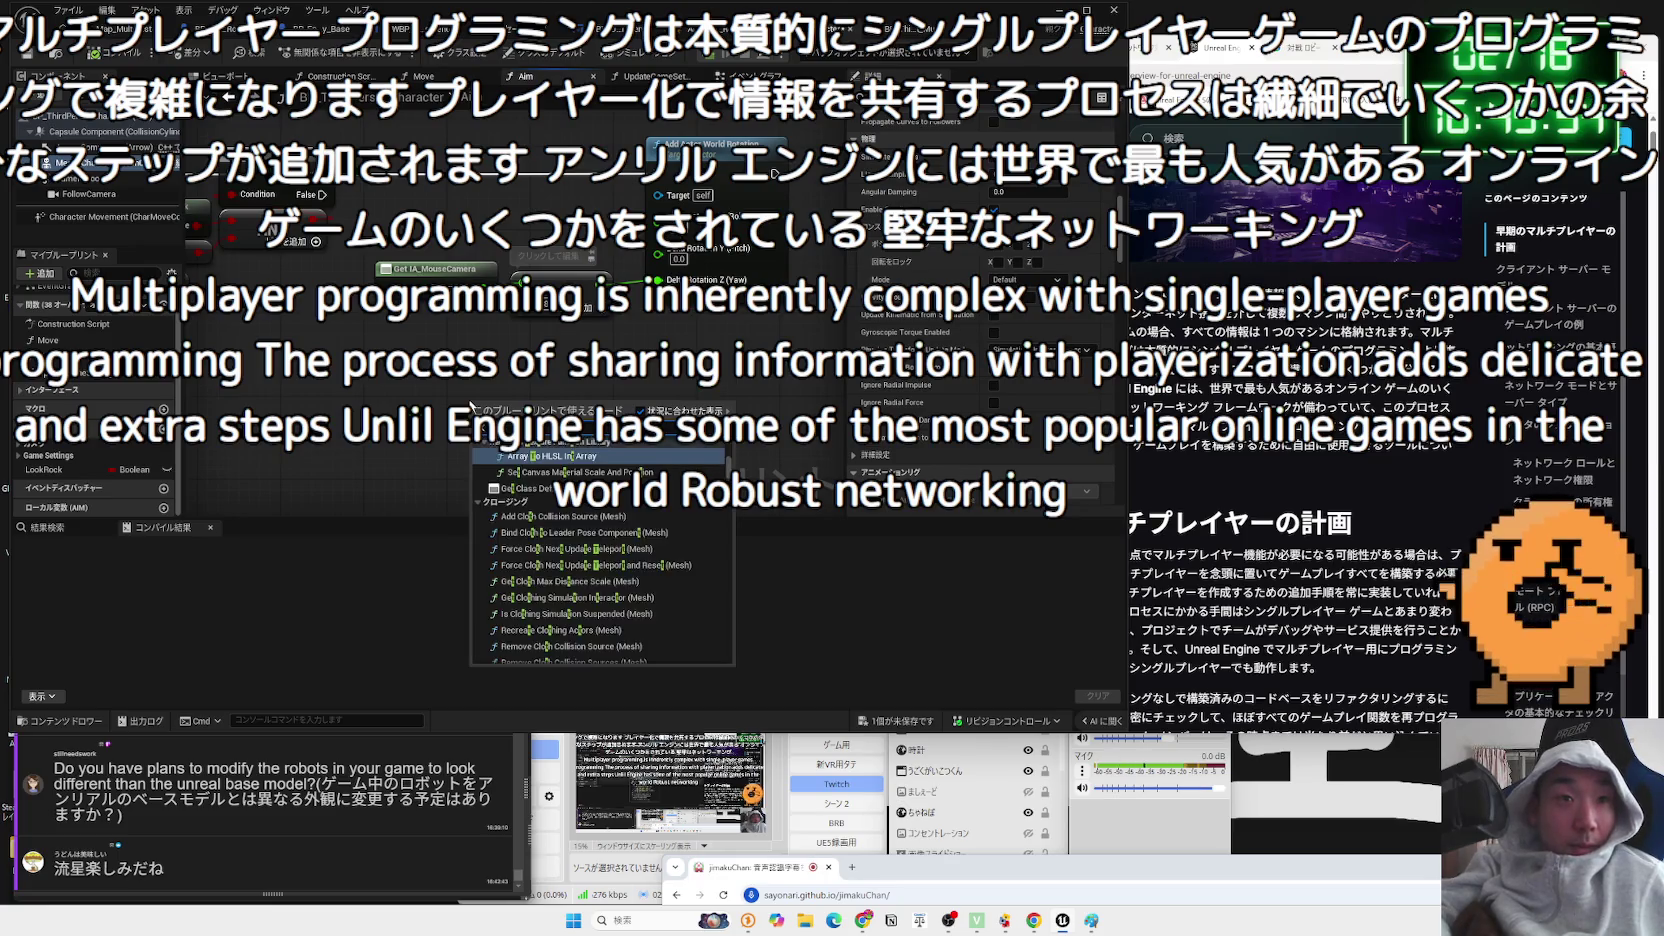
type("t")
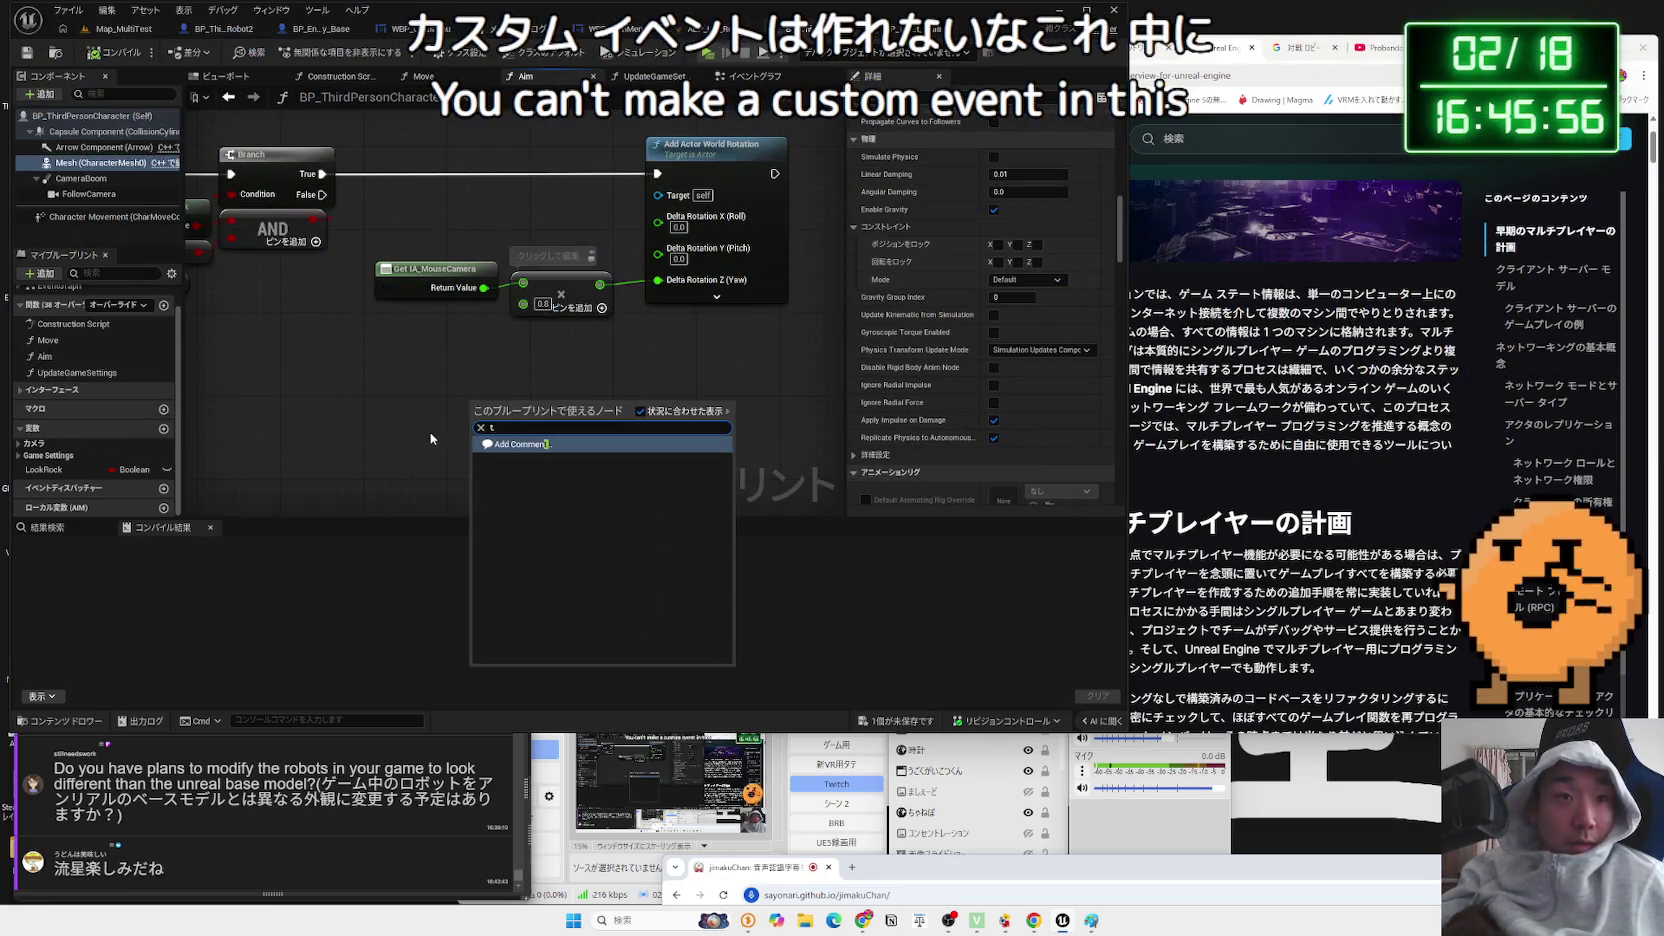
left_click(430, 432)
key("alt+Tab")
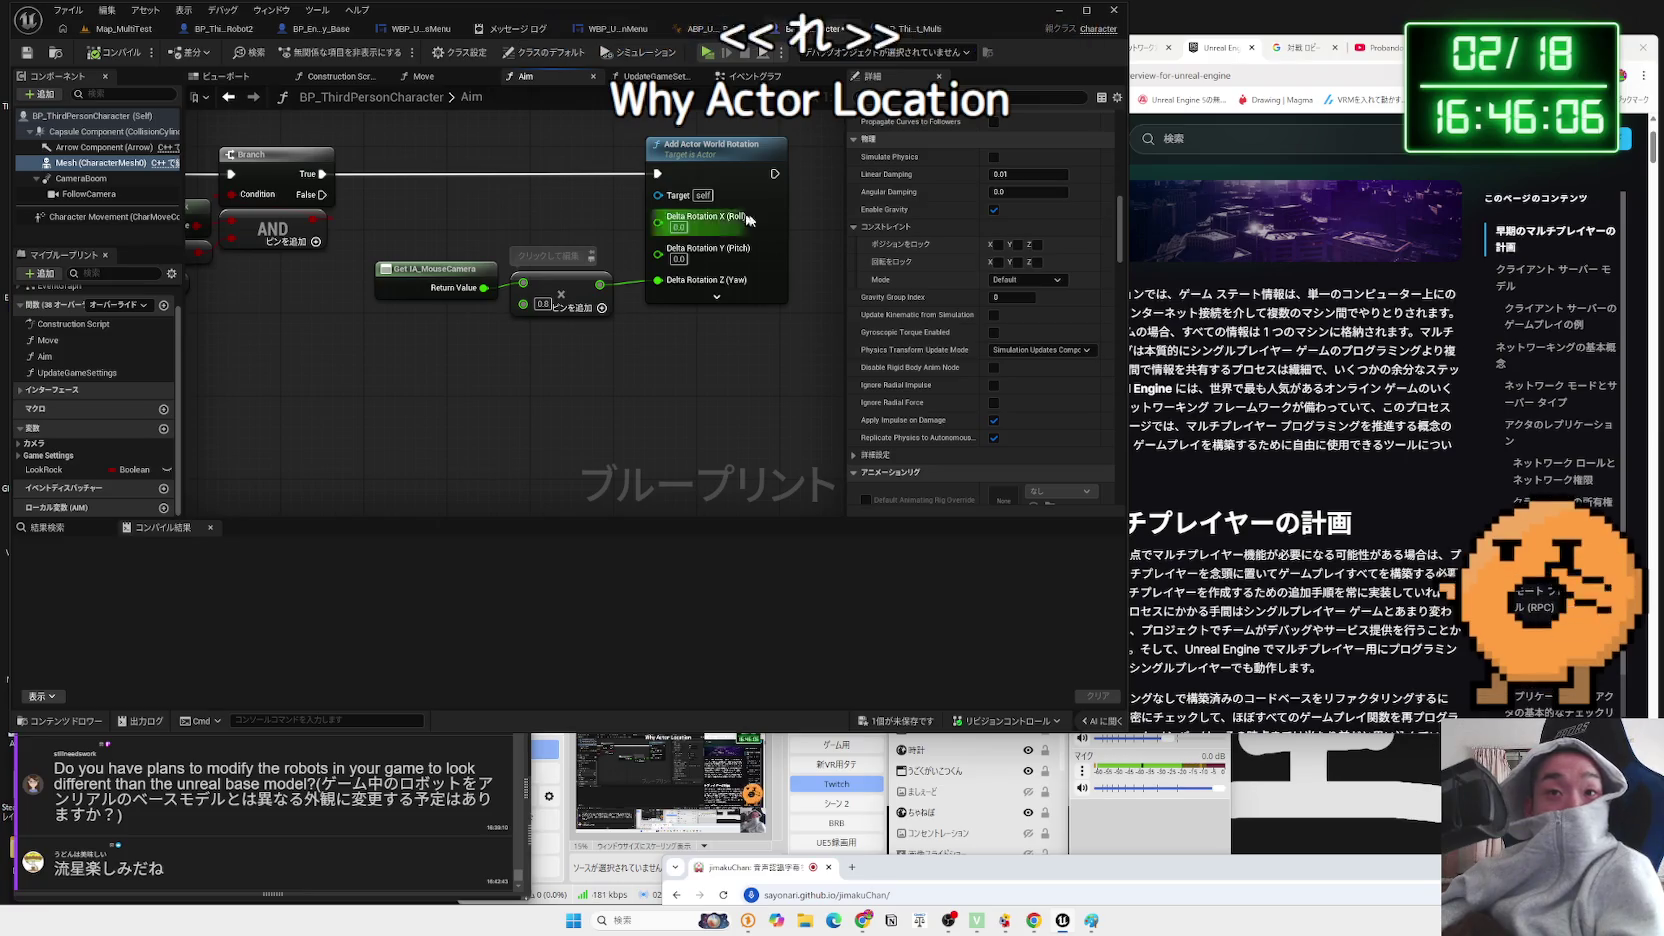
- Filter the character's Class Defaults by 'rep' to review Replicates and Replicate Movement, then return to the docs
left_click(100, 117)
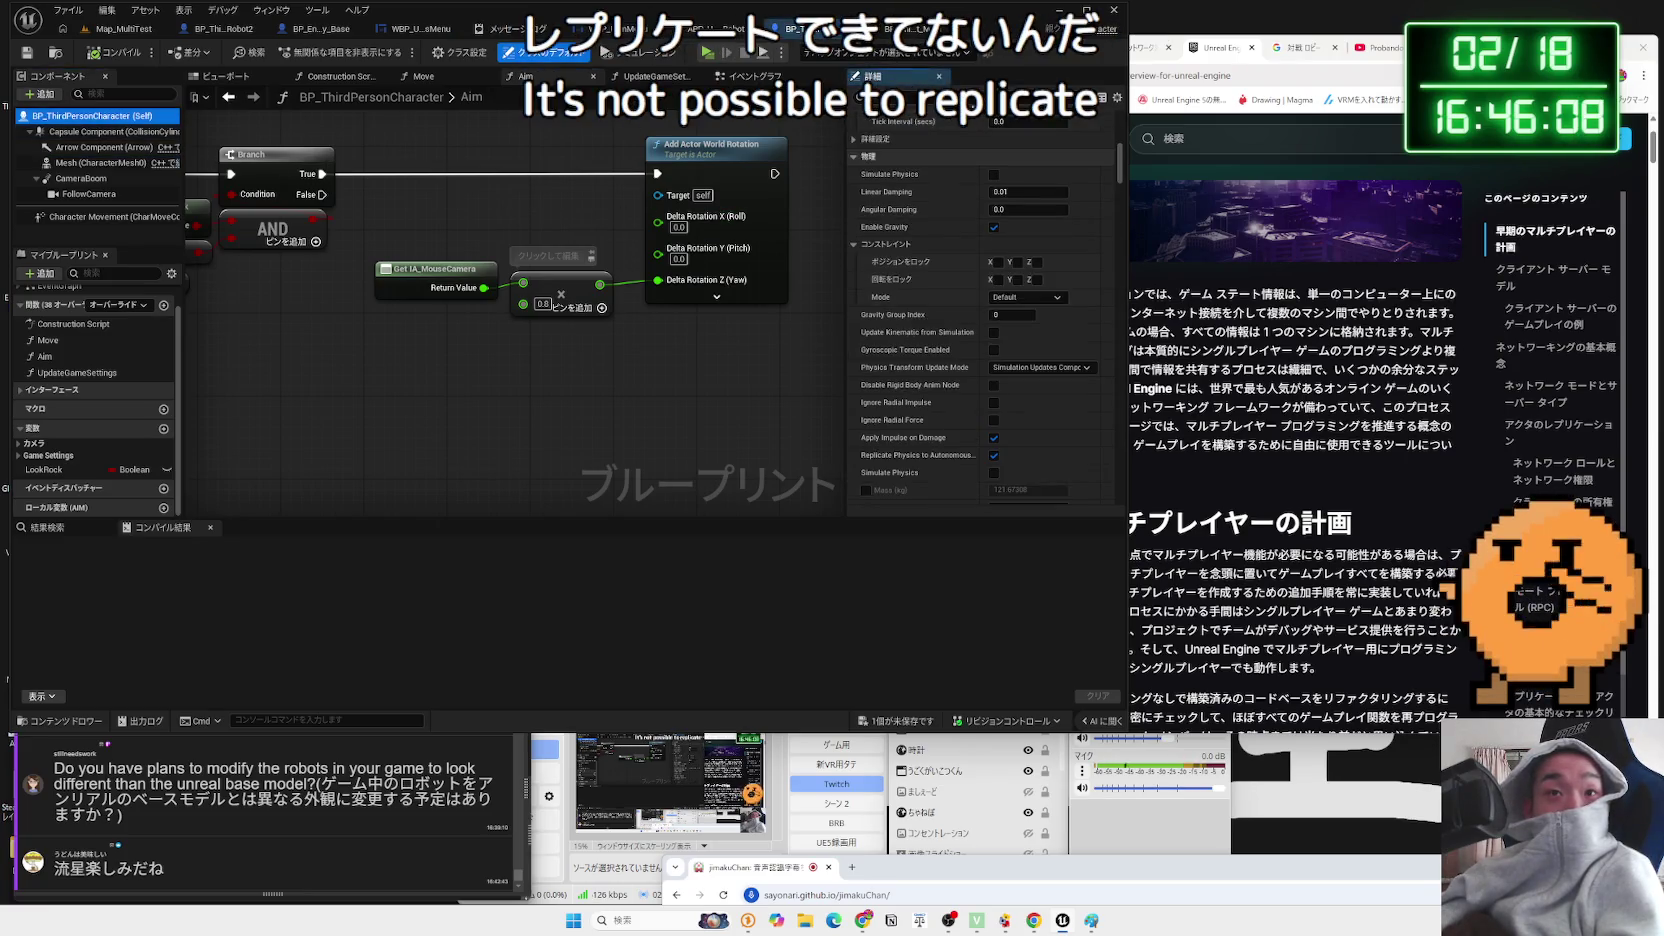
left_click(540, 52)
type("rep")
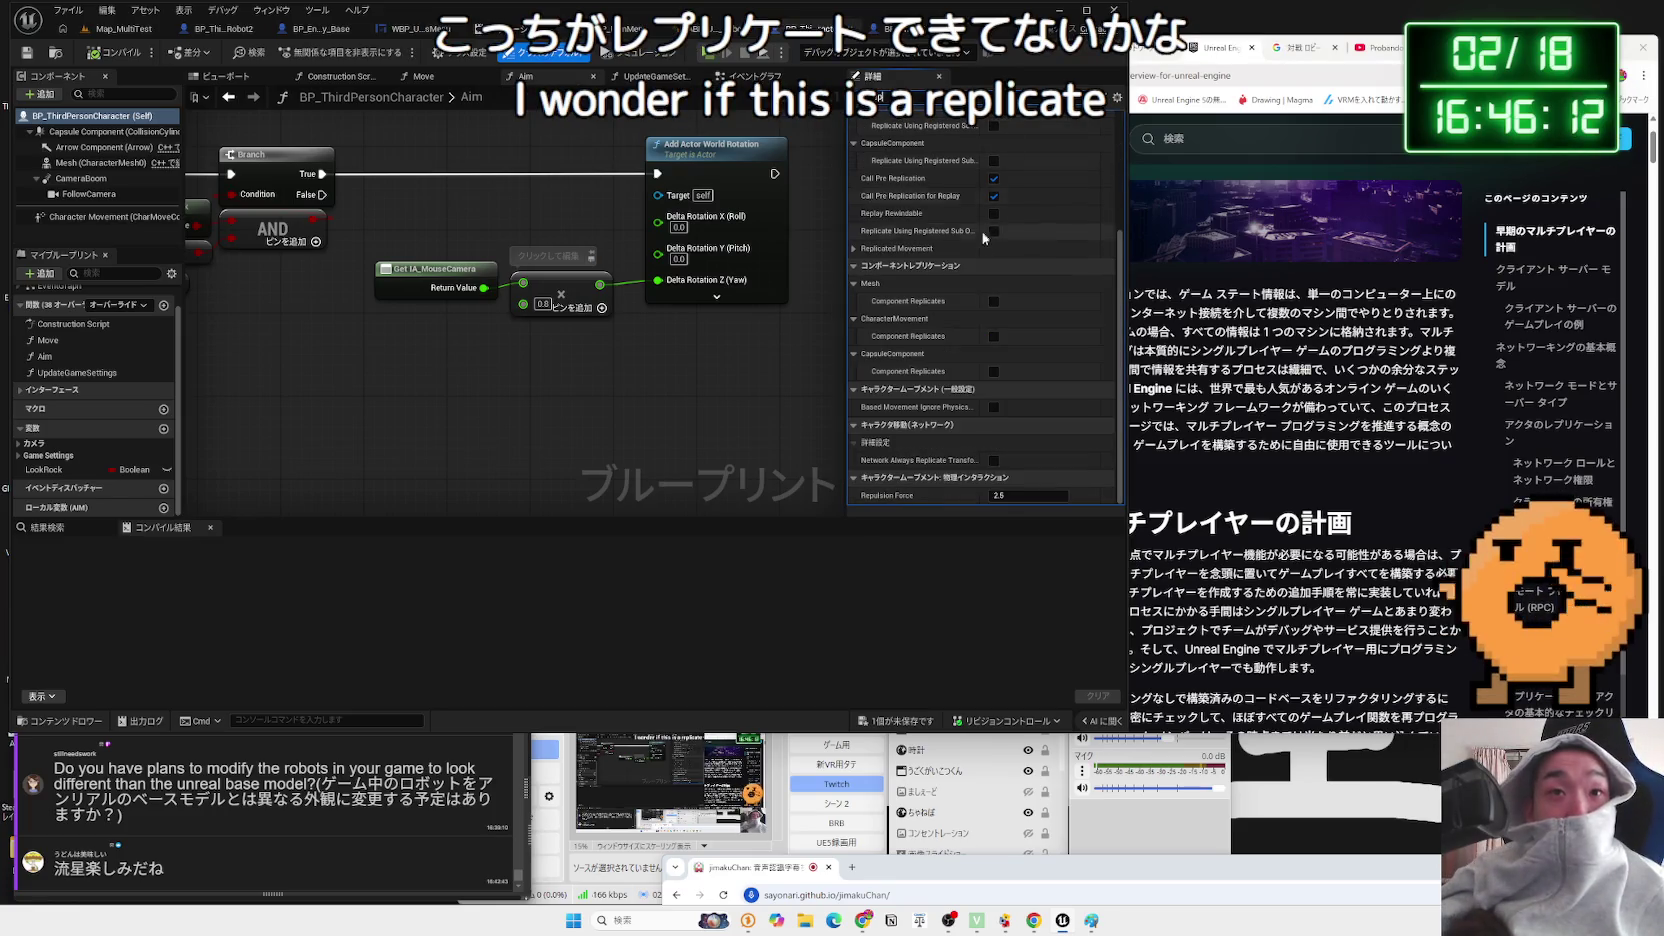
scroll(985, 240, "up", 3)
scroll(900, 240, "up", 1)
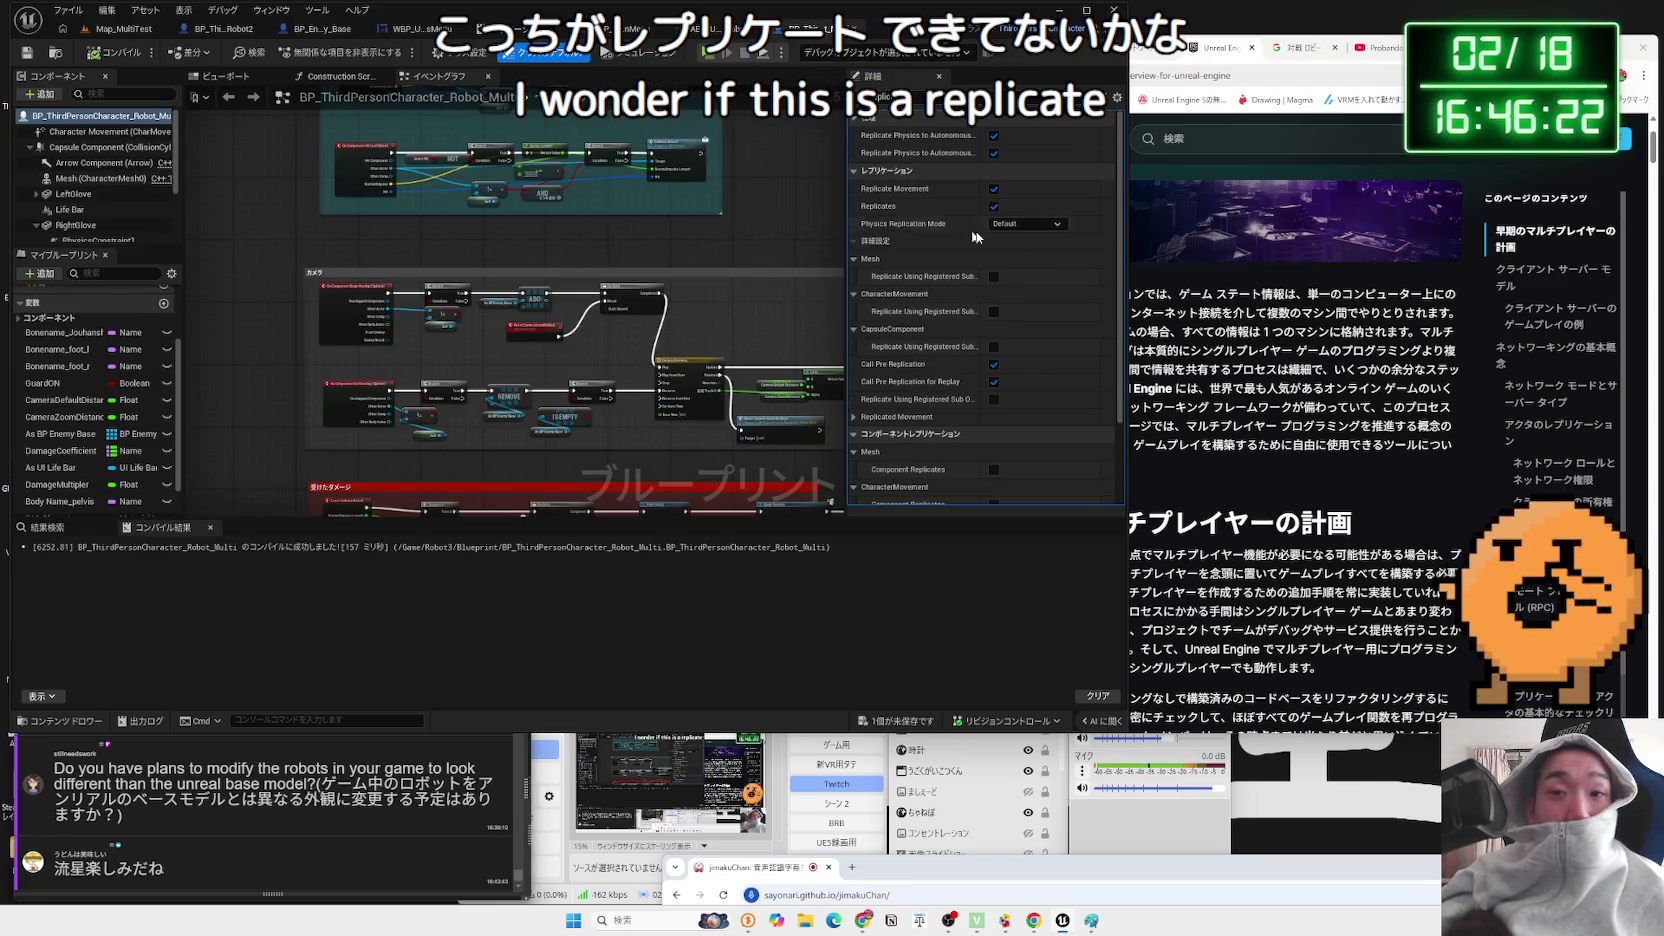
left_click(1300, 325)
scroll(1300, 325, "down", 5)
scroll(1300, 325, "up", 5)
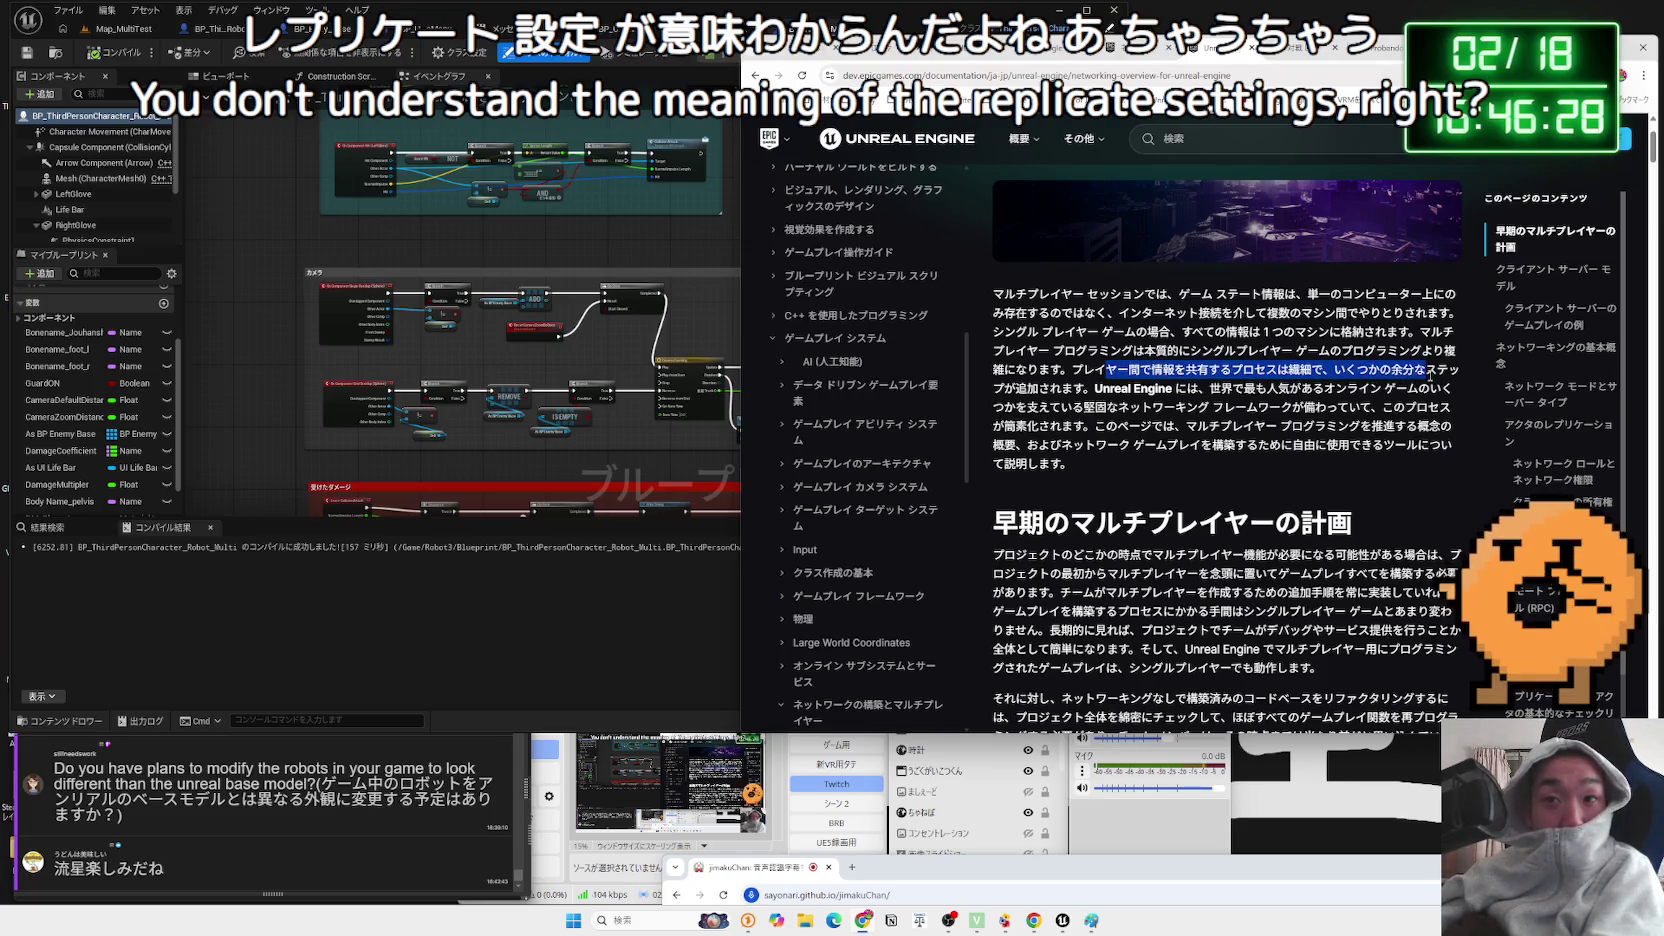
mouse_move(1100, 385)
left_mouse_down()
mouse_move(1460, 368)
mouse_move(1400, 390)
mouse_move(1420, 410)
mouse_move(1353, 428)
left_mouse_up()
scroll(1009, 316, "down", 3)
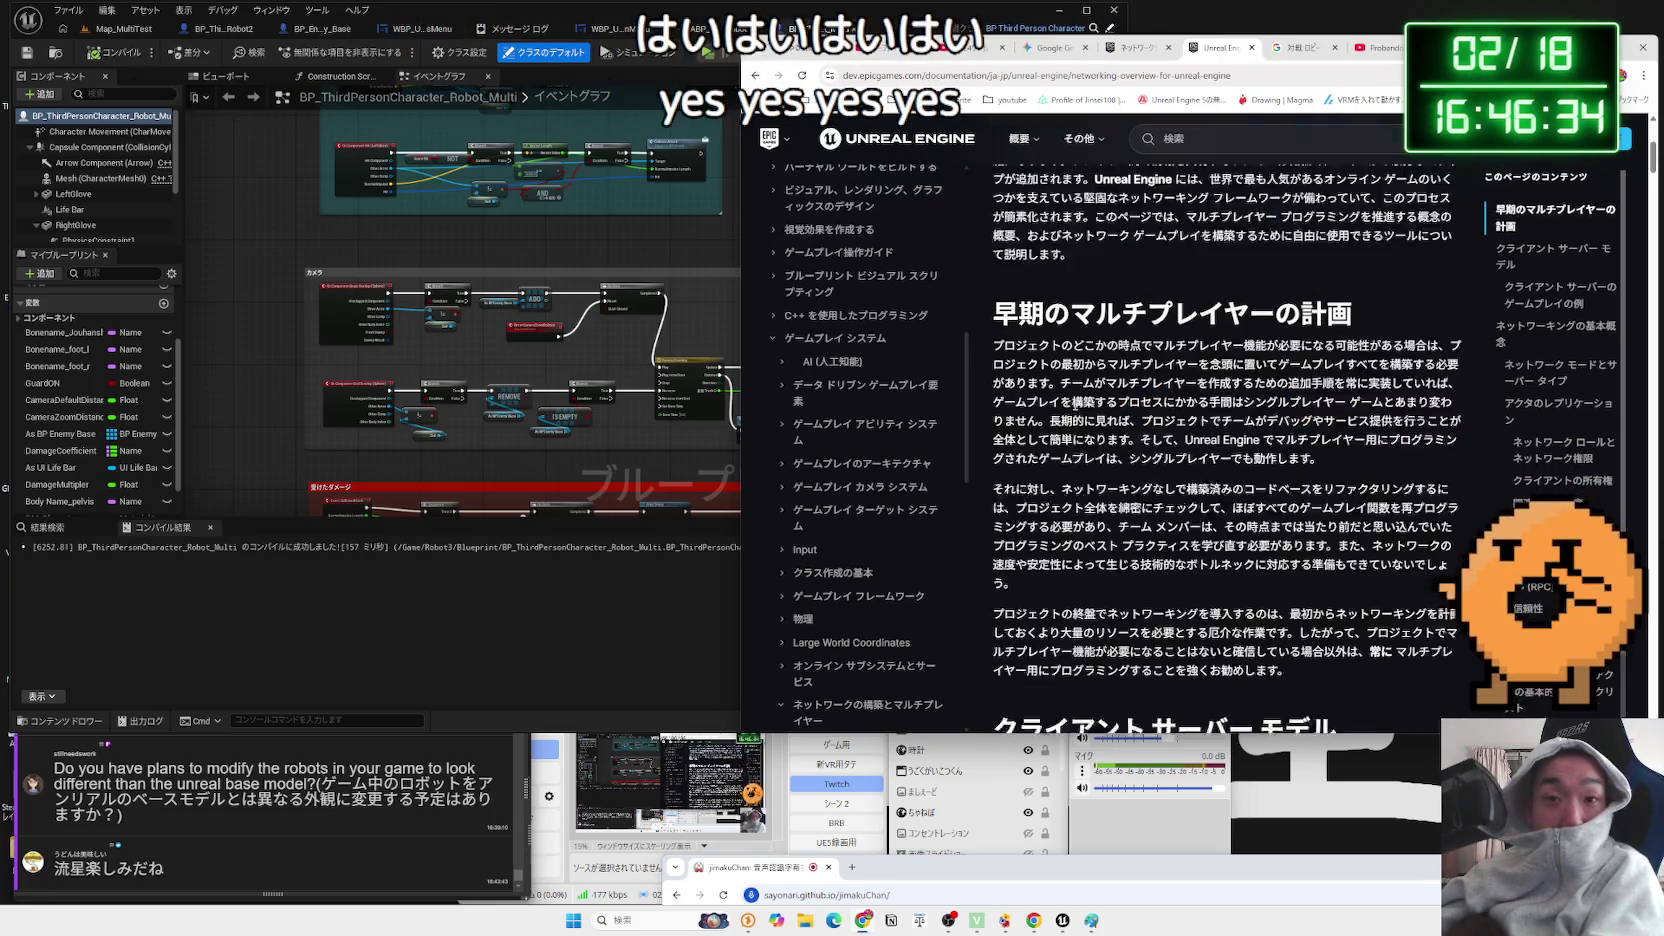
mouse_move(1352, 261)
left_mouse_down()
mouse_move(1045, 265)
mouse_move(1128, 295)
mouse_move(1243, 295)
left_mouse_up()
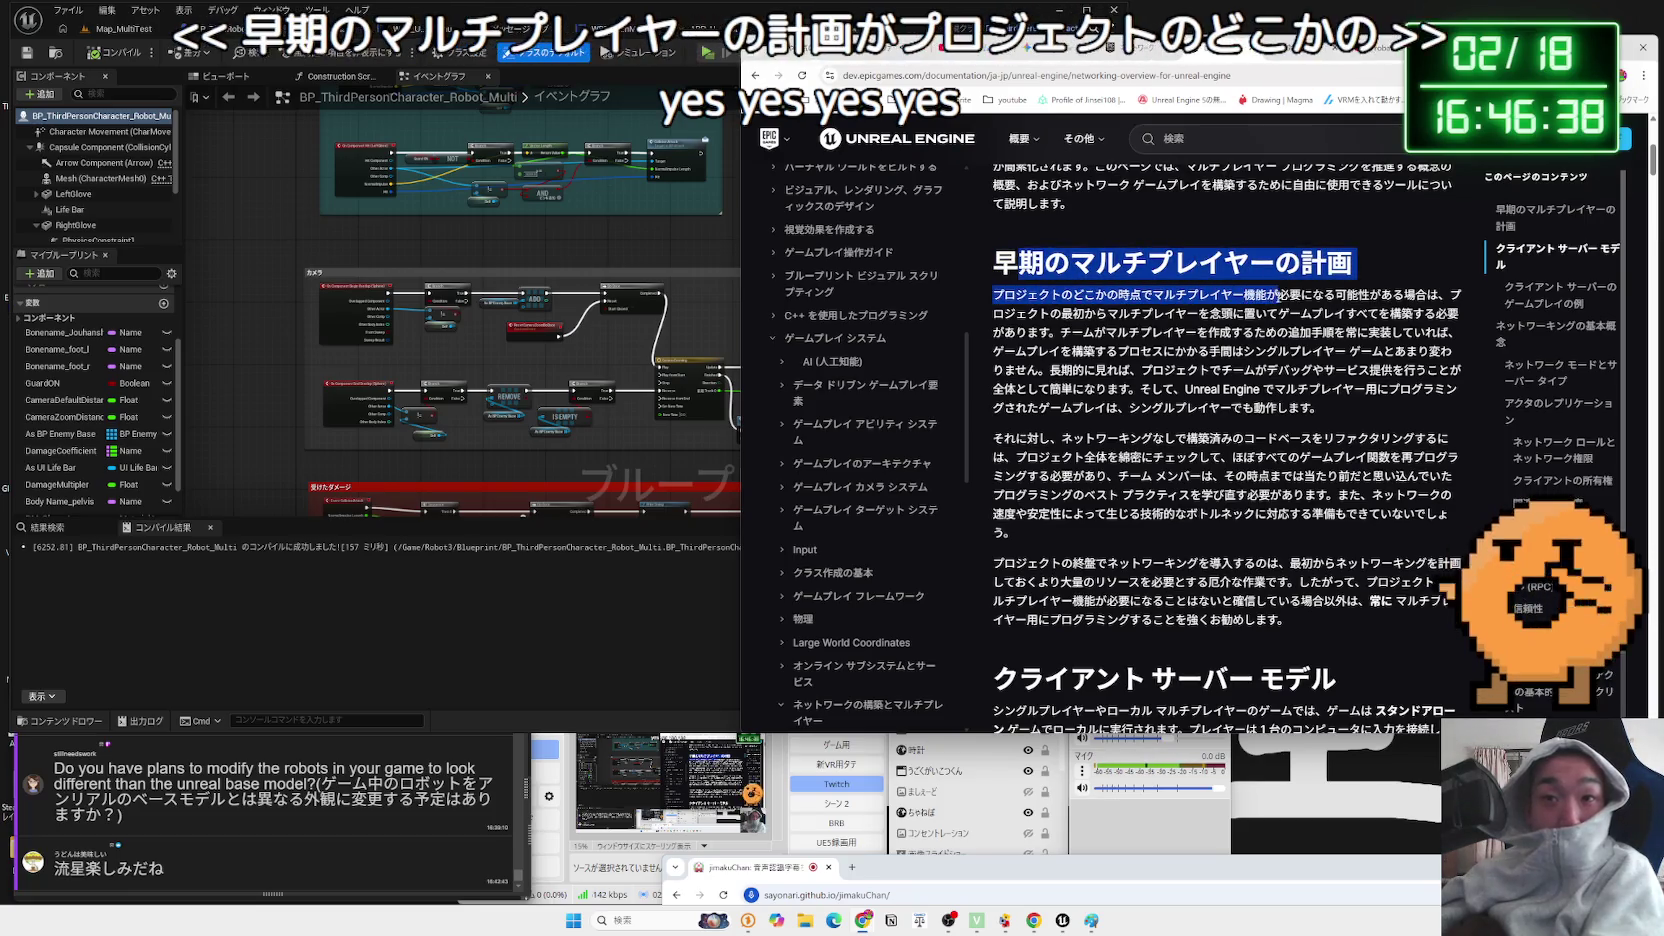
left_click_drag(1447, 295, 1298, 295)
mouse_move(993, 313)
left_mouse_down()
mouse_move(1000, 296)
mouse_move(1018, 313)
mouse_move(1456, 315)
left_mouse_up()
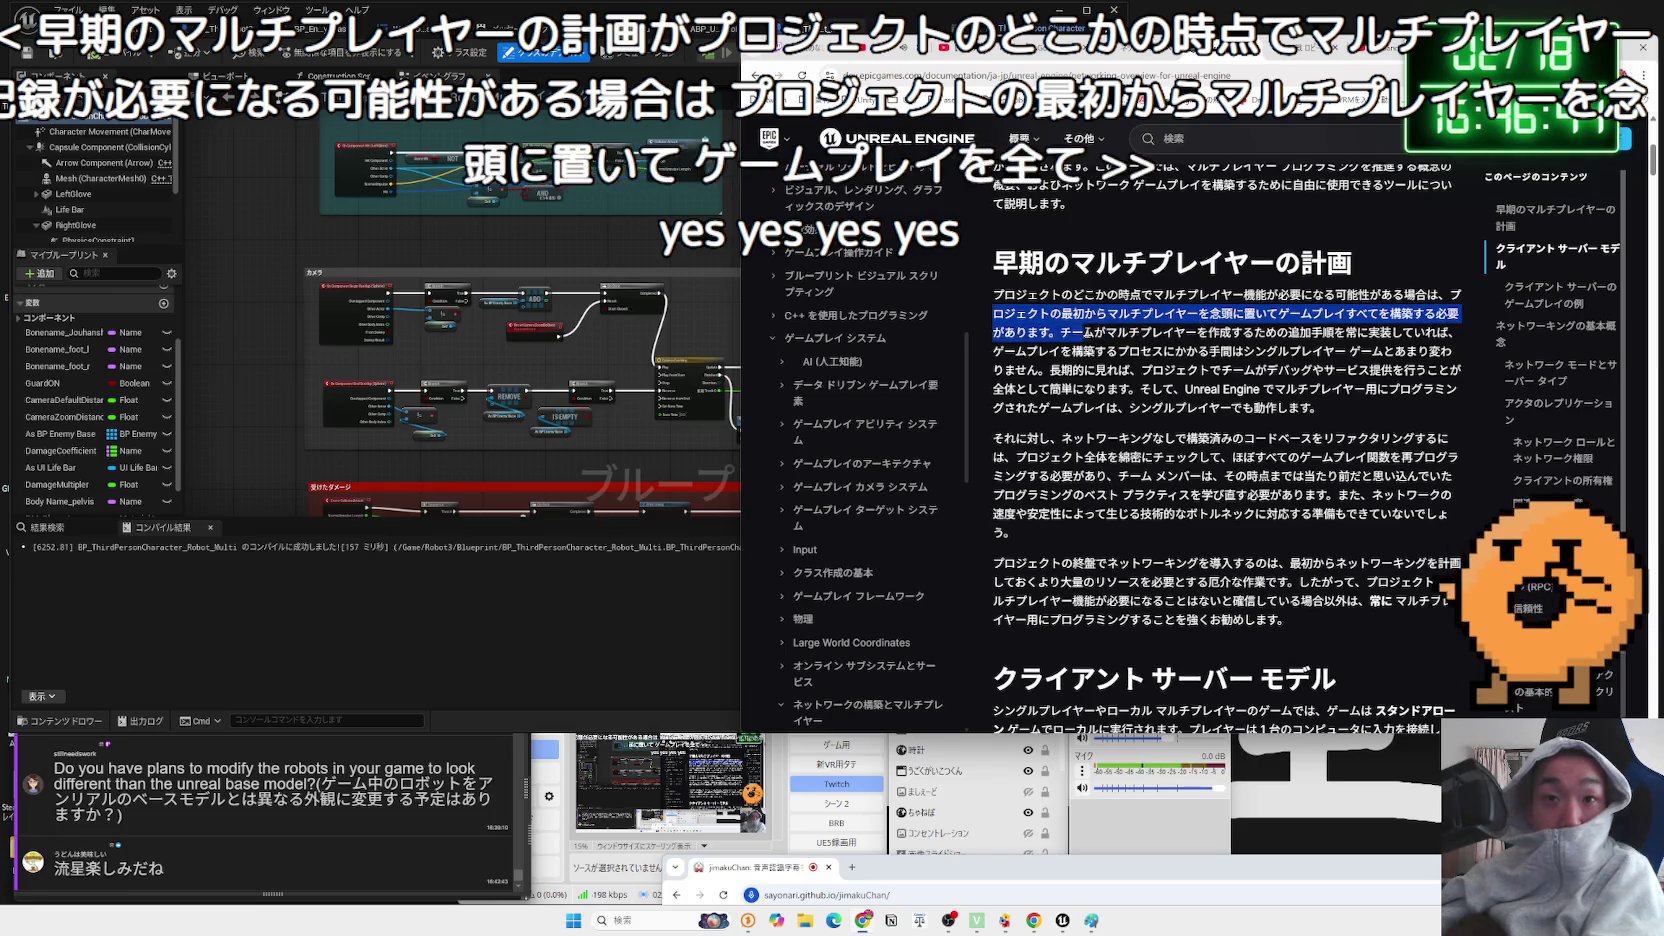
left_click(1058, 333)
left_click_drag(1060, 333, 1071, 333)
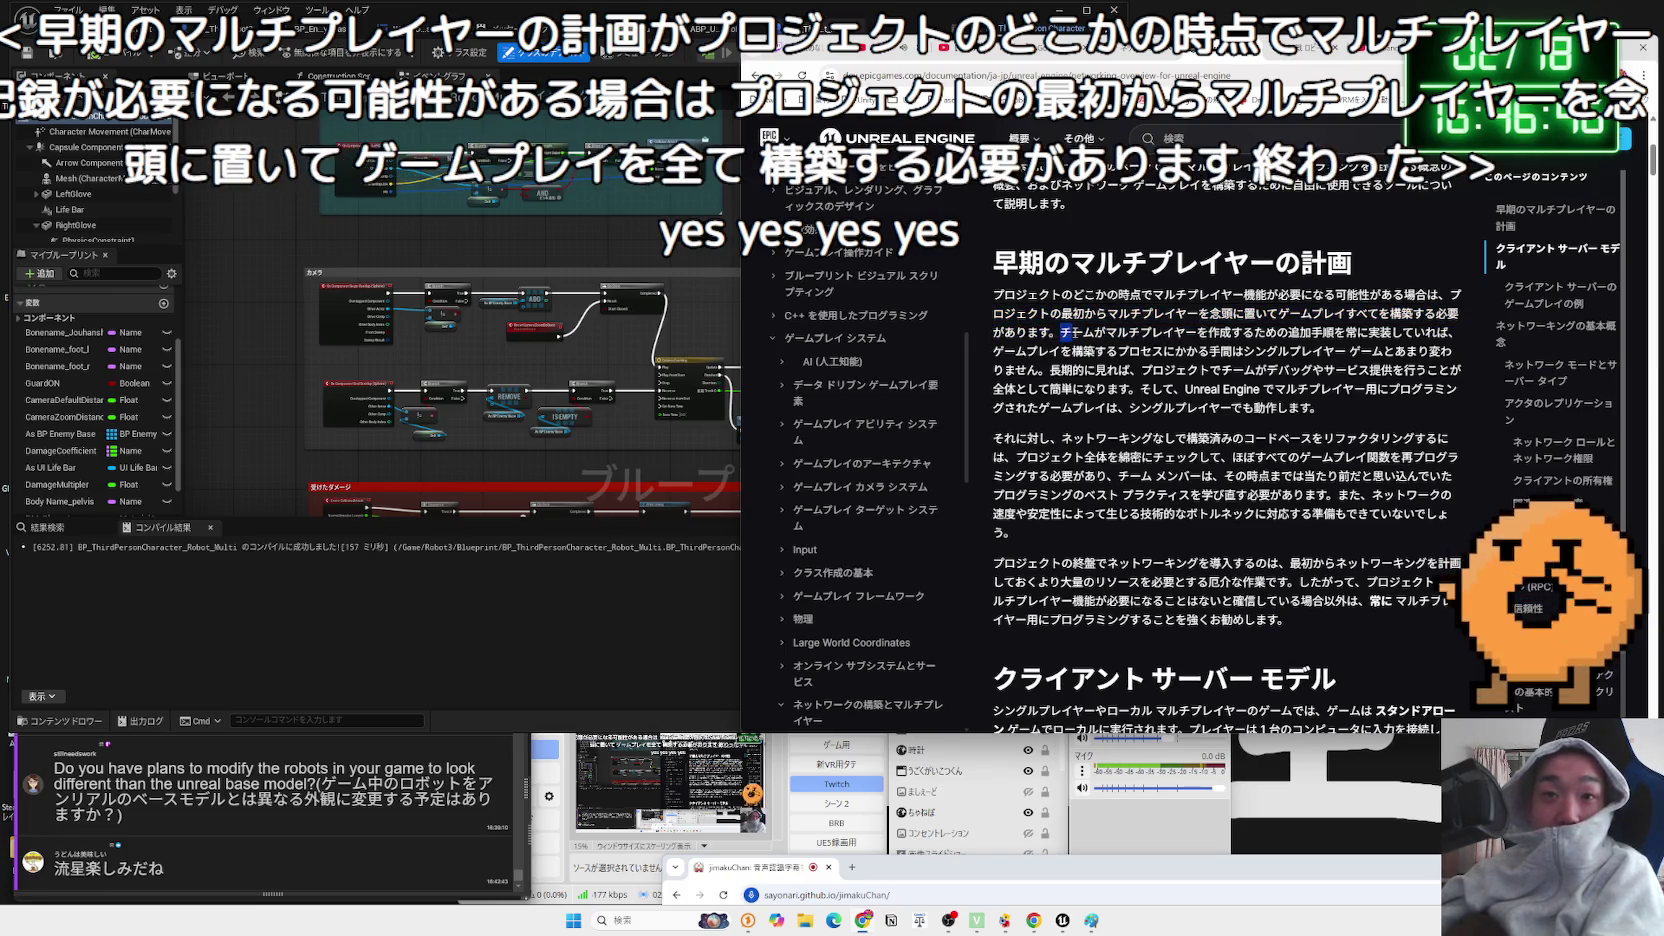
mouse_move(1208, 334)
left_mouse_down()
mouse_move(1462, 345)
mouse_move(1117, 352)
mouse_move(1456, 354)
left_mouse_up()
double_click(1072, 370)
left_click_drag(1097, 370, 1266, 370)
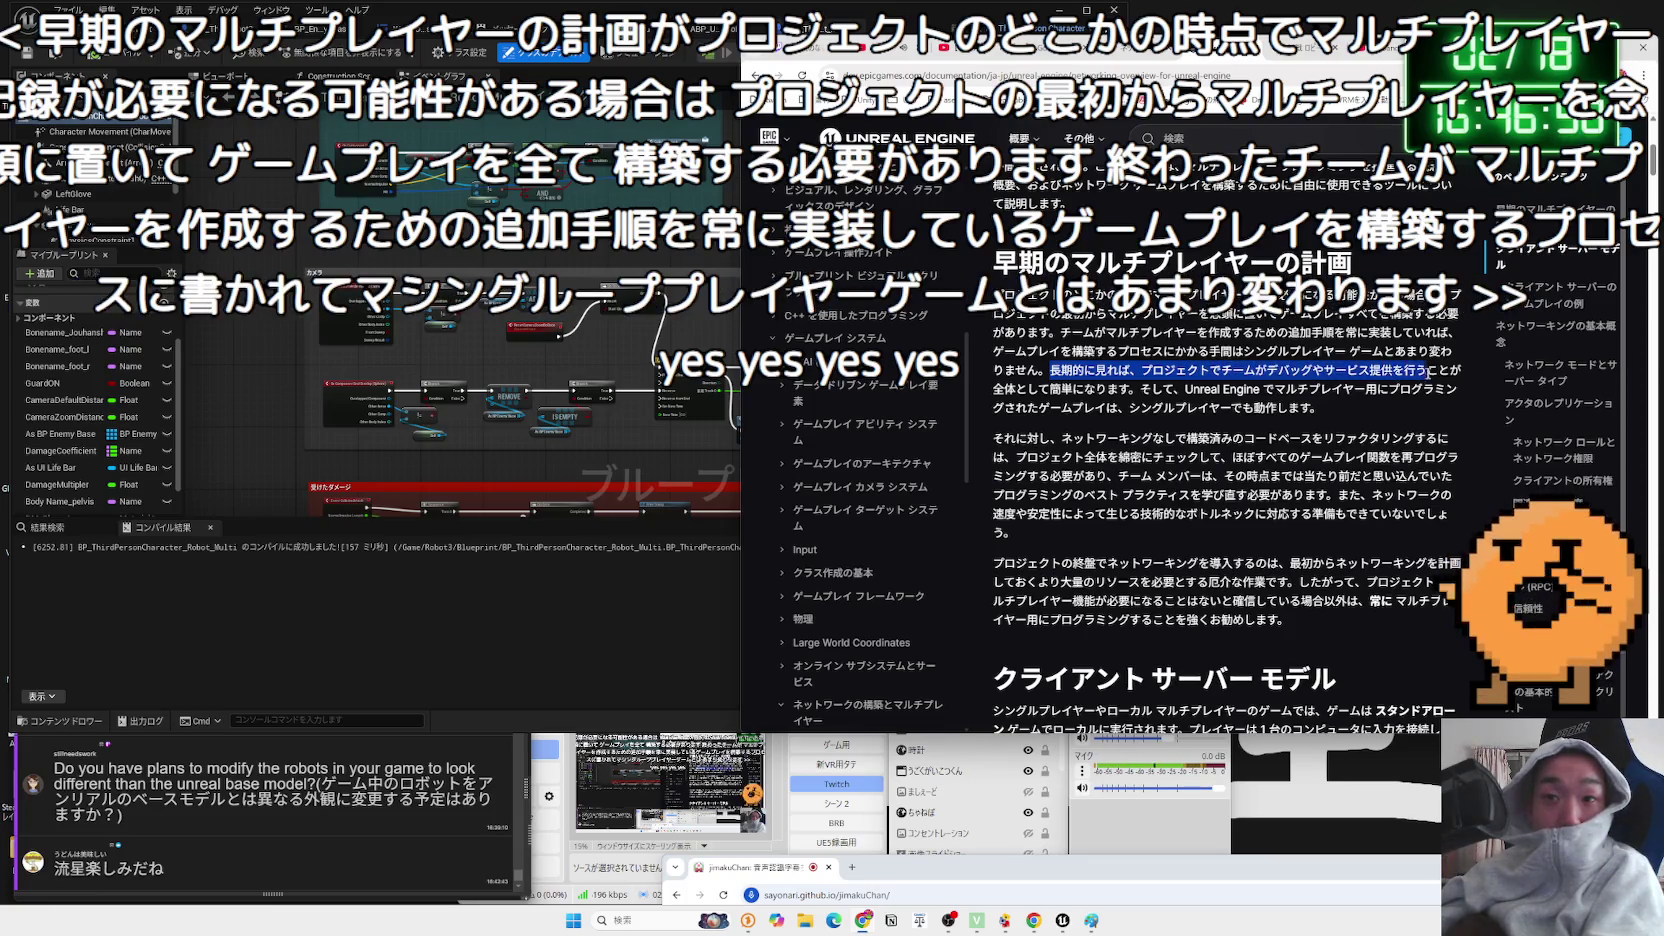
left_click_drag(1428, 371, 1464, 377)
left_click(1088, 389)
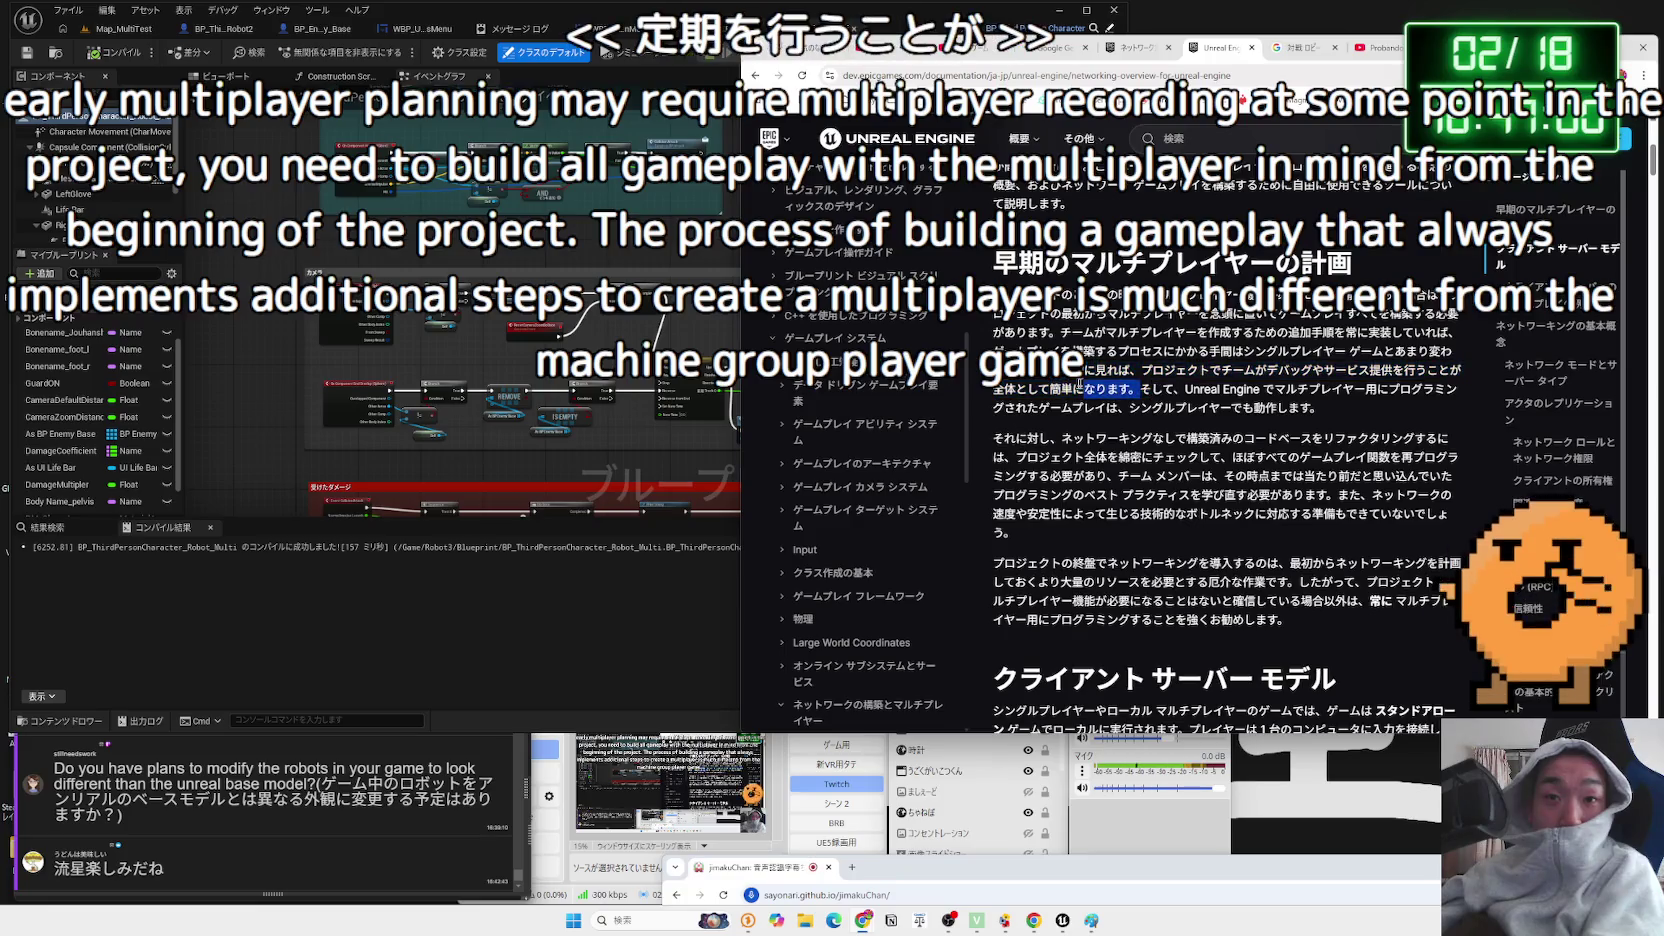
mouse_move(1050, 371)
left_mouse_down()
mouse_move(1460, 390)
mouse_move(1100, 380)
mouse_move(1320, 408)
left_mouse_up()
mouse_move(1120, 352)
left_mouse_down()
mouse_move(994, 300)
mouse_move(1000, 395)
mouse_move(994, 300)
mouse_move(994, 352)
left_mouse_up()
scroll(1220, 450, "down", 1)
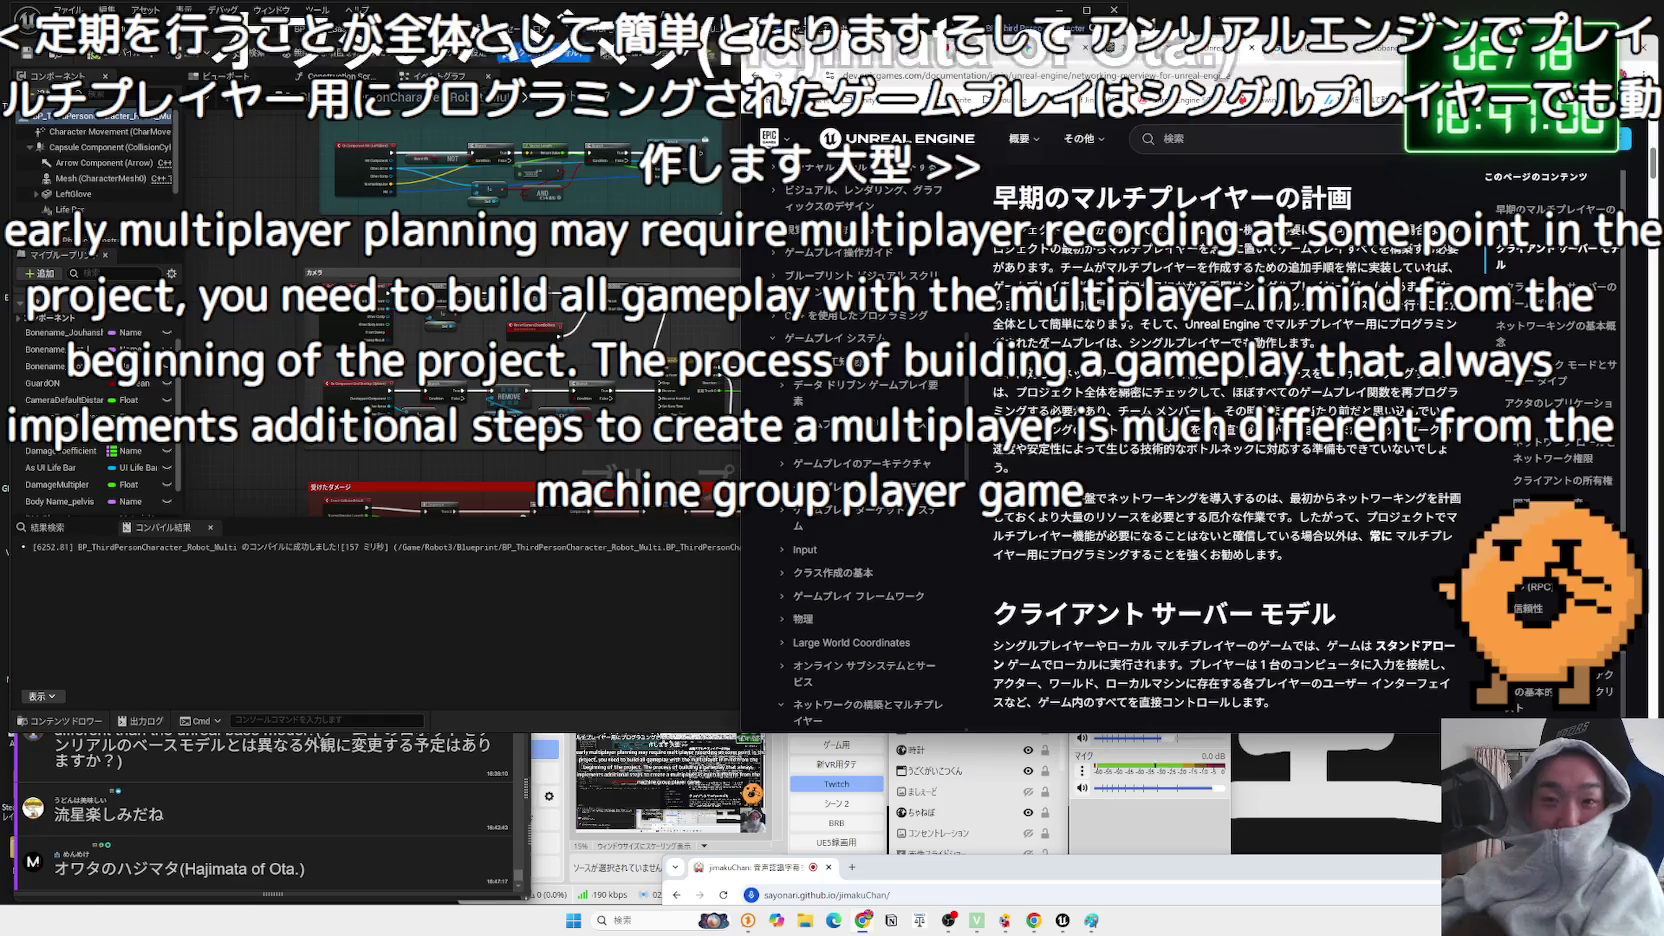
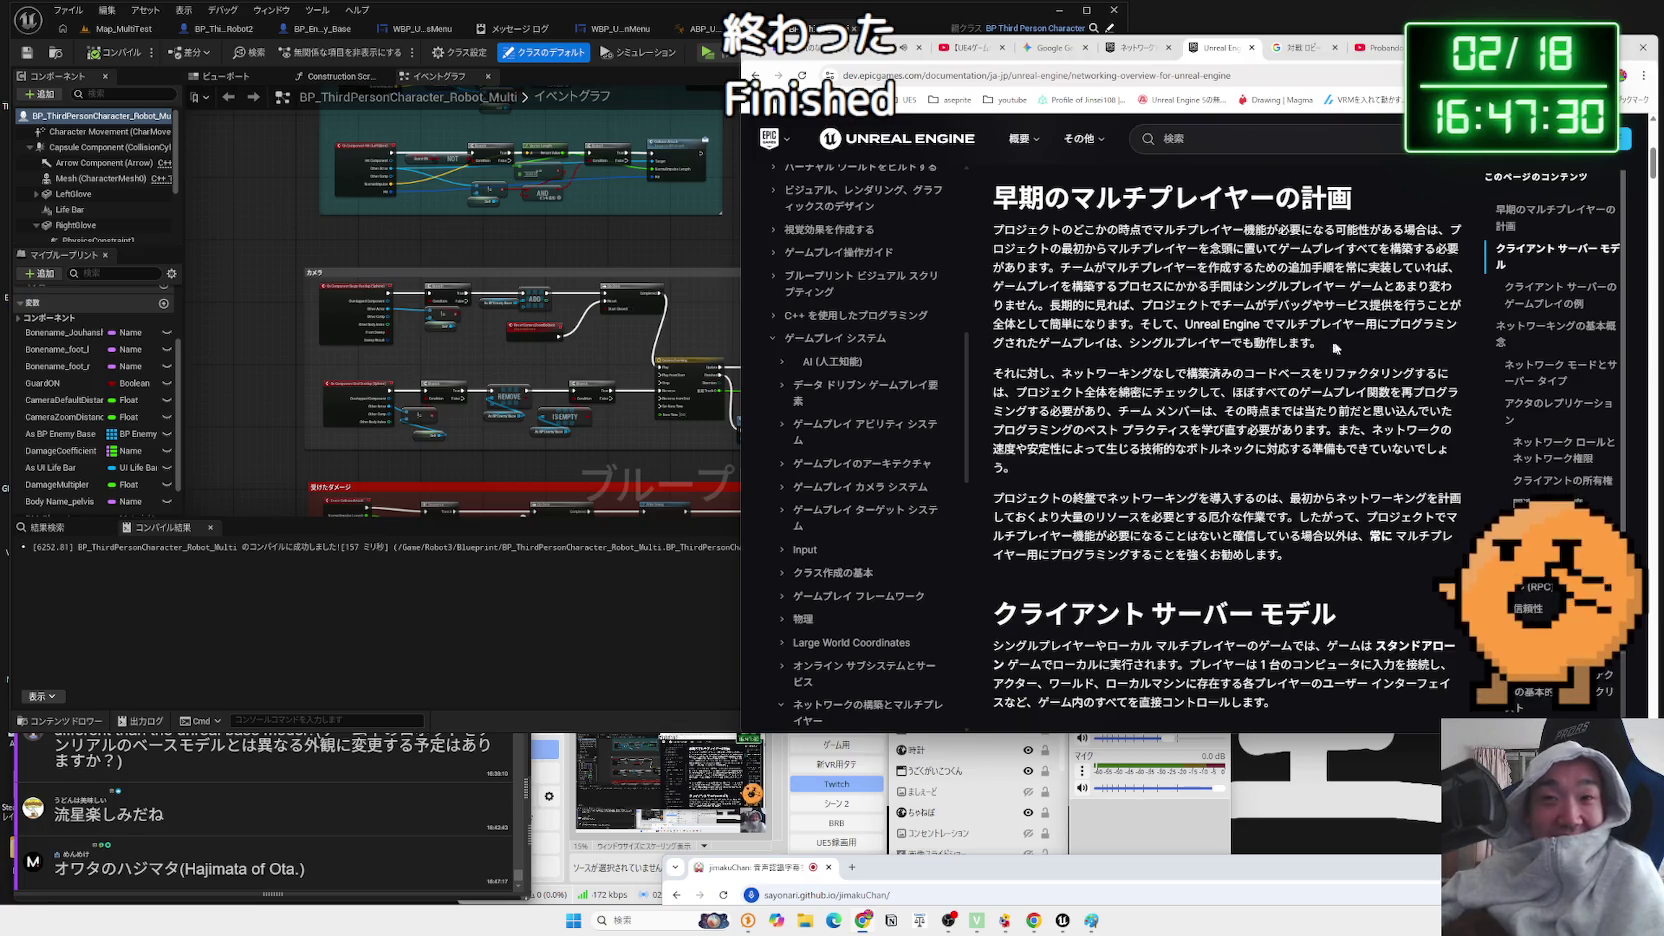
- Highlight text in the refactoring paragraph, then open a new blank browser tab
left_click_drag(1207, 371, 1060, 369)
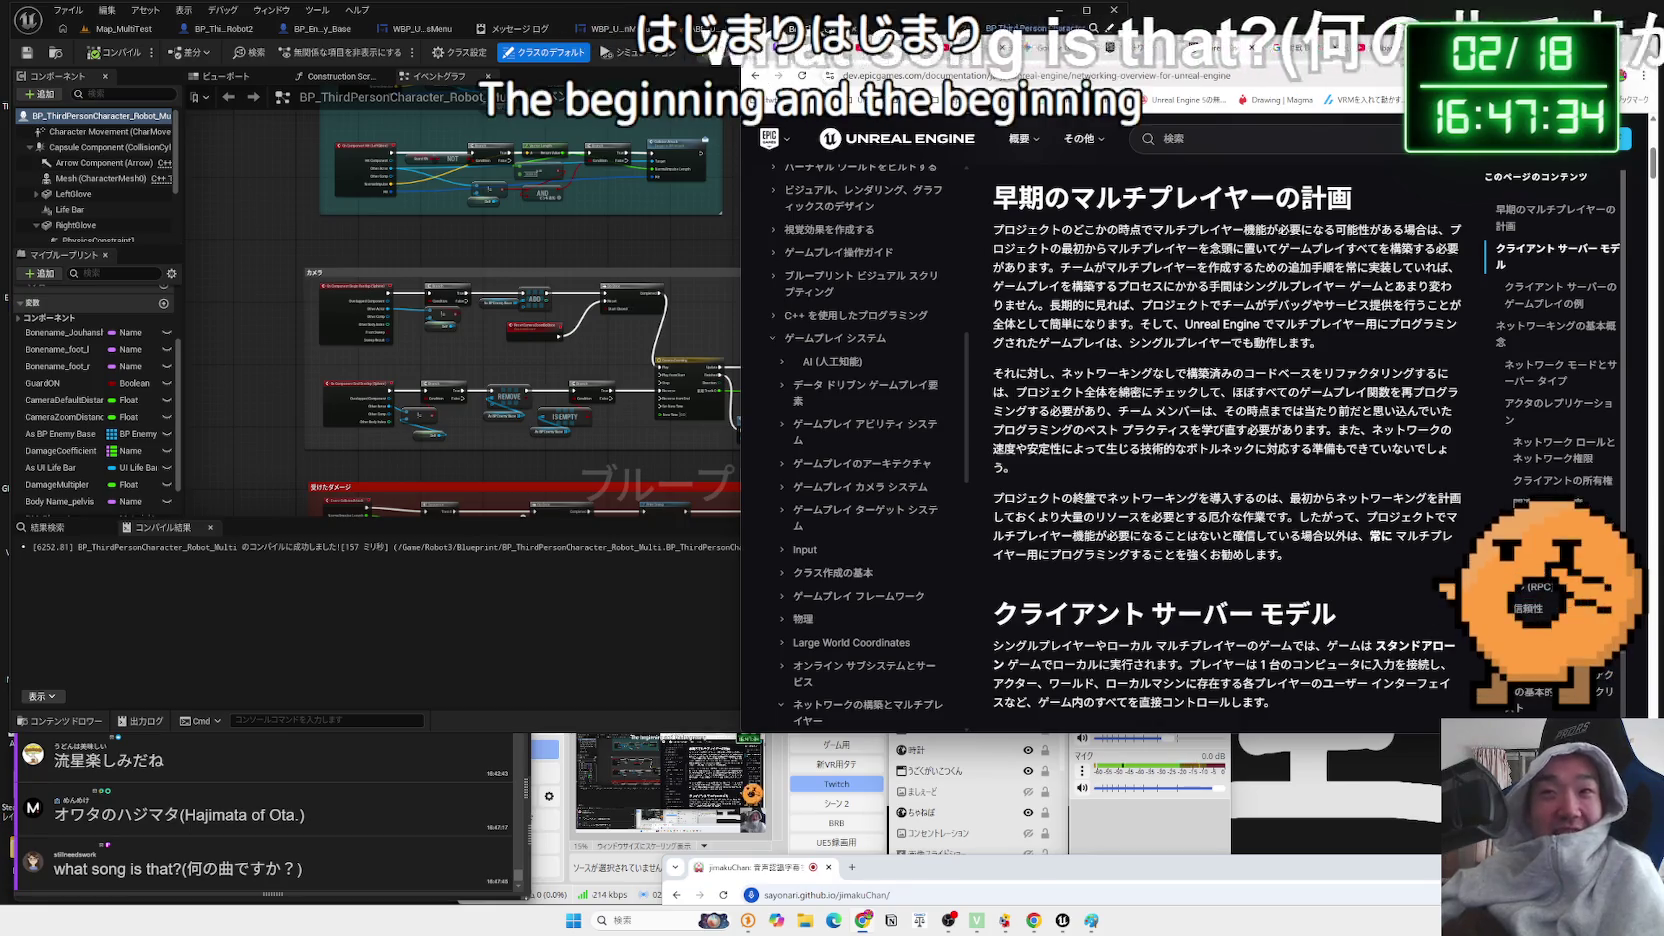
key("ctrl+t")
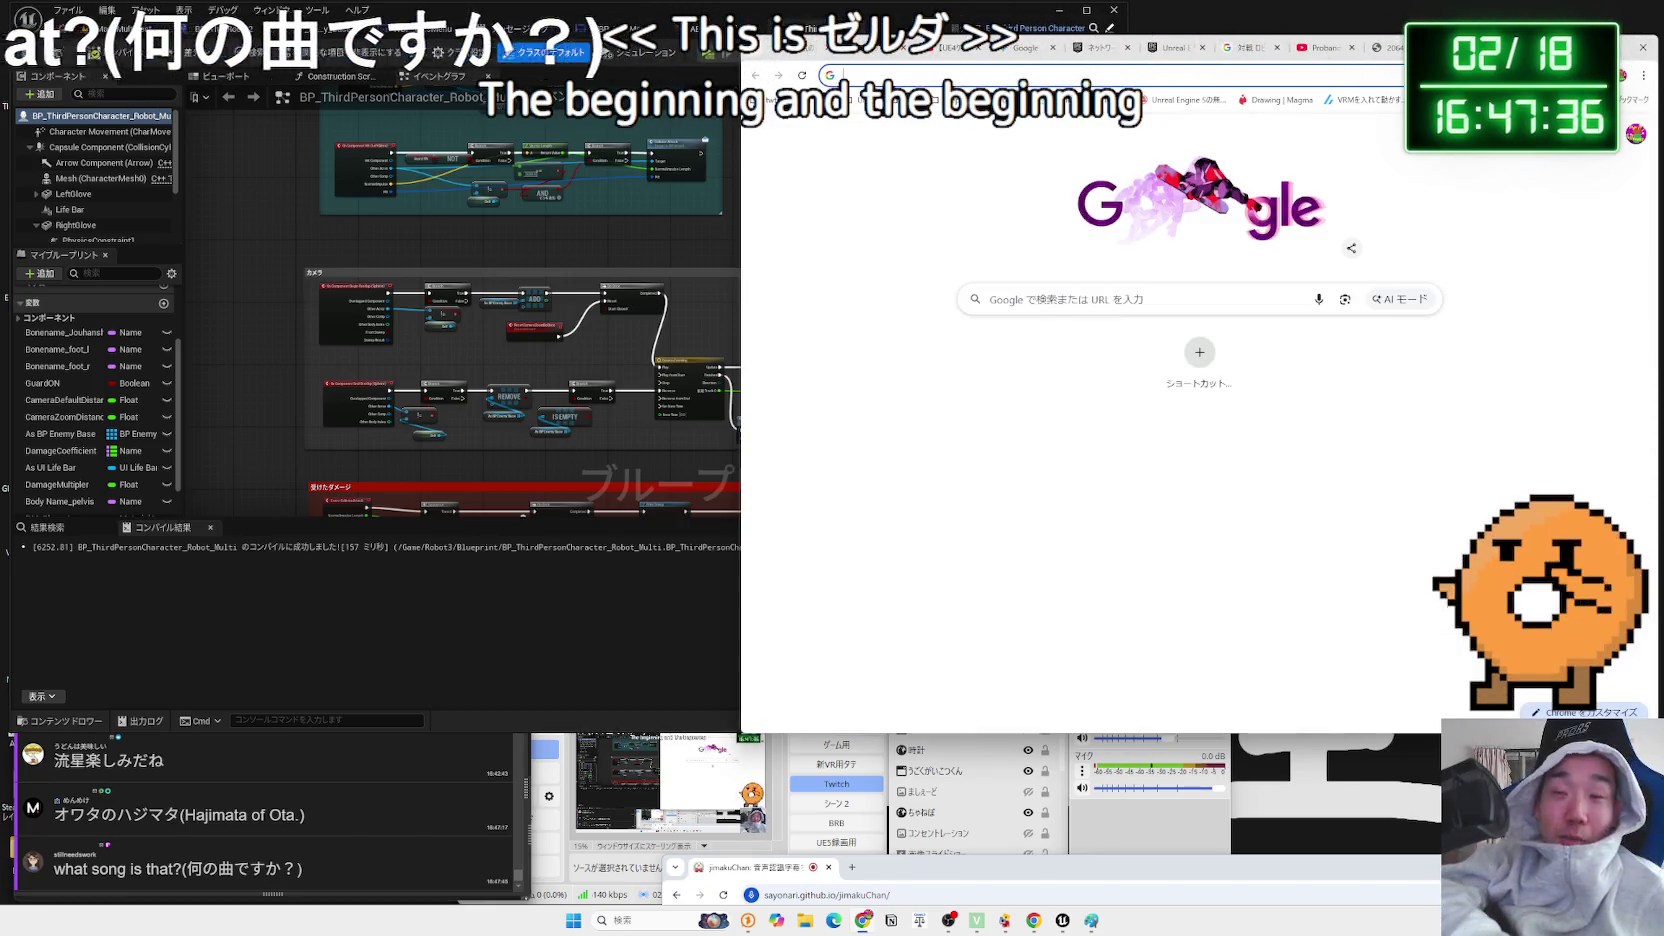
- Search Google for レジェンドオブゼルダ 宝箱 and scroll through the results
type("れじぇんど")
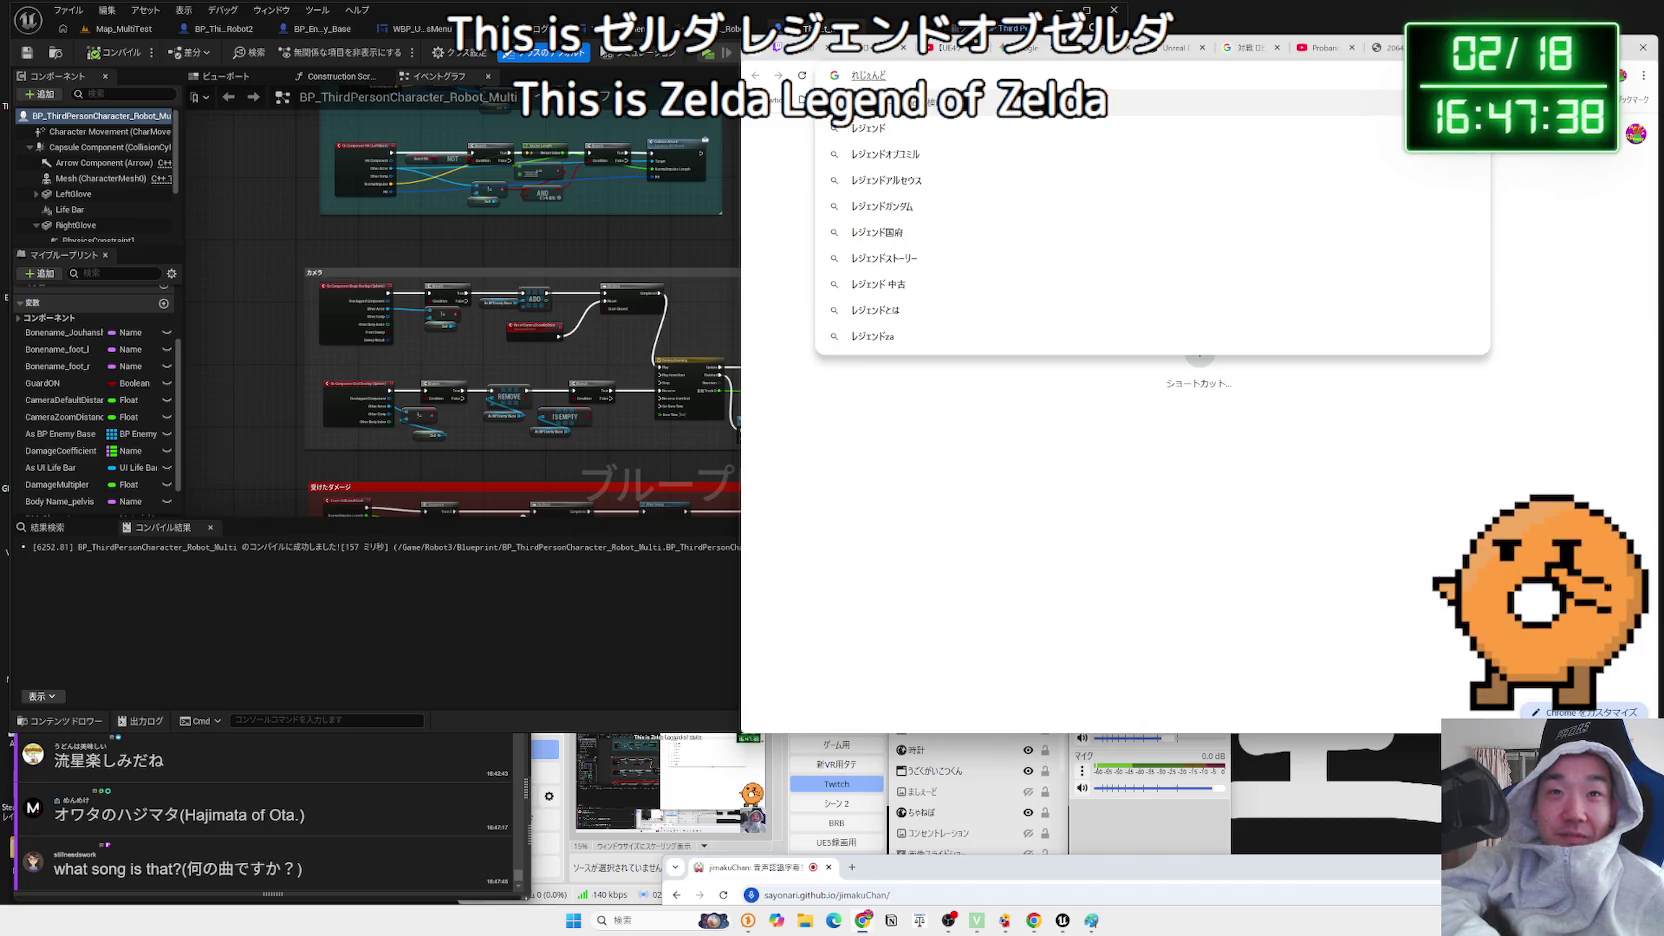
type("るだ")
key("space")
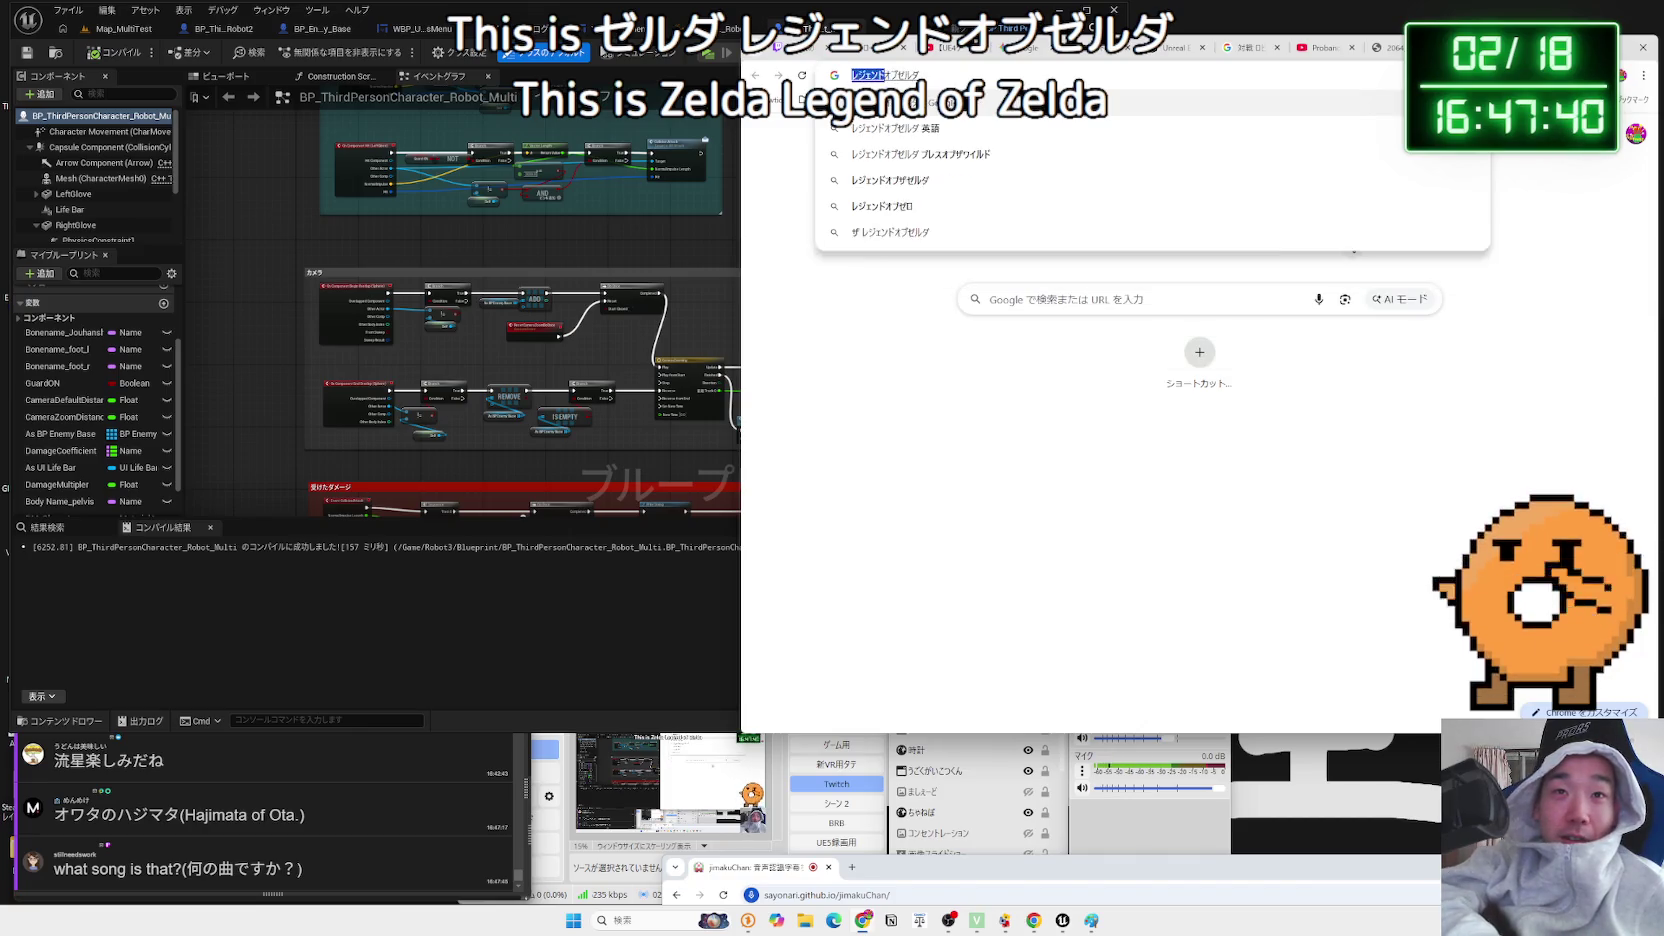
key("Return")
key("Return")
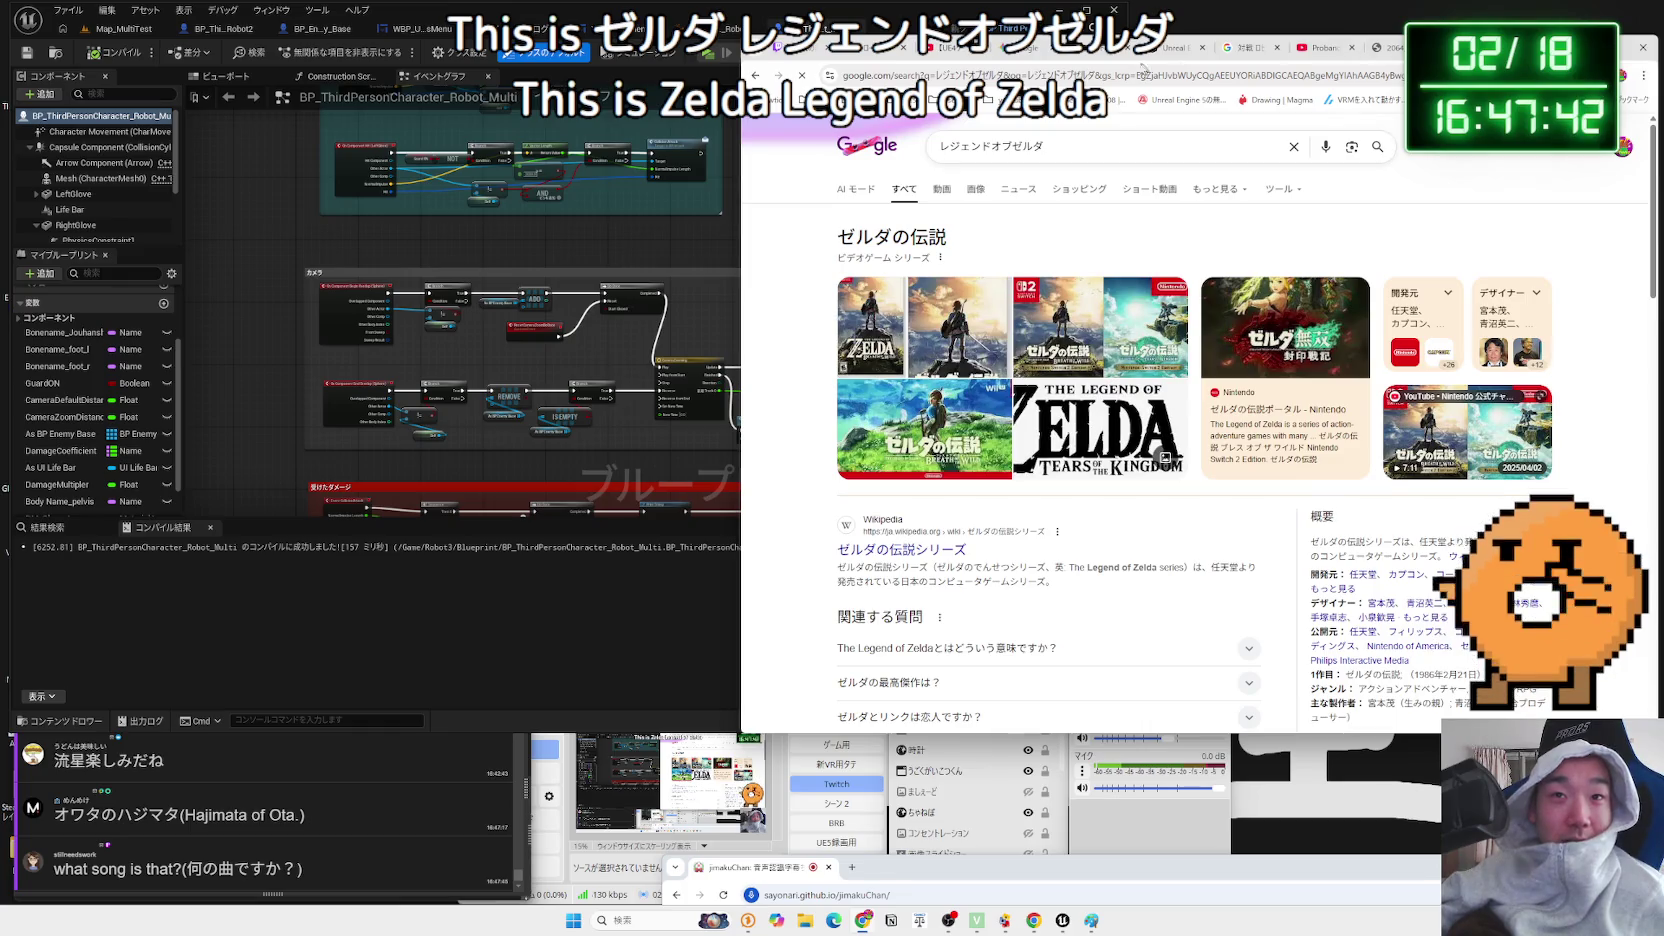
type("宝箱")
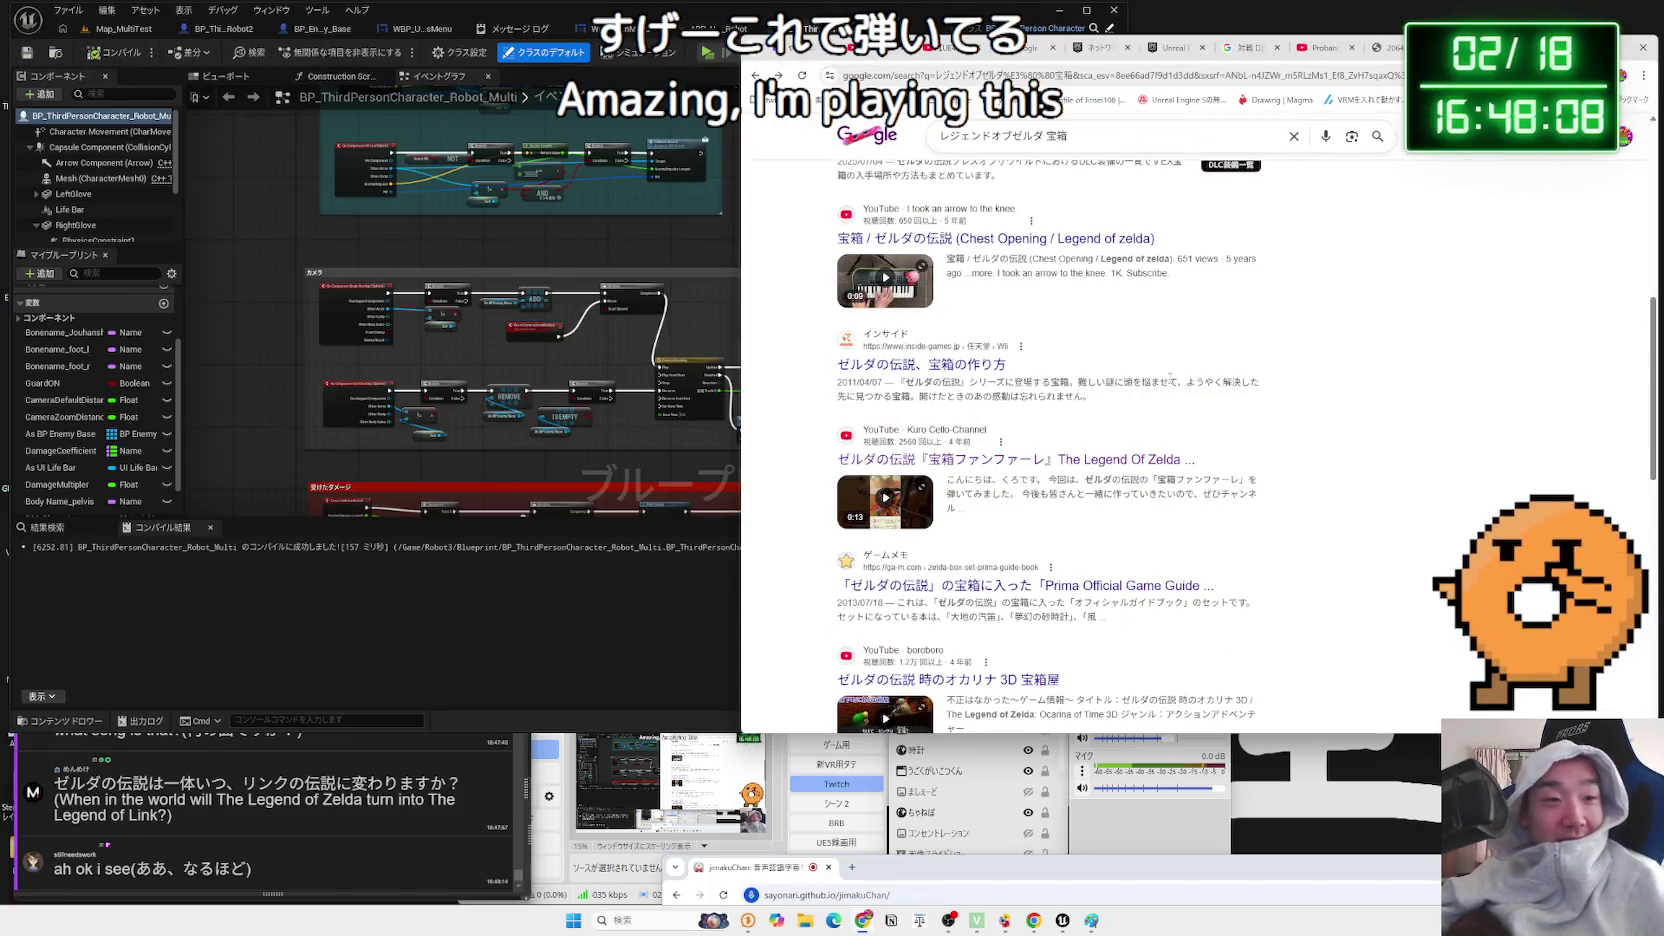
scroll(1170, 376, "down", 3)
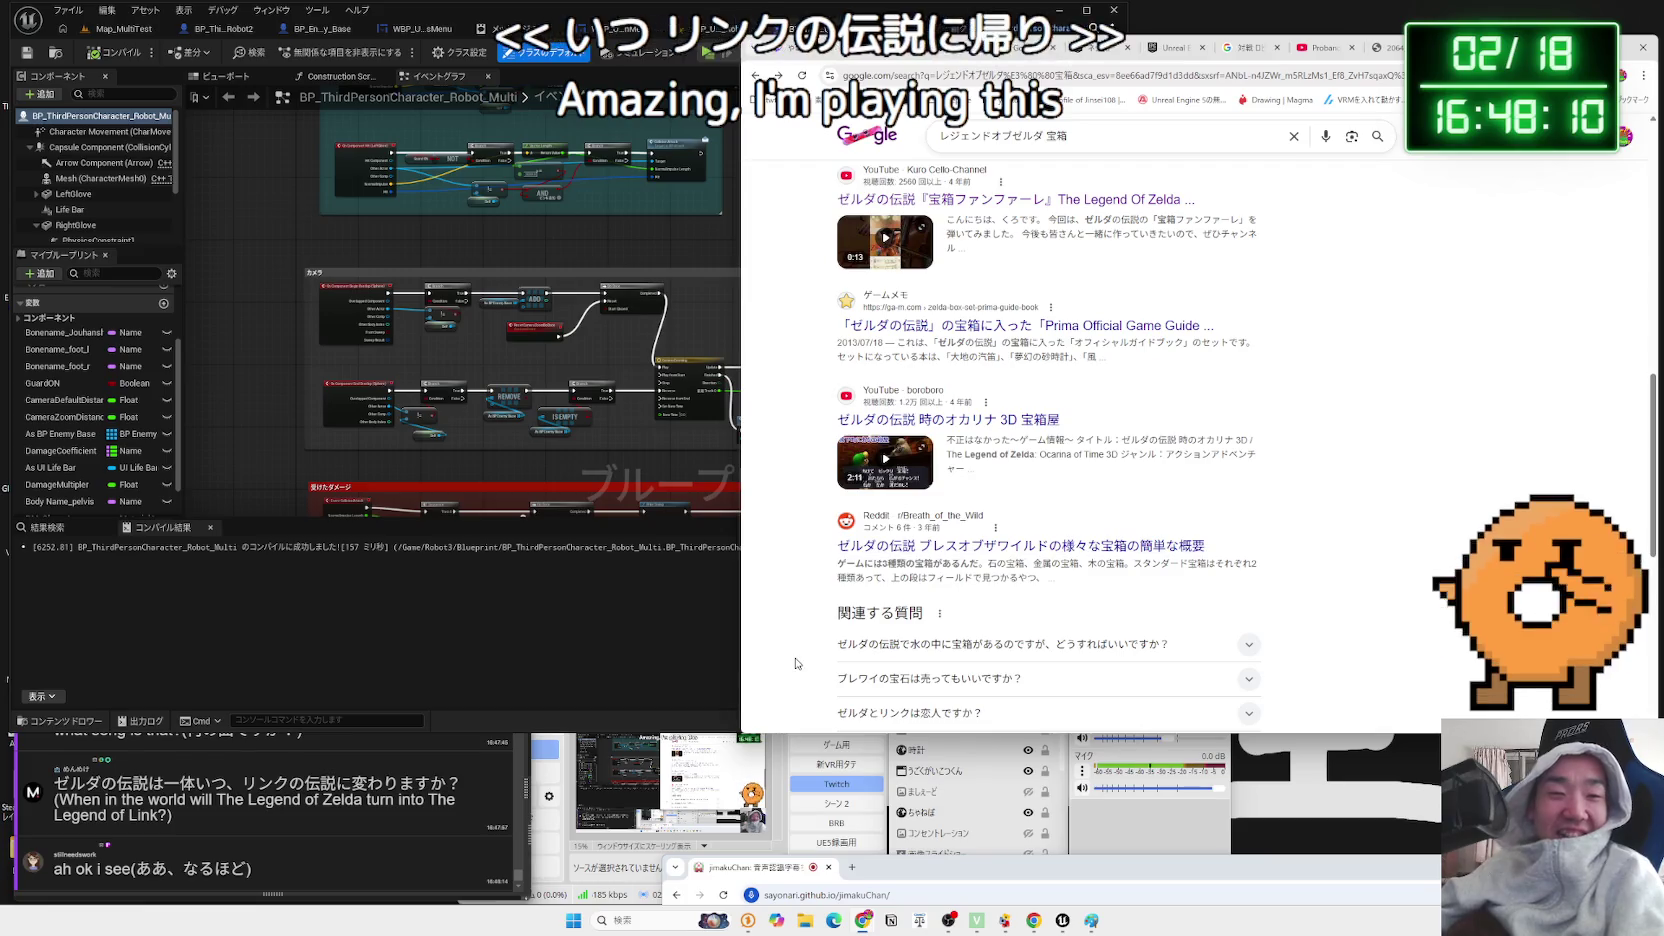
- Search the web for リンクの伝説, picked from the chat message, and skim the Nintendo result
left_click_drag(340, 785, 243, 785)
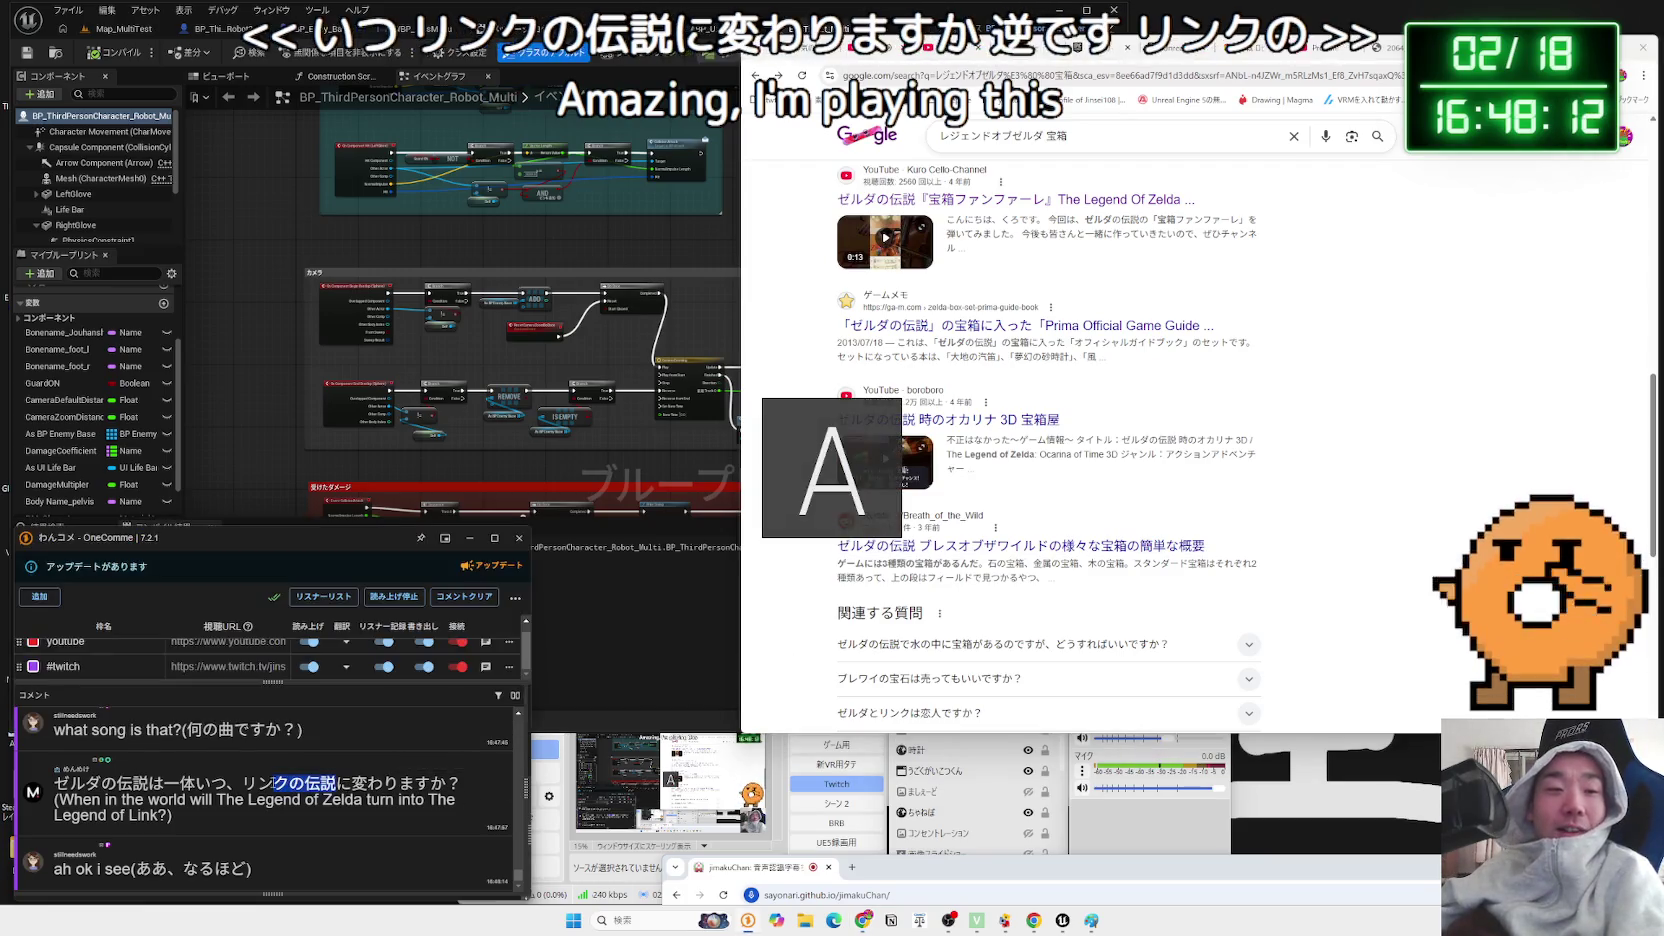
right_click(258, 790)
left_click(263, 815)
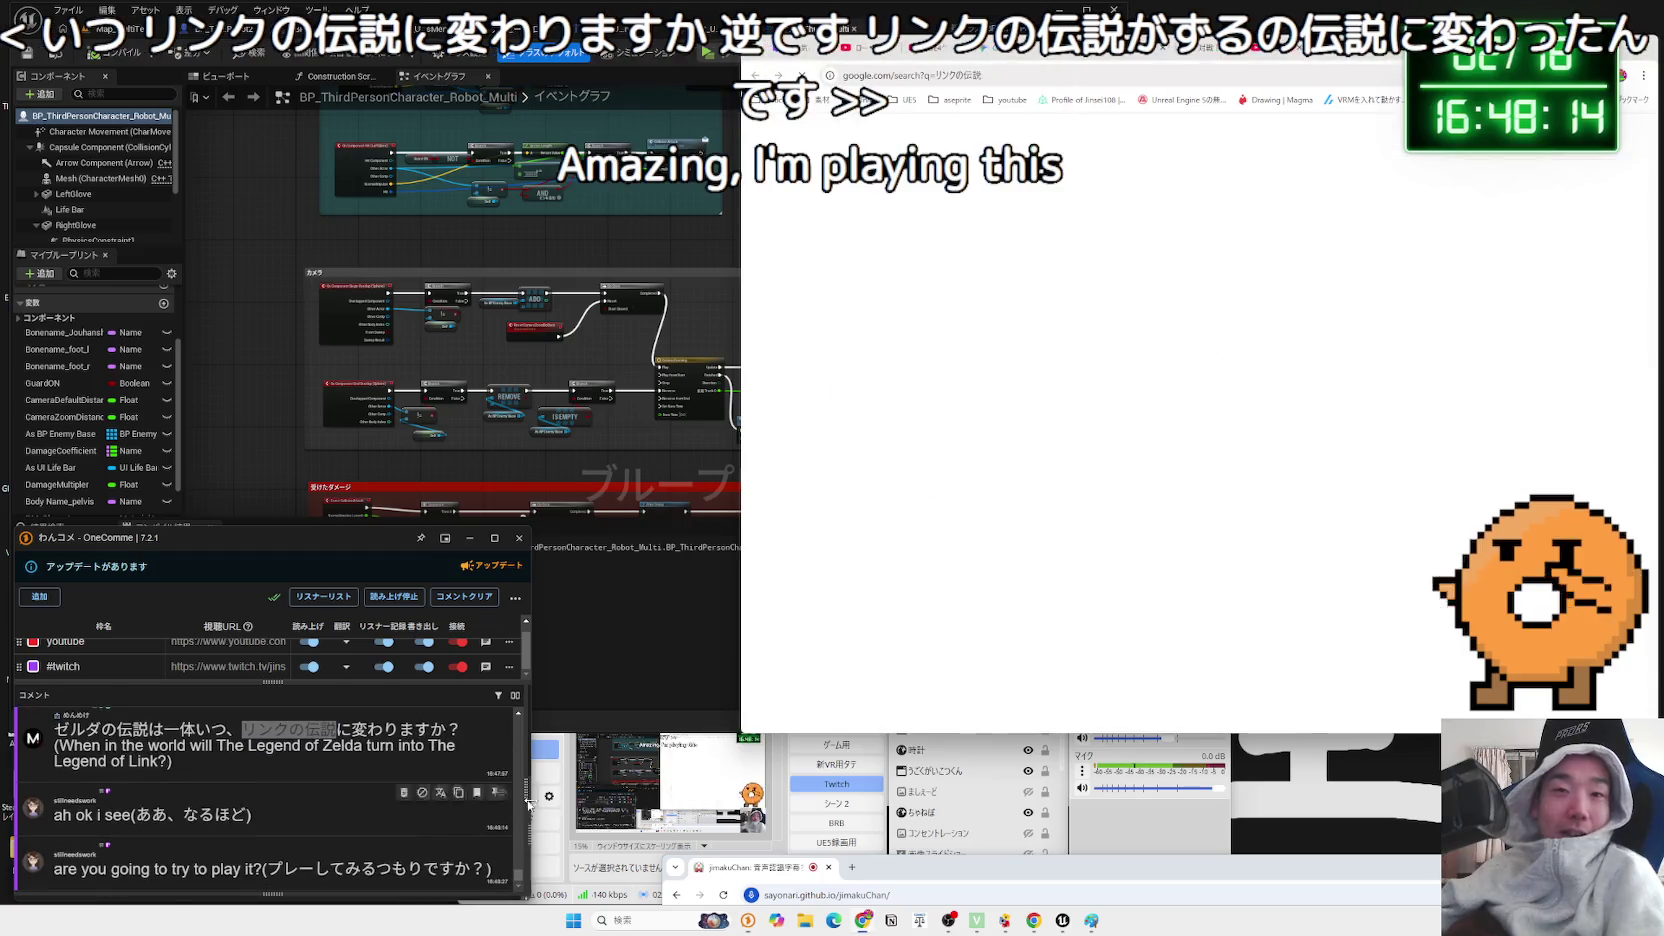
left_click_drag(838, 349, 948, 356)
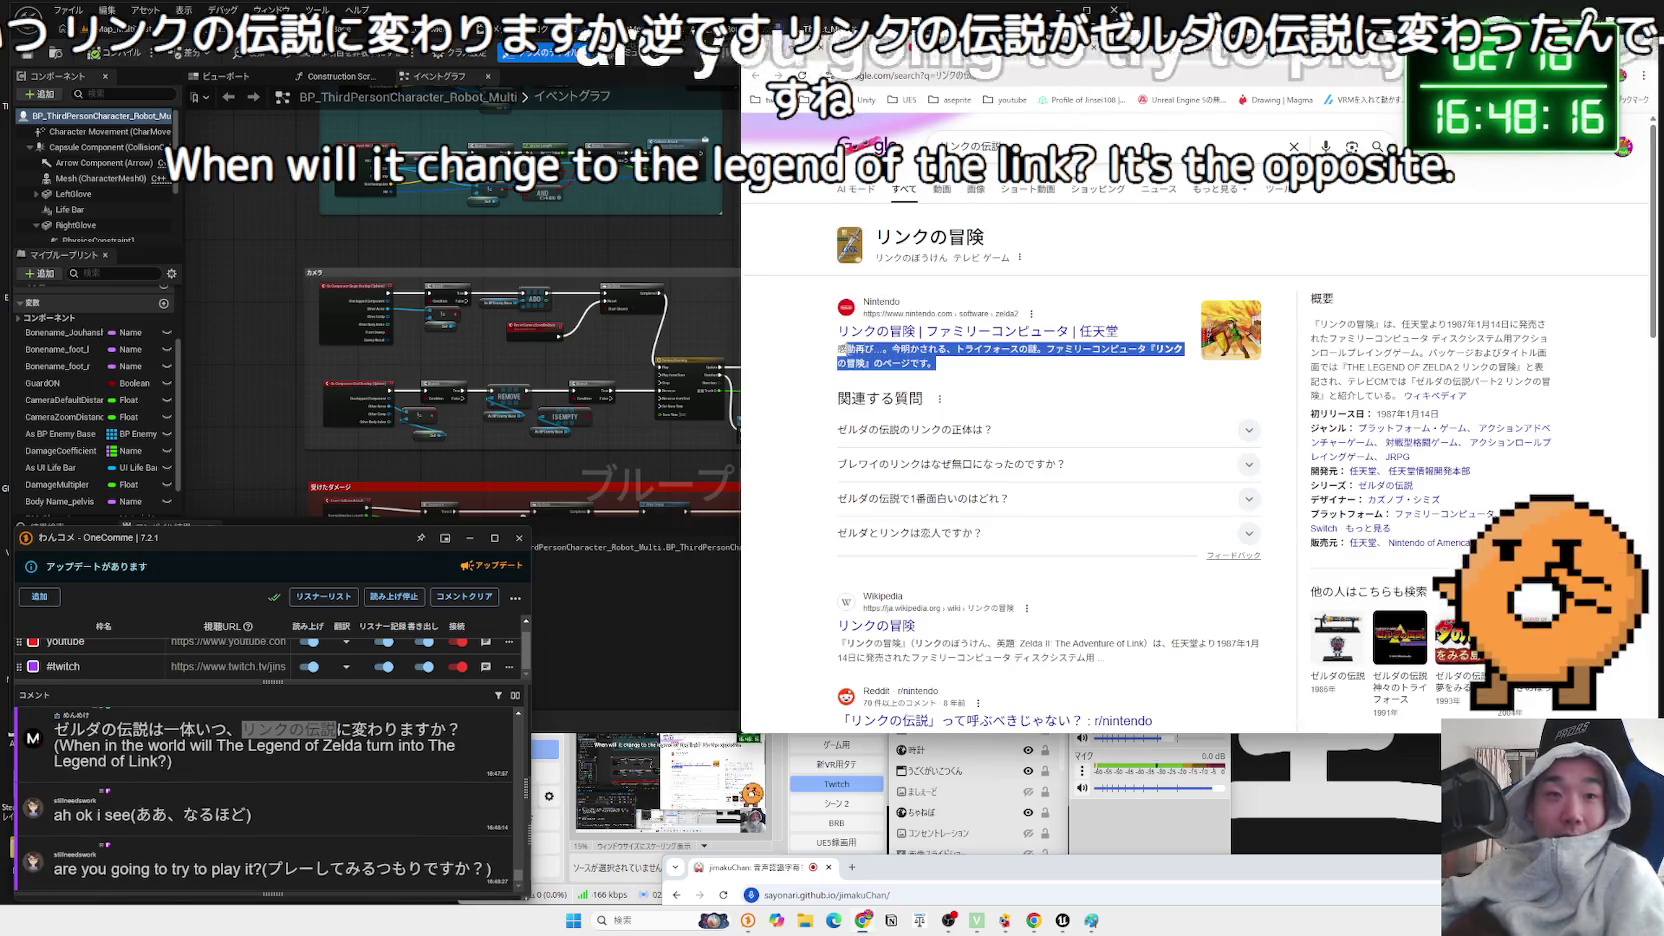
left_click(963, 347)
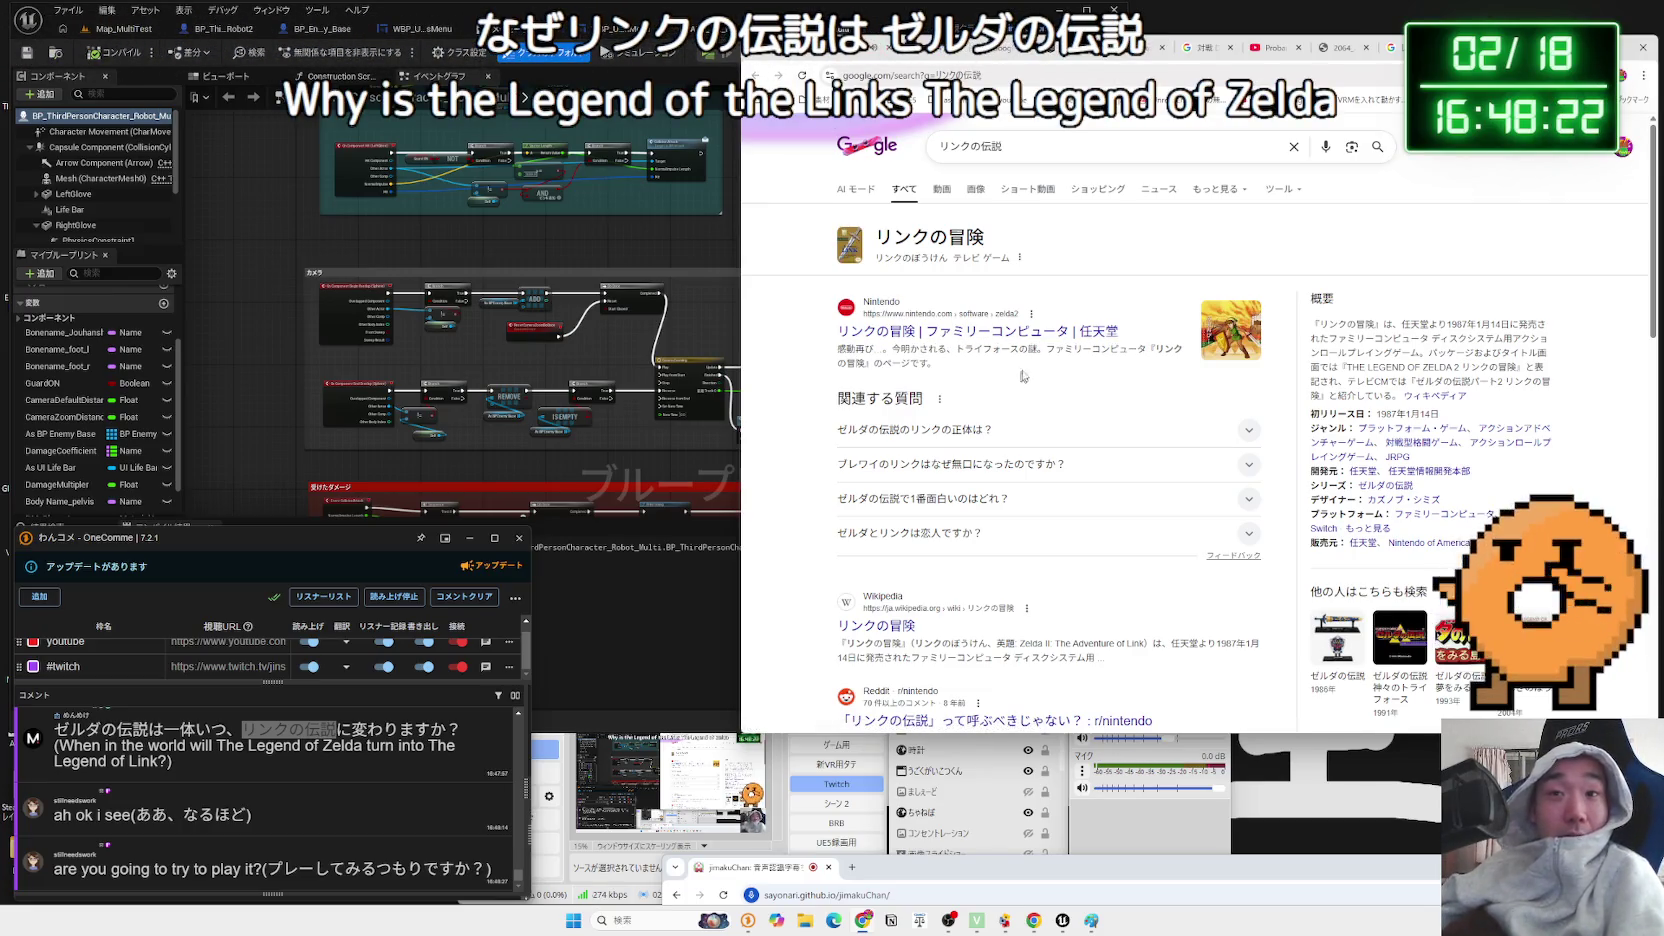
- Try adding なんで to the query, drop it, and return to the Zelda treasure-chest results
left_click(1101, 149)
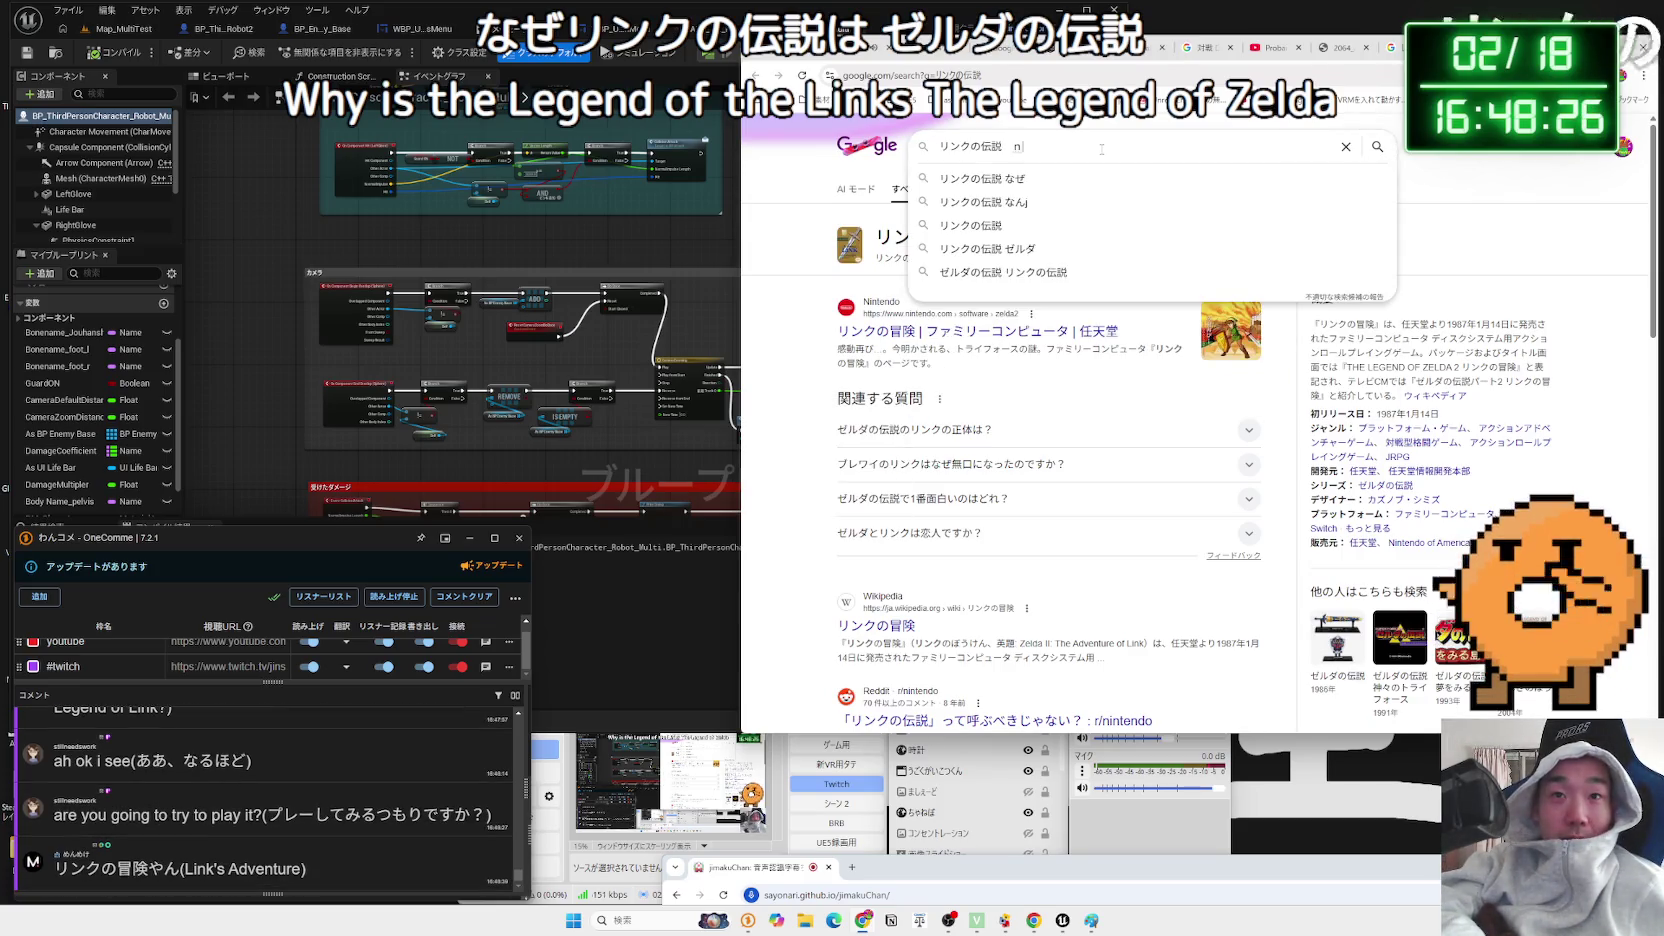
type("なんで")
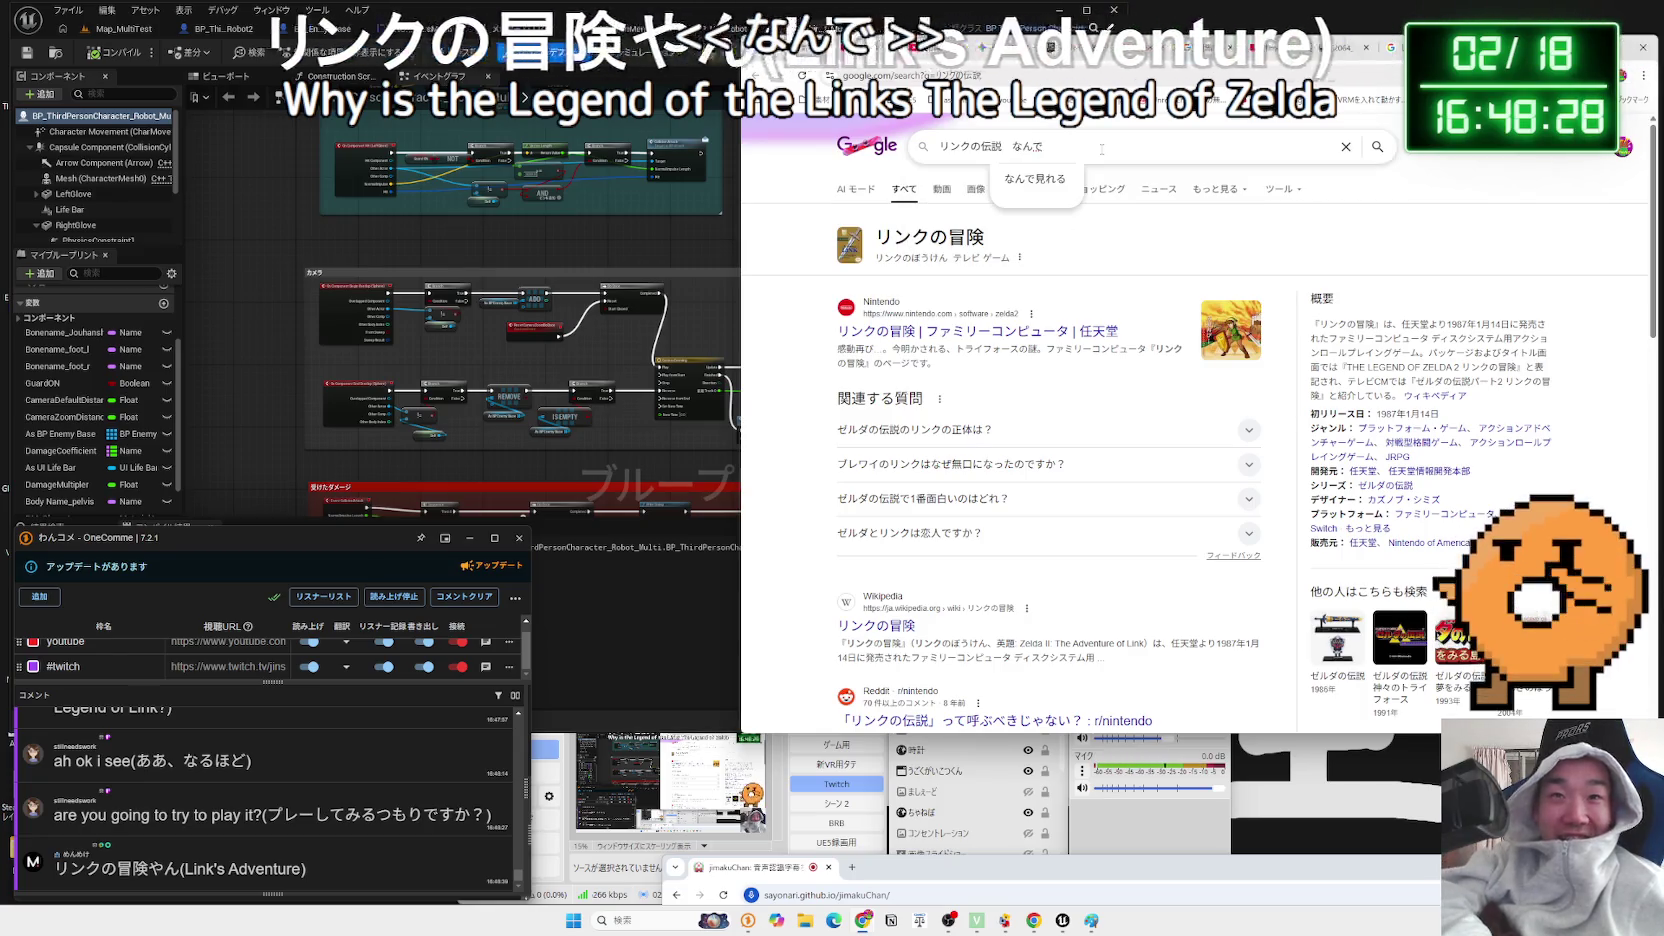
key("BackSpace")
key("BackSpace")
key("BackSpace")
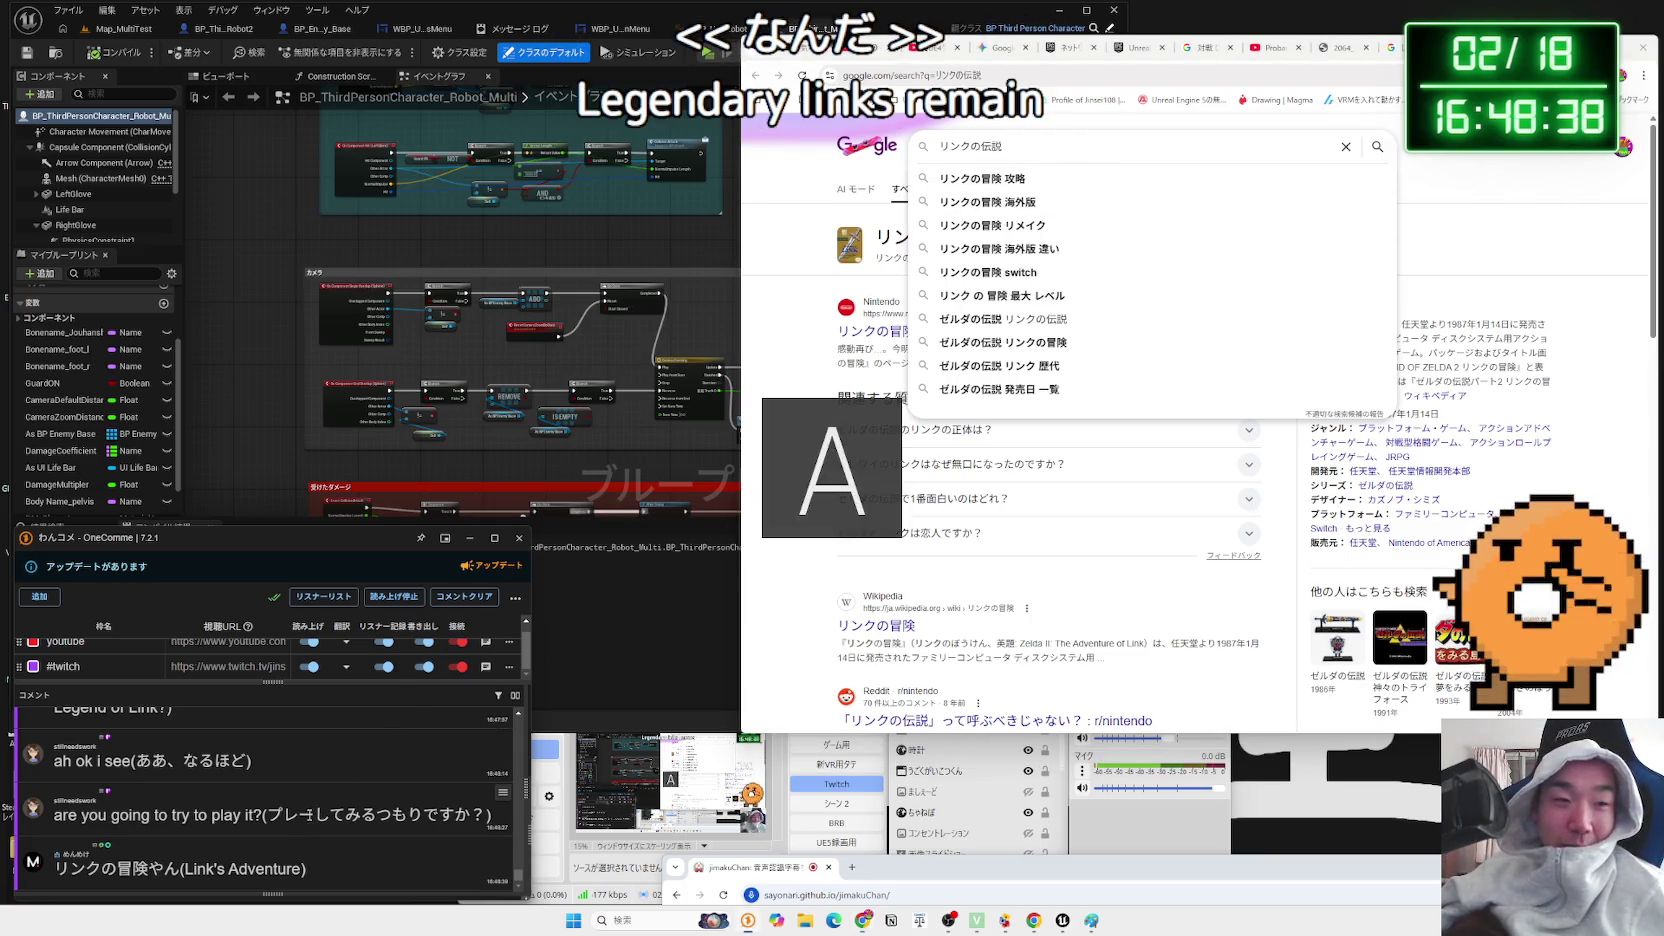
left_click_drag(268, 815, 333, 816)
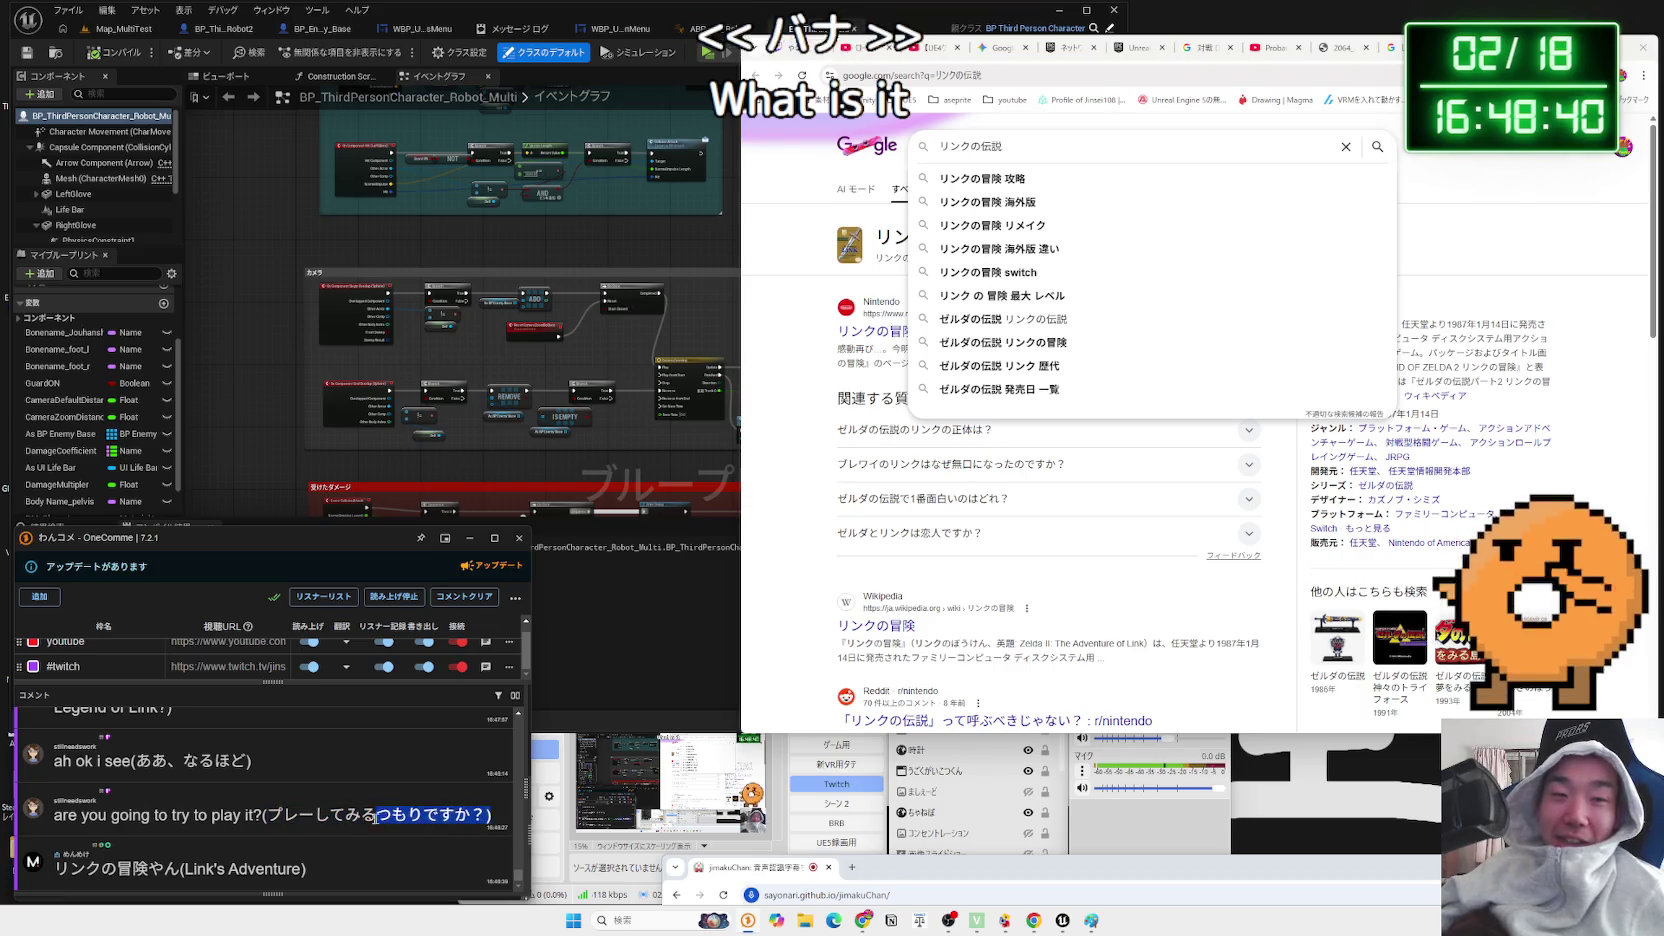
left_click(842, 434)
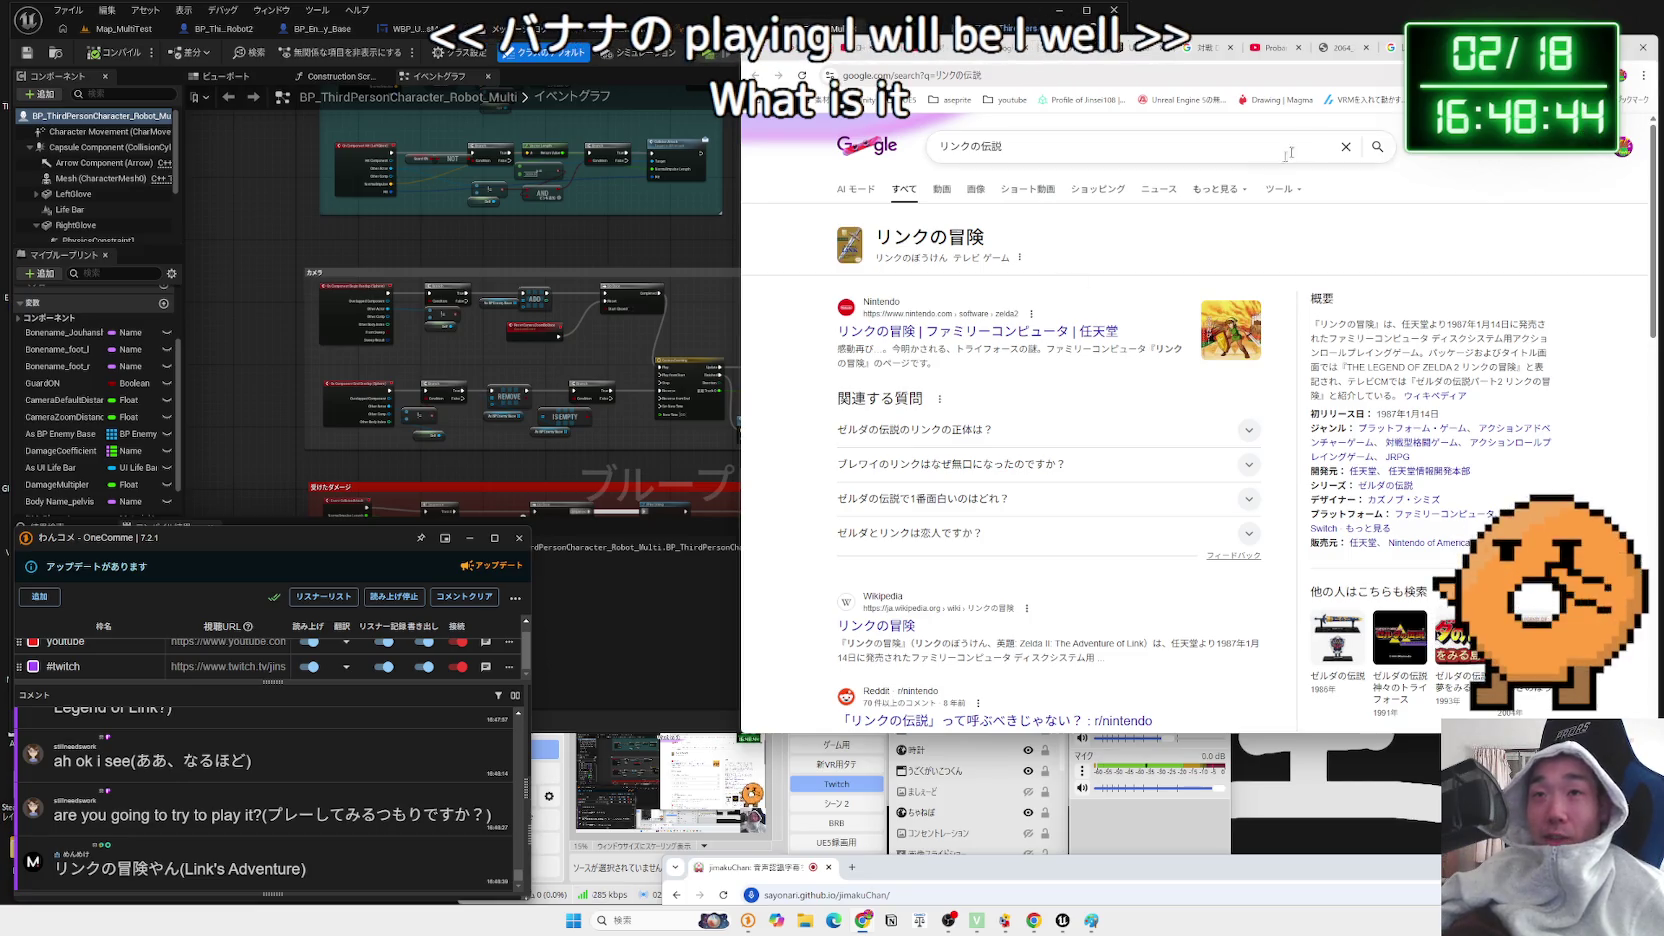
key("alt+Left")
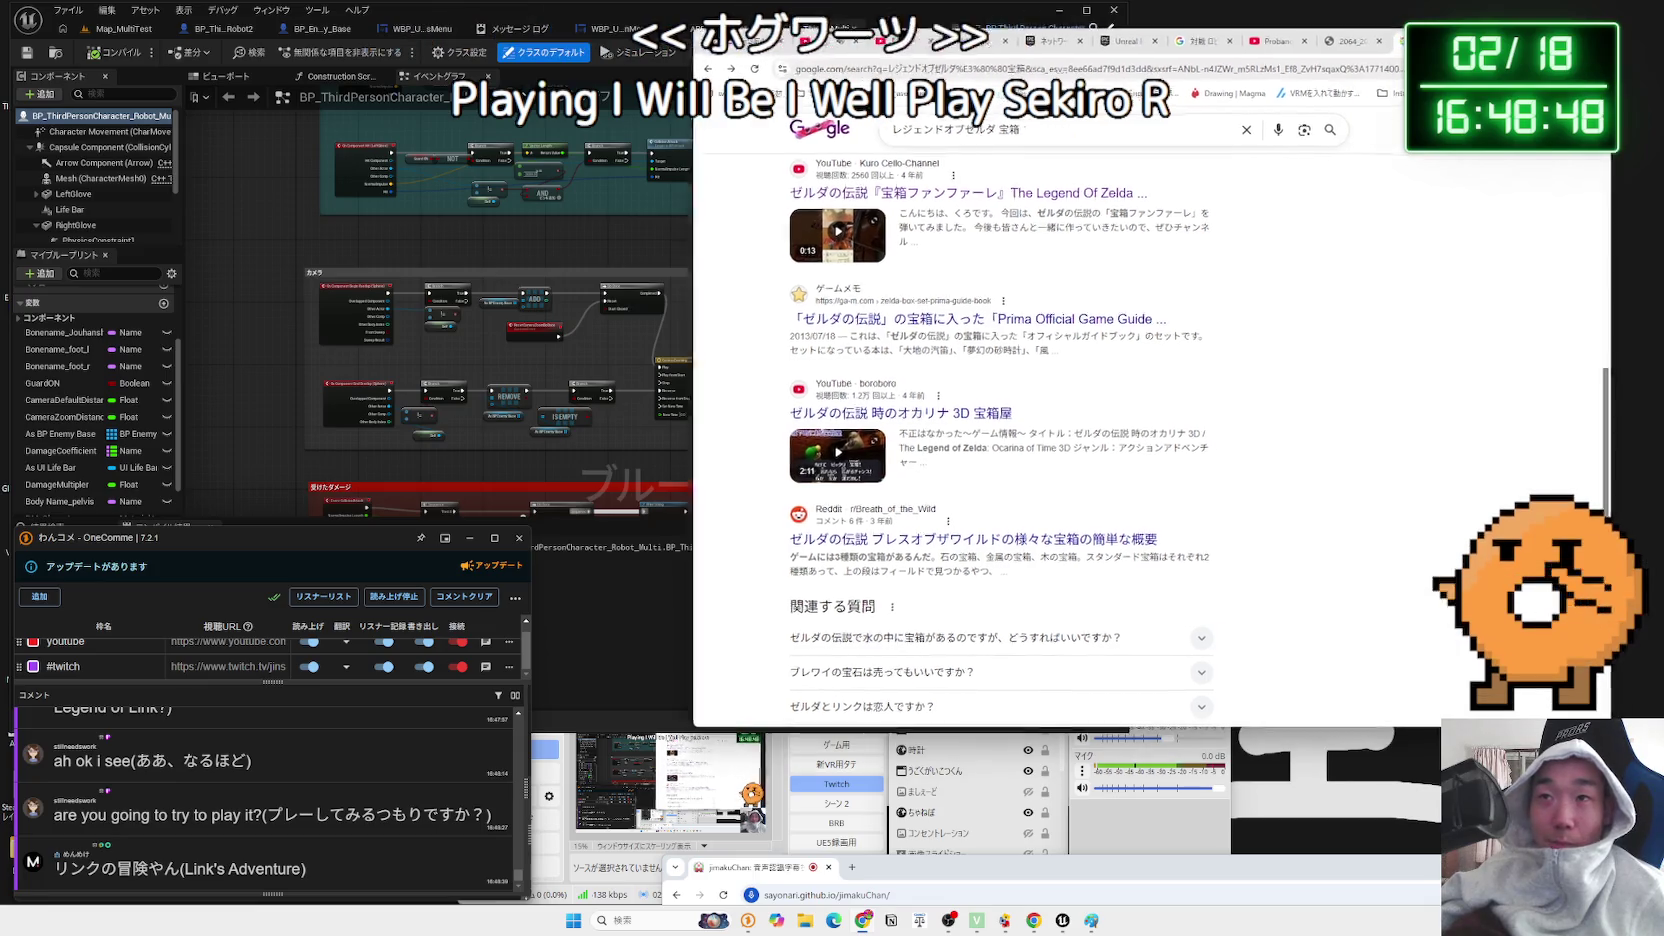
- Cycle through the browser tabs, past the 対戦 ロビー image results, to the Unreal multiplayer docs
left_click(1390, 47)
left_click(1245, 42)
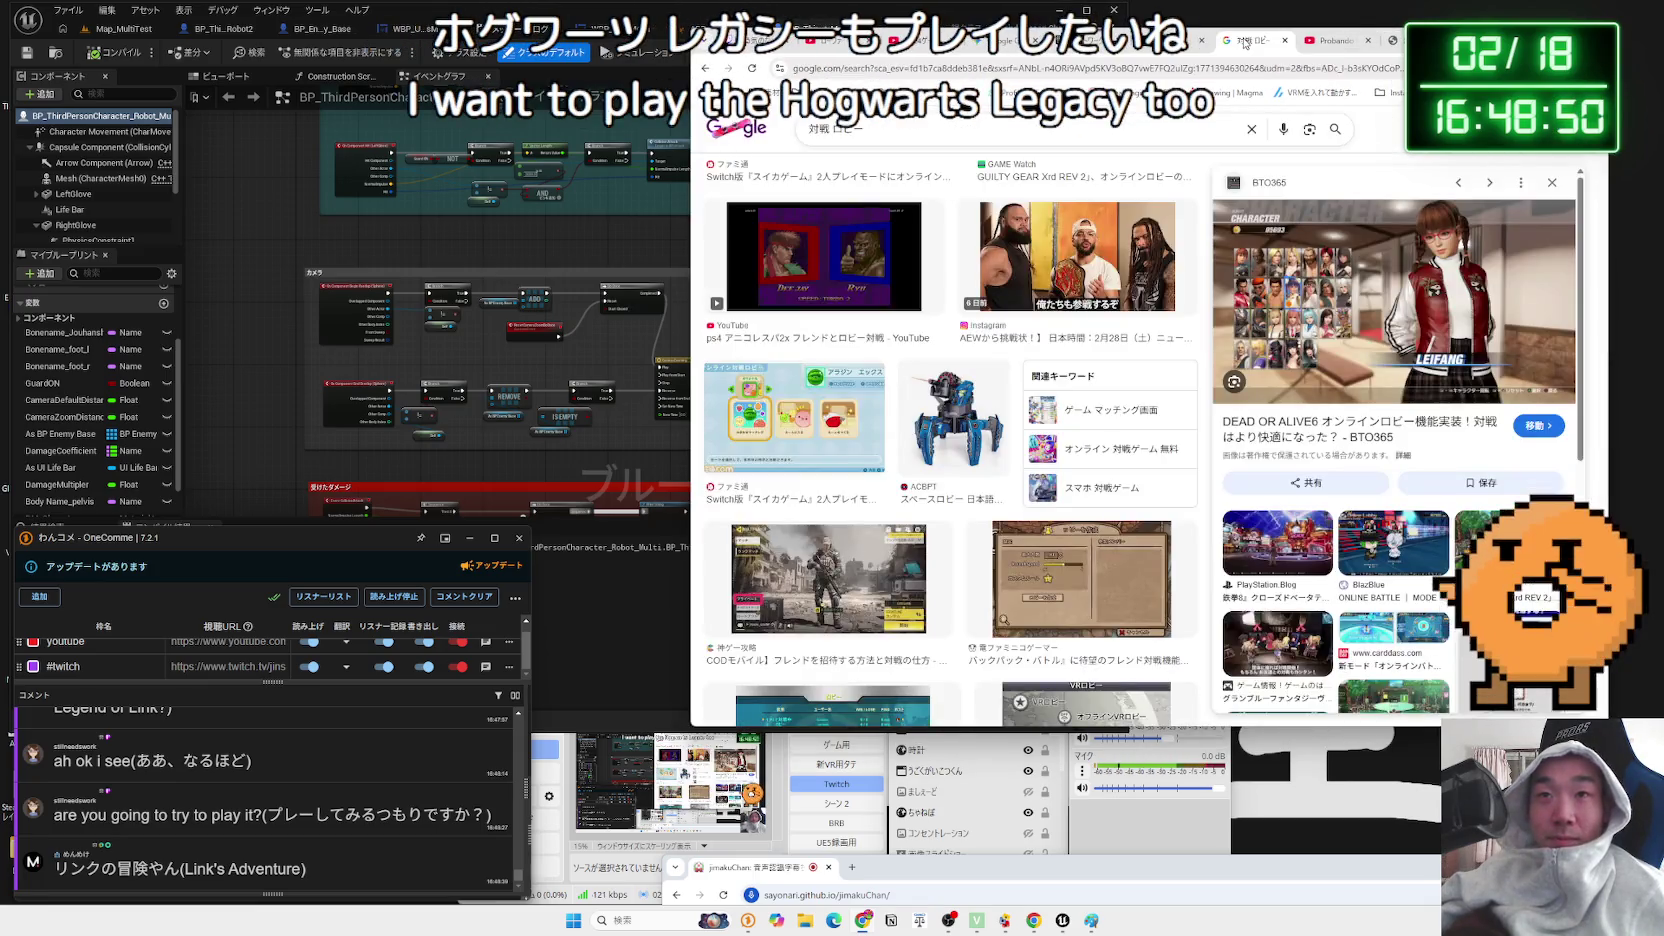
left_click(1290, 39)
left_click(1219, 43)
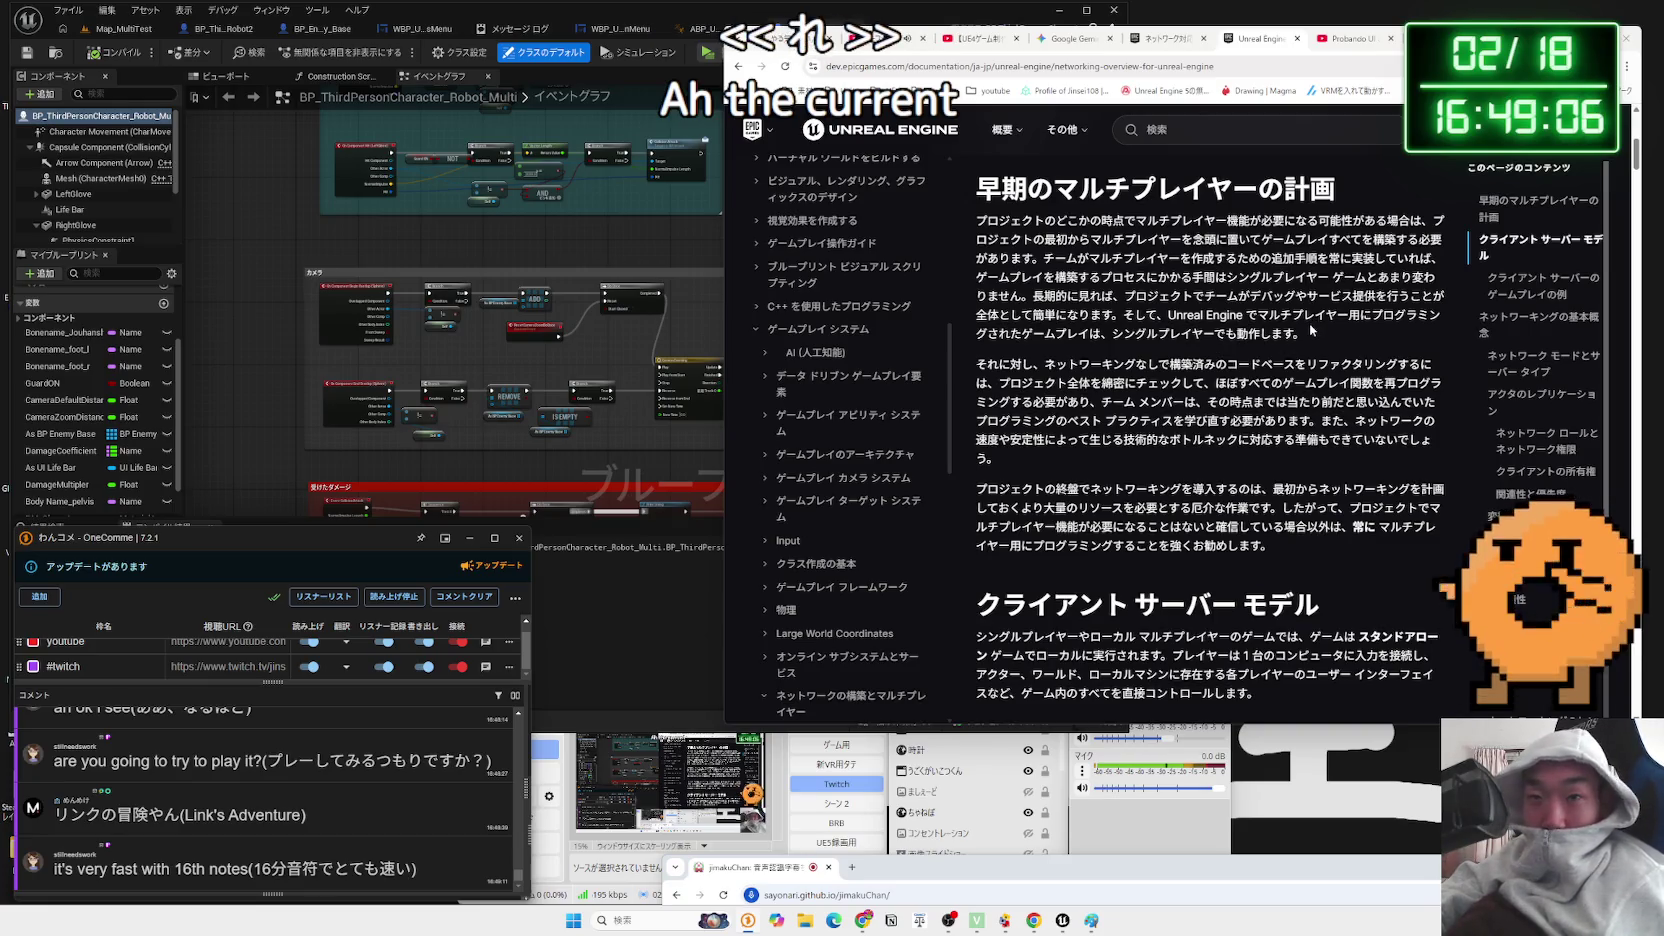
- Read the early multiplayer planning and refactoring paragraphs, checking their DeepL translation
mouse_move(1305, 333)
left_mouse_down()
mouse_move(1200, 260)
mouse_move(1211, 278)
left_mouse_up()
mouse_move(1277, 346)
left_mouse_down()
mouse_move(1290, 428)
mouse_move(1276, 440)
left_mouse_up()
mouse_move(995, 458)
left_mouse_down()
mouse_move(1100, 415)
mouse_move(1035, 383)
mouse_move(1380, 400)
mouse_move(1320, 432)
left_mouse_up()
left_click(1035, 383)
key("Escape")
left_click(1075, 378)
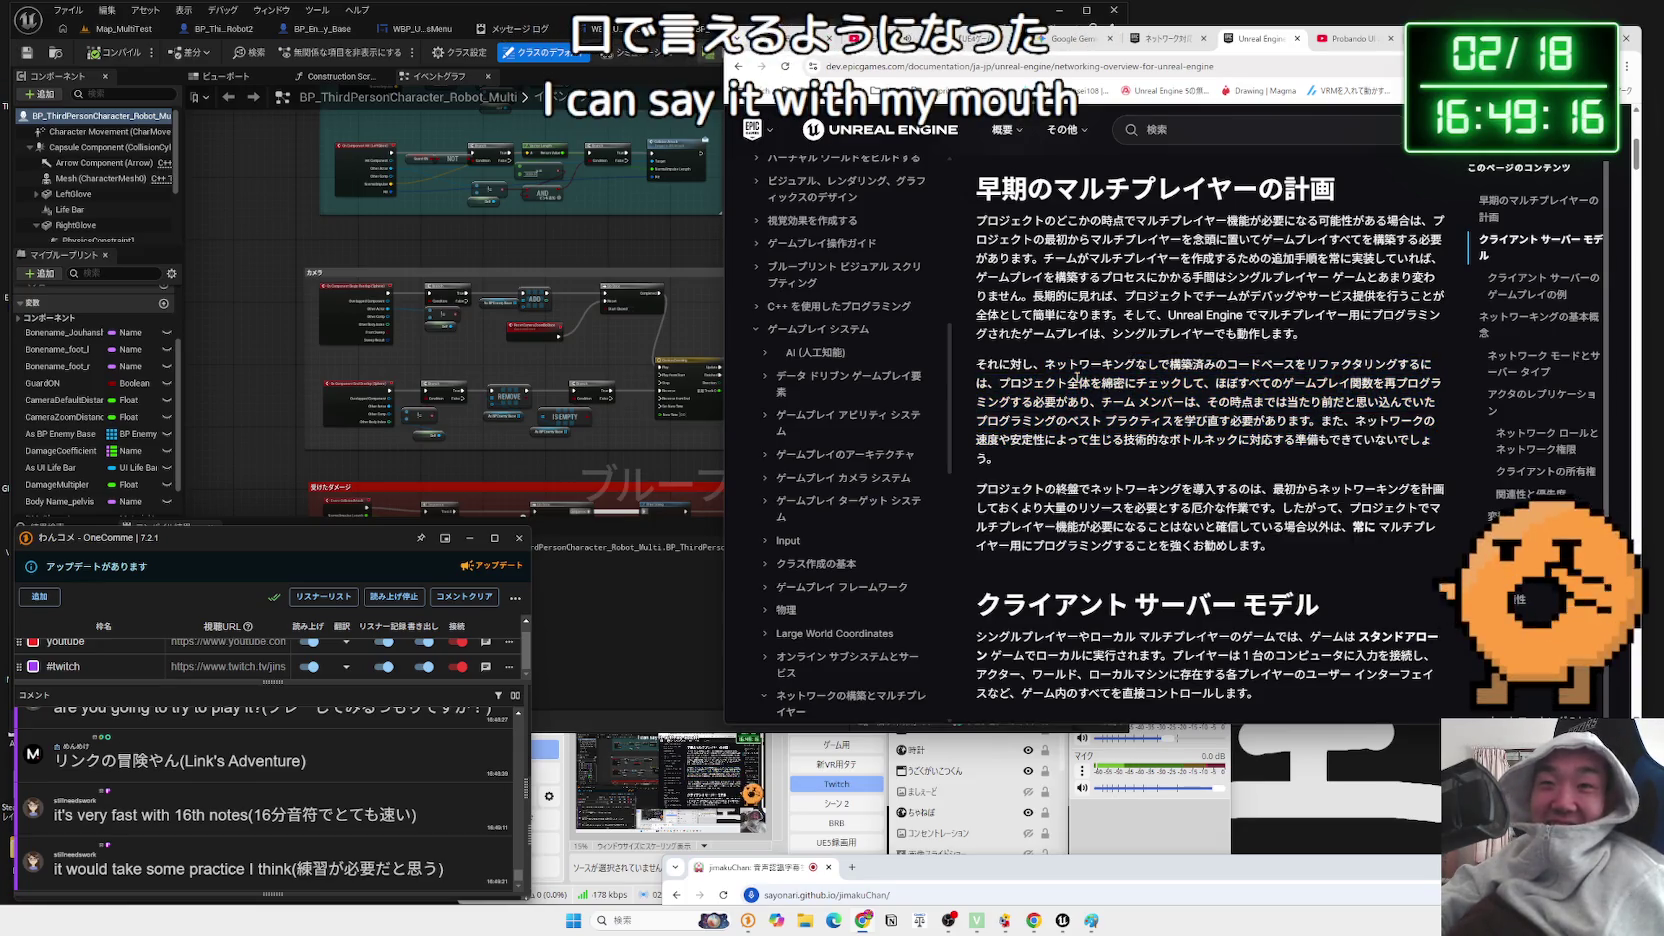
mouse_move(1073, 368)
left_mouse_down()
mouse_move(1400, 368)
mouse_move(979, 388)
mouse_move(1418, 384)
mouse_move(1104, 402)
mouse_move(1410, 402)
mouse_move(1047, 423)
mouse_move(1444, 429)
left_mouse_up()
left_click_drag(1078, 440, 1413, 453)
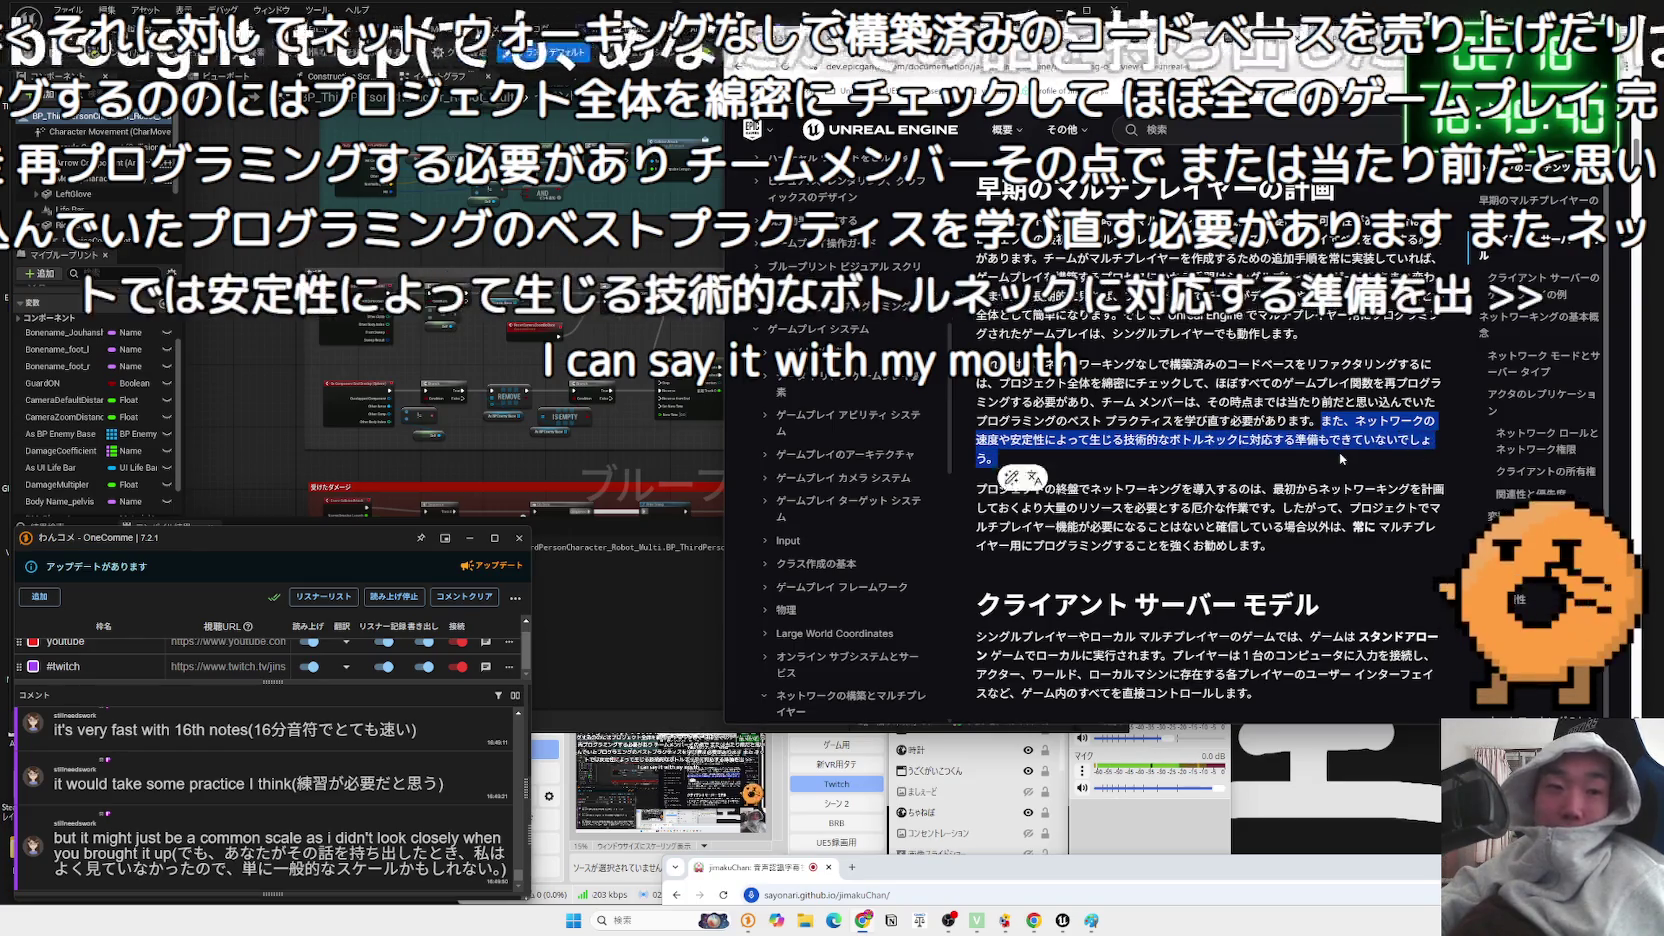
left_click(1339, 452)
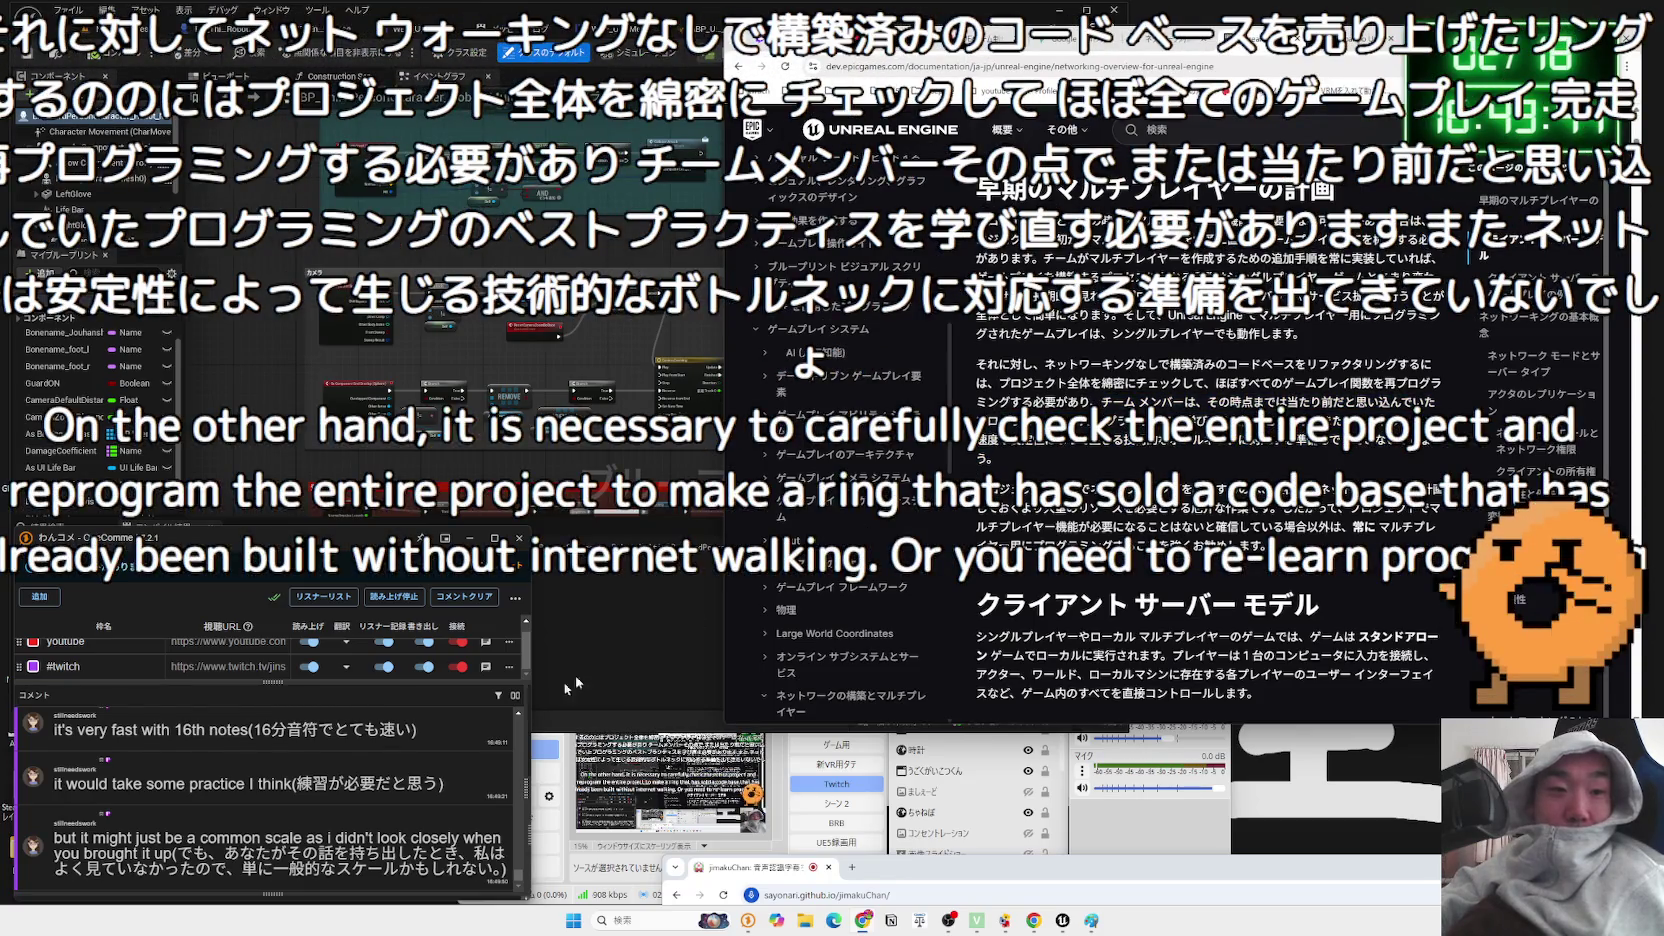
- Select 'common scale' in the chat comment and search the web for it
double_click(259, 838)
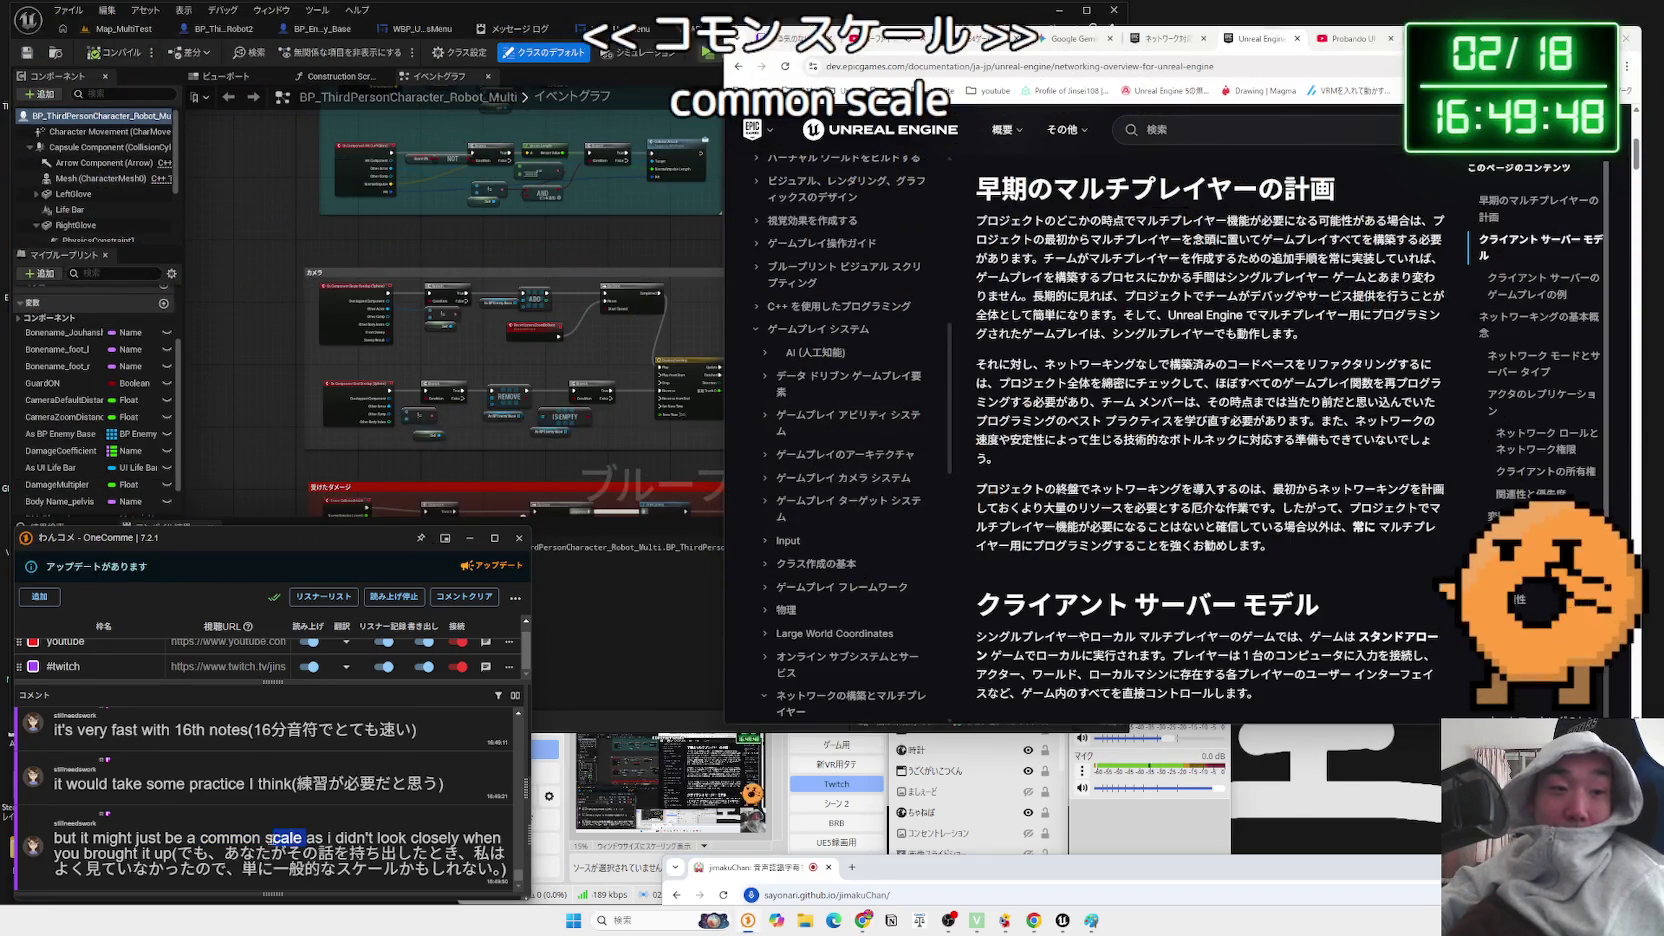
left_click_drag(302, 838, 207, 838)
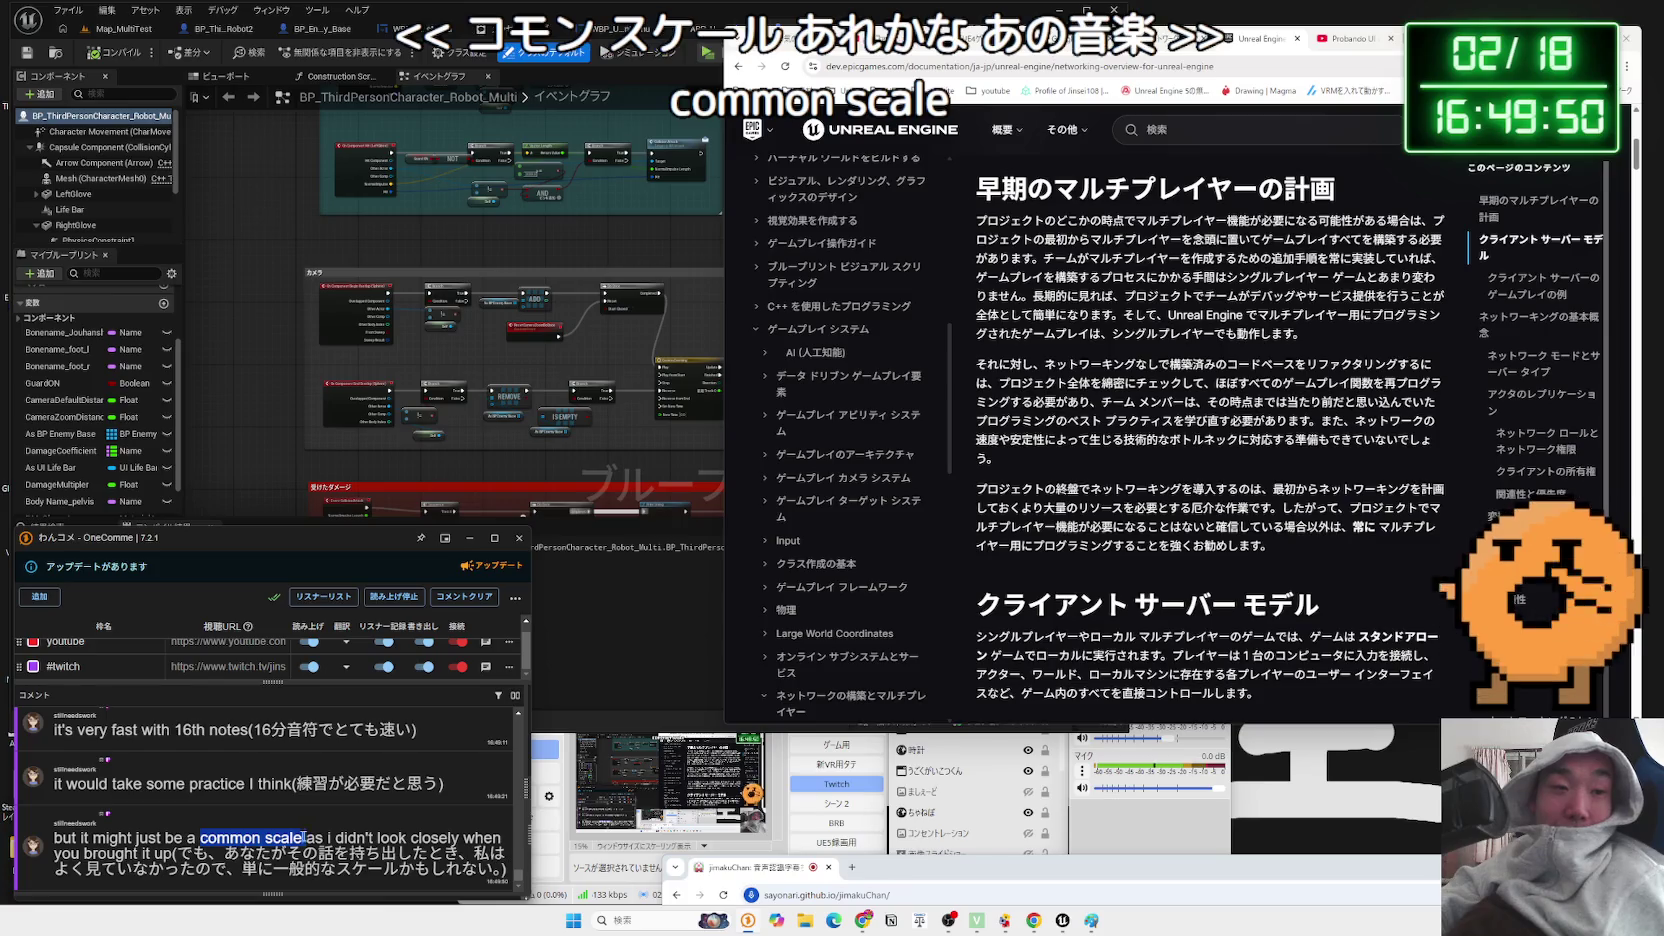
left_click(300, 784)
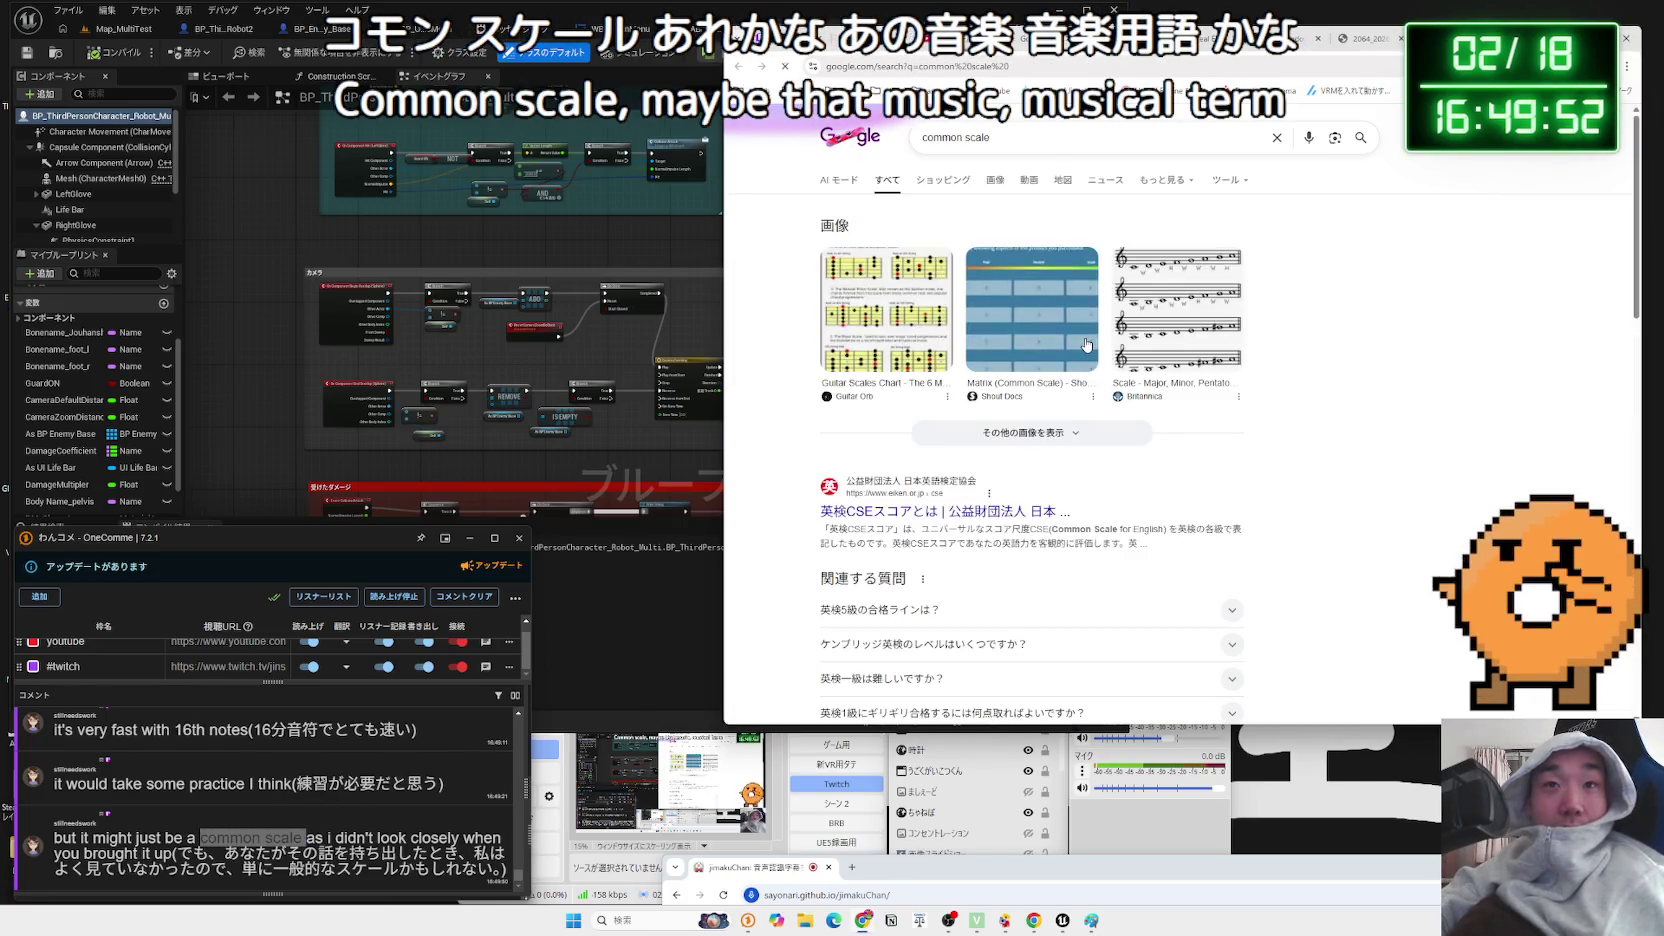
- Scroll the 'common scale' results and musical scale article, then go back to the results list
scroll(1183, 325, "down", 3)
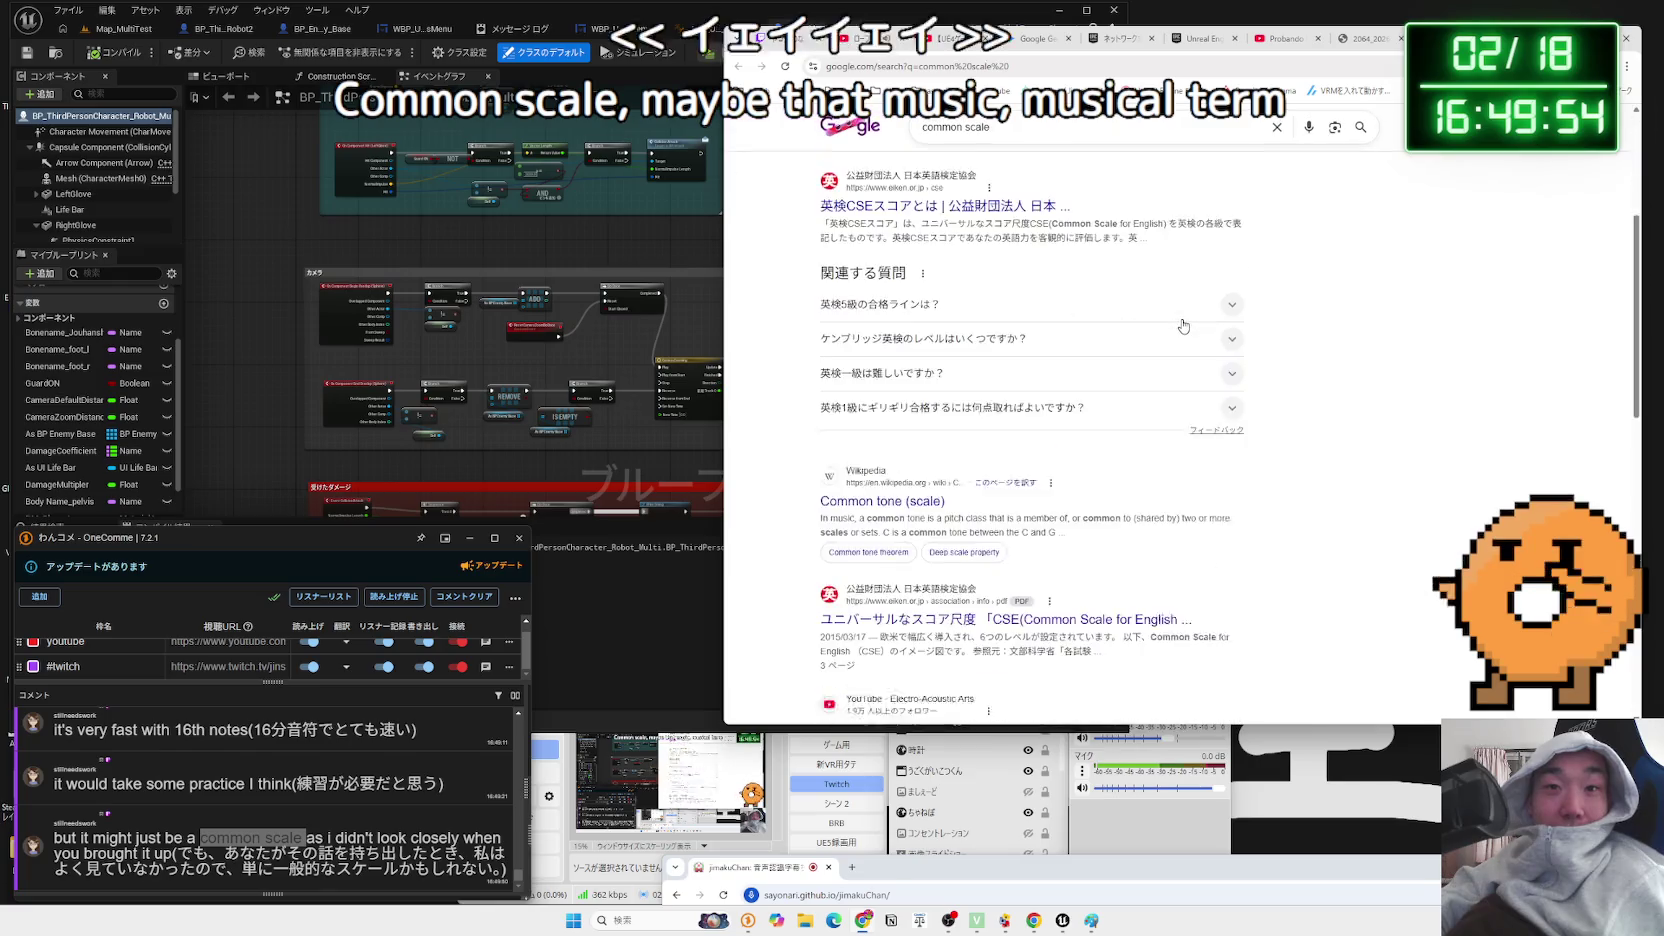
scroll(1133, 324, "down", 3)
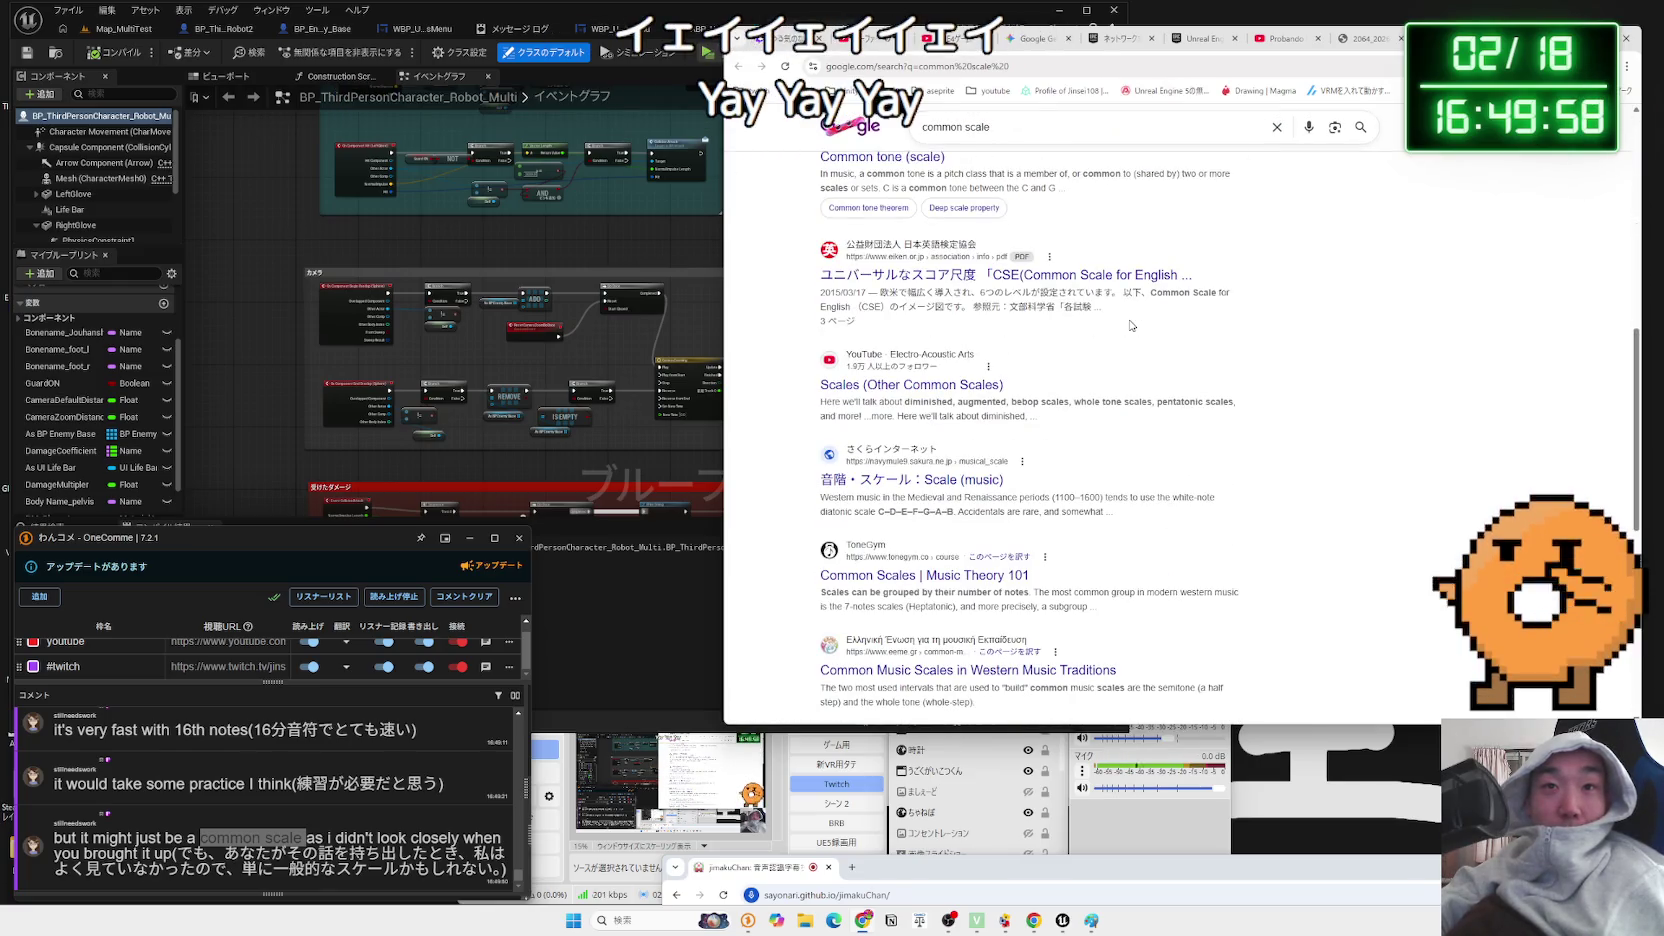
scroll(1131, 325, "down", 4)
scroll(1131, 325, "up", 3)
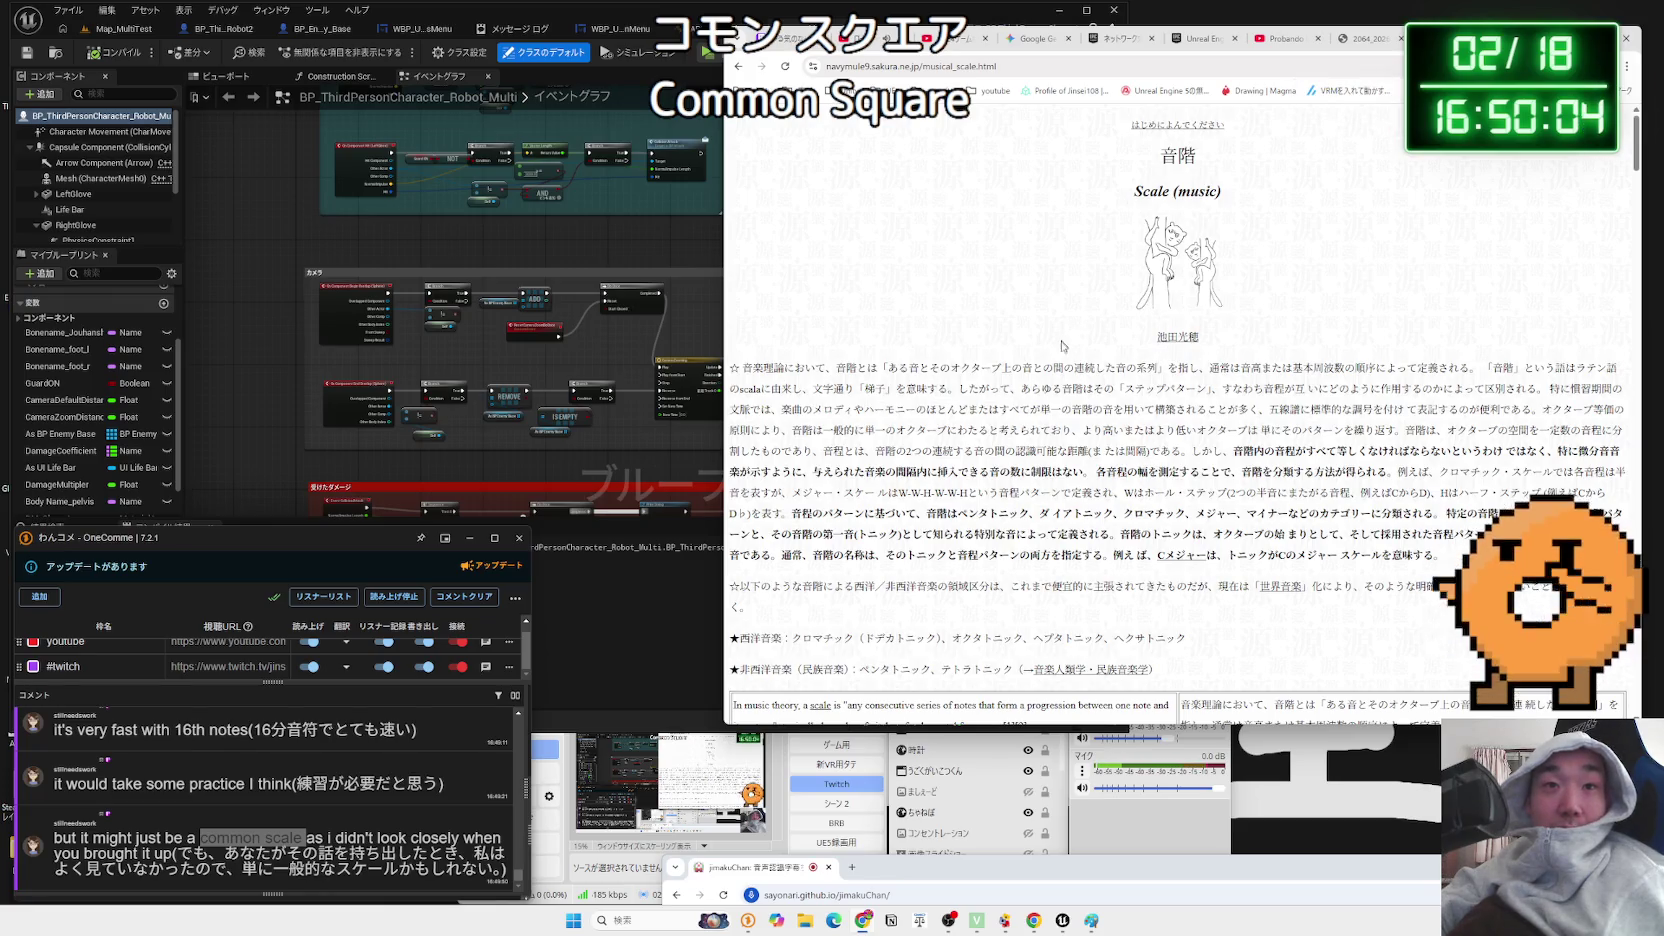
scroll(1061, 353, "down", 3)
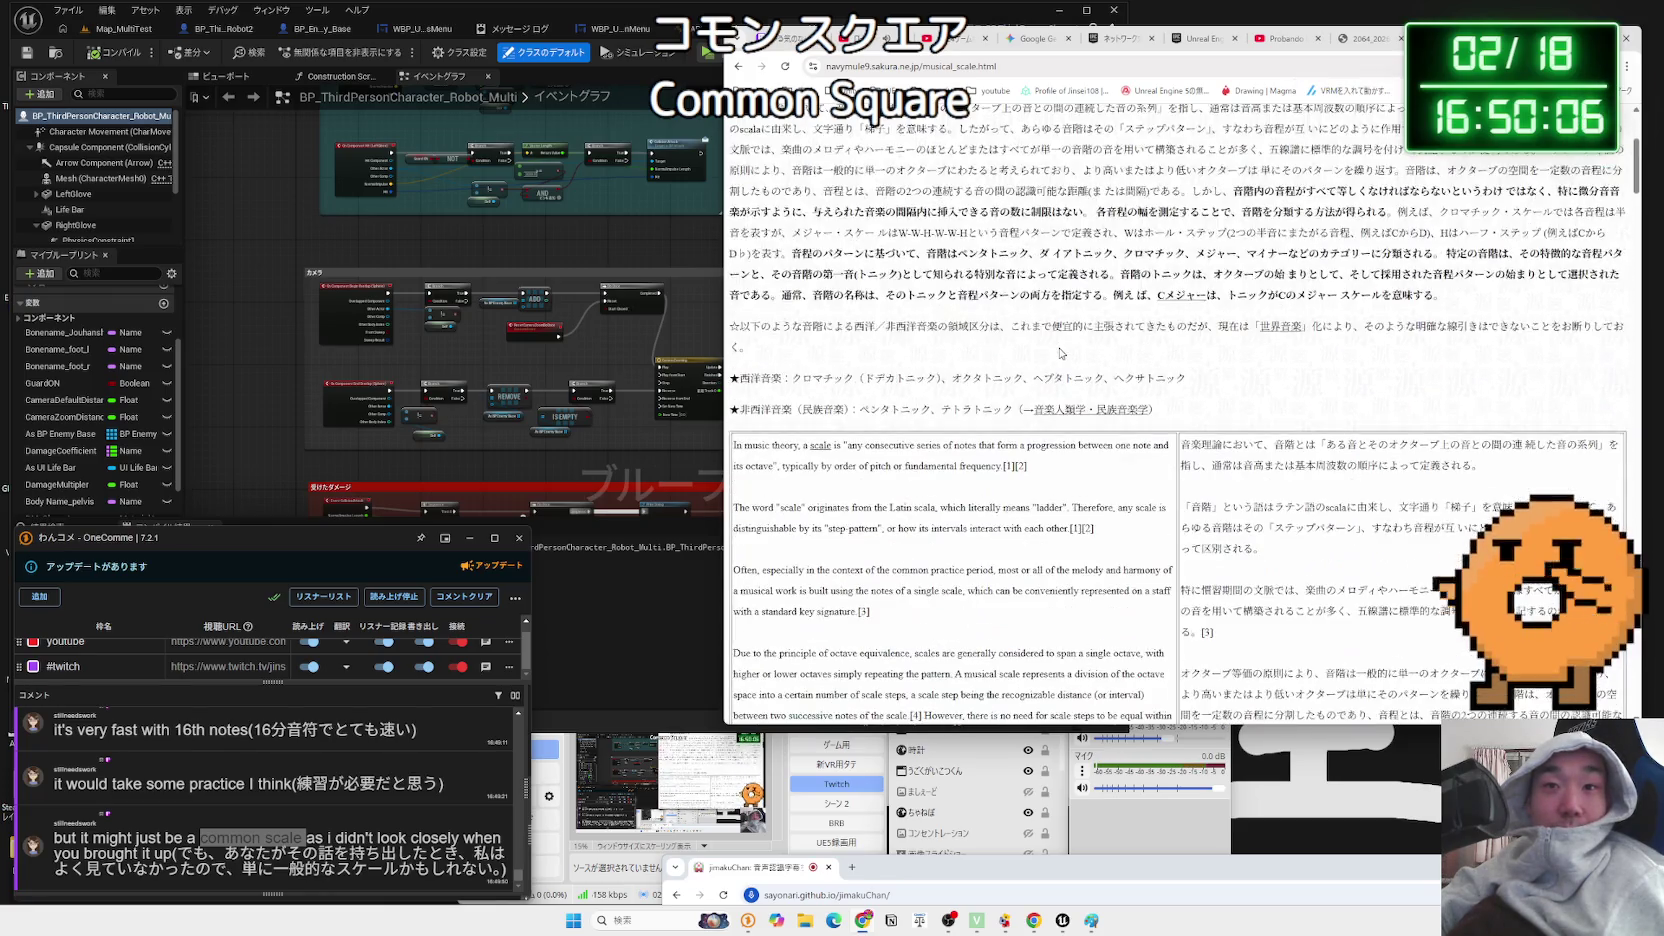
key("alt+Left")
scroll(1061, 351, "down", 3)
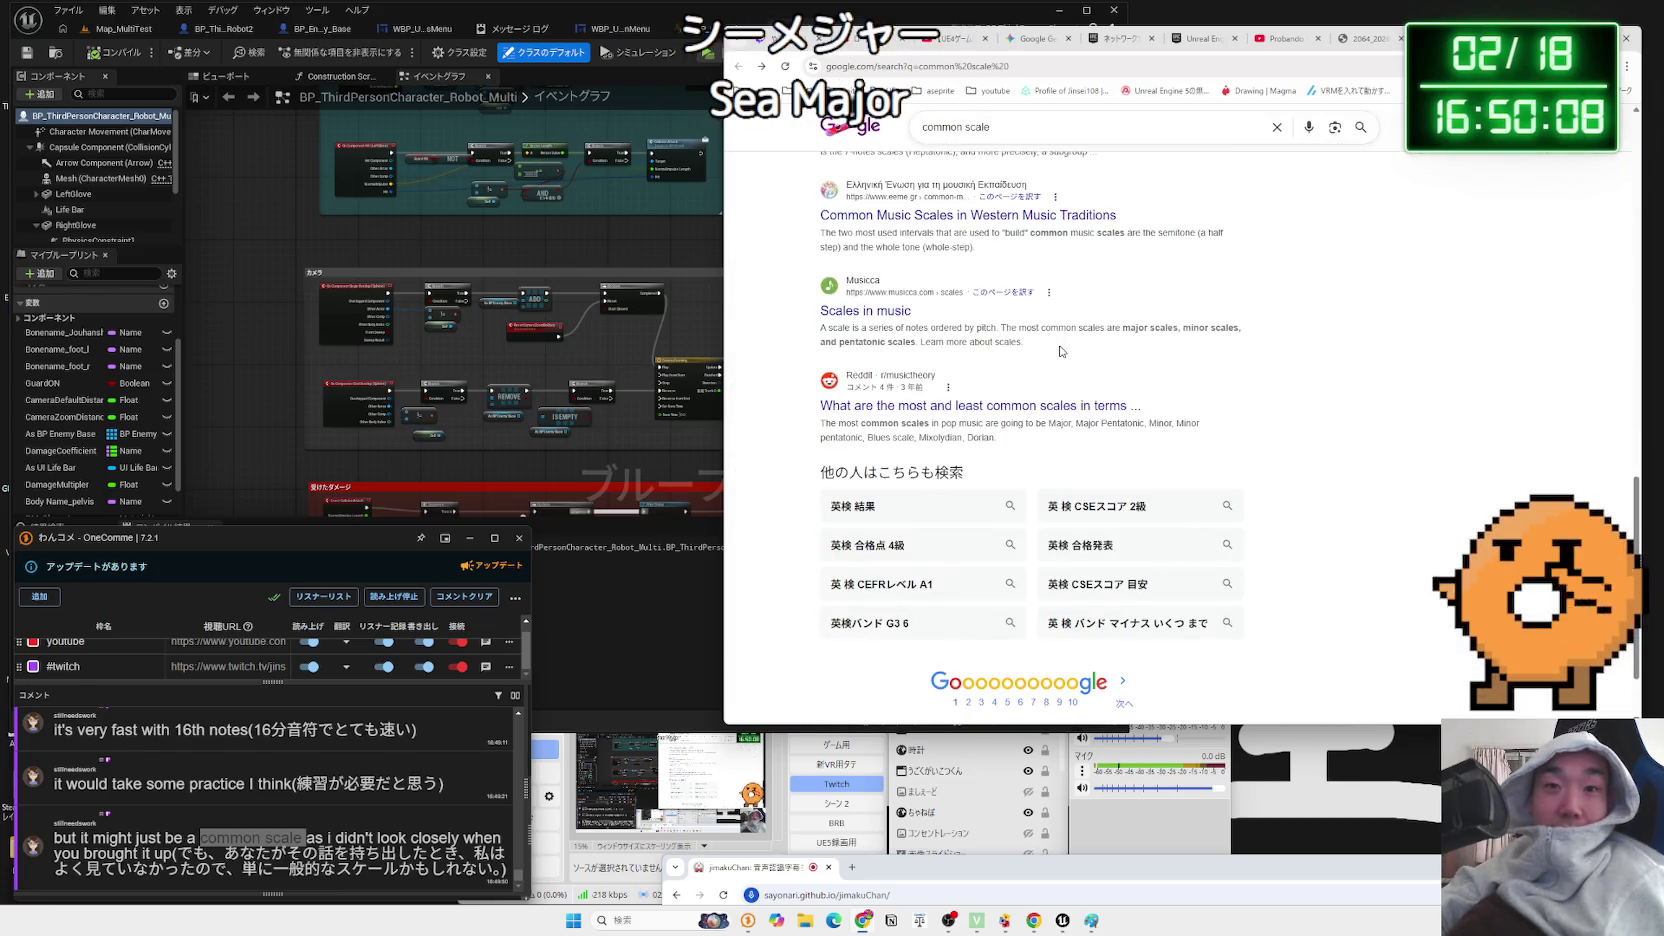
scroll(1061, 351, "up", 5)
- Flip between the YouTube video, the Gemini physics-replication chat and the networked physics docs
left_click(1365, 38)
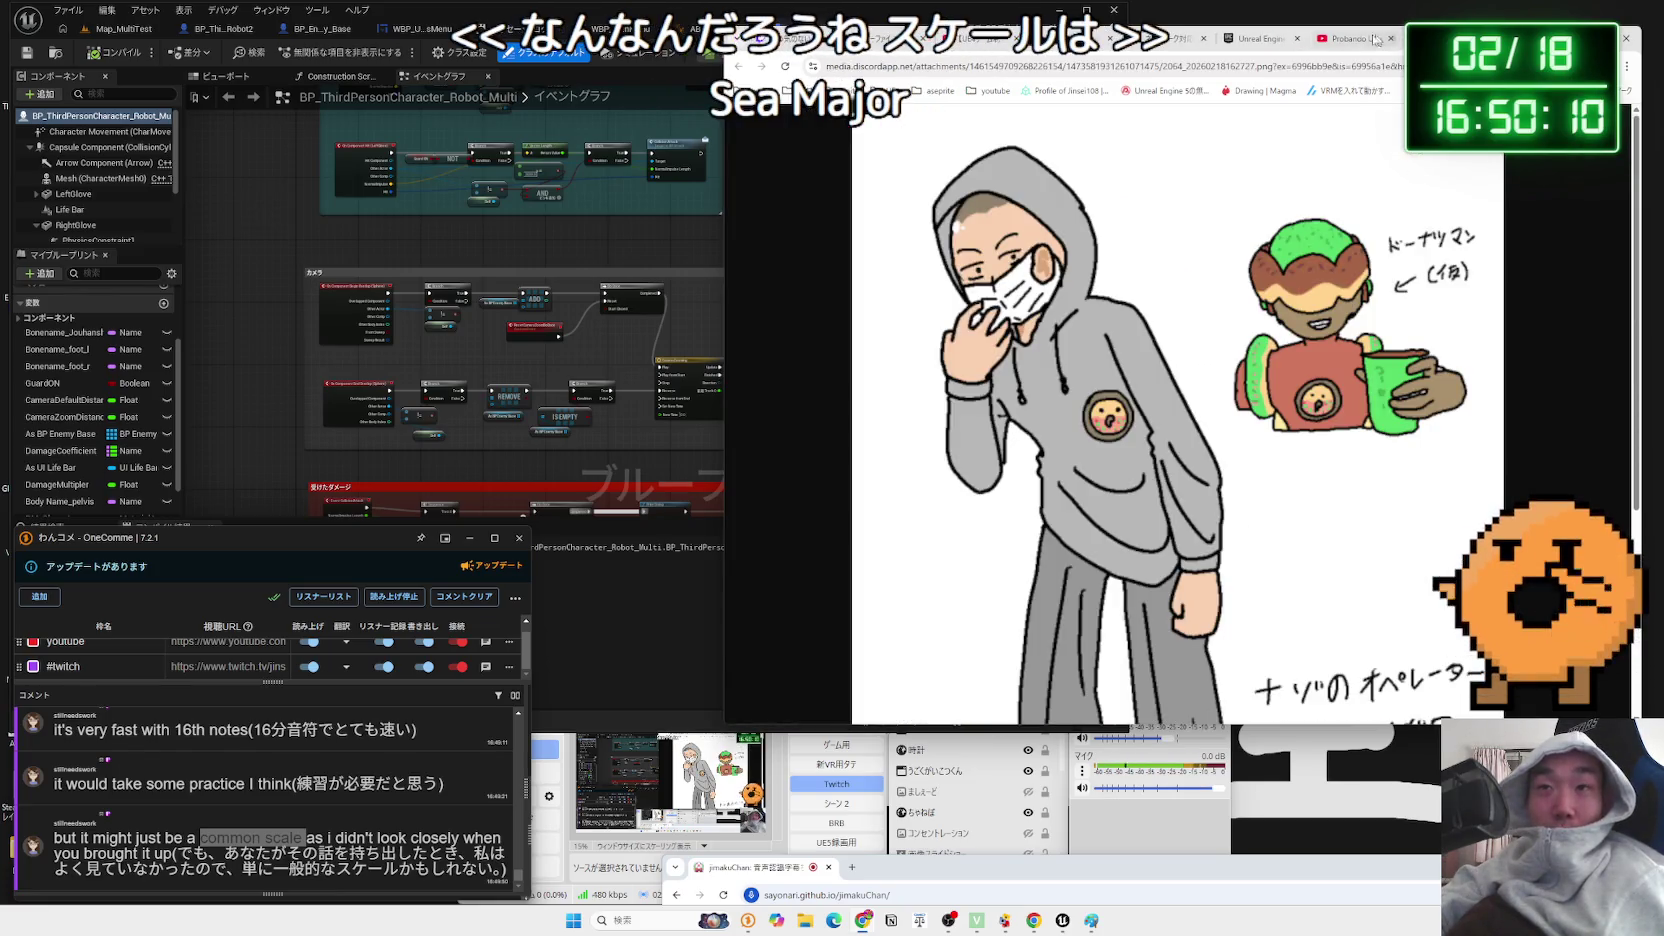
left_click(1350, 40)
left_click(1252, 42)
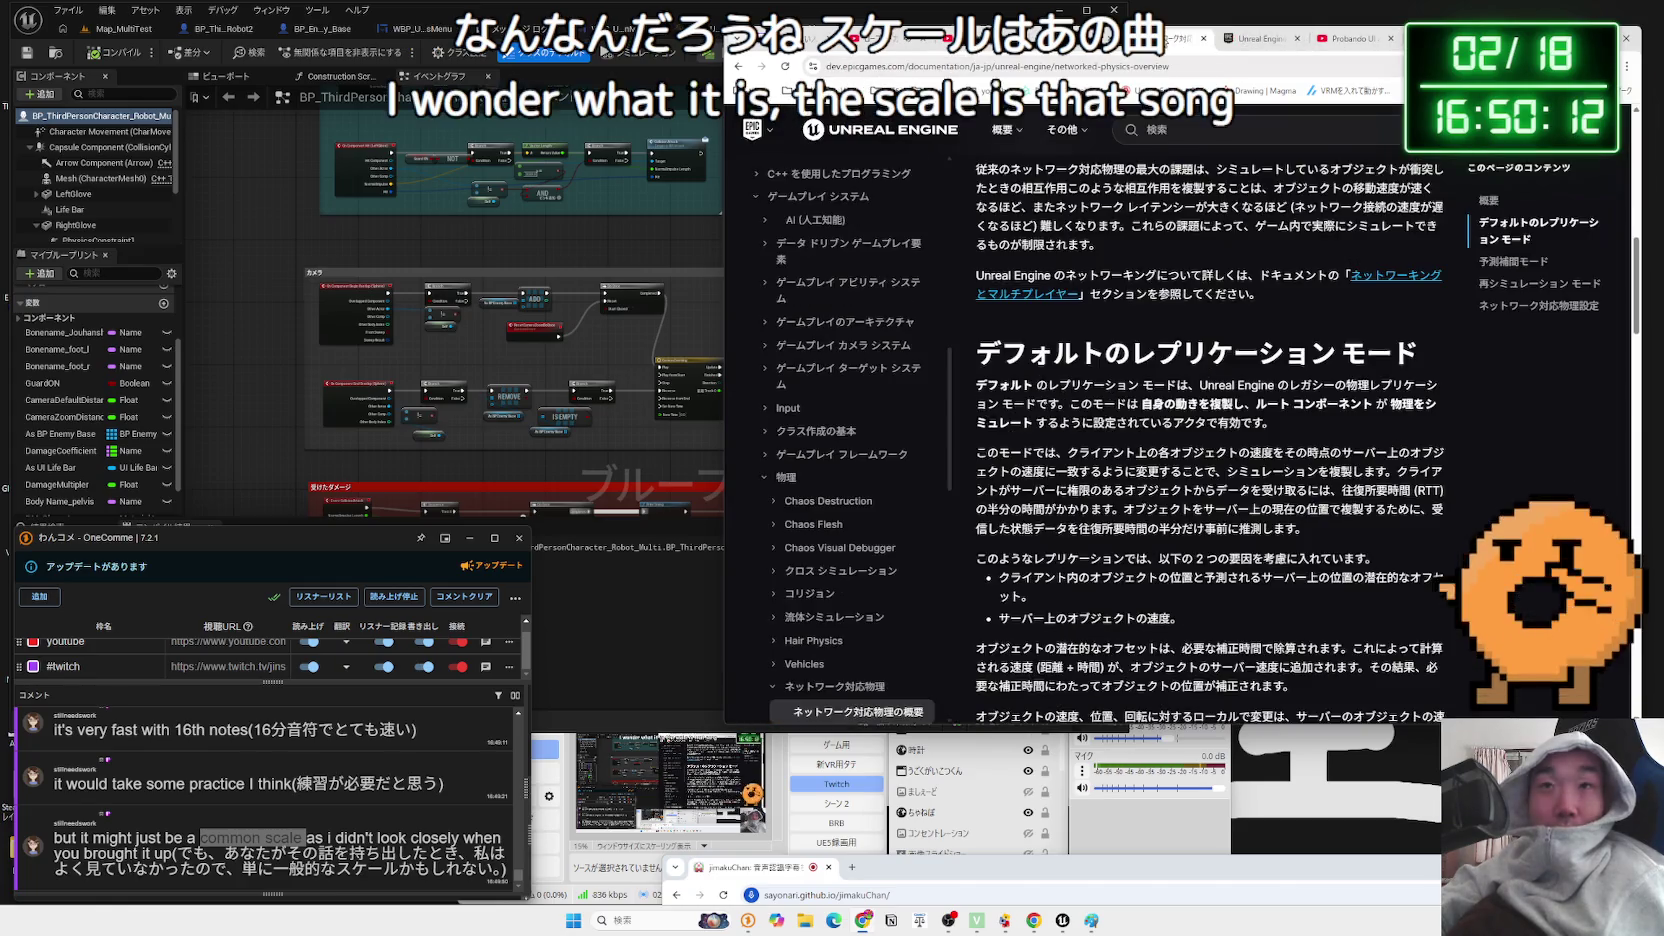
left_click(1185, 40)
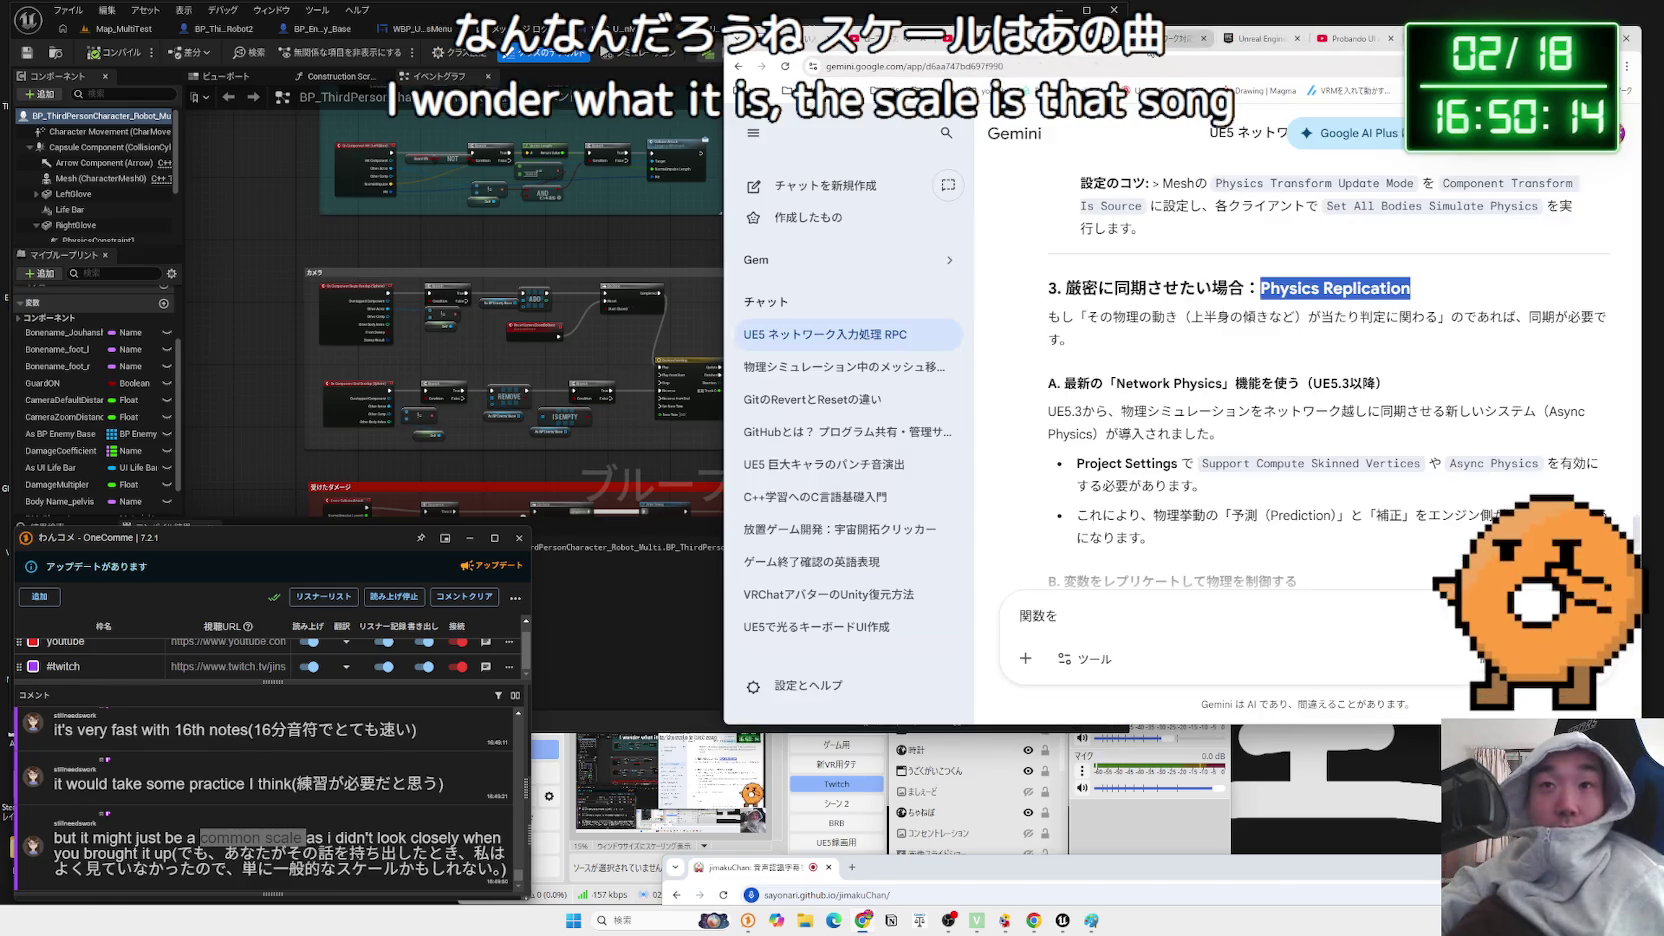
left_click(1255, 38)
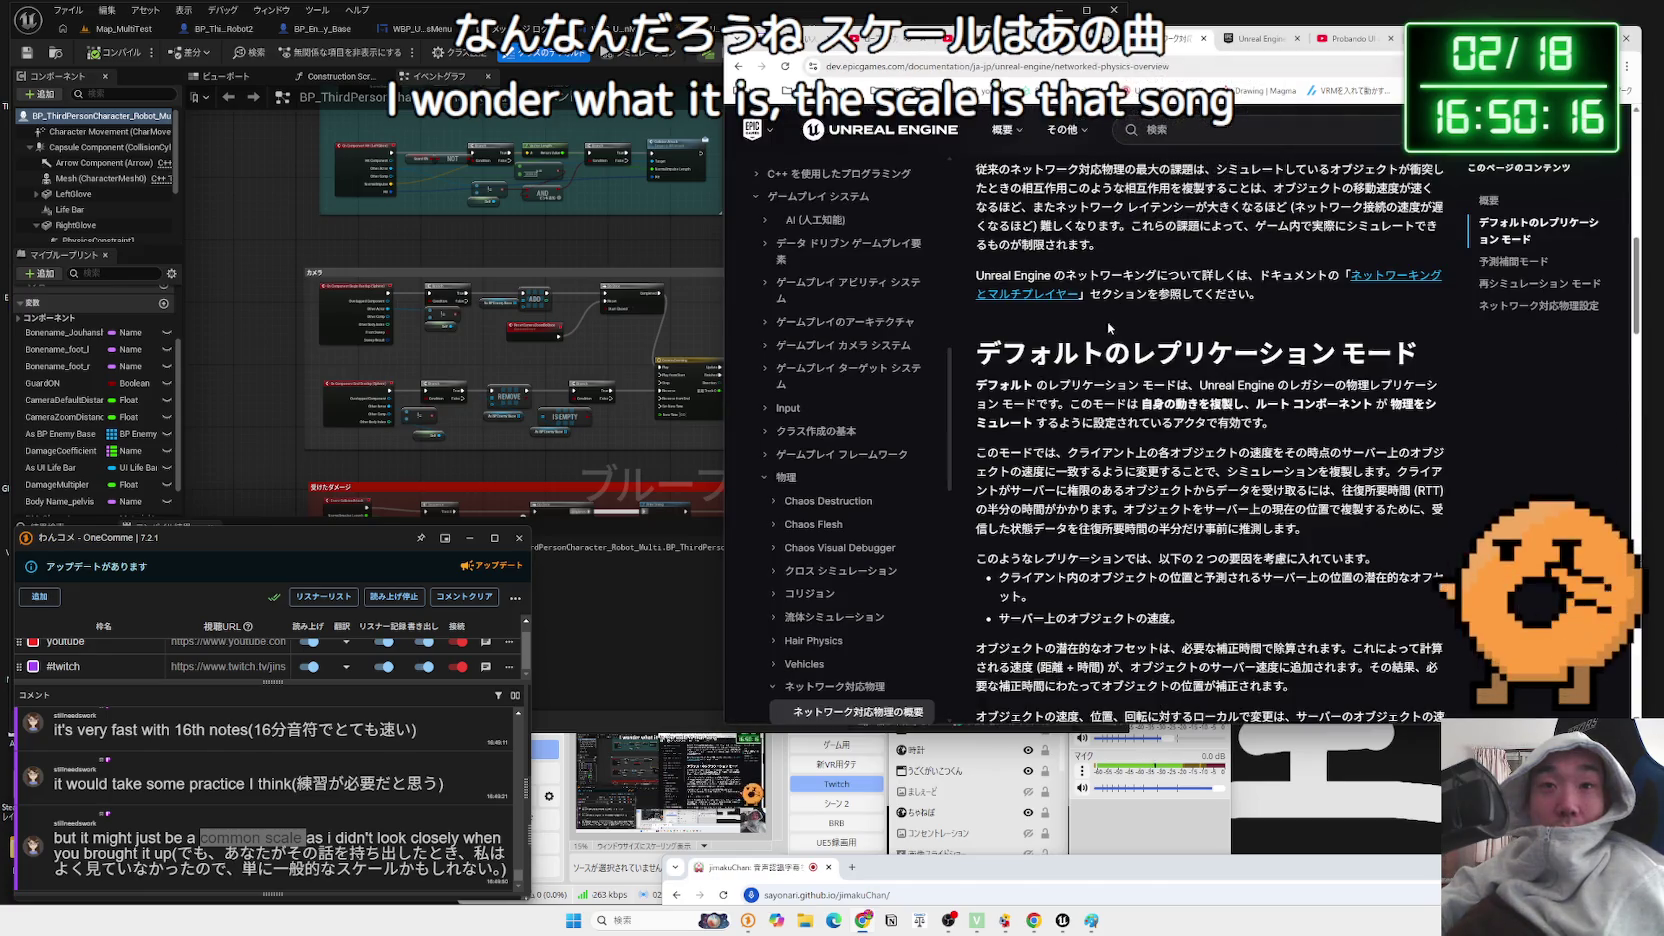
- Scroll through the networked physics replication modes, then switch to the networking overview page
scroll(1098, 320, "up", 3)
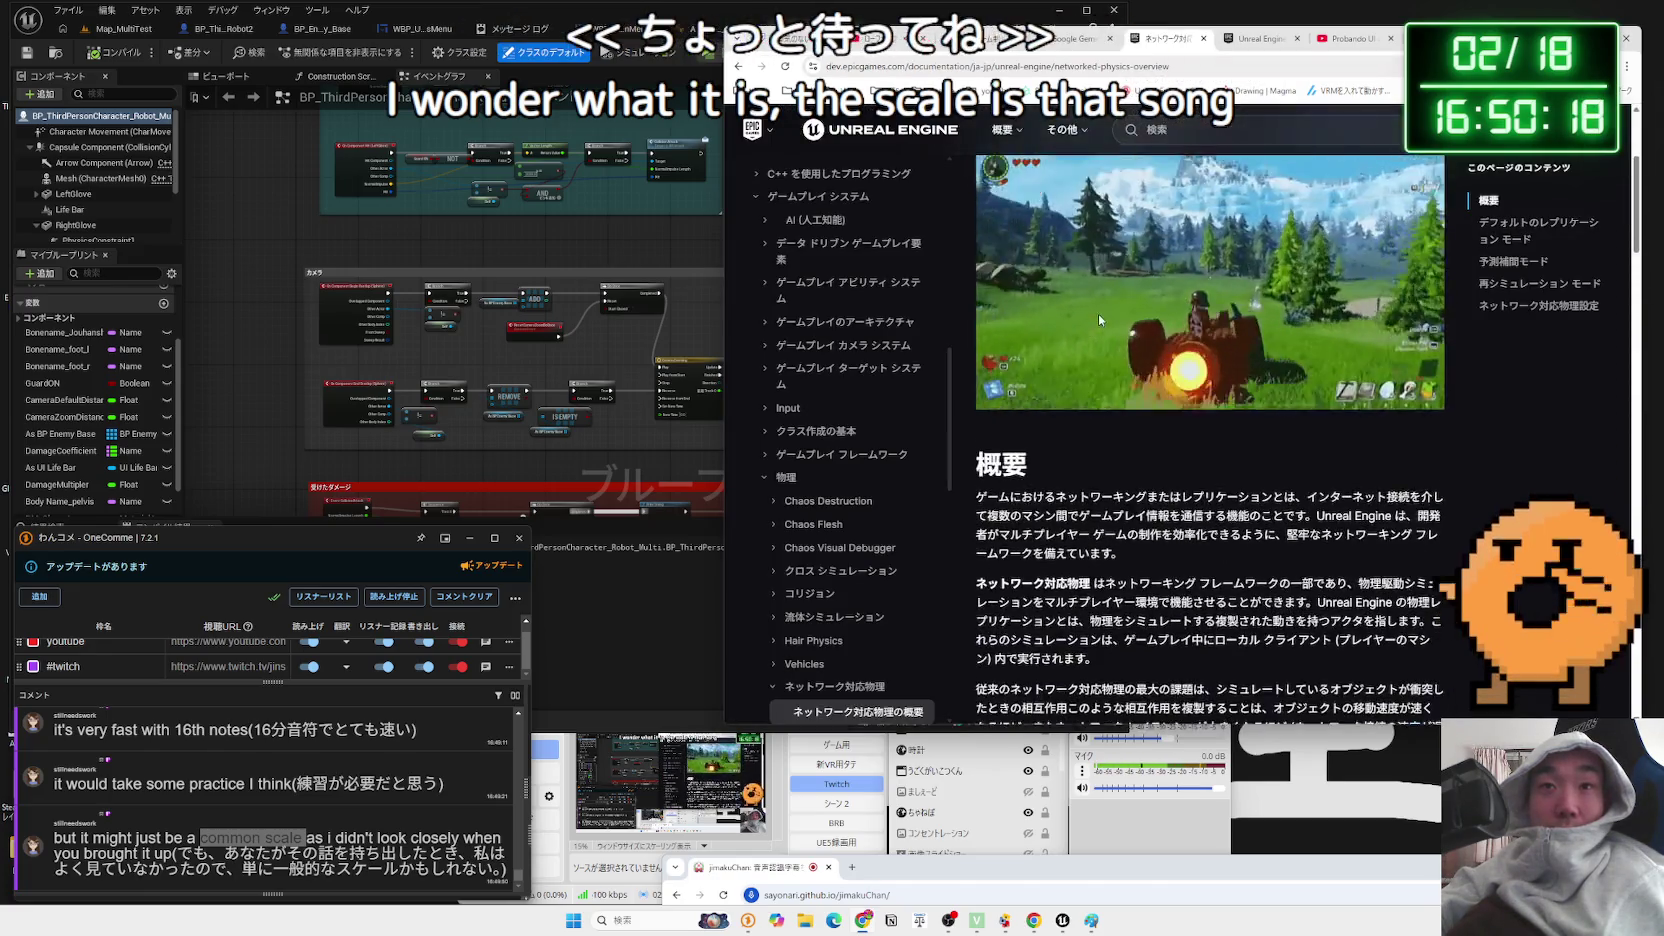
scroll(1098, 313, "down", 3)
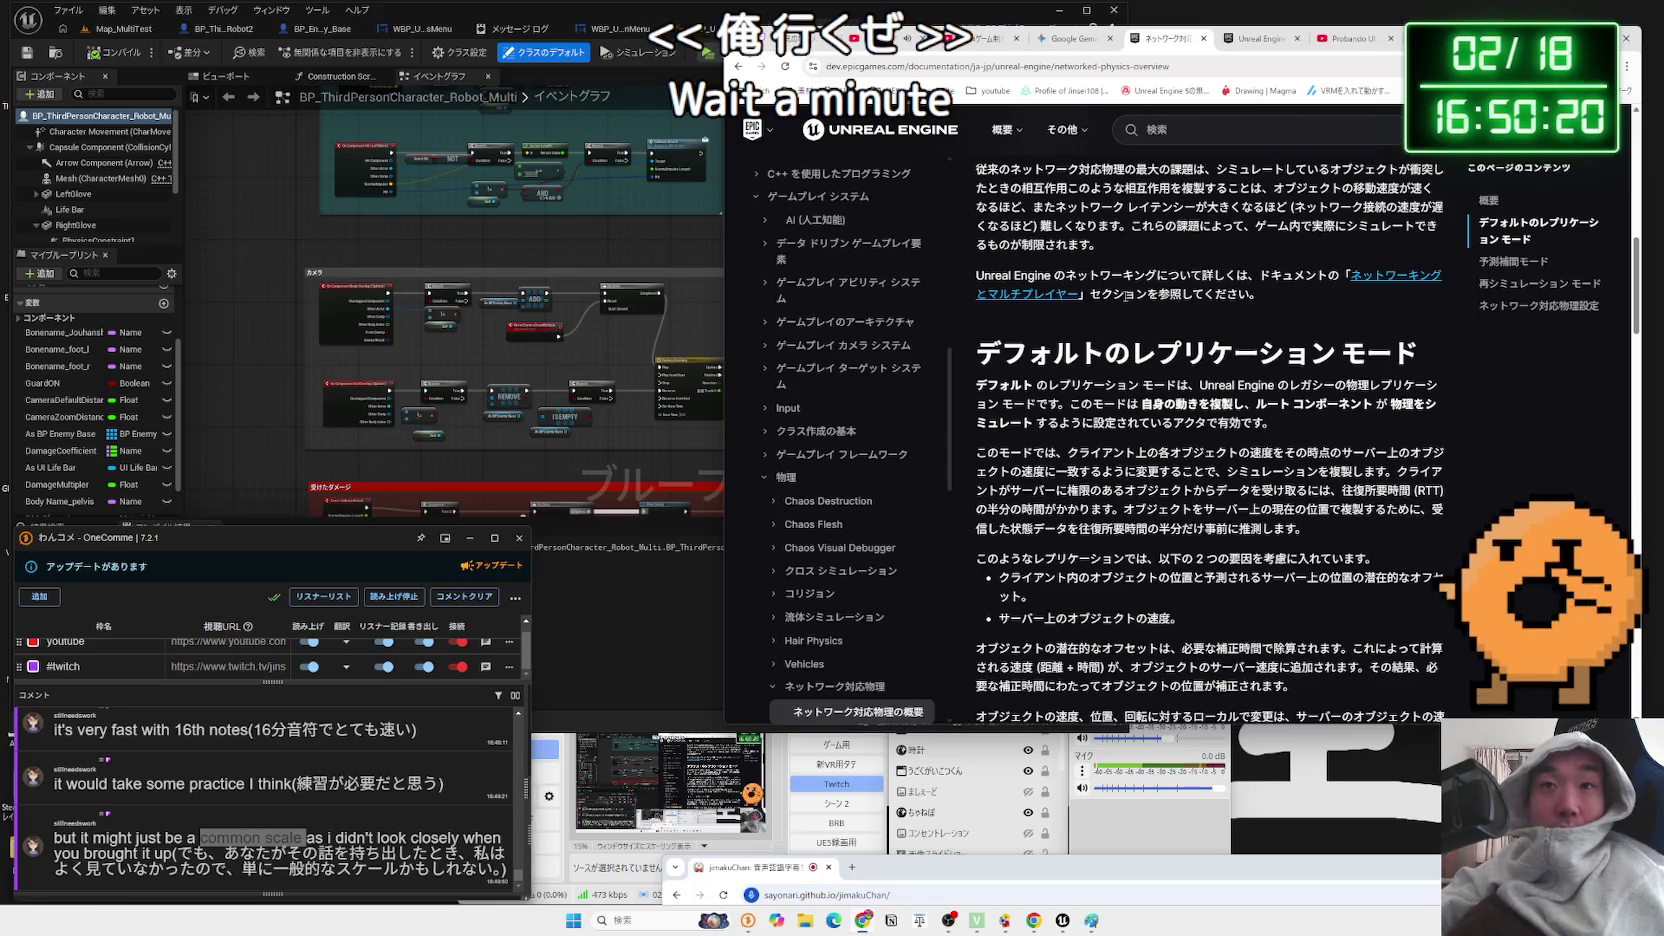
scroll(1127, 295, "down", 3)
scroll(1127, 295, "up", 3)
scroll(1127, 295, "up", 2)
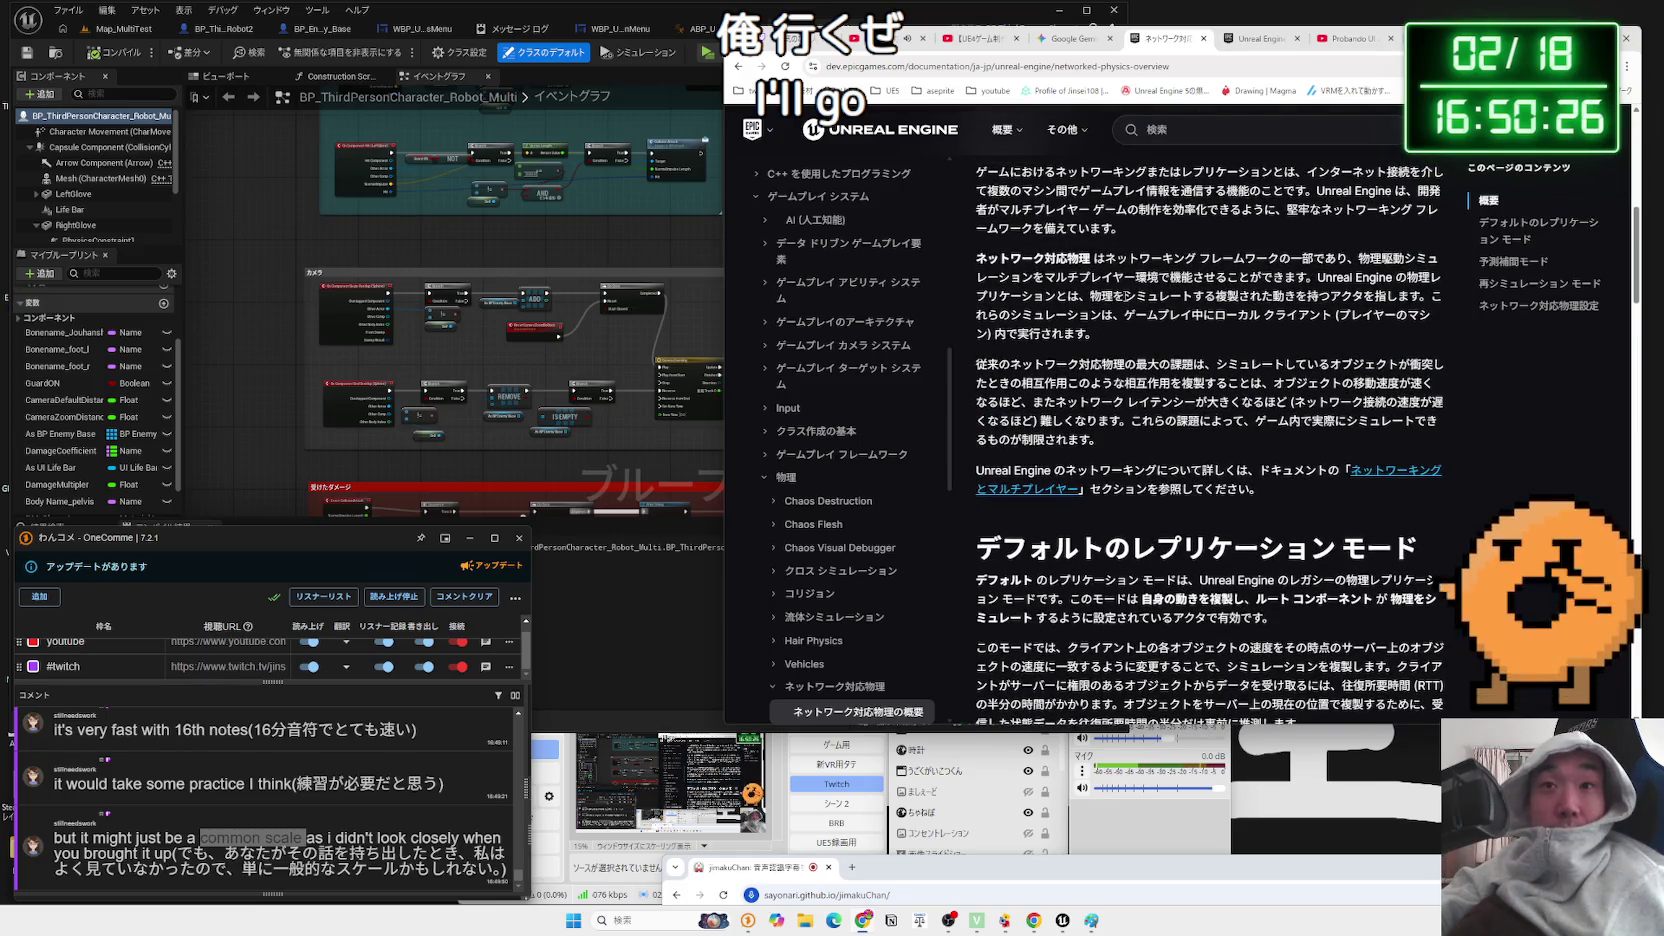
scroll(1127, 298, "down", 4)
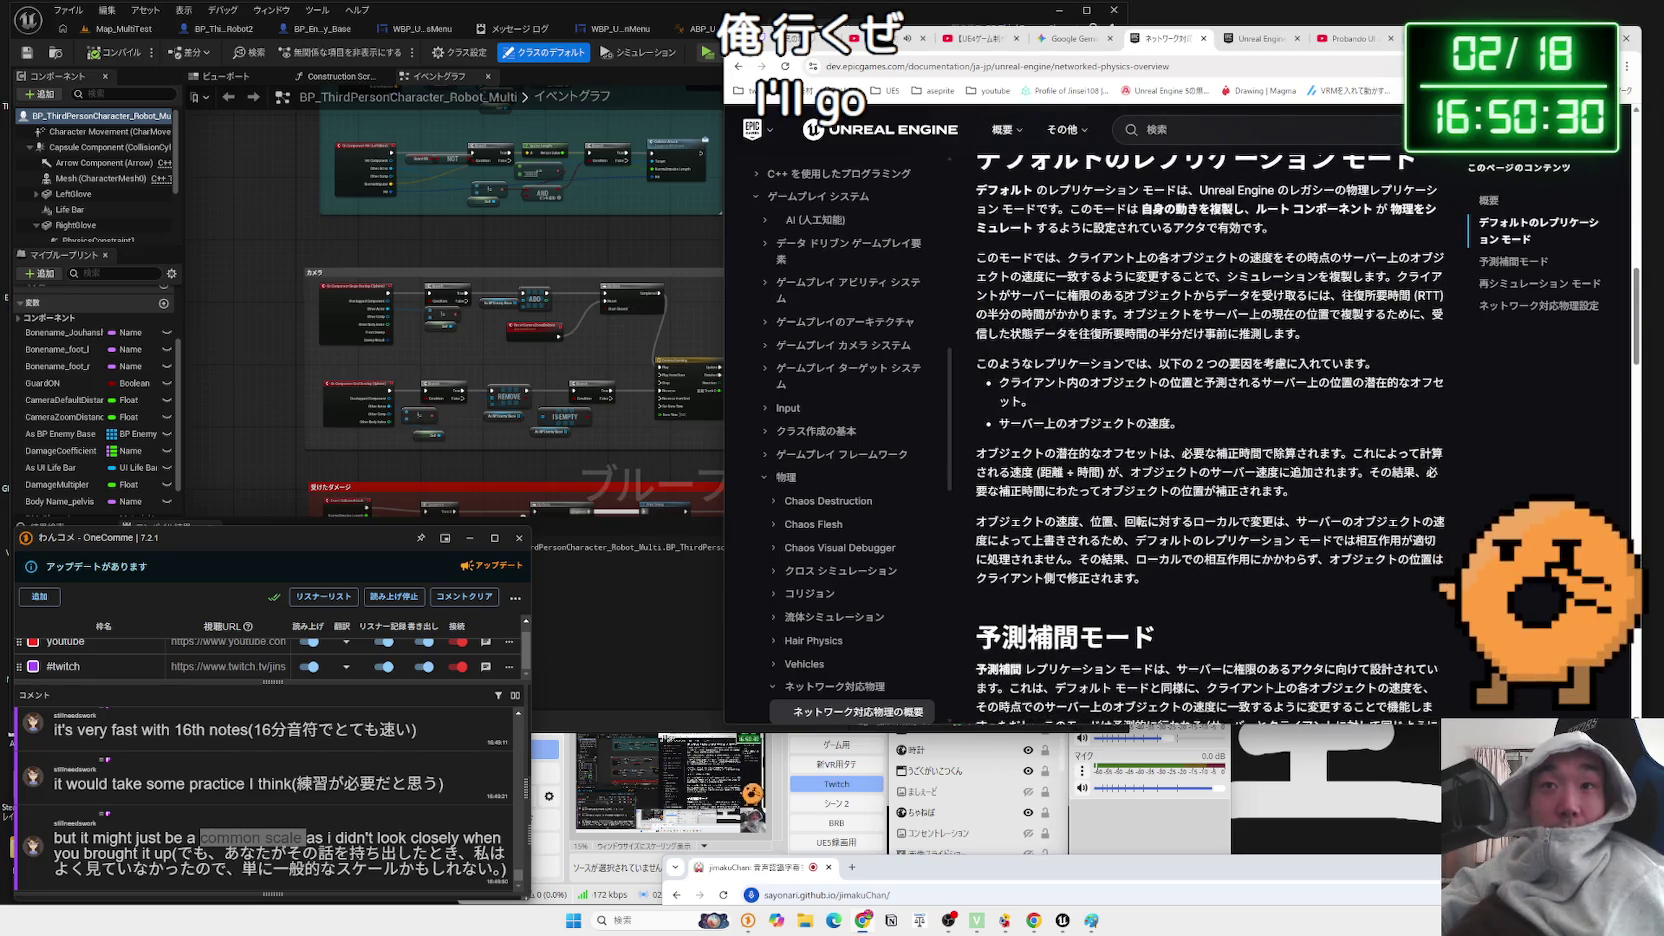
scroll(1127, 295, "up", 4)
left_click(1252, 42)
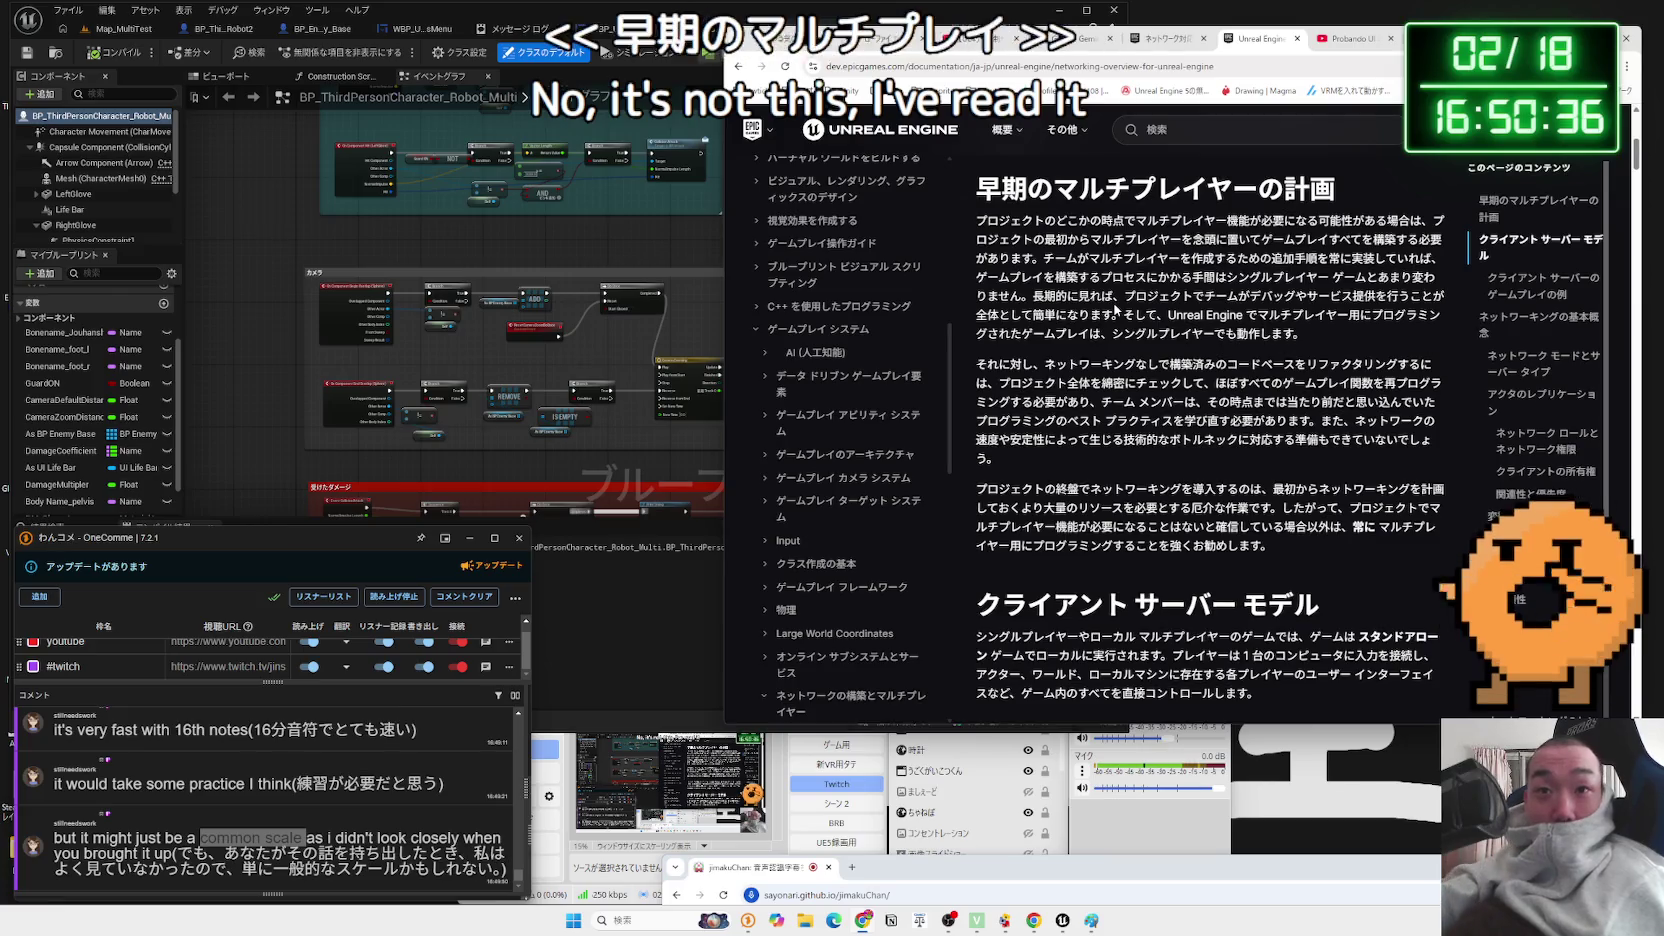
- Highlight the sentences warning against adding networking late and refactoring single-player code
scroll(1111, 320, "down", 1)
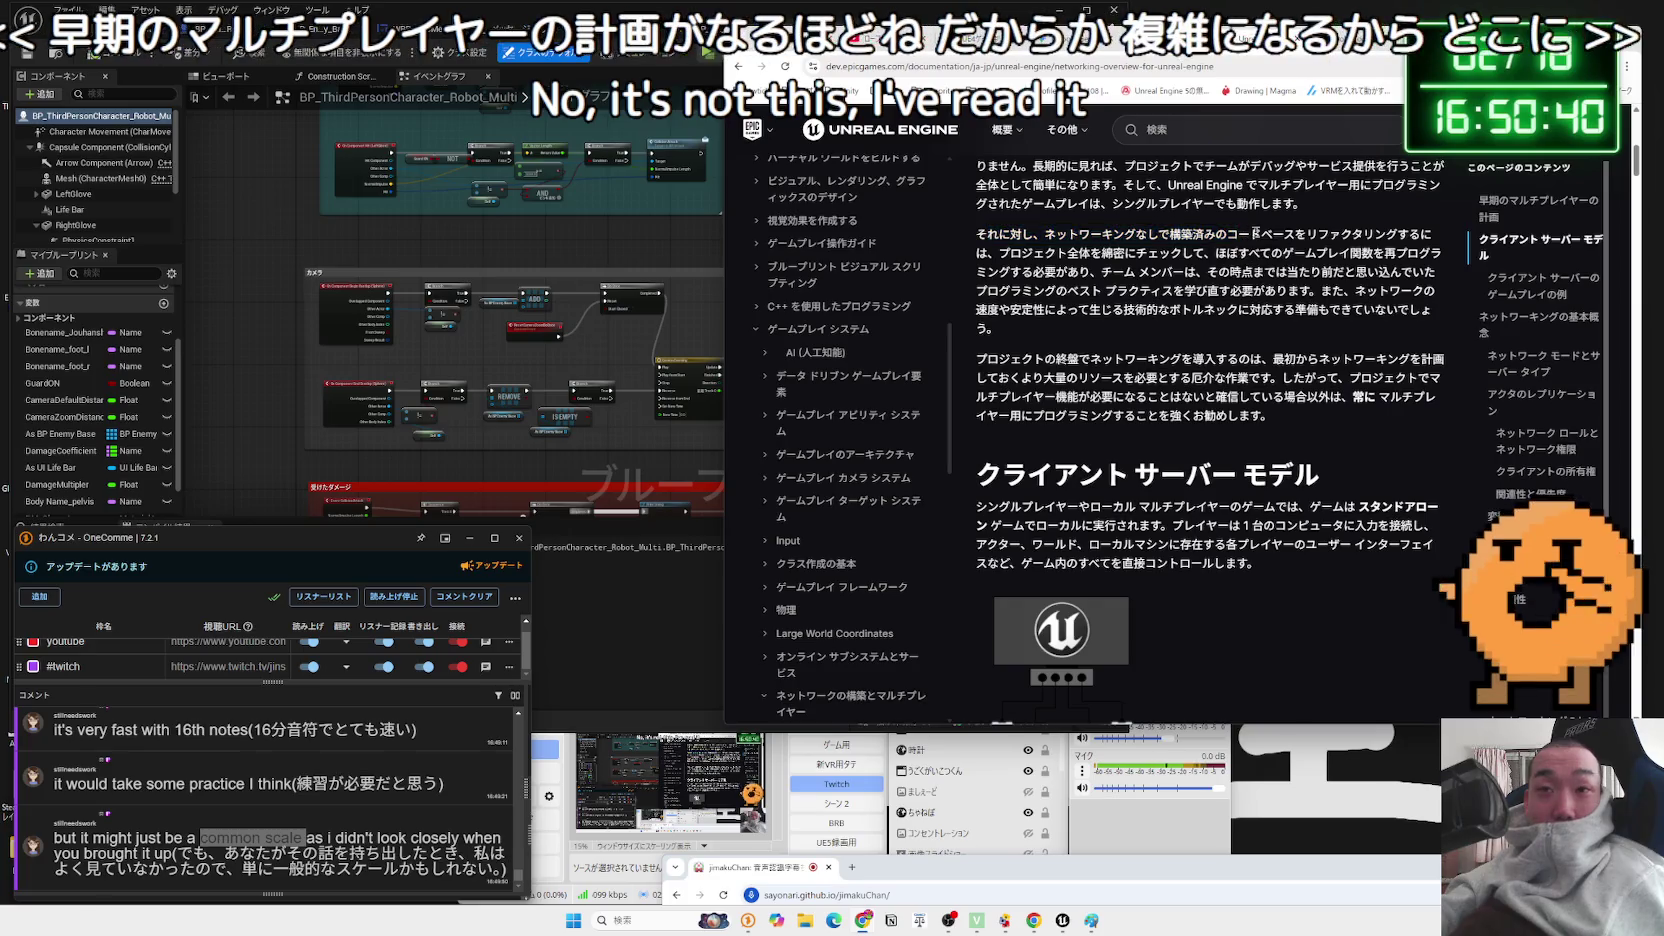
left_click_drag(1397, 236, 1041, 240)
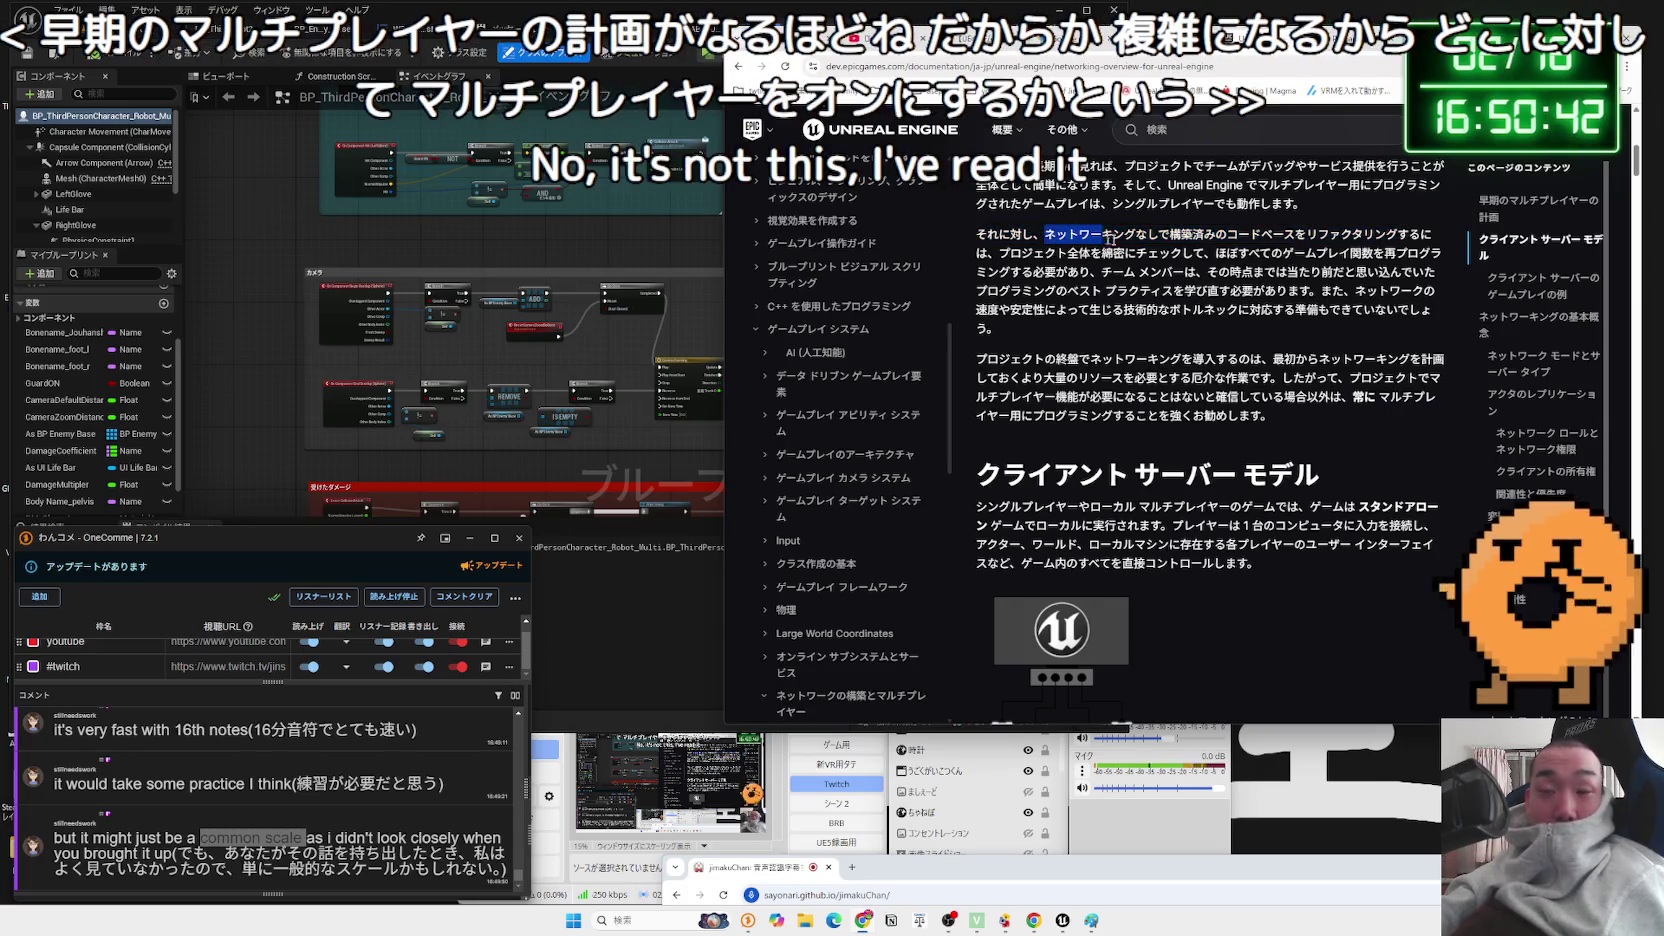
left_click(1389, 236)
left_click_drag(1170, 236, 1063, 236)
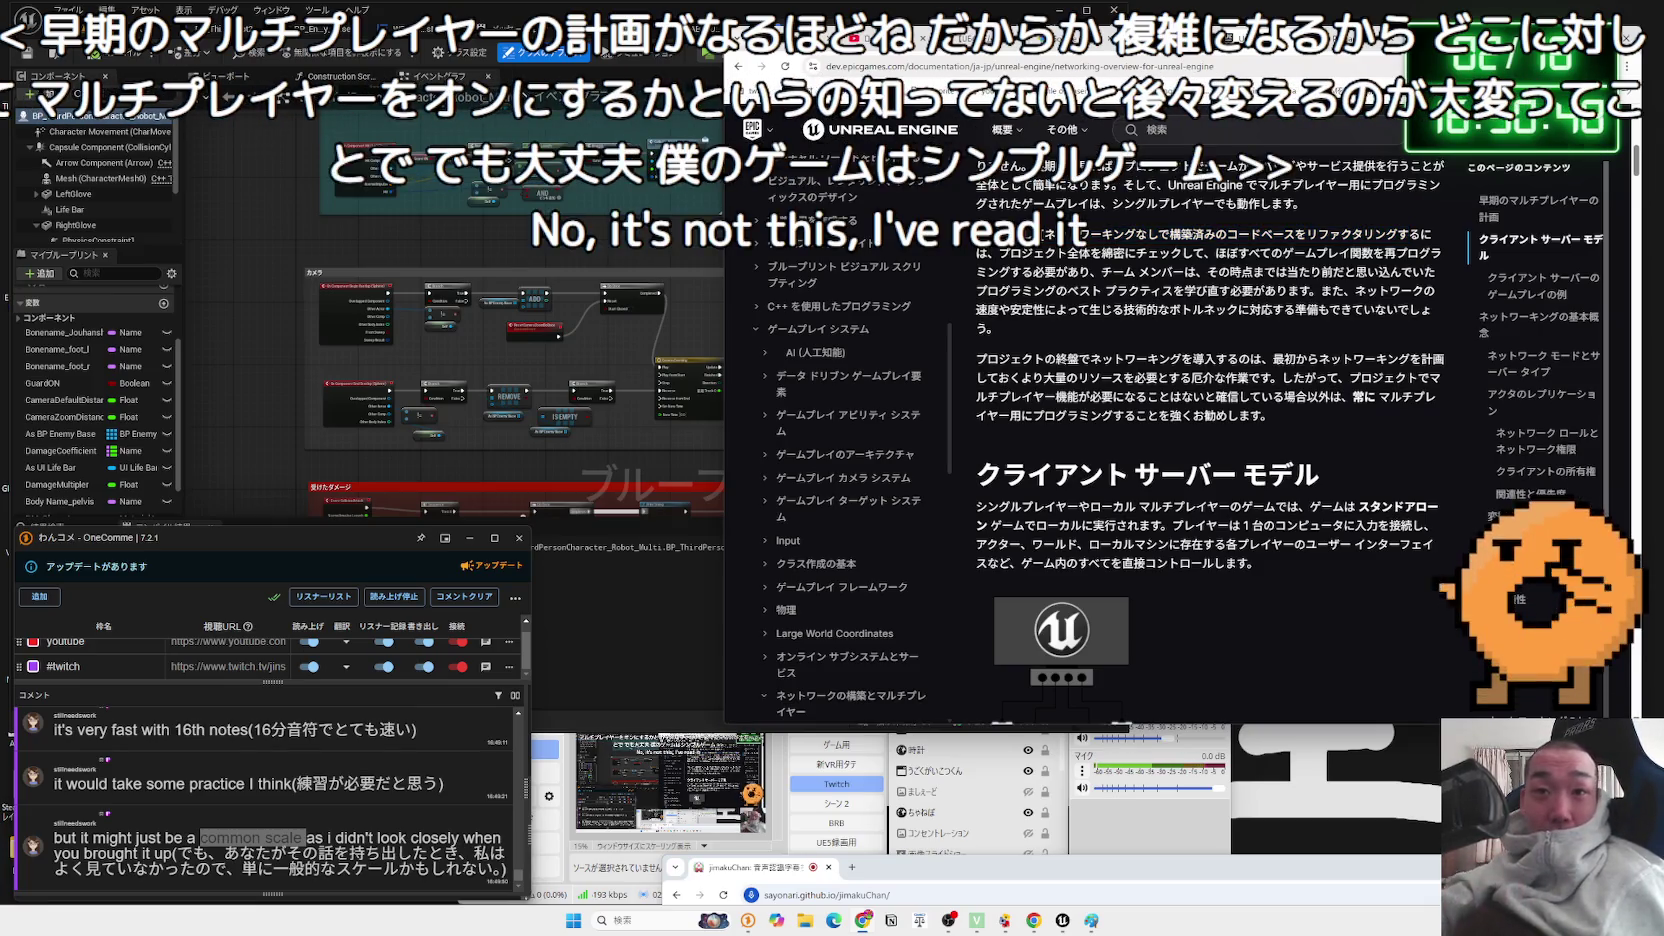
mouse_move(1045, 236)
left_mouse_down()
mouse_move(1350, 269)
mouse_move(1150, 240)
mouse_move(1250, 300)
mouse_move(1113, 265)
mouse_move(1300, 310)
mouse_move(1100, 255)
mouse_move(1200, 270)
mouse_move(1152, 258)
mouse_move(1200, 285)
mouse_move(1040, 255)
mouse_move(1056, 296)
mouse_move(1252, 296)
mouse_move(1064, 312)
mouse_move(1440, 318)
mouse_move(1000, 300)
mouse_move(1300, 345)
mouse_move(1083, 312)
left_mouse_up()
left_click(1043, 247)
left_click(1032, 258)
- Scroll on and highlight the sentences on standalone games and players sharing one computer
scroll(1032, 258, "down", 1)
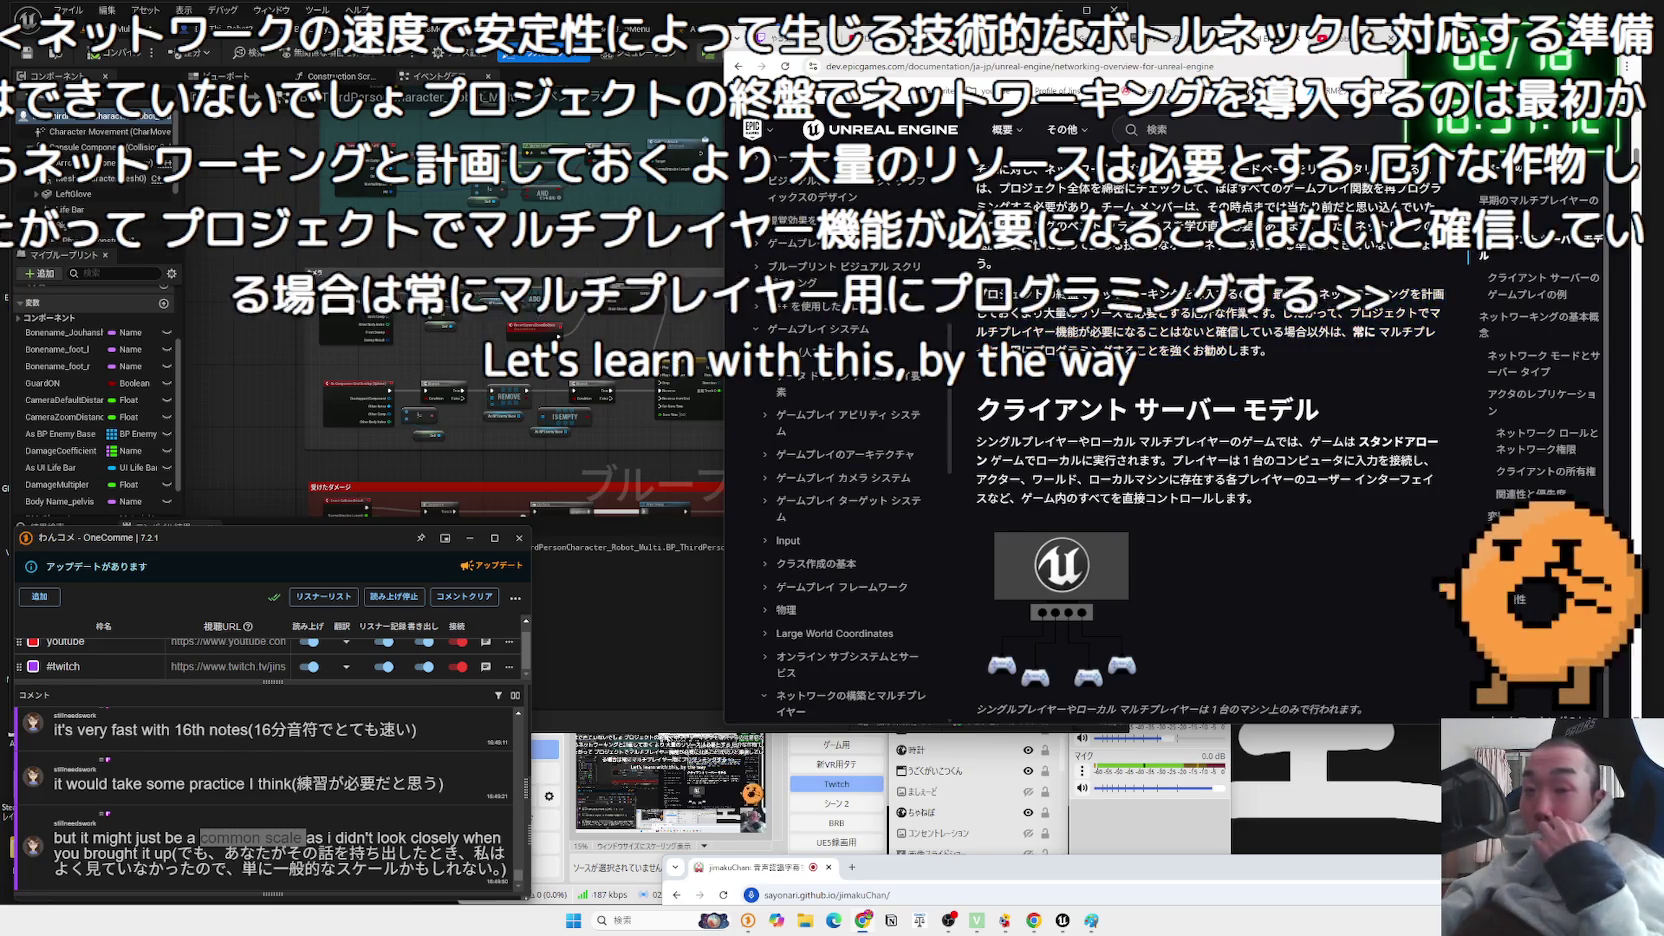
scroll(1047, 299, "down", 3)
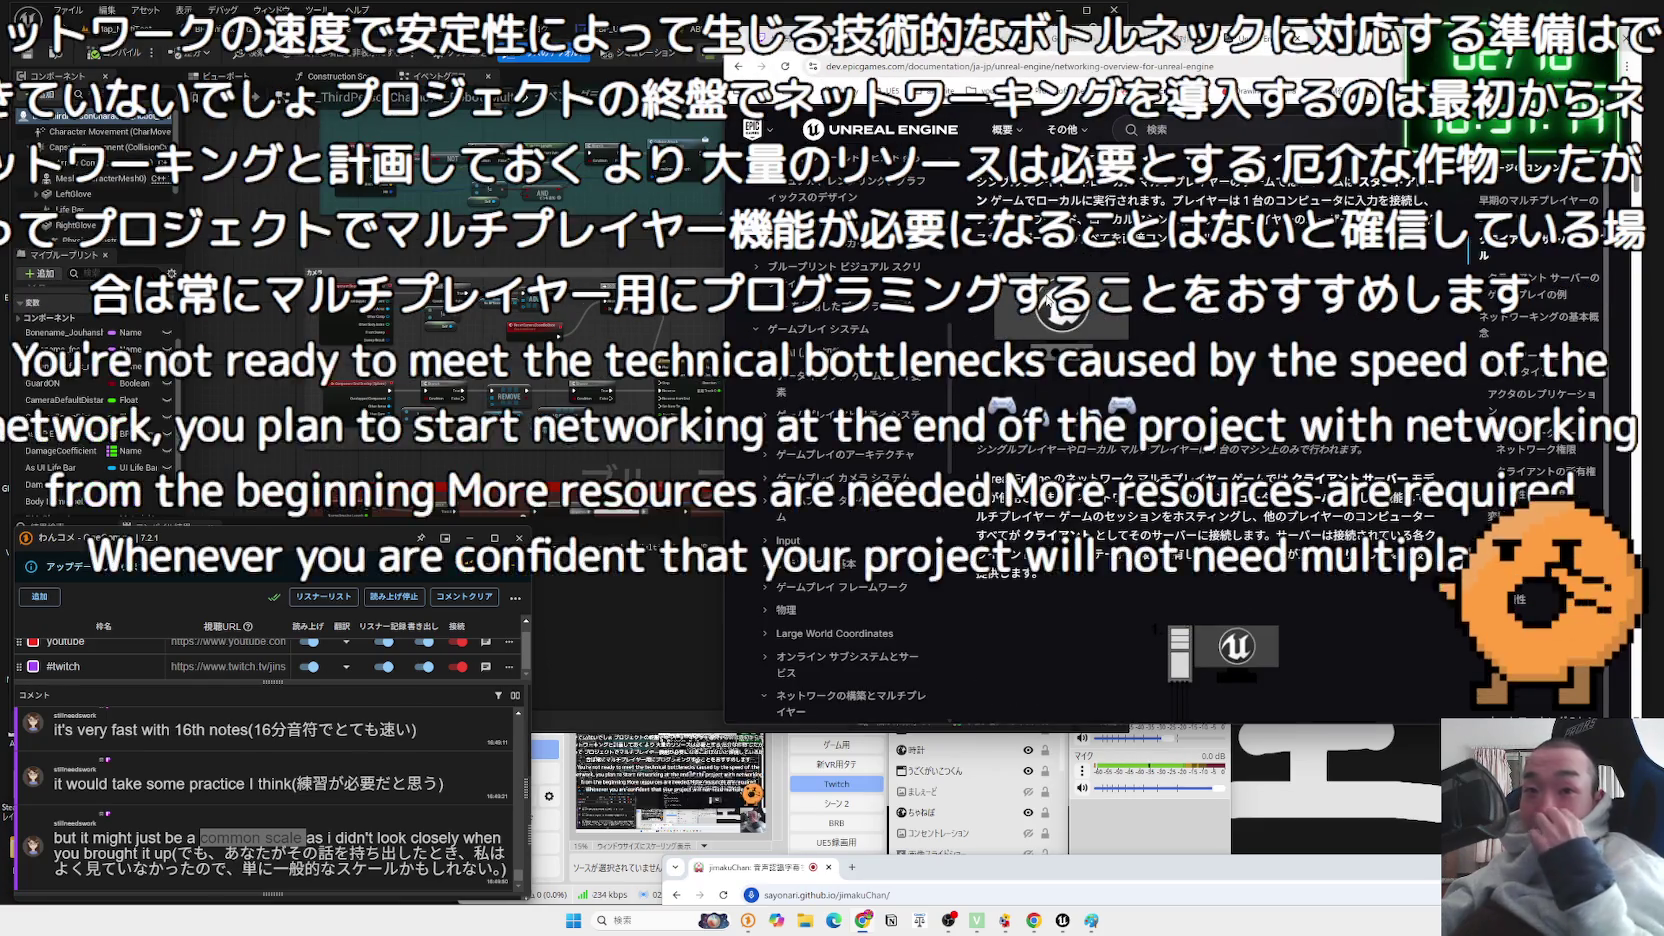
scroll(1047, 299, "up", 1)
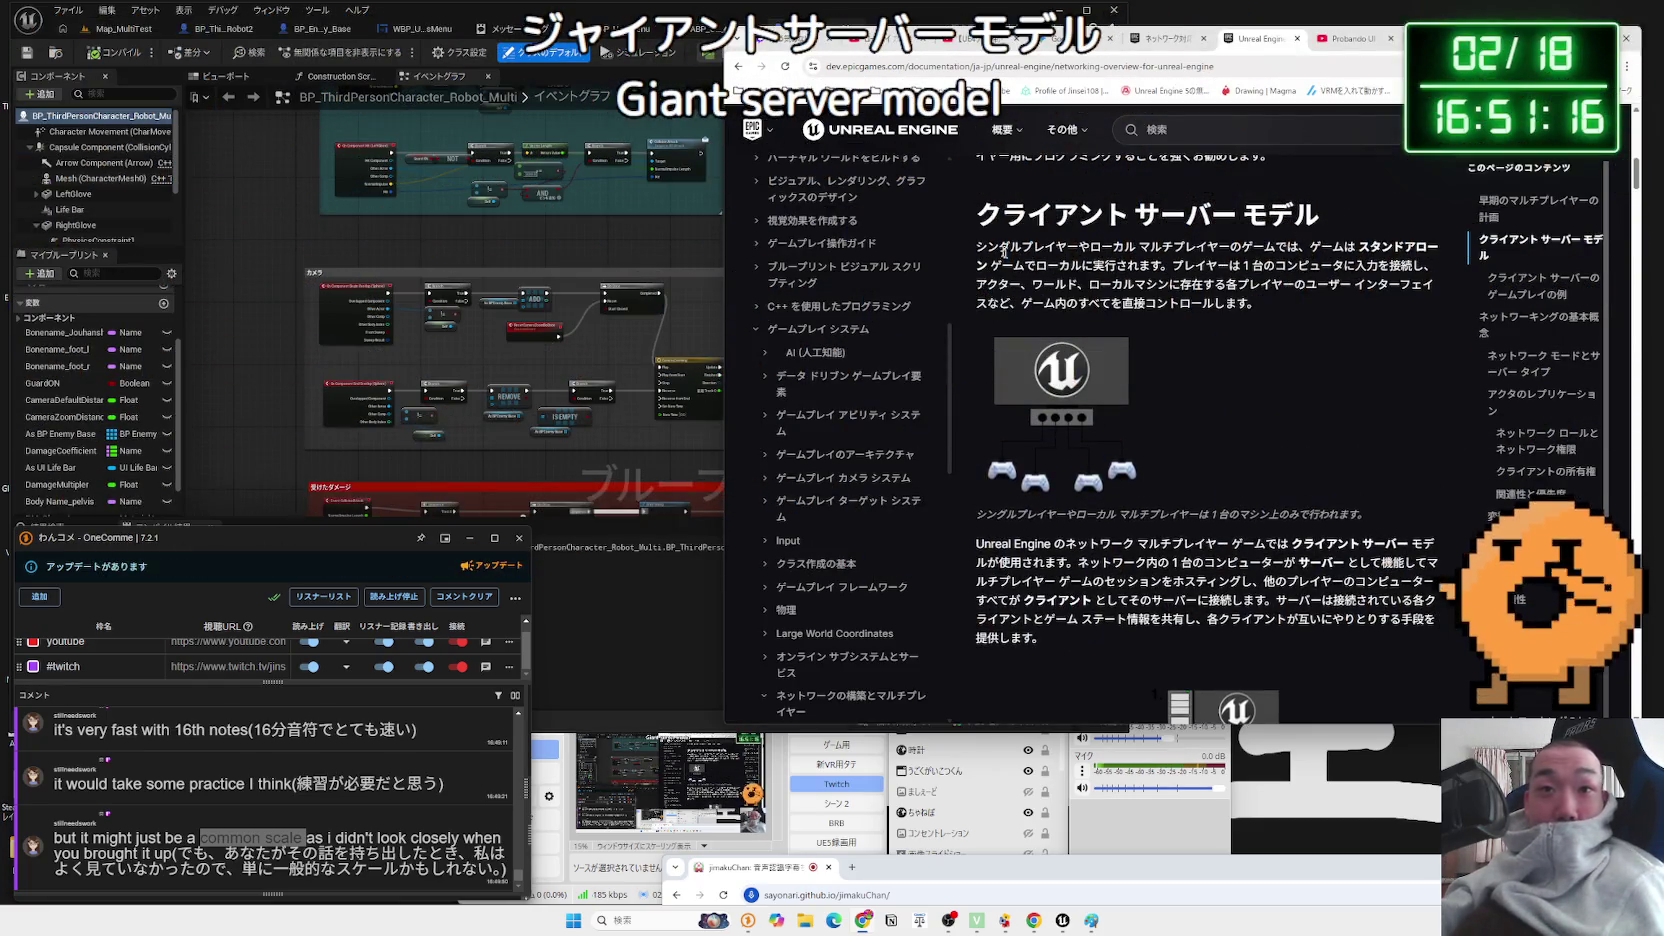
mouse_move(1102, 246)
left_mouse_down()
mouse_move(1438, 251)
mouse_move(1027, 268)
left_mouse_up()
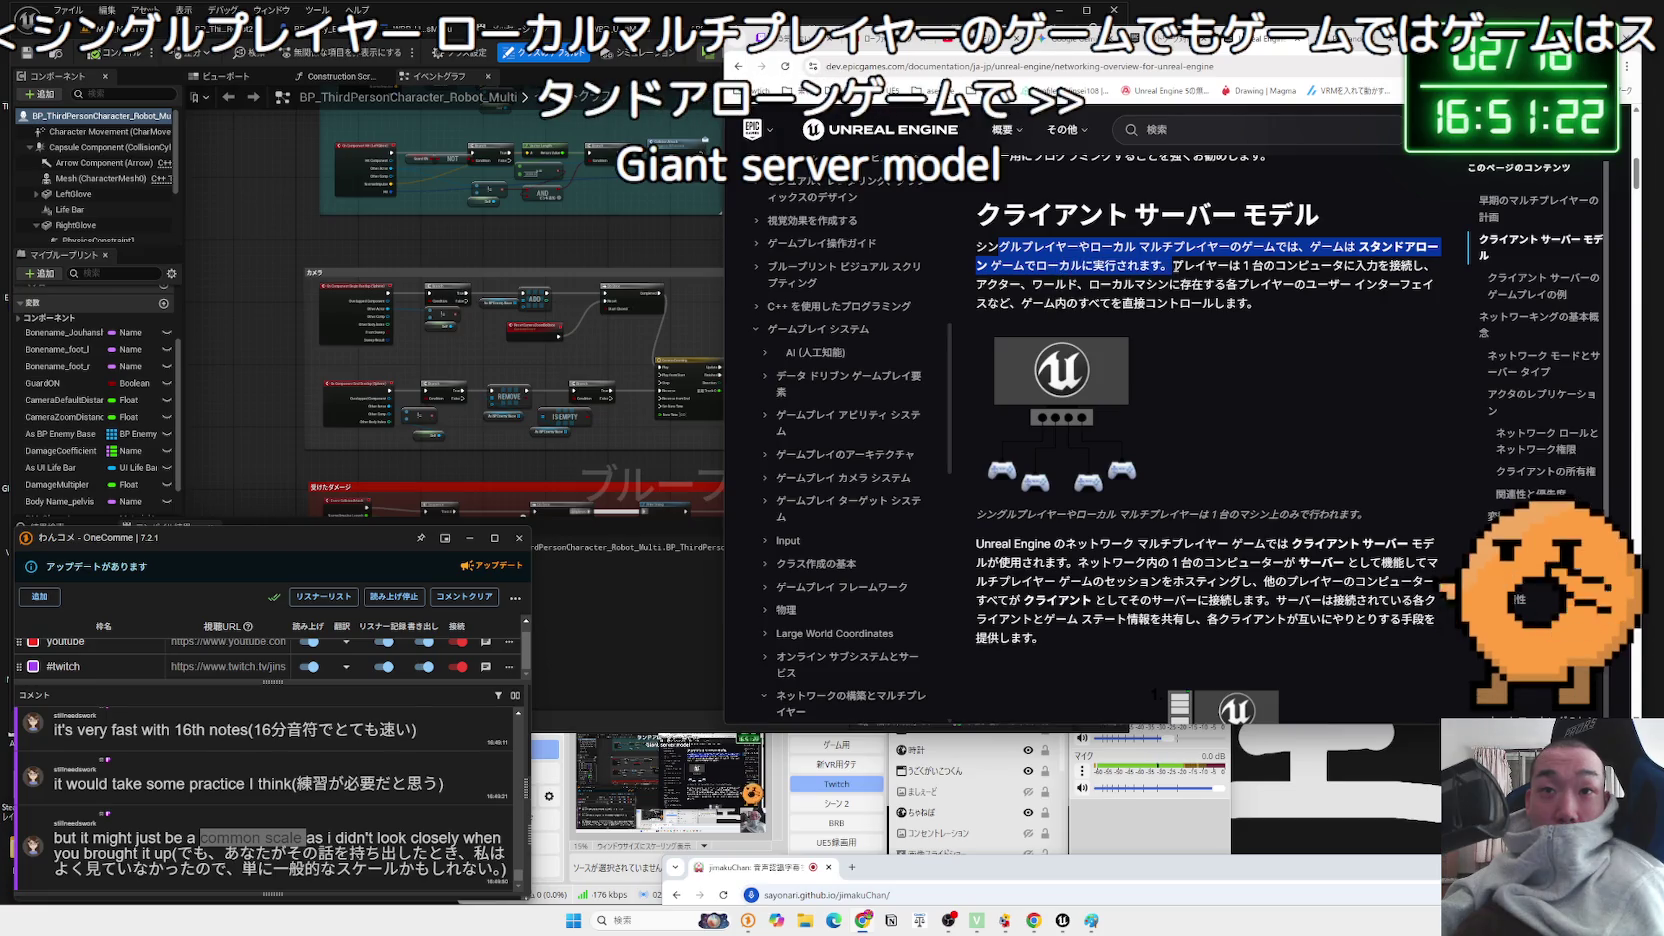
double_click(1203, 266)
mouse_move(1293, 266)
left_mouse_down()
mouse_move(1414, 266)
mouse_move(1027, 284)
mouse_move(1420, 286)
mouse_move(1075, 304)
left_mouse_up()
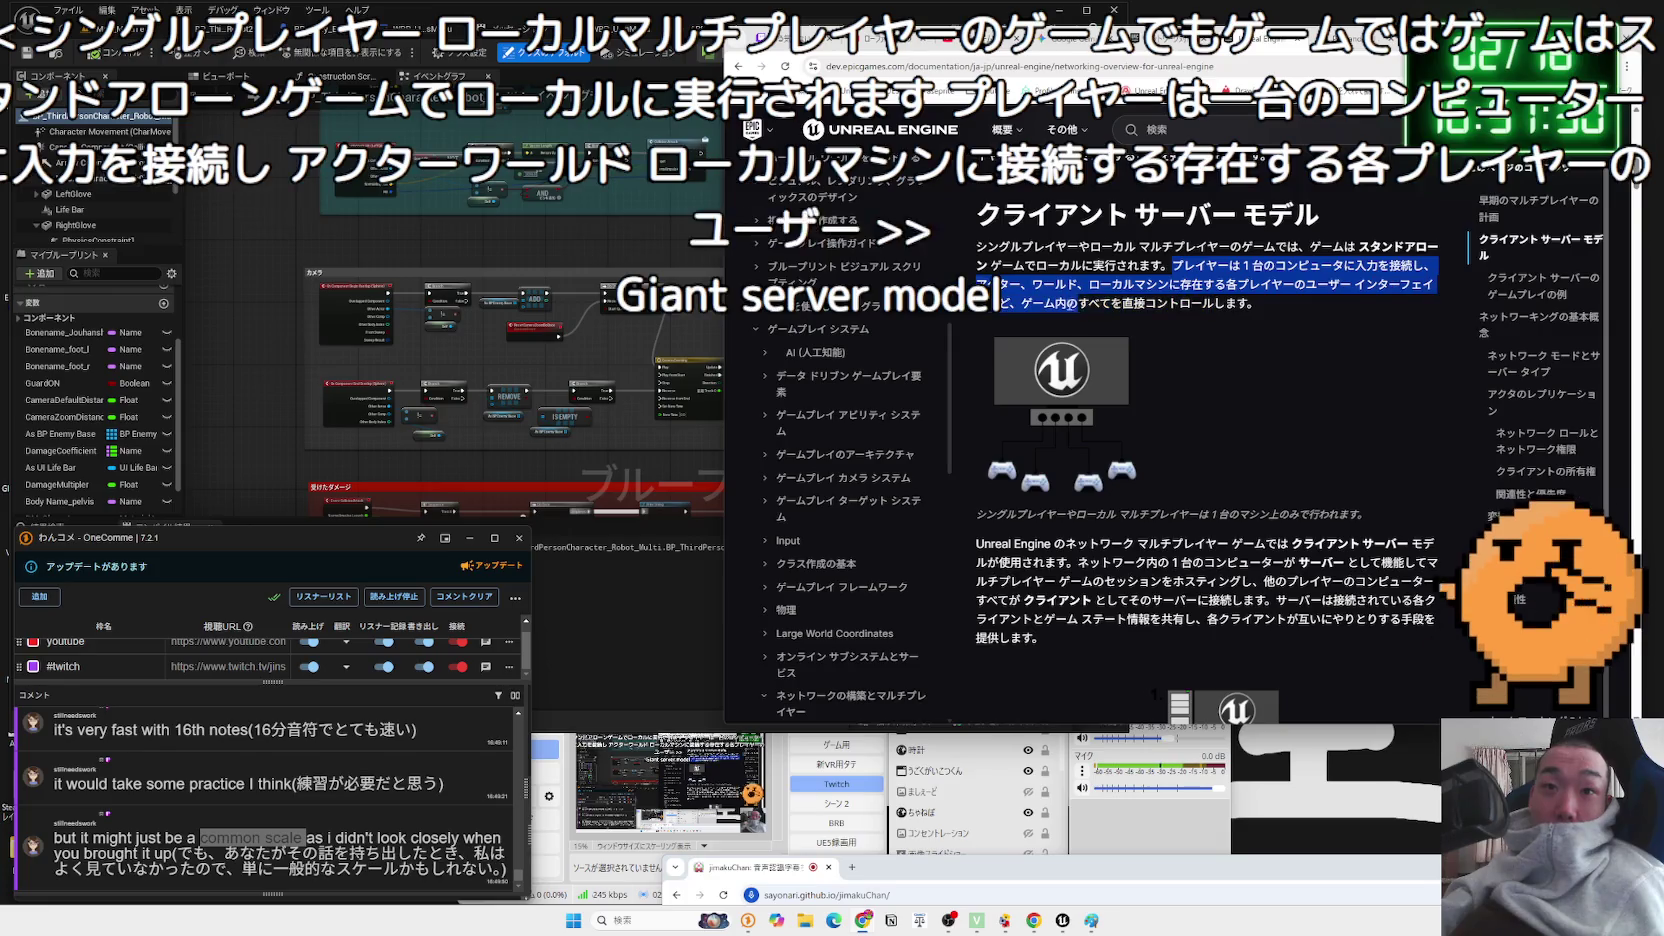
mouse_move(1188, 306)
left_mouse_down()
mouse_move(1400, 268)
mouse_move(1300, 262)
left_mouse_up()
left_click(1052, 263)
- Reach the client-server model section and highlight how one computer hosts while others join as clients
scroll(1055, 270, "down", 2)
scroll(1000, 341, "down", 1)
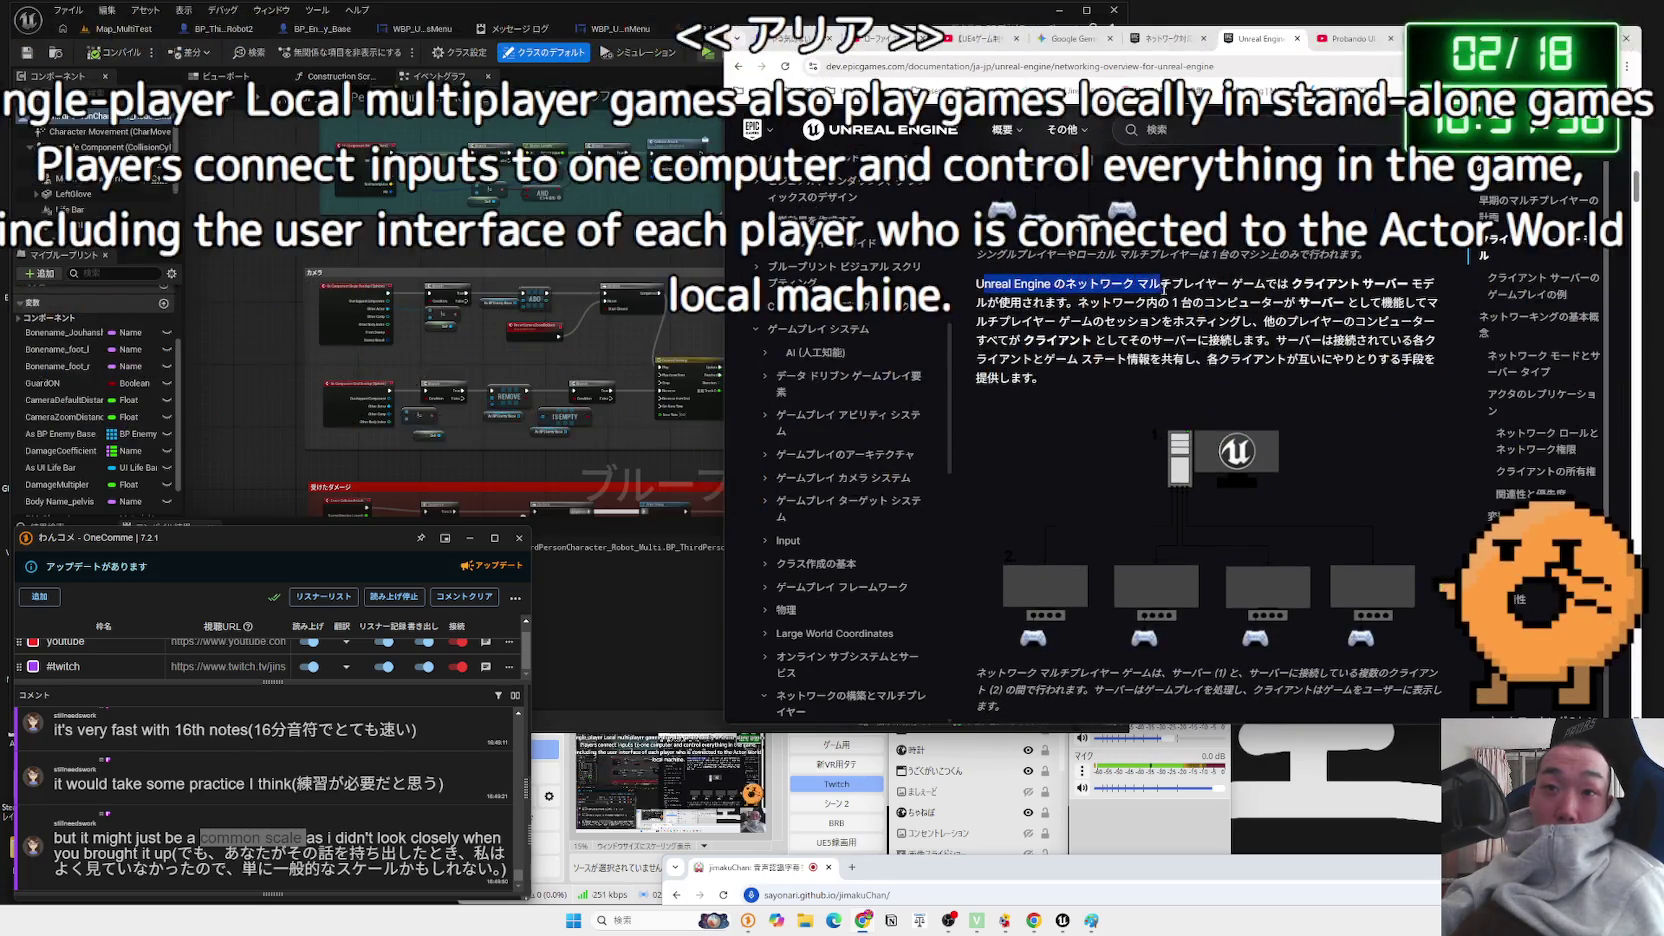
left_click_drag(1100, 283, 1390, 283)
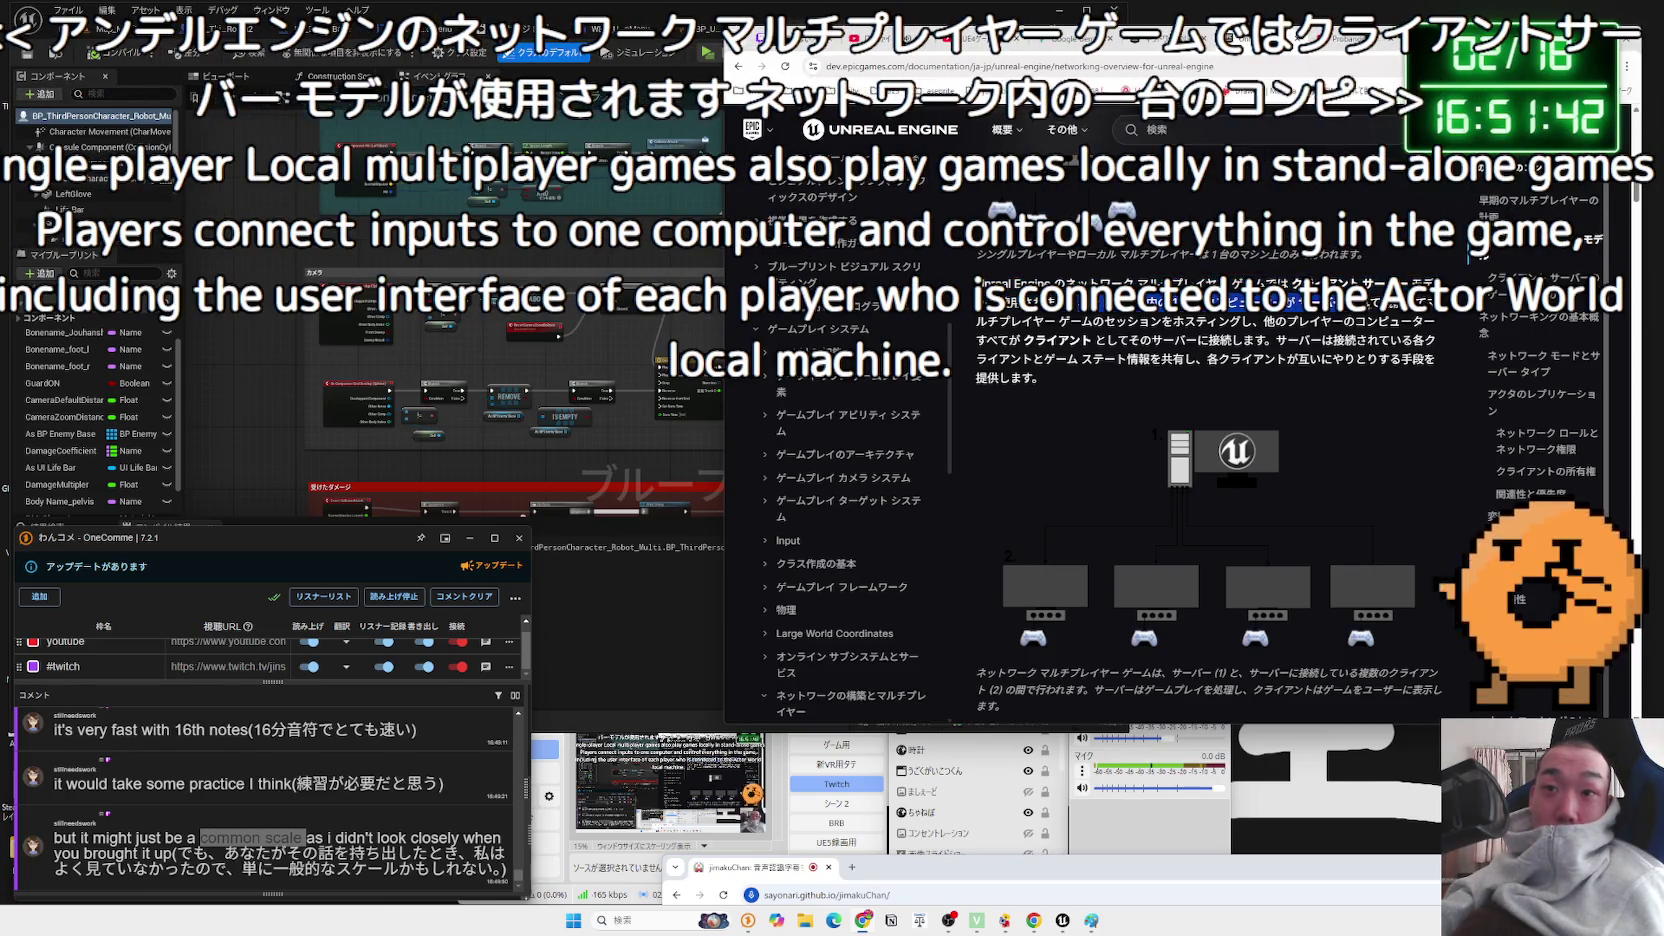
left_click_drag(1390, 283, 1093, 321)
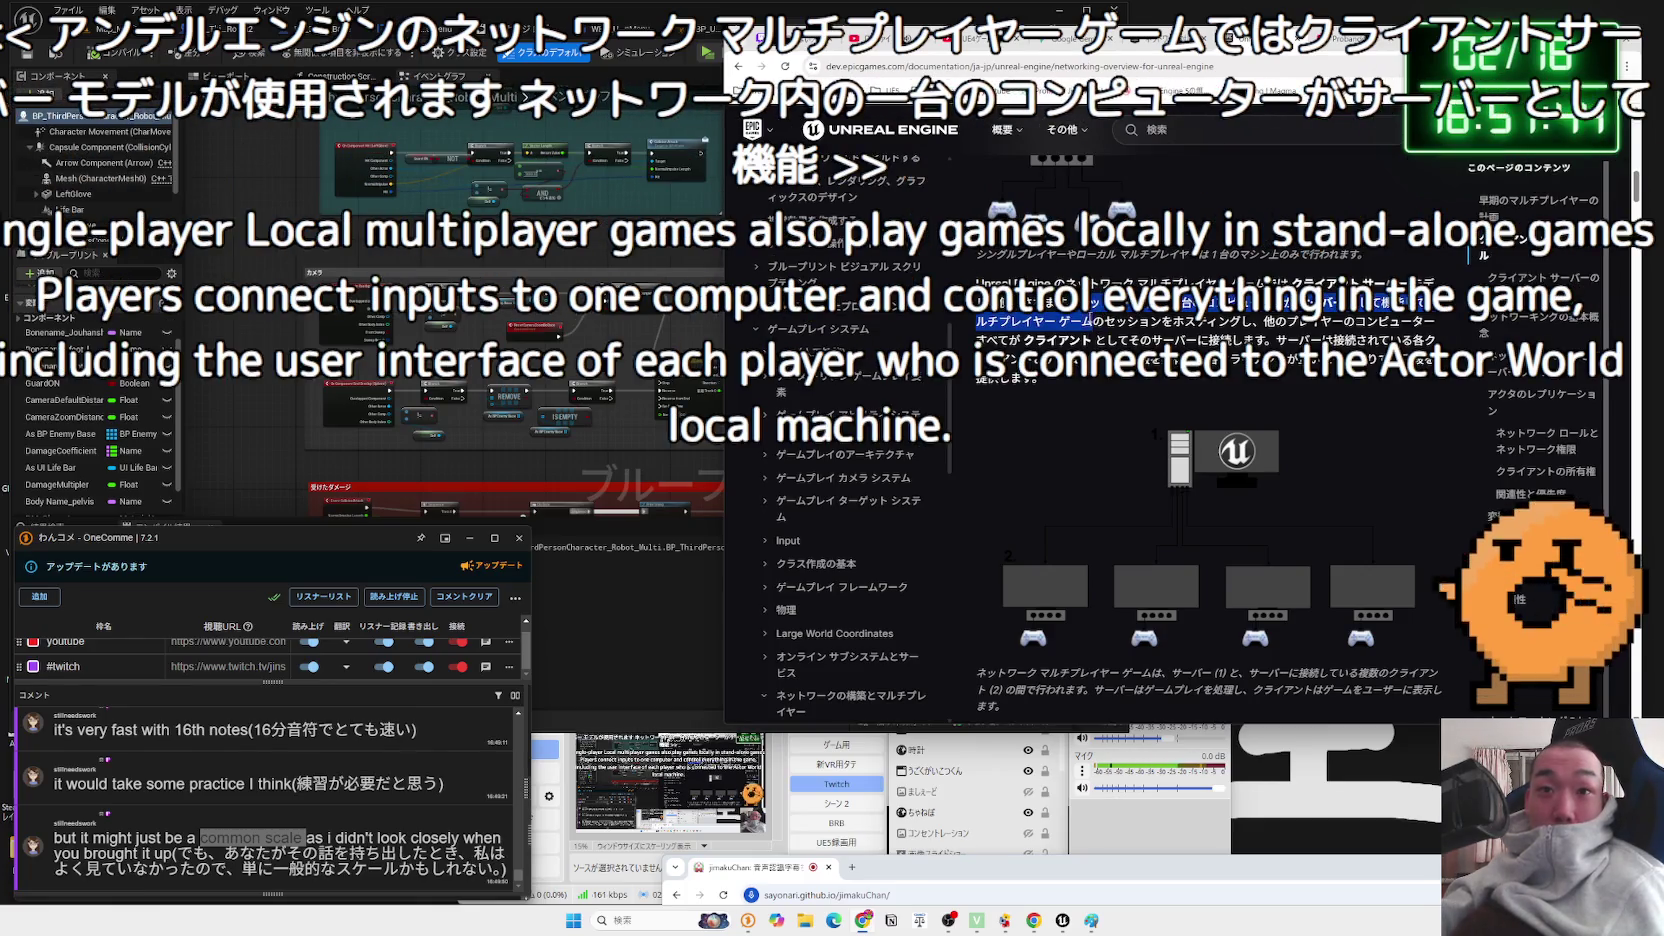
left_click_drag(1128, 321, 1256, 321)
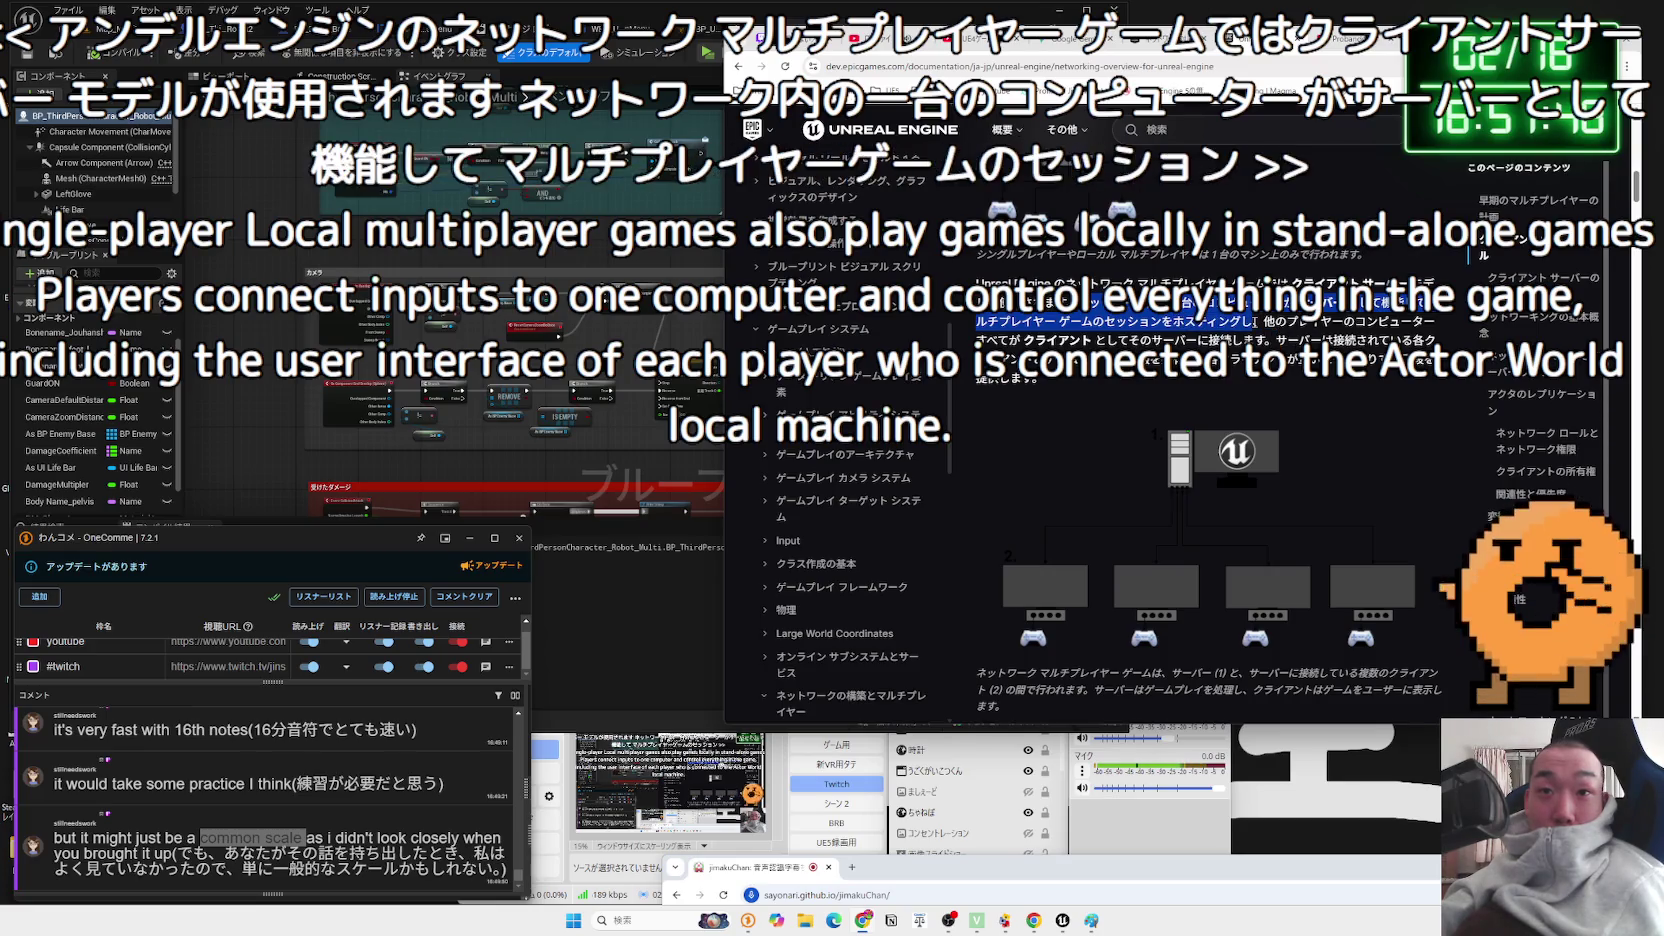
left_click_drag(1105, 321, 1255, 321)
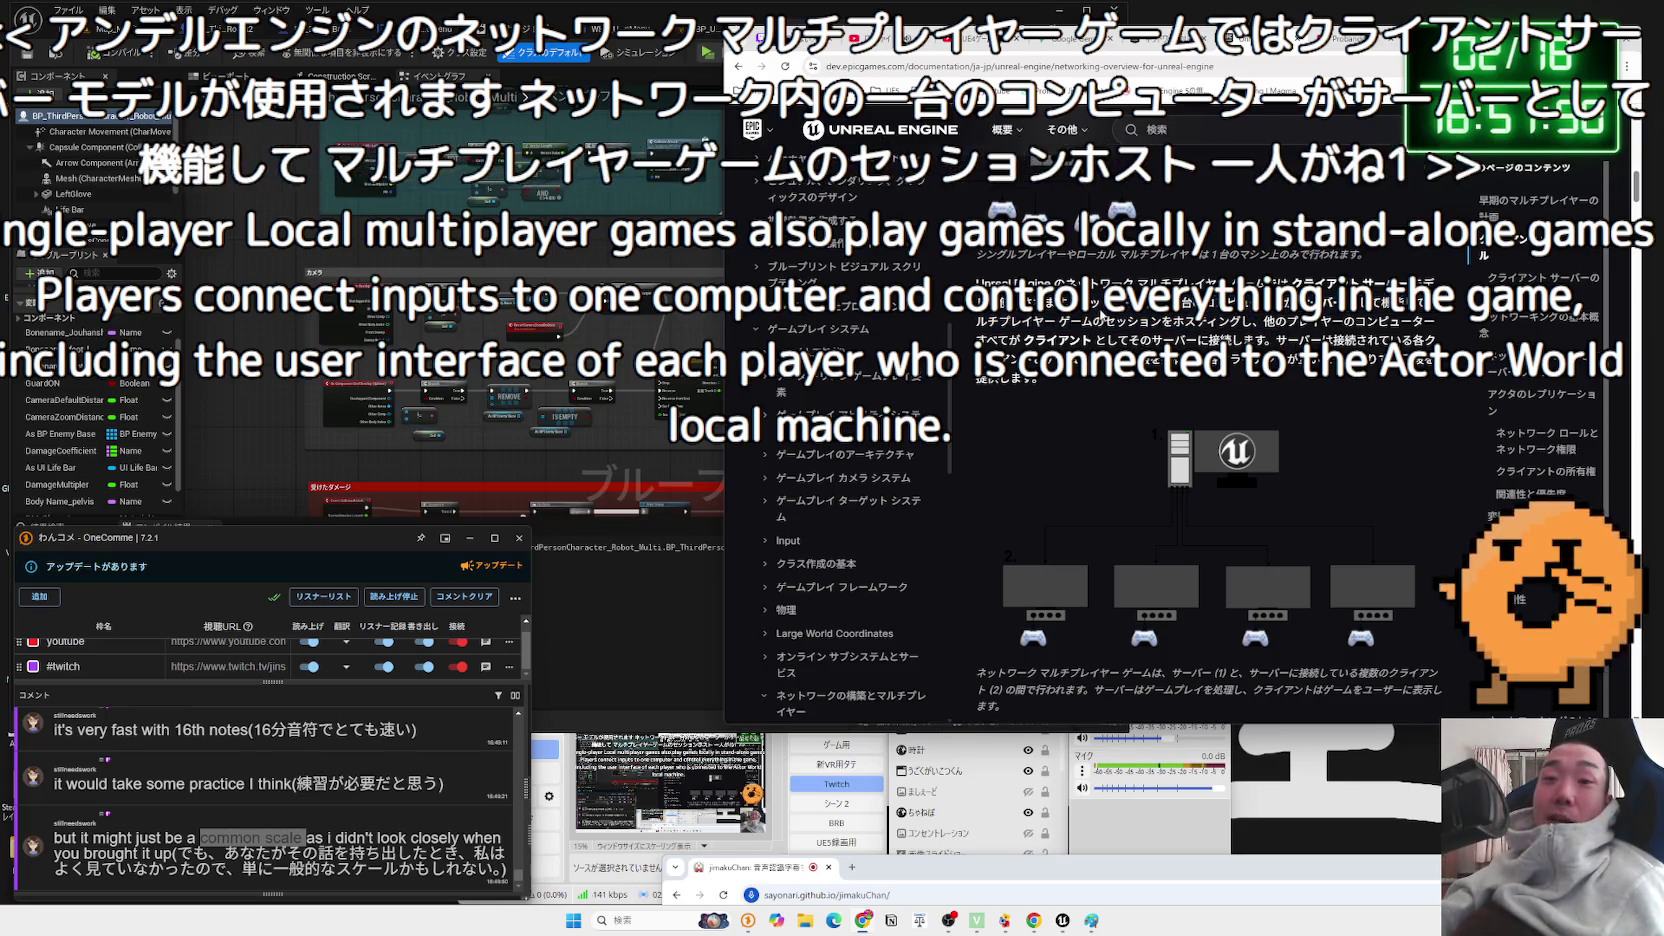
mouse_move(1263, 321)
left_mouse_down()
mouse_move(1355, 325)
mouse_move(1261, 338)
mouse_move(1340, 345)
mouse_move(1300, 358)
mouse_move(1390, 358)
mouse_move(1360, 354)
left_mouse_up()
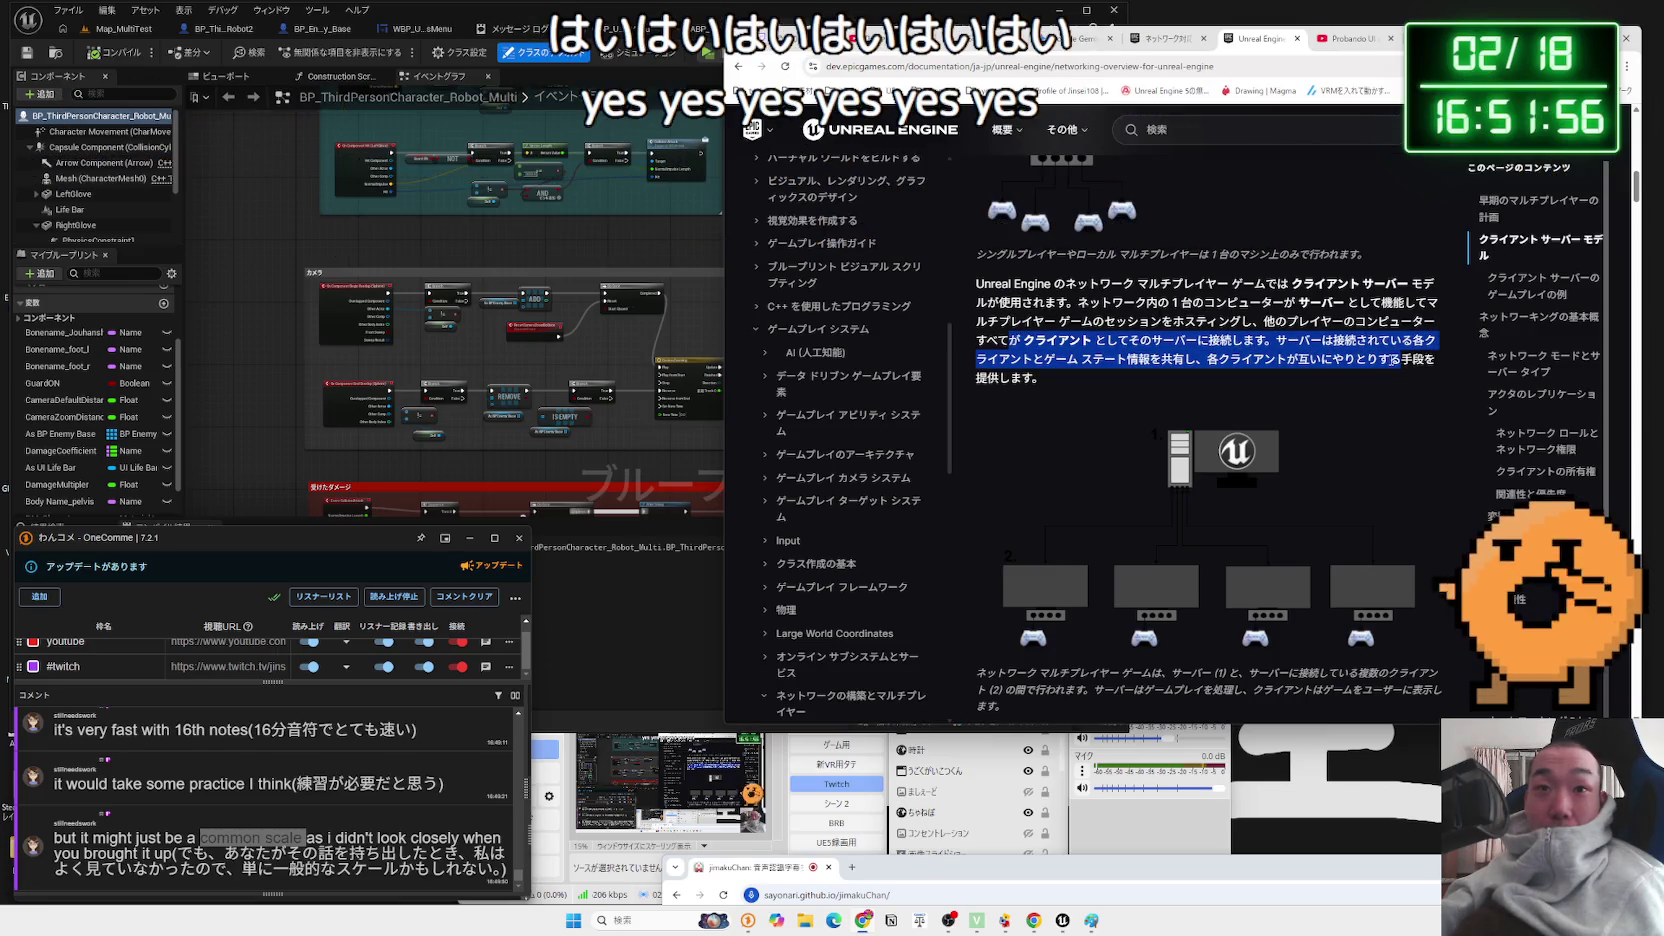
left_click(1183, 337)
- Highlight the network multiplayer diagram caption and the word サーバー
scroll(1154, 332, "down", 3)
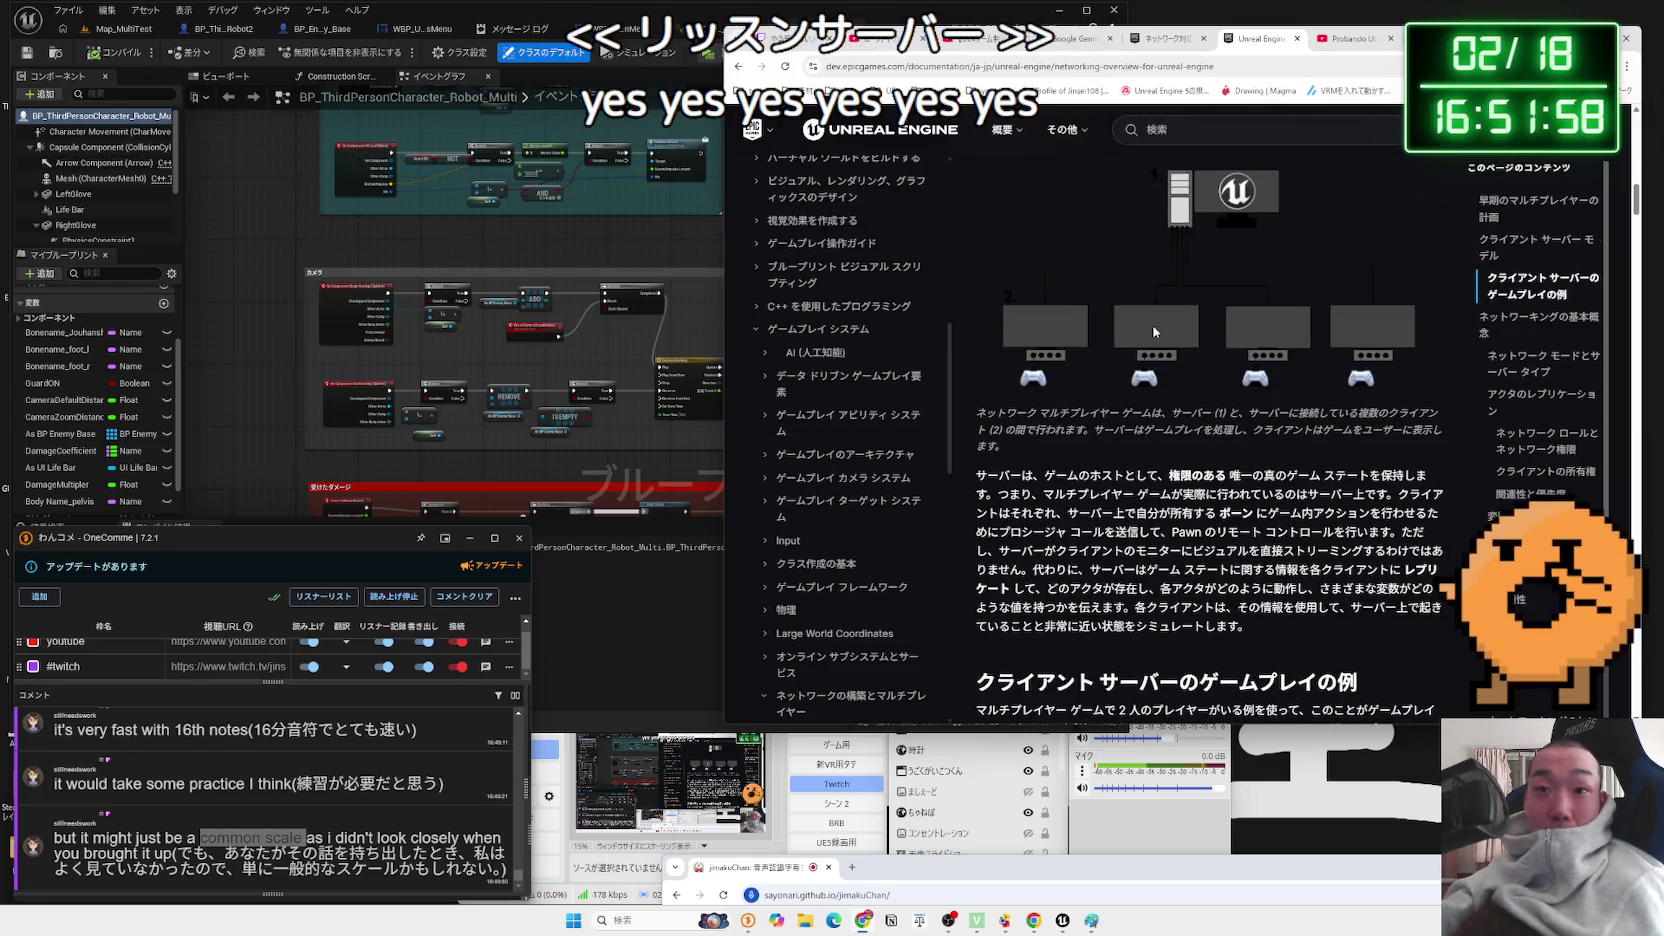
scroll(1005, 343, "down", 1)
scroll(983, 347, "up", 1)
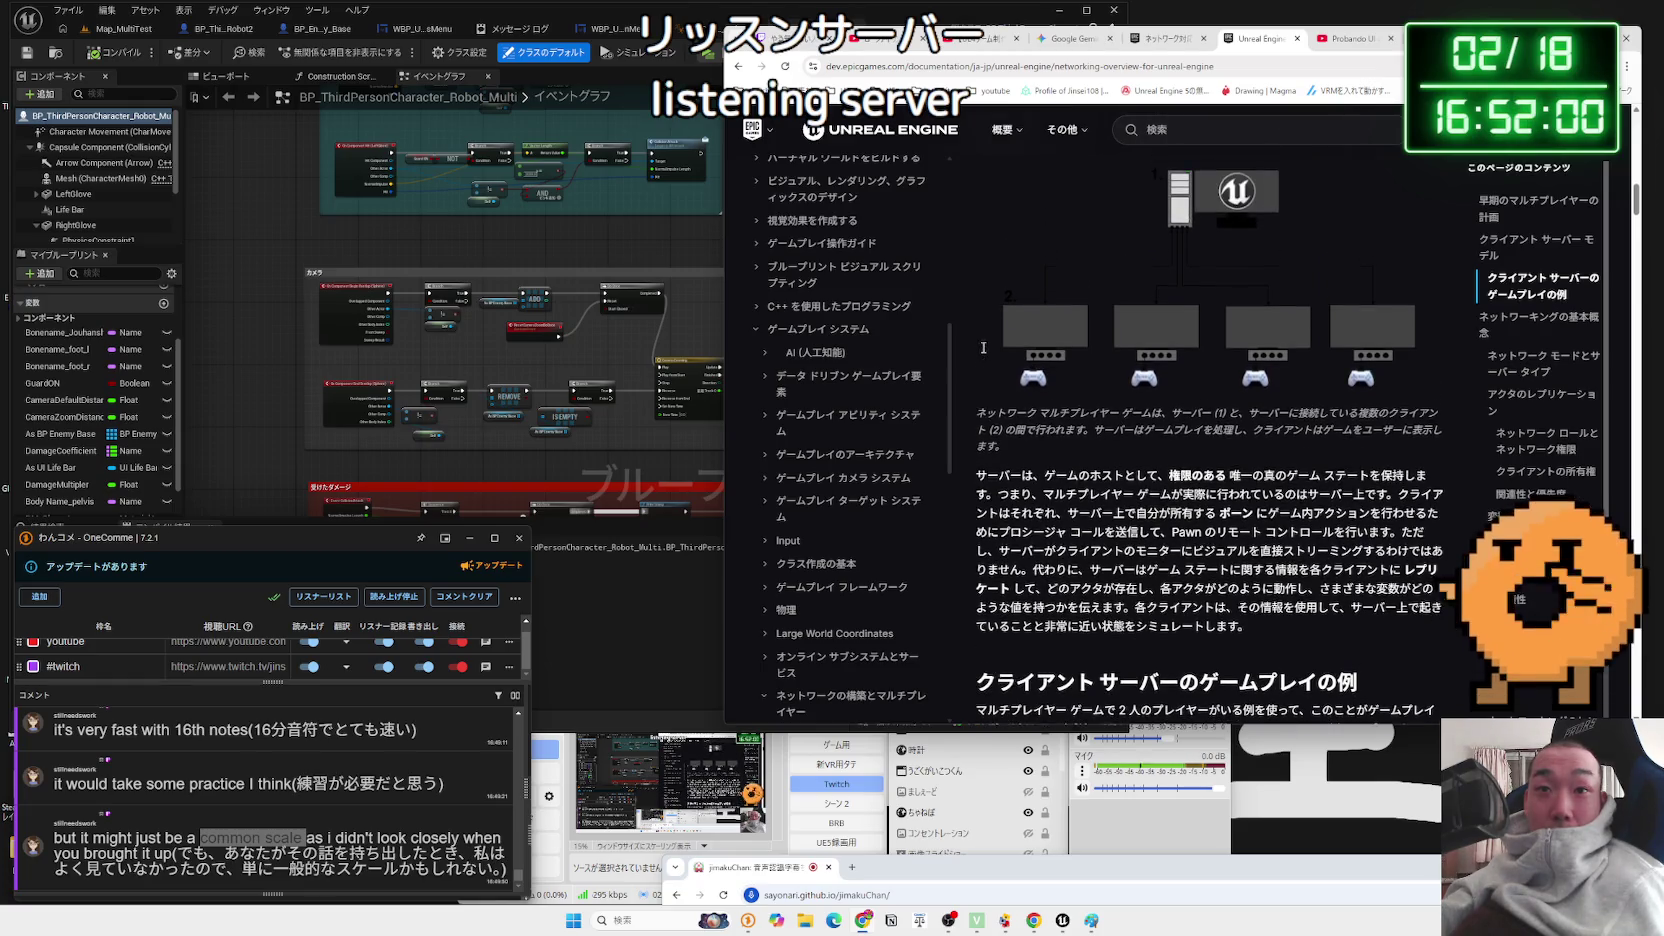
mouse_move(997, 413)
left_mouse_down()
mouse_move(1420, 416)
mouse_move(1067, 435)
mouse_move(1091, 434)
left_mouse_up()
left_click(1084, 431)
double_click(1115, 432)
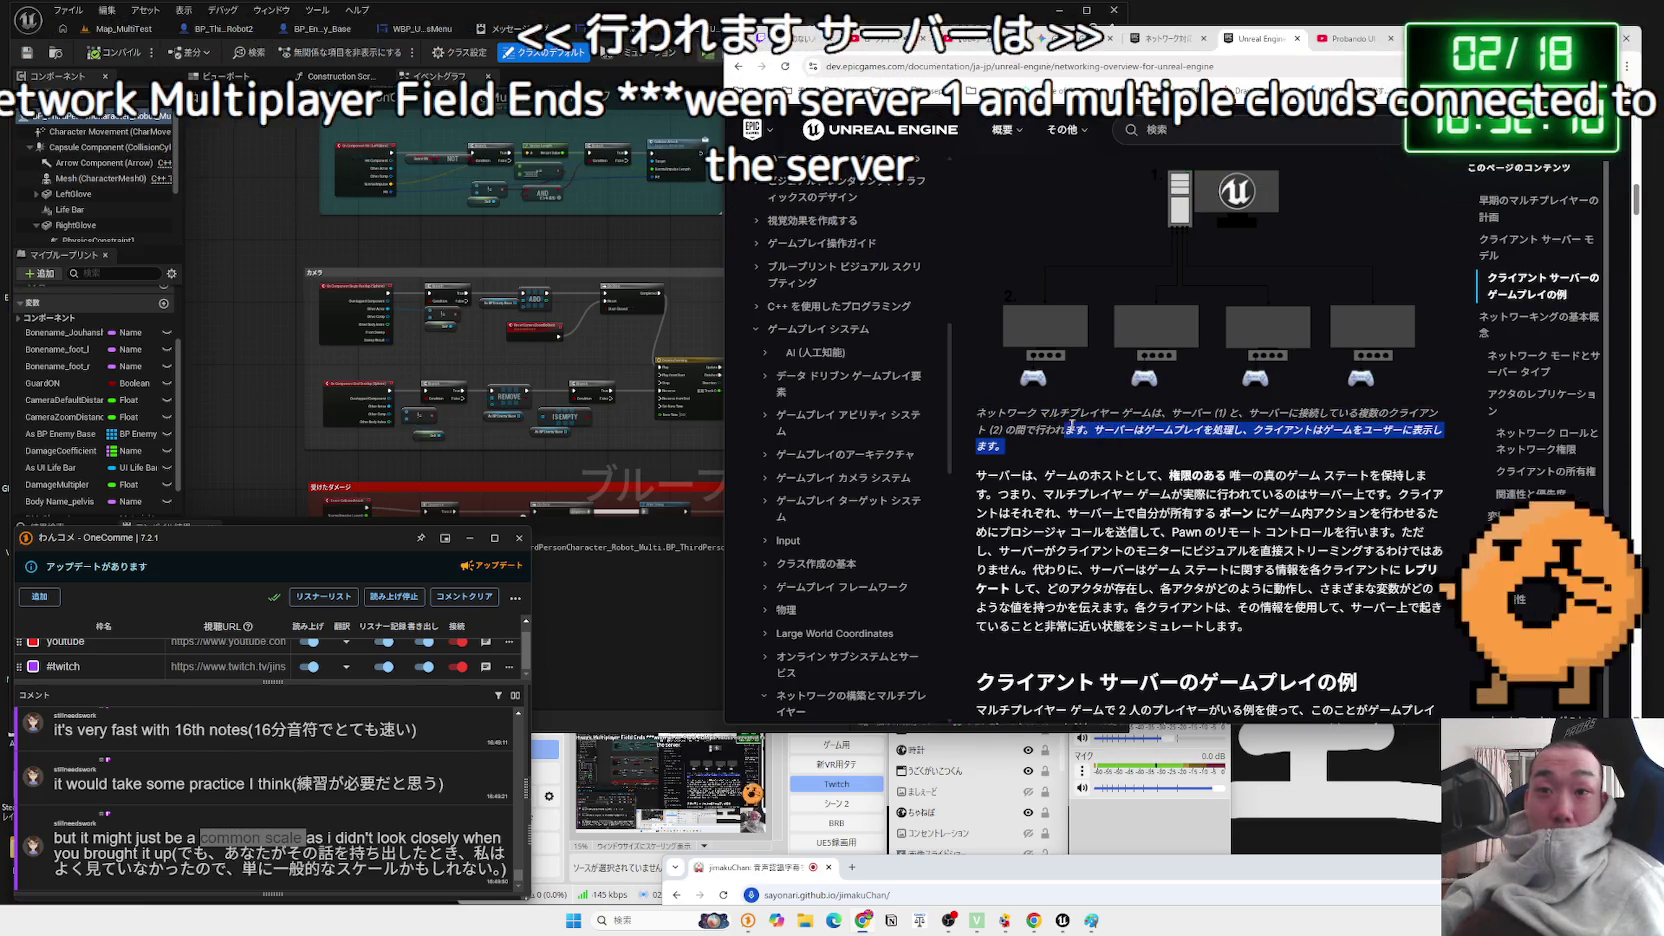
triple_click(999, 425)
left_click(999, 425)
scroll(1108, 411, "up", 3)
scroll(1126, 410, "down", 4)
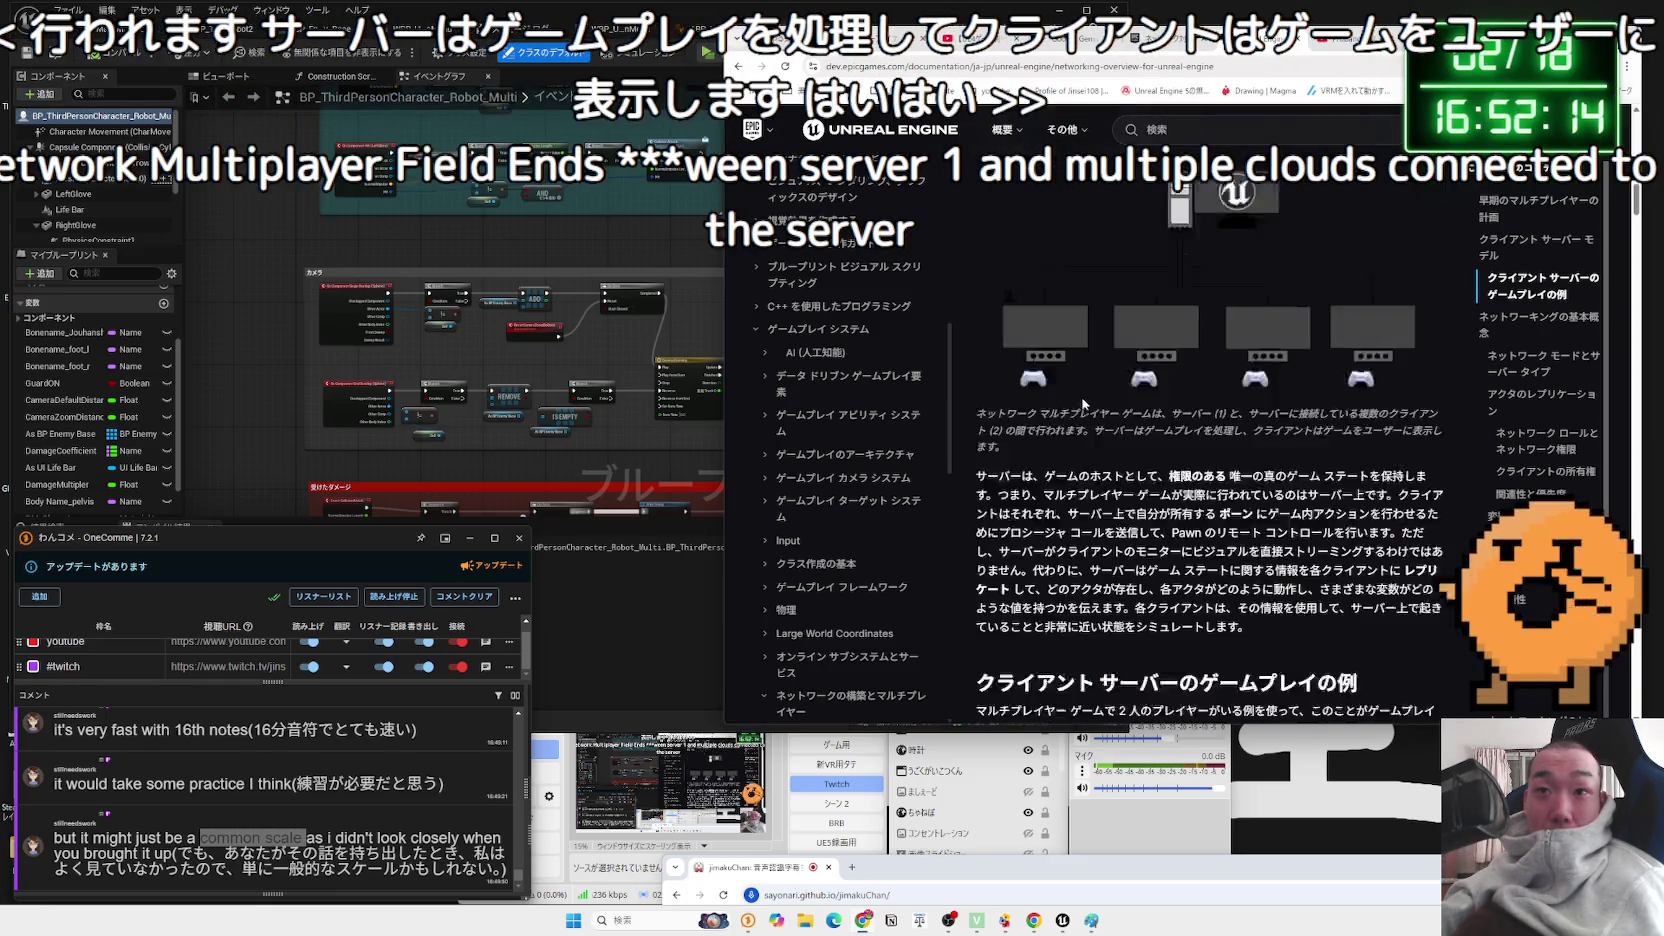
- Highlight the server-as-host and client pawn sentences, then Google 'プロシージャ コール'
mouse_move(985, 348)
left_mouse_down()
mouse_move(1245, 347)
mouse_move(1134, 362)
left_mouse_up()
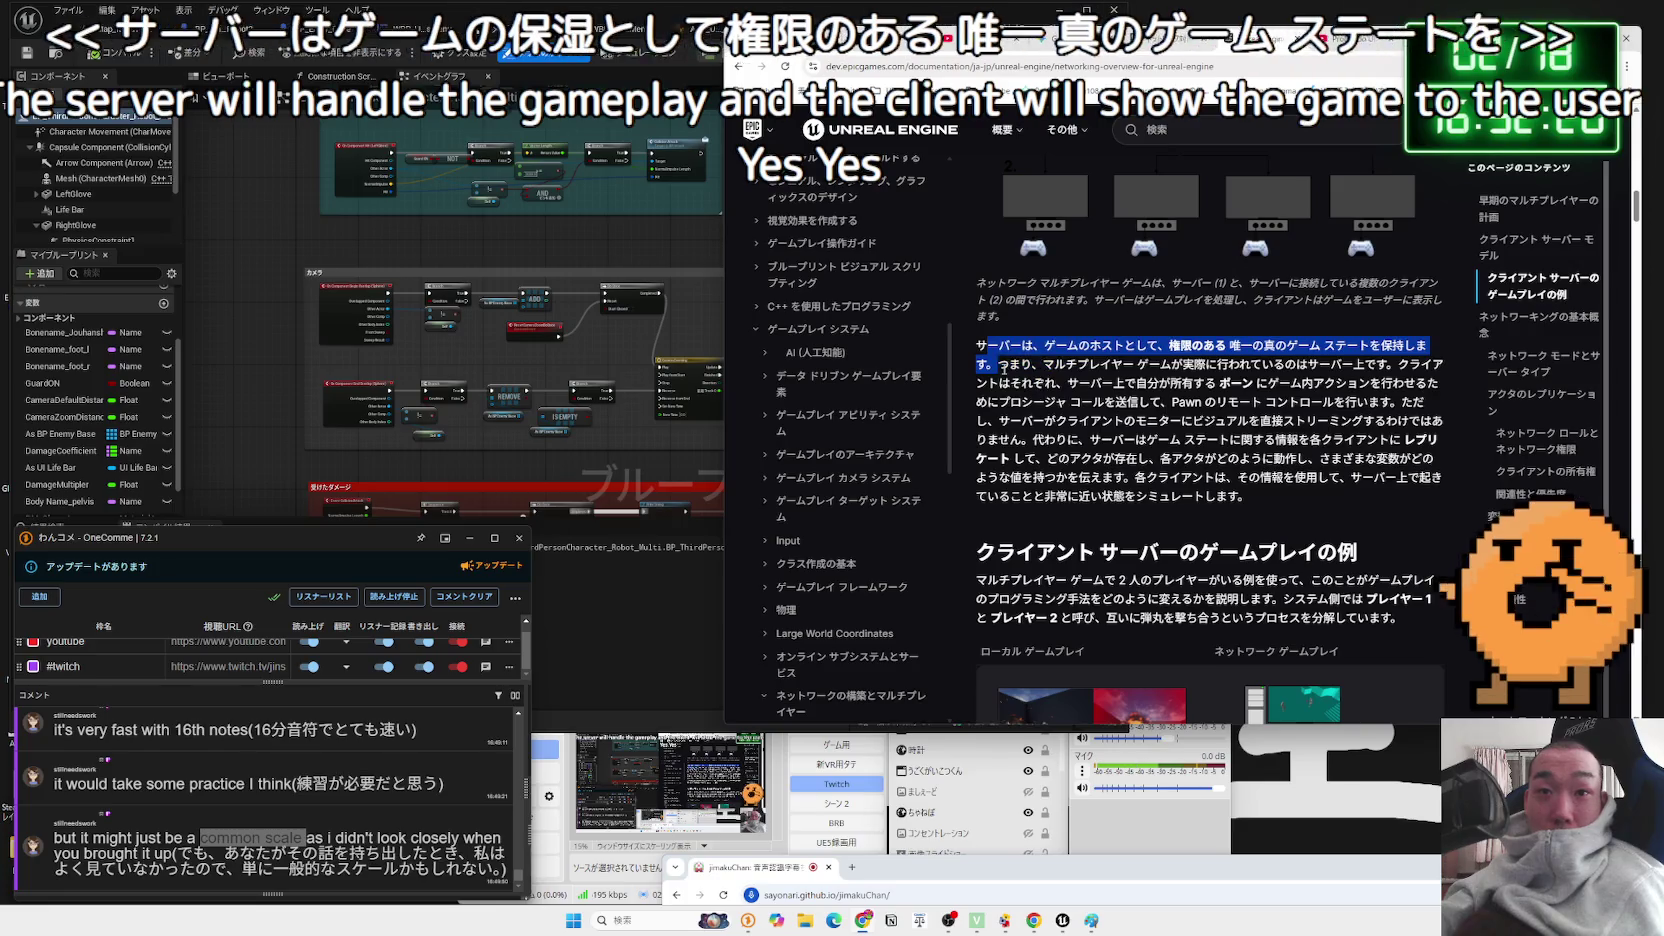
left_click_drag(1008, 364, 1068, 364)
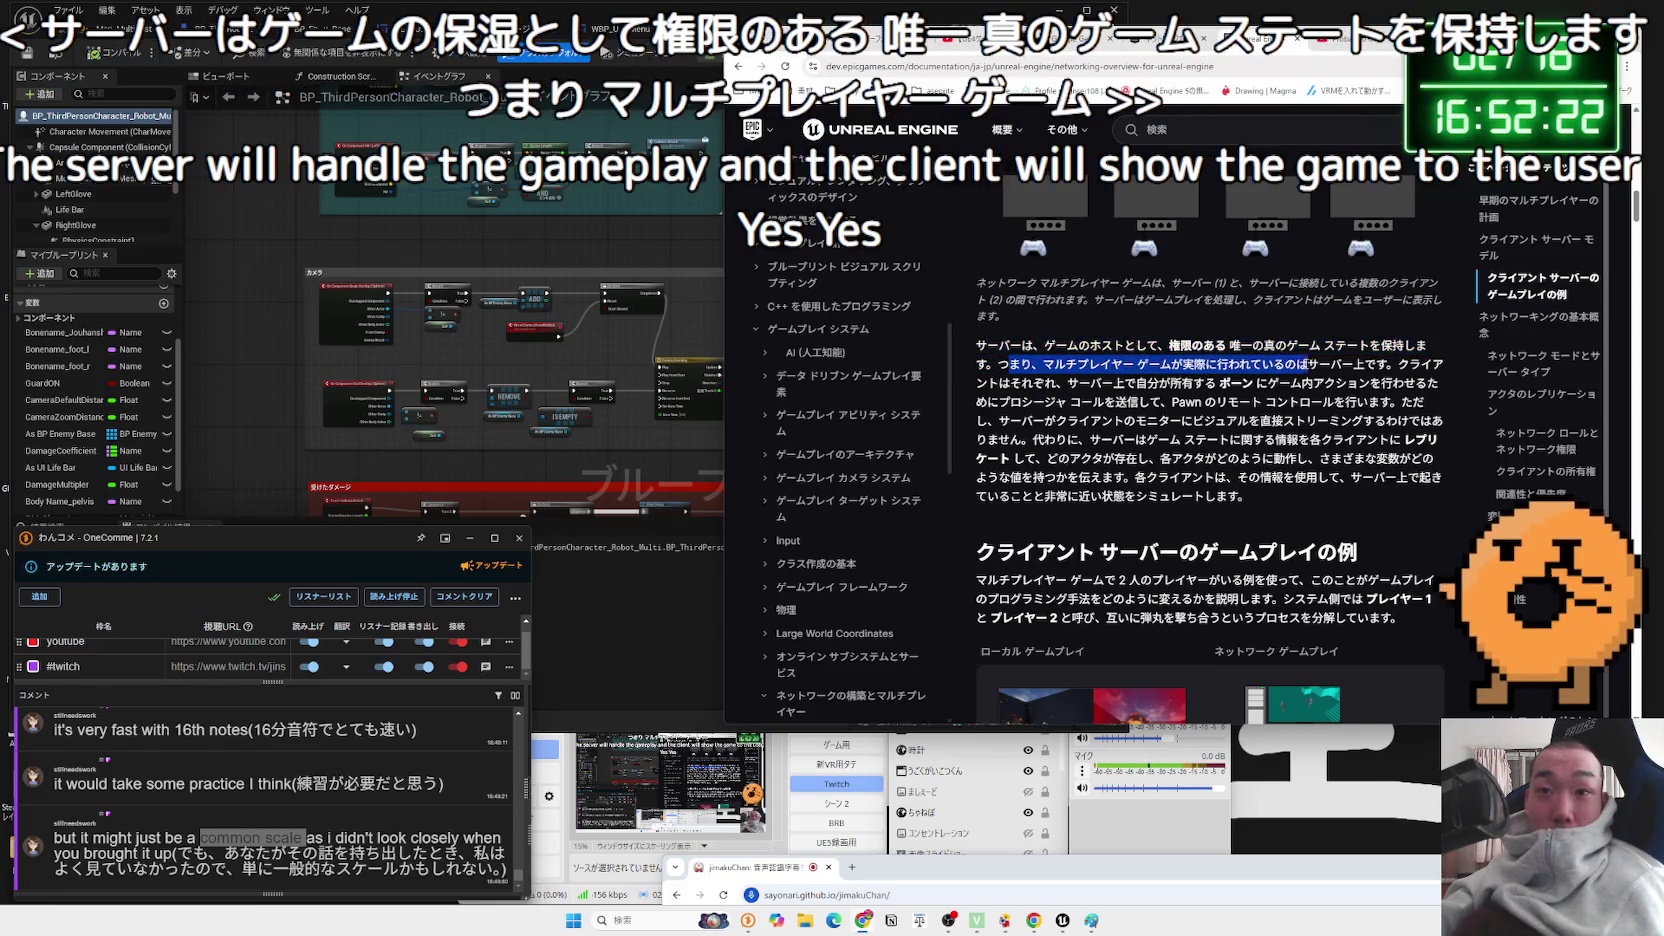
left_click(1262, 364)
mouse_move(1398, 364)
left_mouse_down()
mouse_move(1126, 383)
mouse_move(1405, 383)
mouse_move(1030, 402)
mouse_move(1132, 402)
left_mouse_up()
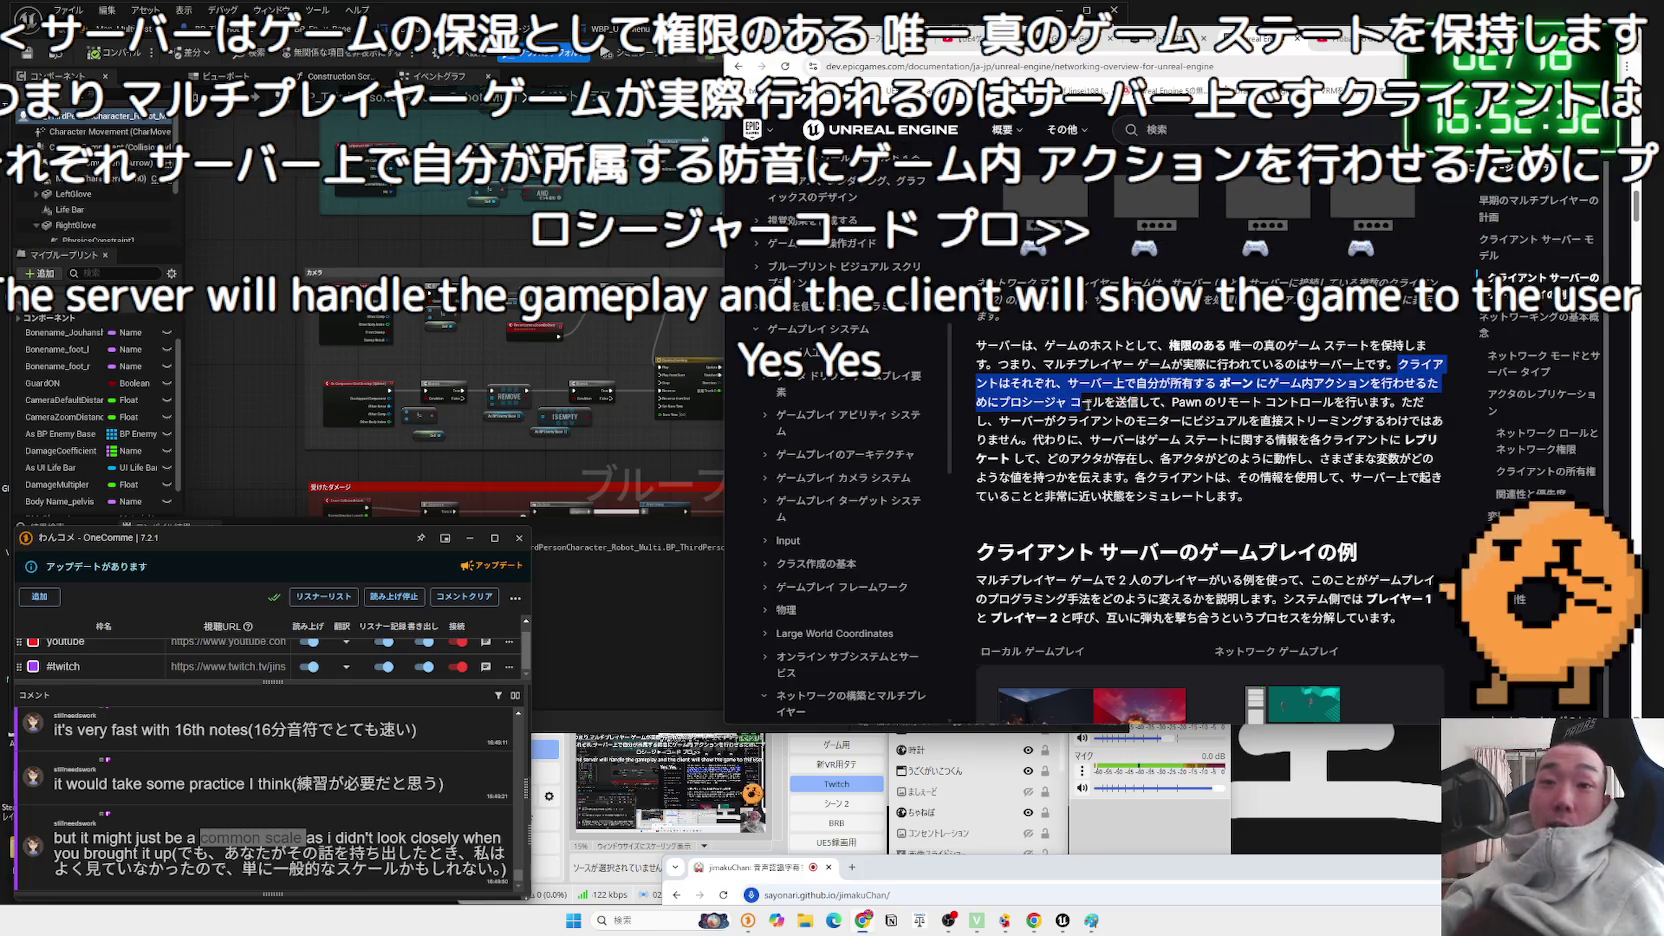
left_click_drag(1075, 402, 1105, 402)
right_click(998, 395)
left_click(1104, 448)
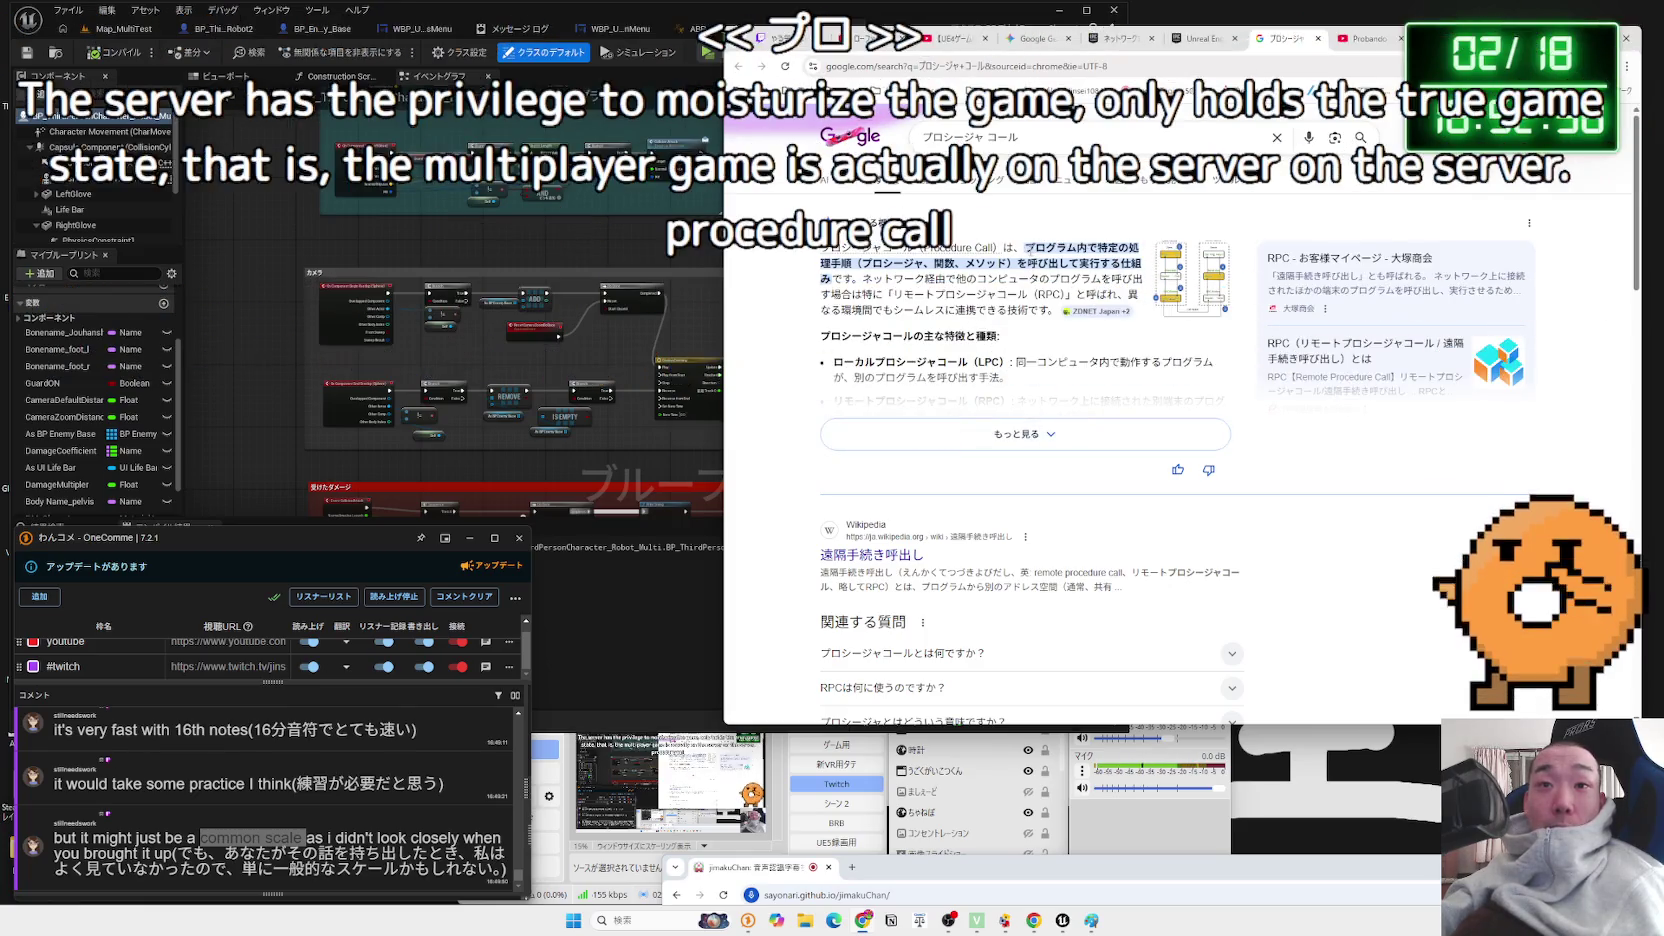
- Highlight the AI overview's procedure-call definition and search プロシージャ in a new tab
mouse_move(1025, 249)
left_mouse_down()
mouse_move(1105, 254)
mouse_move(897, 267)
mouse_move(1010, 264)
left_mouse_up()
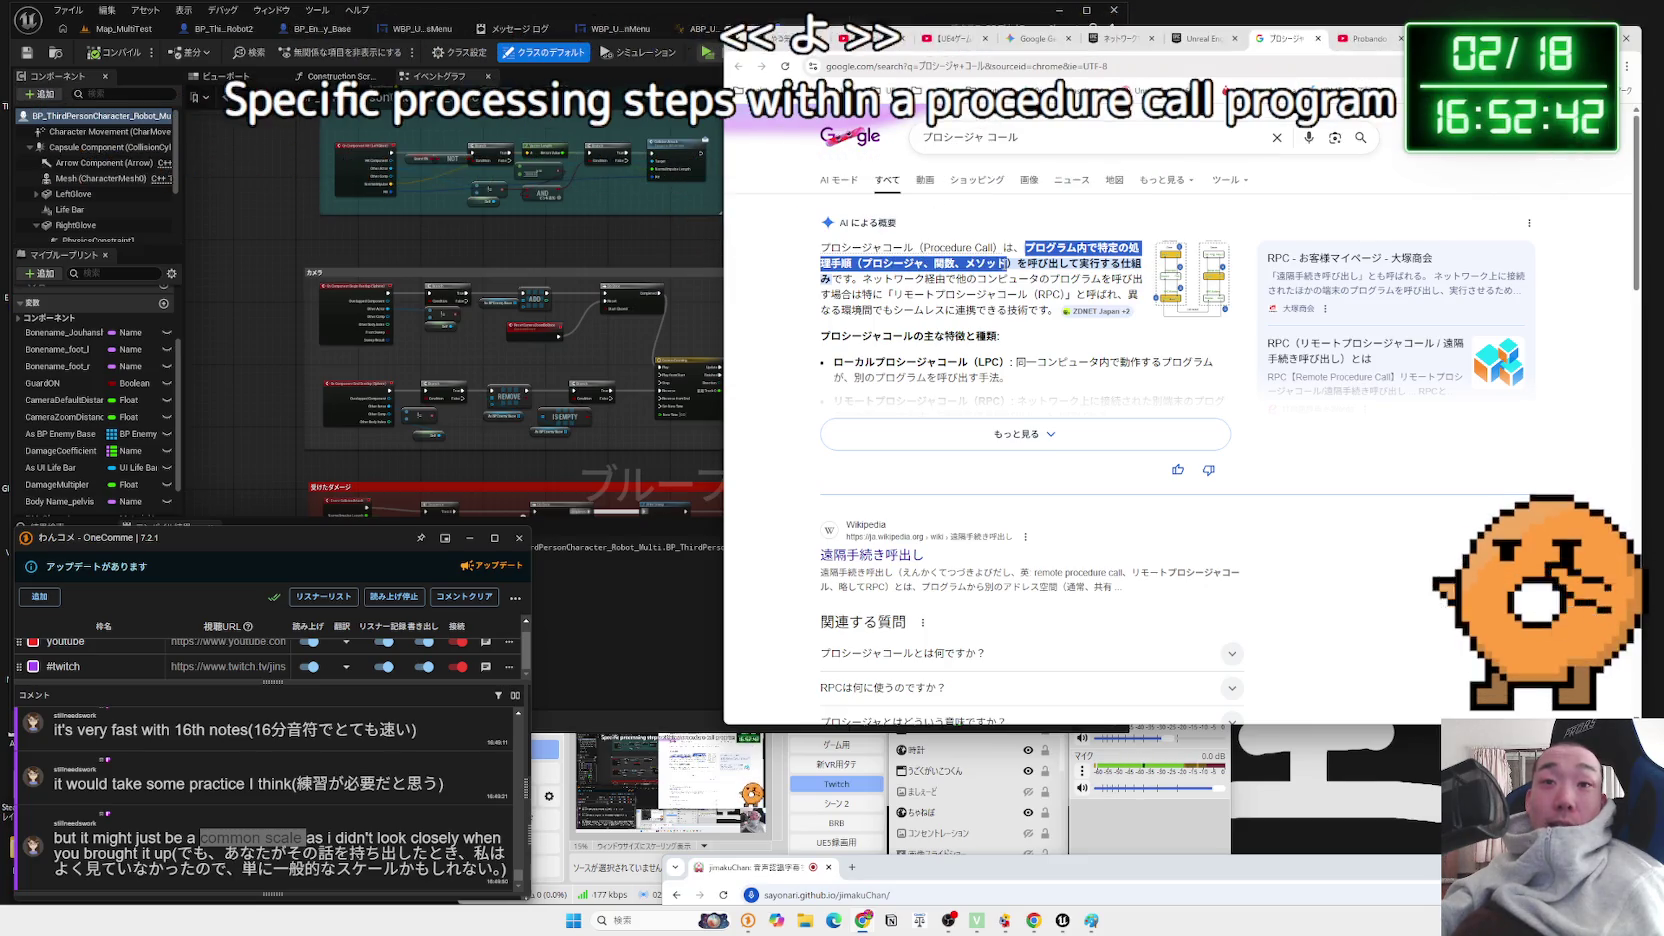
double_click(1038, 263)
left_click_drag(1038, 263, 851, 281)
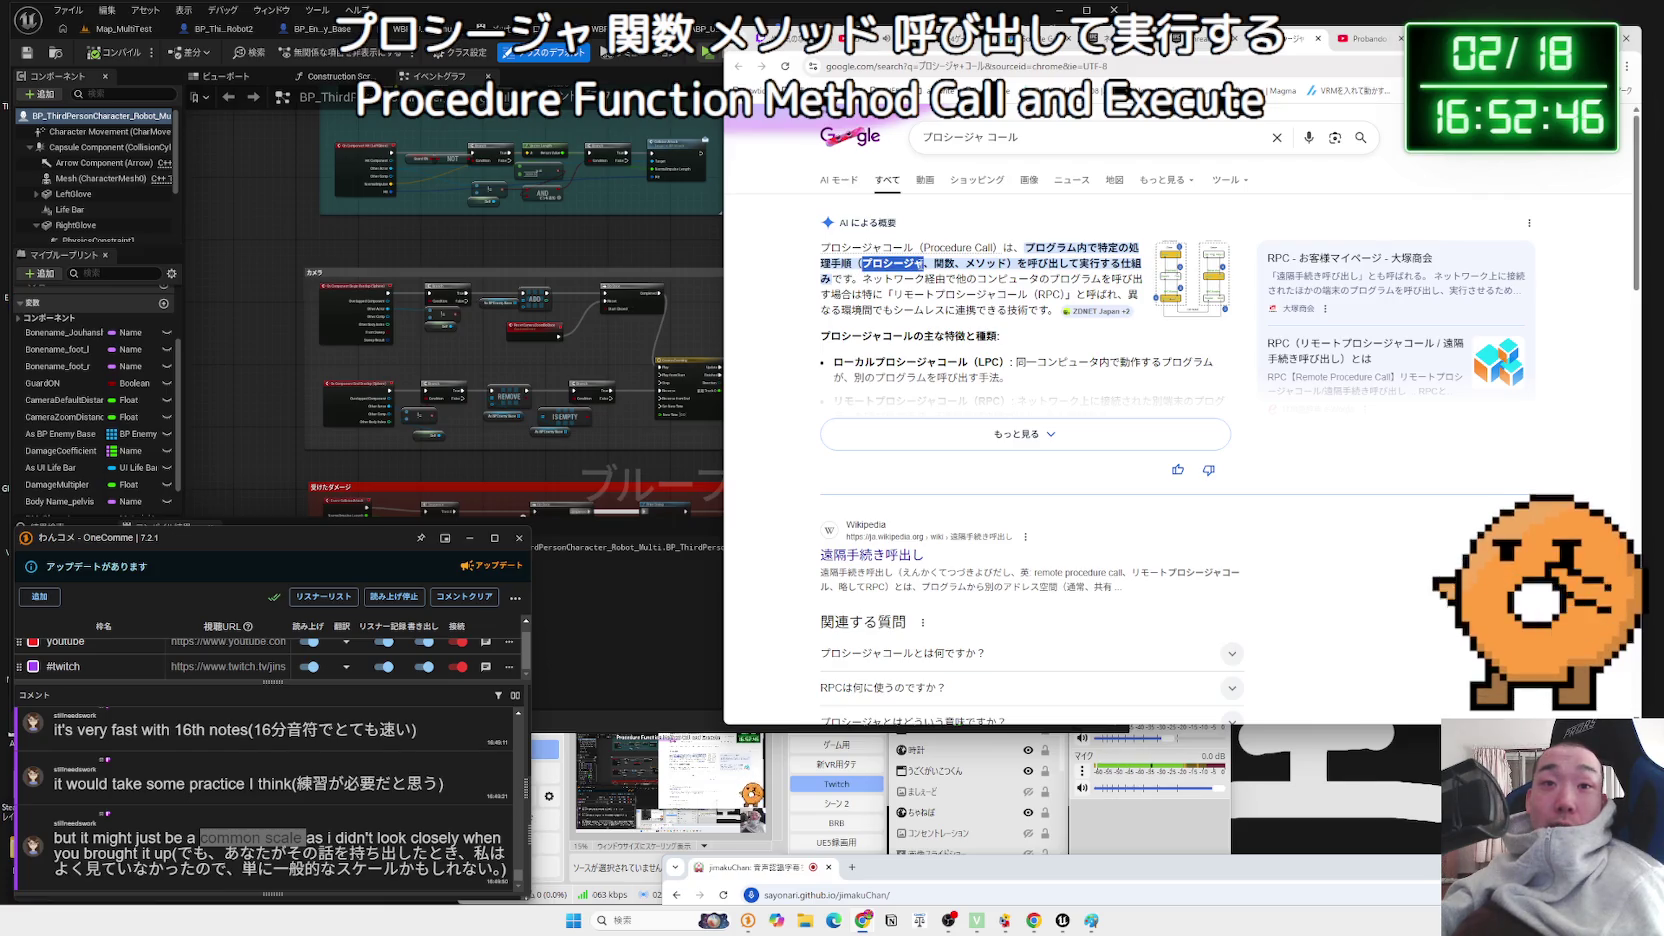
right_click(910, 262)
left_click(987, 317)
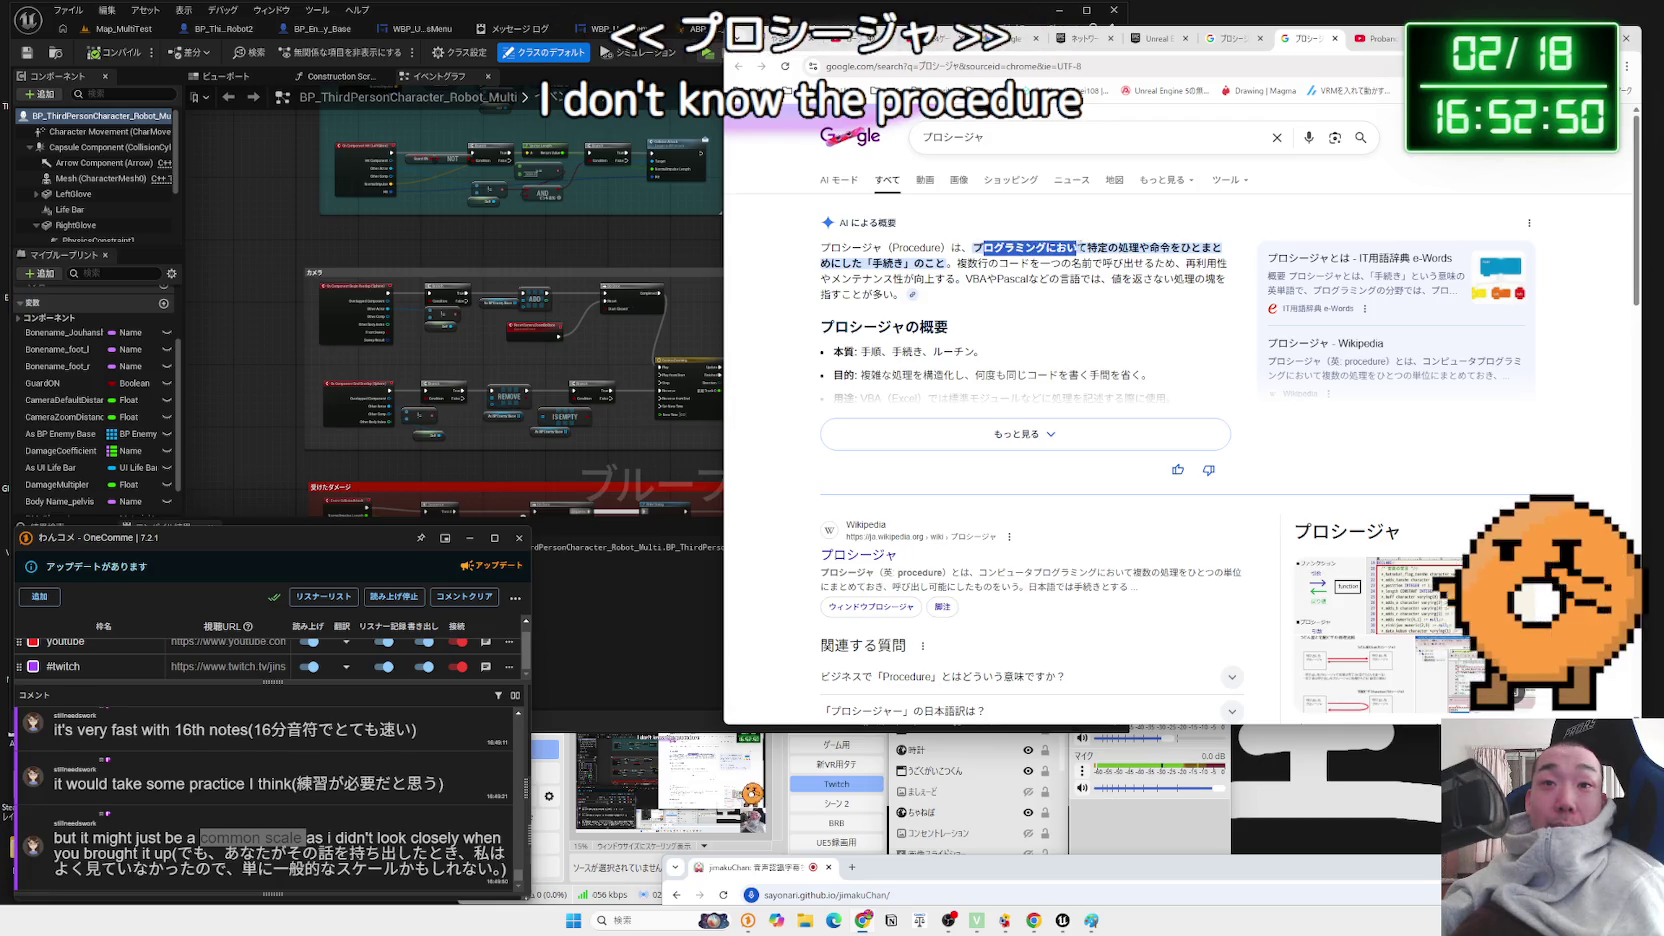
- Read the プロシージャ overview through VBAやPascal, then open the e-Words 'プロシージャとは' article
left_click_drag(1189, 254, 957, 265)
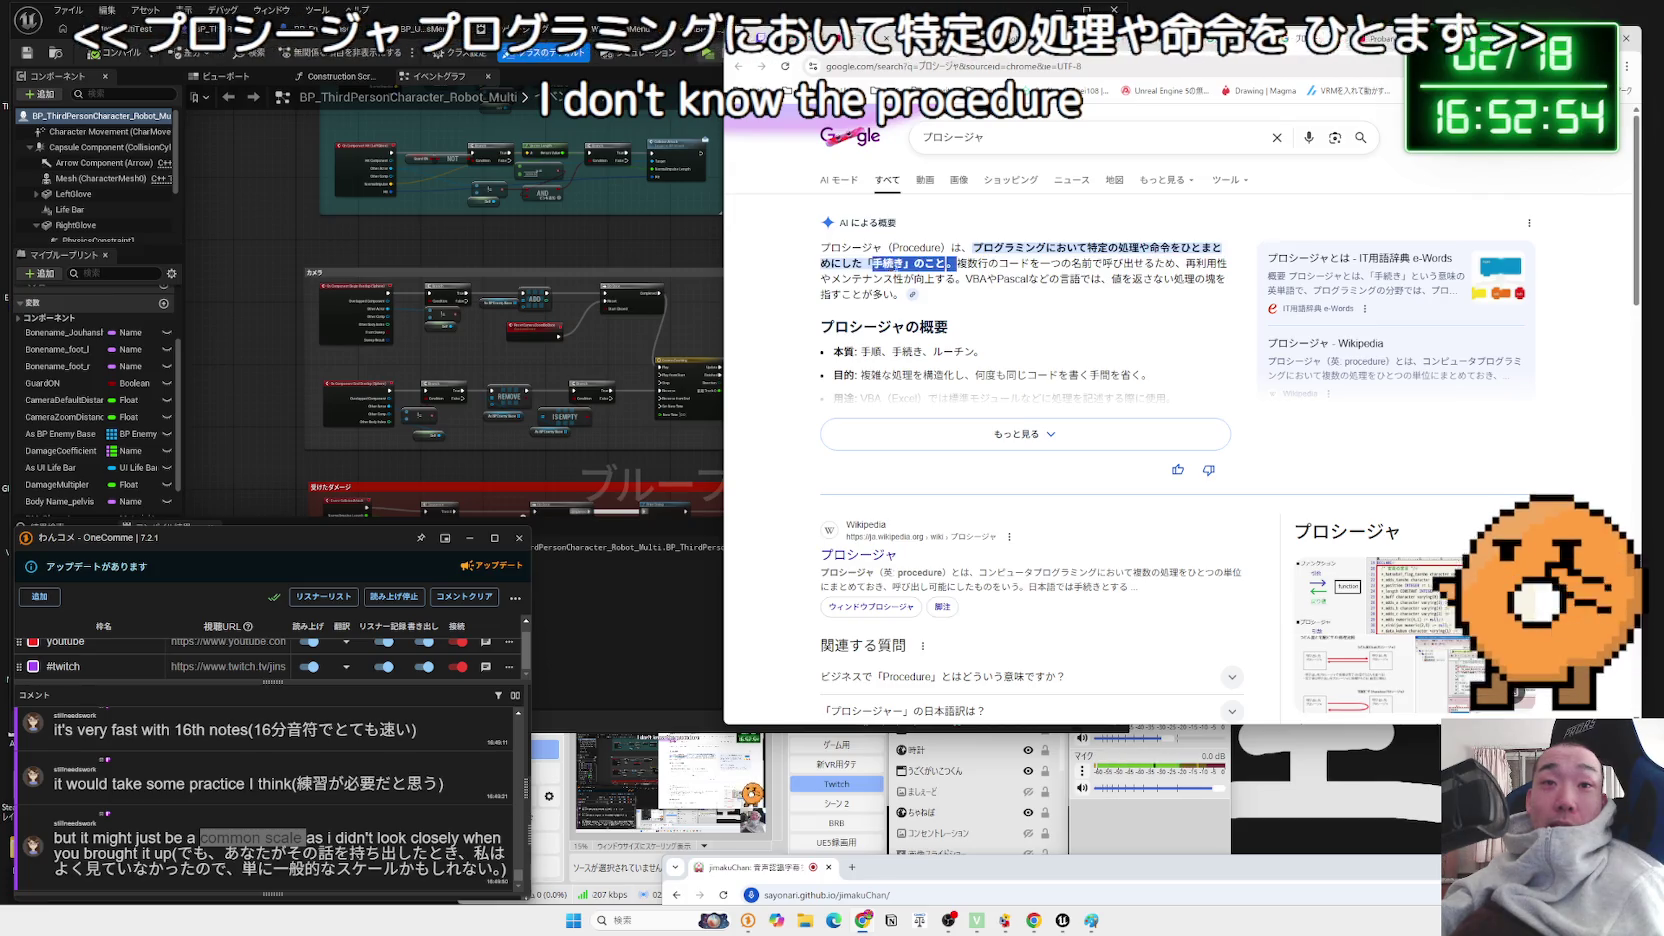
left_click_drag(821, 247, 988, 264)
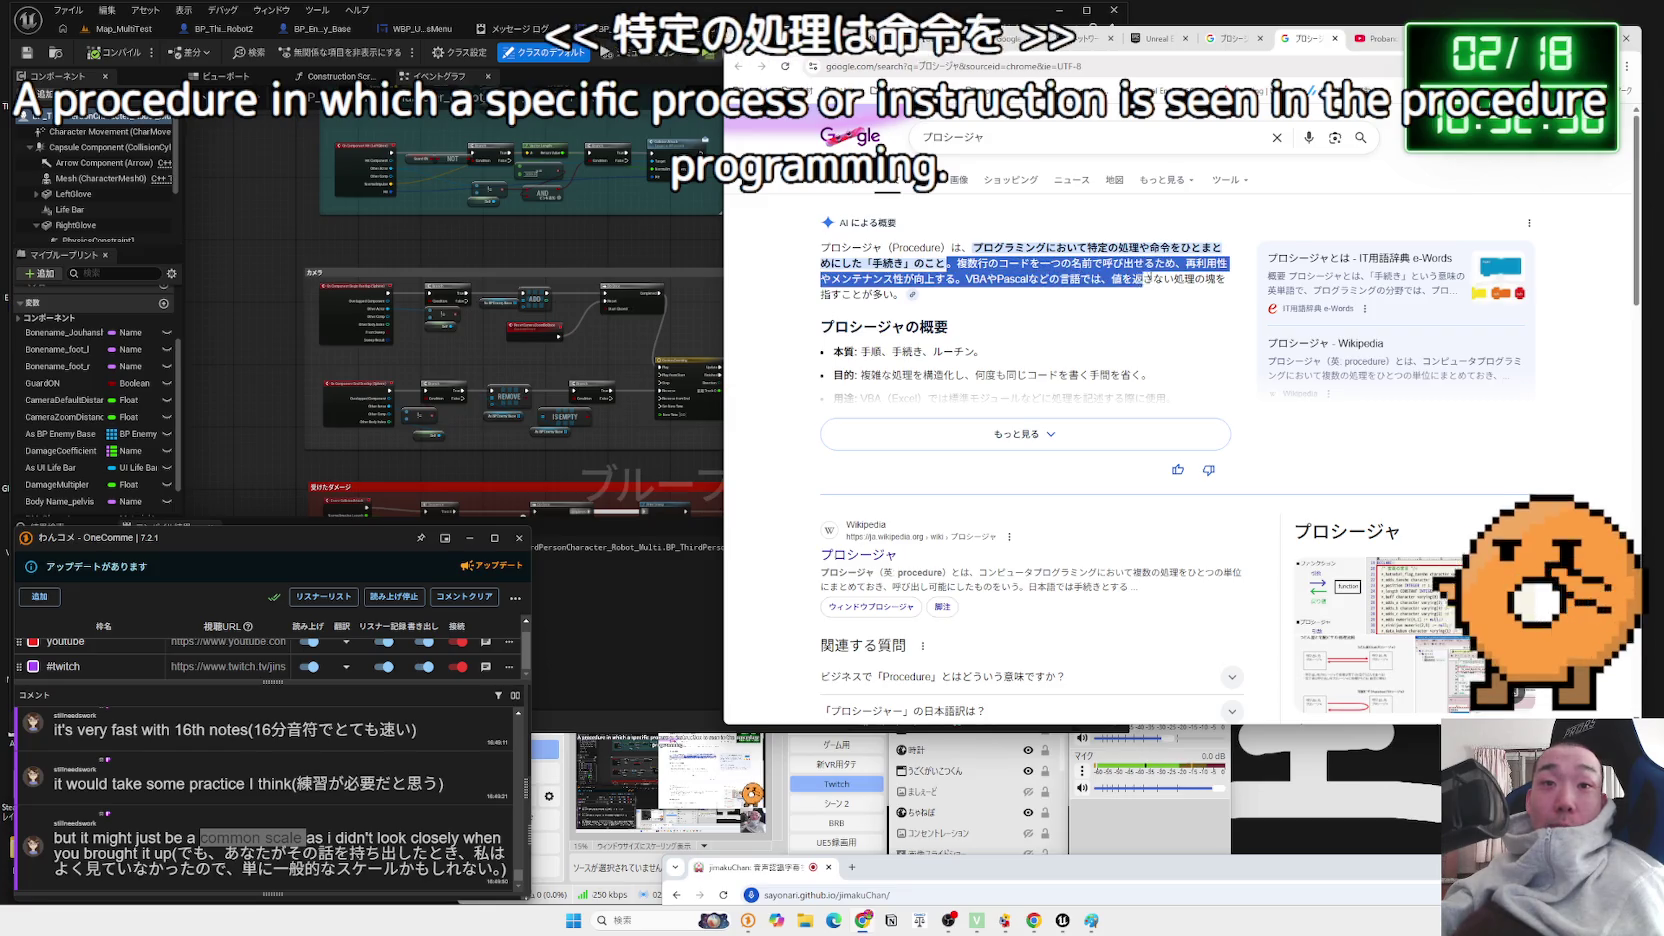
left_click_drag(821, 247, 1010, 291)
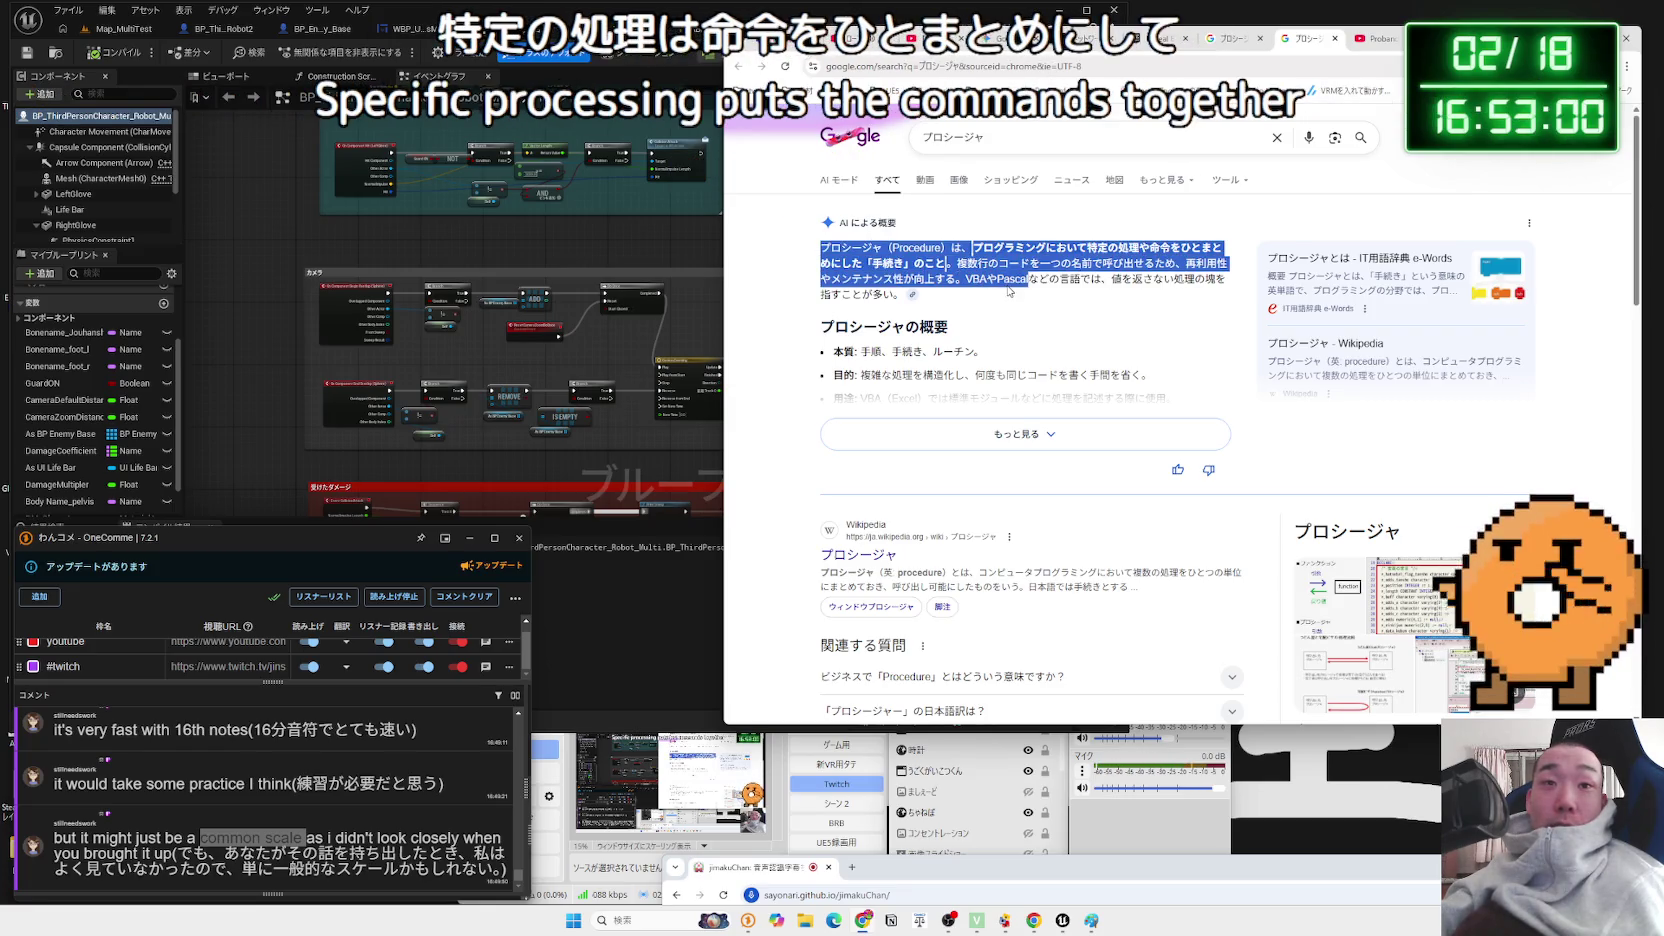
left_click(1010, 291)
triple_click(1011, 295)
left_click(1012, 298)
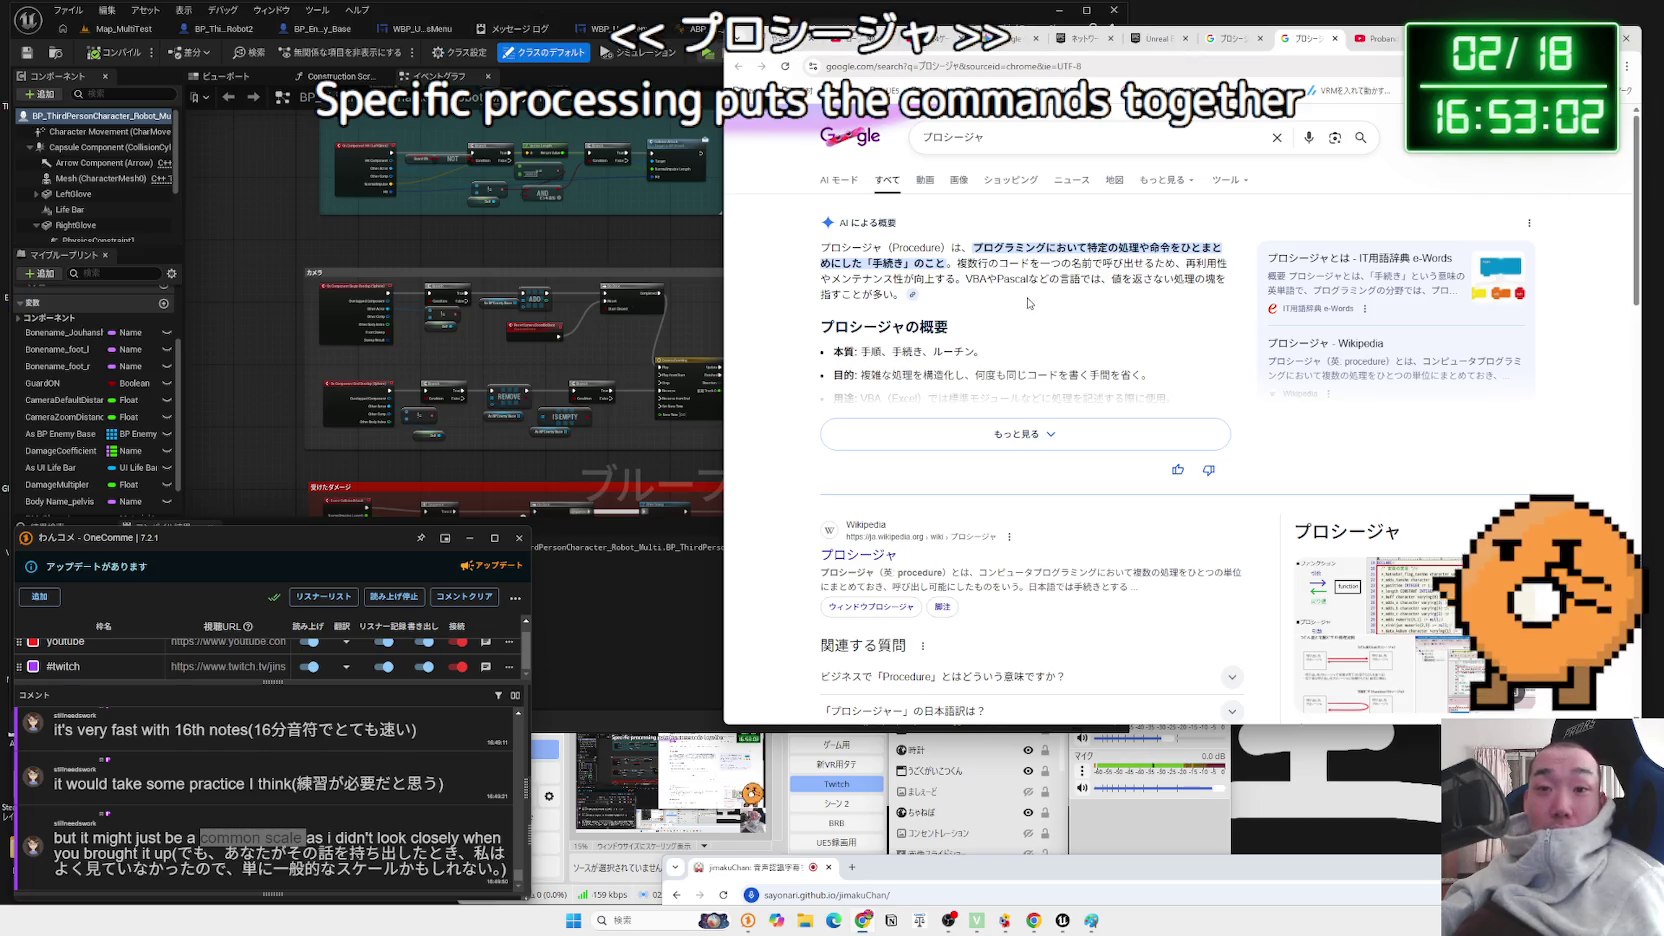
left_click(1331, 268)
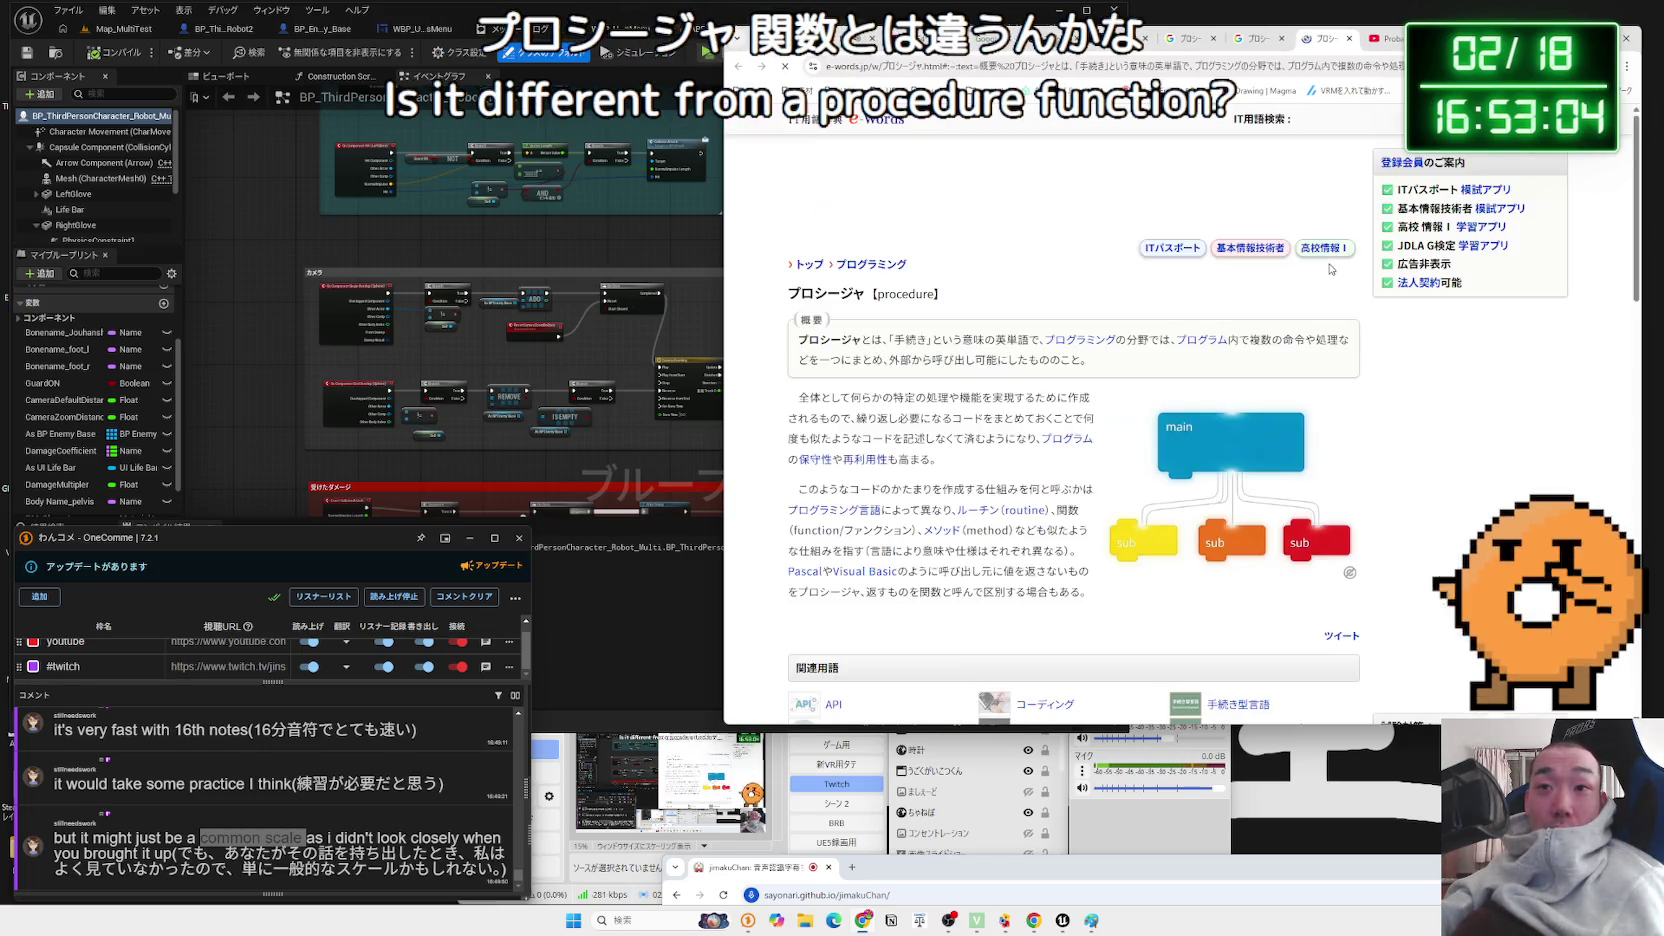
- Scroll through the e-Words プロシージャ article, then close its tab
scroll(999, 302, "down", 1)
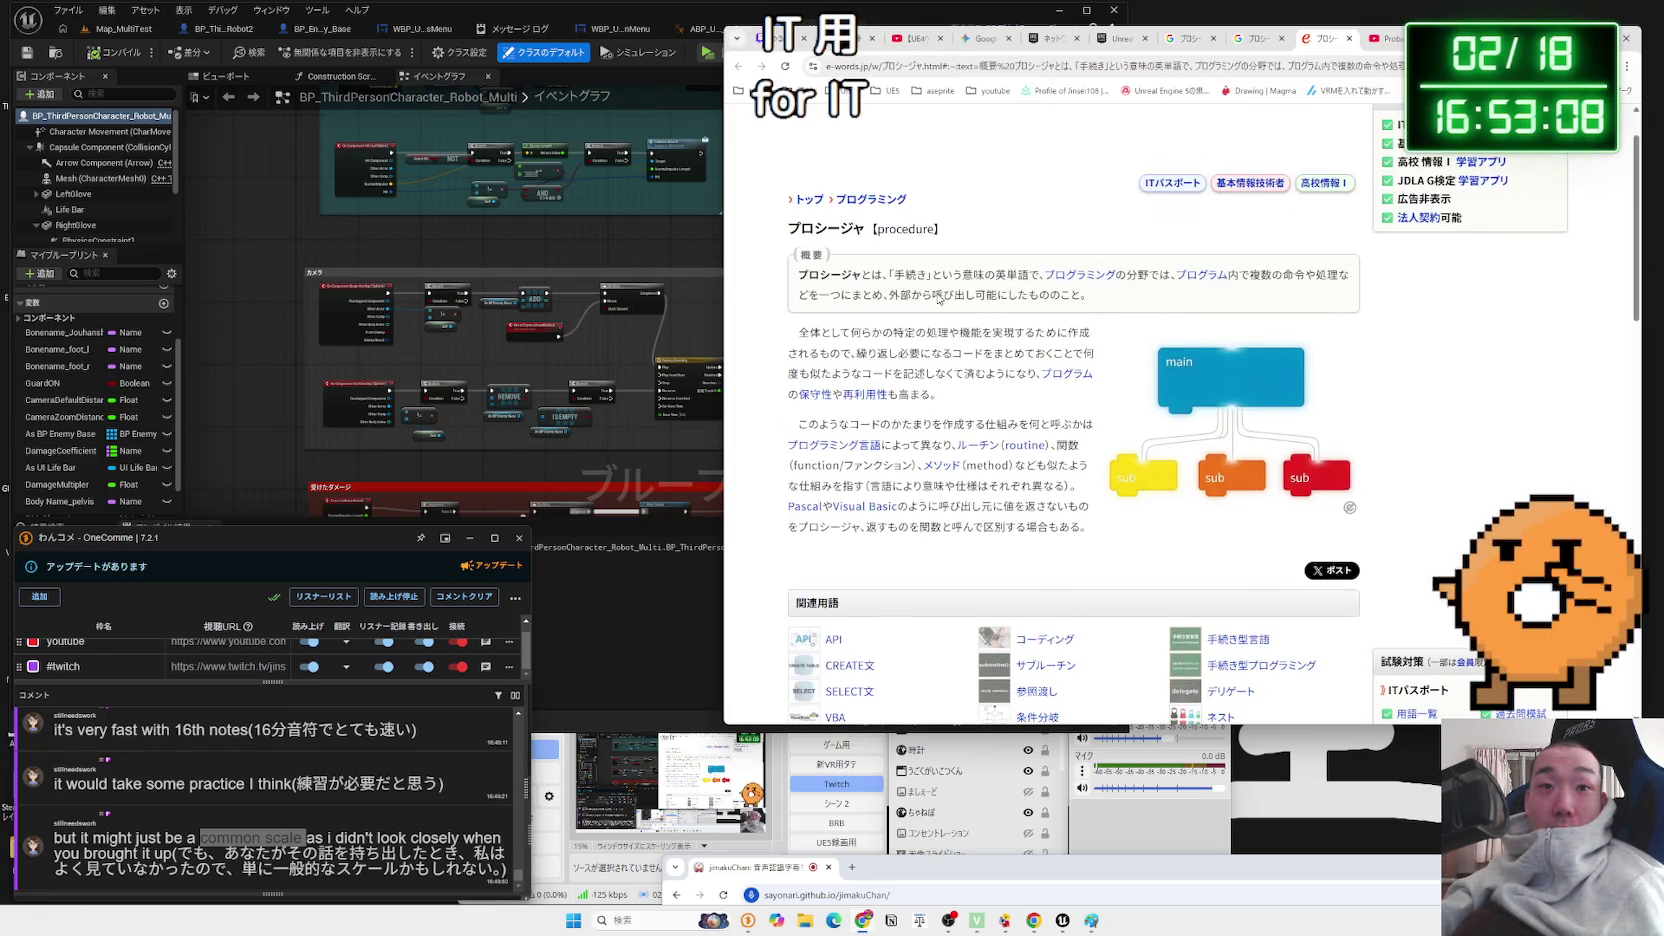
scroll(822, 276, "down", 1)
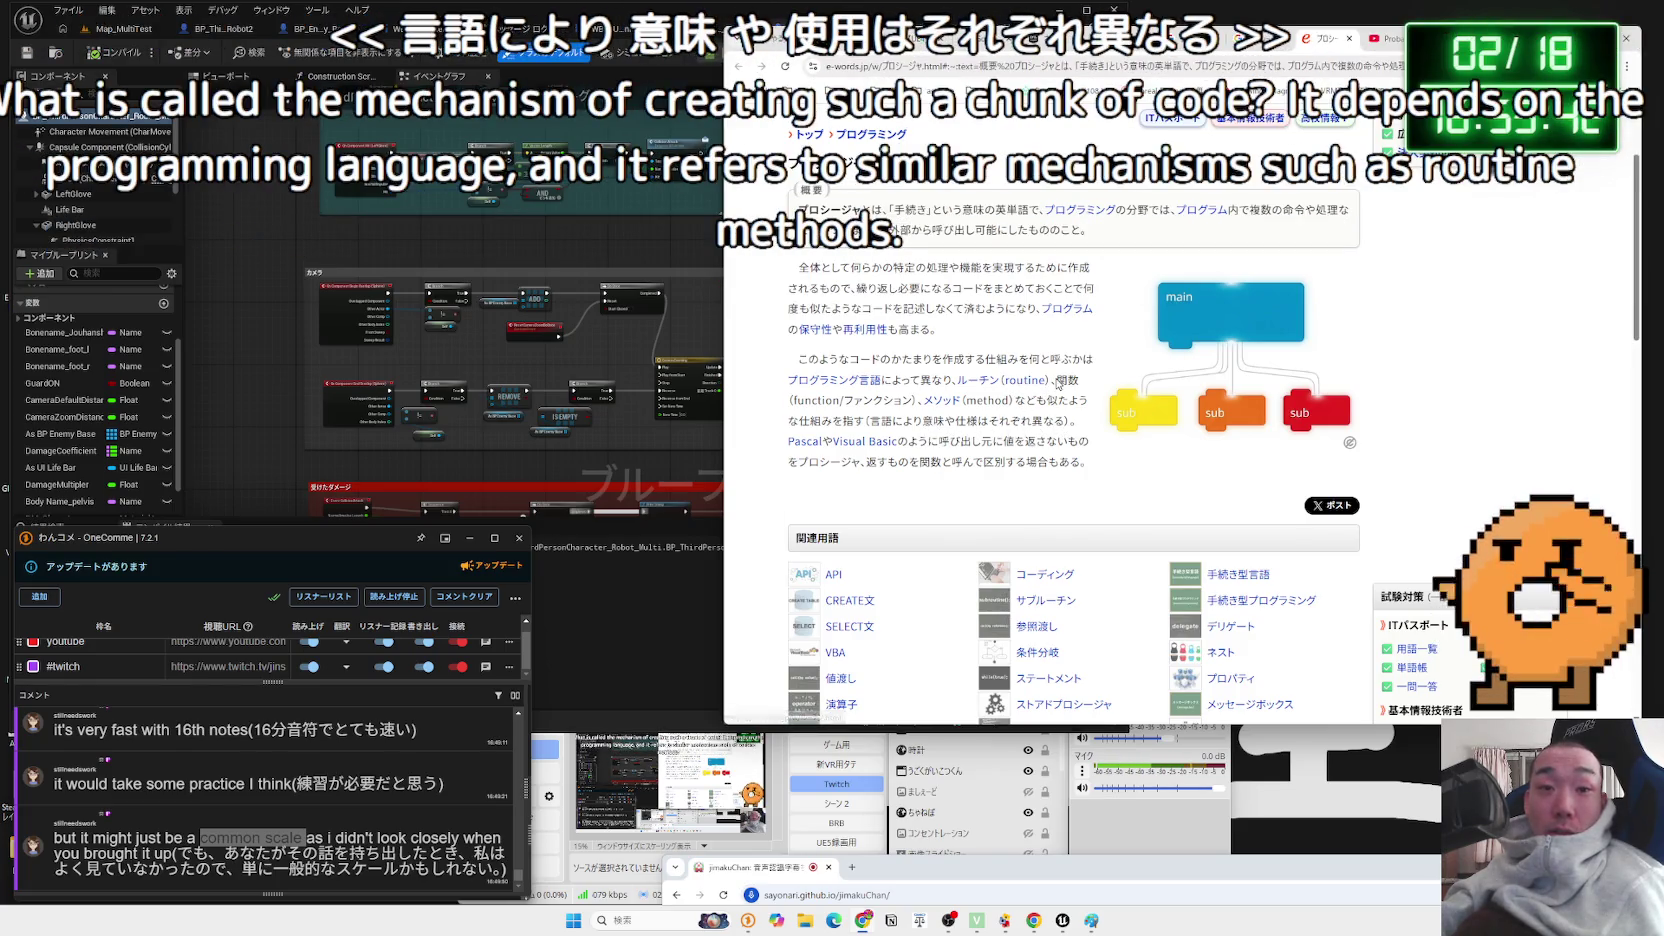
left_click(1350, 39)
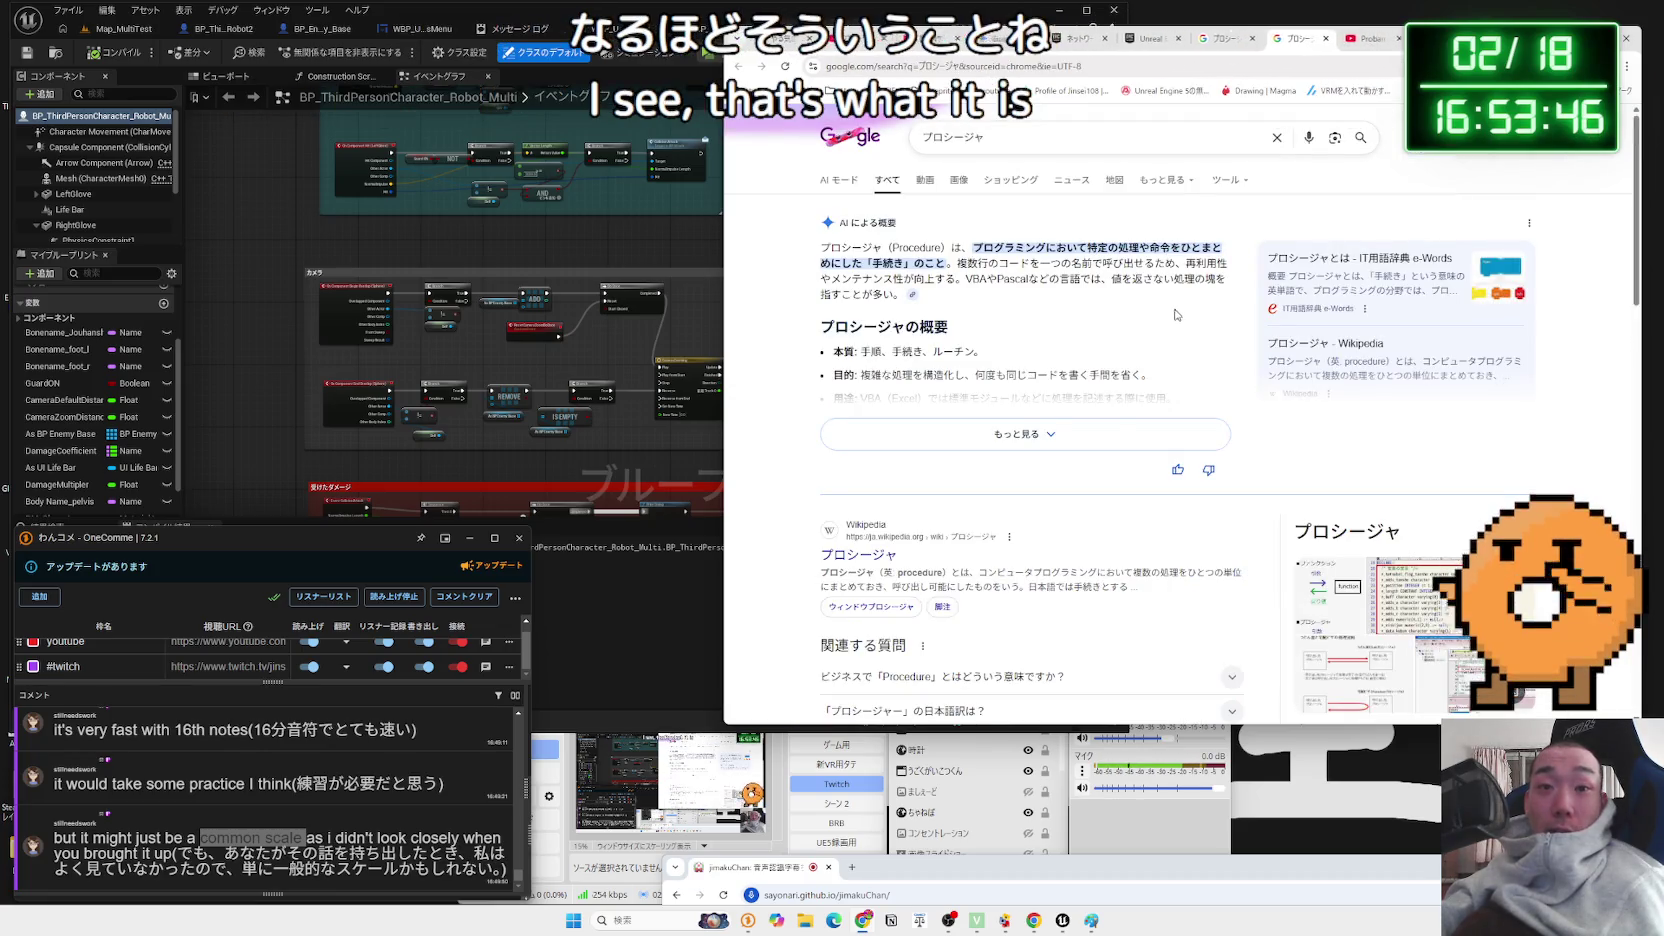
- Open the wa3.i-3-i.info プロシージャ article and highlight the line on combining multiple processes
scroll(1178, 313, "down", 3)
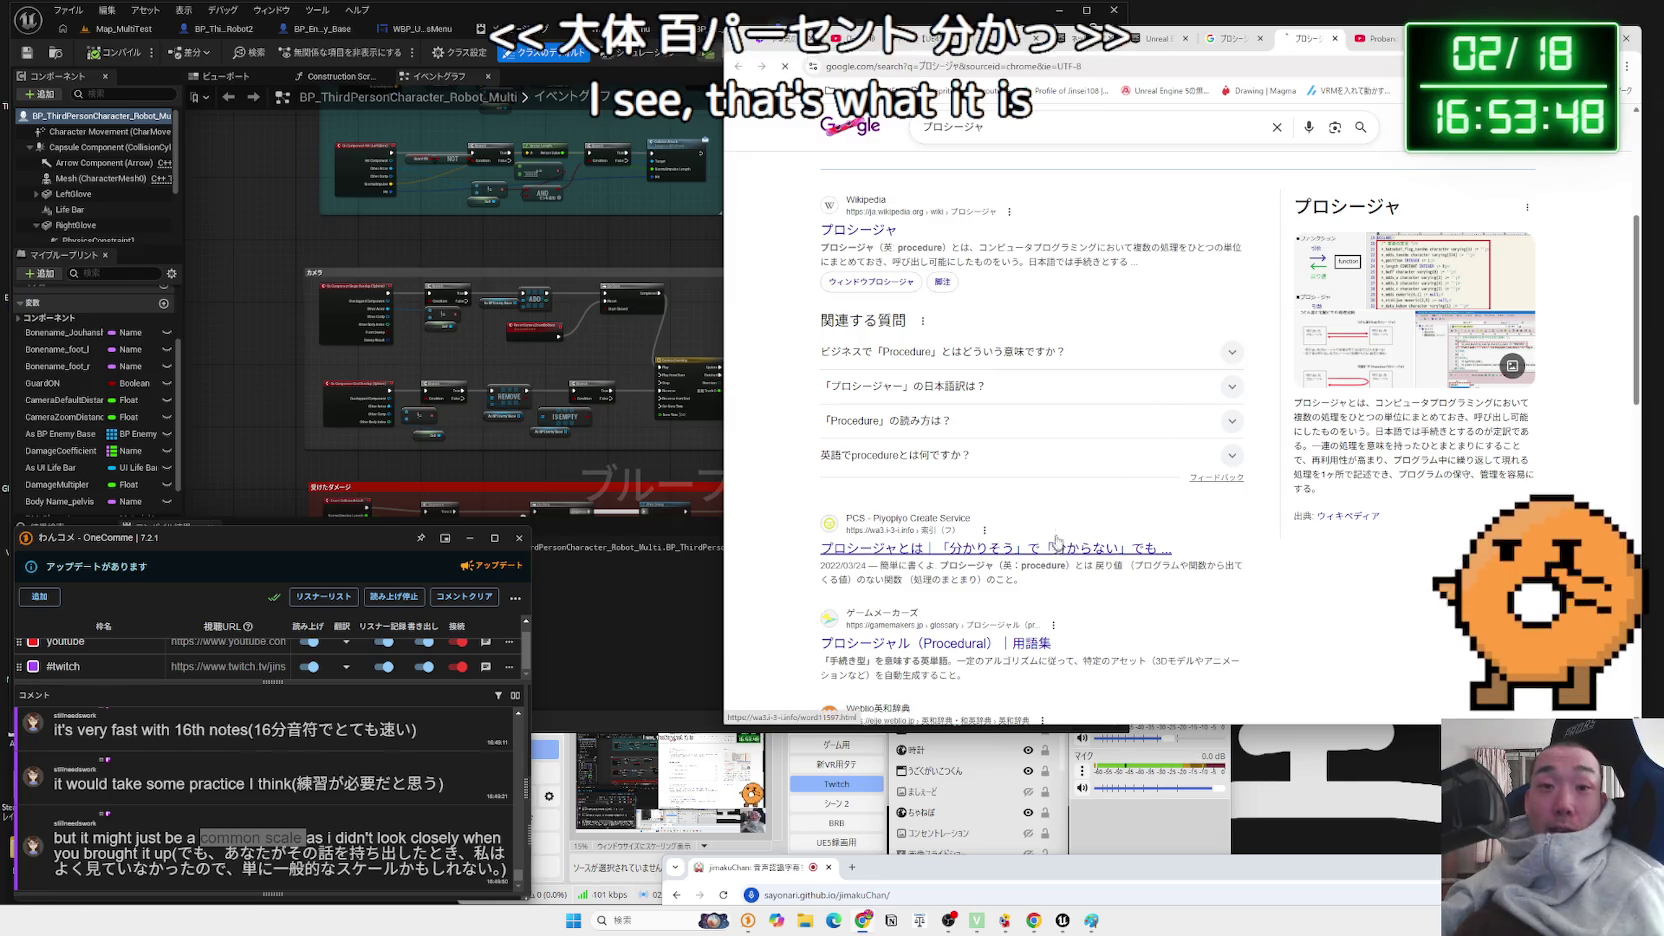
left_click(1000, 548)
scroll(998, 410, "down", 3)
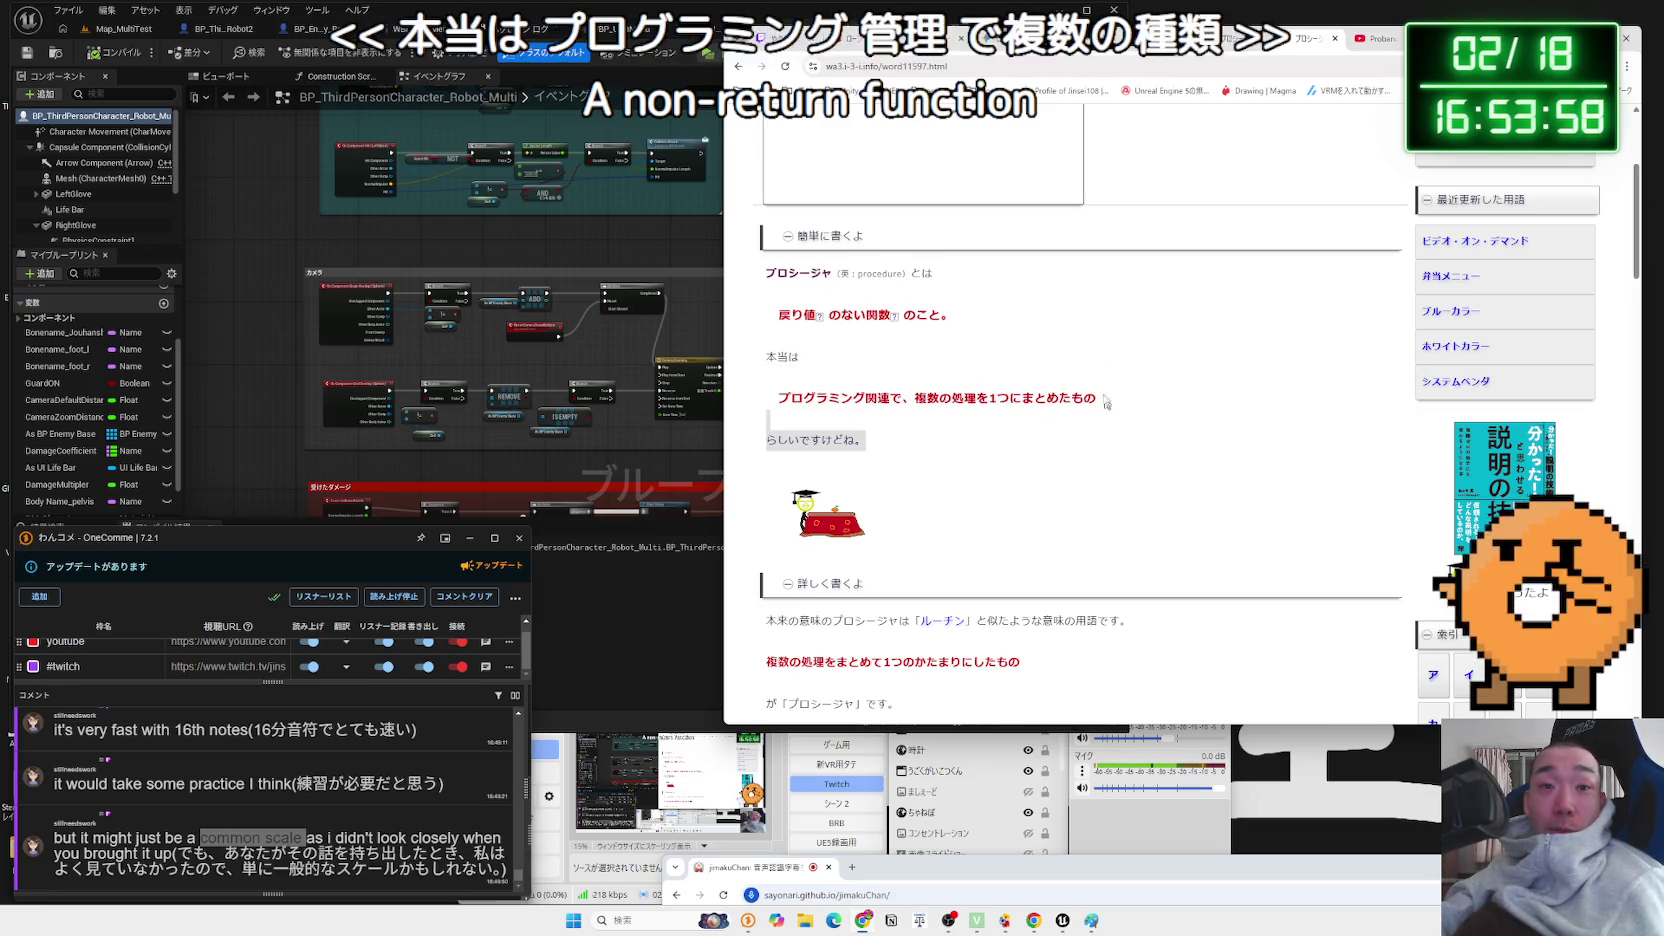
scroll(1108, 410, "down", 3)
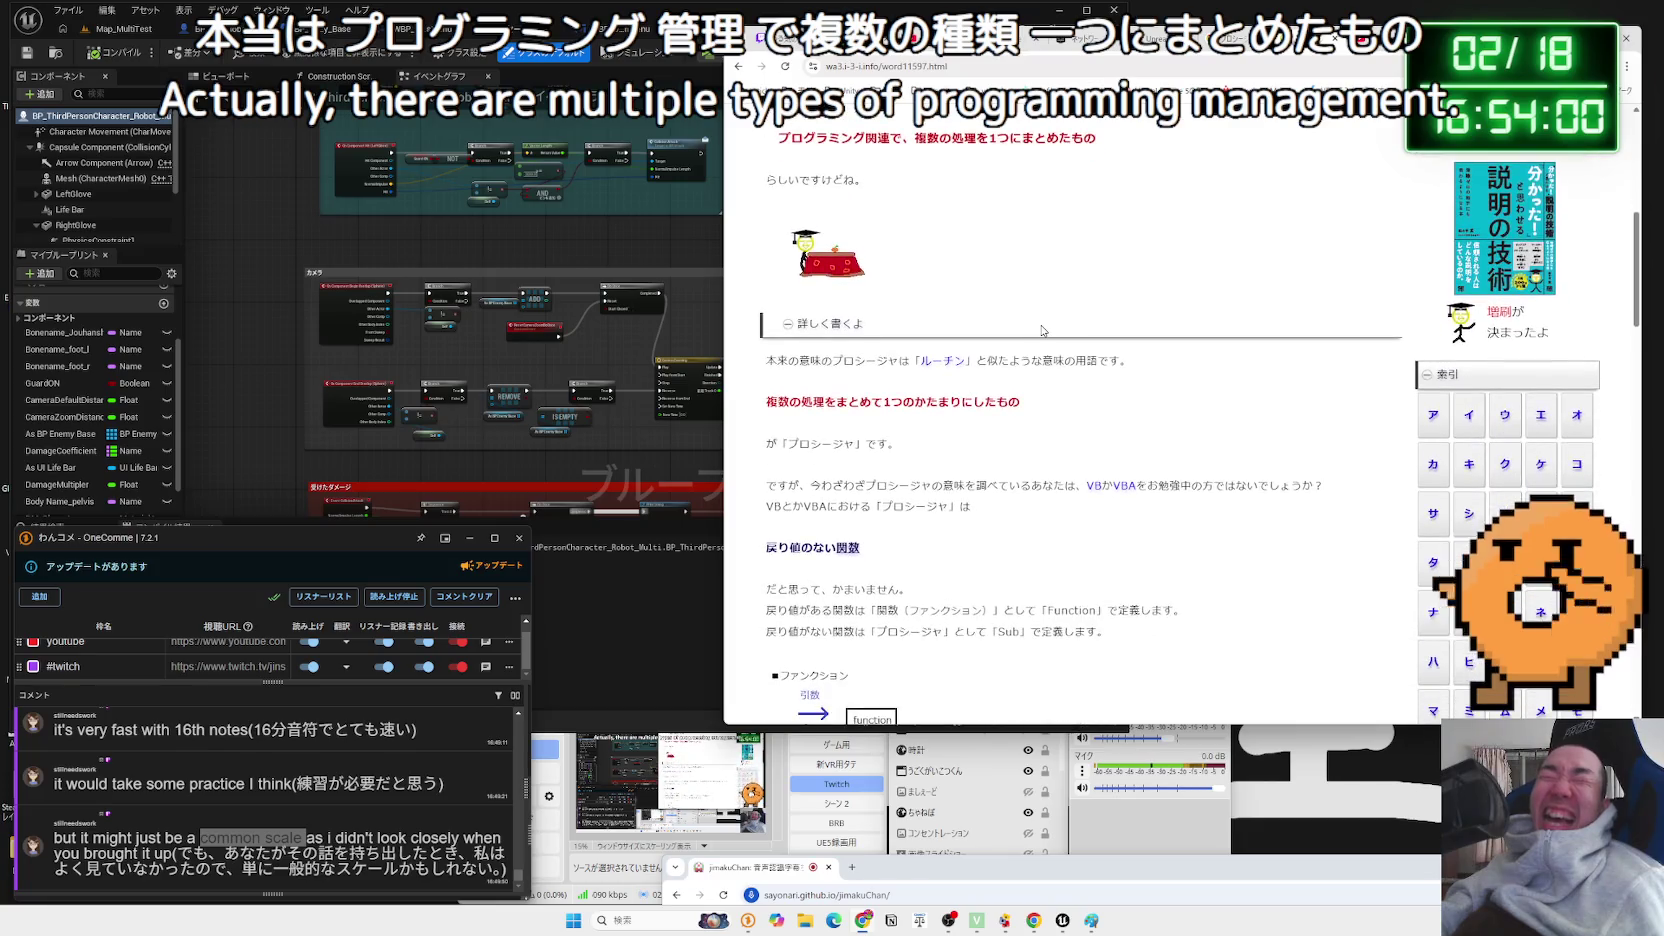
scroll(1042, 331, "down", 1)
mouse_move(763, 299)
left_mouse_down()
mouse_move(838, 337)
mouse_move(860, 380)
left_mouse_up()
left_click(813, 308)
- Highlight the sentence for VB and VBA learners, then close the article's tab
scroll(813, 308, "down", 2)
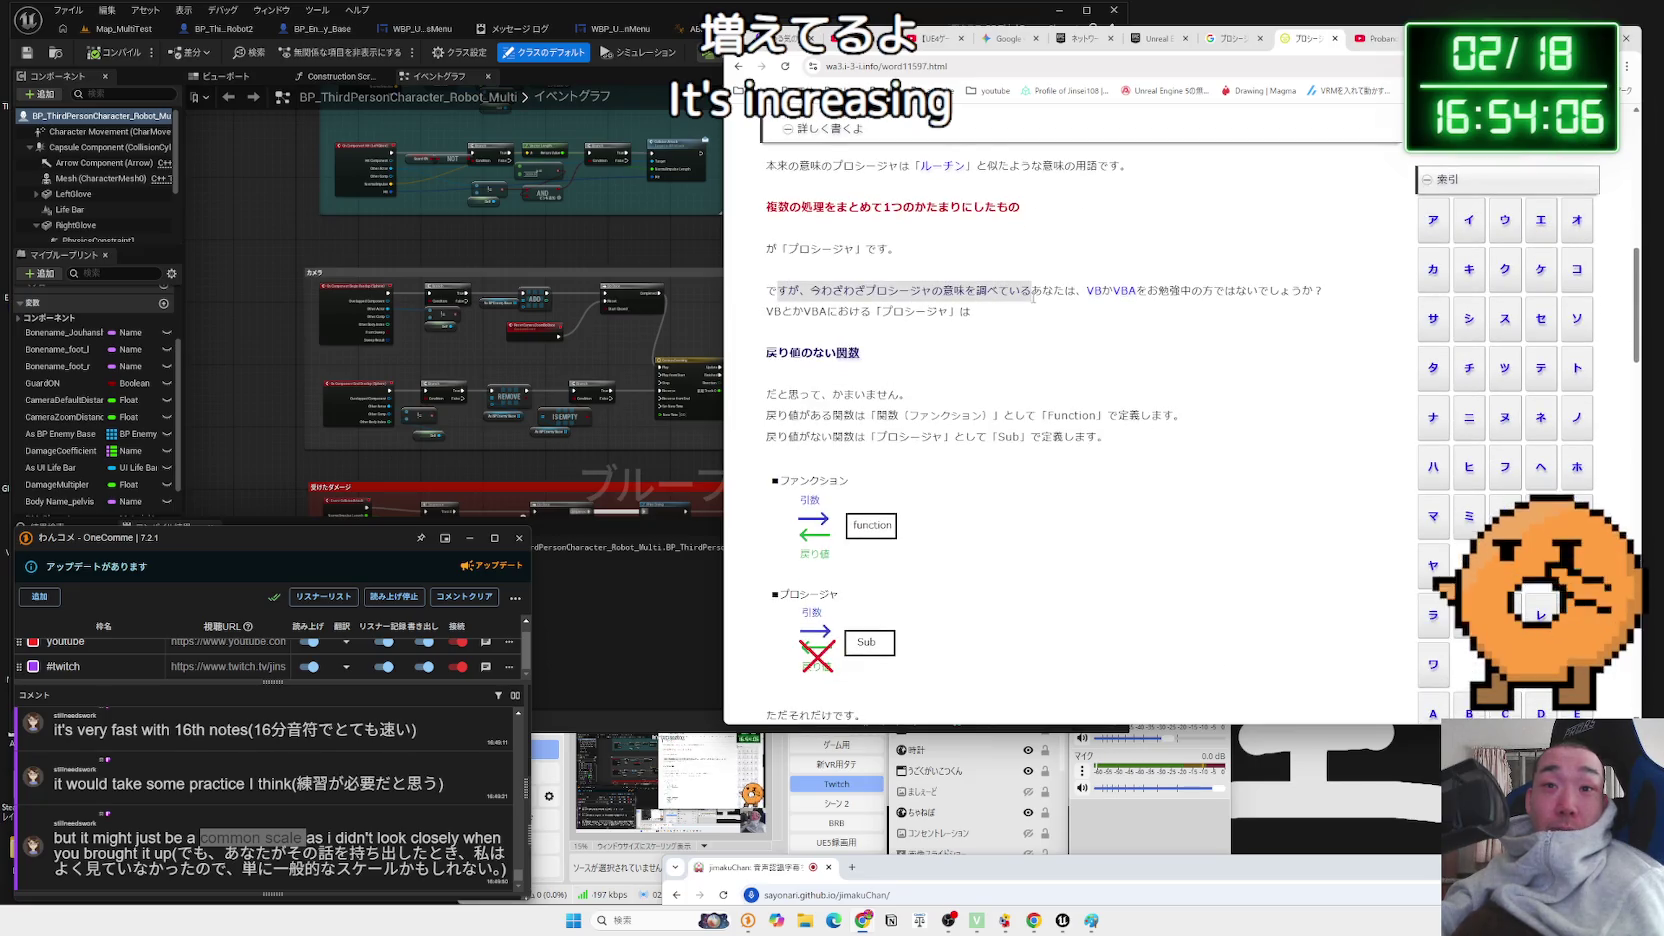
mouse_move(1157, 291)
left_mouse_down()
mouse_move(1281, 293)
mouse_move(972, 315)
left_mouse_up()
left_click(1100, 350)
scroll(1204, 383, "down", 8)
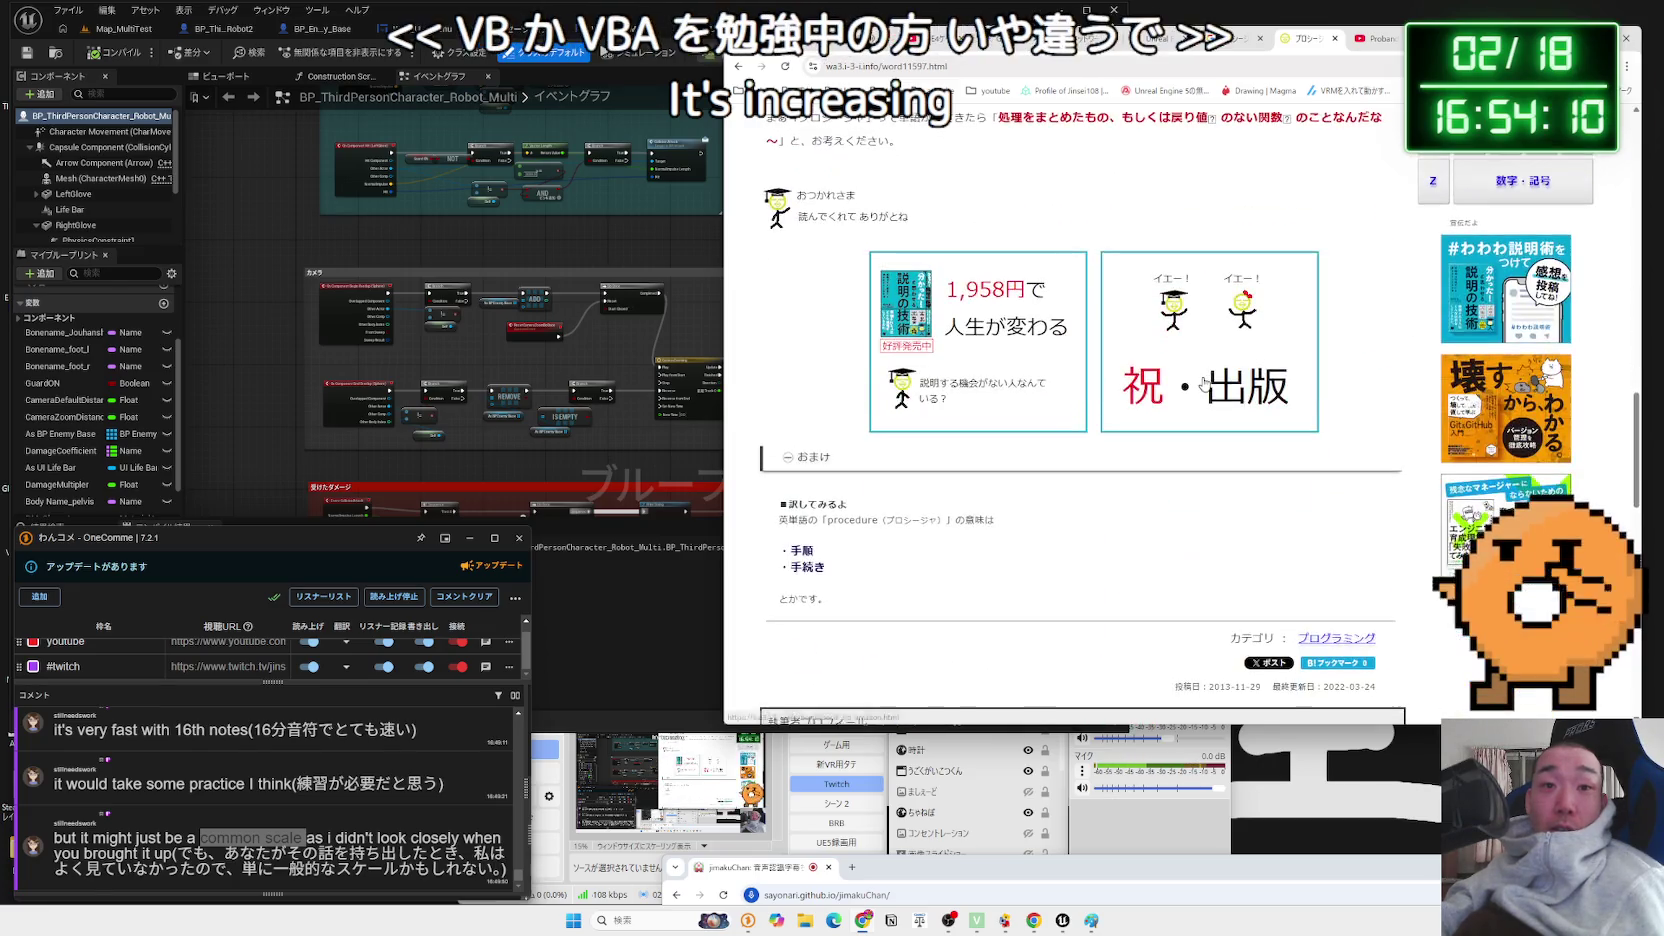
scroll(1204, 383, "up", 3)
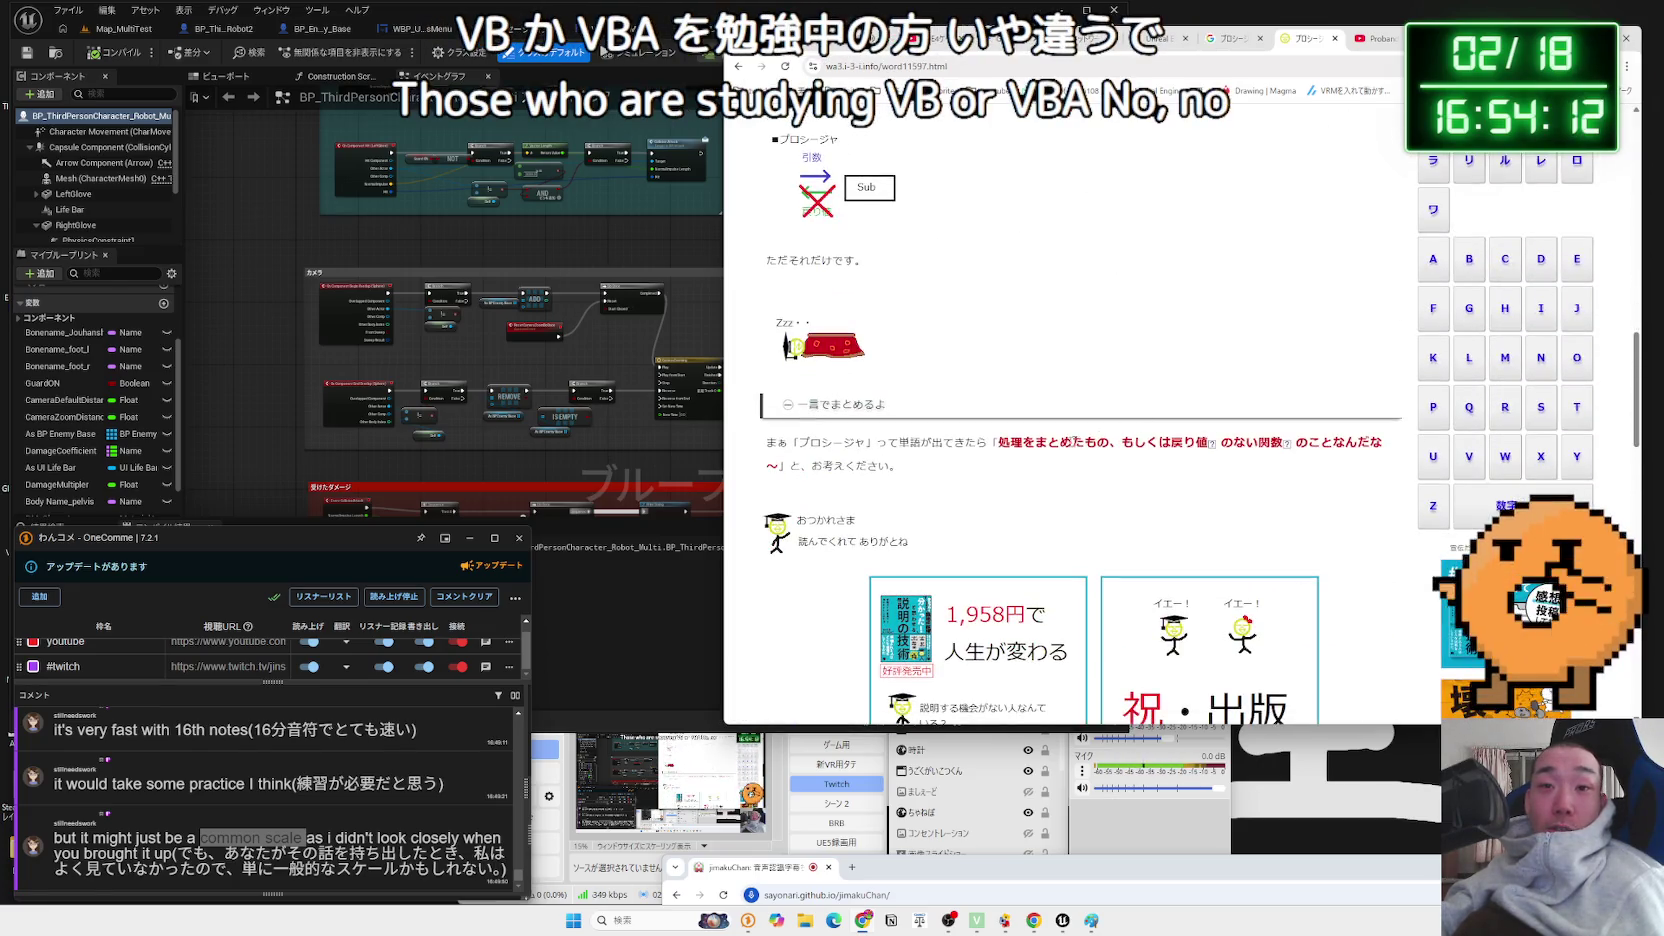
scroll(1080, 437, "up", 5)
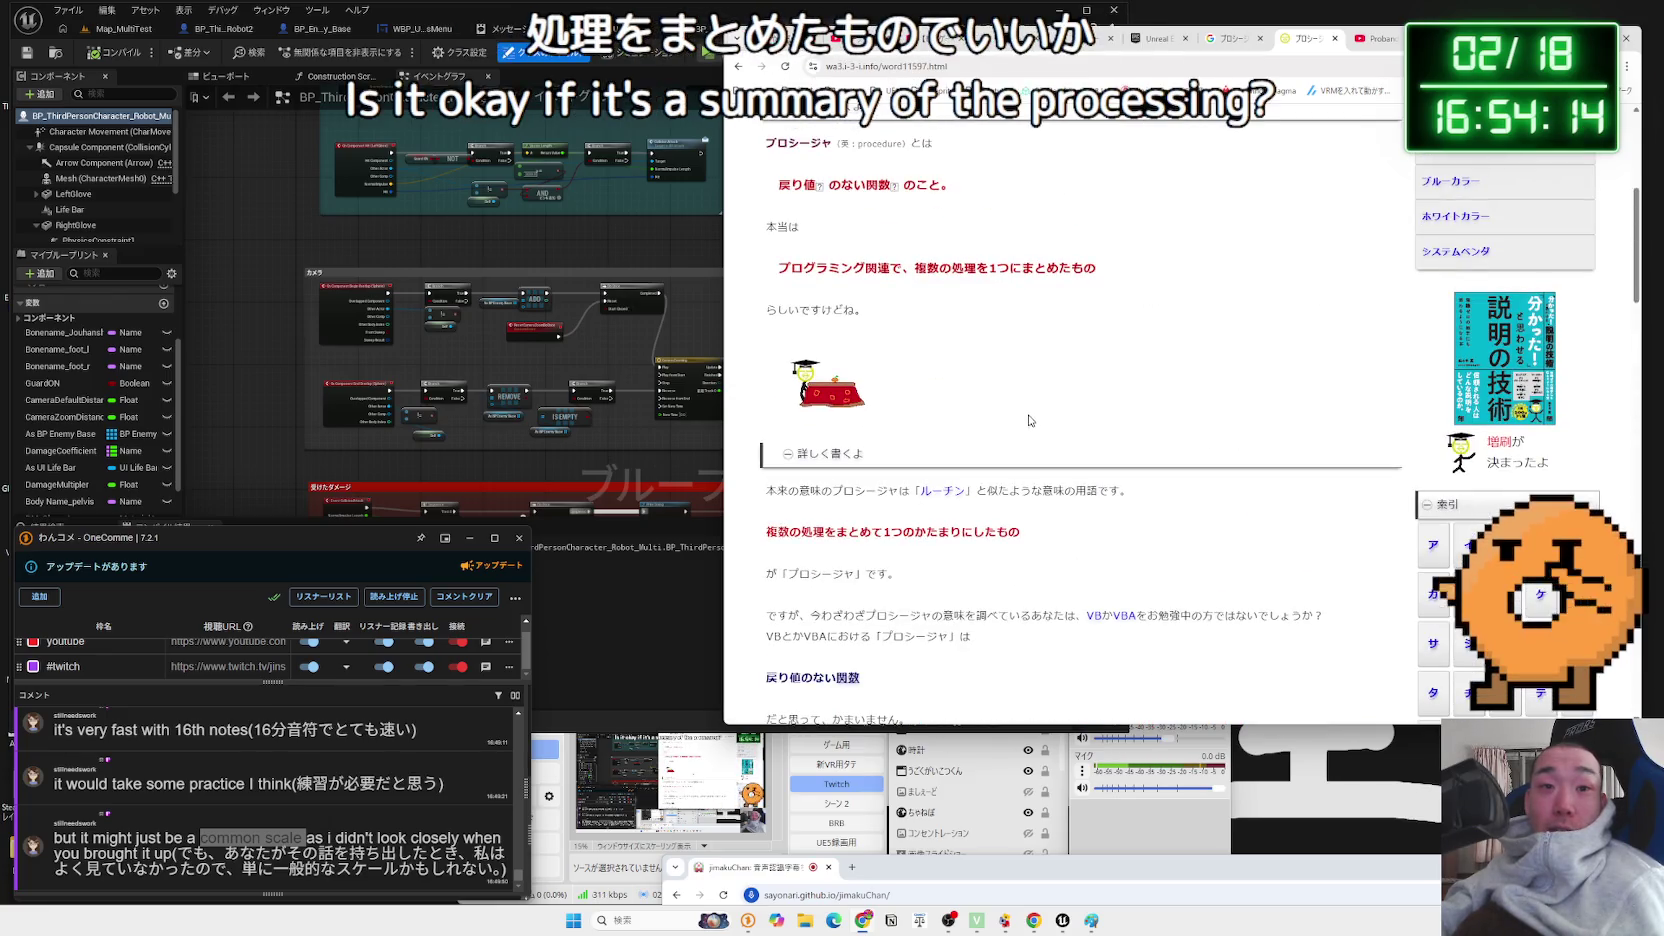
left_click(1336, 44)
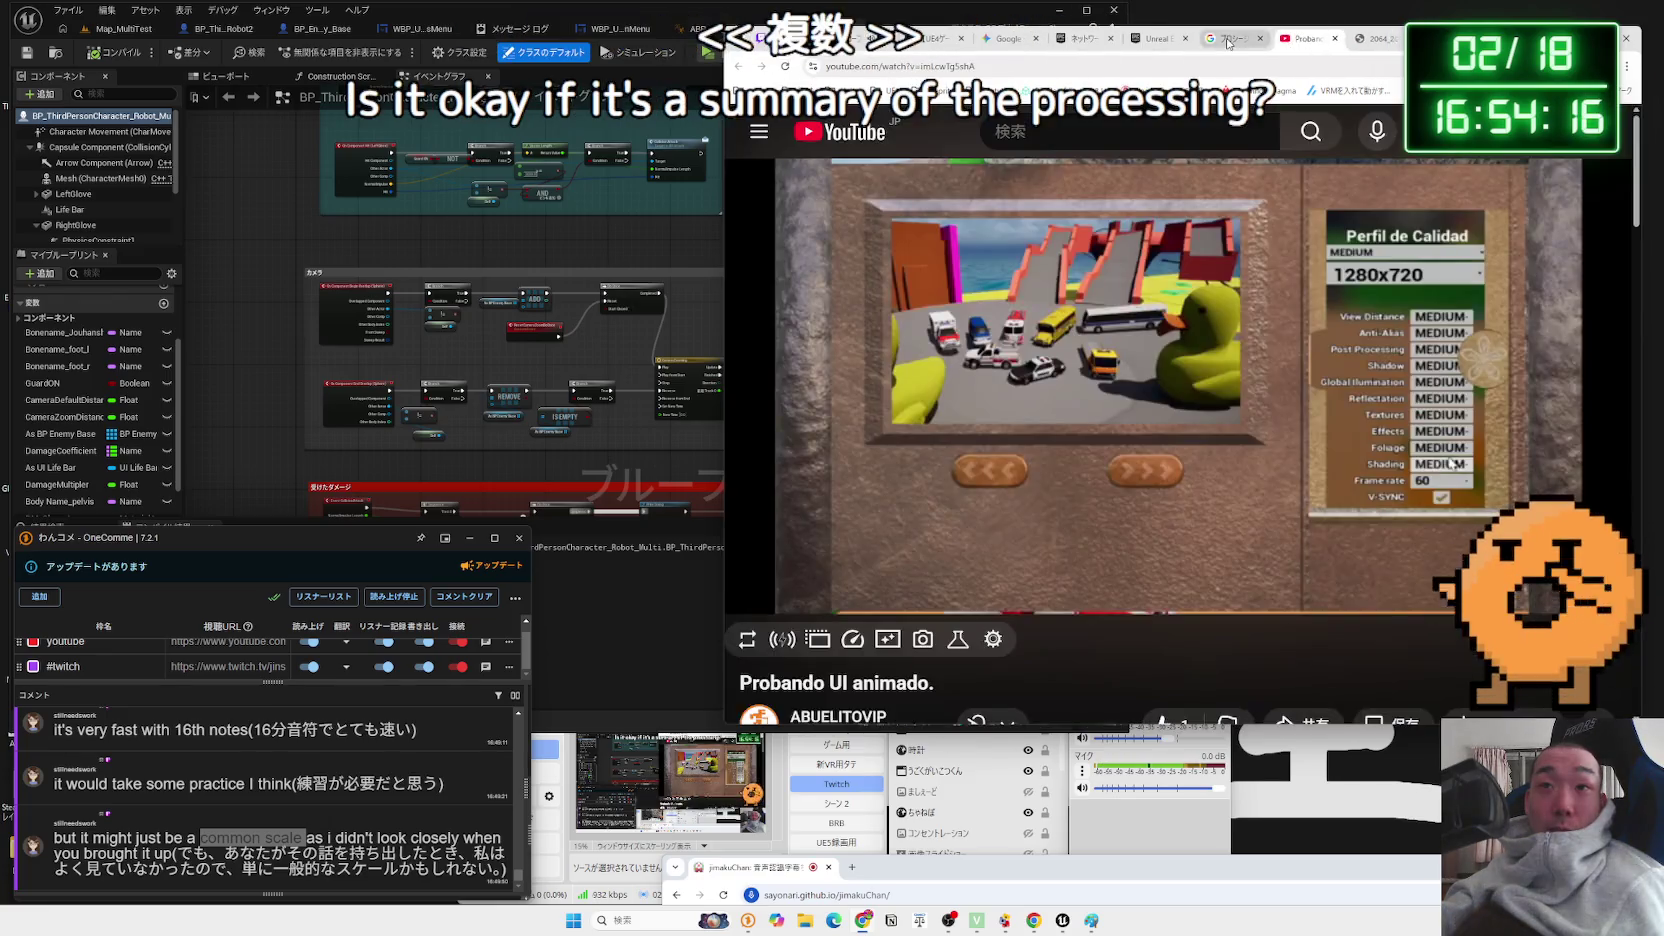
left_click(1228, 44)
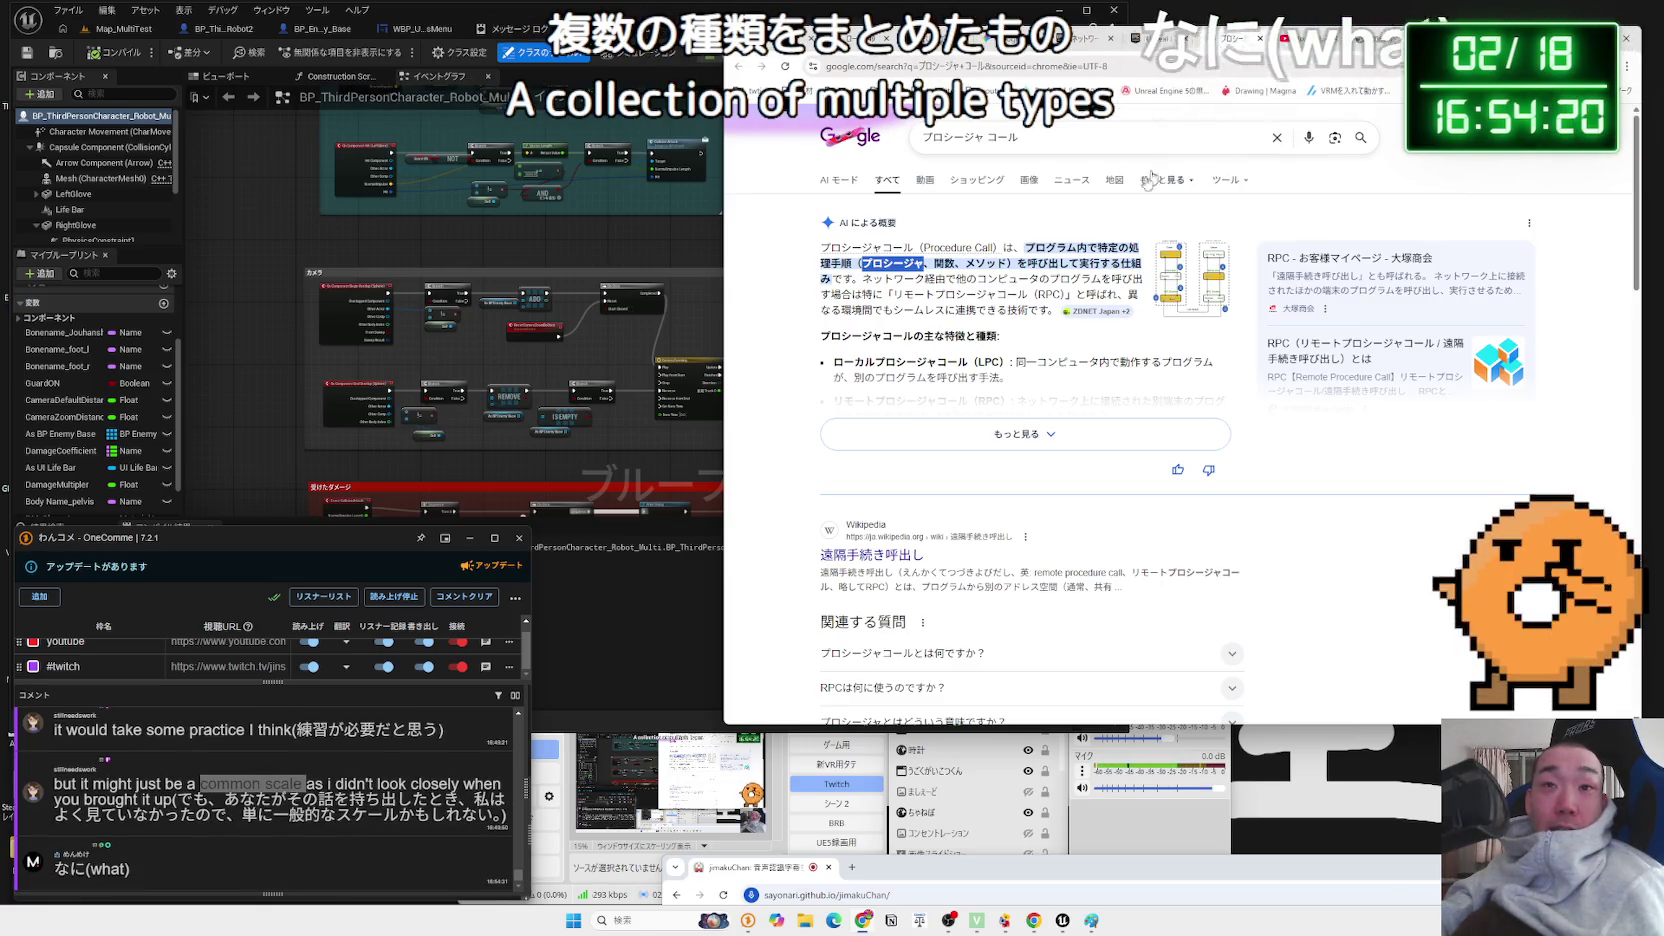
left_click(1200, 40)
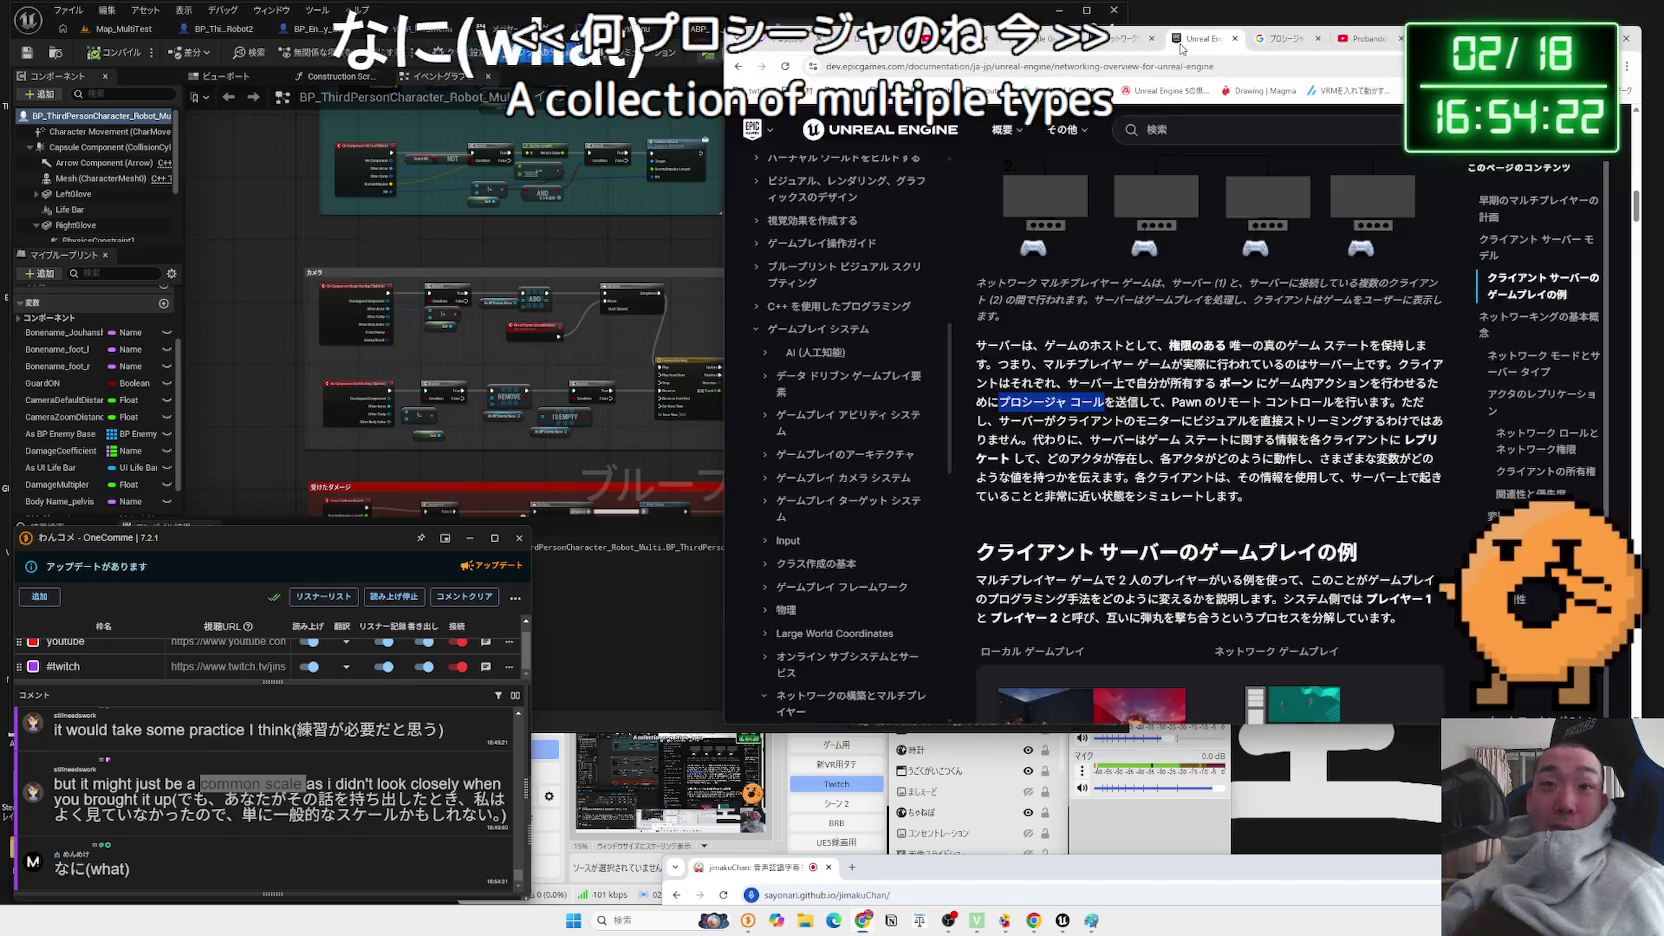
left_click(1260, 45)
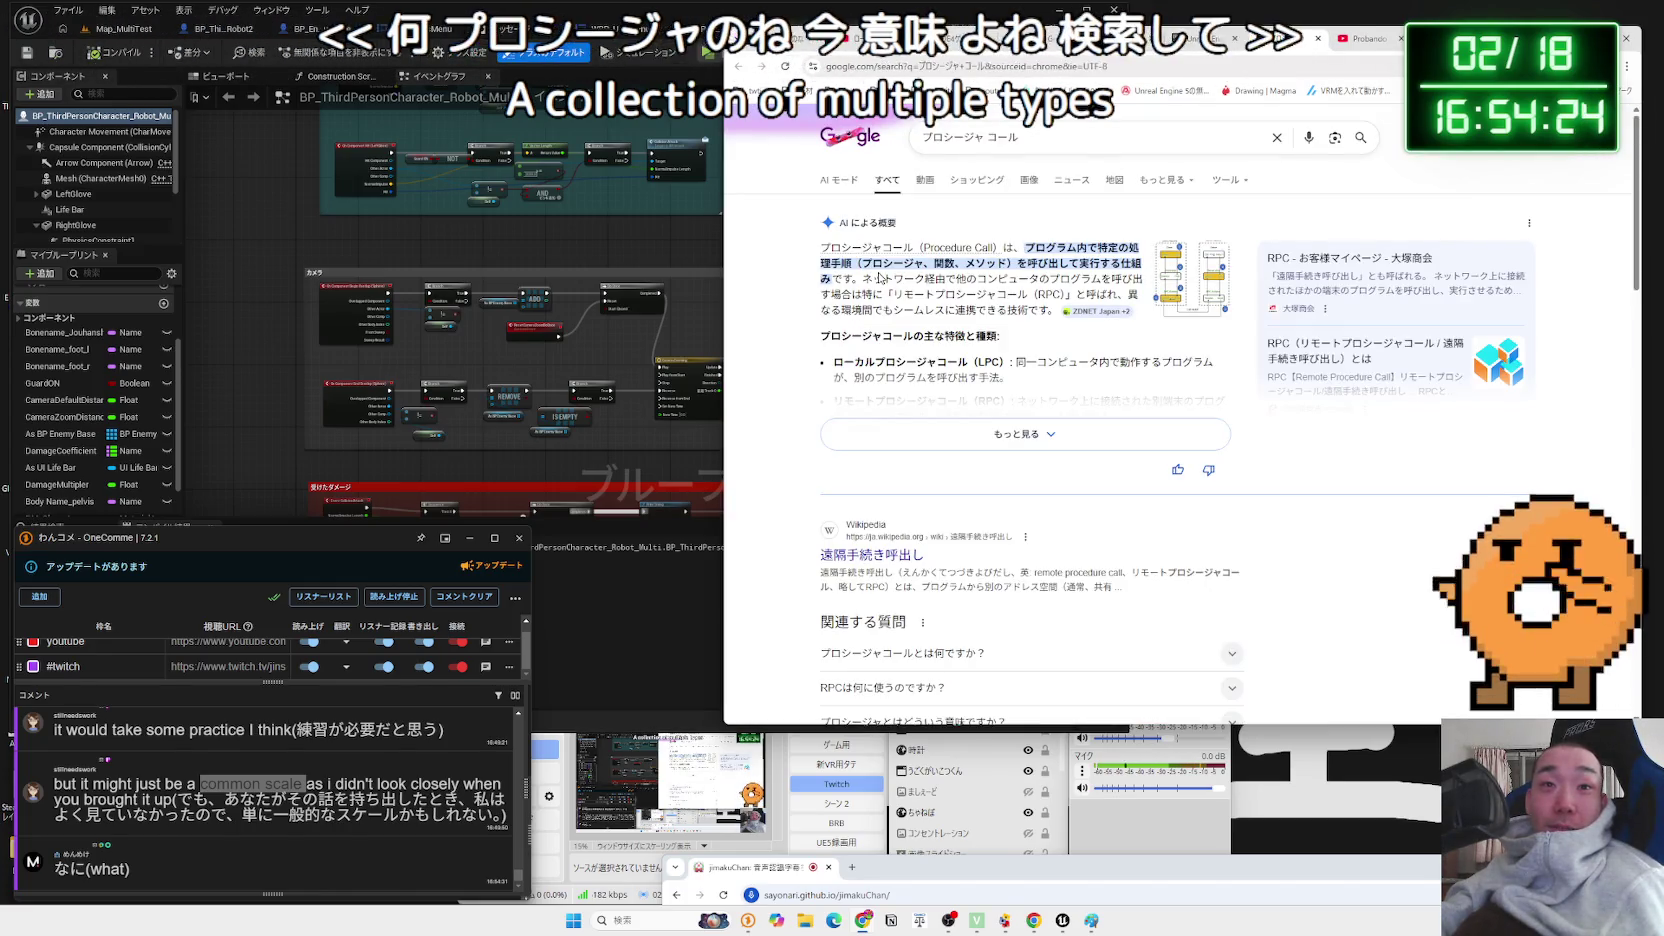
right_click(928, 272)
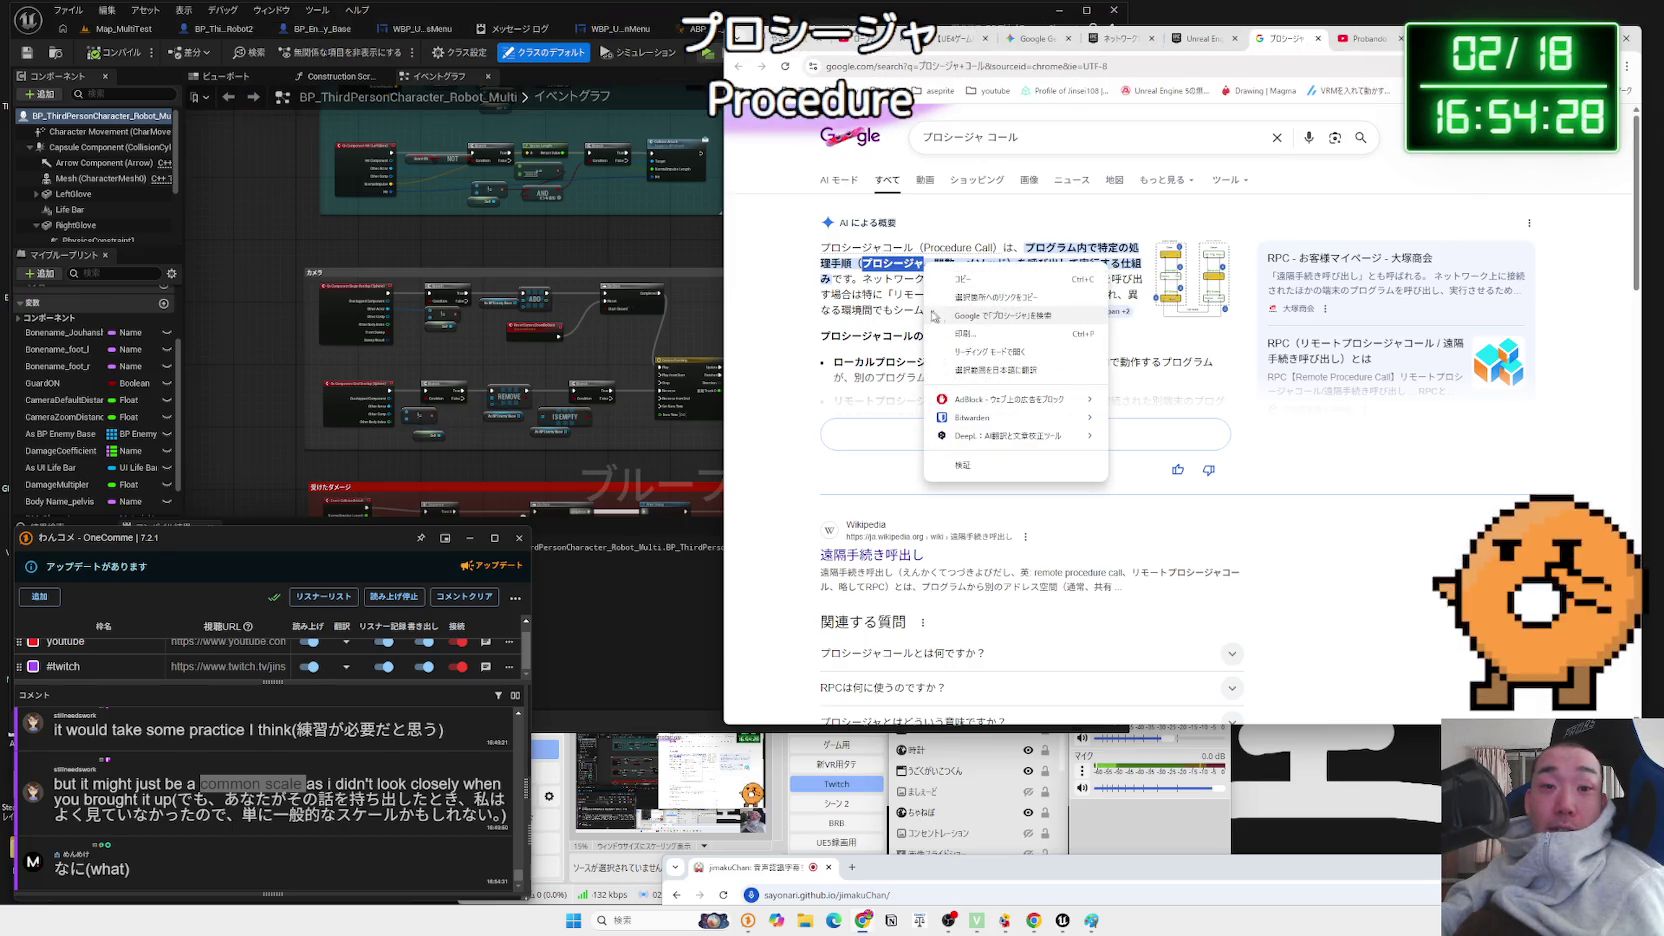
left_click(968, 316)
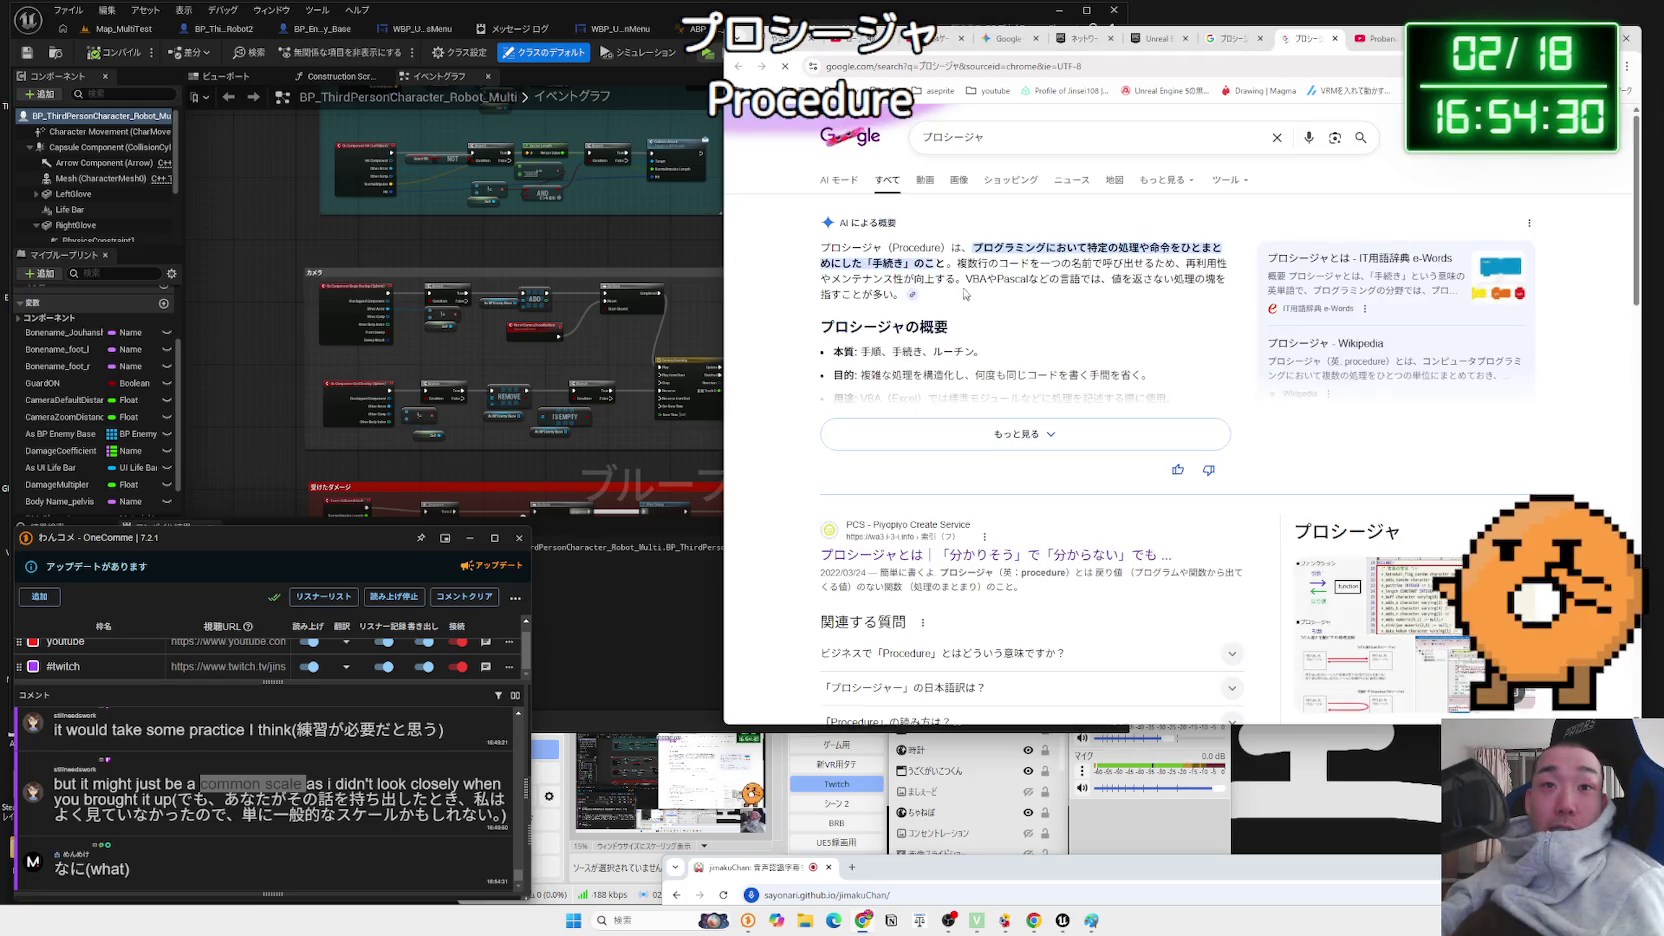
mouse_move(946, 264)
left_mouse_down()
mouse_move(976, 247)
mouse_move(829, 249)
left_mouse_up()
left_click(829, 249)
scroll(829, 249, "down", 2)
left_click(1025, 304)
left_click_drag(862, 221, 985, 221)
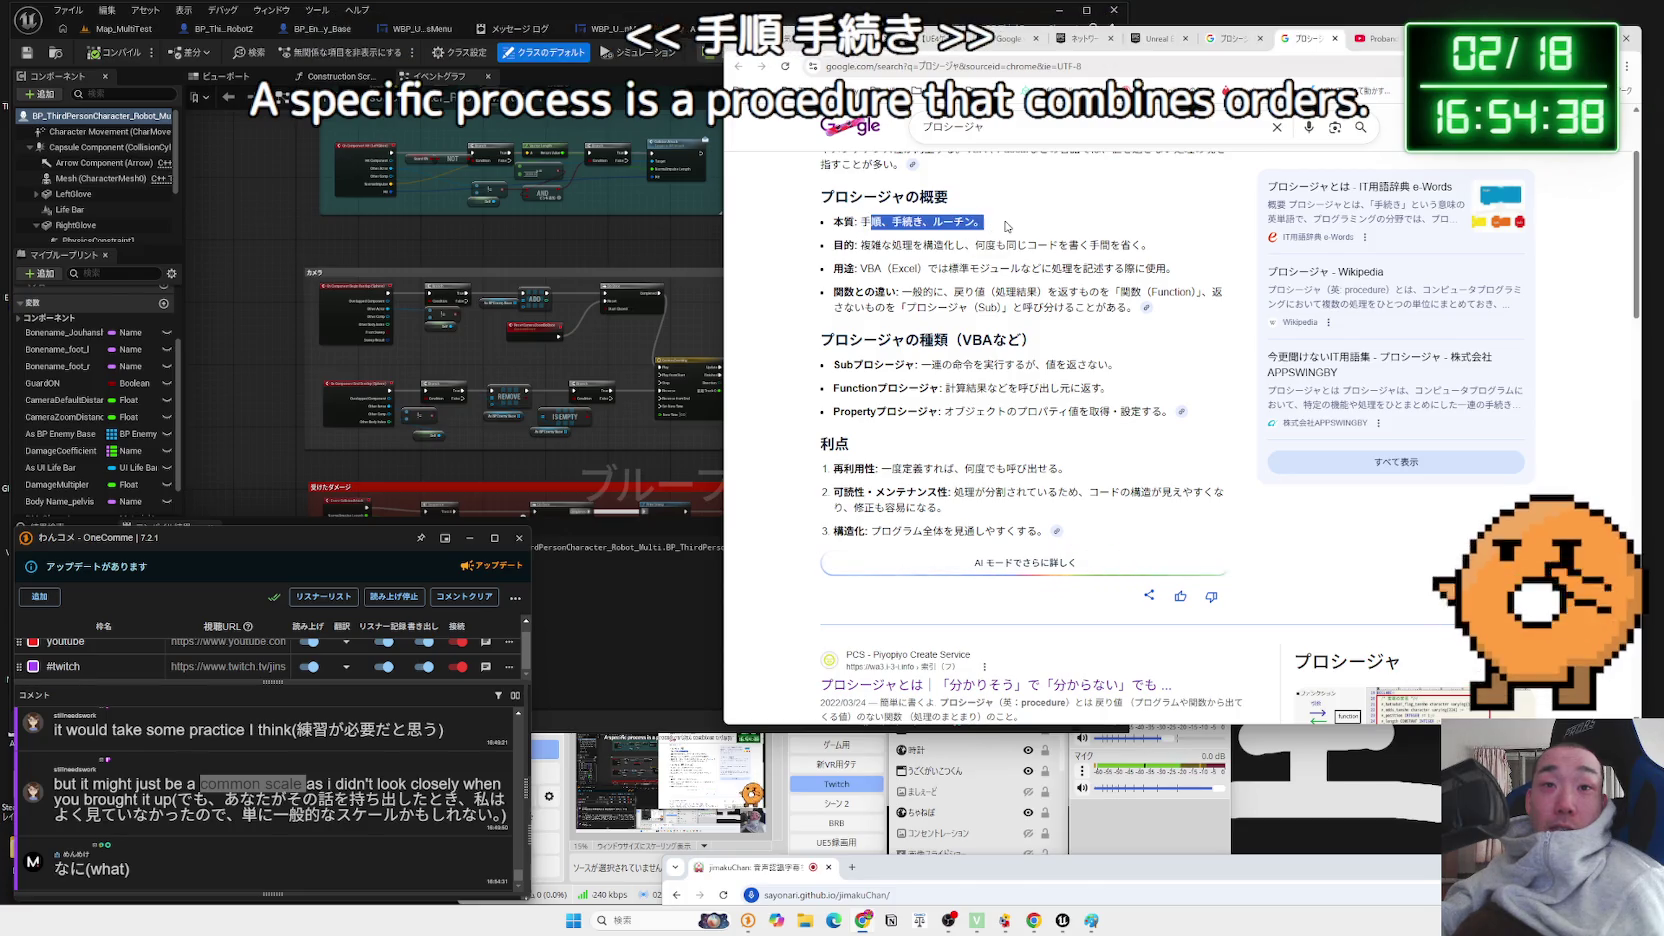
left_click(1000, 236)
left_click_drag(833, 245, 1165, 250)
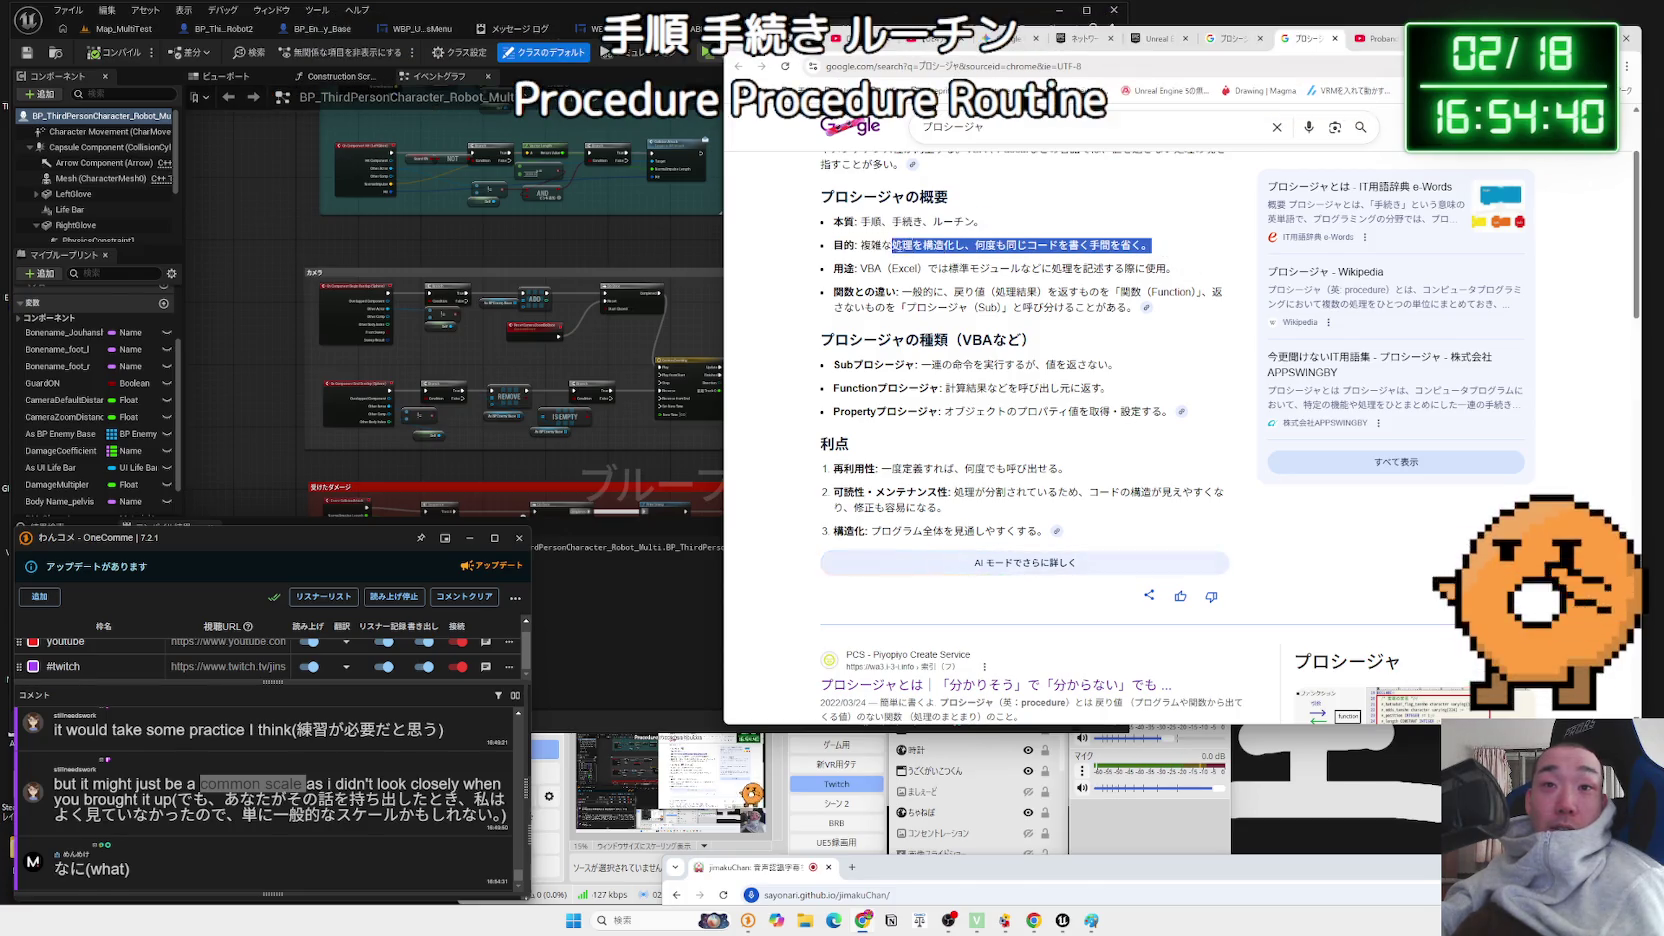
left_click(1160, 246)
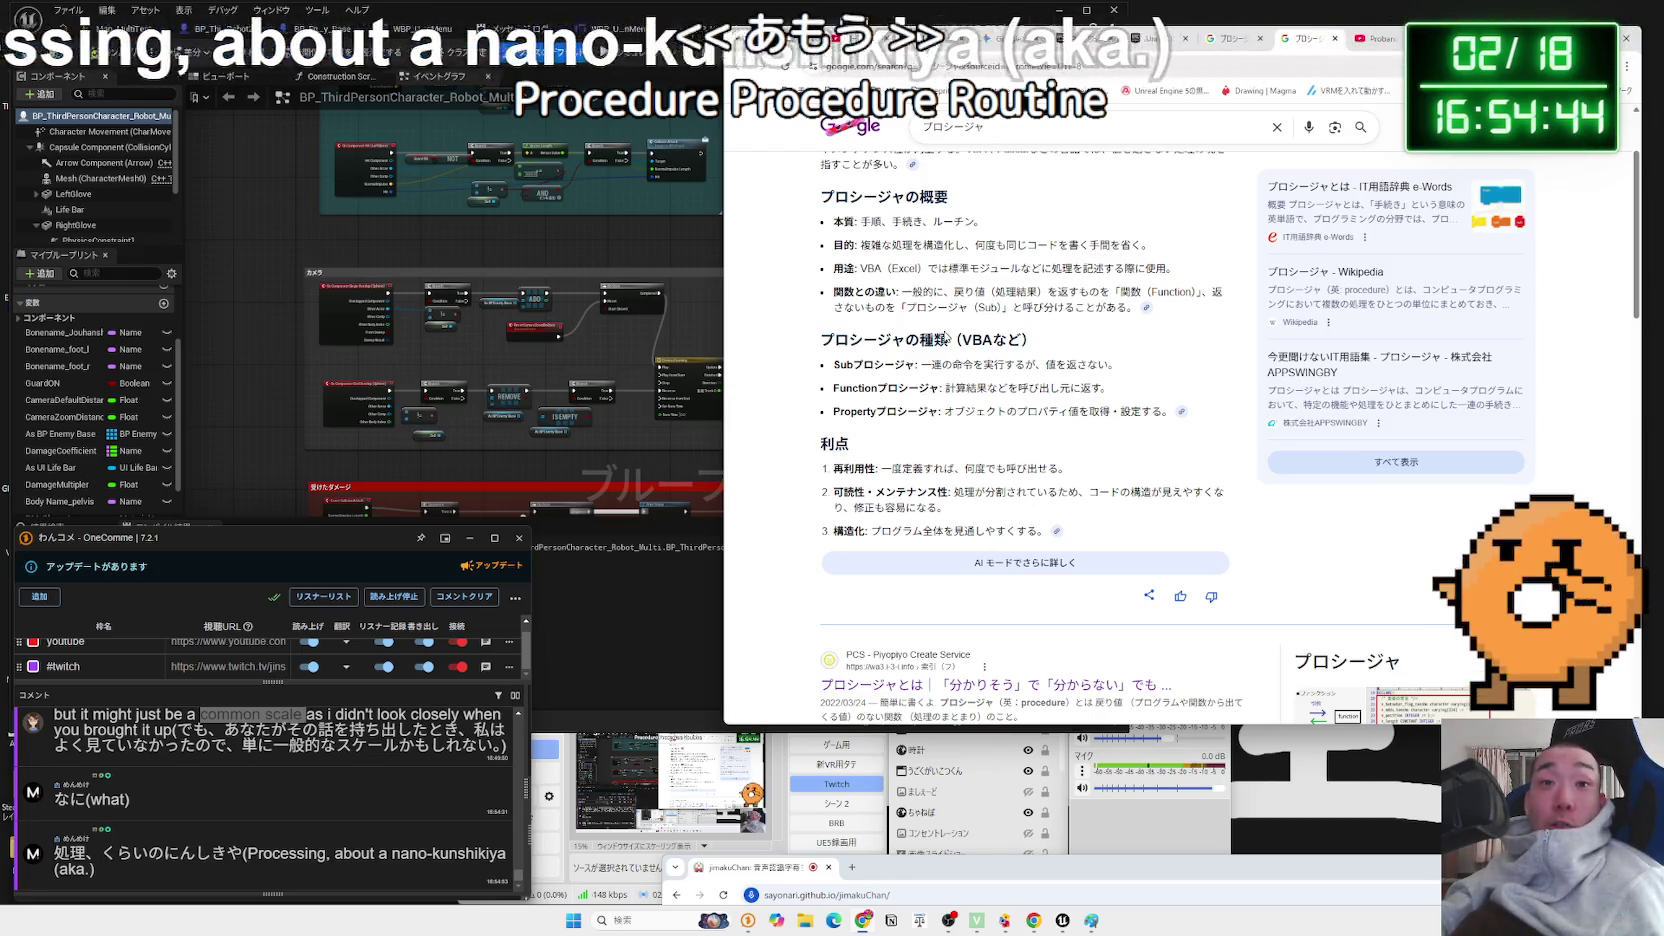
scroll(945, 338, "down", 5)
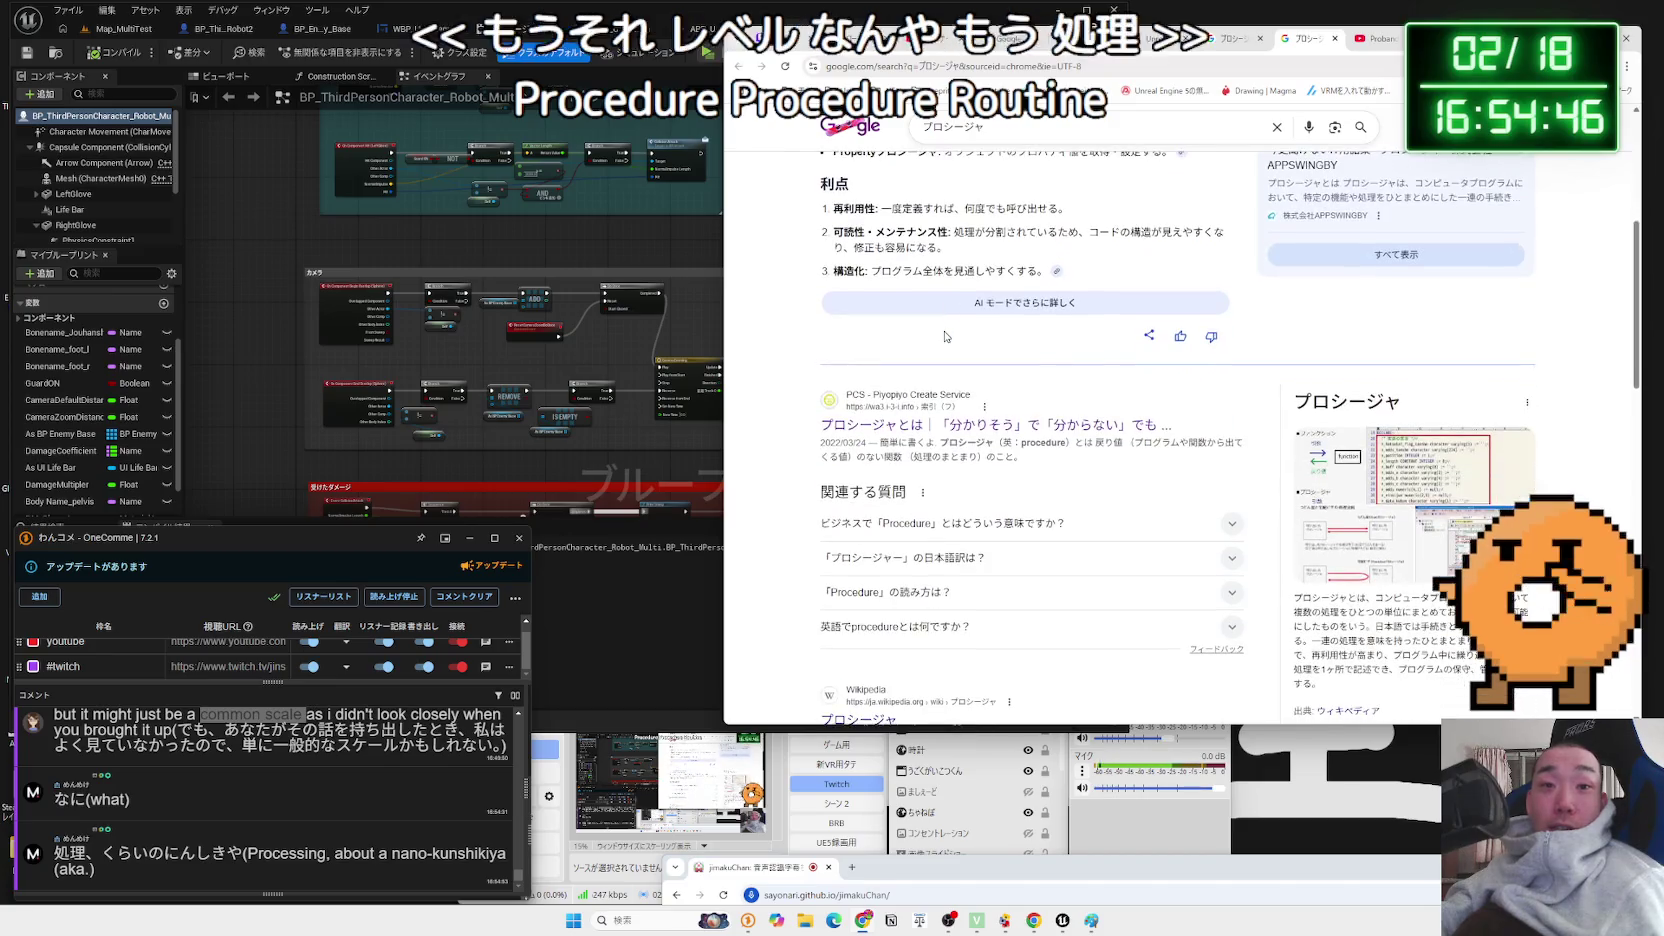
scroll(945, 338, "down", 2)
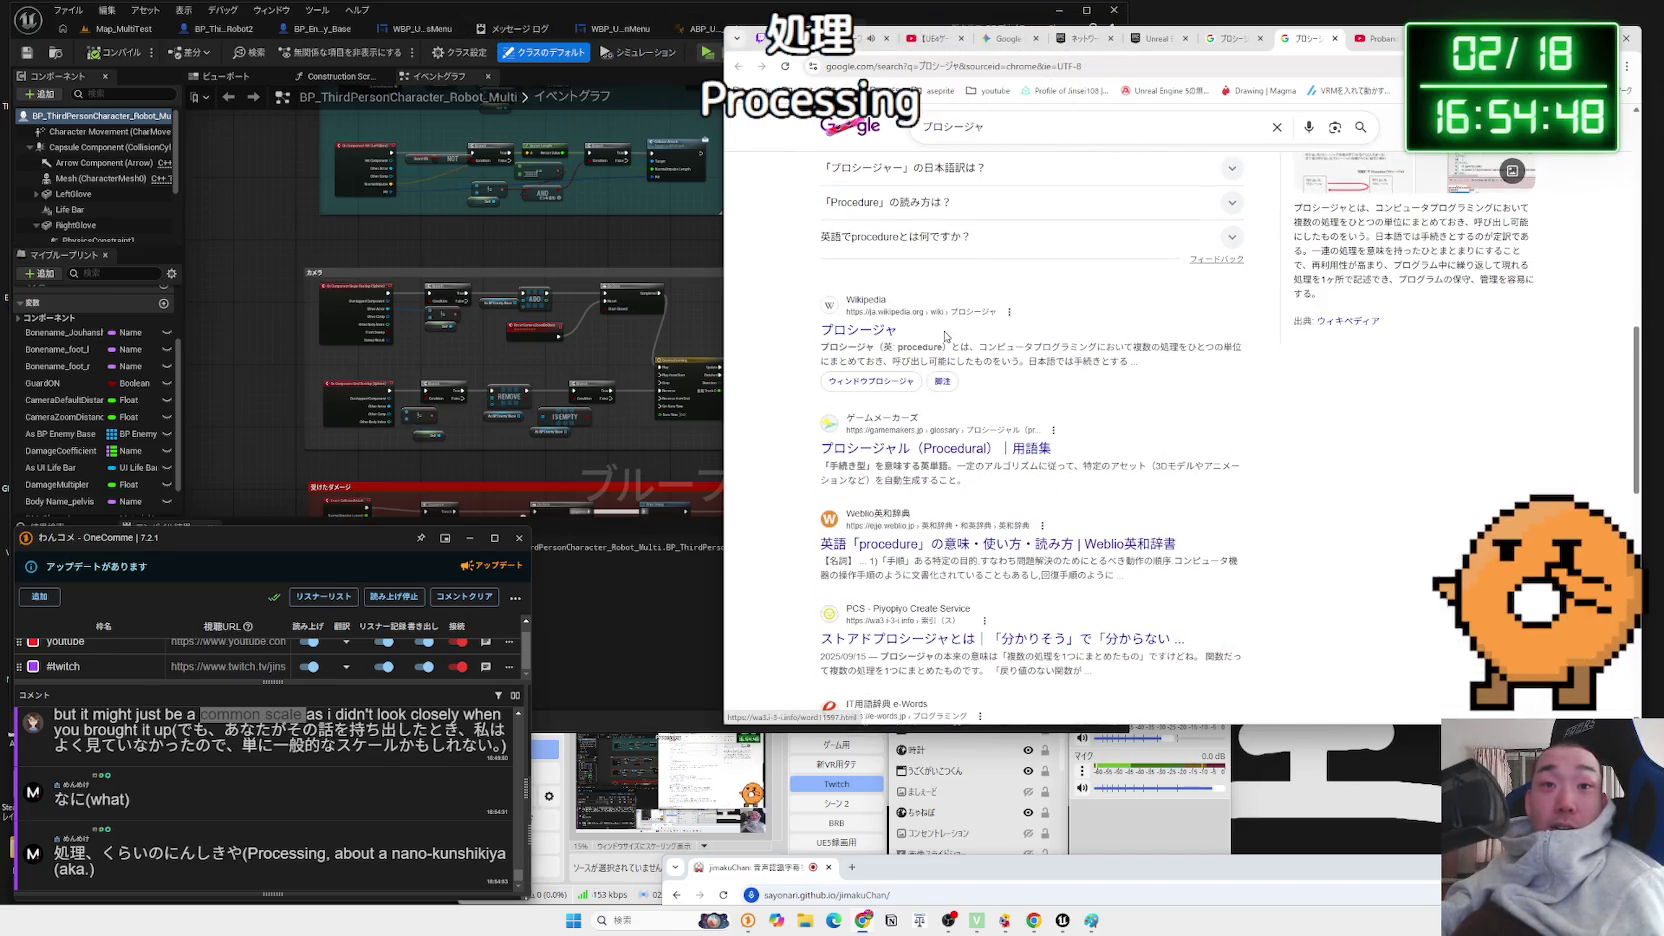
left_click(1335, 39)
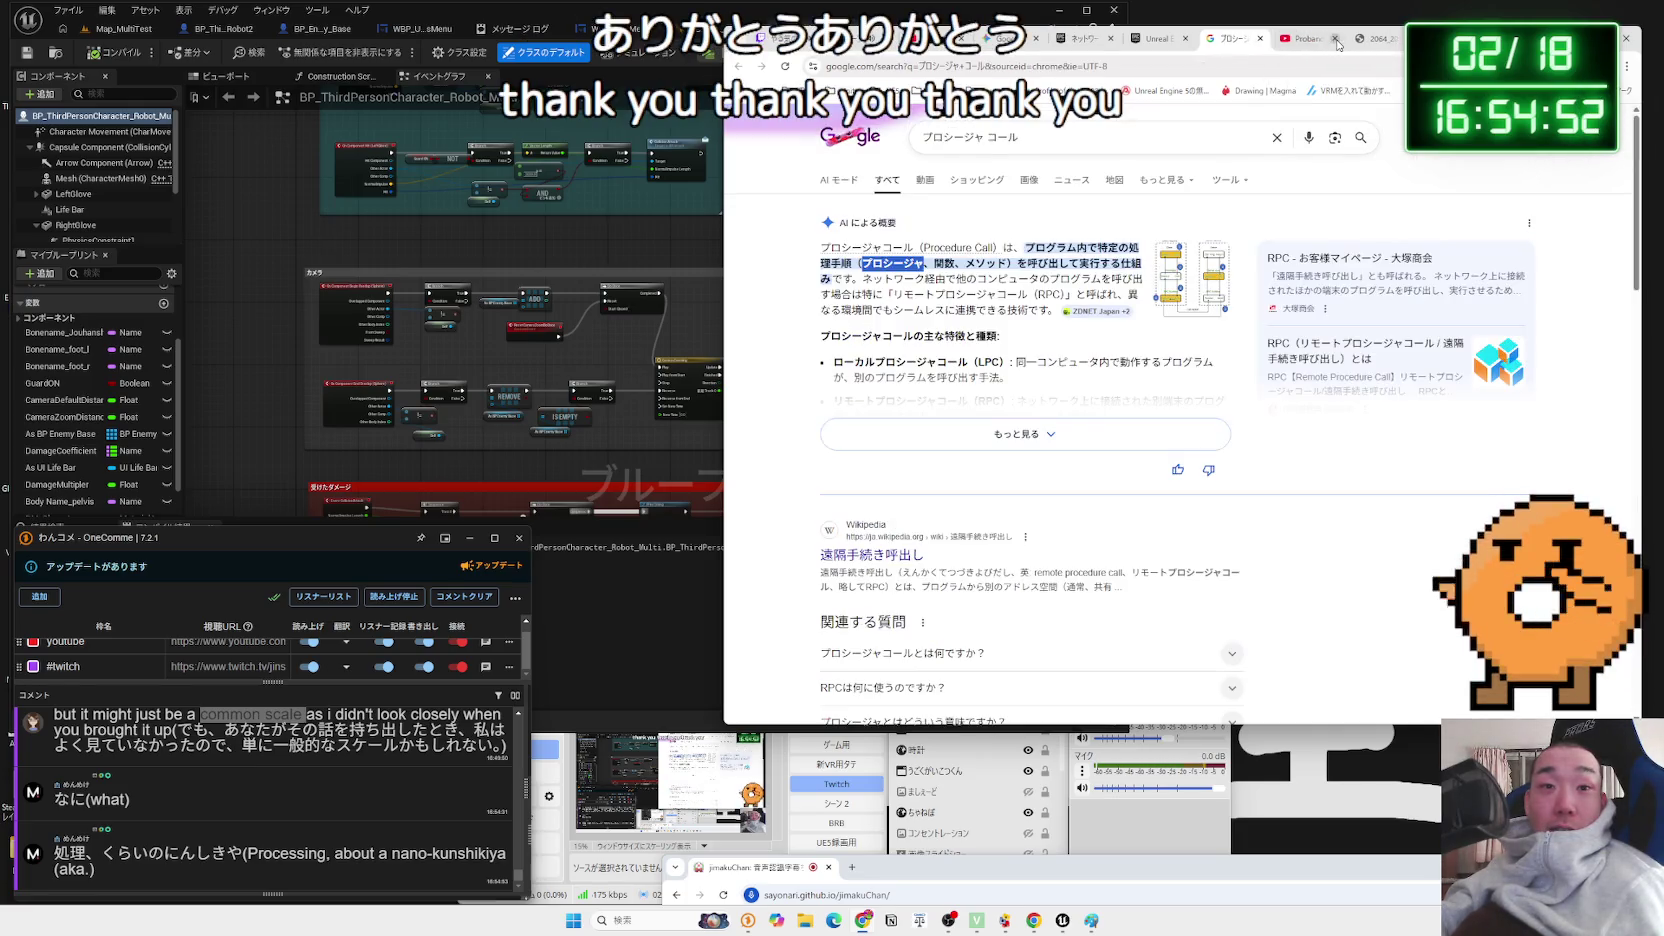
- Reread the Pawn remote-control sentence in the networking docs, then open a blank tab from the プロシージャ コール results
left_click(1172, 44)
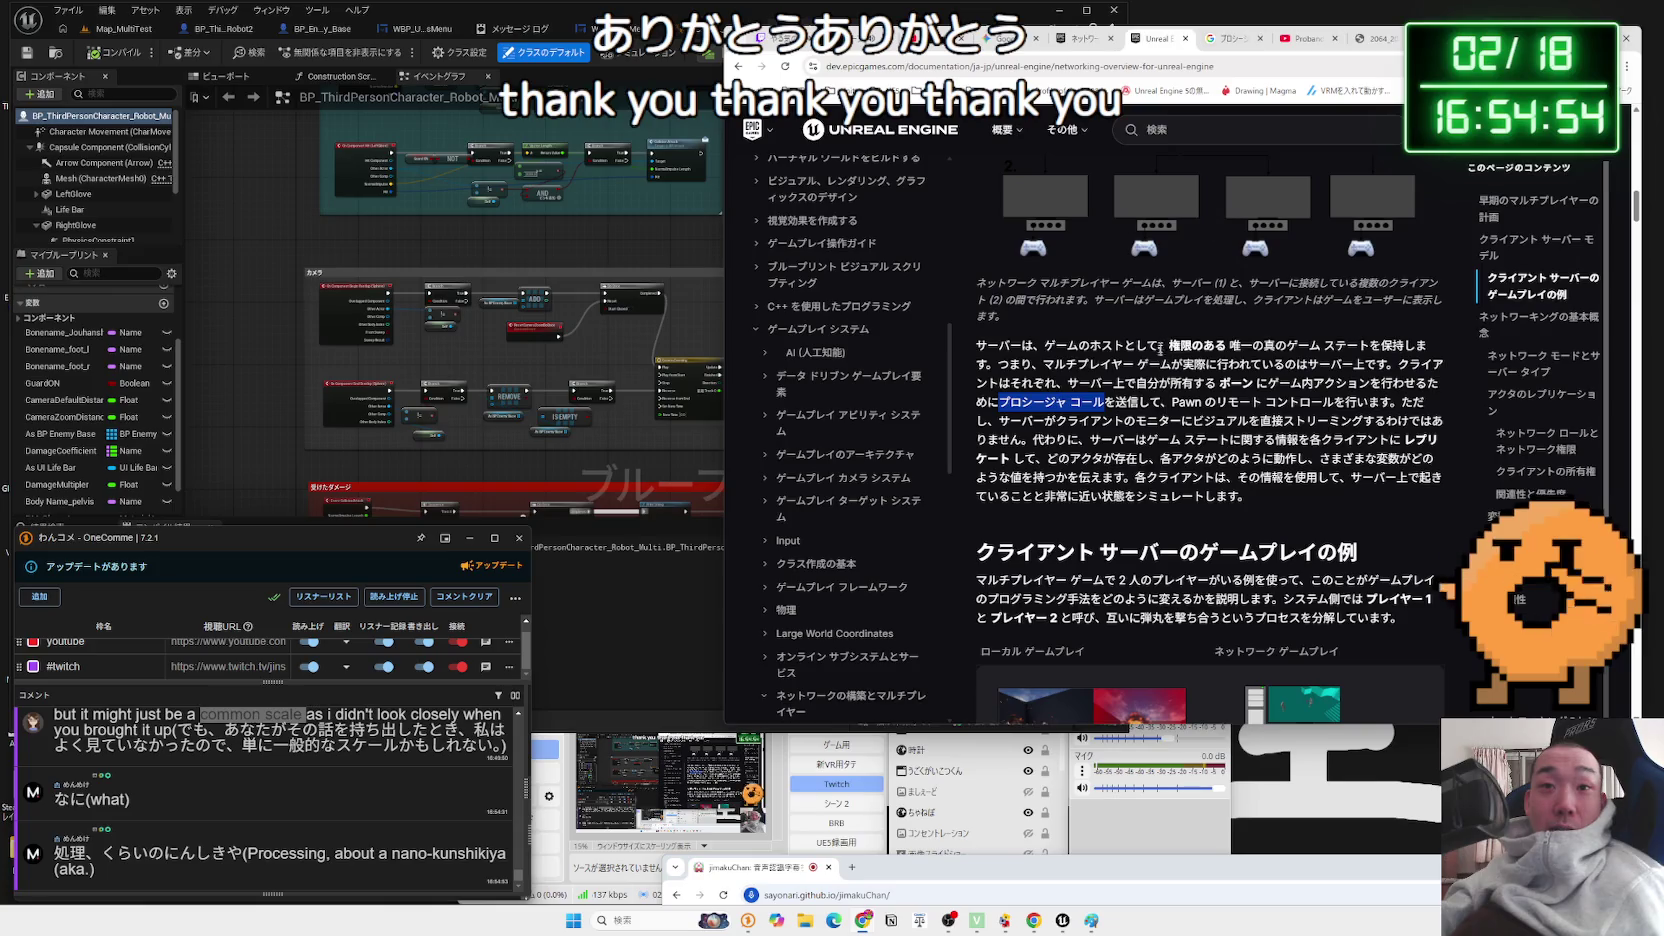
left_click_drag(1115, 401, 1206, 401)
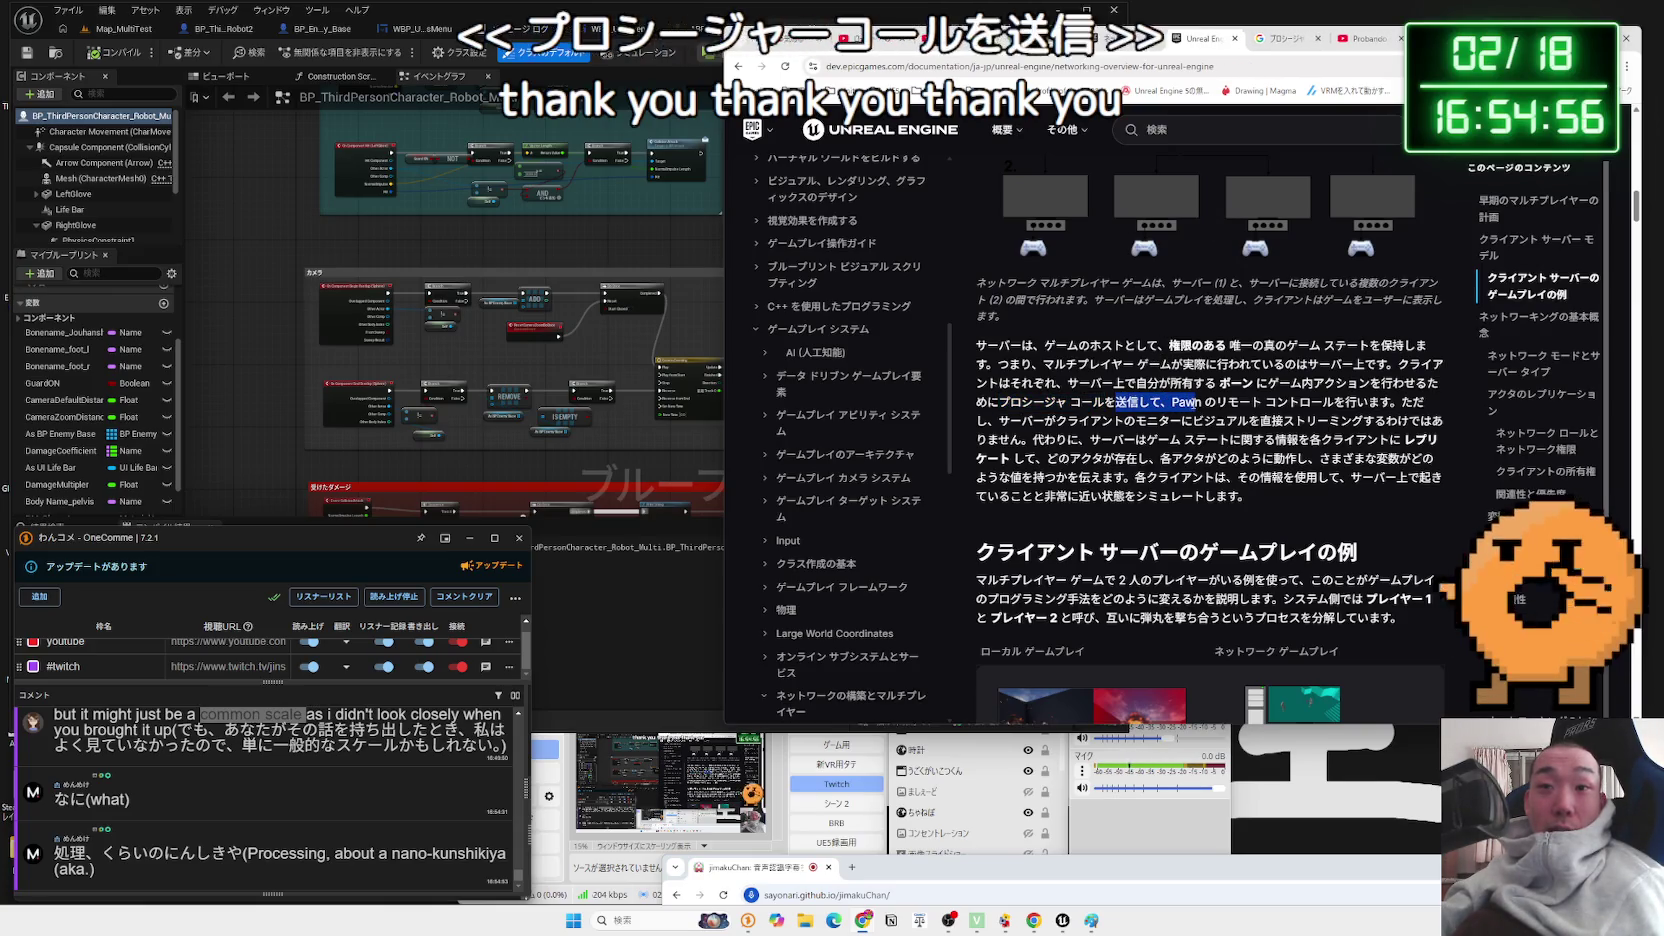
left_click(1209, 403)
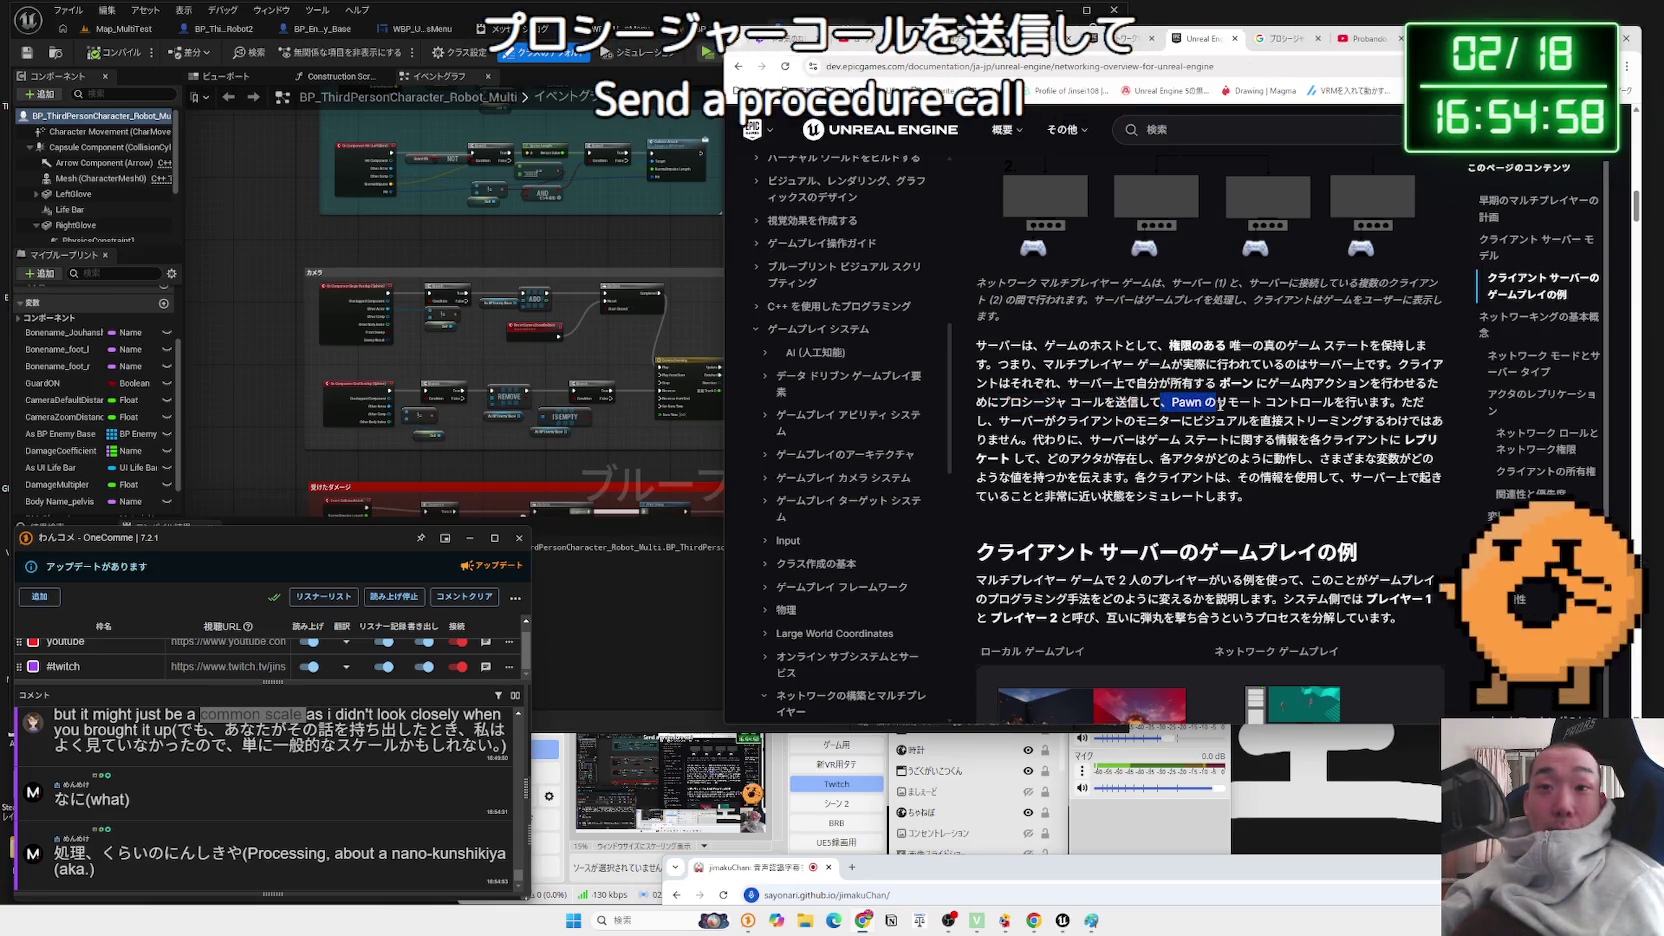
mouse_move(1290, 403)
left_mouse_down()
mouse_move(1395, 403)
mouse_move(1186, 405)
left_mouse_up()
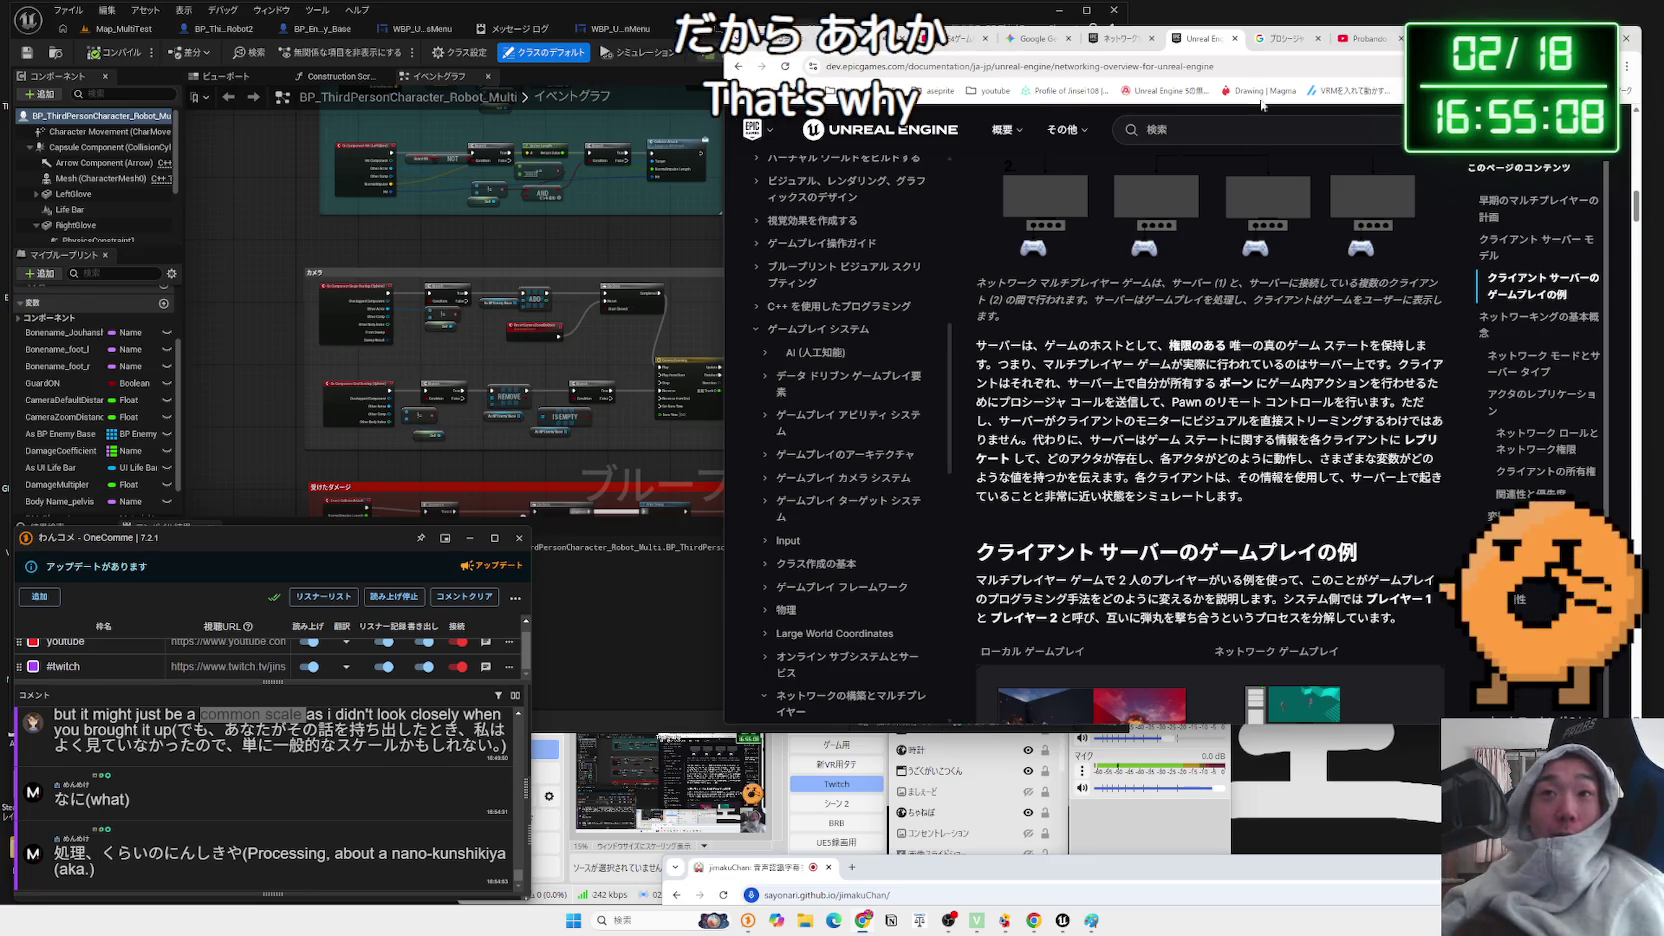
left_click(1275, 45)
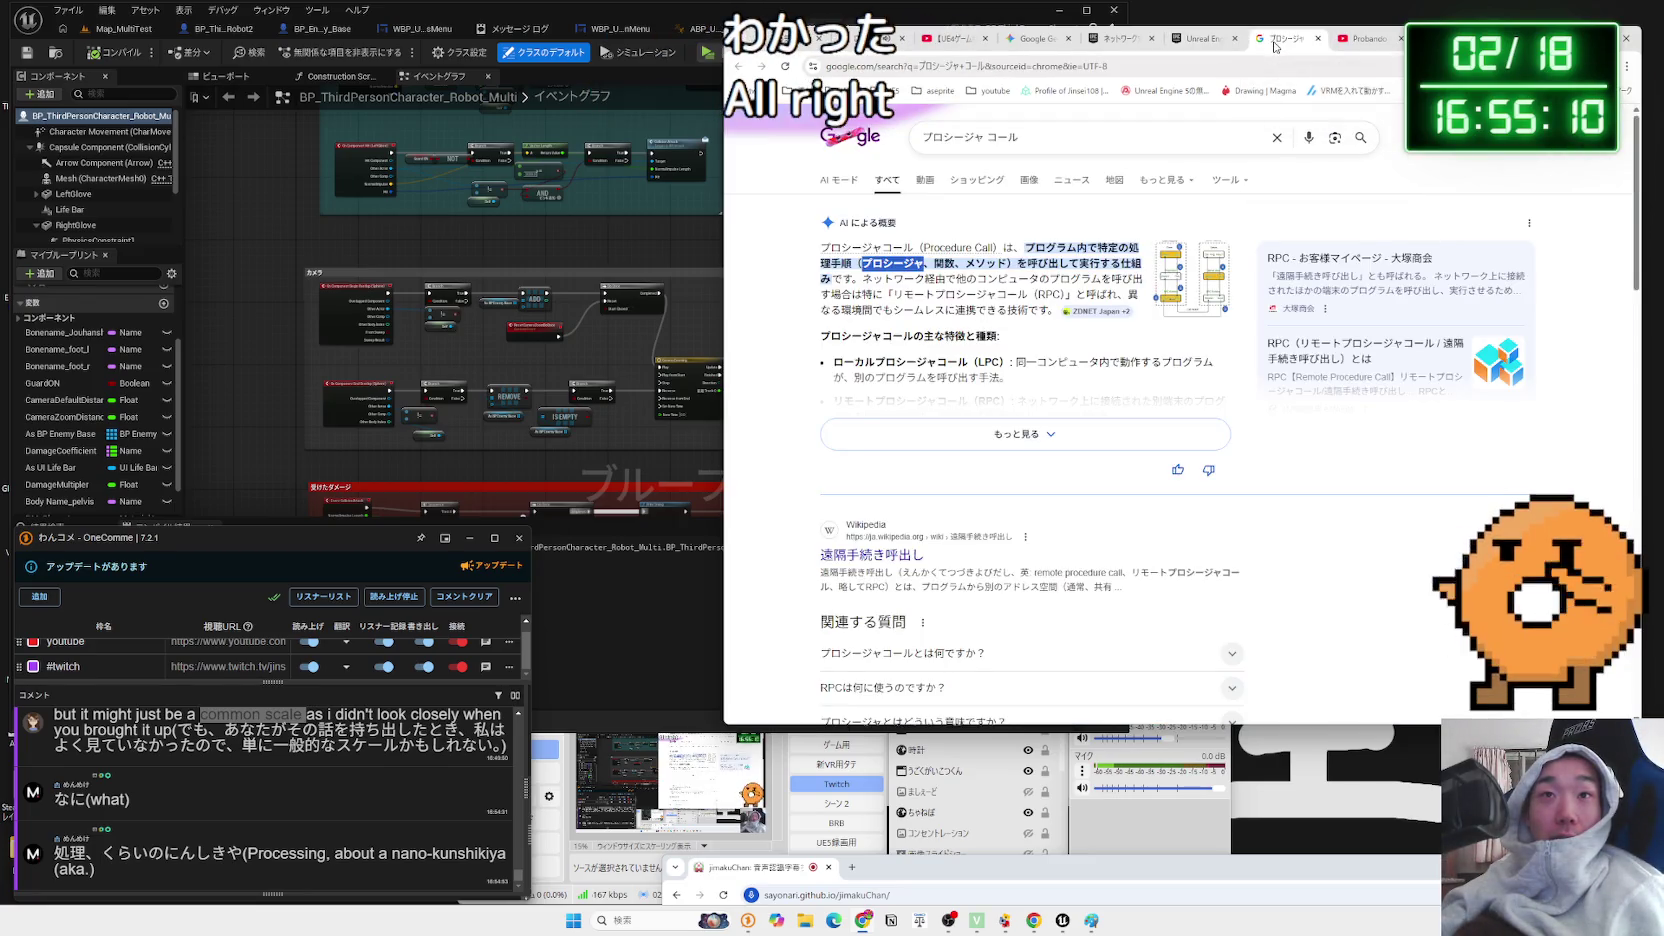
key("ctrl+t")
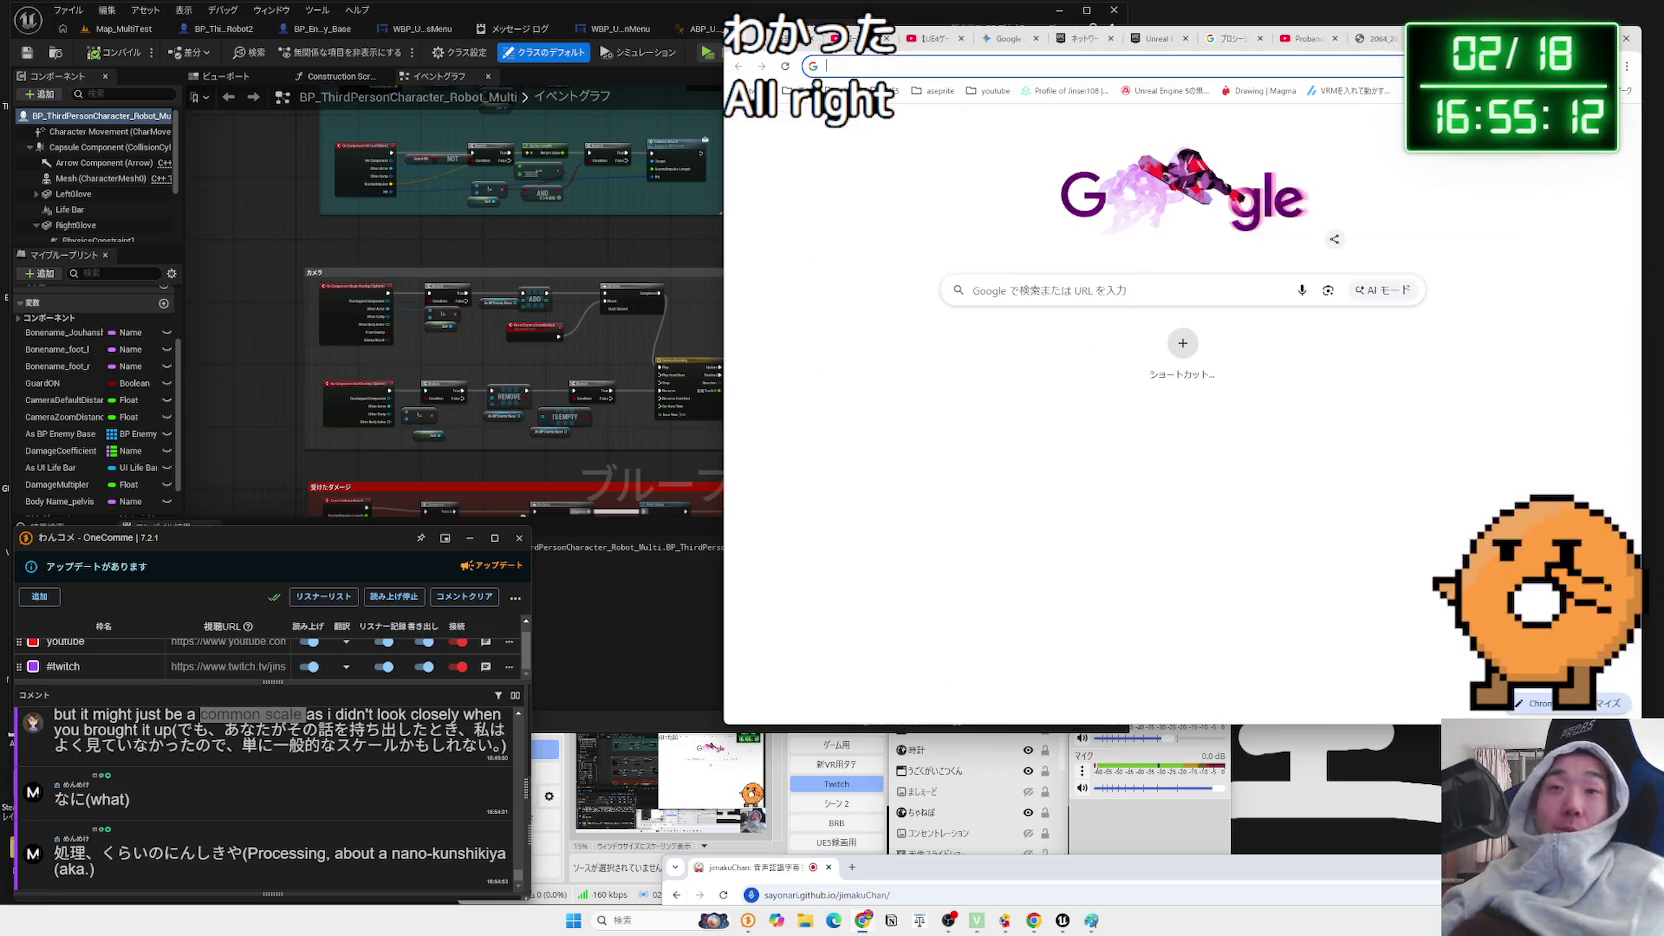
- Search Google for 'steam remote to play 実装'
type("steam")
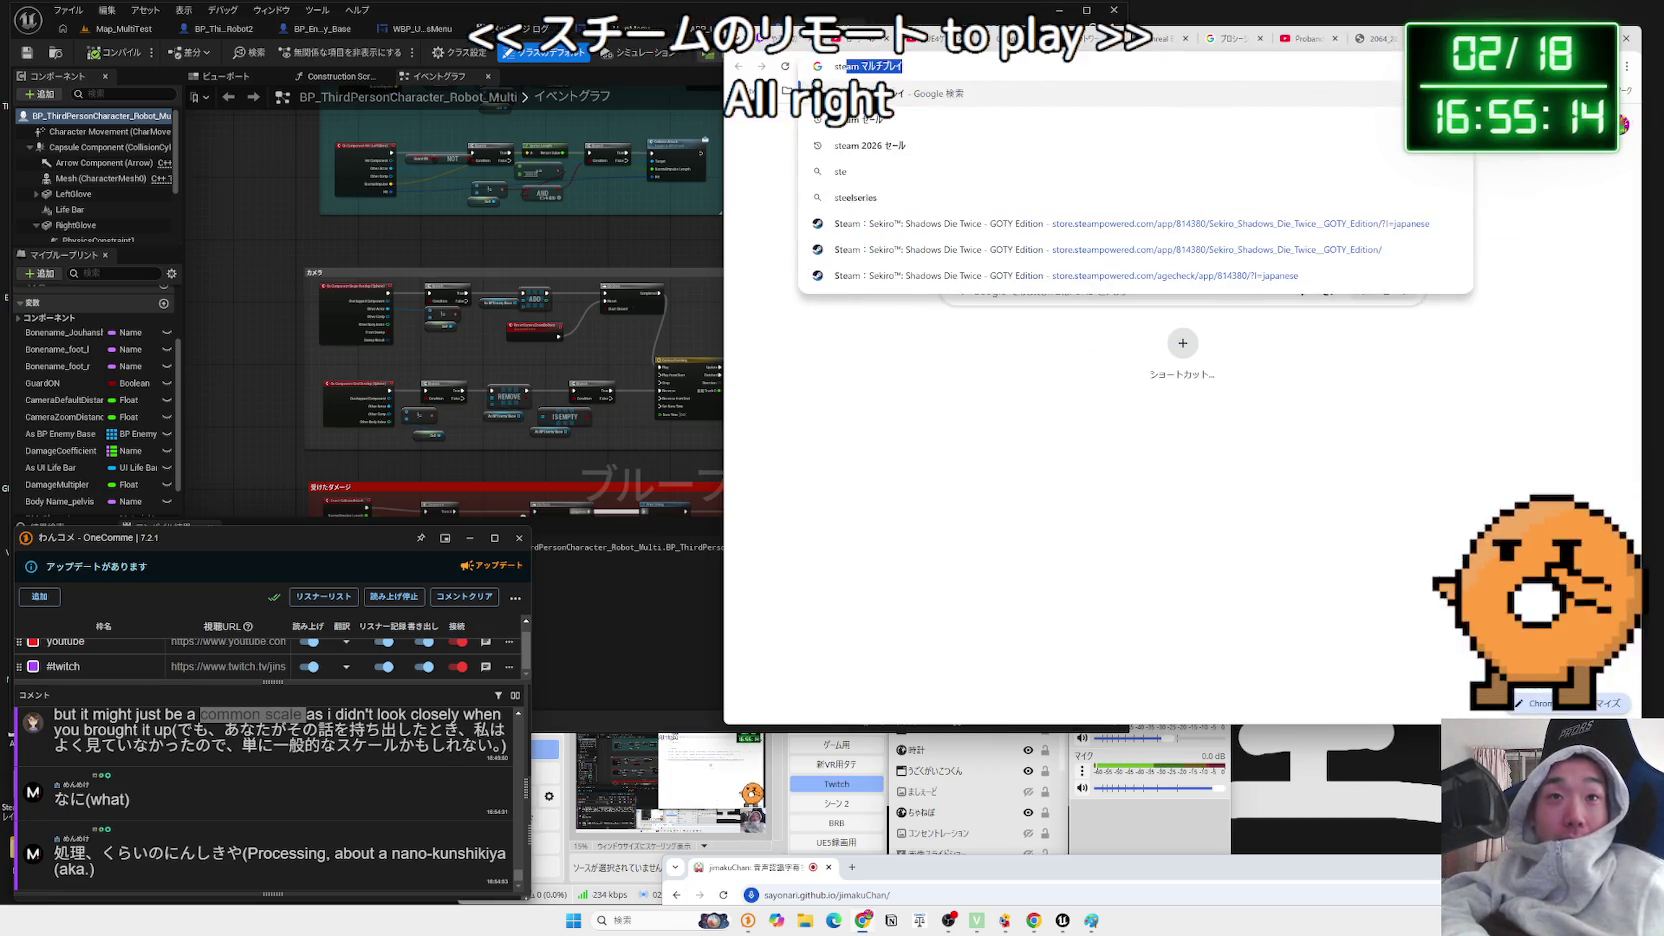
type("mote to play")
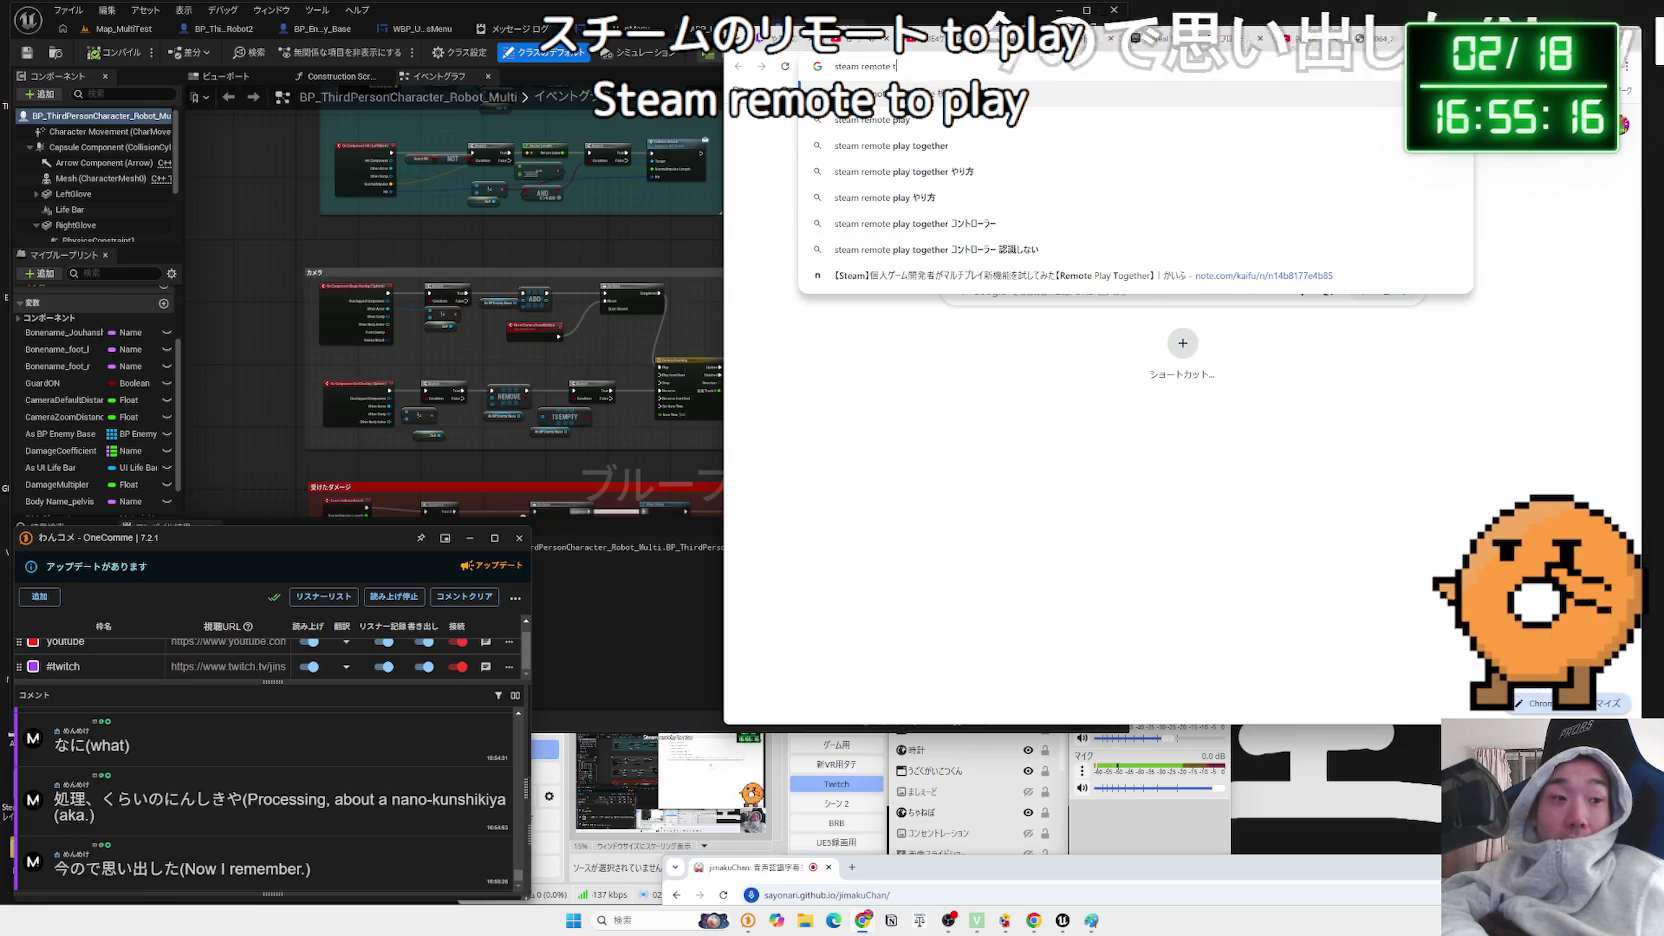
key("Return")
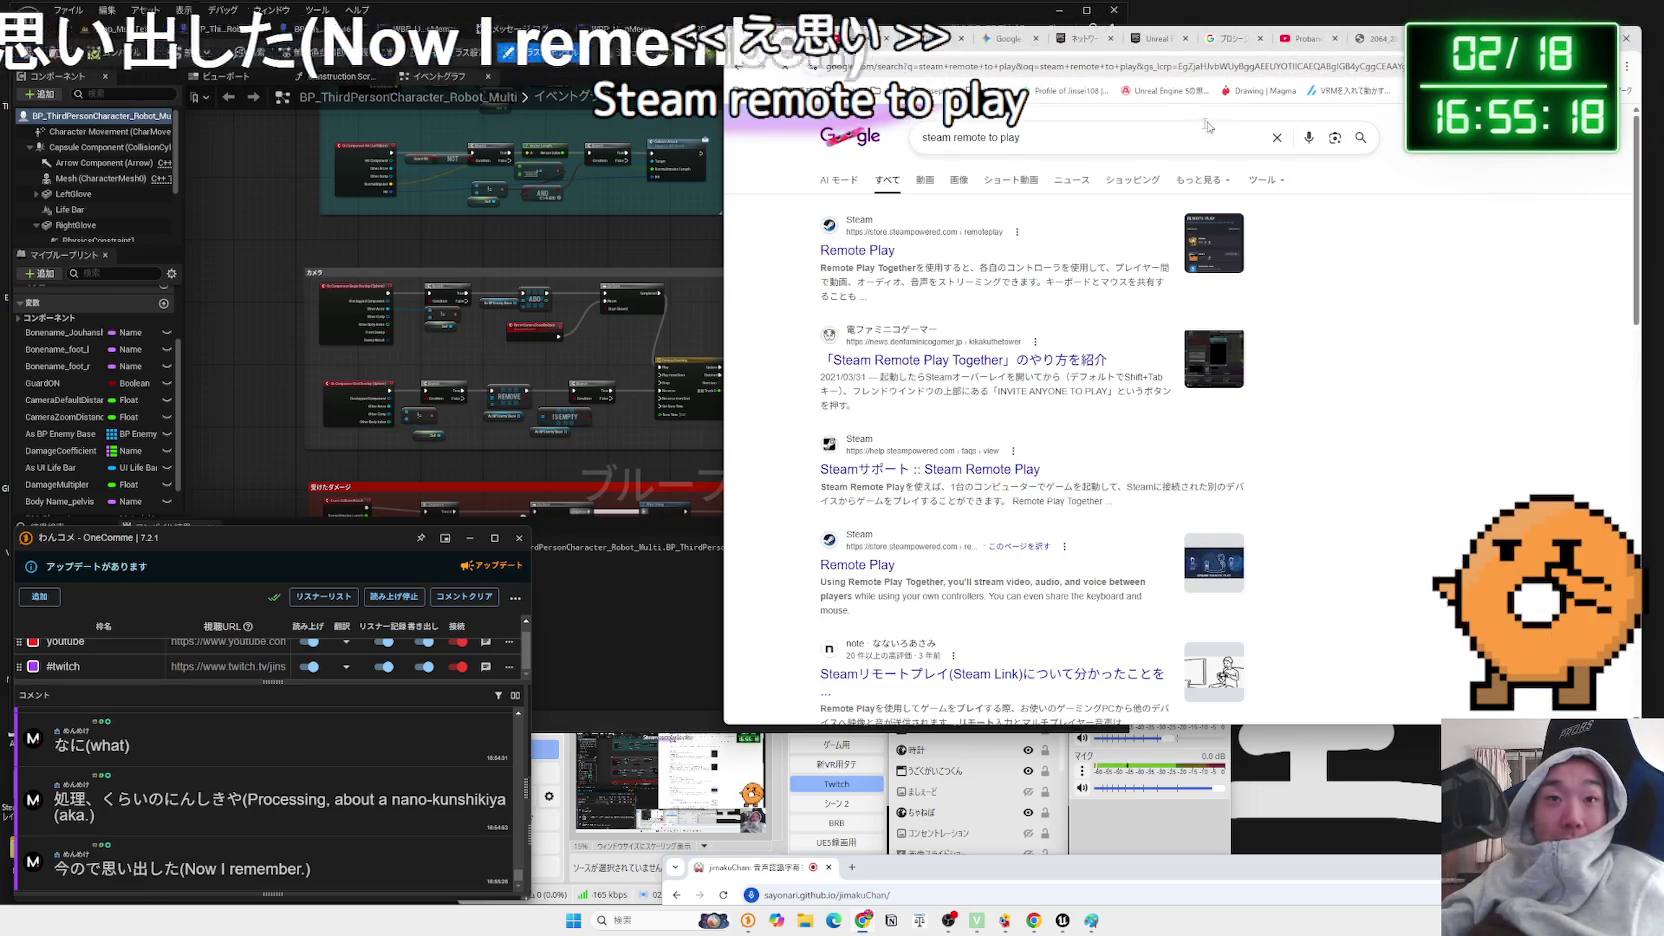
left_click(1111, 146)
type("じssou")
key("space")
key("Return")
key("Return")
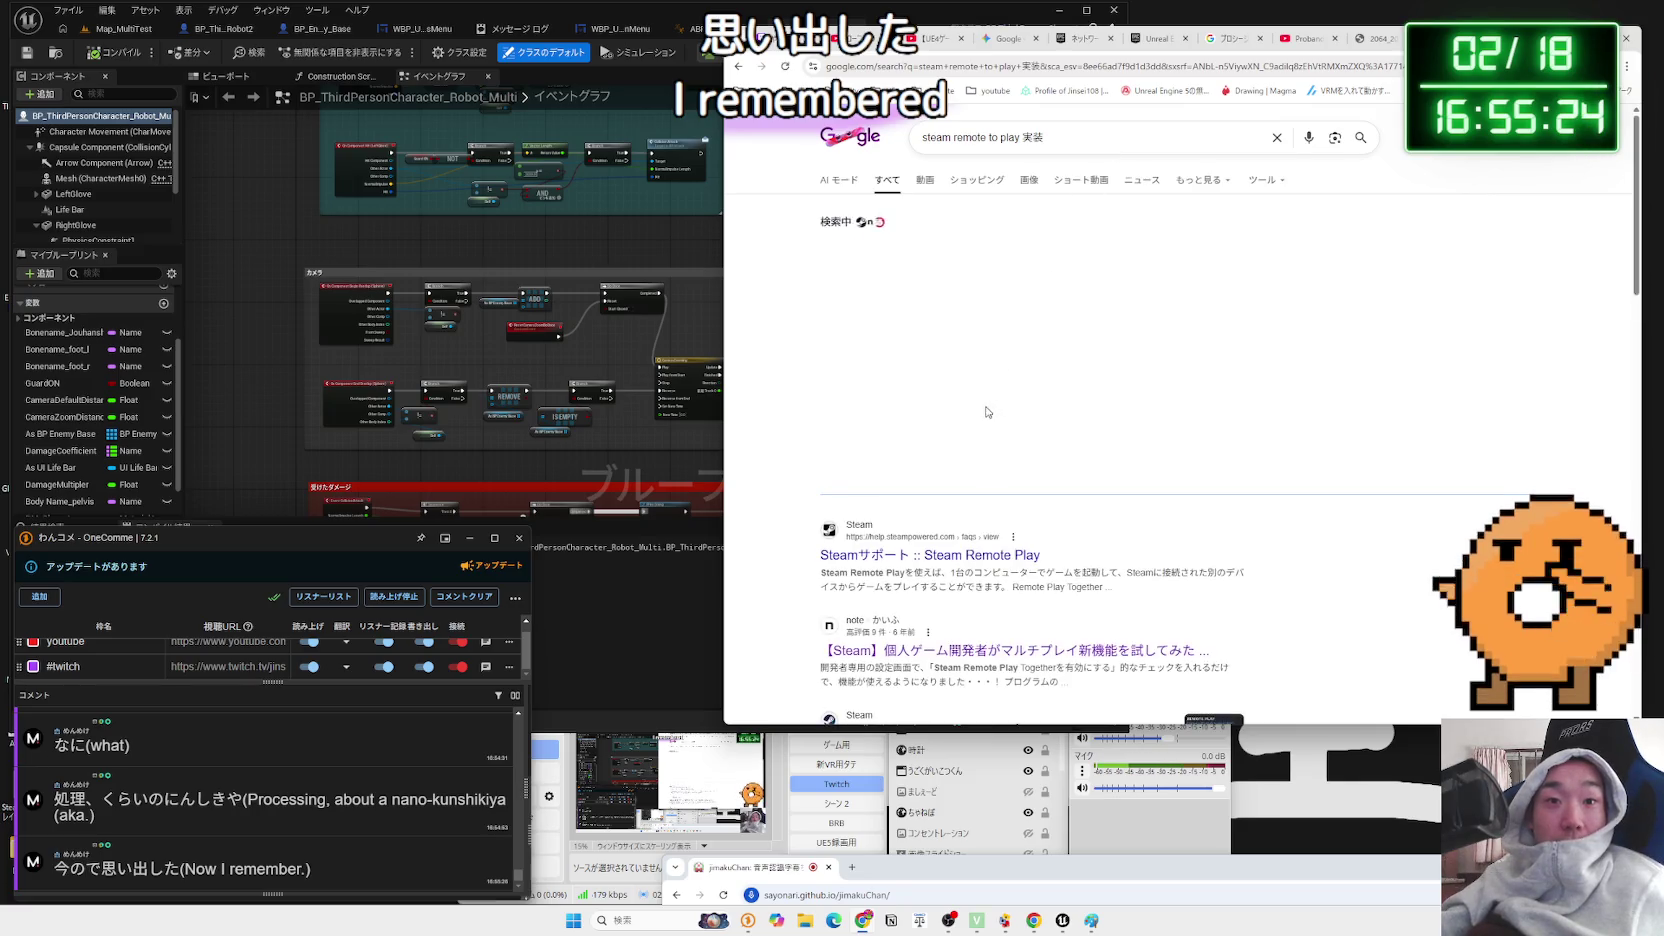
- Read the note article's Steam Remote Play Together heading and bullets, then follow the youtu.be link in chat
scroll(990, 380, "down", 3)
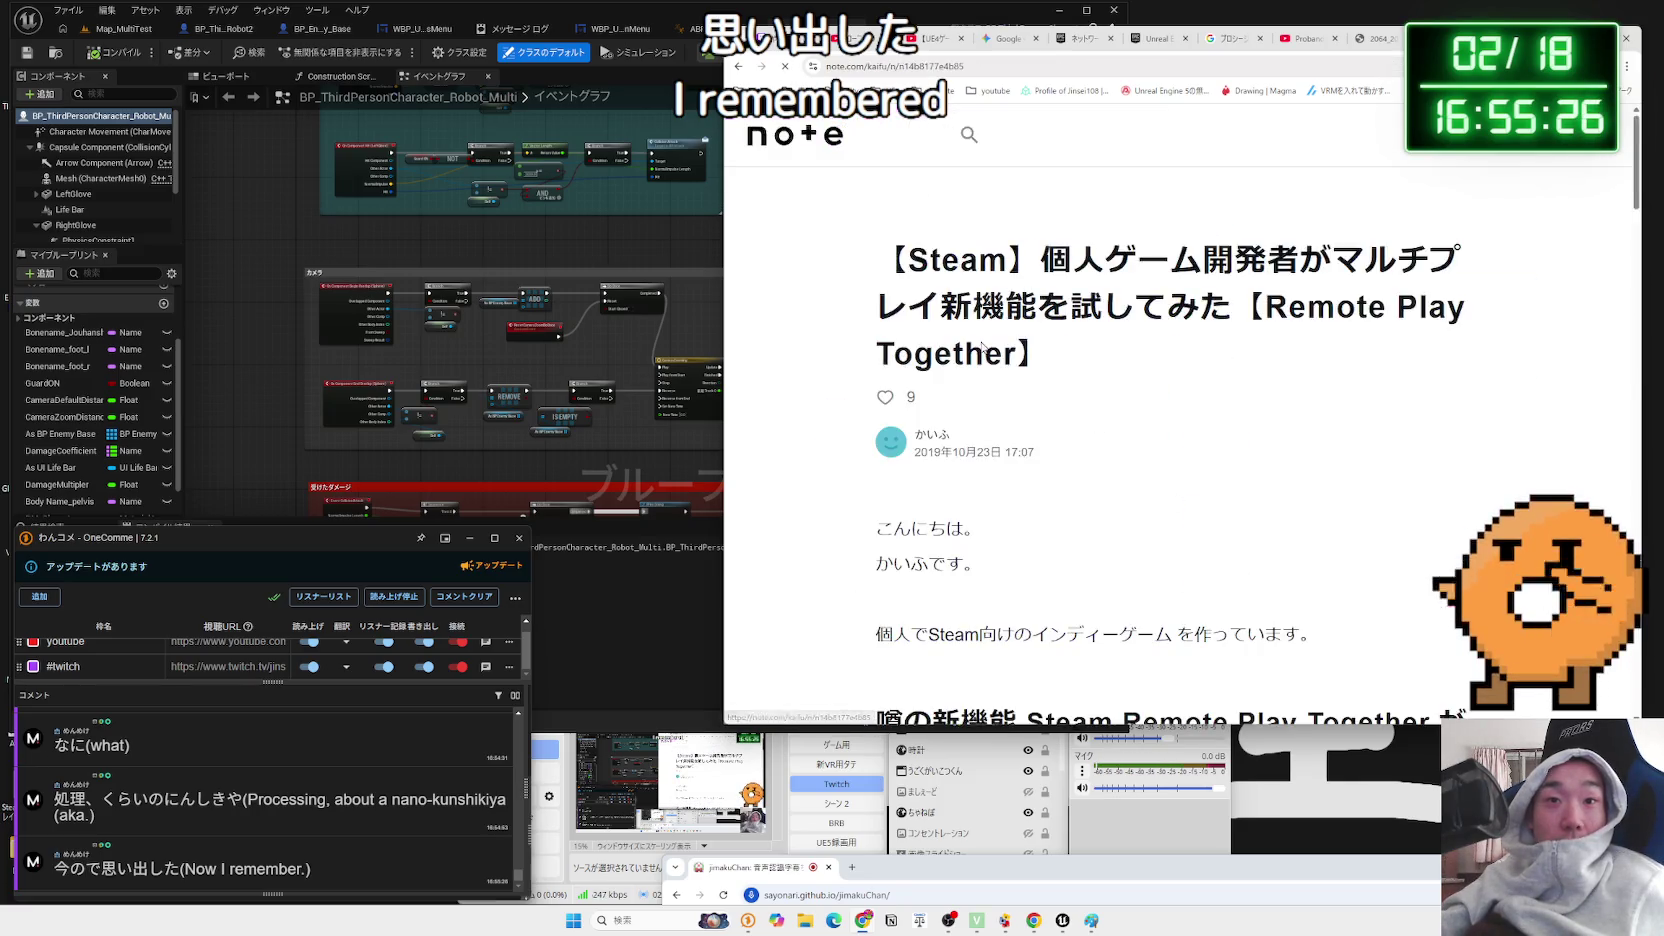
left_click_drag(1381, 313, 1138, 352)
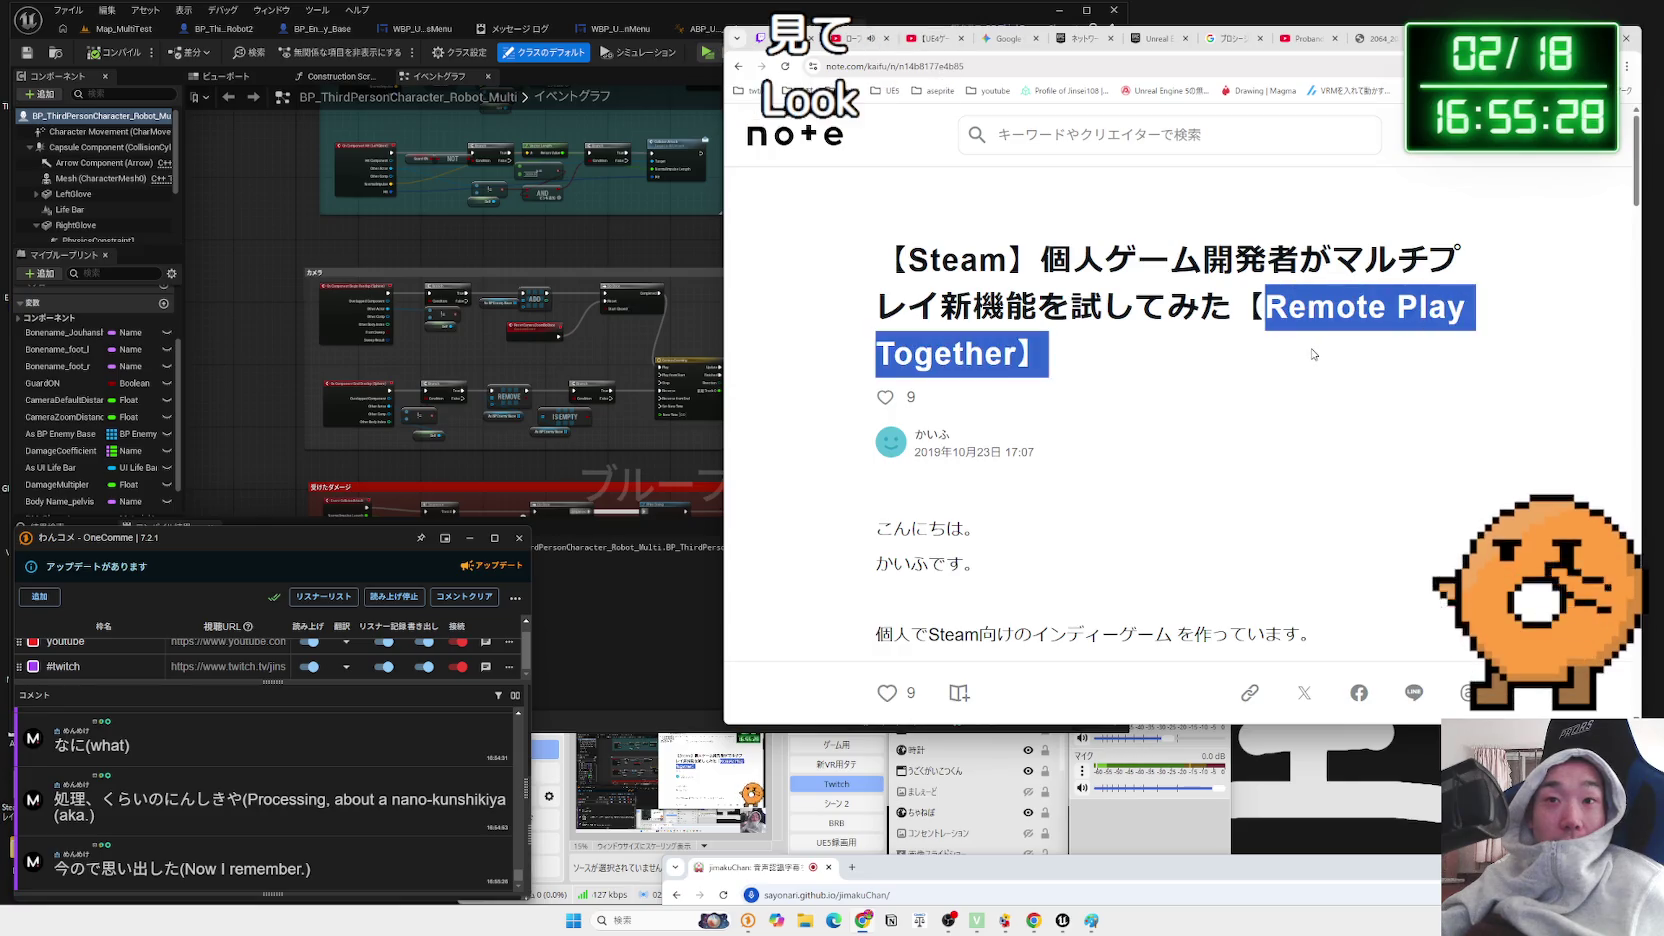
left_click(1136, 350)
scroll(1137, 350, "down", 3)
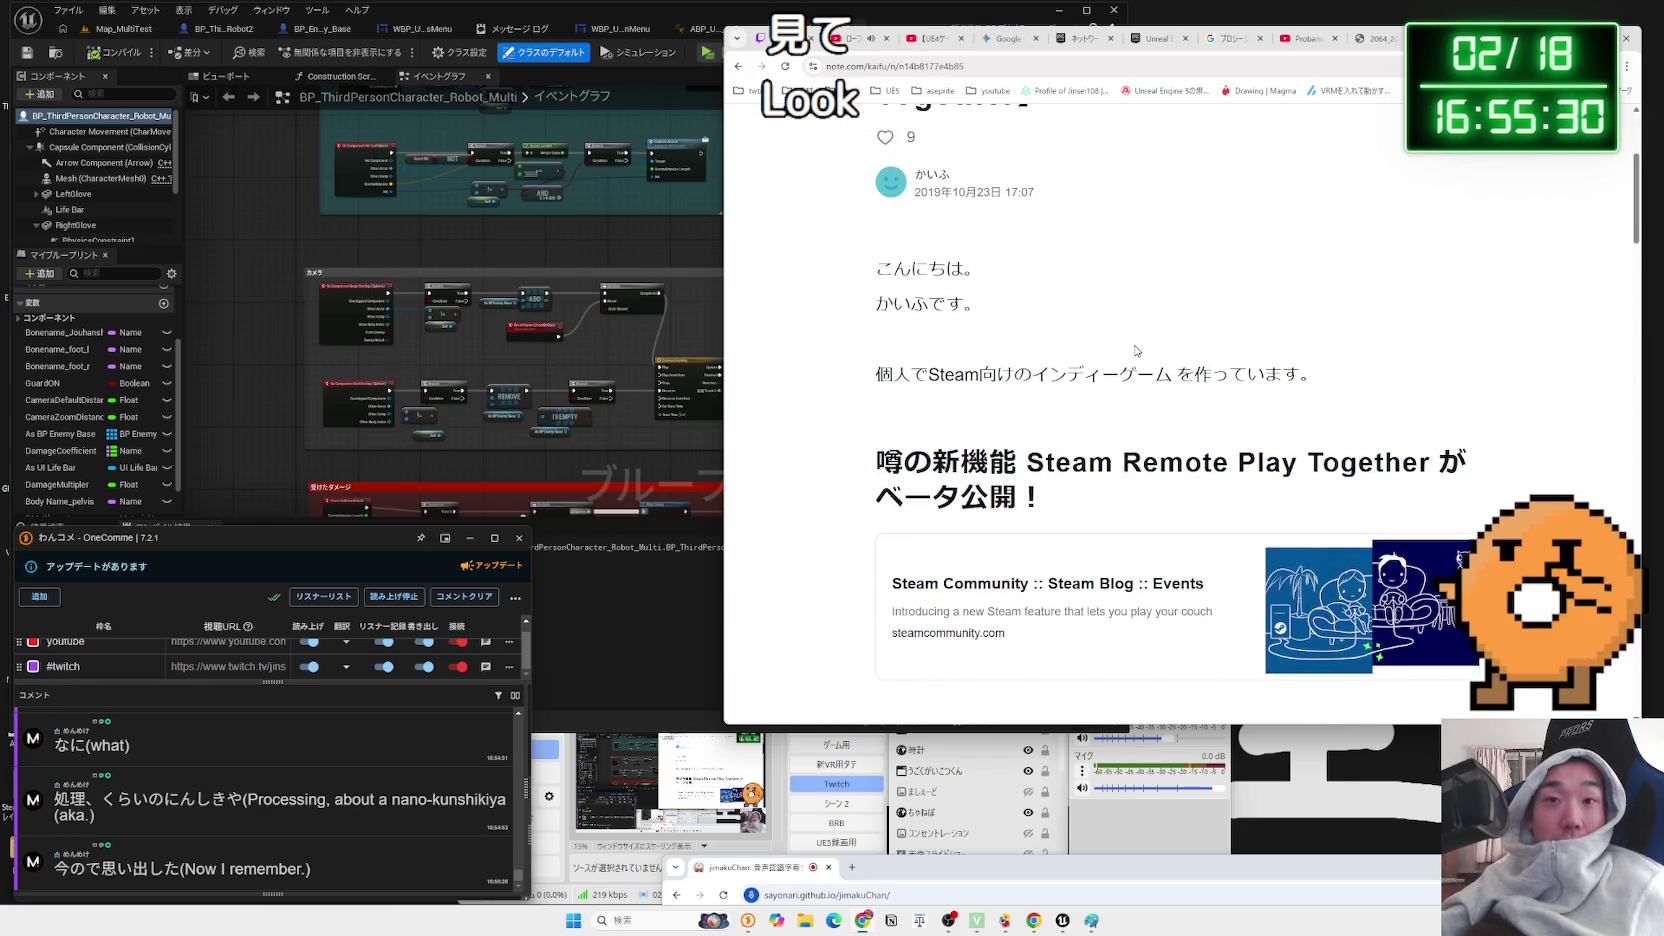
scroll(1136, 350, "down", 4)
scroll(1136, 351, "down", 2)
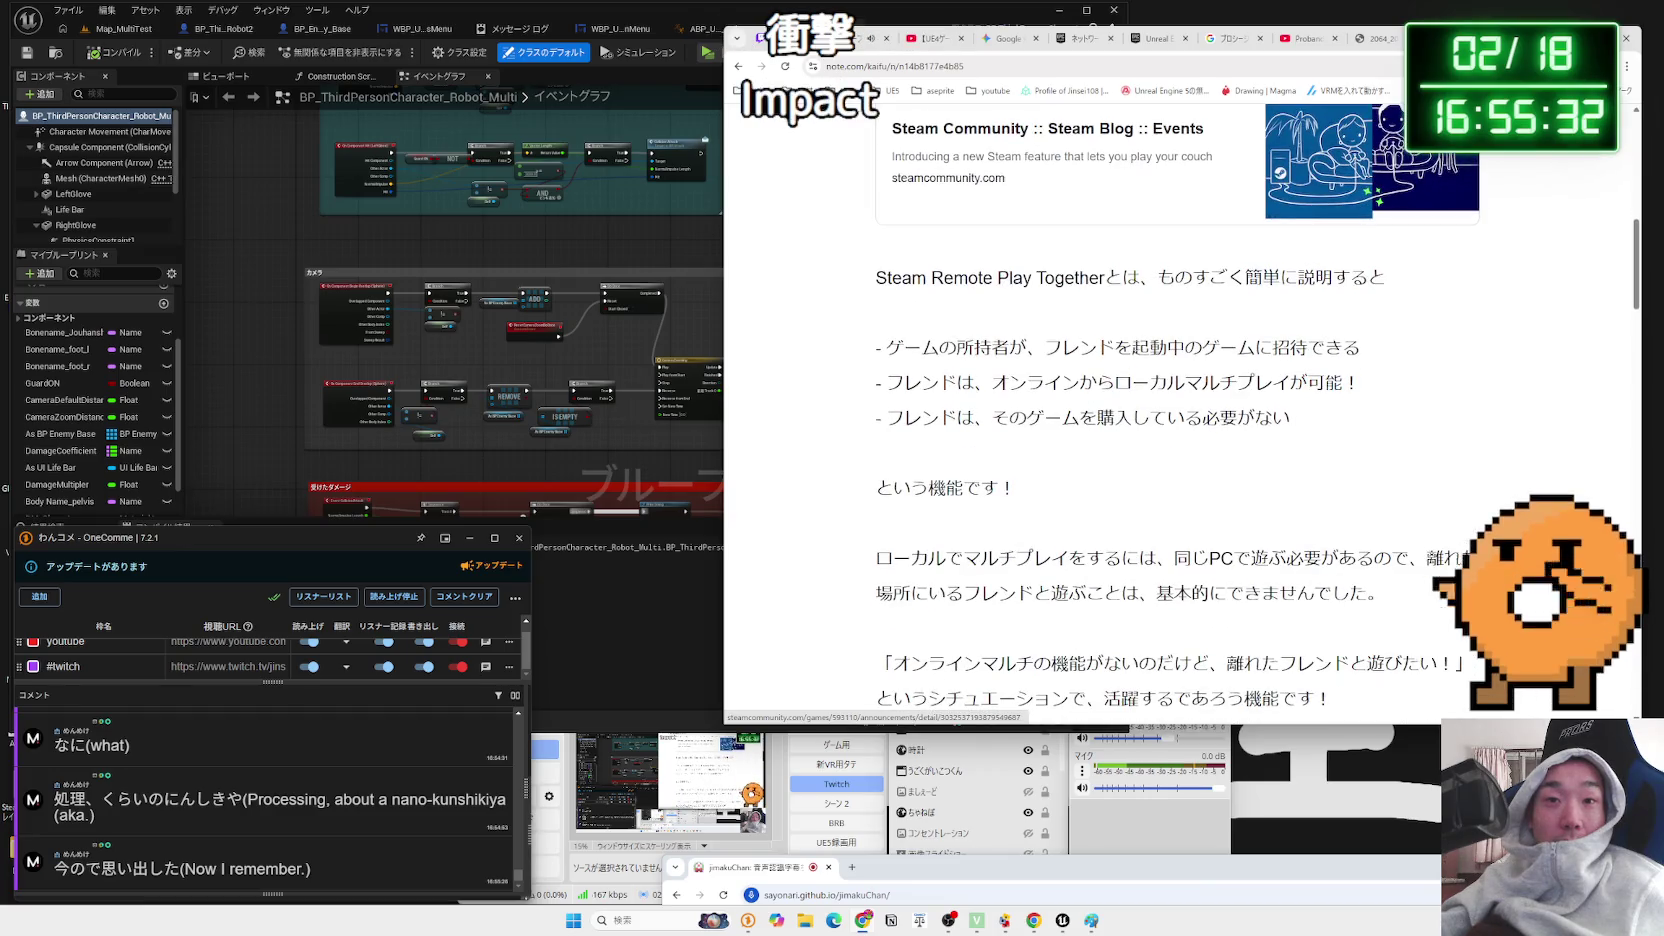
mouse_move(1000, 280)
left_mouse_down()
mouse_move(1385, 280)
mouse_move(876, 280)
mouse_move(1032, 280)
mouse_move(1362, 348)
mouse_move(1300, 383)
mouse_move(1293, 412)
mouse_move(876, 376)
left_mouse_up()
left_click(1293, 410)
left_click(878, 376)
left_click(1273, 411)
left_click(856, 377)
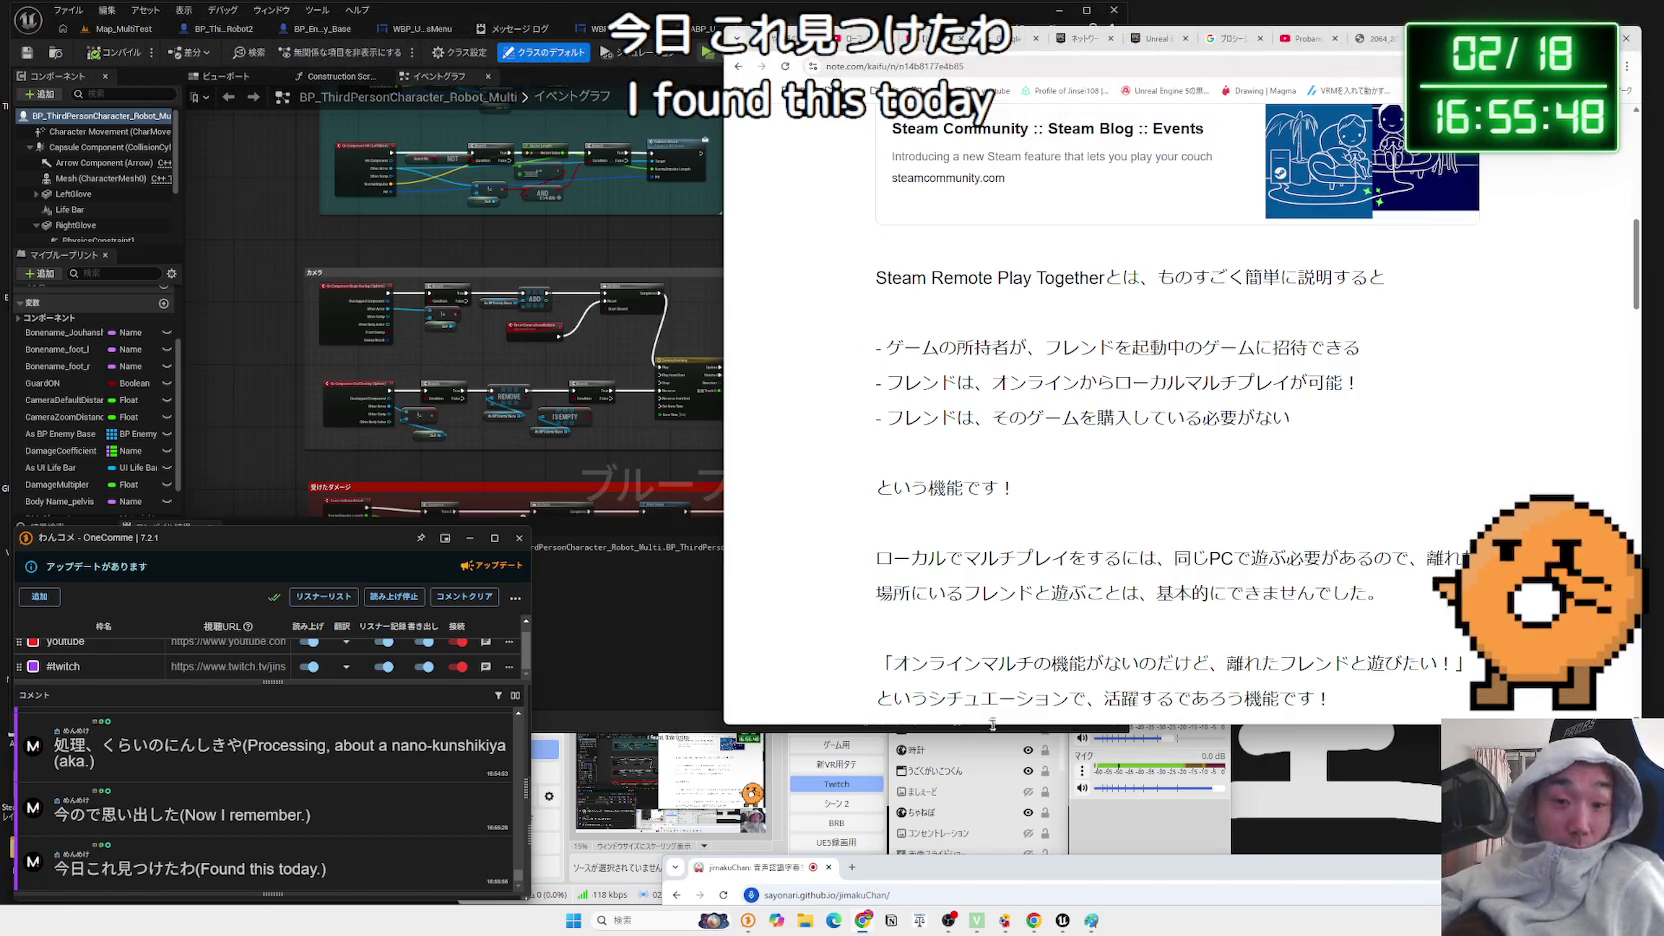
left_click(150, 840)
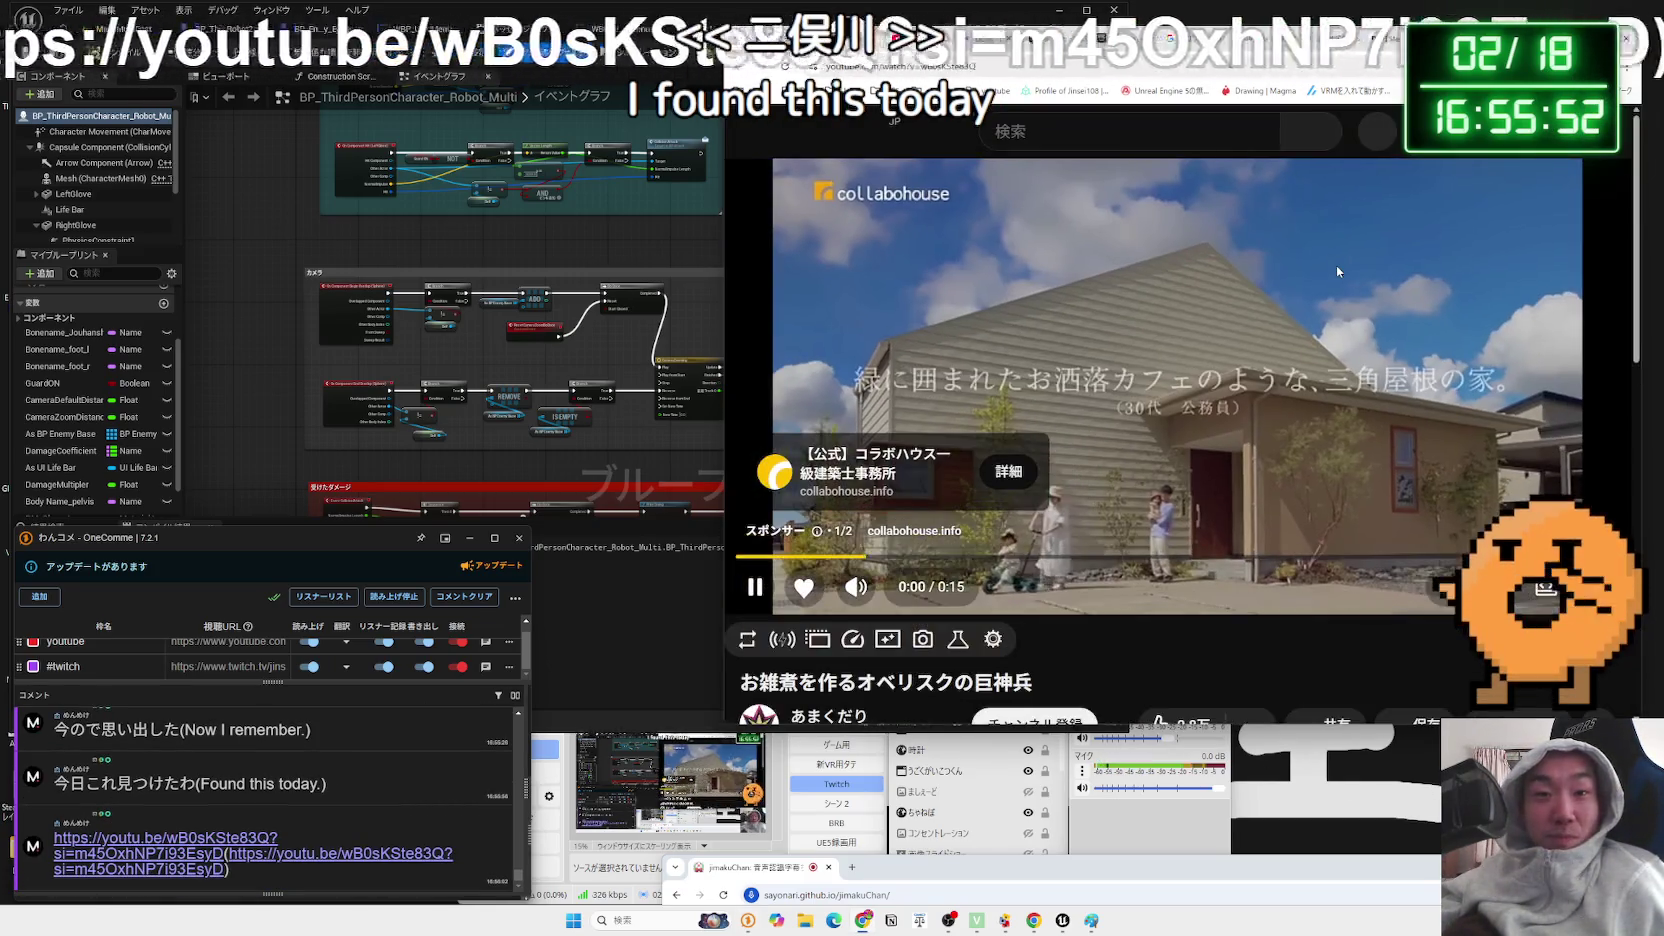
scroll(1306, 524, "down", 2)
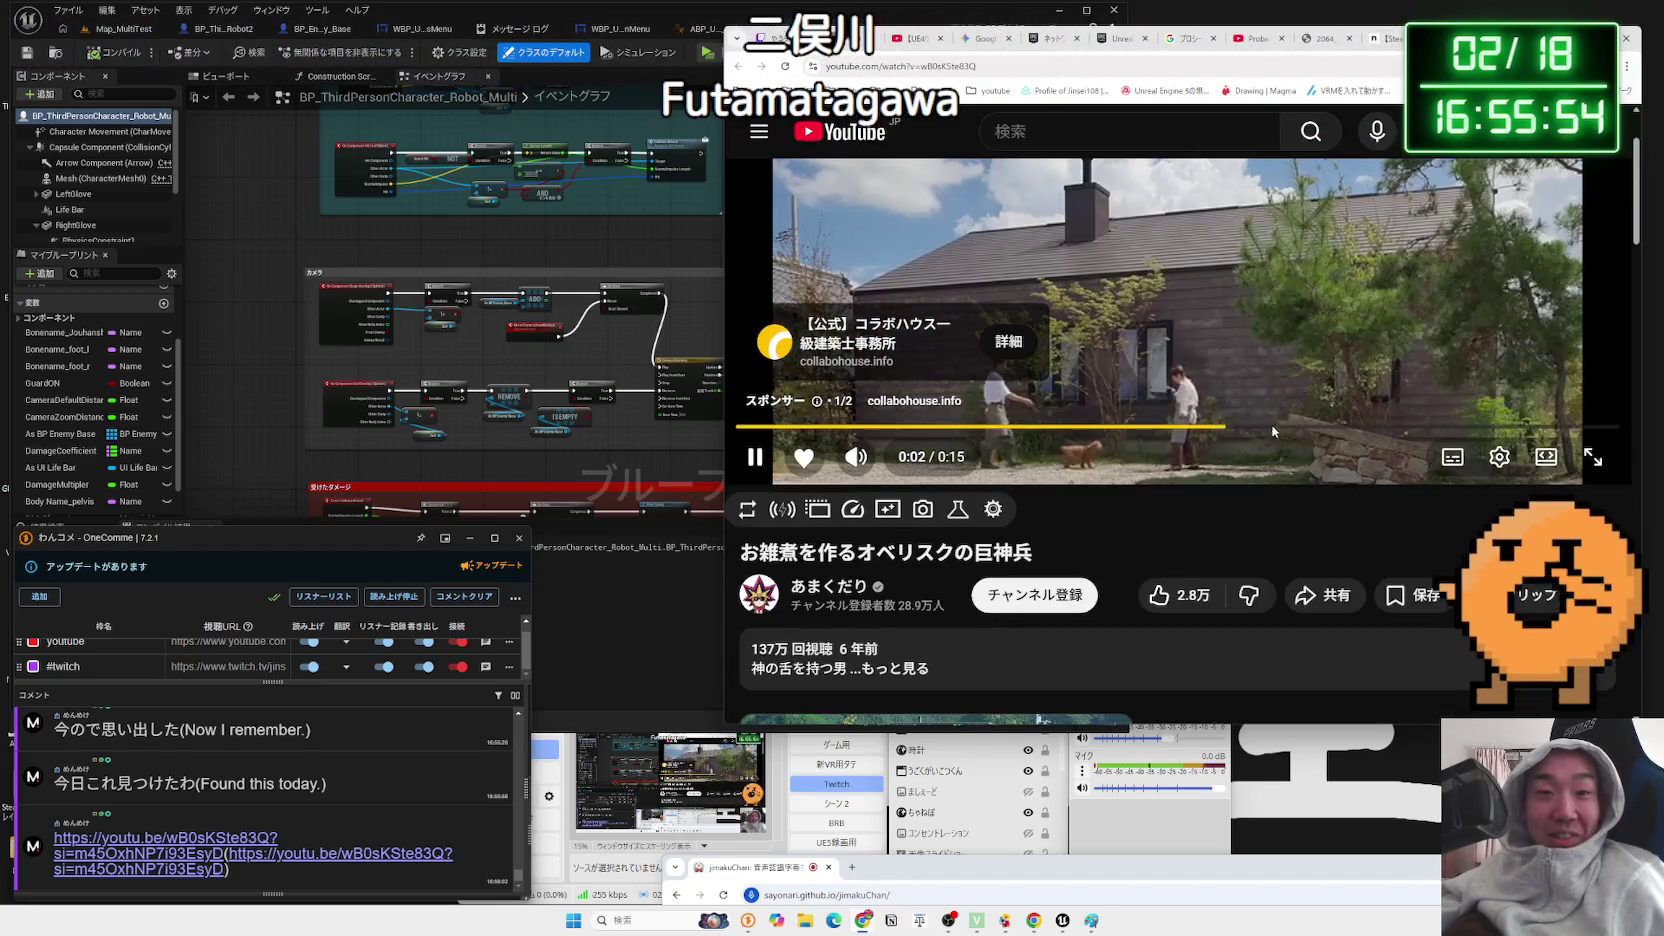
scroll(1306, 524, "up", 2)
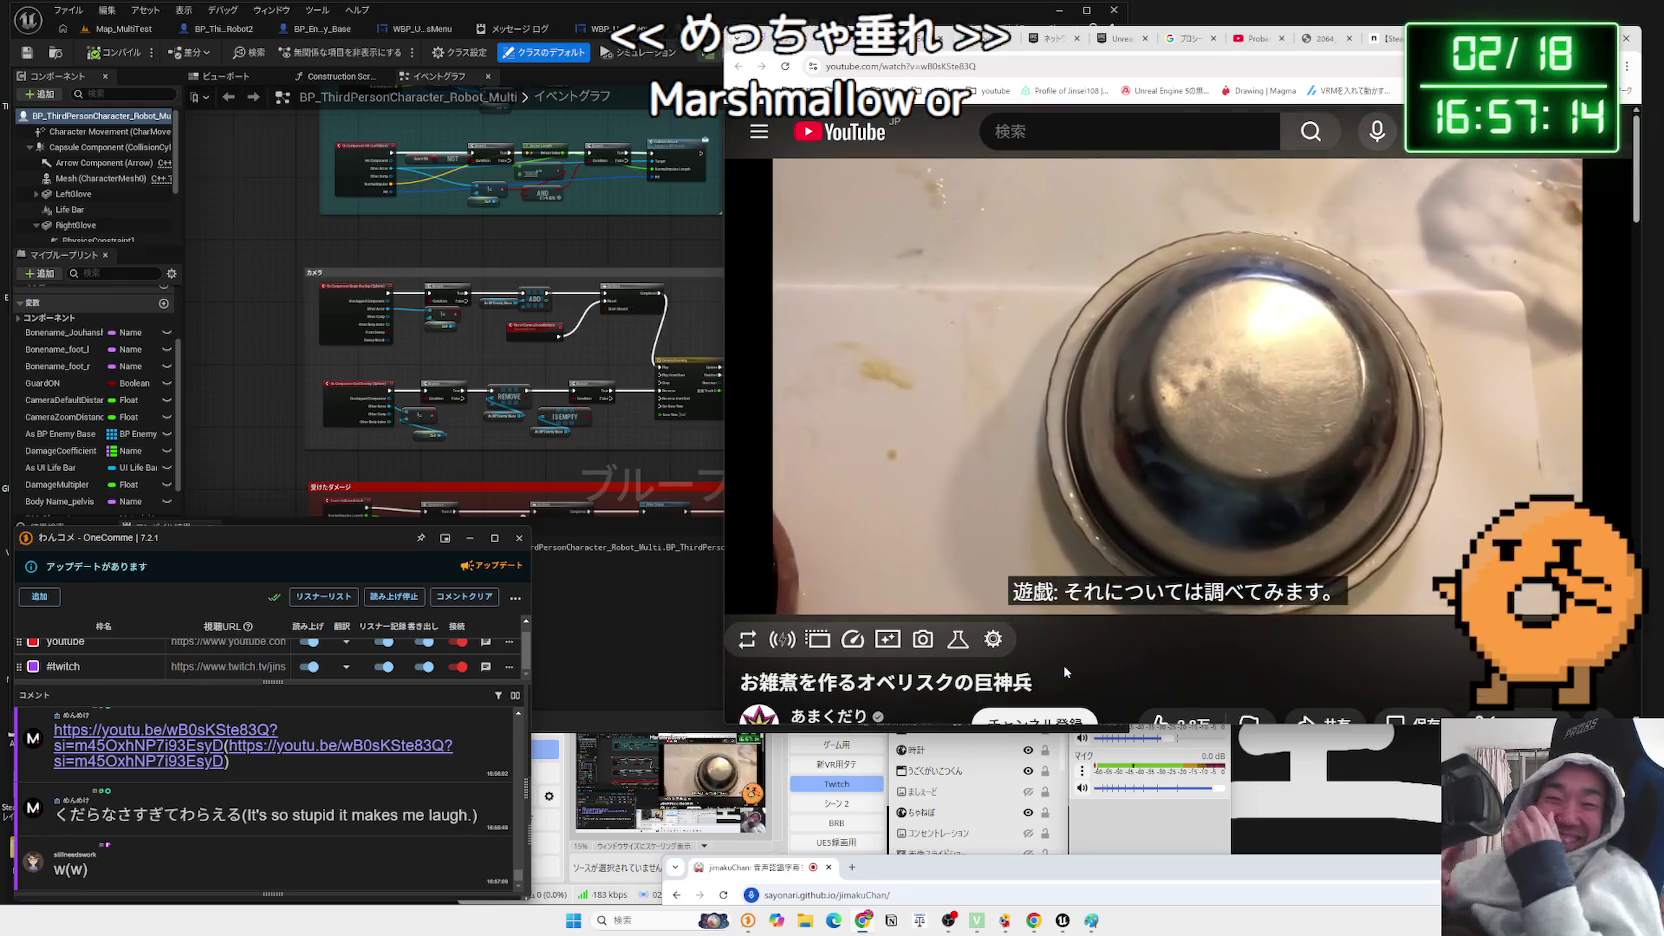
- Drag the browser window further left while the お雑煮を作るオベリスクの巨神兵 video plays
left_click_drag(1531, 50, 1271, 68)
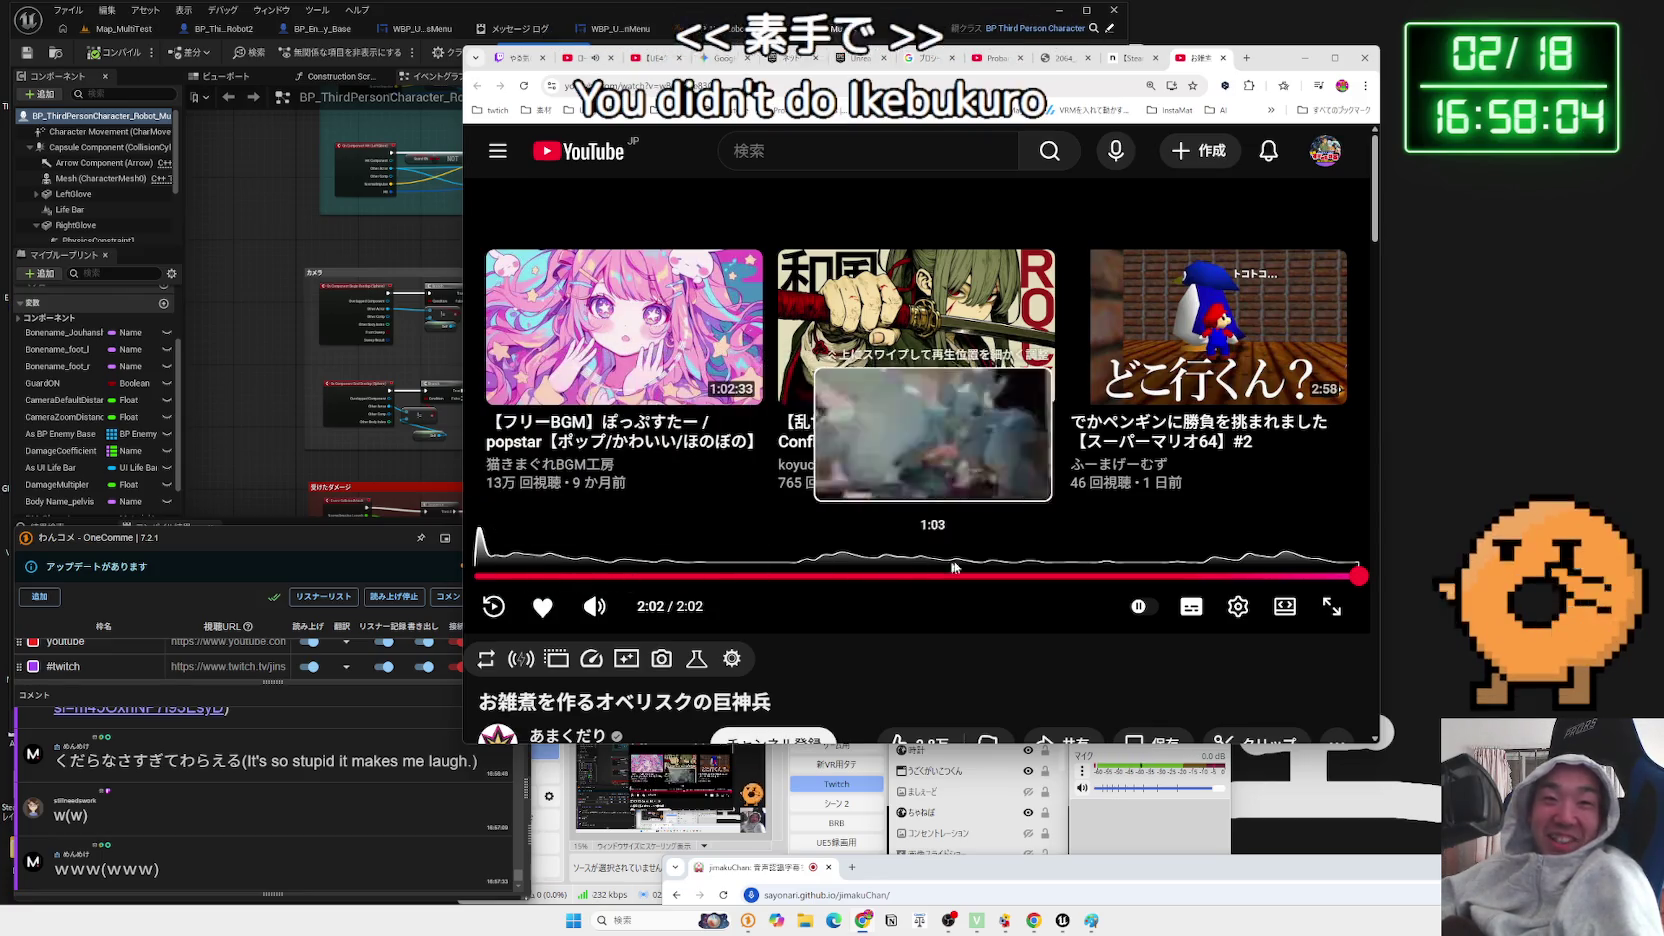
- Replay the video's final stretch, pausing around 1:49, 1:50 and 1:57
left_click(1257, 578)
left_click(862, 488)
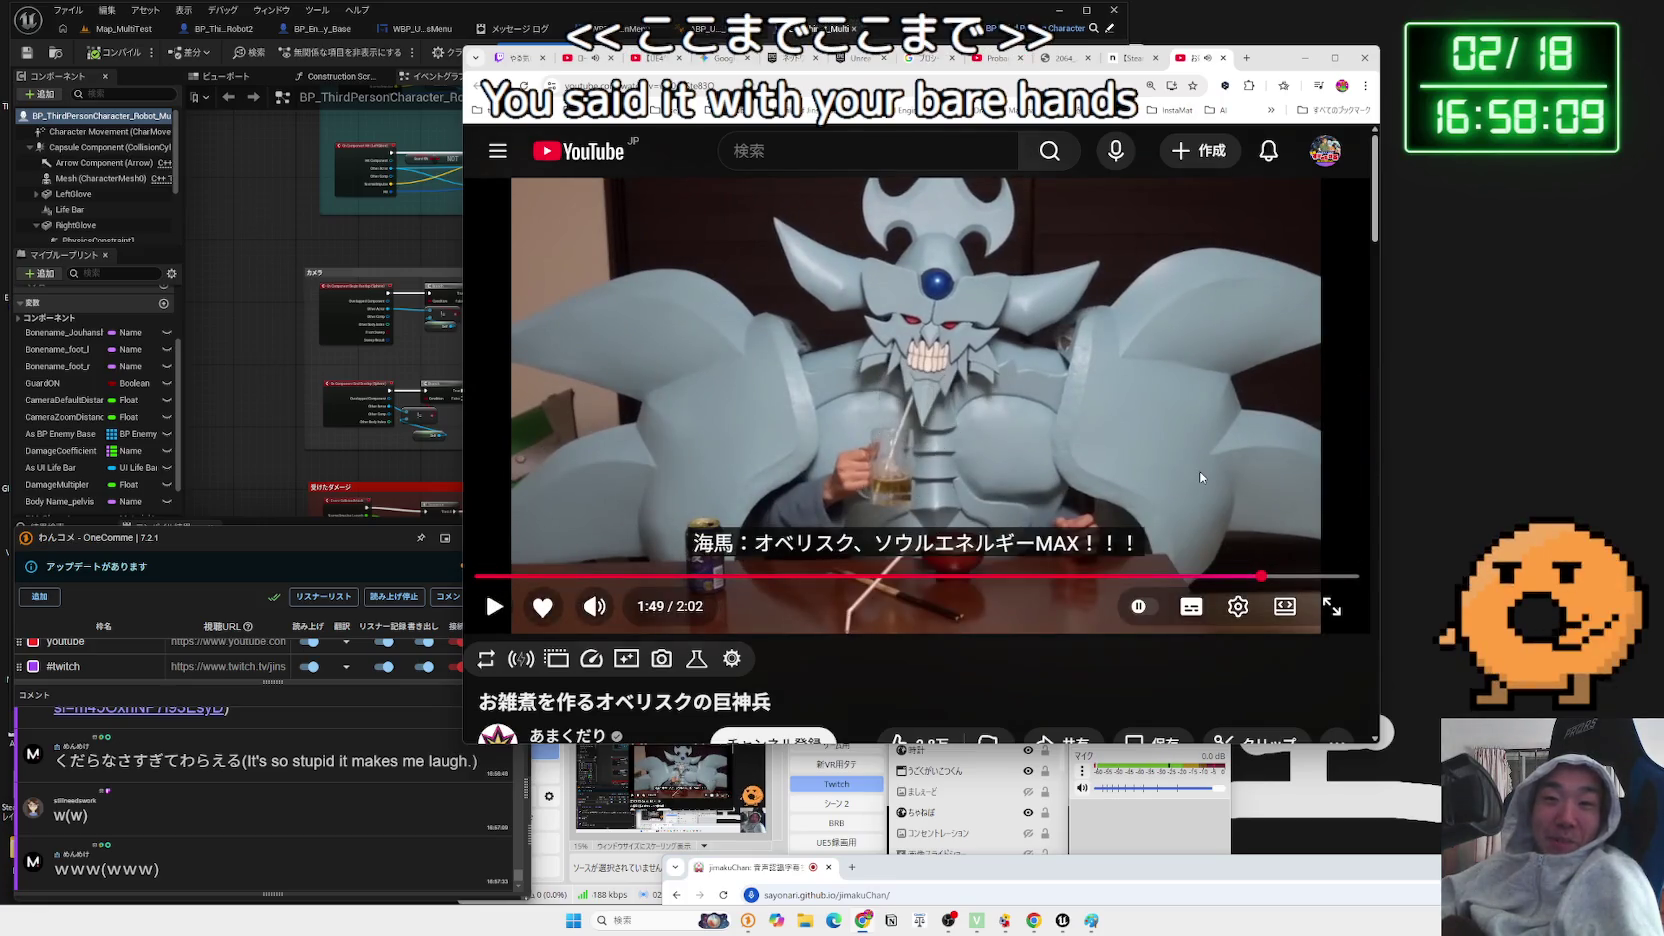
left_click(1199, 477)
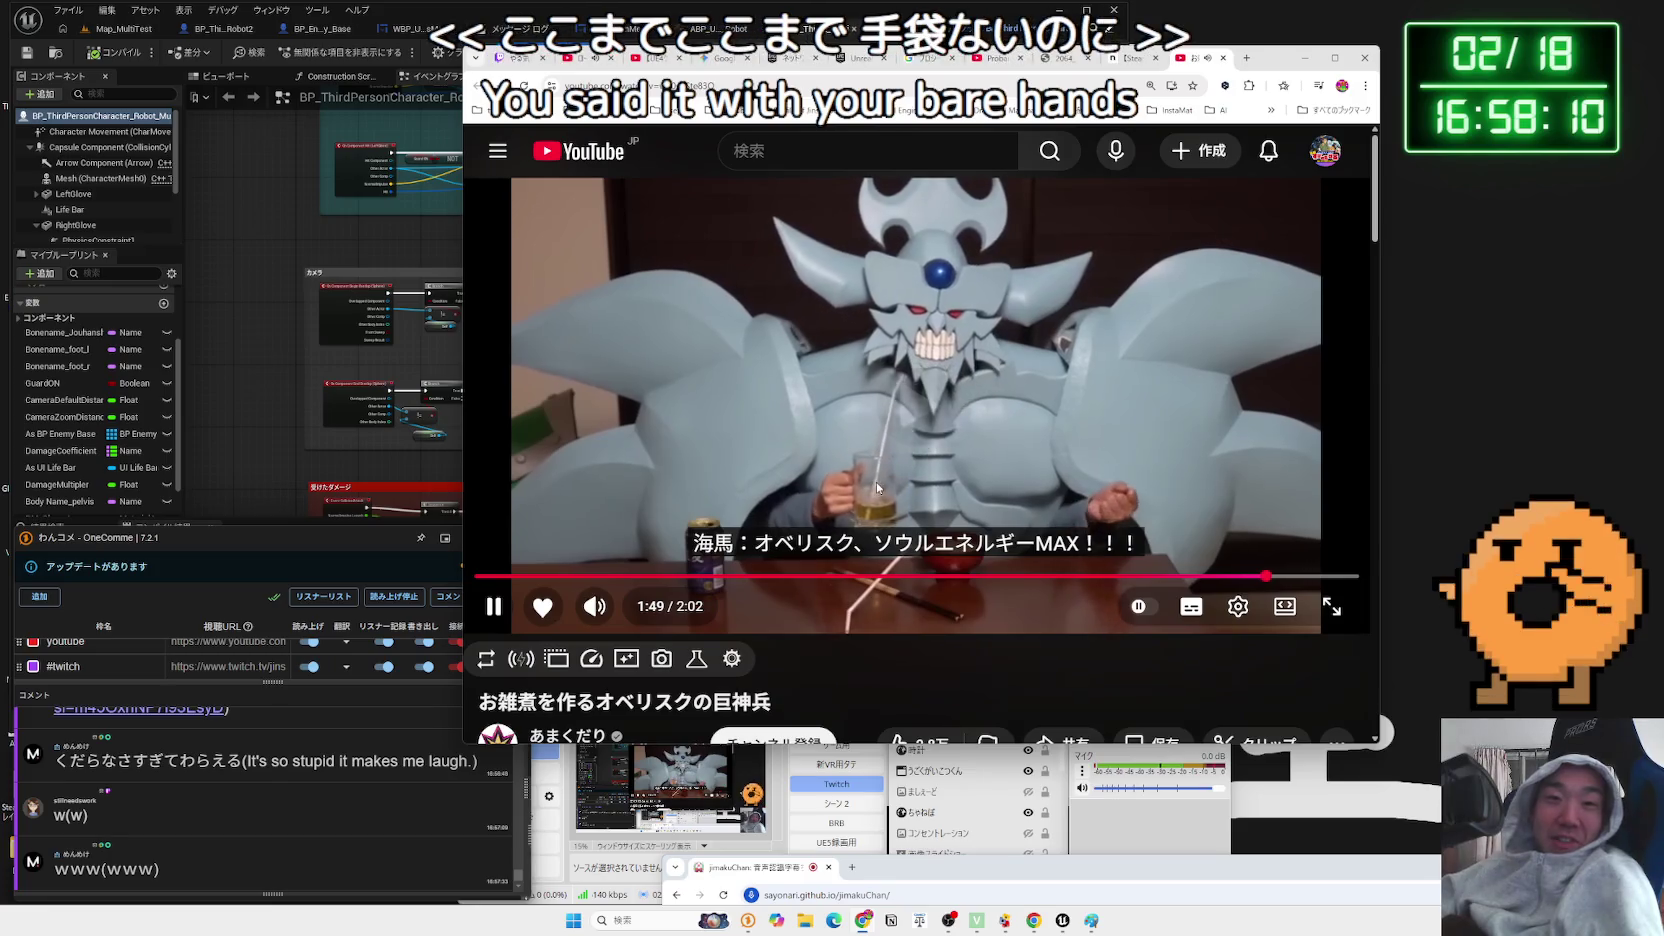
left_click(1199, 477)
left_click(1317, 578)
left_click(904, 457)
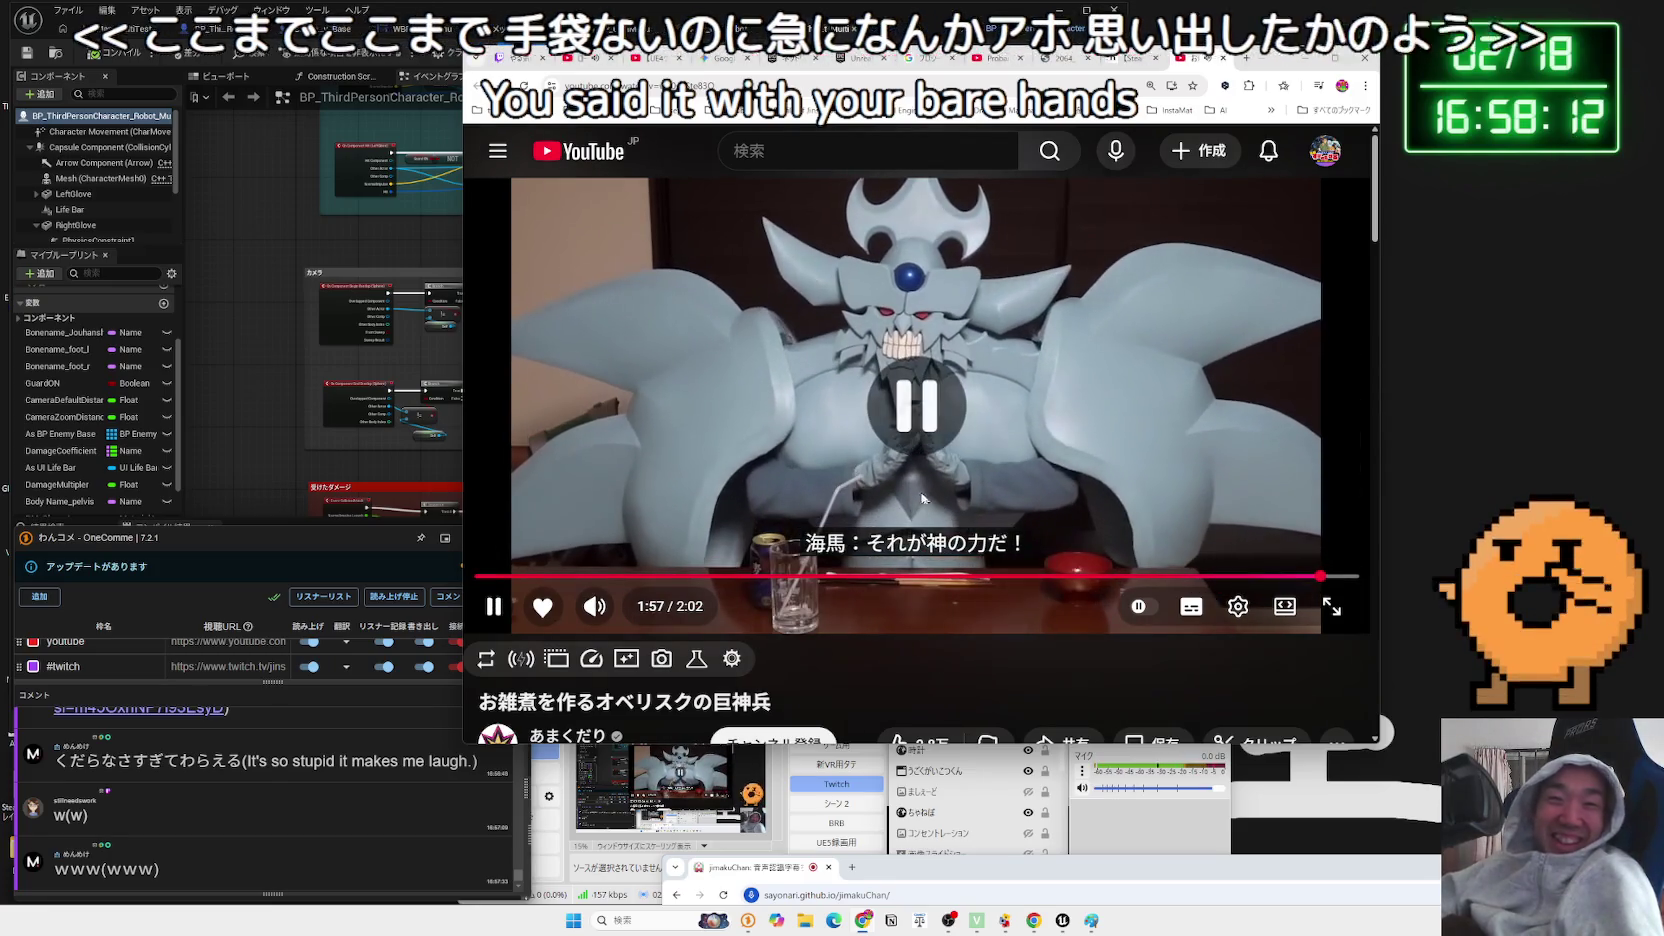
left_click(1043, 460)
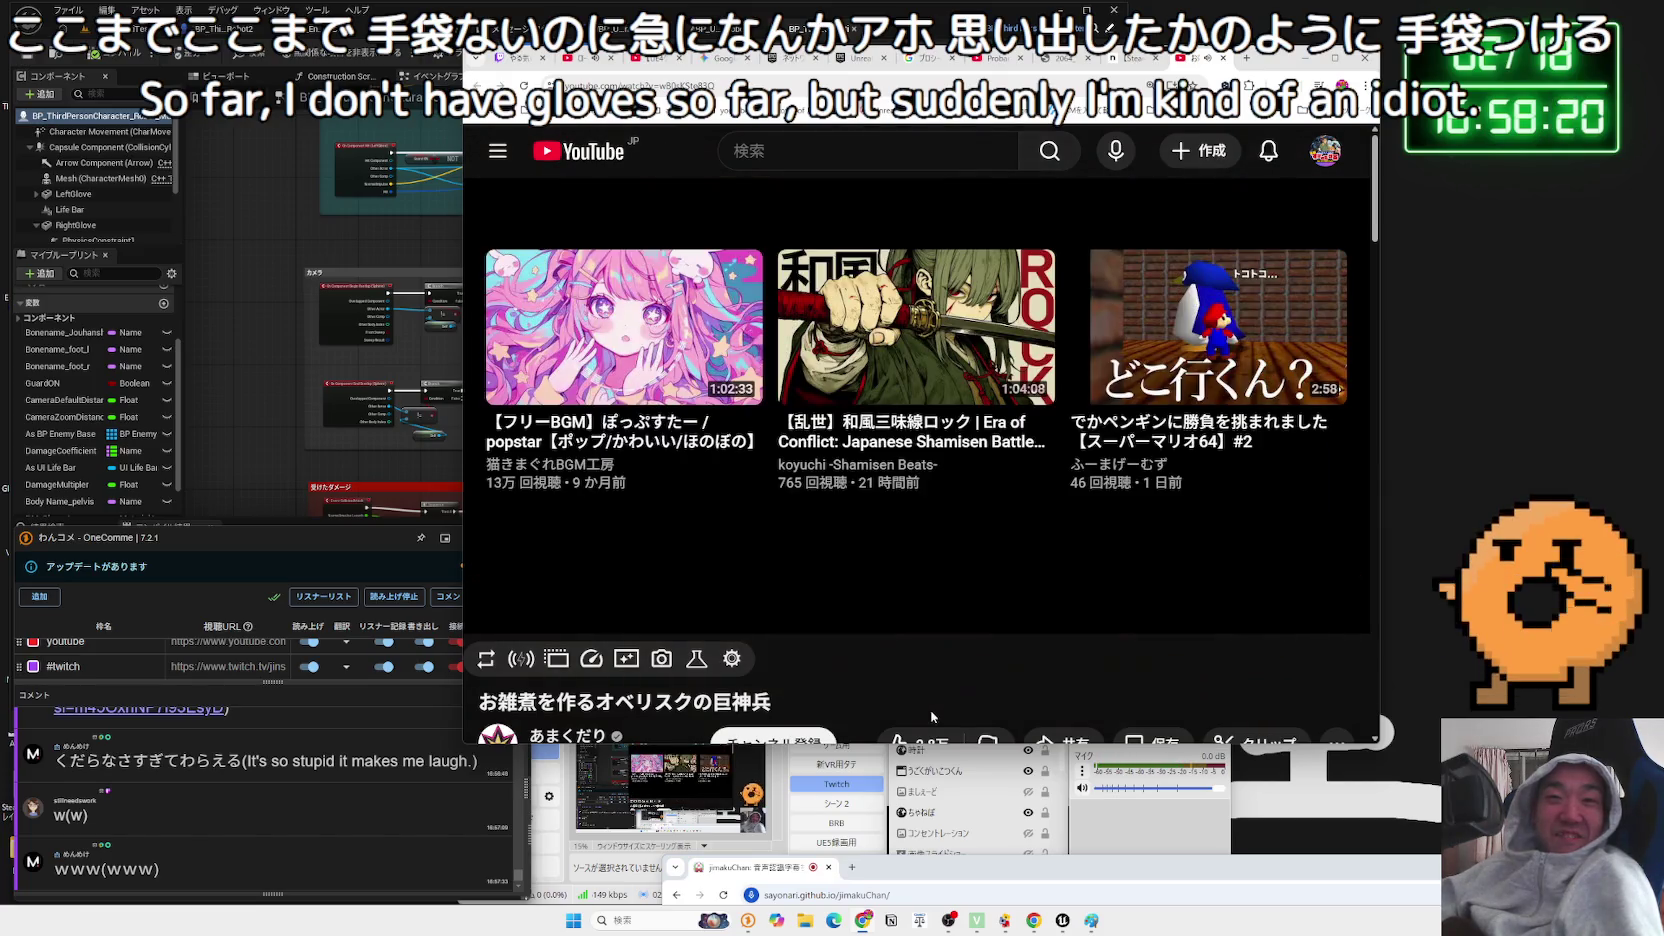
- Expand the description to reveal the 2020/01/08 upload date, then browse the comments
scroll(885, 680, "down", 3)
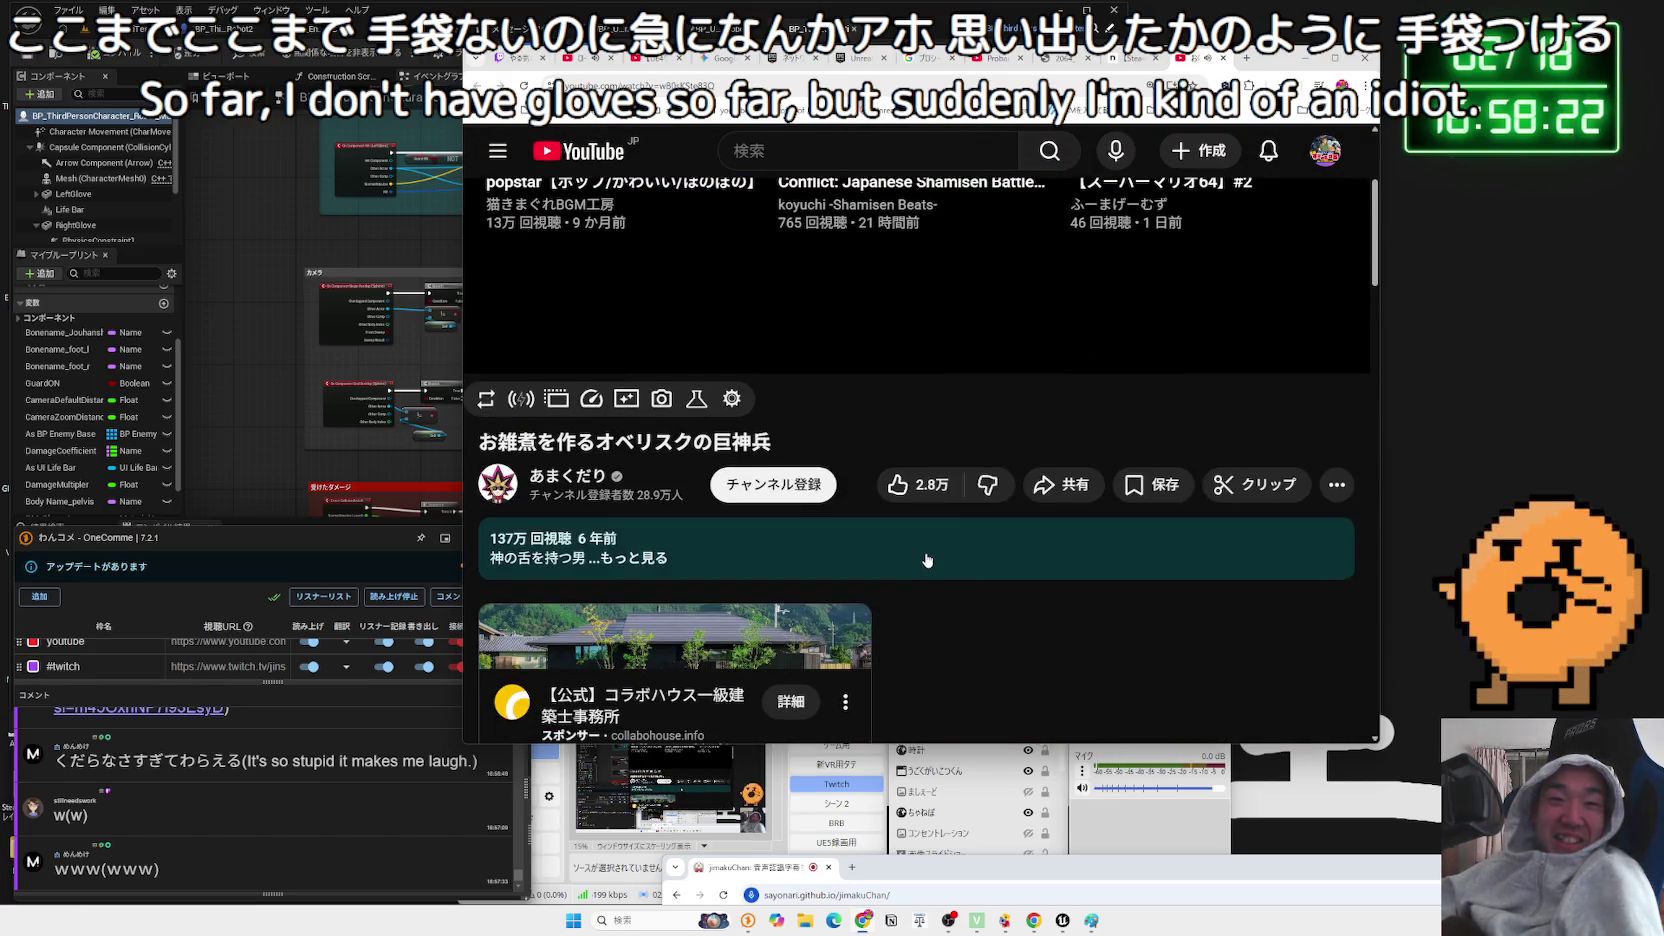
left_click(679, 556)
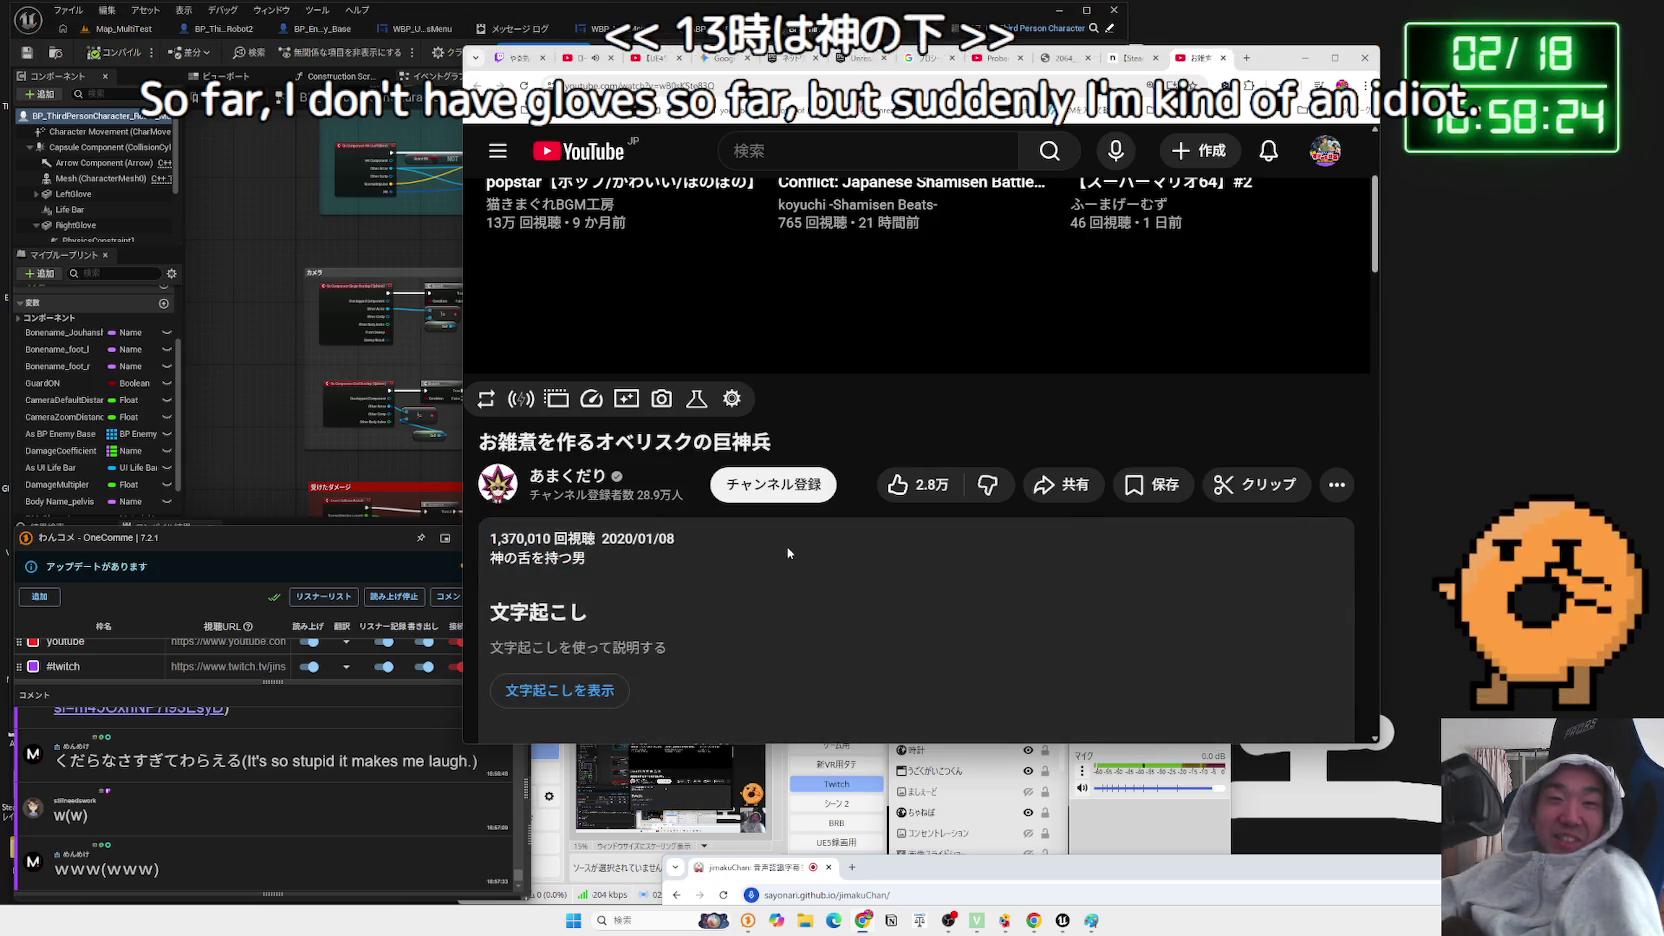
scroll(868, 540, "down", 15)
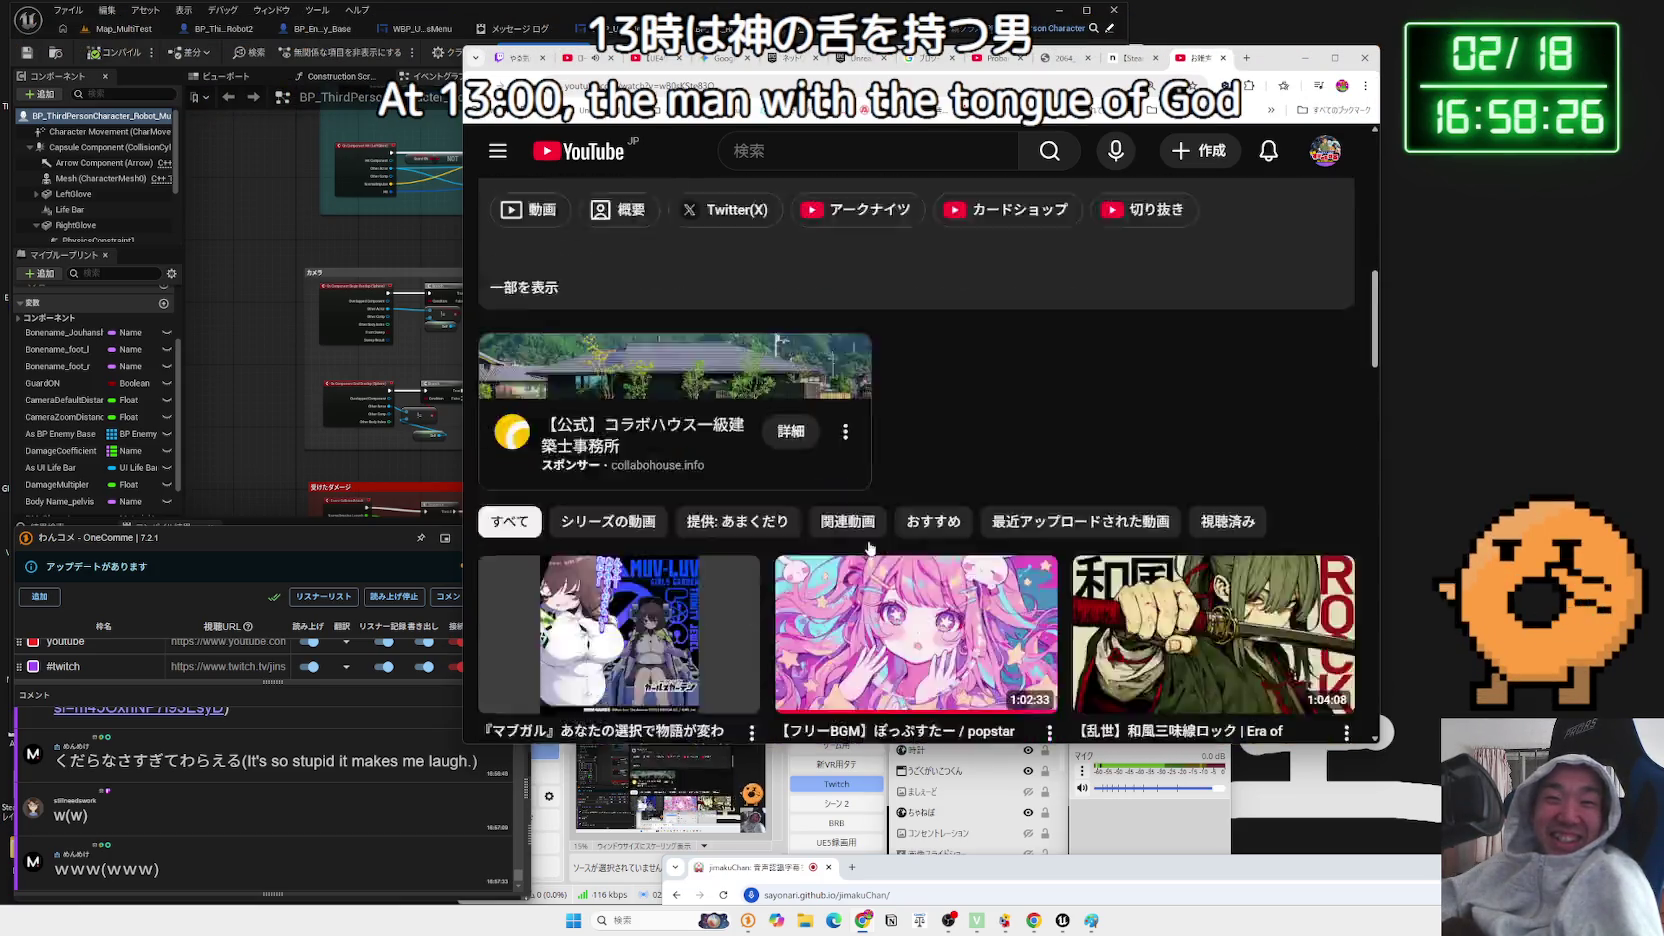
scroll(870, 548, "down", 10)
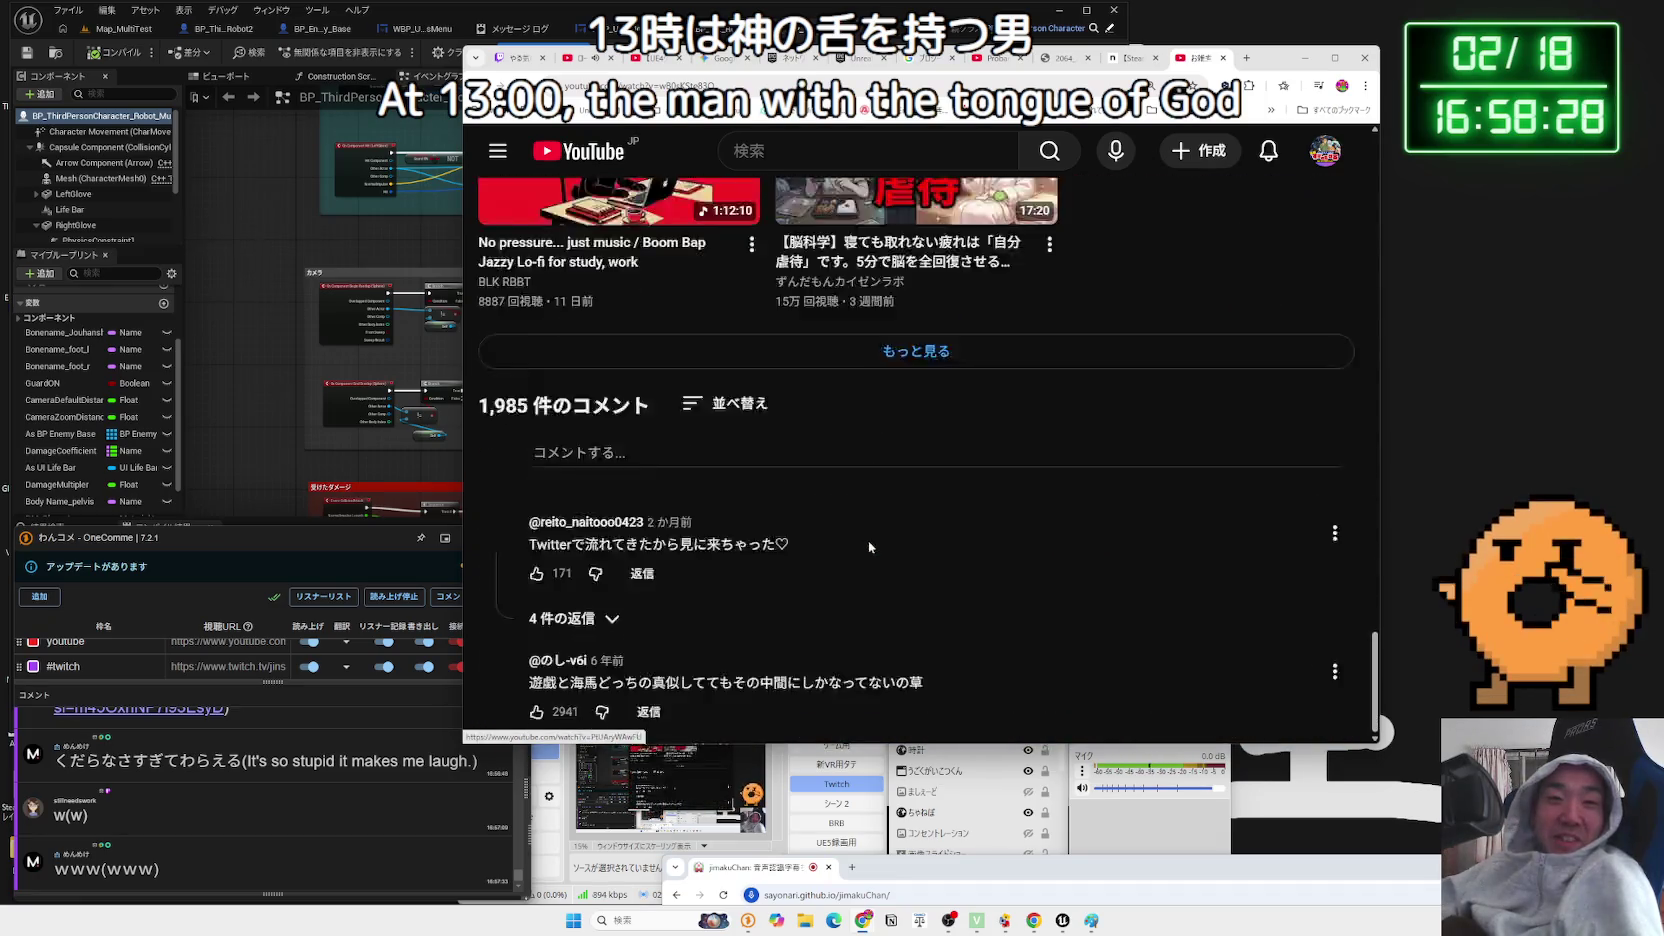
scroll(868, 540, "down", 3)
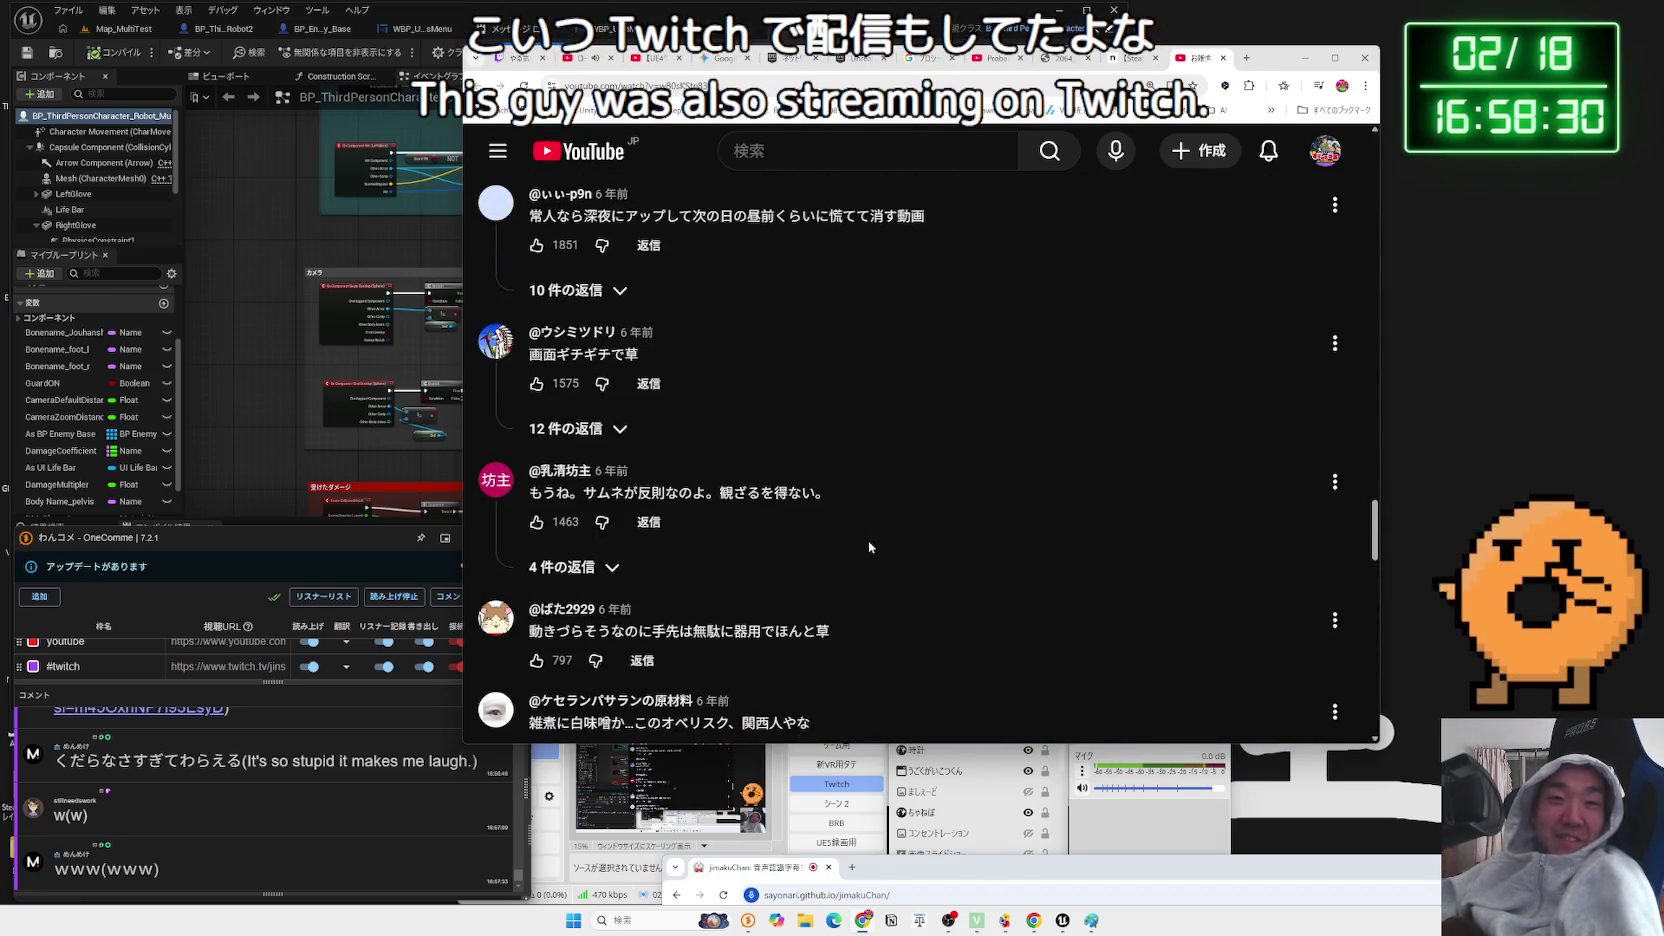
scroll(868, 540, "down", 5)
scroll(868, 546, "down", 10)
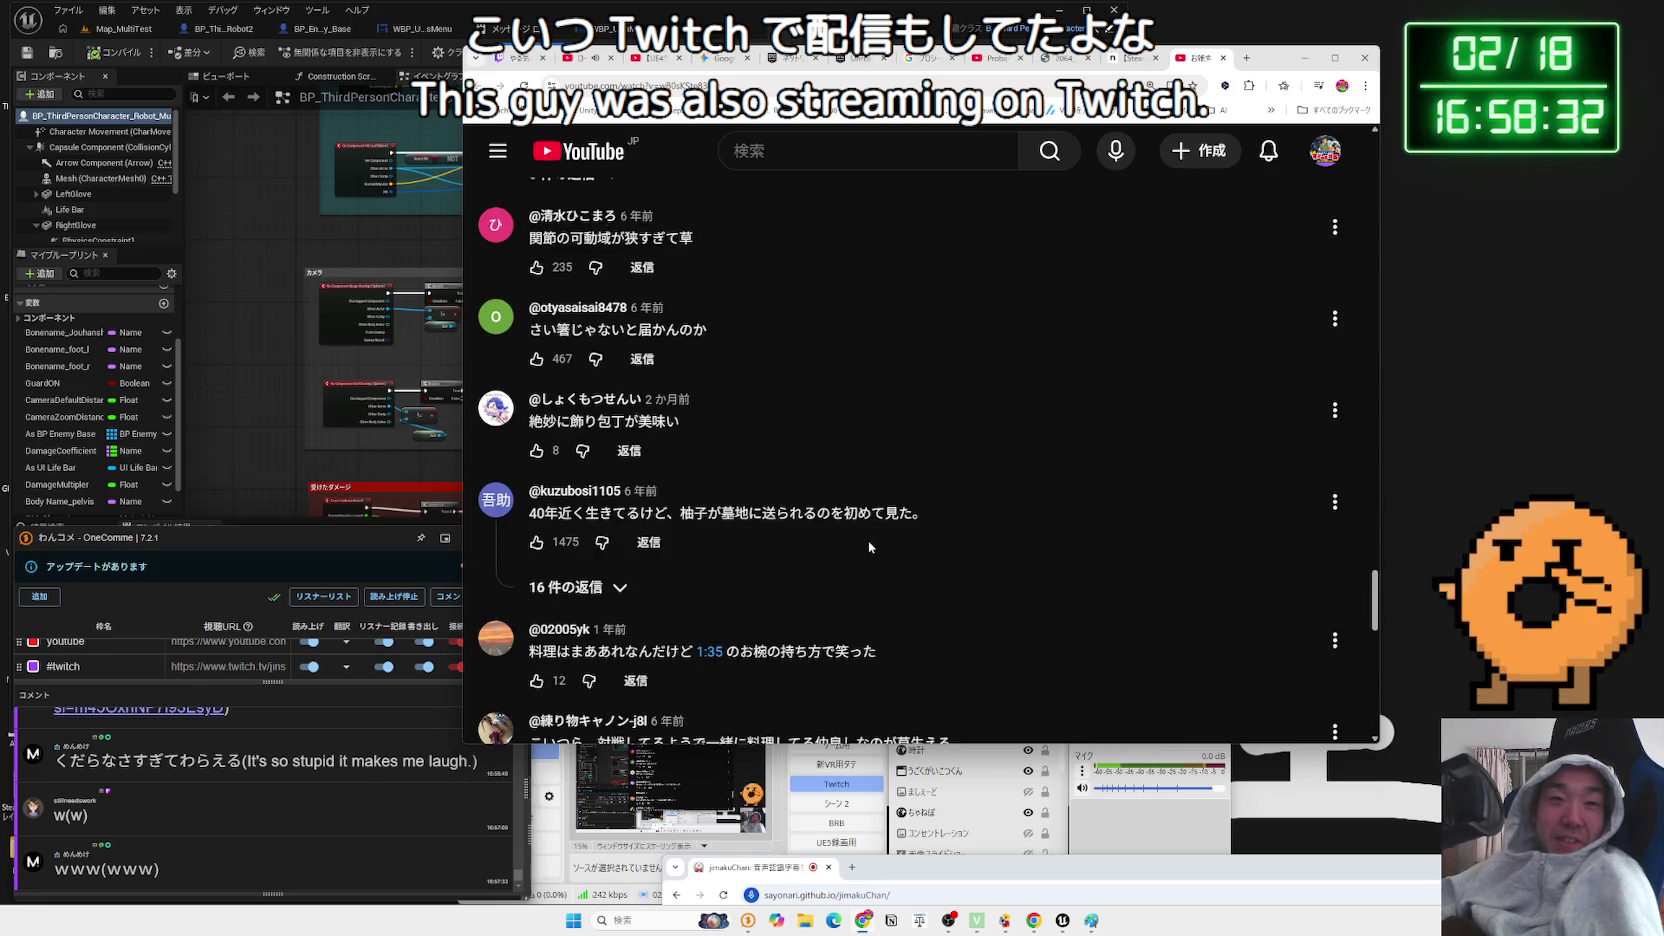
scroll(963, 546, "up", 15)
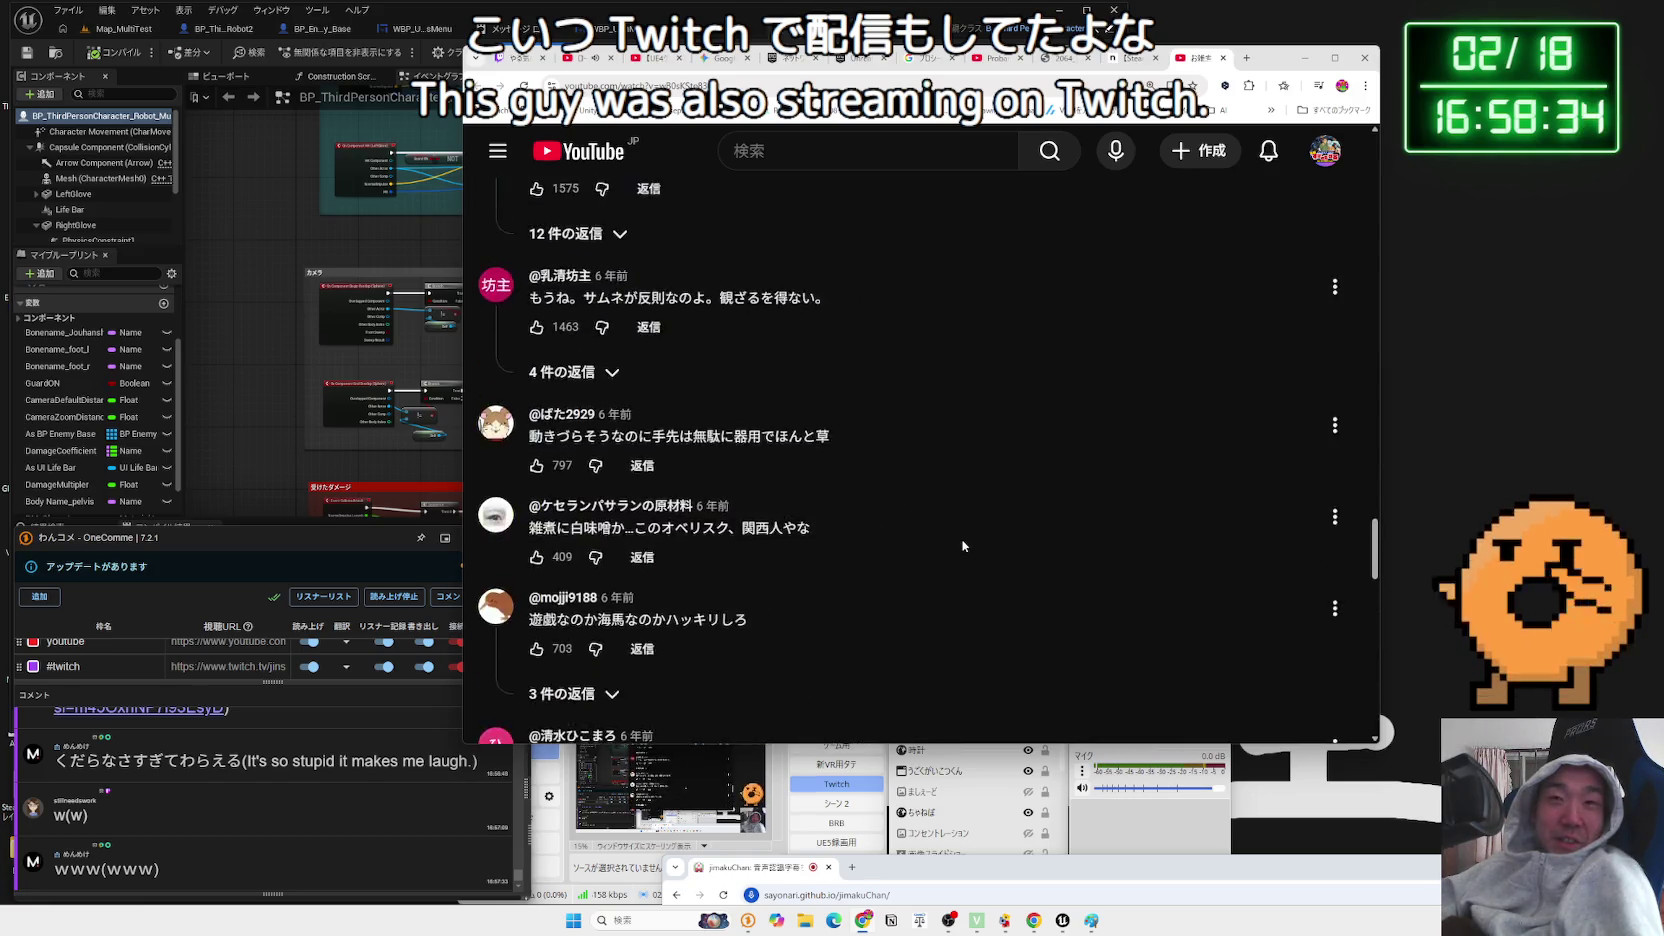
scroll(963, 546, "up", 15)
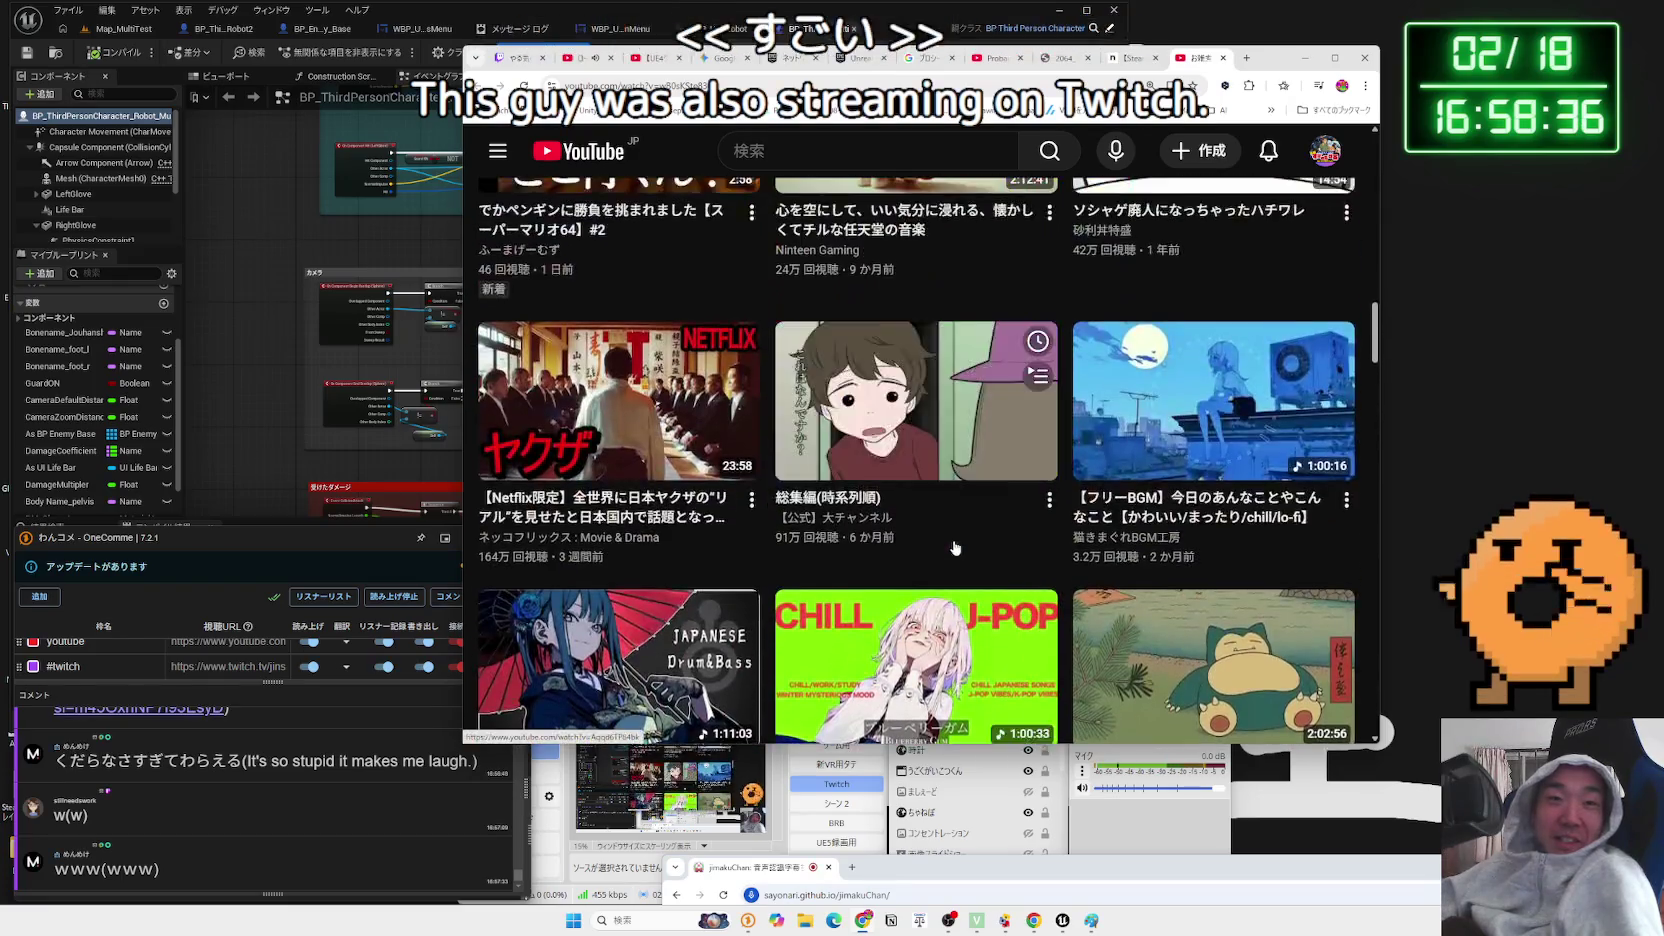
scroll(951, 546, "up", 5)
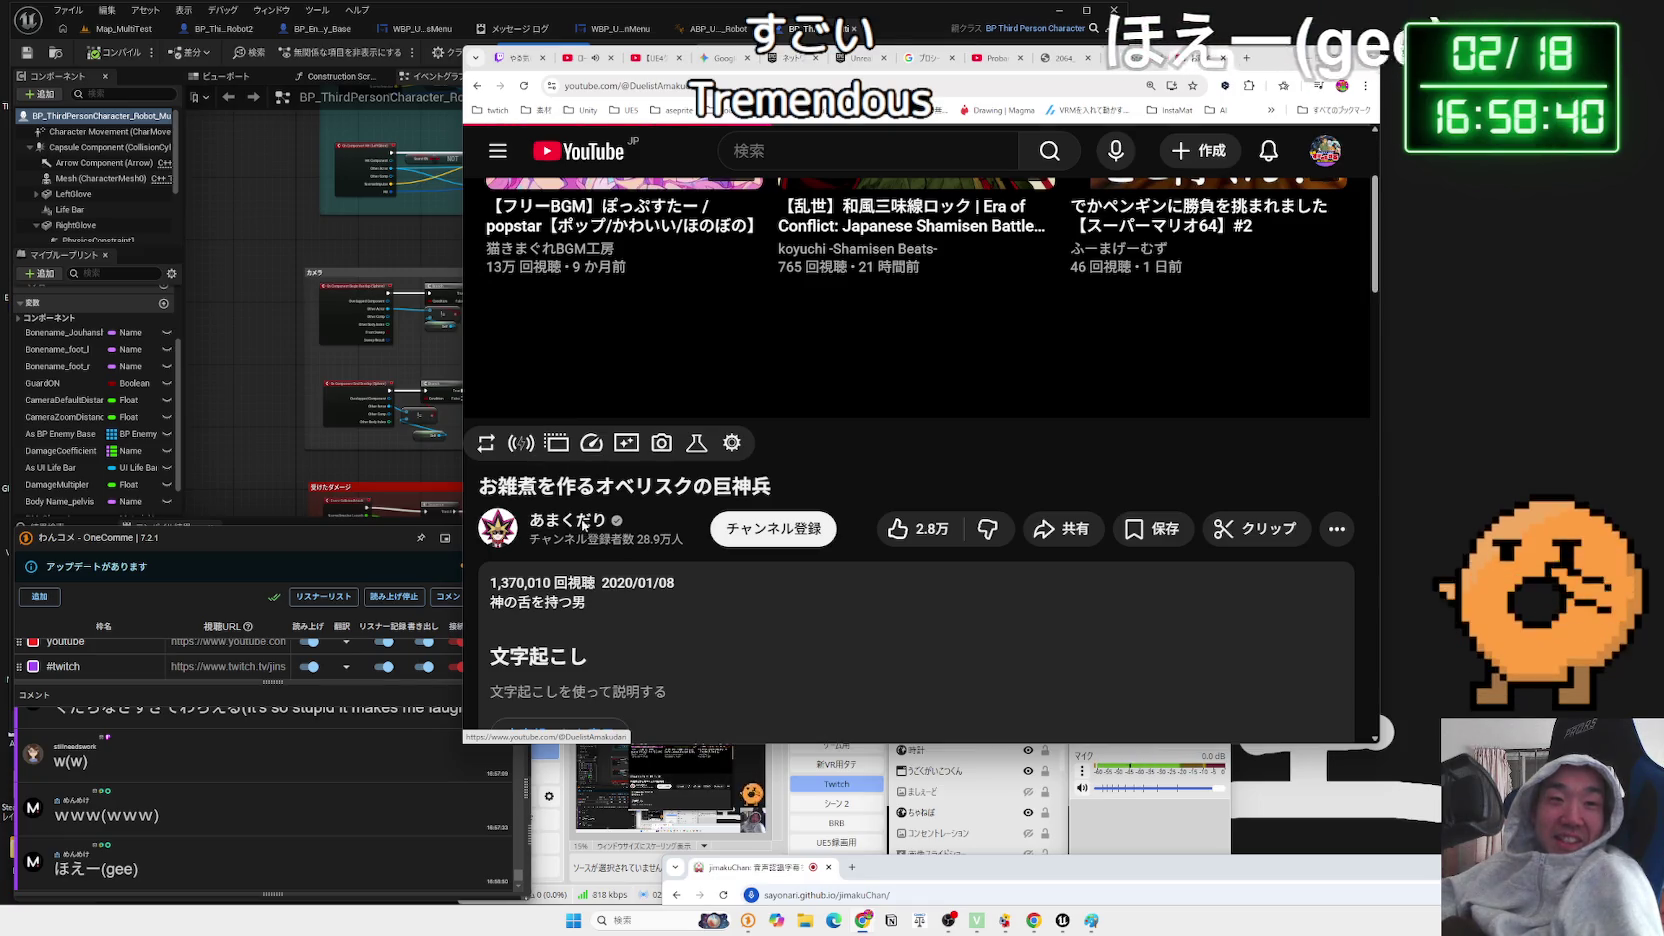
- Open the uploader's channel, browse its past live streams, and return to its Home page
left_click(585, 525)
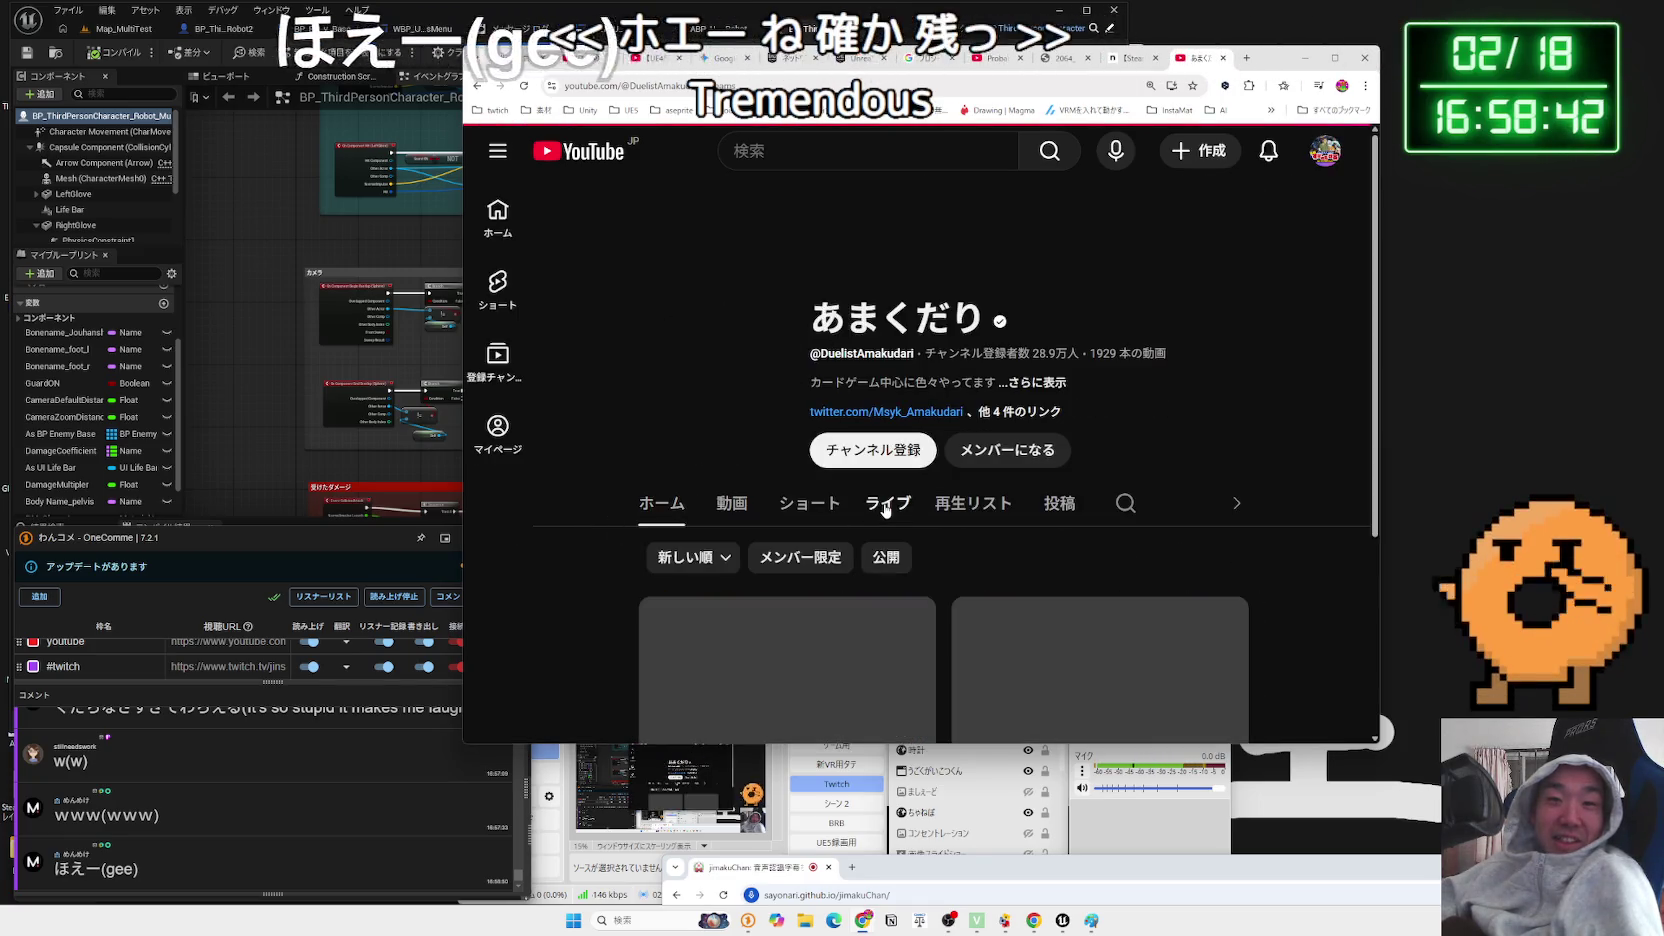
left_click(885, 504)
scroll(860, 490, "down", 3)
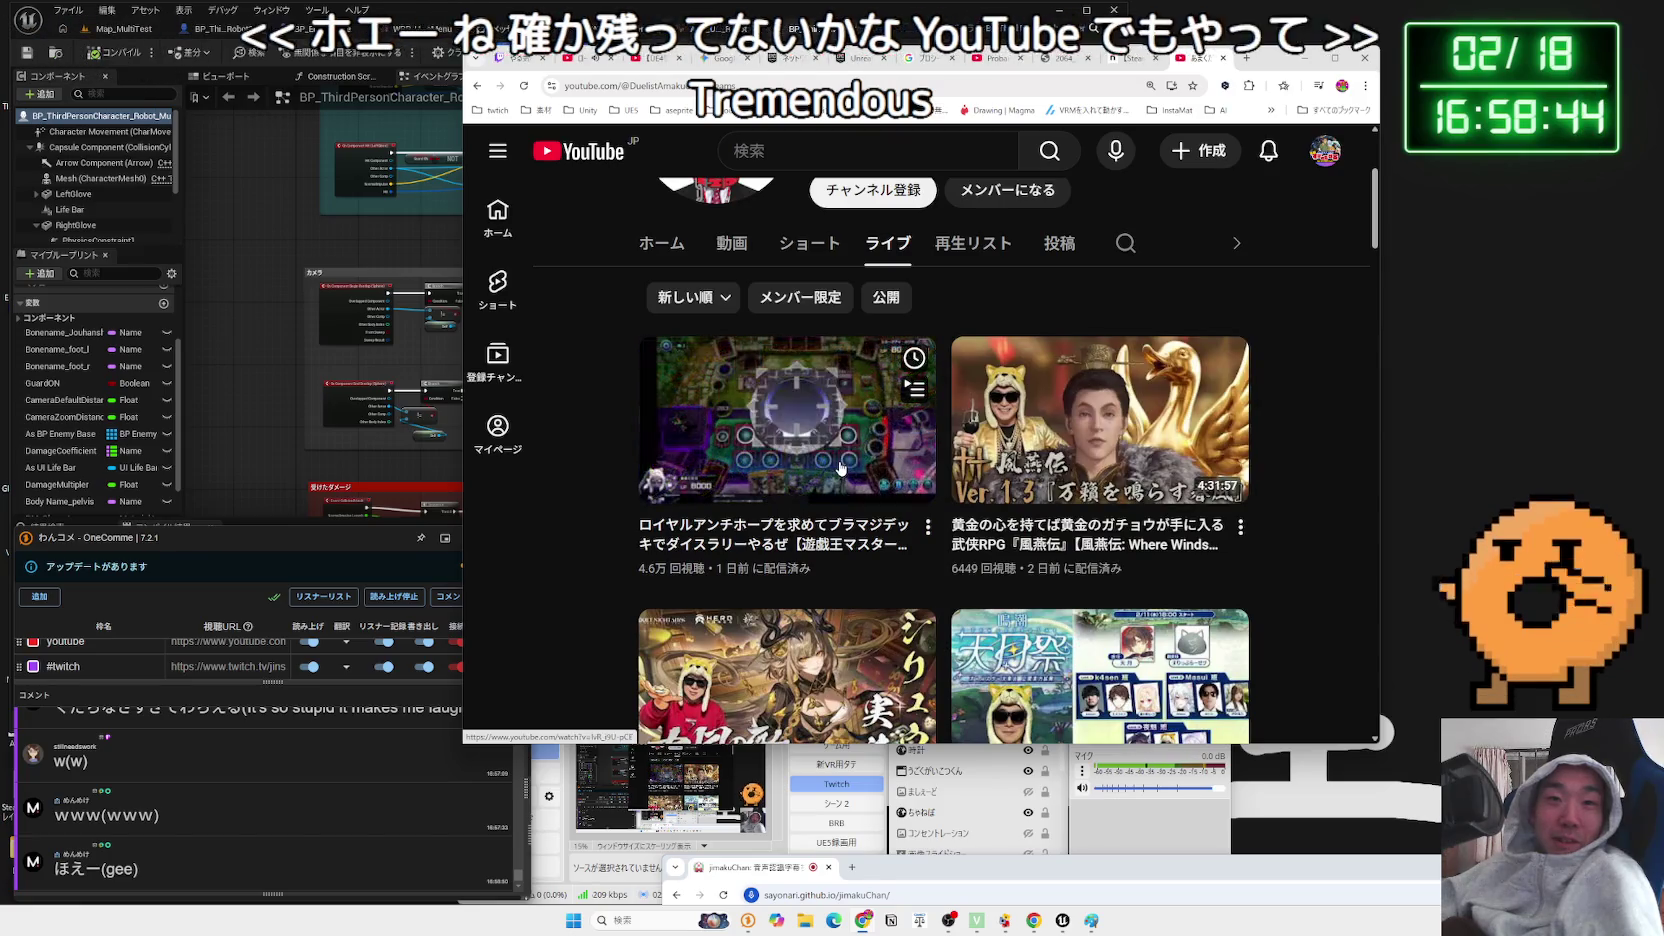
scroll(1000, 475, "down", 2)
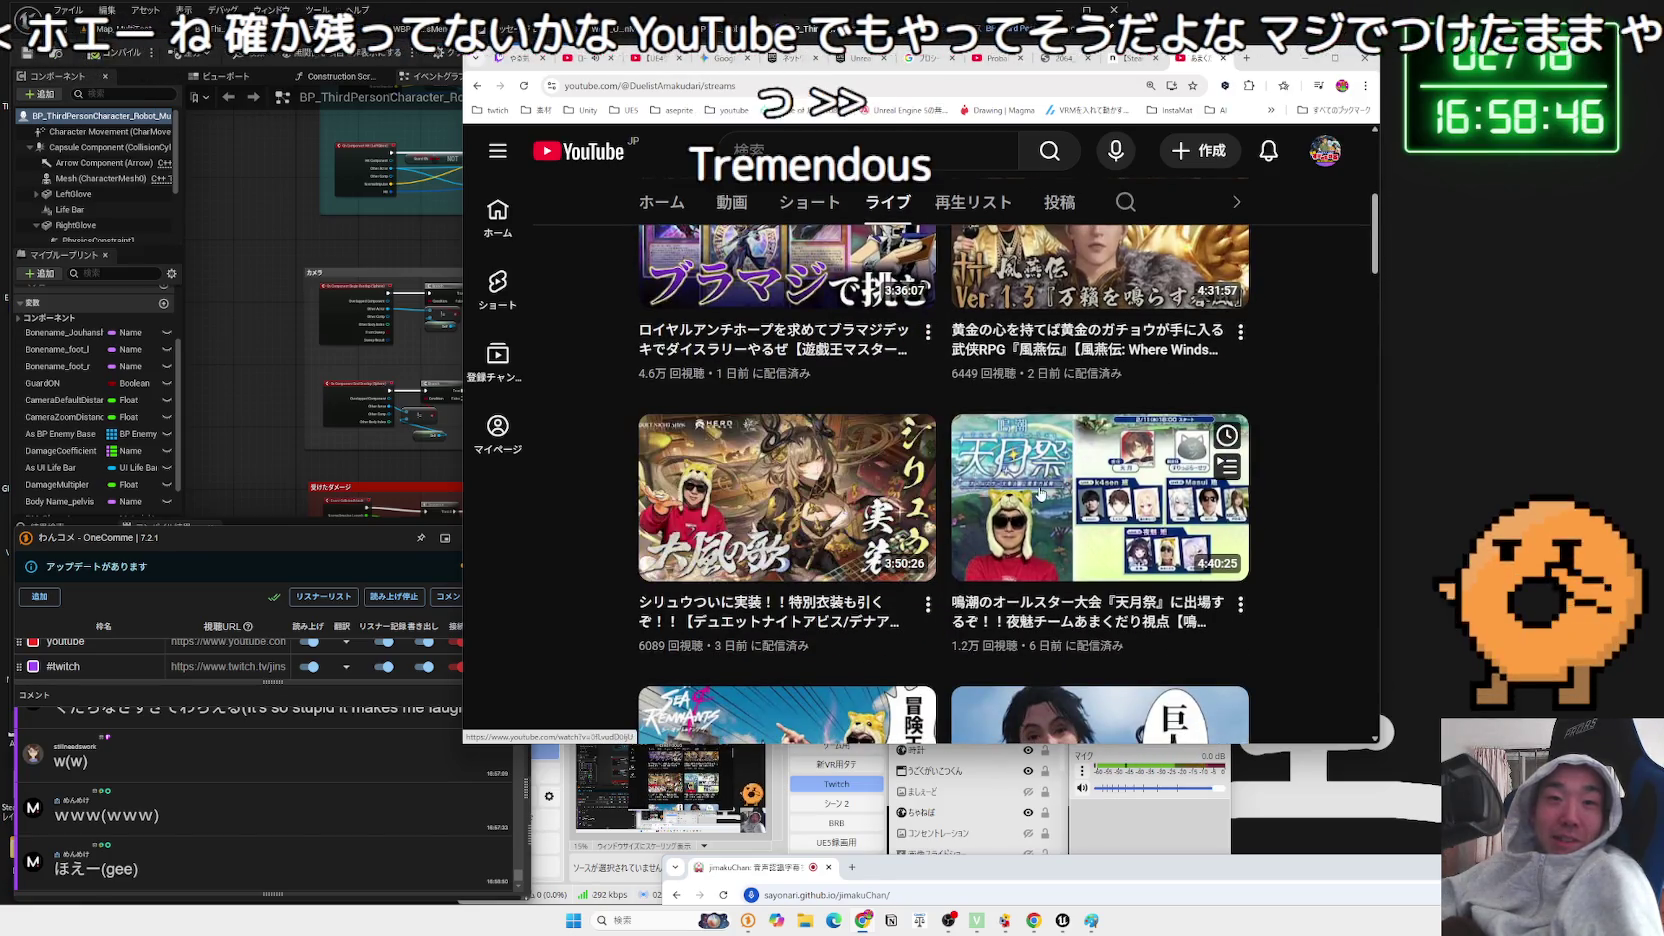
scroll(1060, 490, "down", 3)
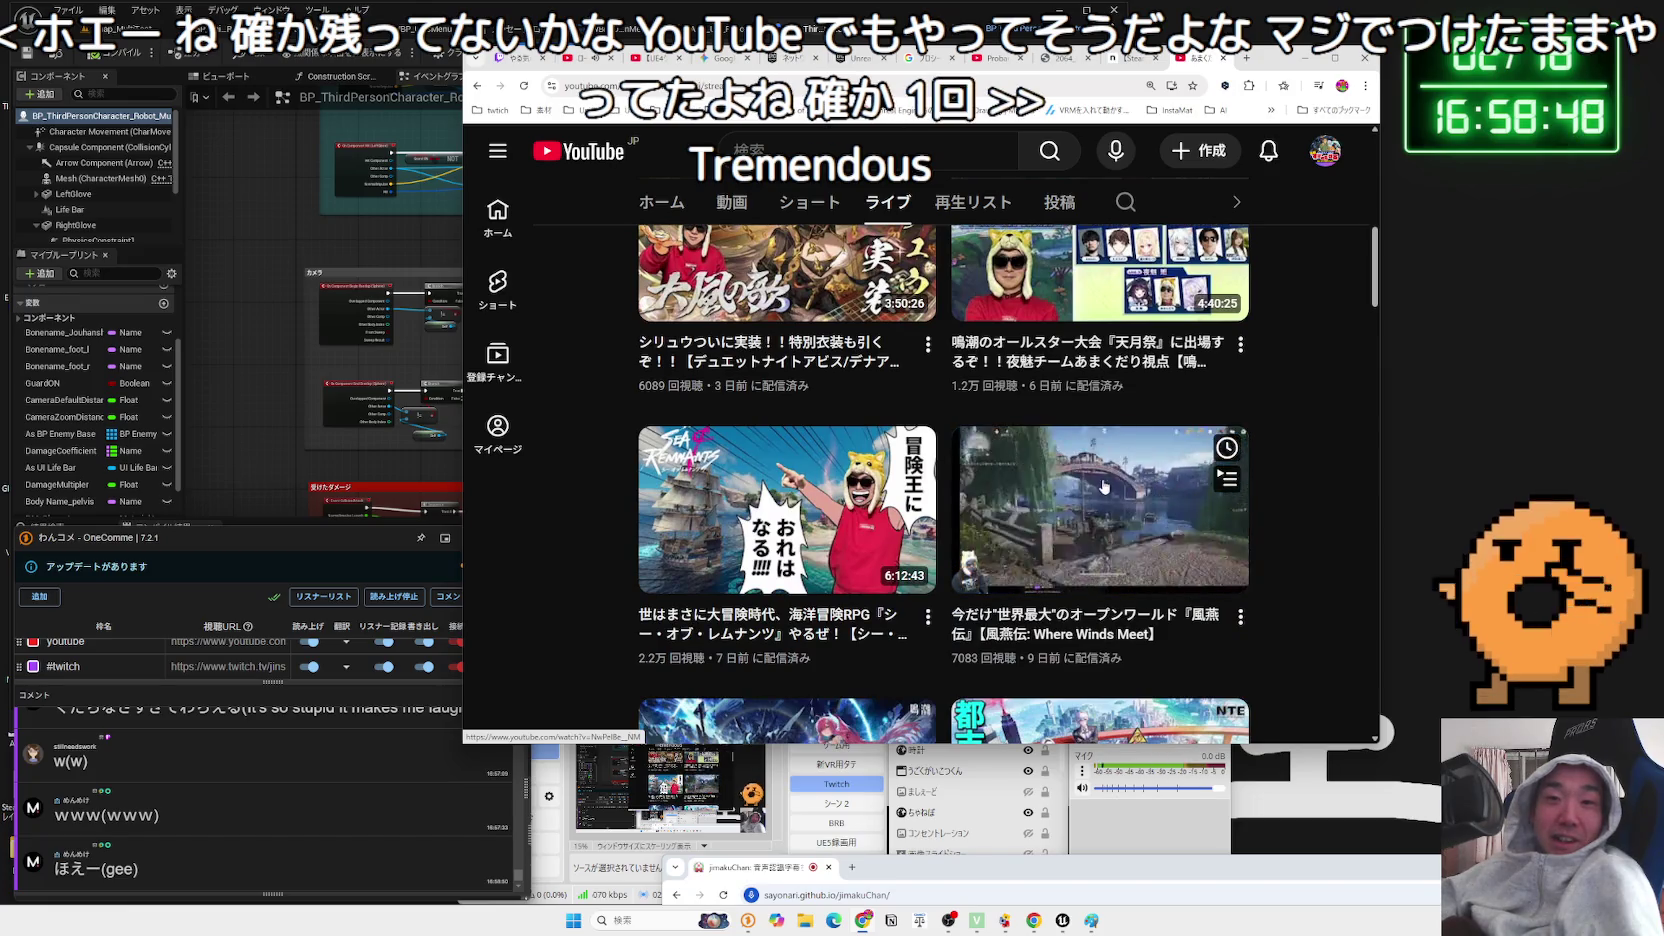
mouse_move(687, 582)
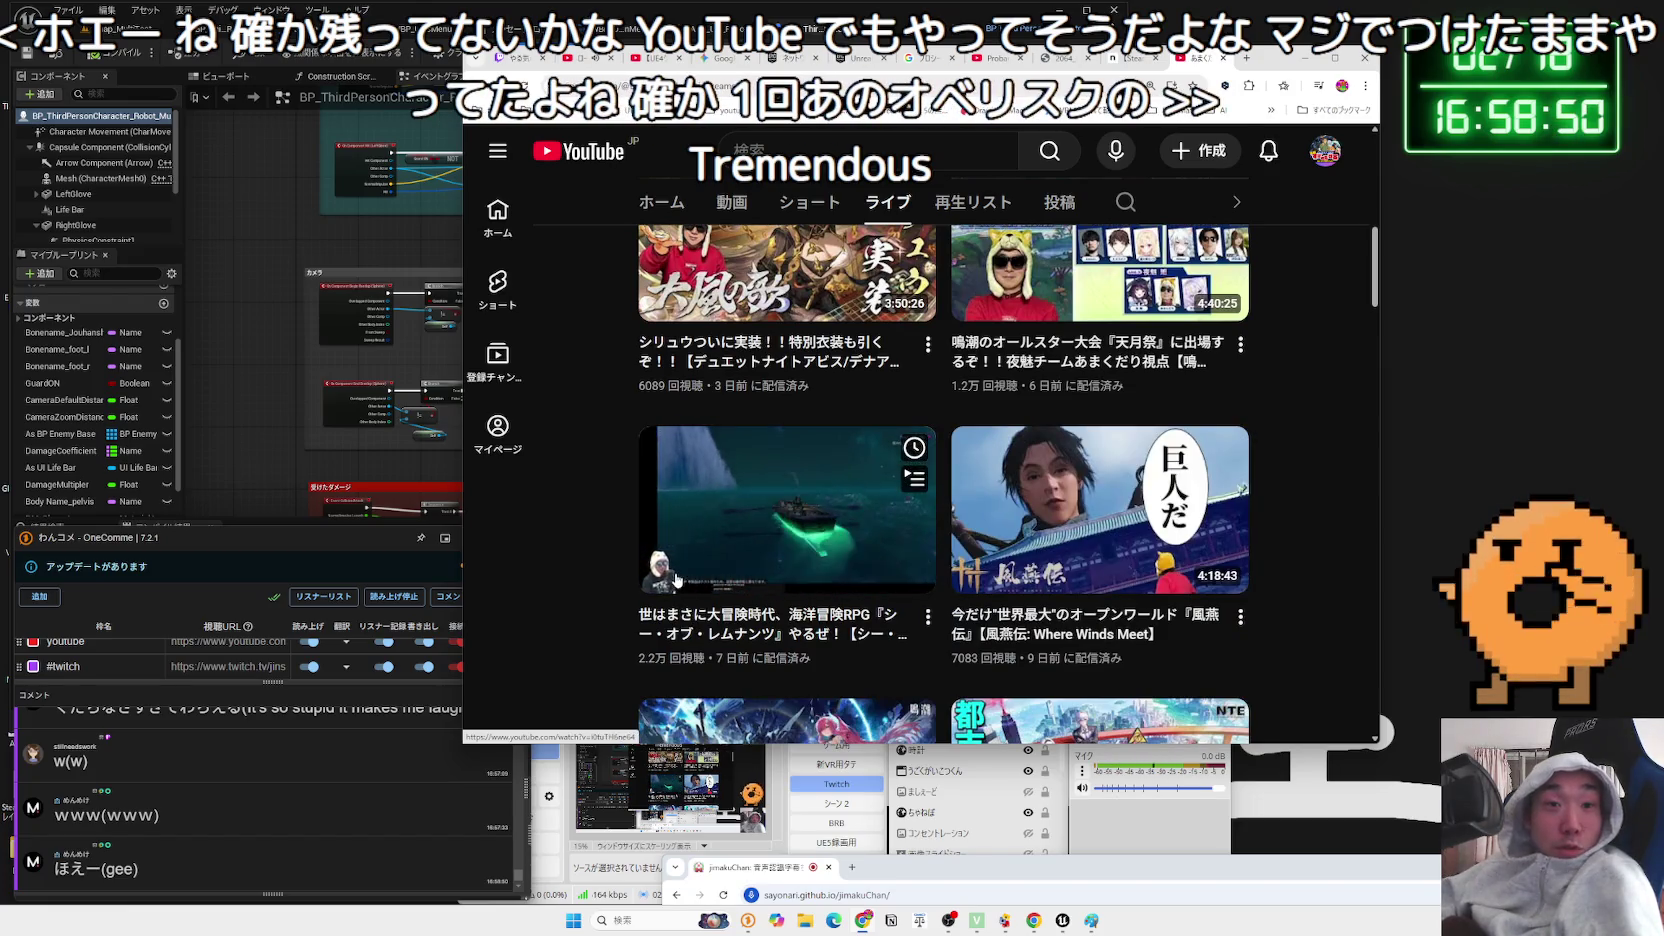
scroll(677, 580, "down", 4)
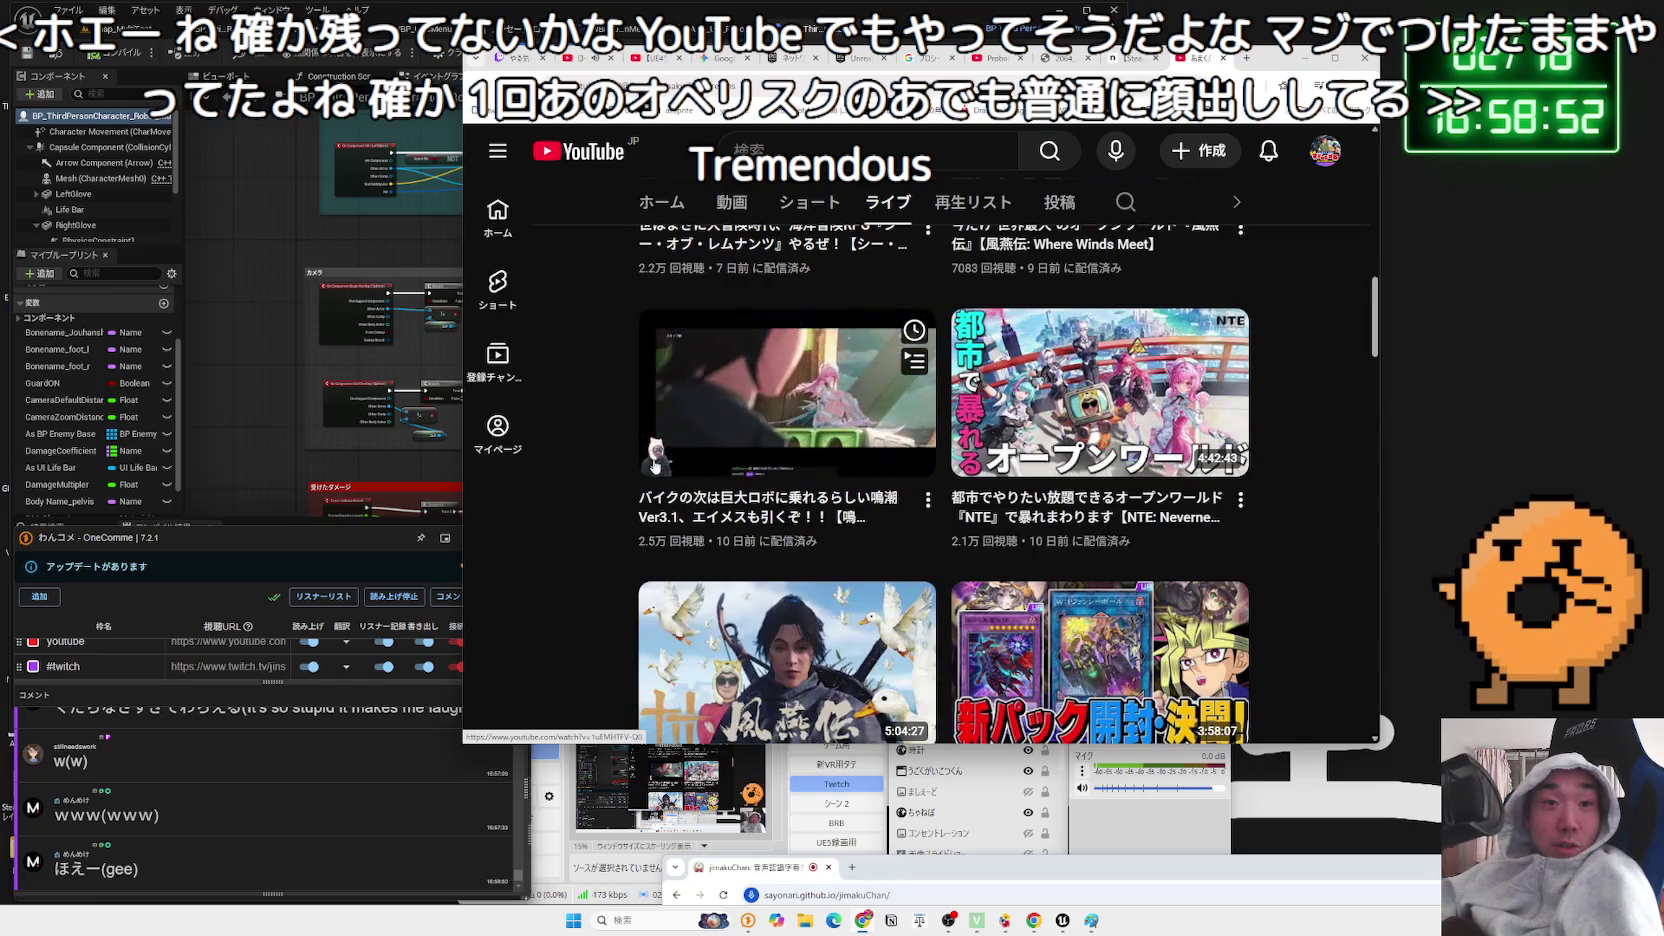
scroll(868, 531, "down", 2)
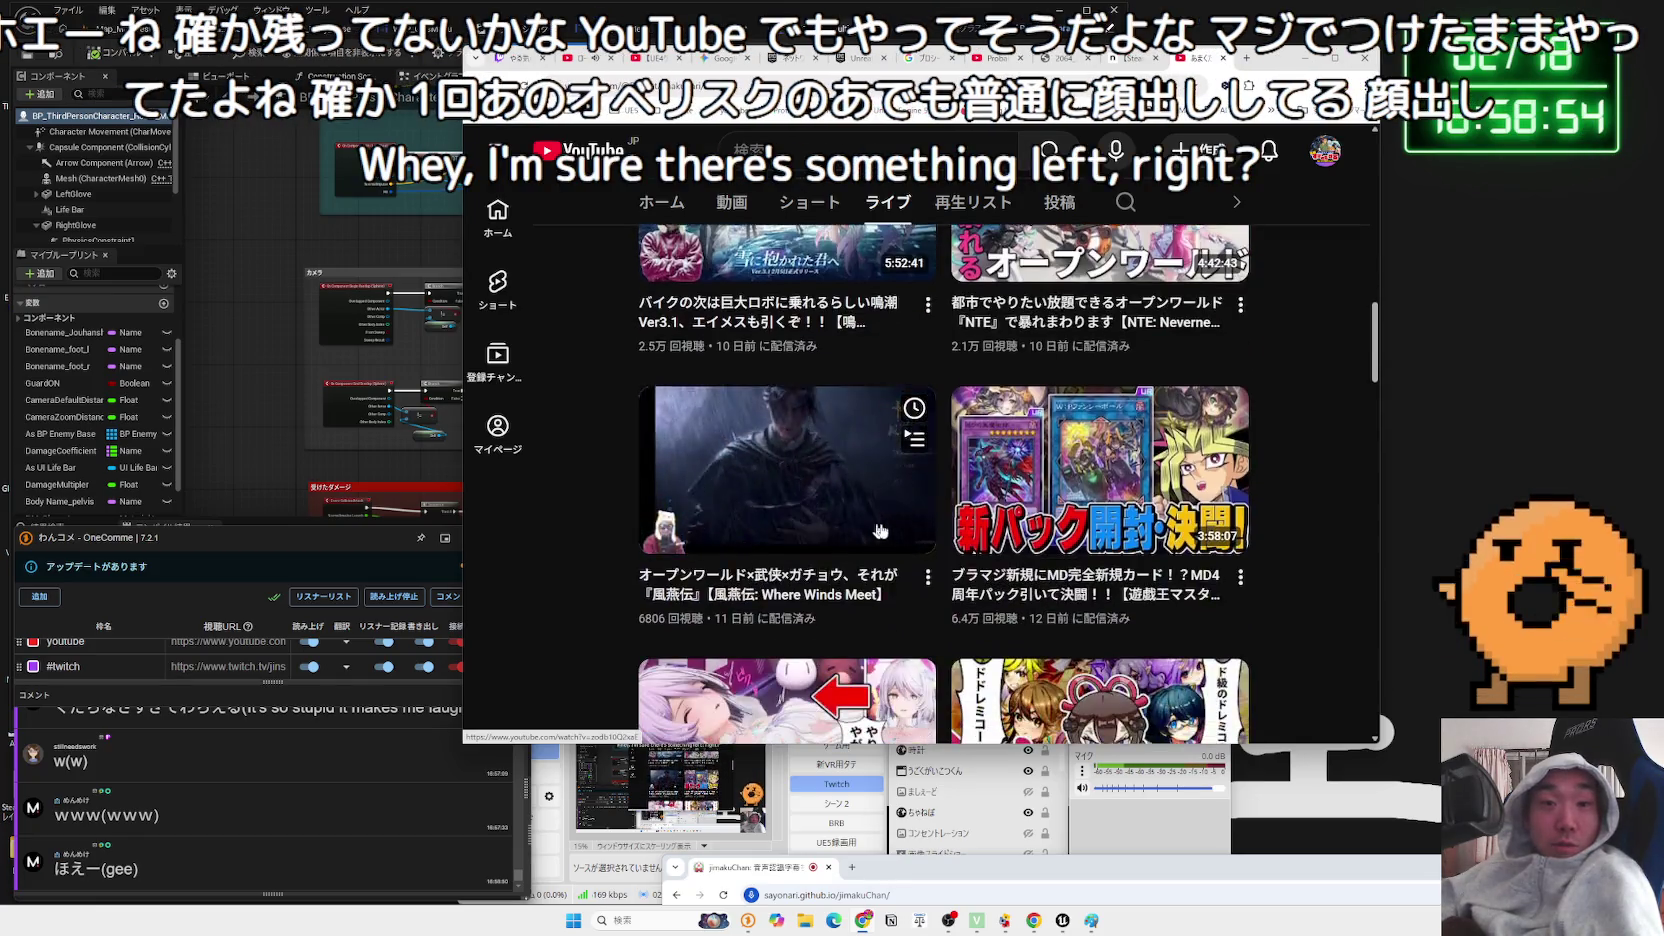
scroll(868, 531, "down", 5)
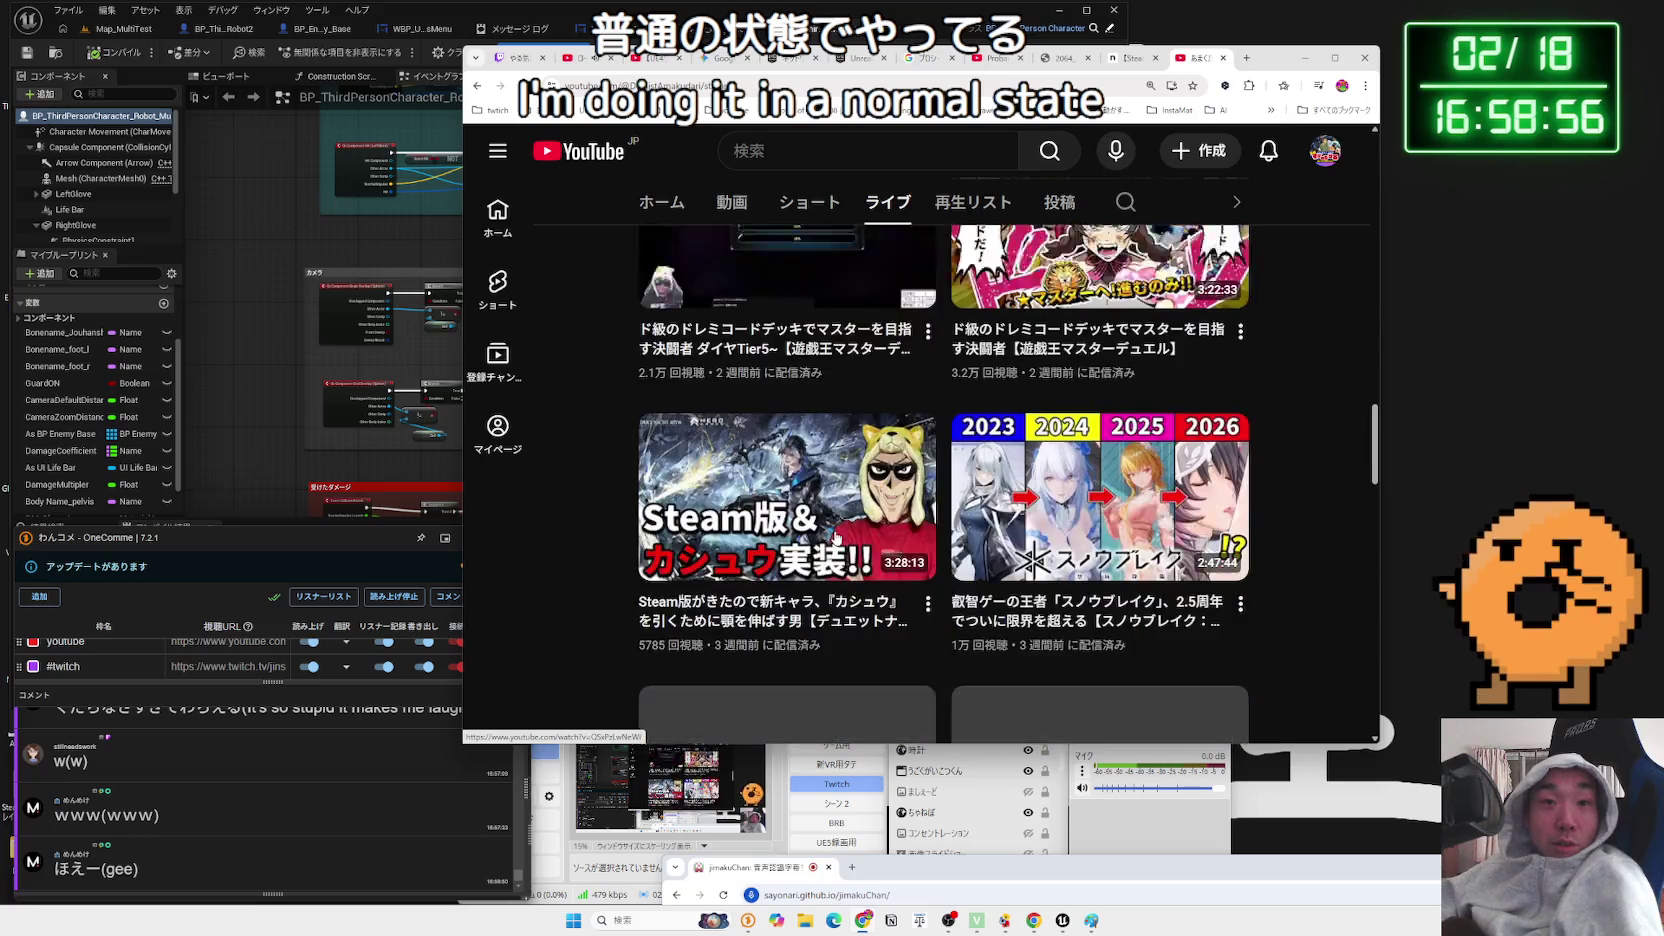
scroll(836, 537, "down", 4)
left_click(662, 202)
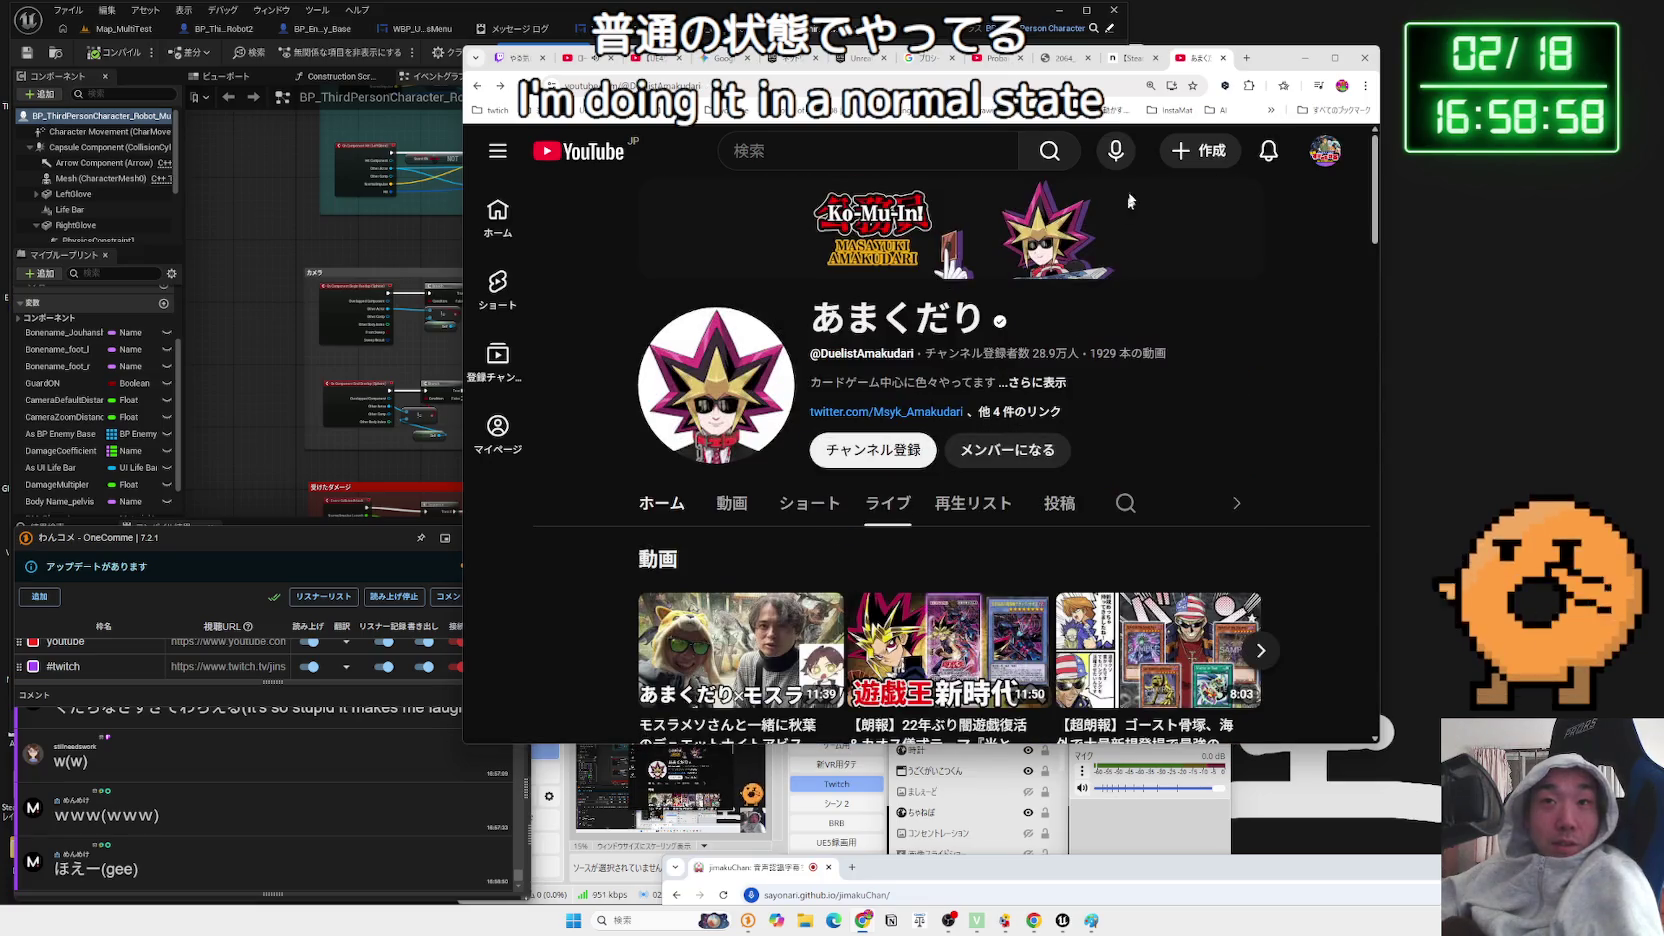
- Close the YouTube channel tab and select the note article's three bullet points
left_click(1222, 58)
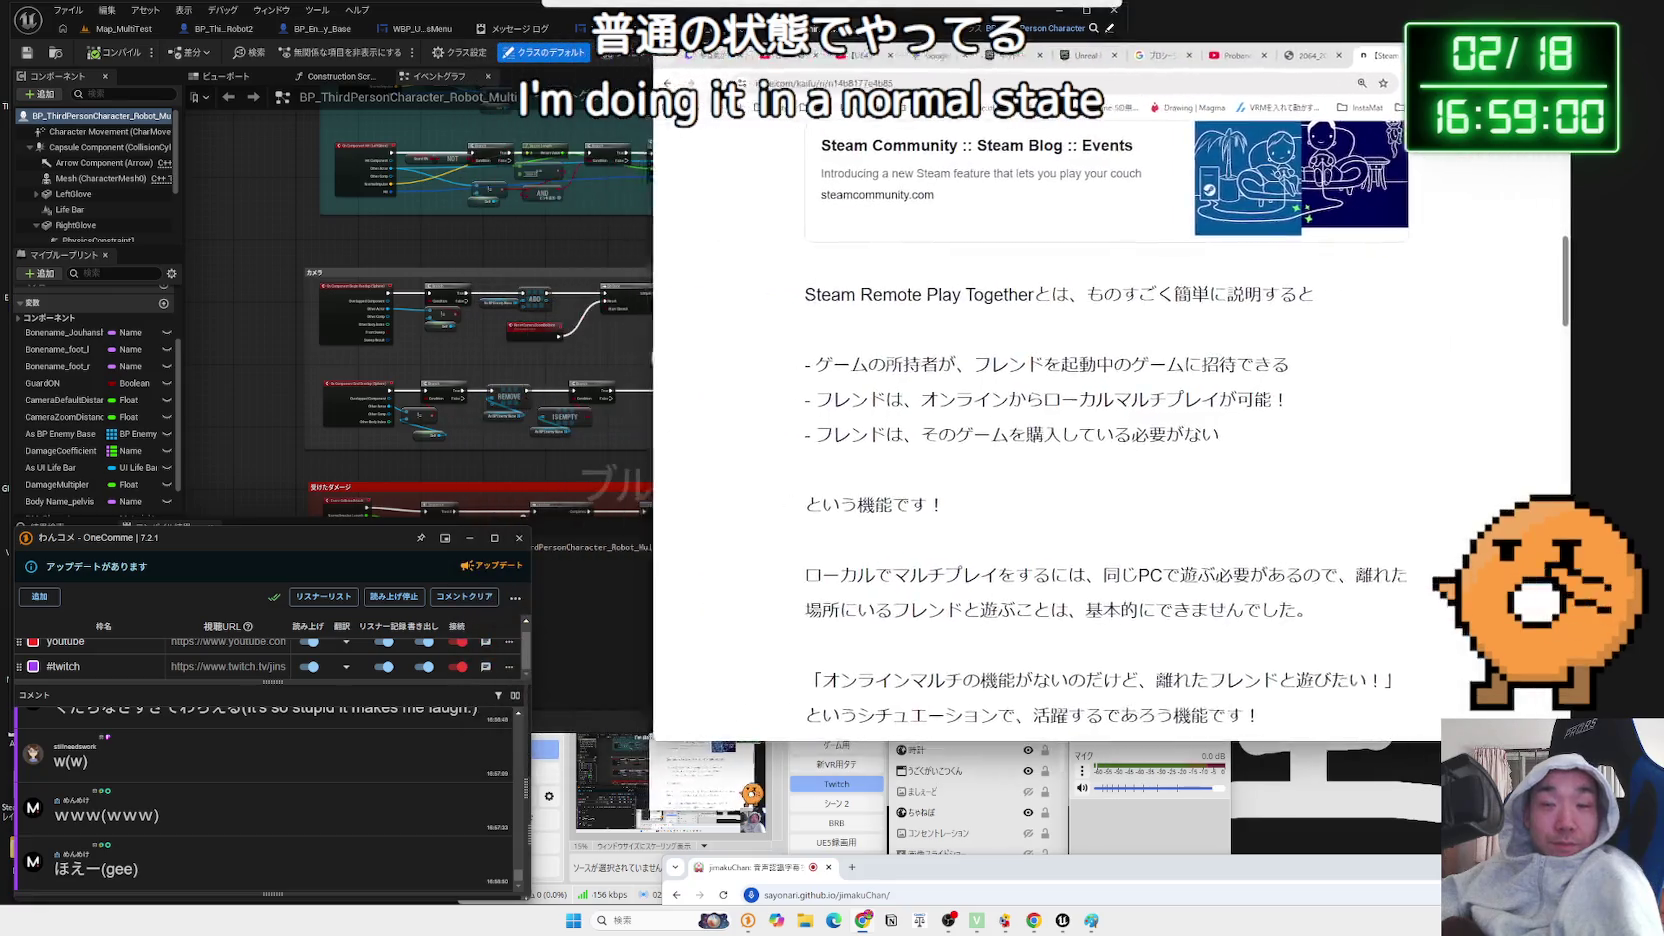
left_click_drag(1198, 423, 880, 348)
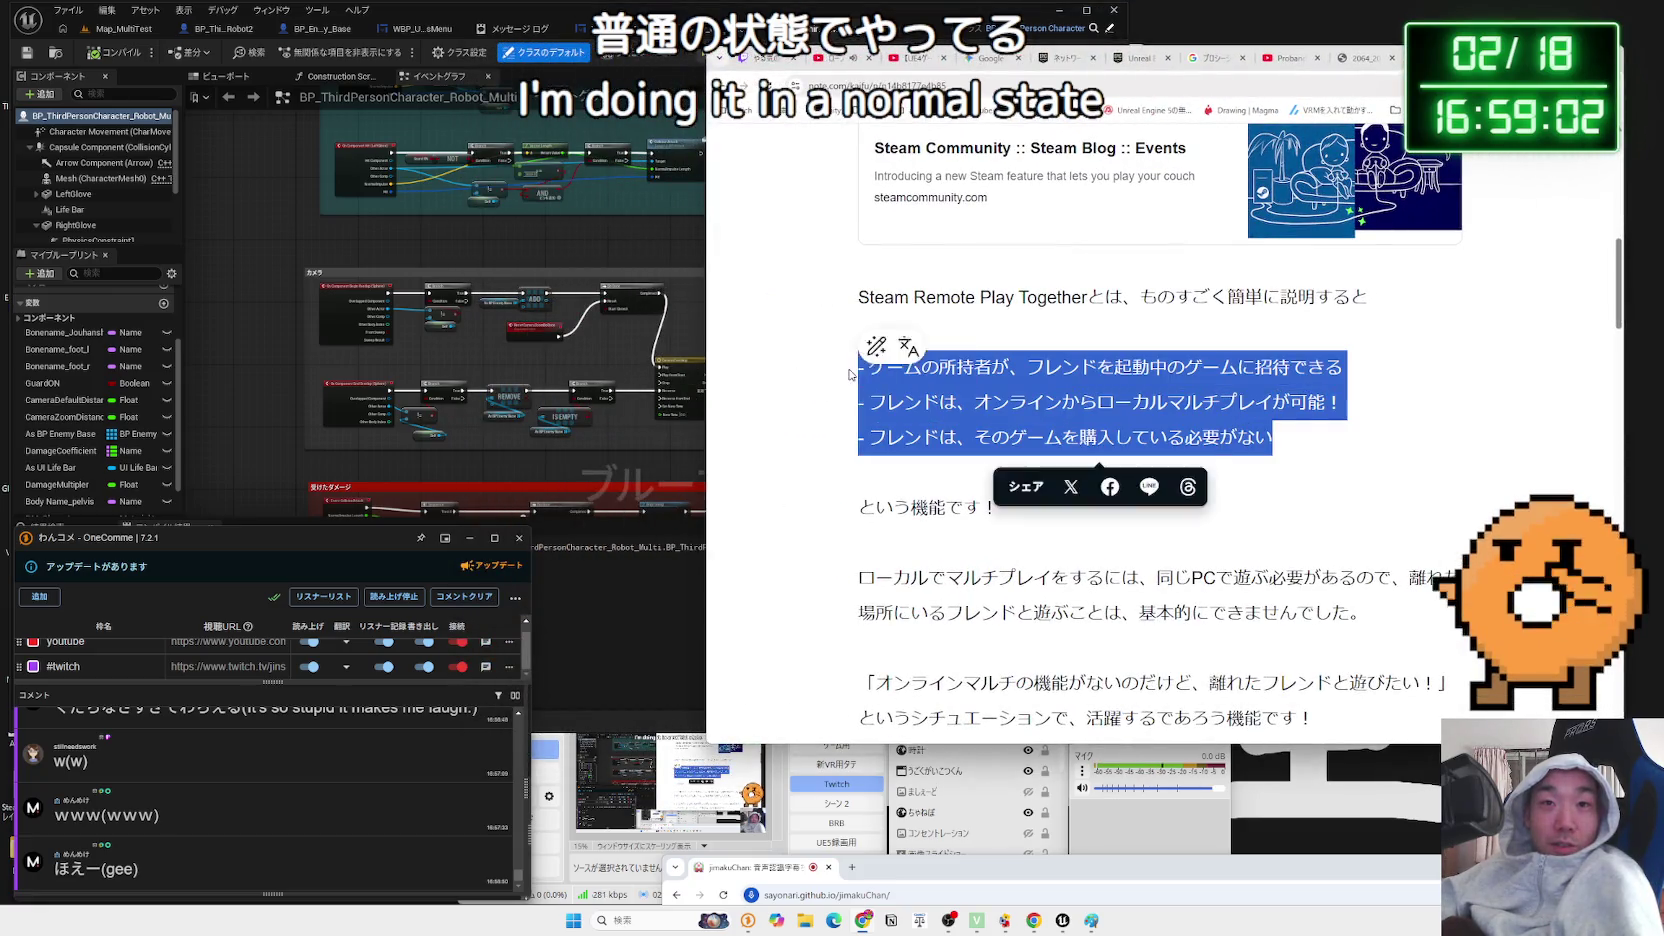
left_click(922, 385)
triple_click(922, 385)
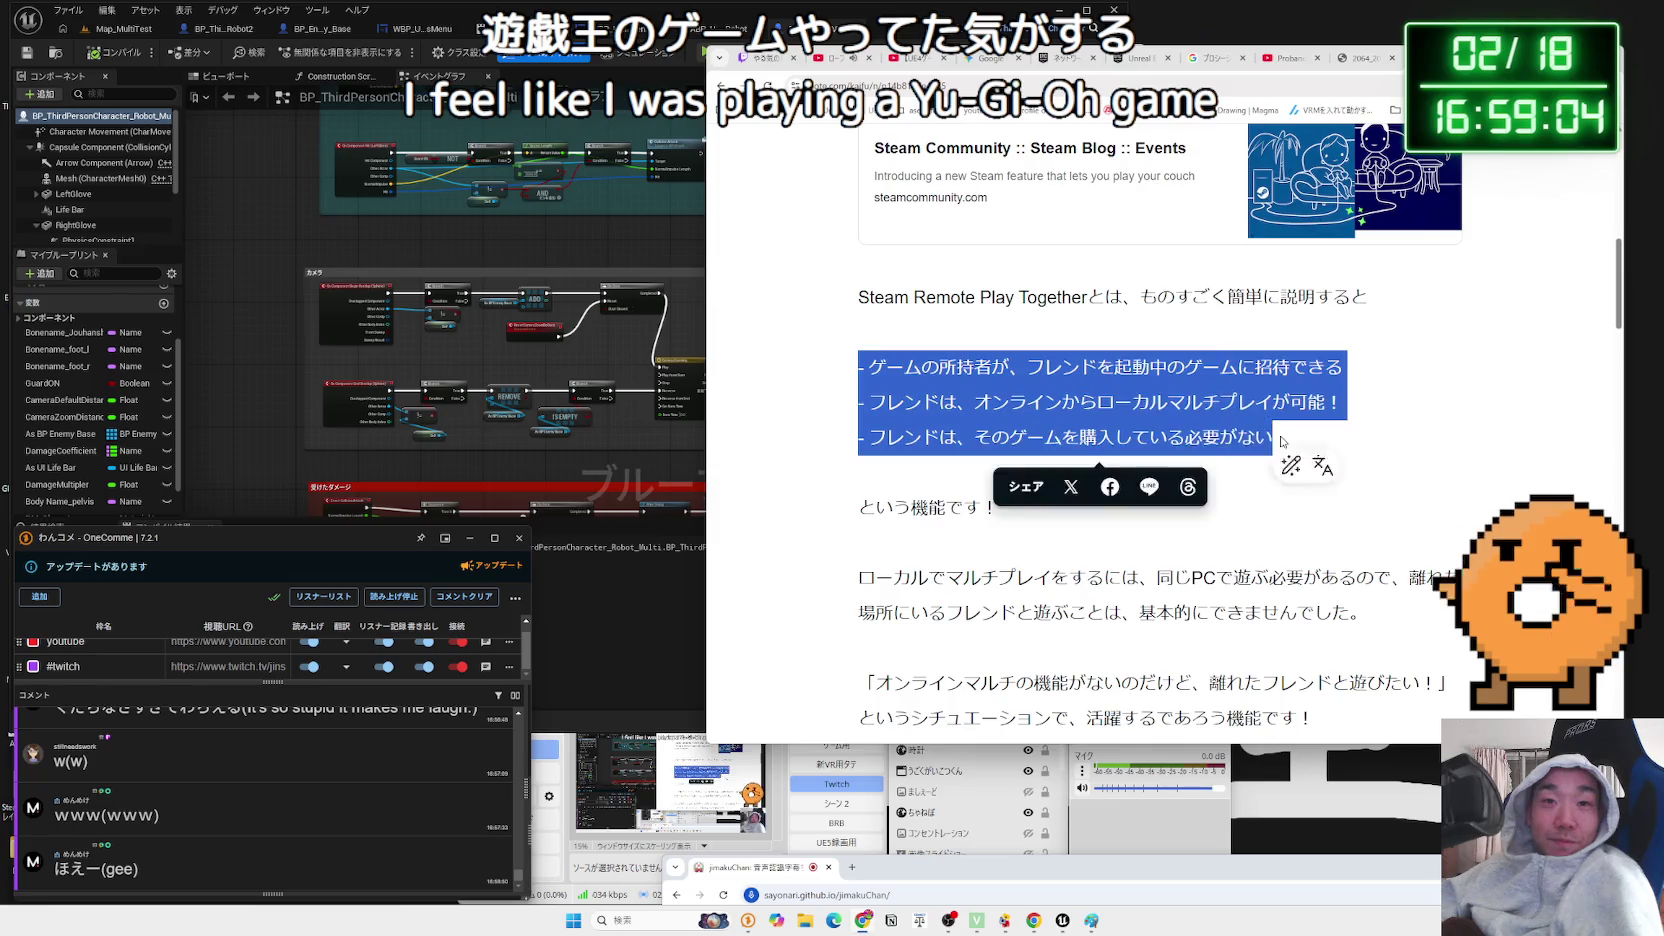
- Skim the article, select its Remote Play Together beta heading, then open a blank Google tab
scroll(1157, 447, "down", 5)
scroll(1157, 447, "down", 10)
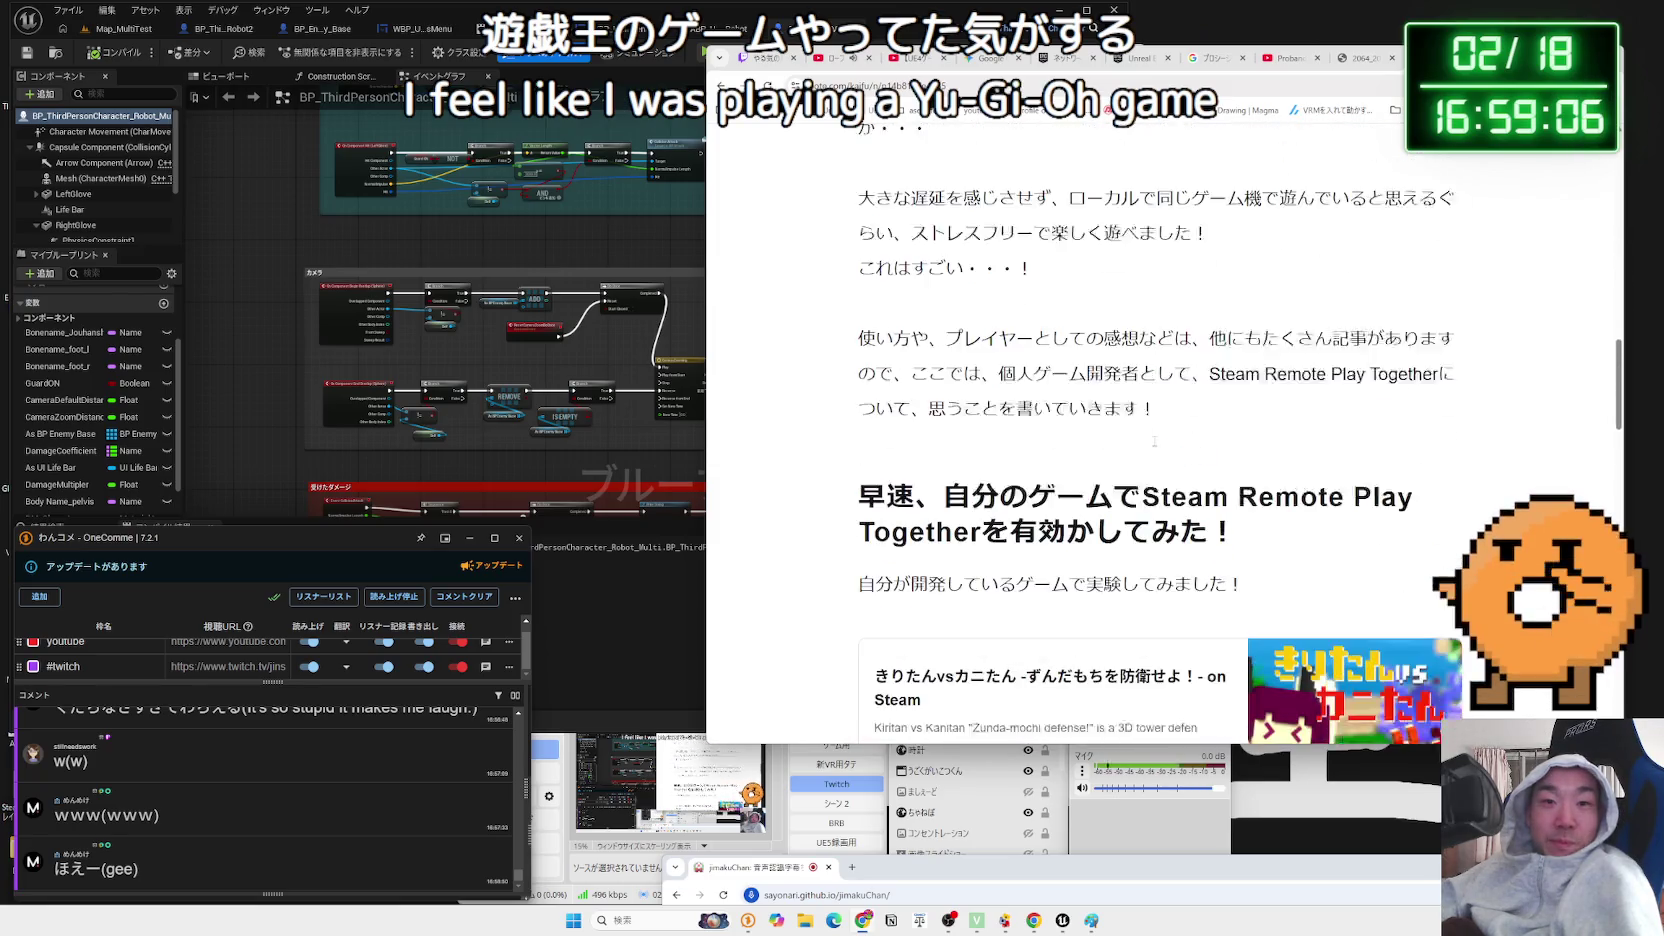
scroll(1157, 447, "up", 15)
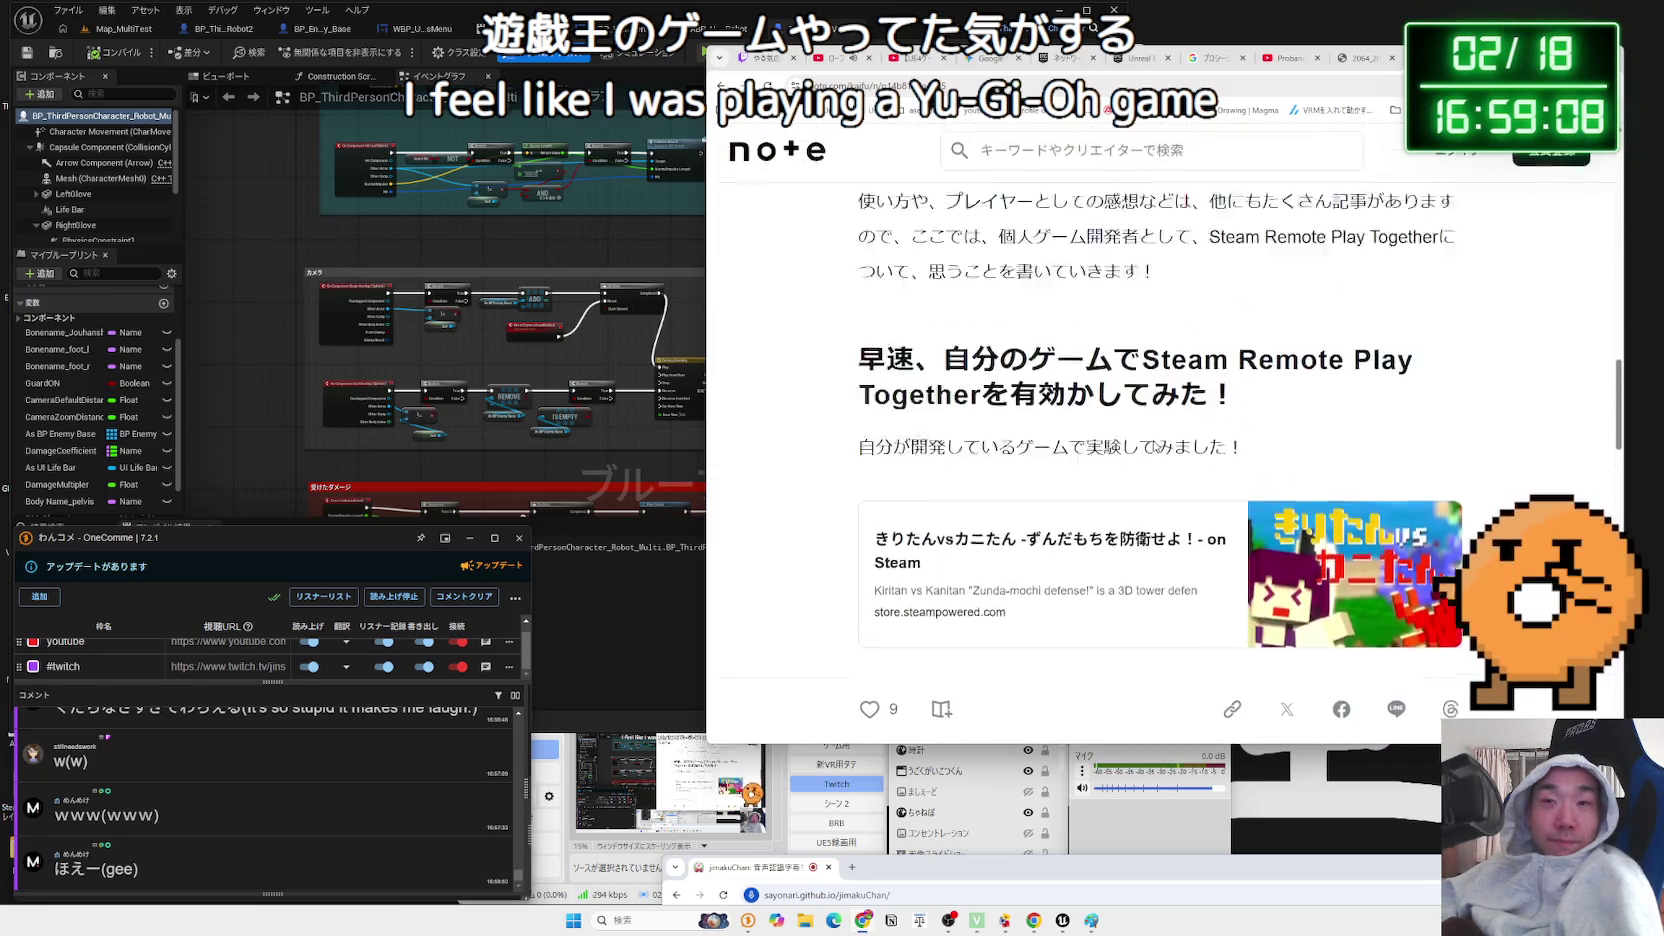
scroll(1160, 436, "down", 3)
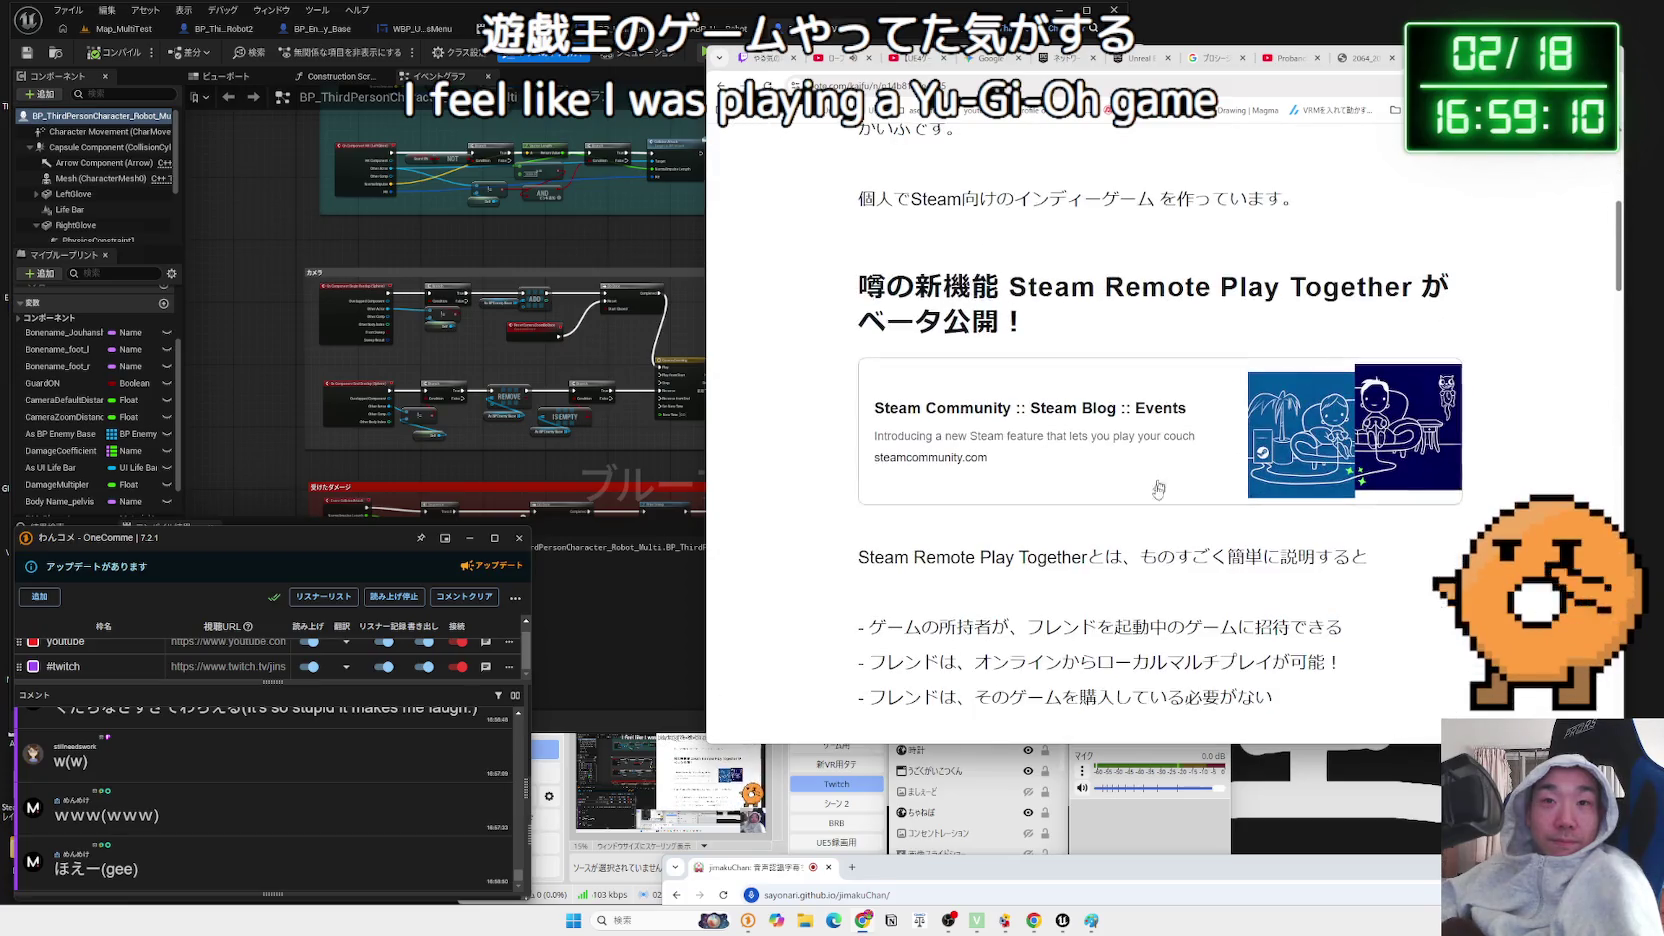
triple_click(1051, 339)
left_click(1274, 125)
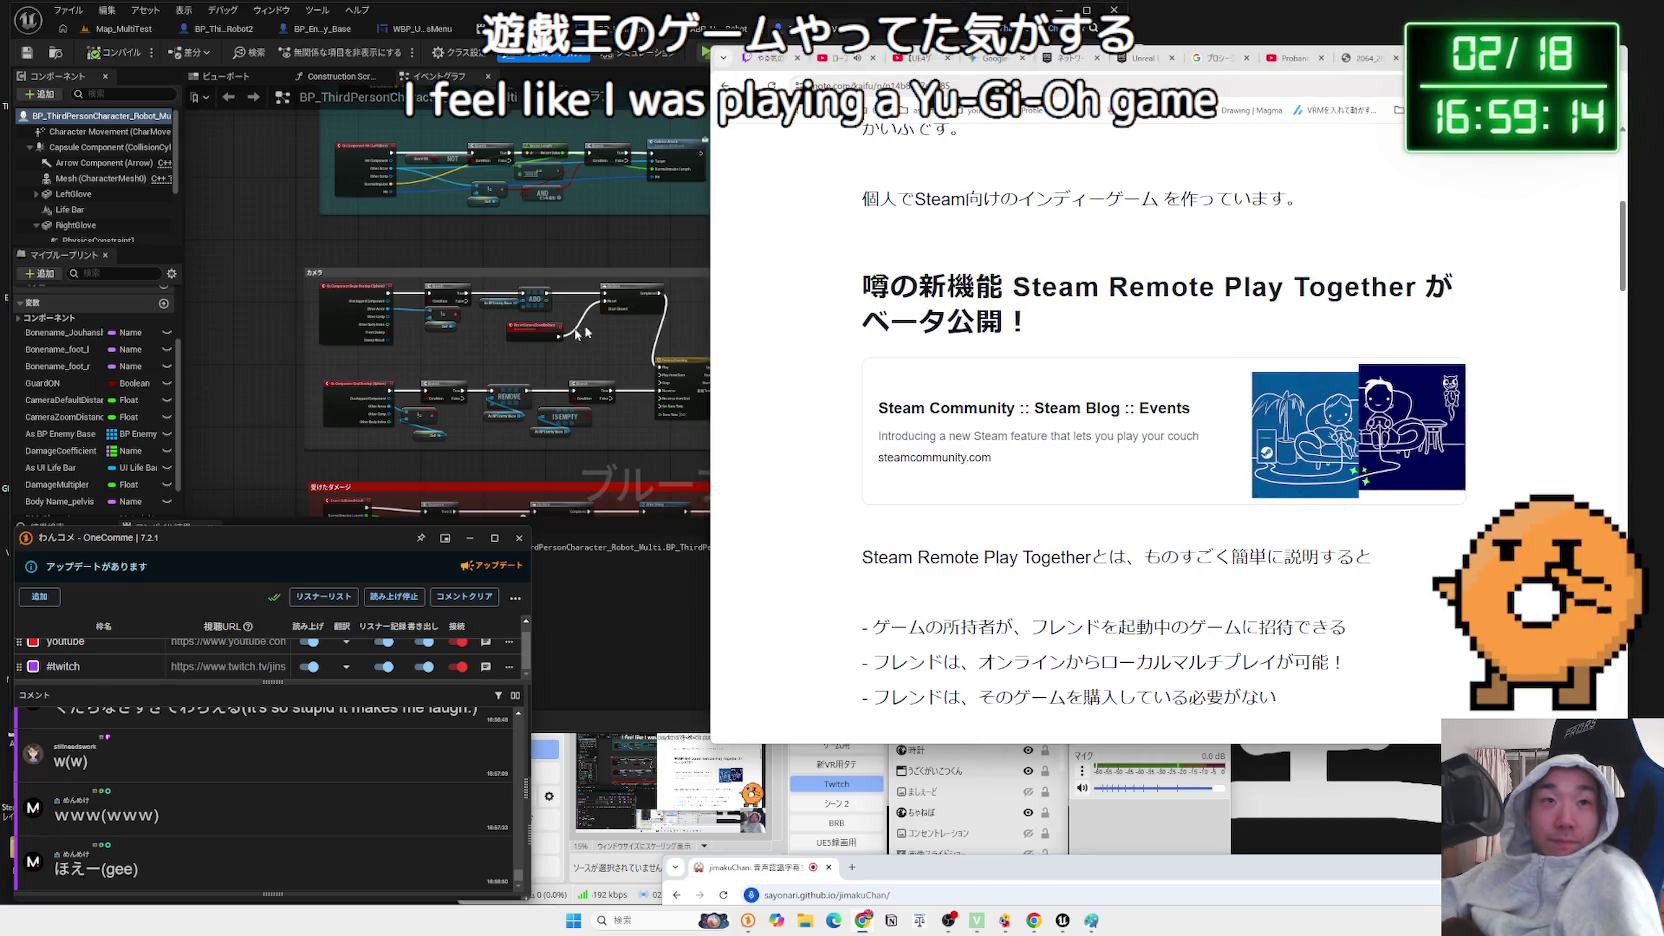
left_click(254, 371)
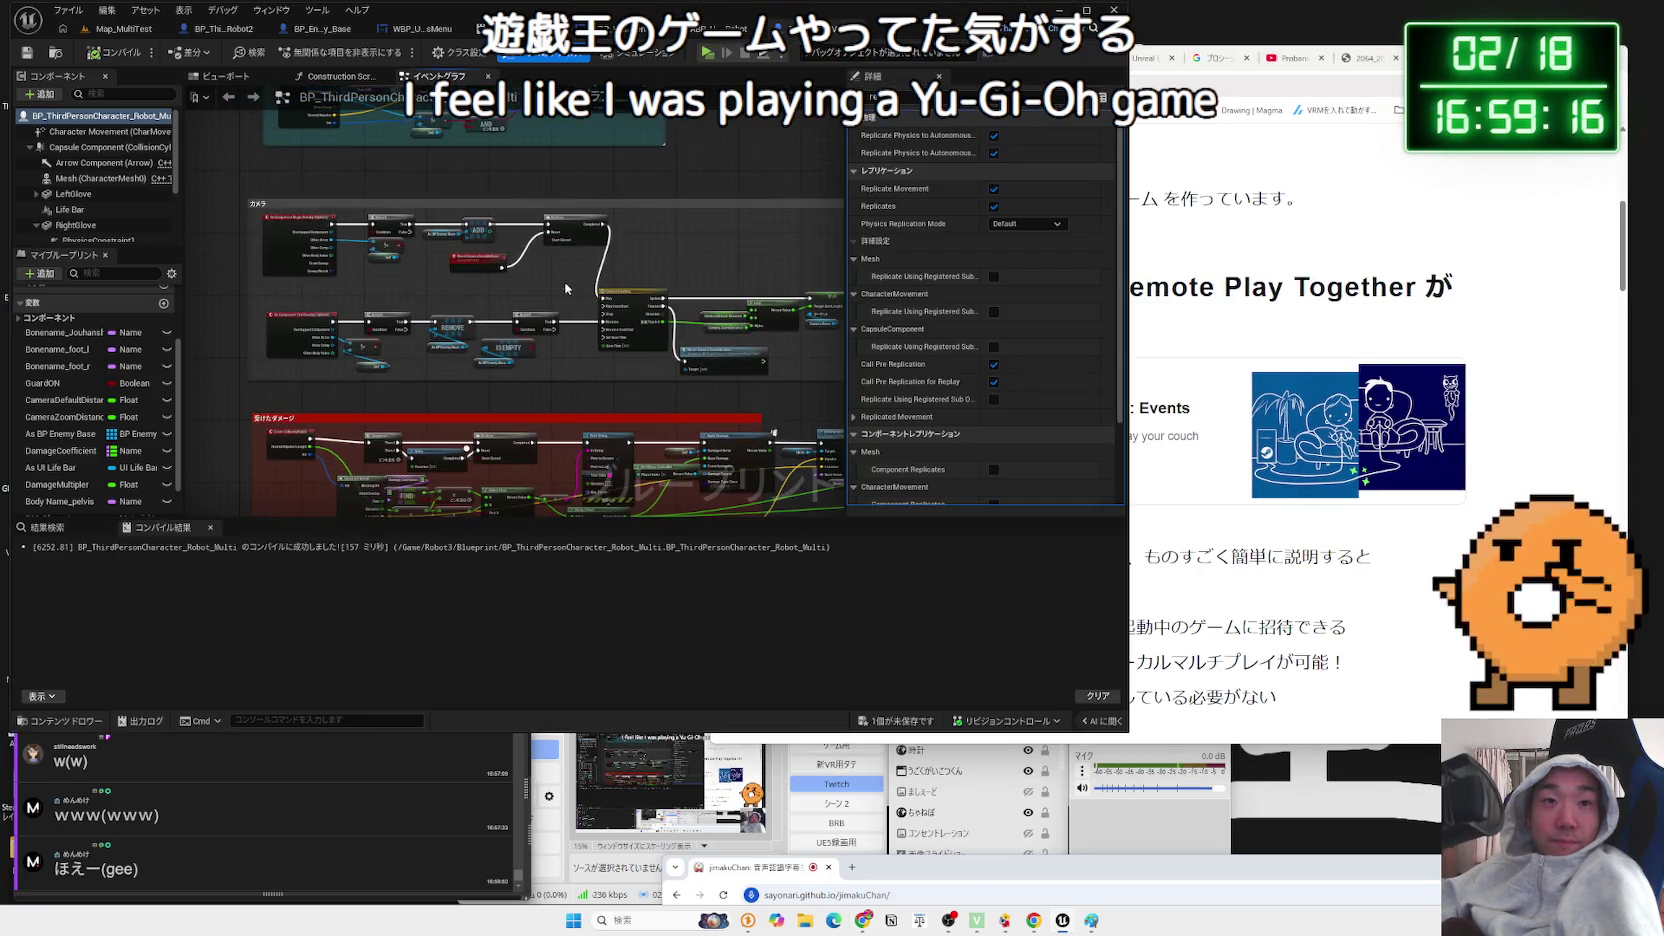
key("ctrl+t")
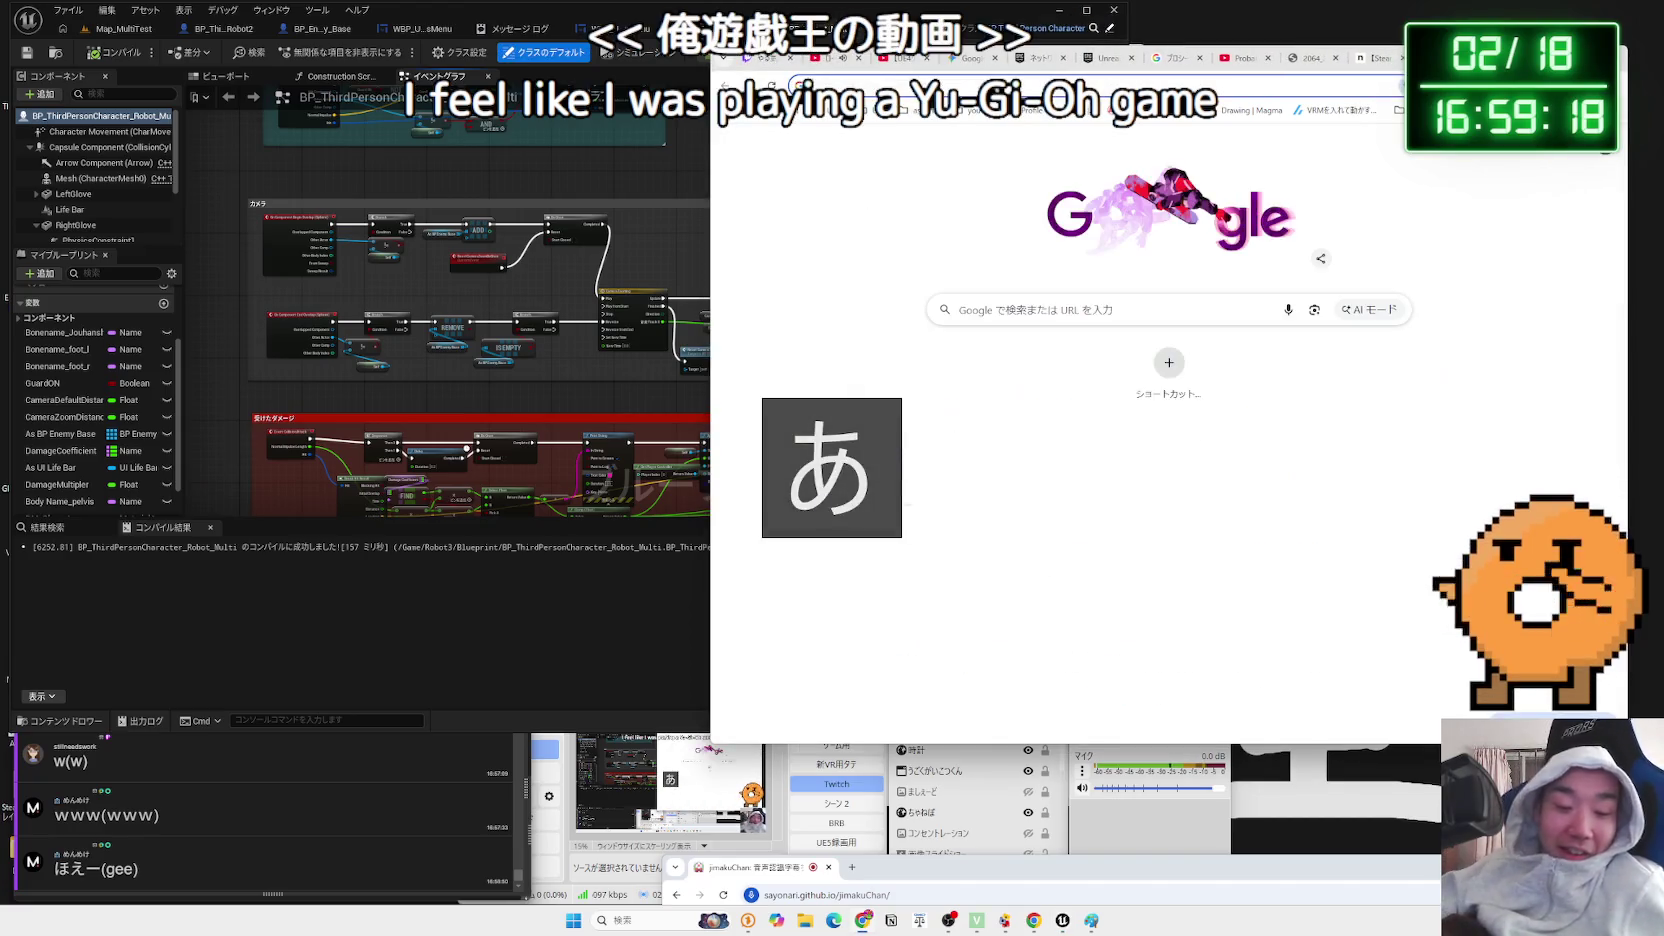
- Search Google for シーホースの人, scroll the results, and return to the note article
type("シーホース")
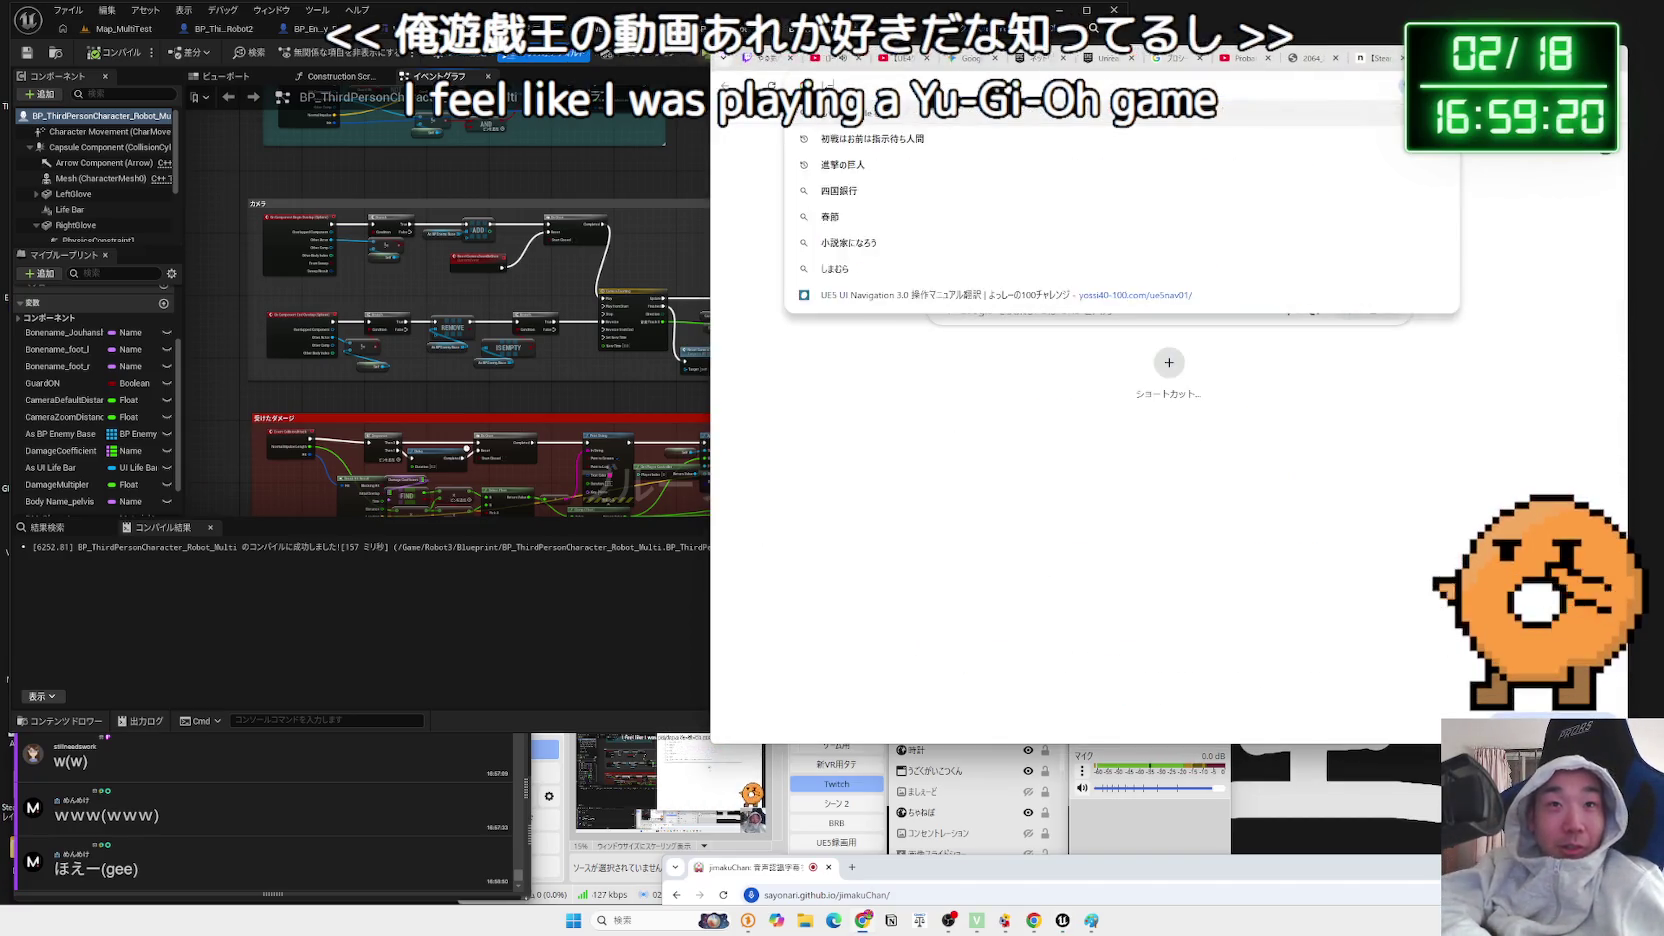
type("の人")
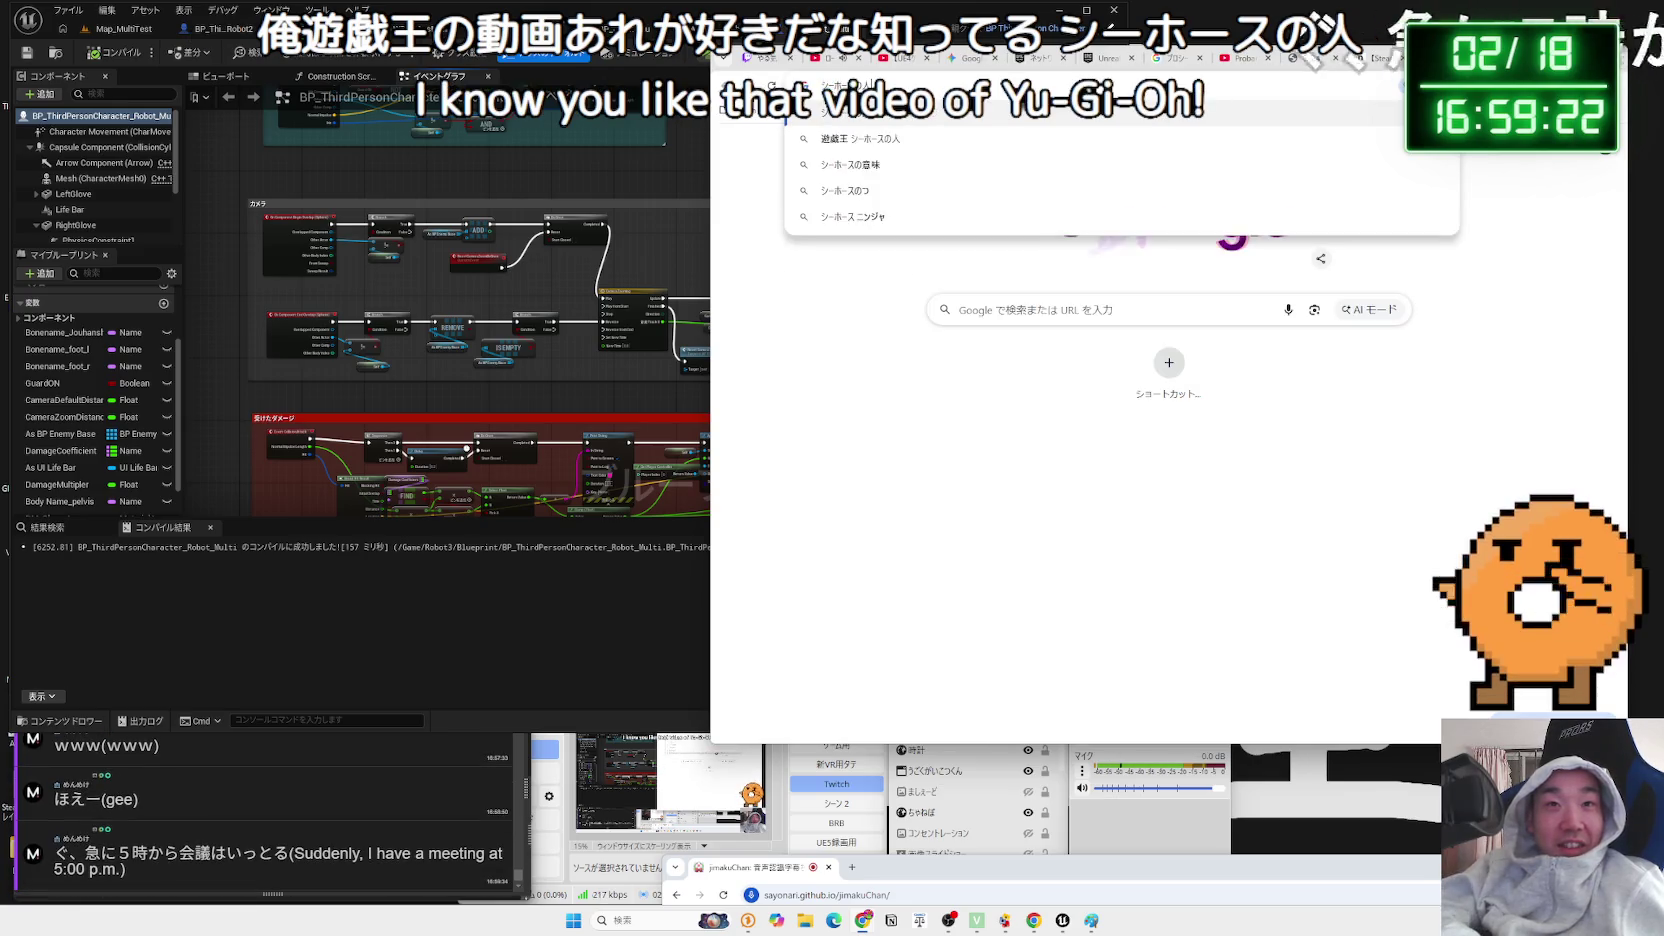
key("Return")
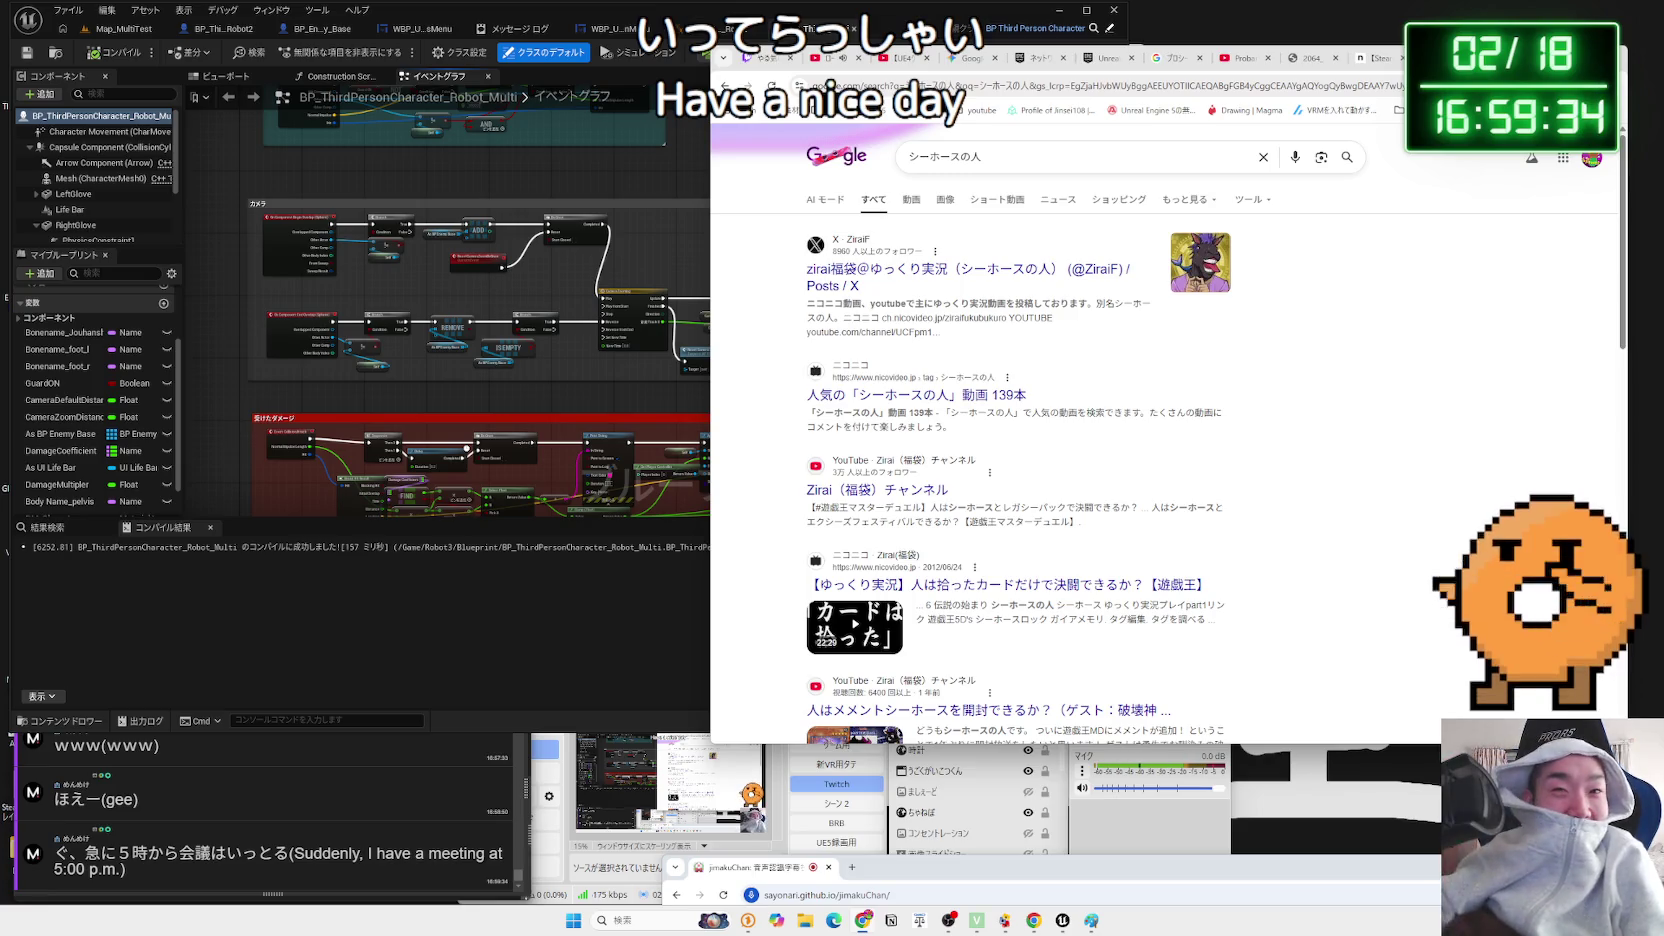
scroll(1248, 389, "down", 3)
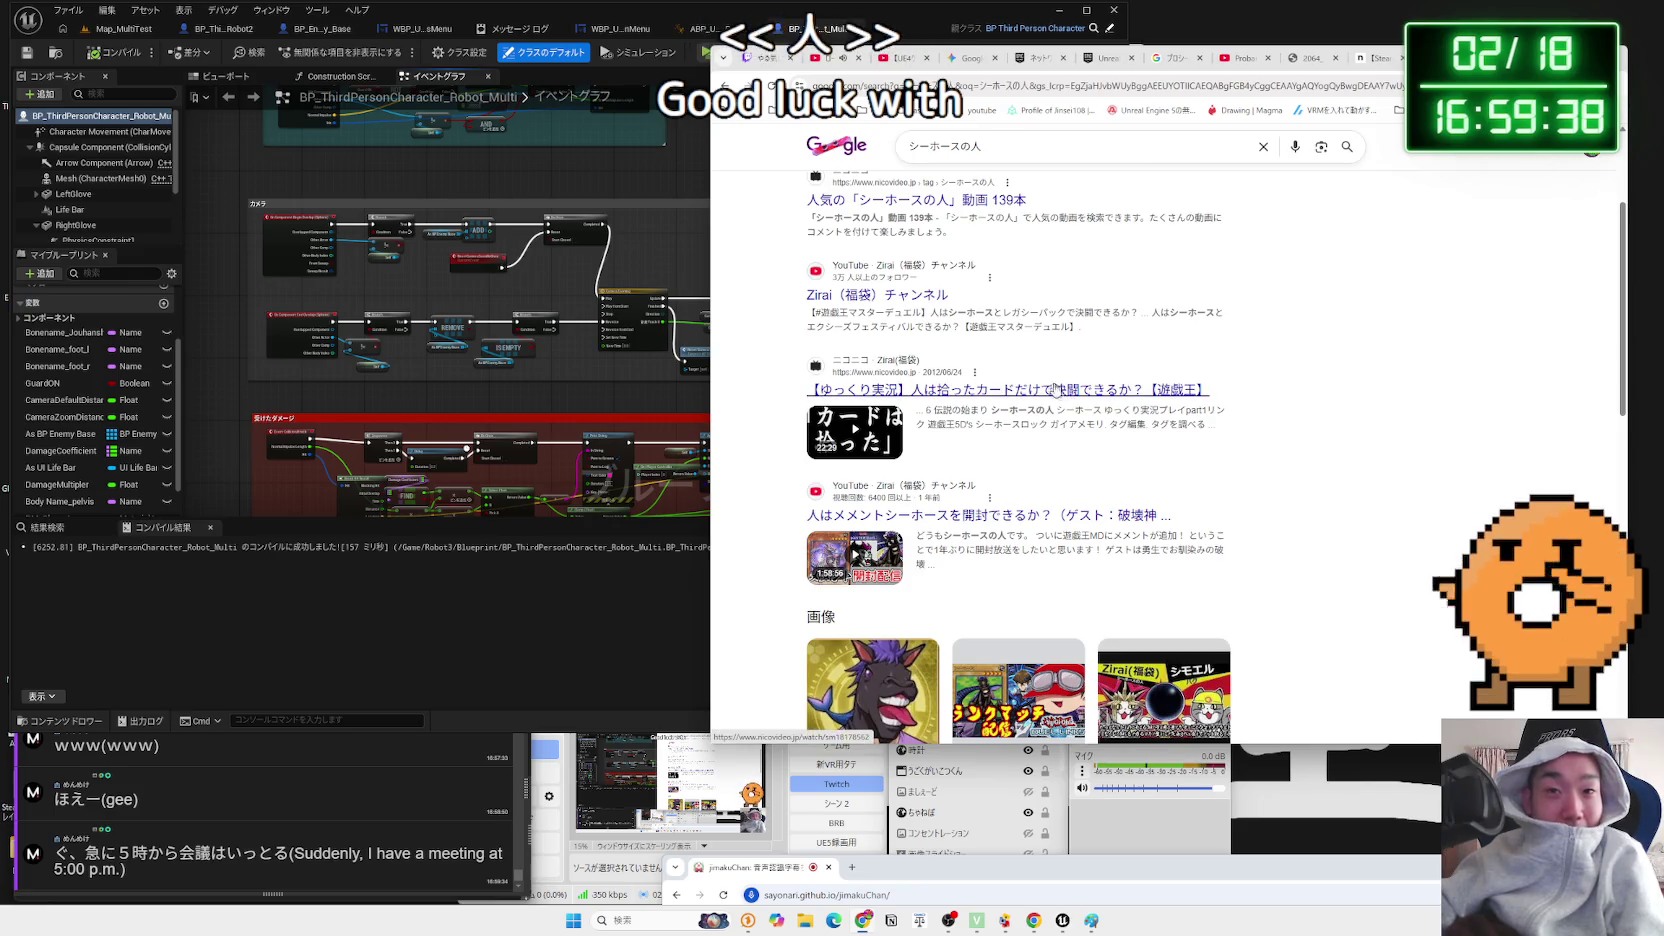
scroll(1077, 398, "down", 5)
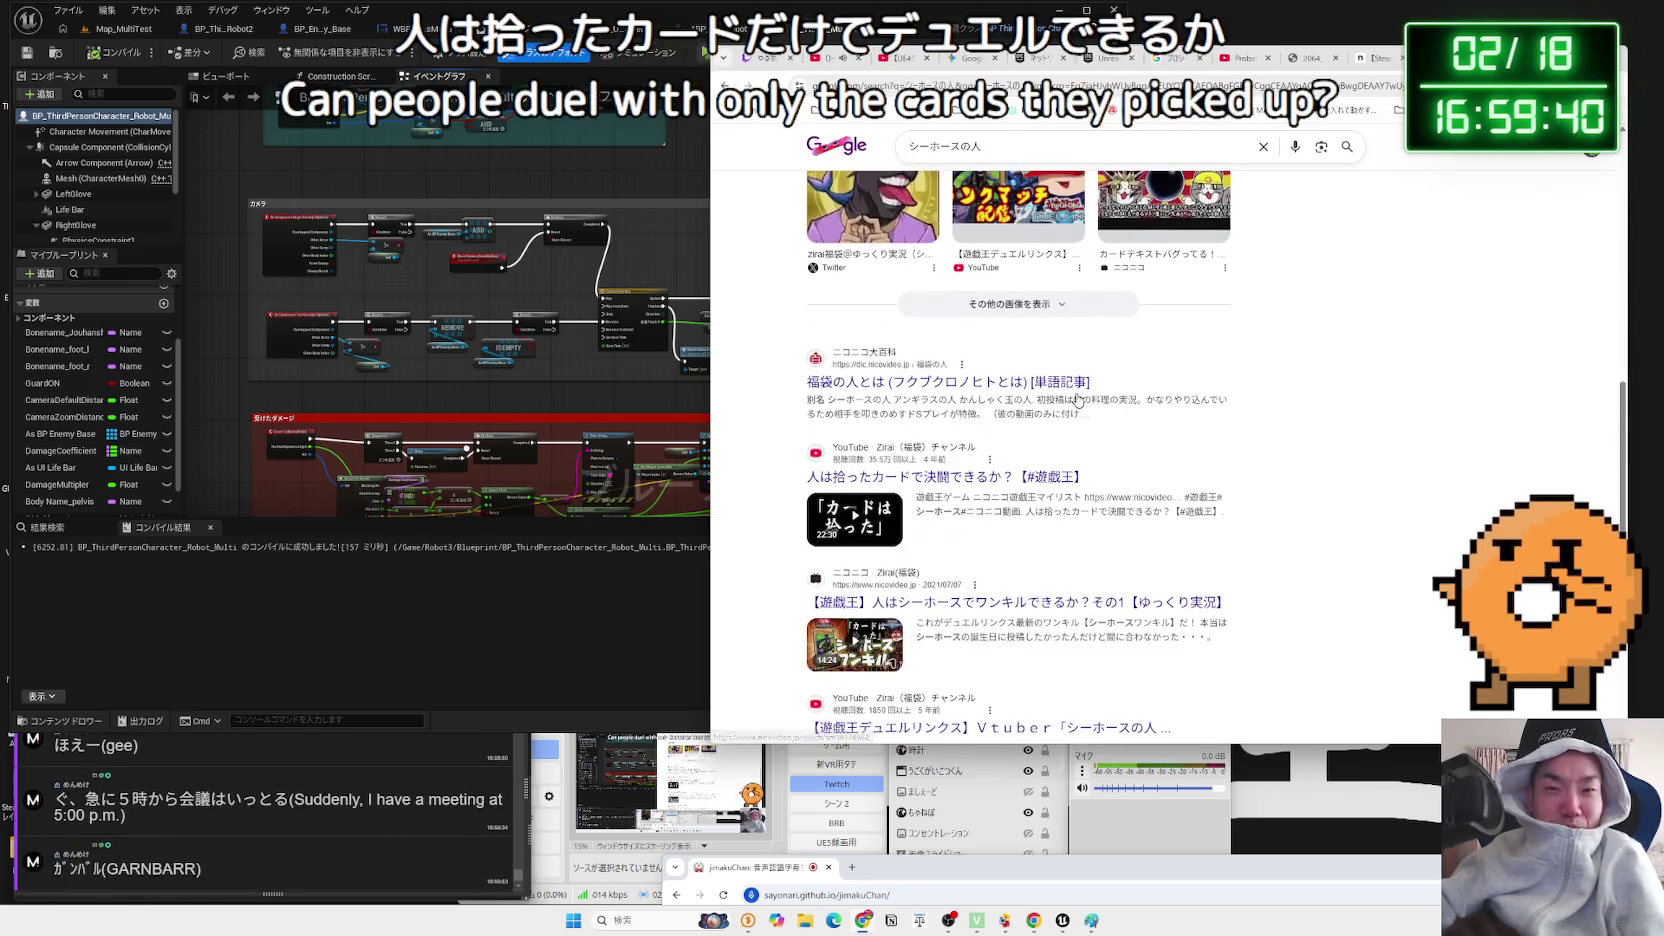
scroll(1060, 395, "down", 2)
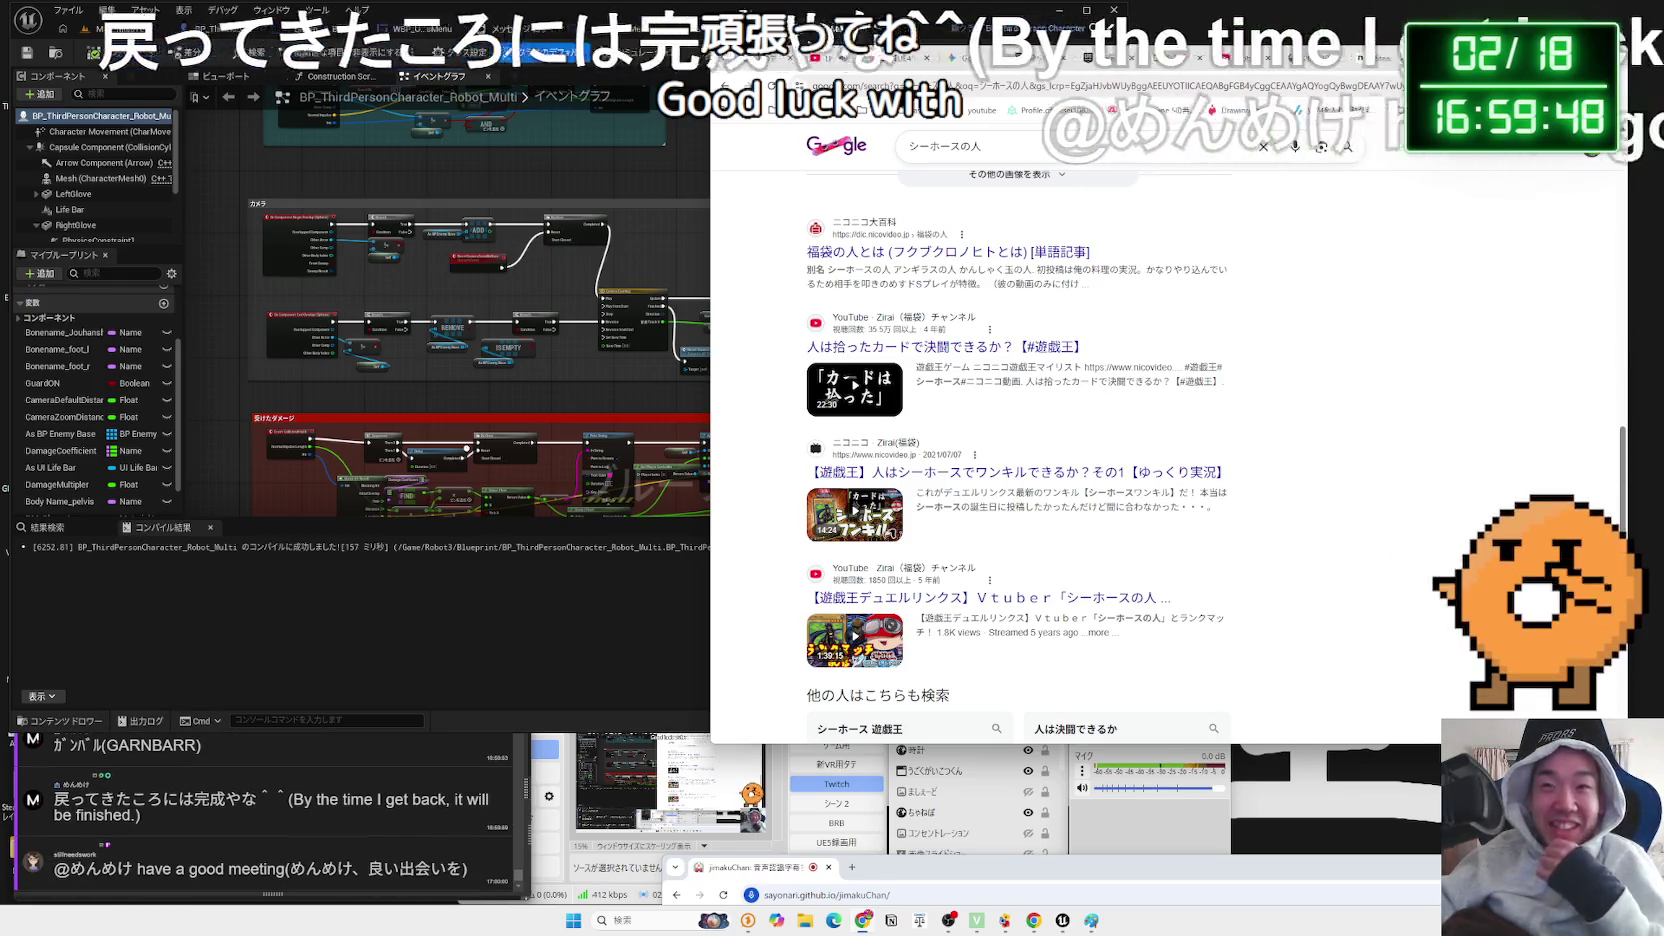
key("ctrl+Tab")
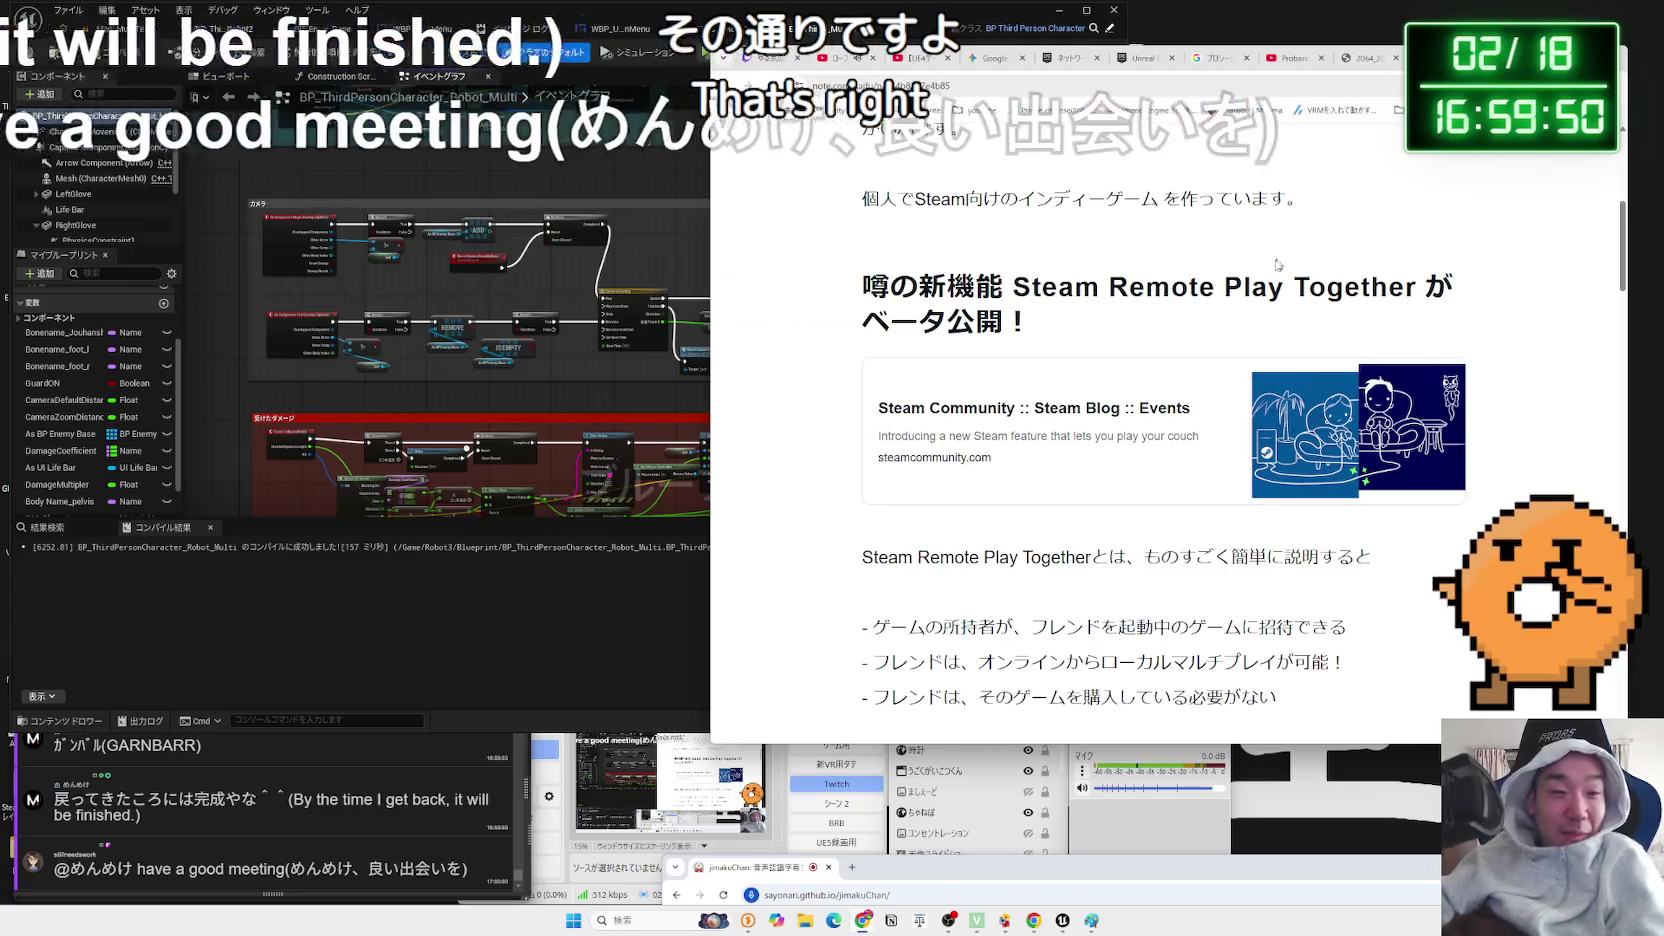
- Close the プロシージャ コール results and return to the Unreal networking docs
left_click(1365, 58)
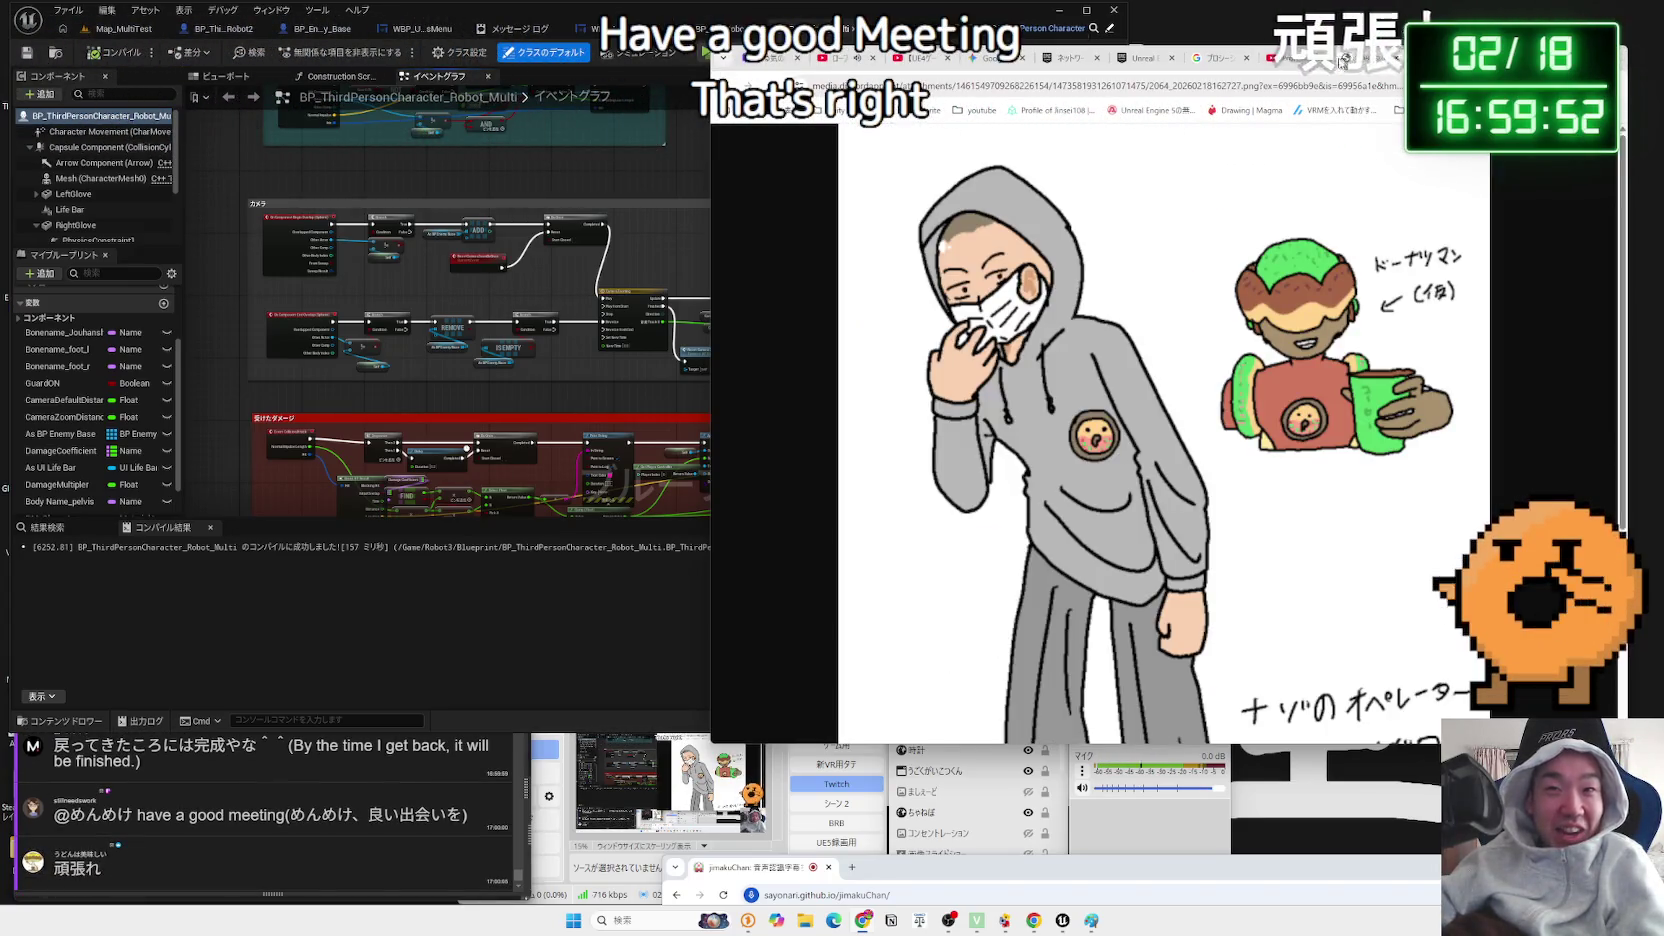
left_click(1294, 58)
left_click(1221, 62)
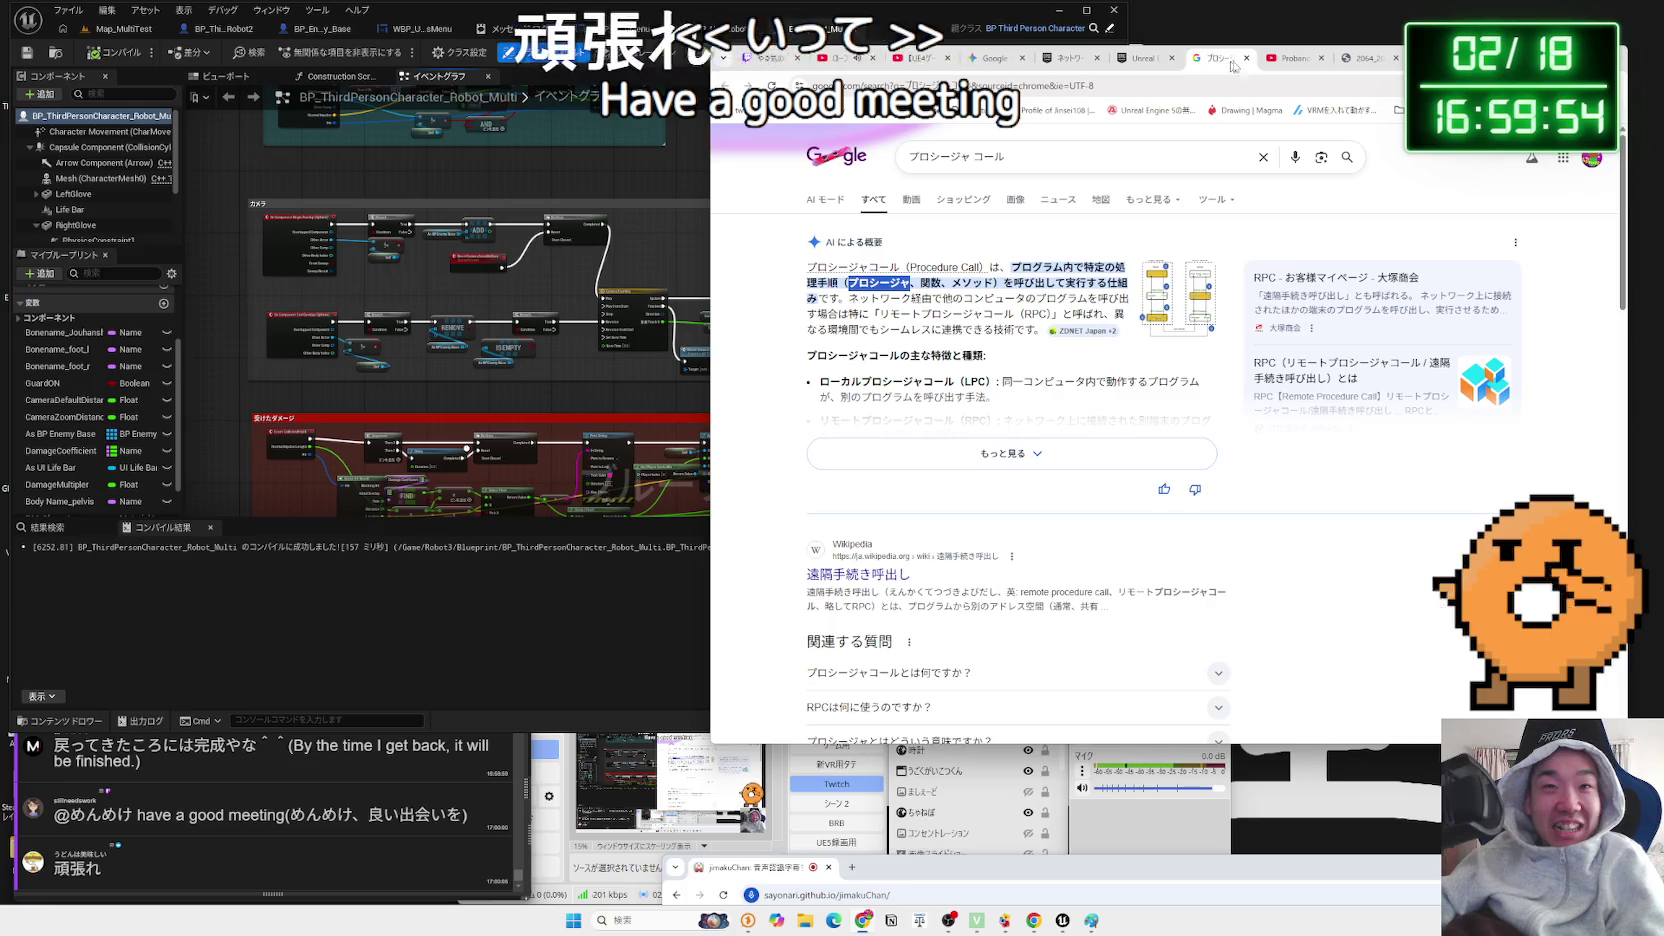
left_click_drag(1221, 65, 1245, 63)
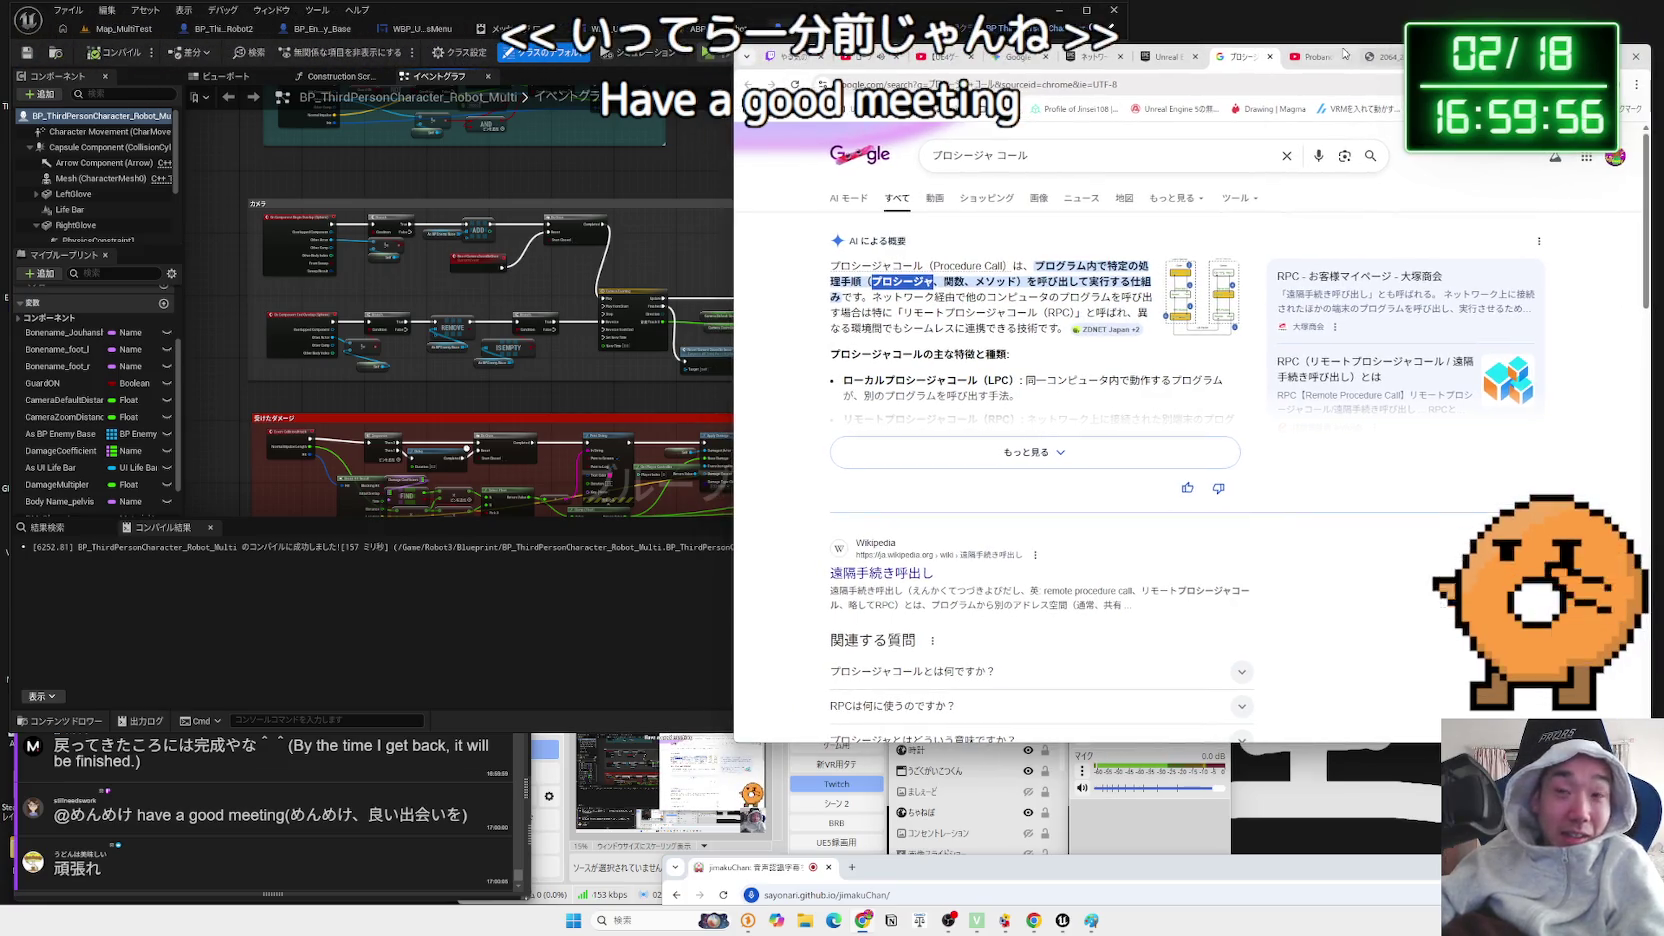
left_click(1270, 60)
left_click(1163, 62)
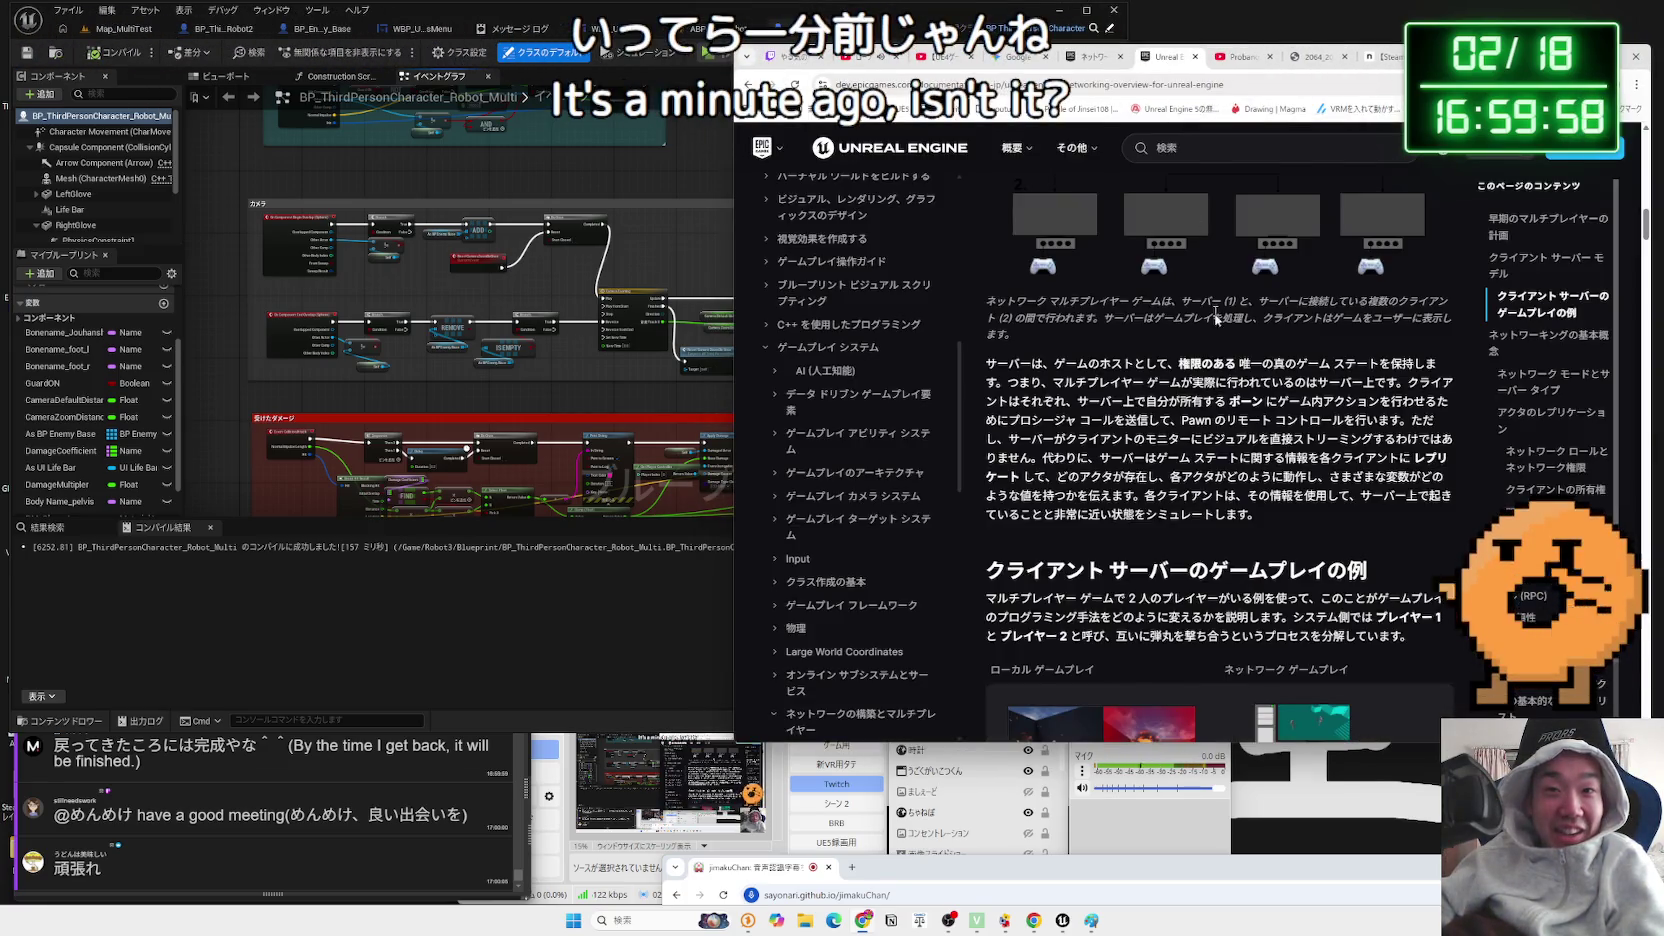
- Reread the docs passage about servers streaming visuals to clients
left_click_drag(1053, 438, 1362, 439)
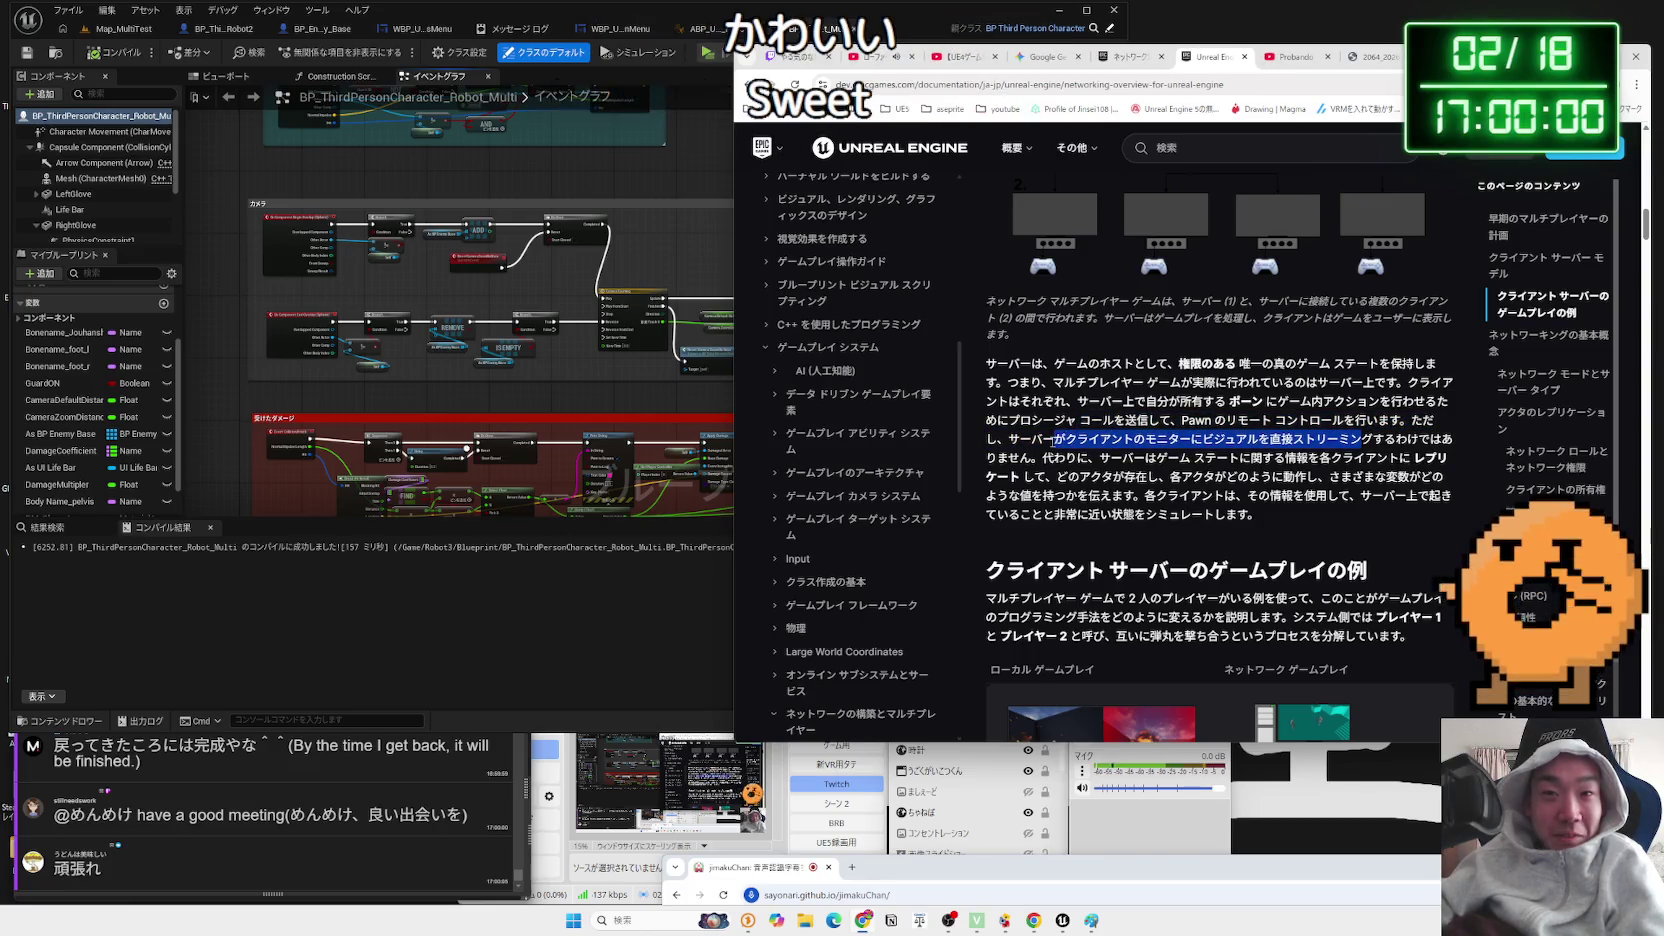
scroll(400, 803, "up", 2)
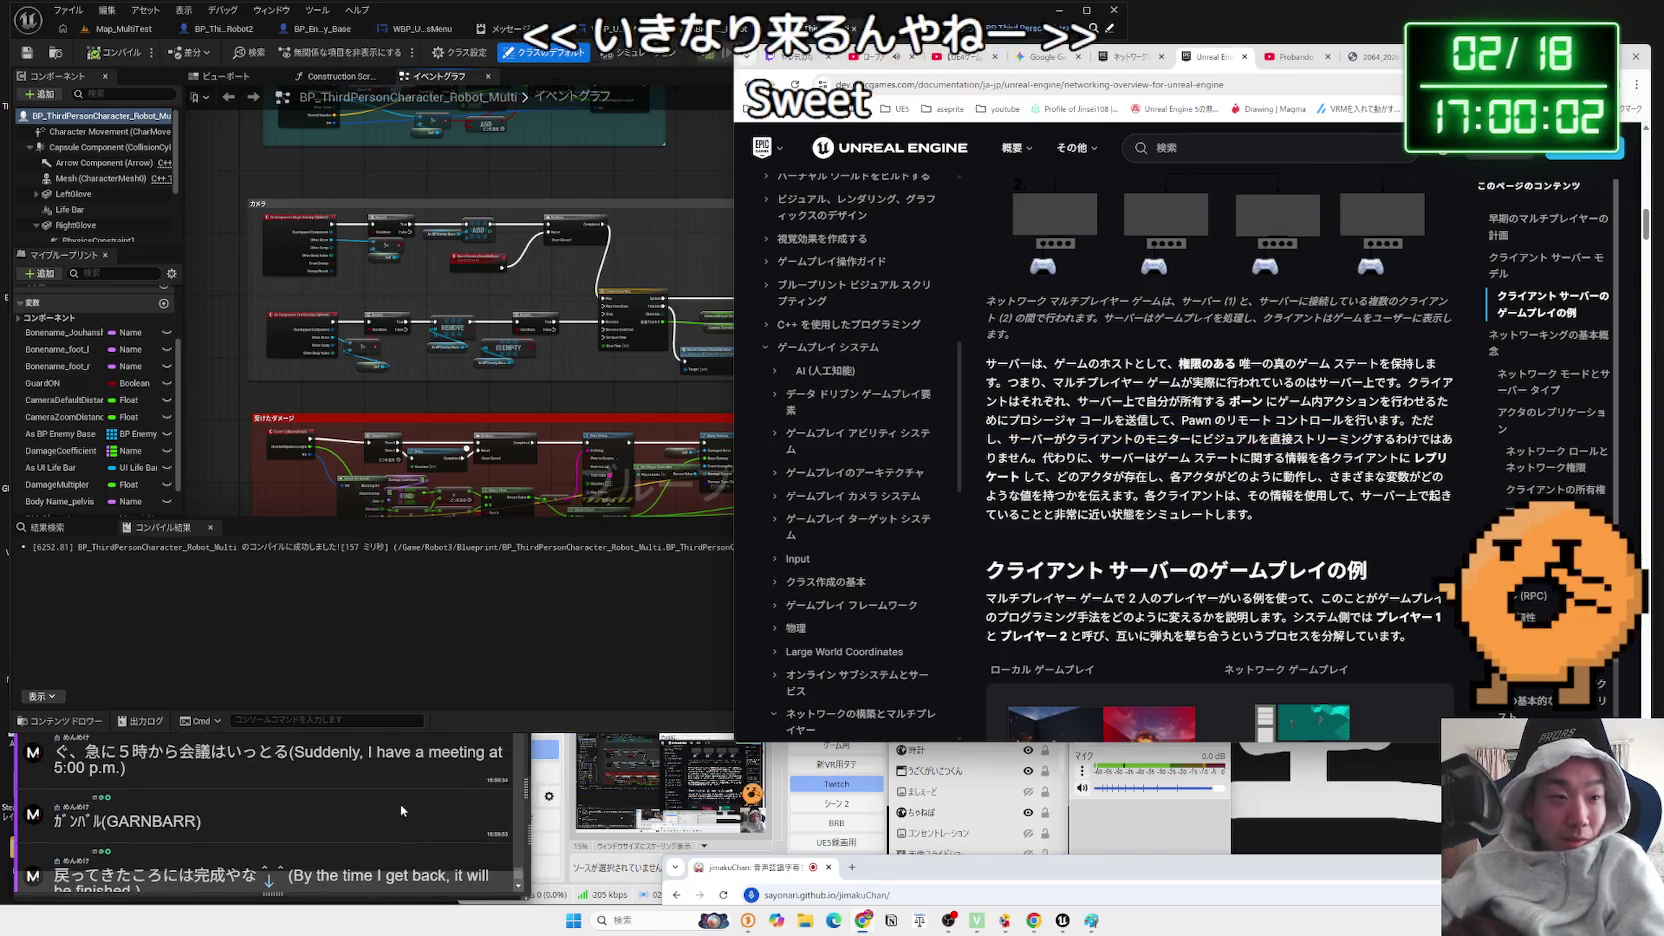
scroll(396, 805, "up", 2)
scroll(396, 796, "down", 3)
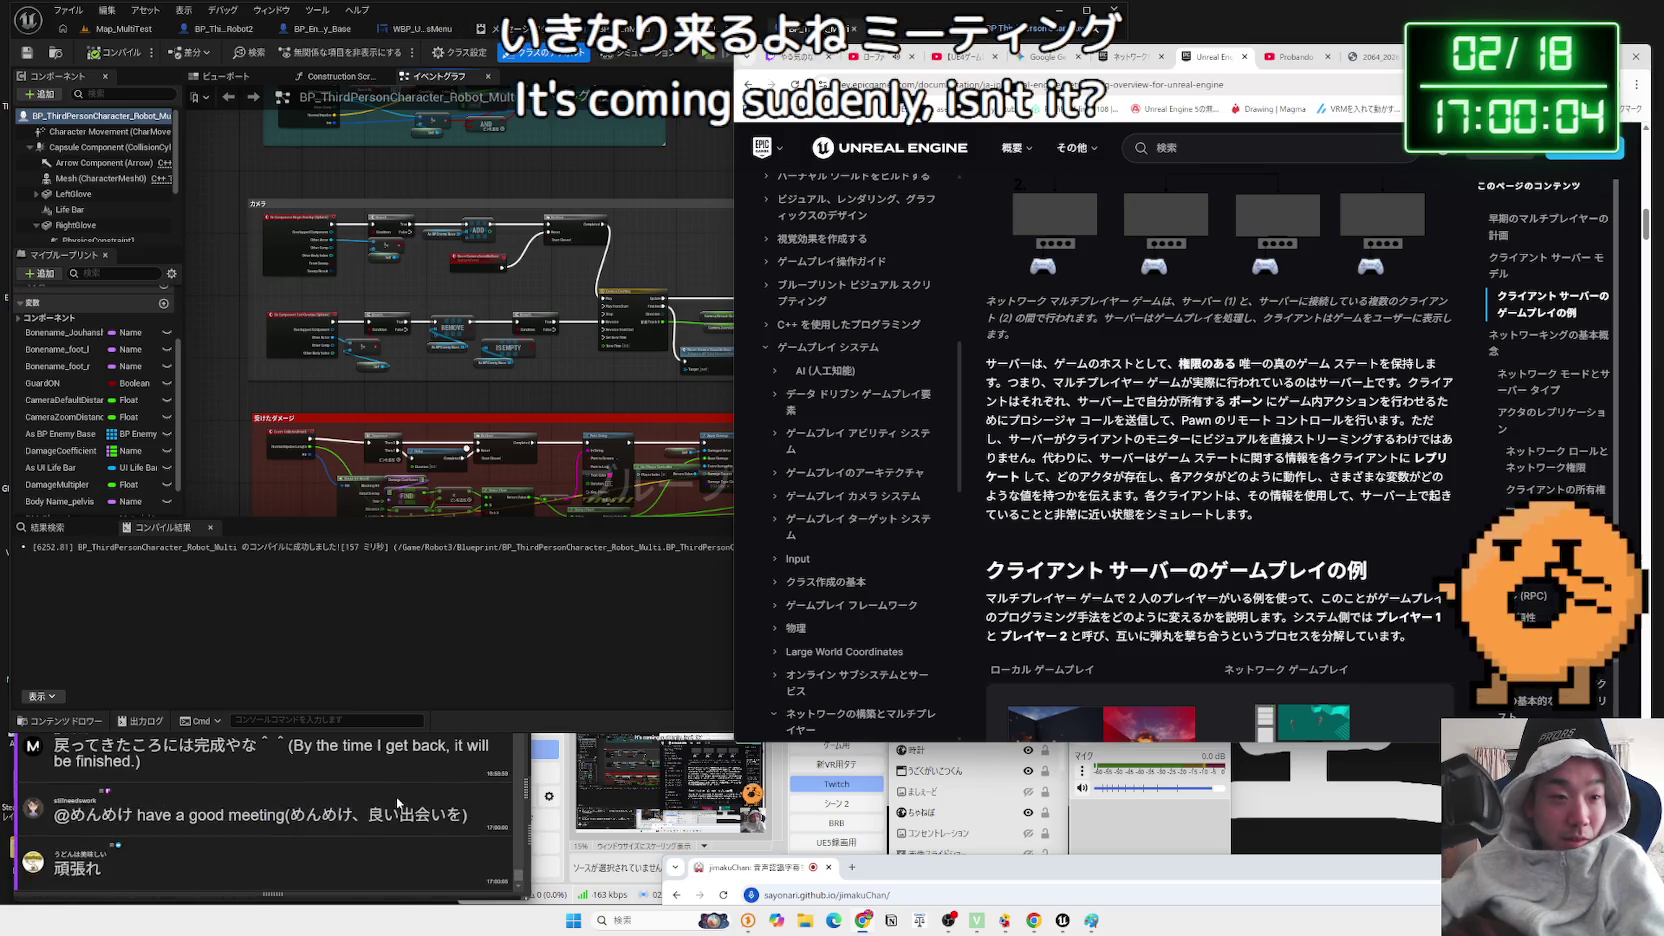
scroll(396, 796, "up", 2)
scroll(396, 798, "down", 3)
left_click(634, 630)
left_click(1262, 483)
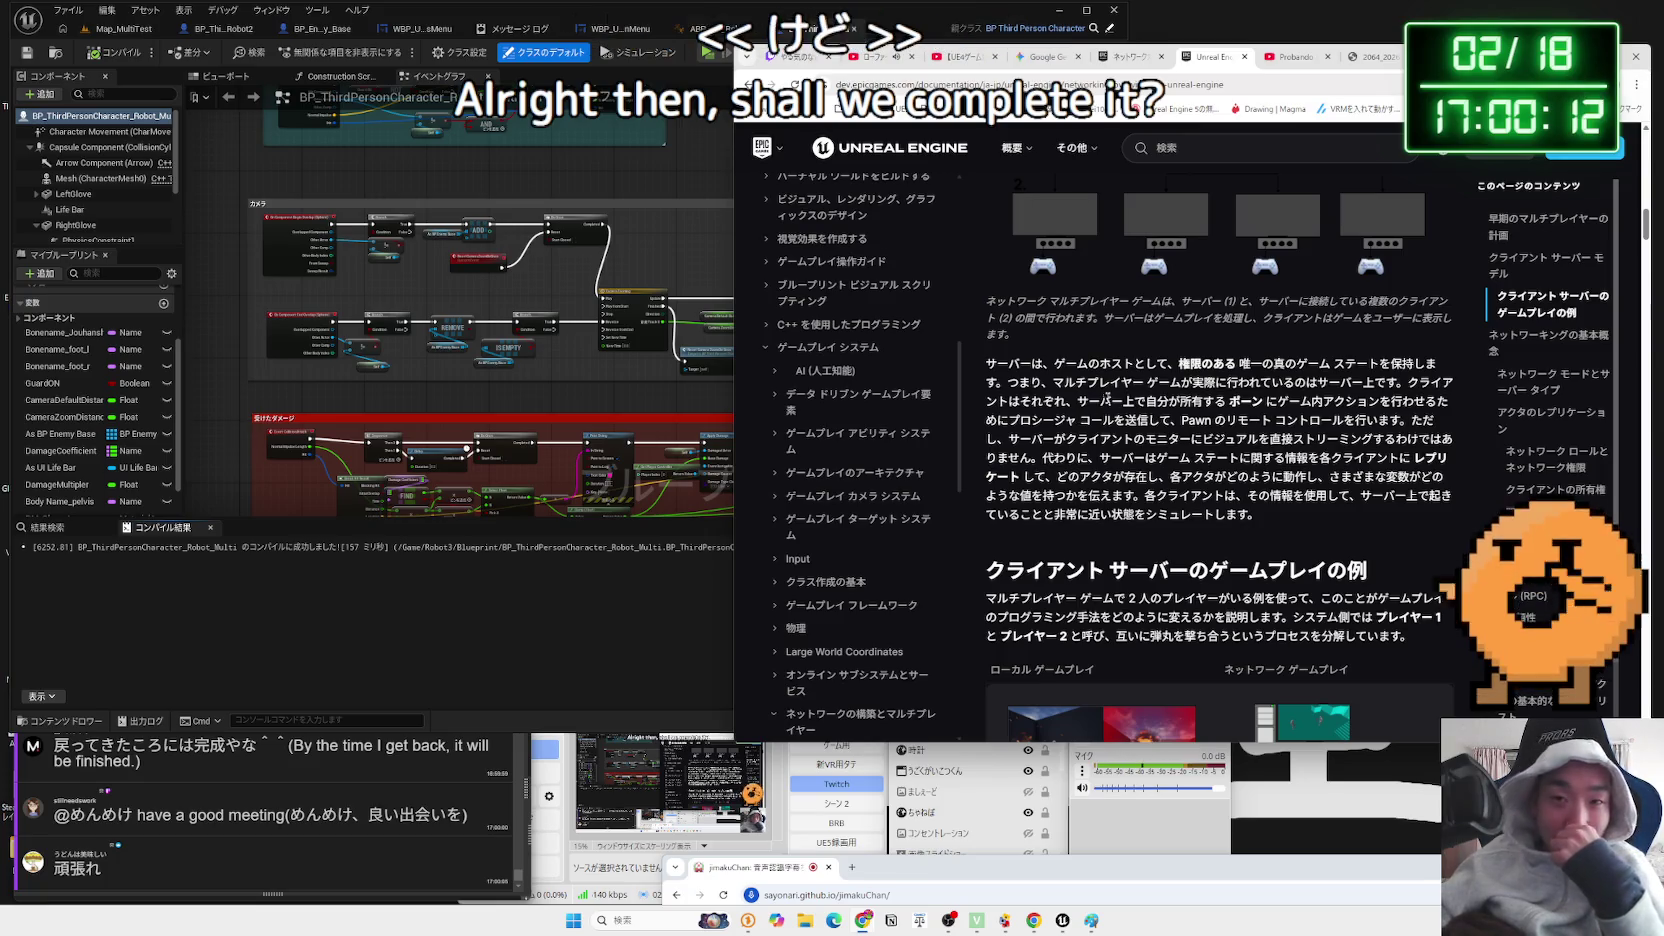
- Select レプリケート in the client-server paragraph and search Google for it
left_click_drag(1249, 421, 1343, 440)
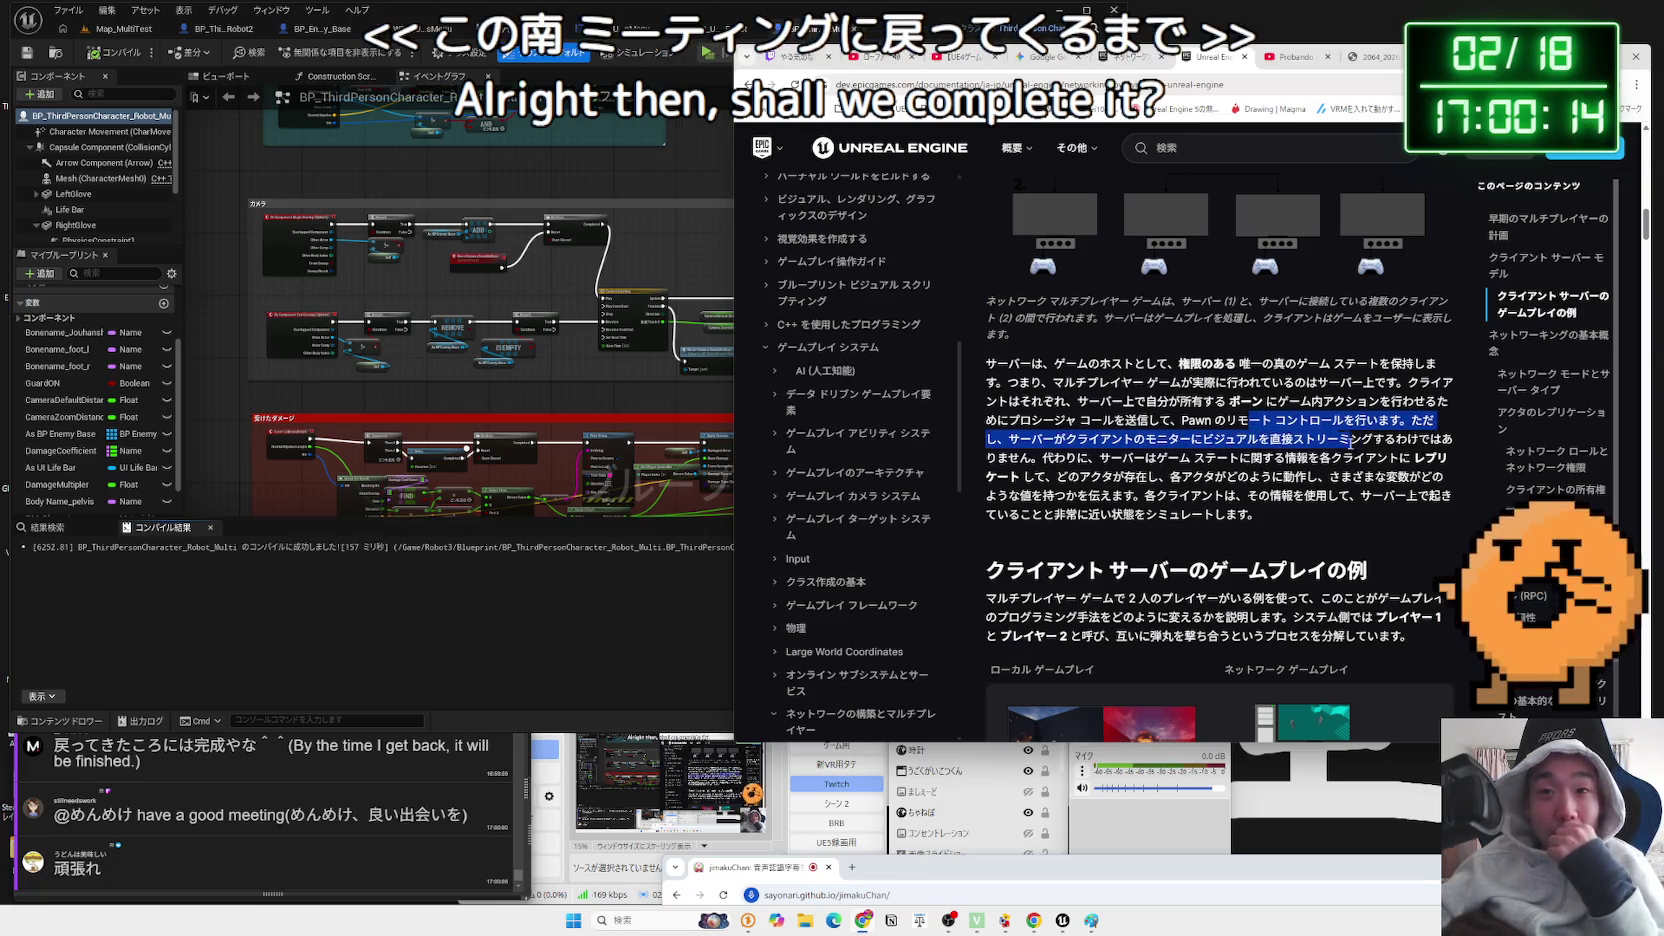
left_click(1388, 456)
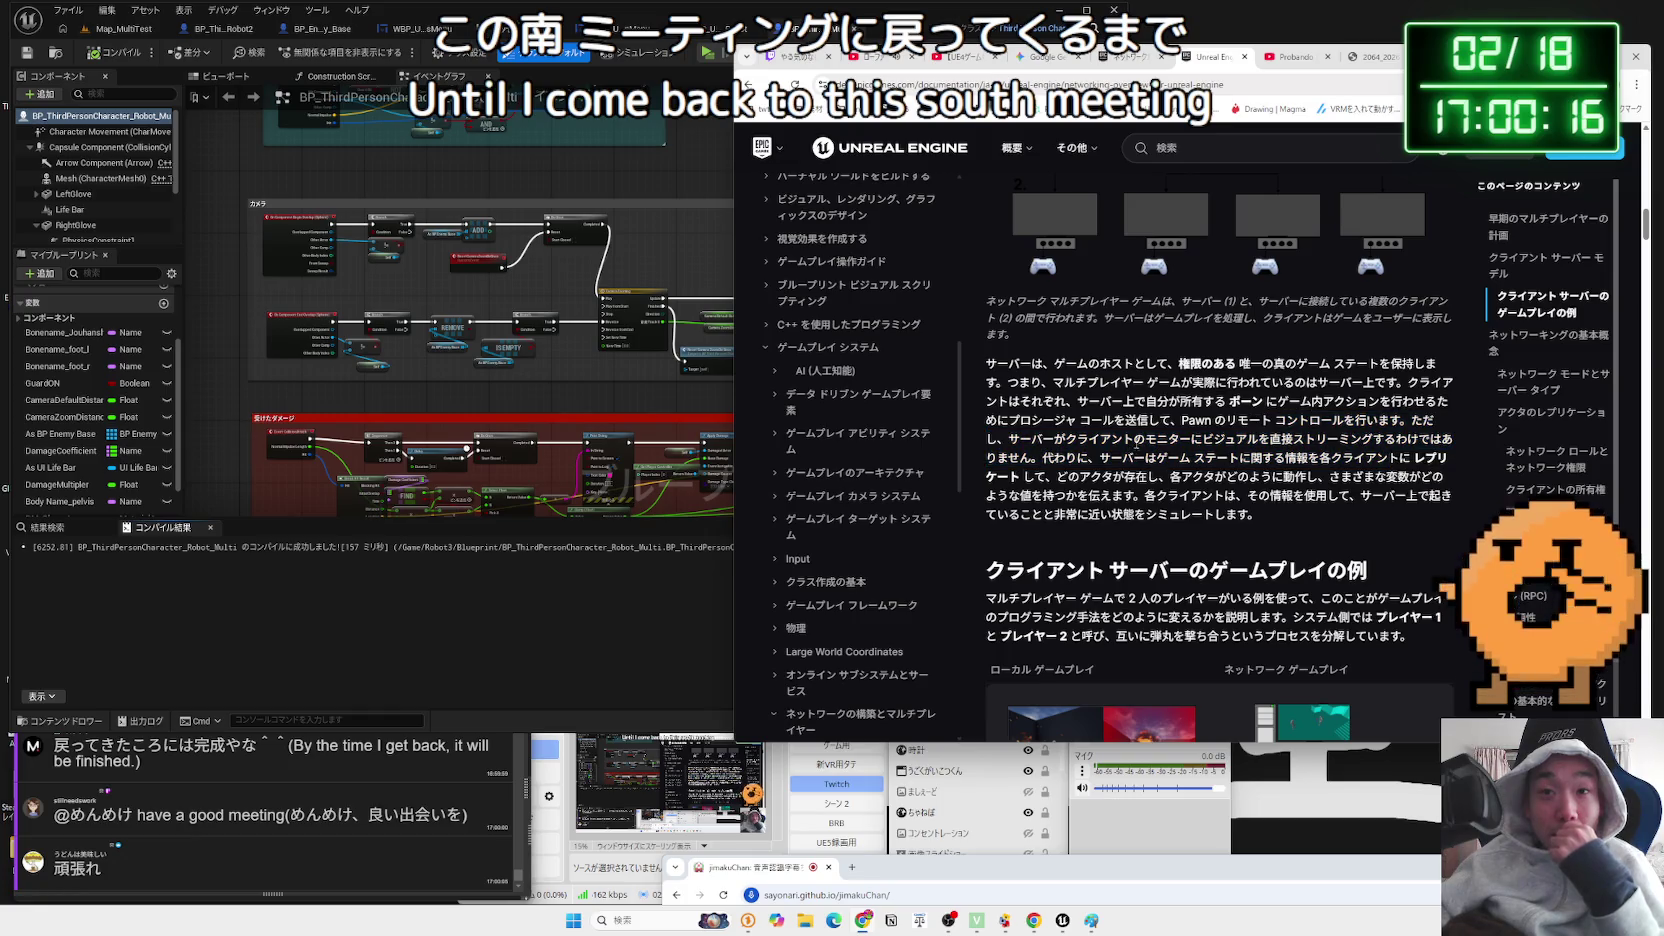
left_click_drag(1008, 440, 1338, 441)
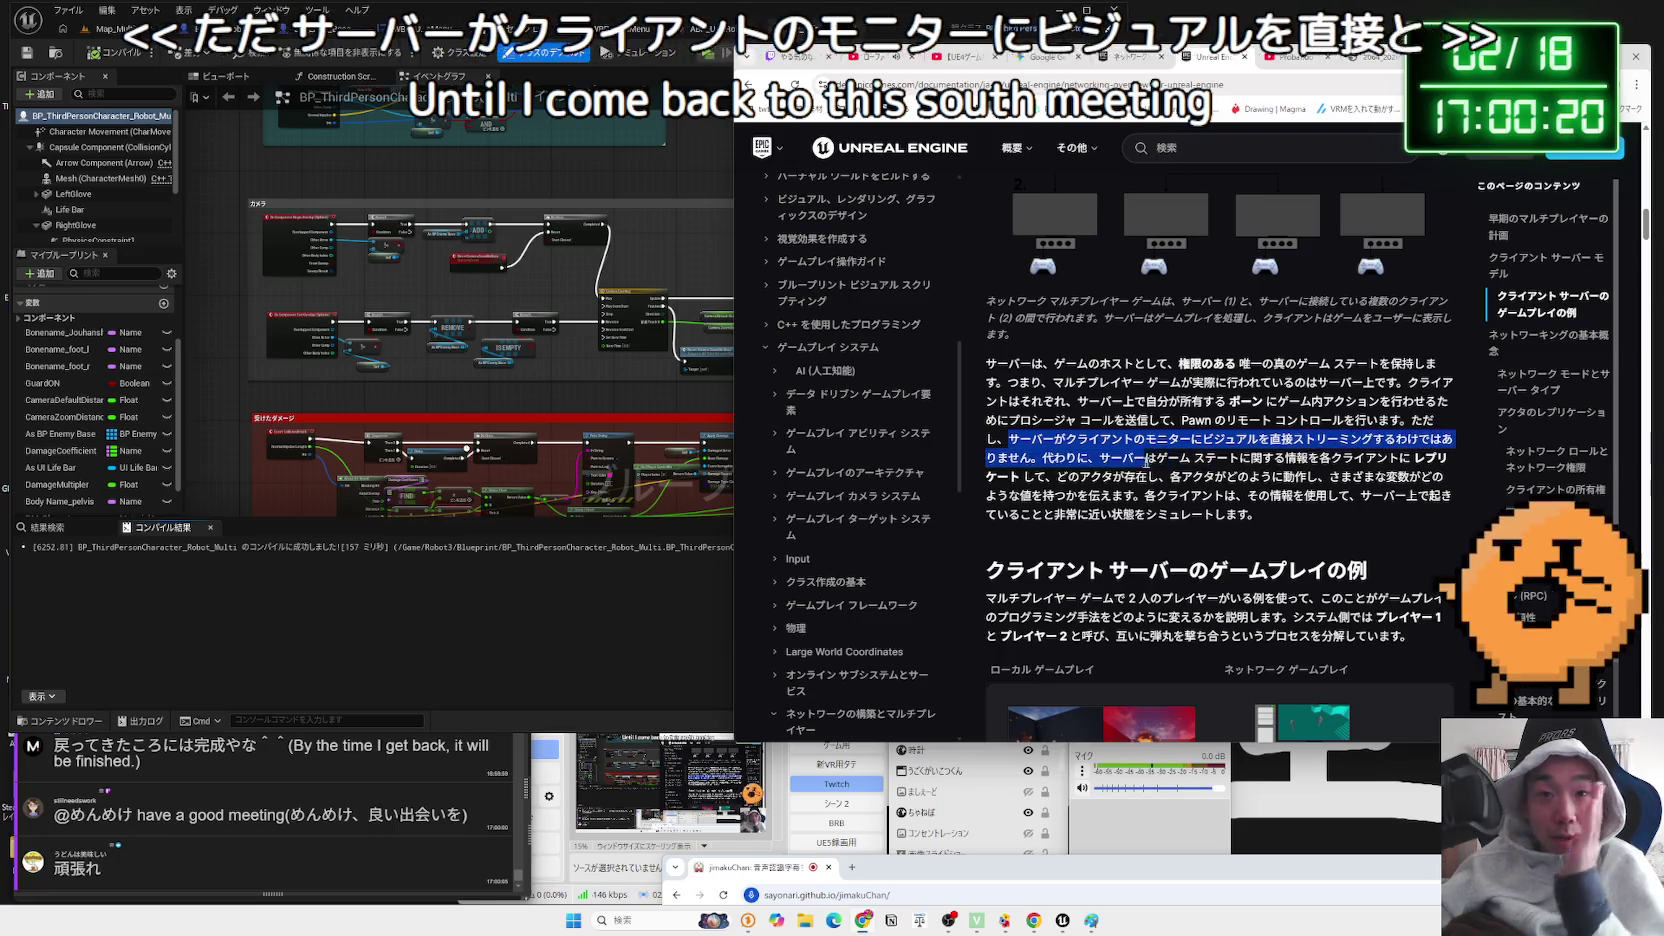
mouse_move(1044, 458)
left_mouse_down()
mouse_move(1400, 462)
mouse_move(1100, 478)
mouse_move(1150, 478)
left_mouse_up()
left_click(1365, 472)
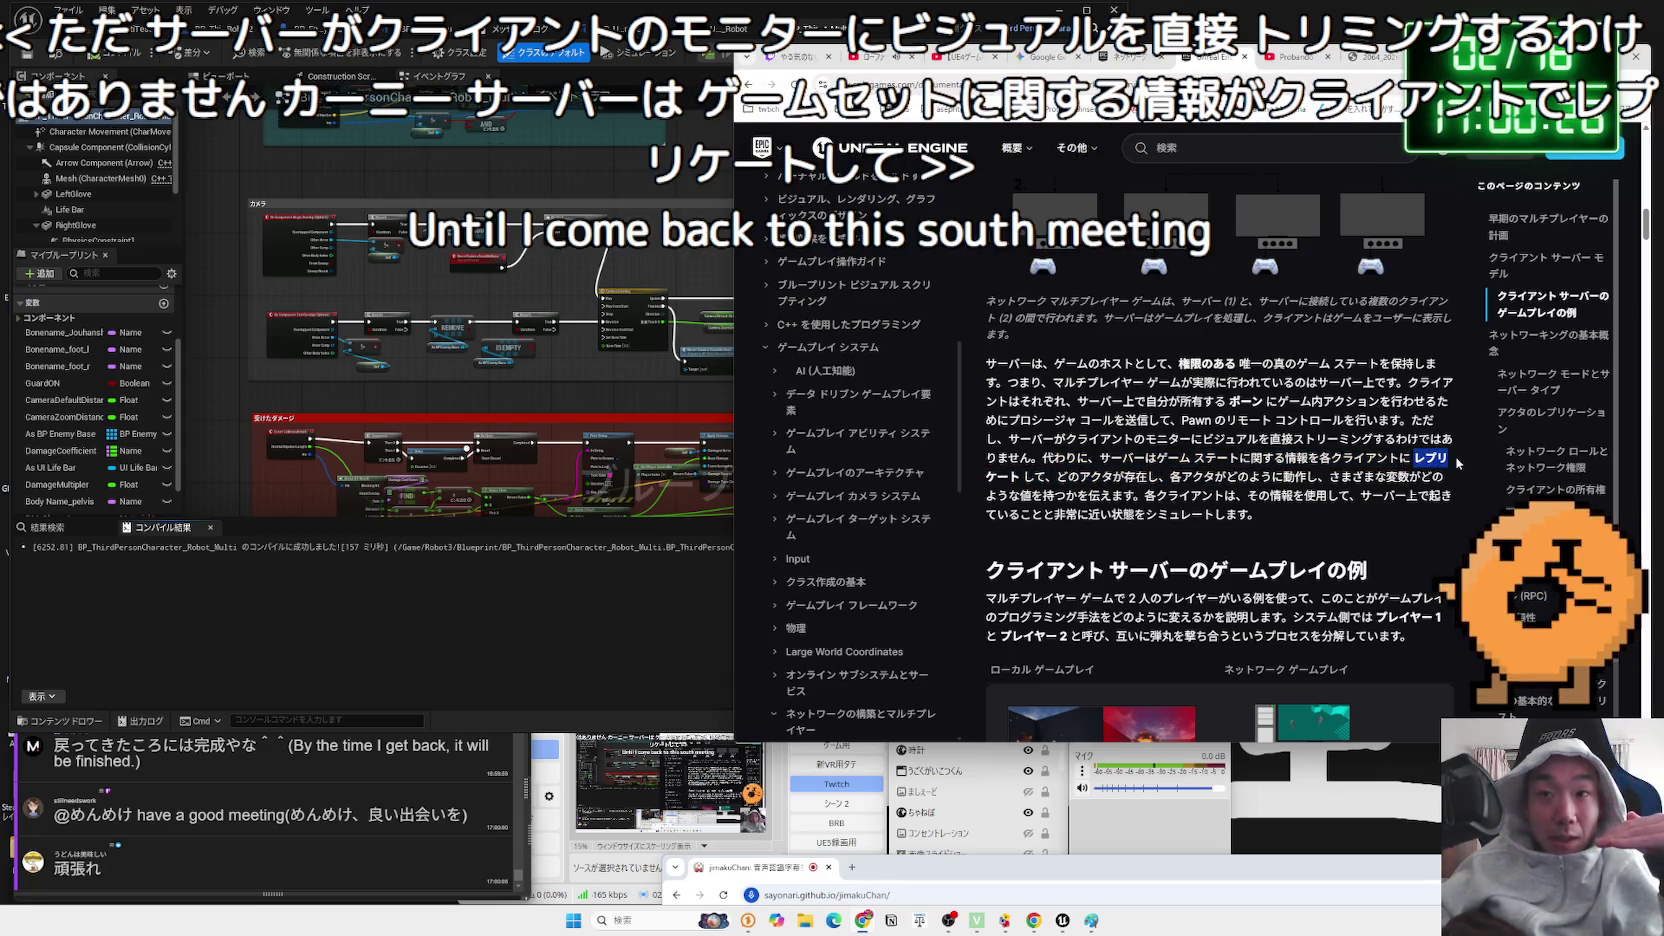
left_click_drag(1022, 478, 1150, 478)
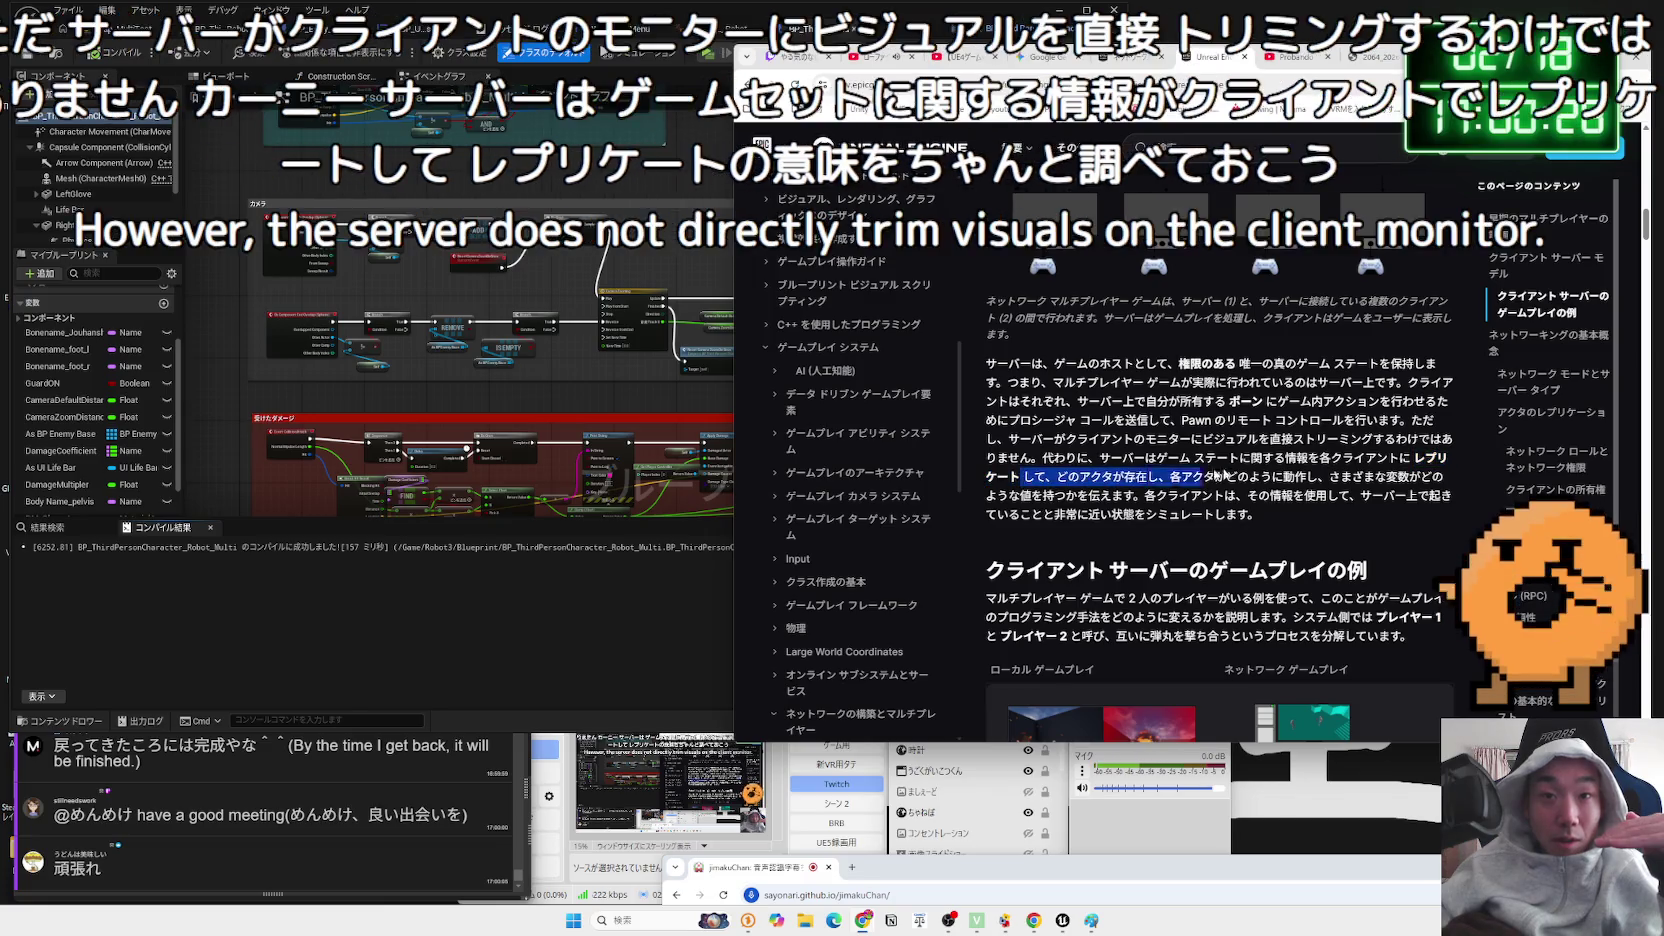
left_click_drag(1426, 460, 1418, 460)
left_click(1462, 513)
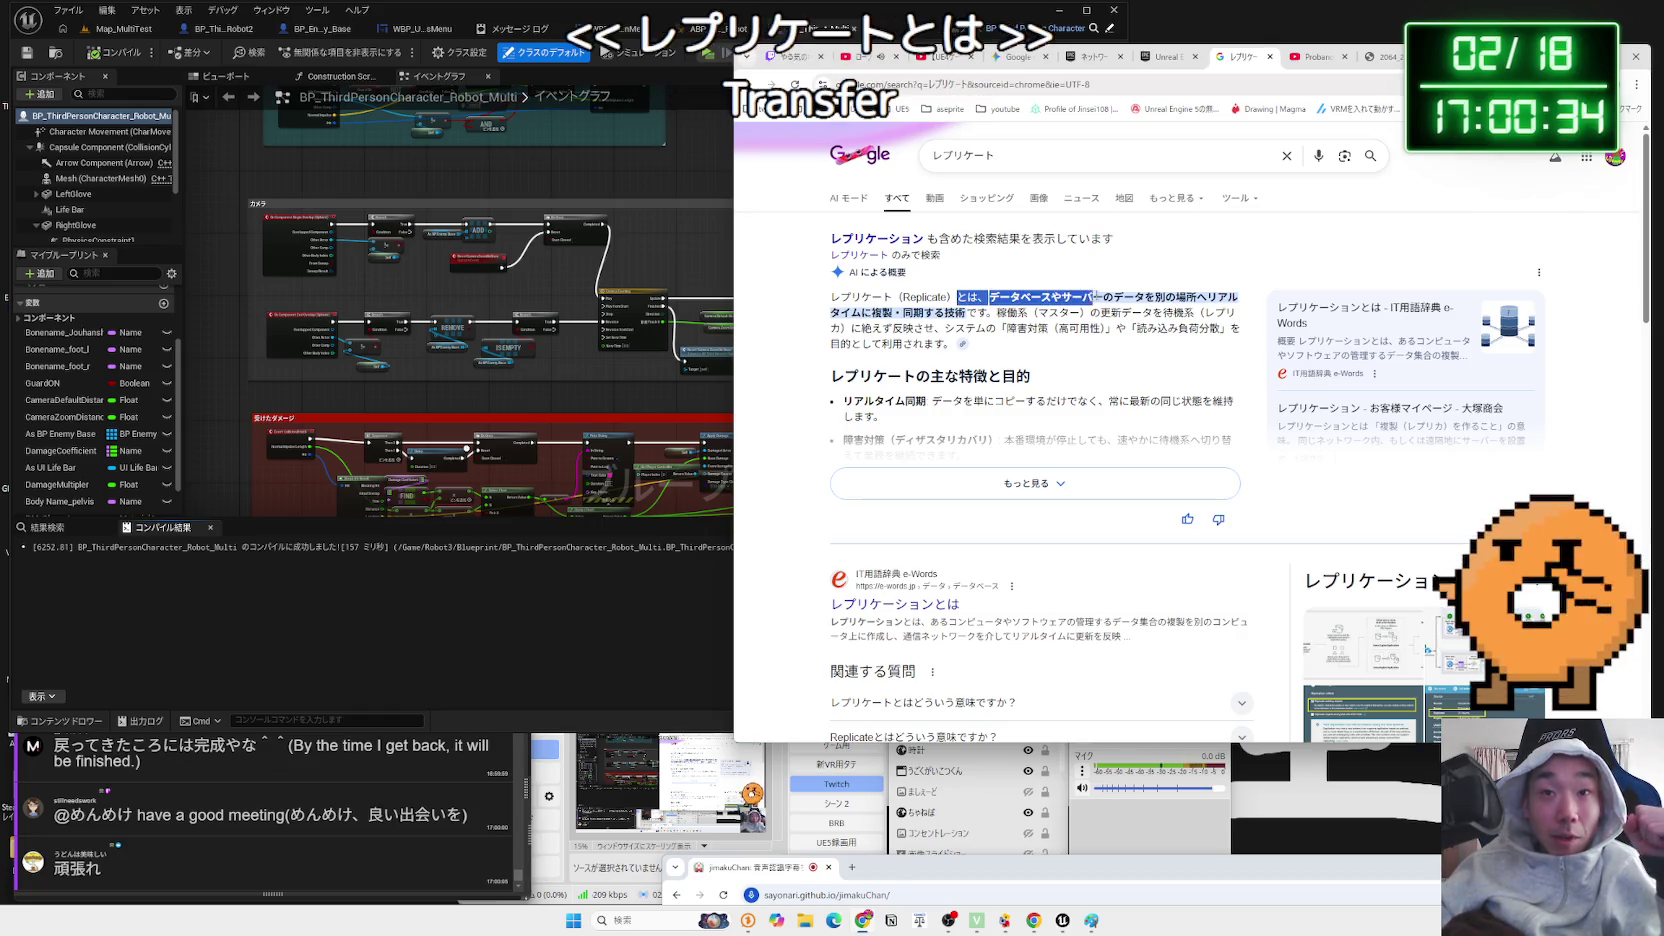
- Read the AI overview's replication definition, expand it, then close the search tab
mouse_move(1148, 298)
left_mouse_down()
mouse_move(1178, 300)
mouse_move(904, 328)
left_mouse_up()
double_click(1006, 312)
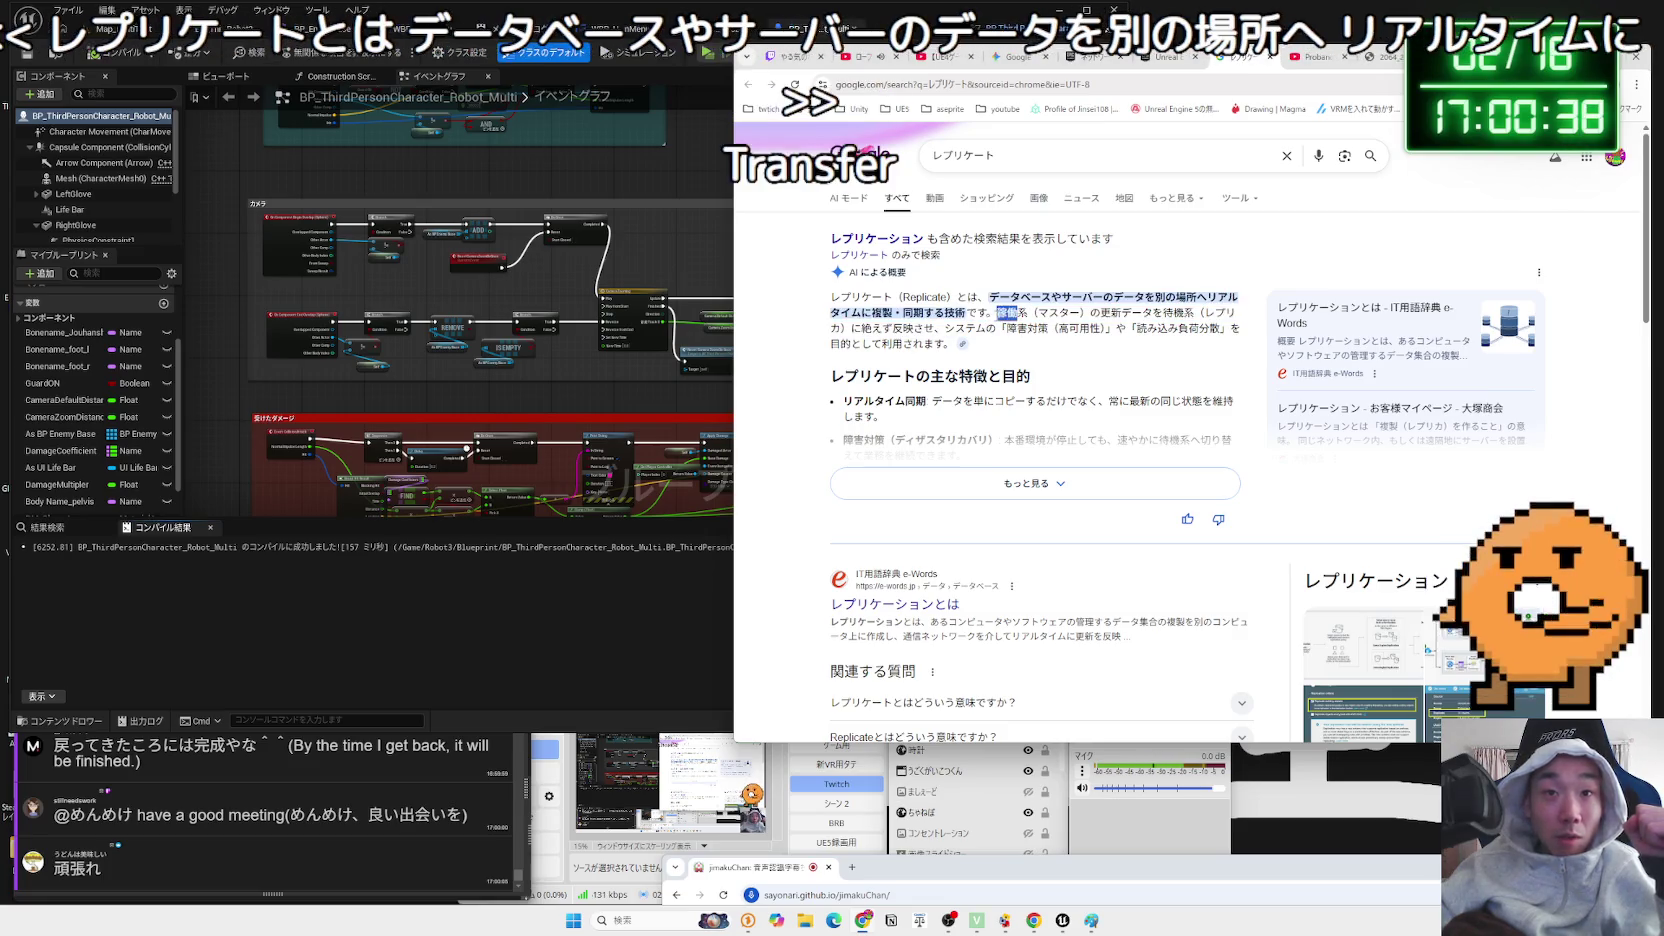
left_click(830, 313)
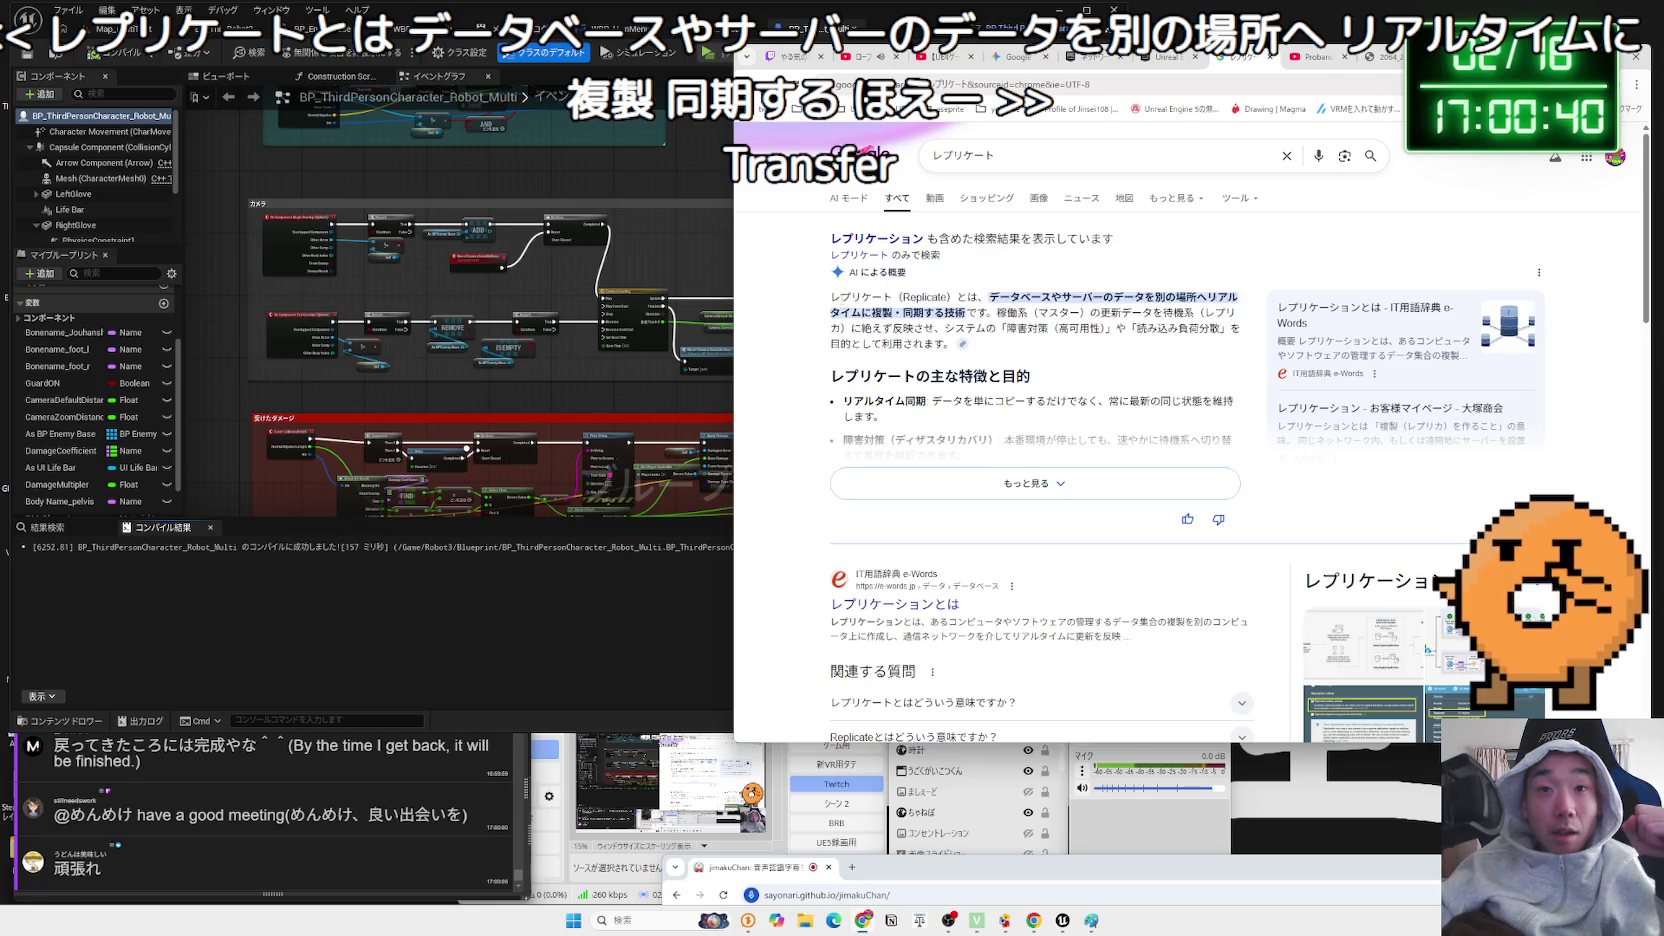
left_click_drag(830, 297, 957, 344)
left_click(1056, 348)
scroll(1056, 348, "down", 1)
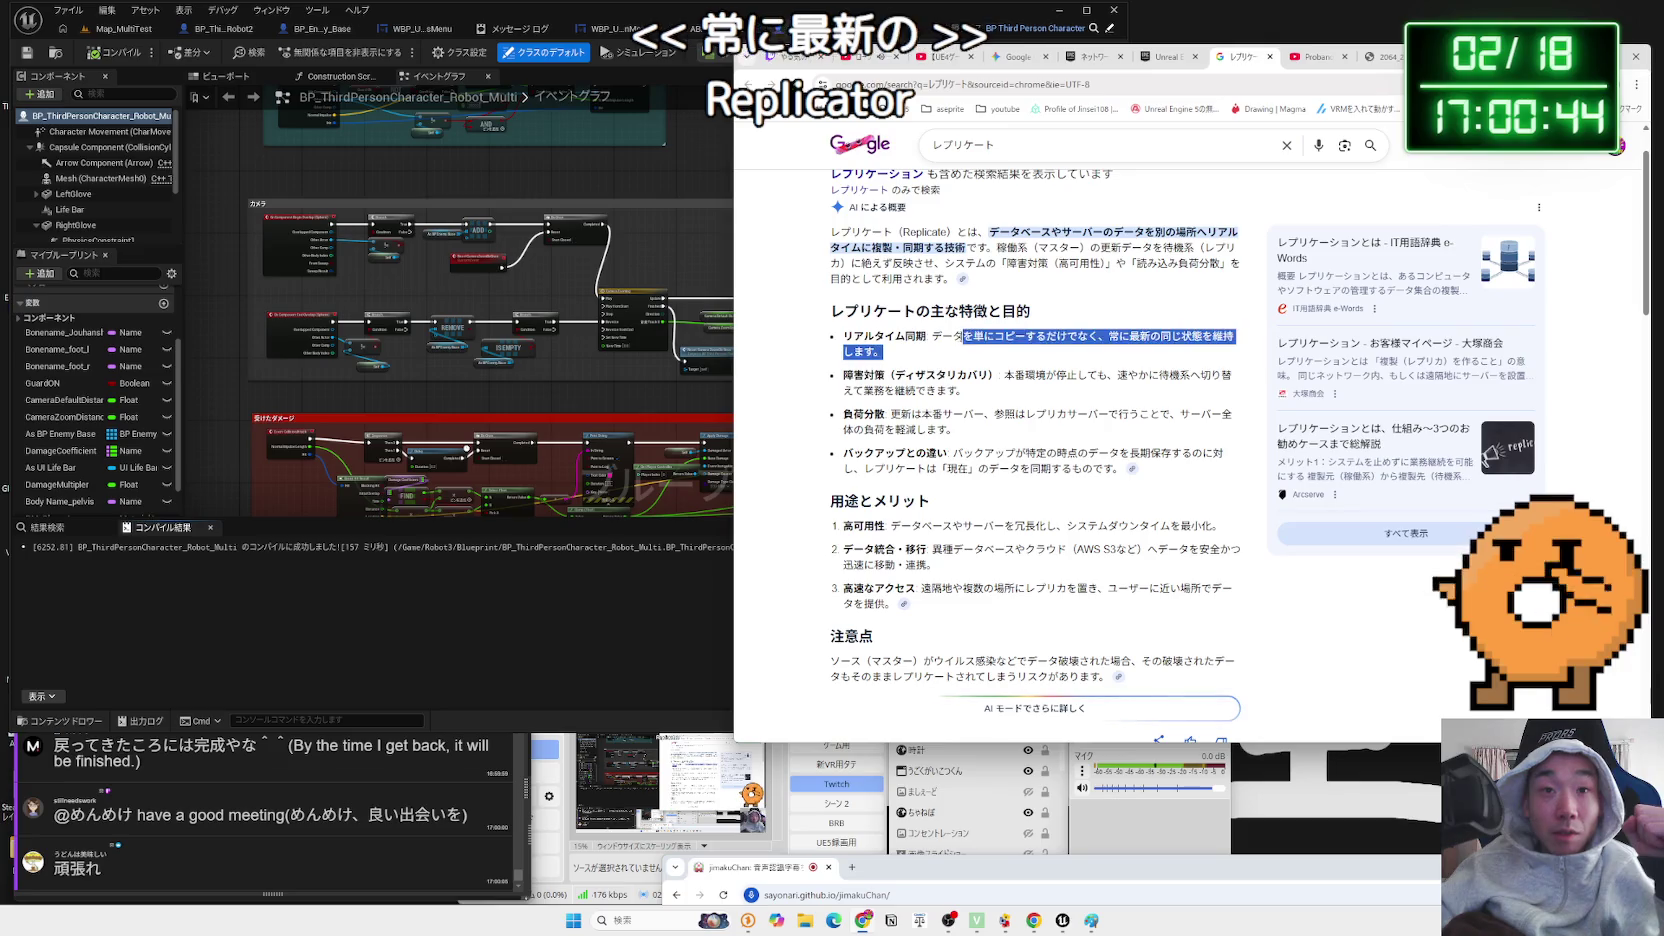
left_click(1270, 57)
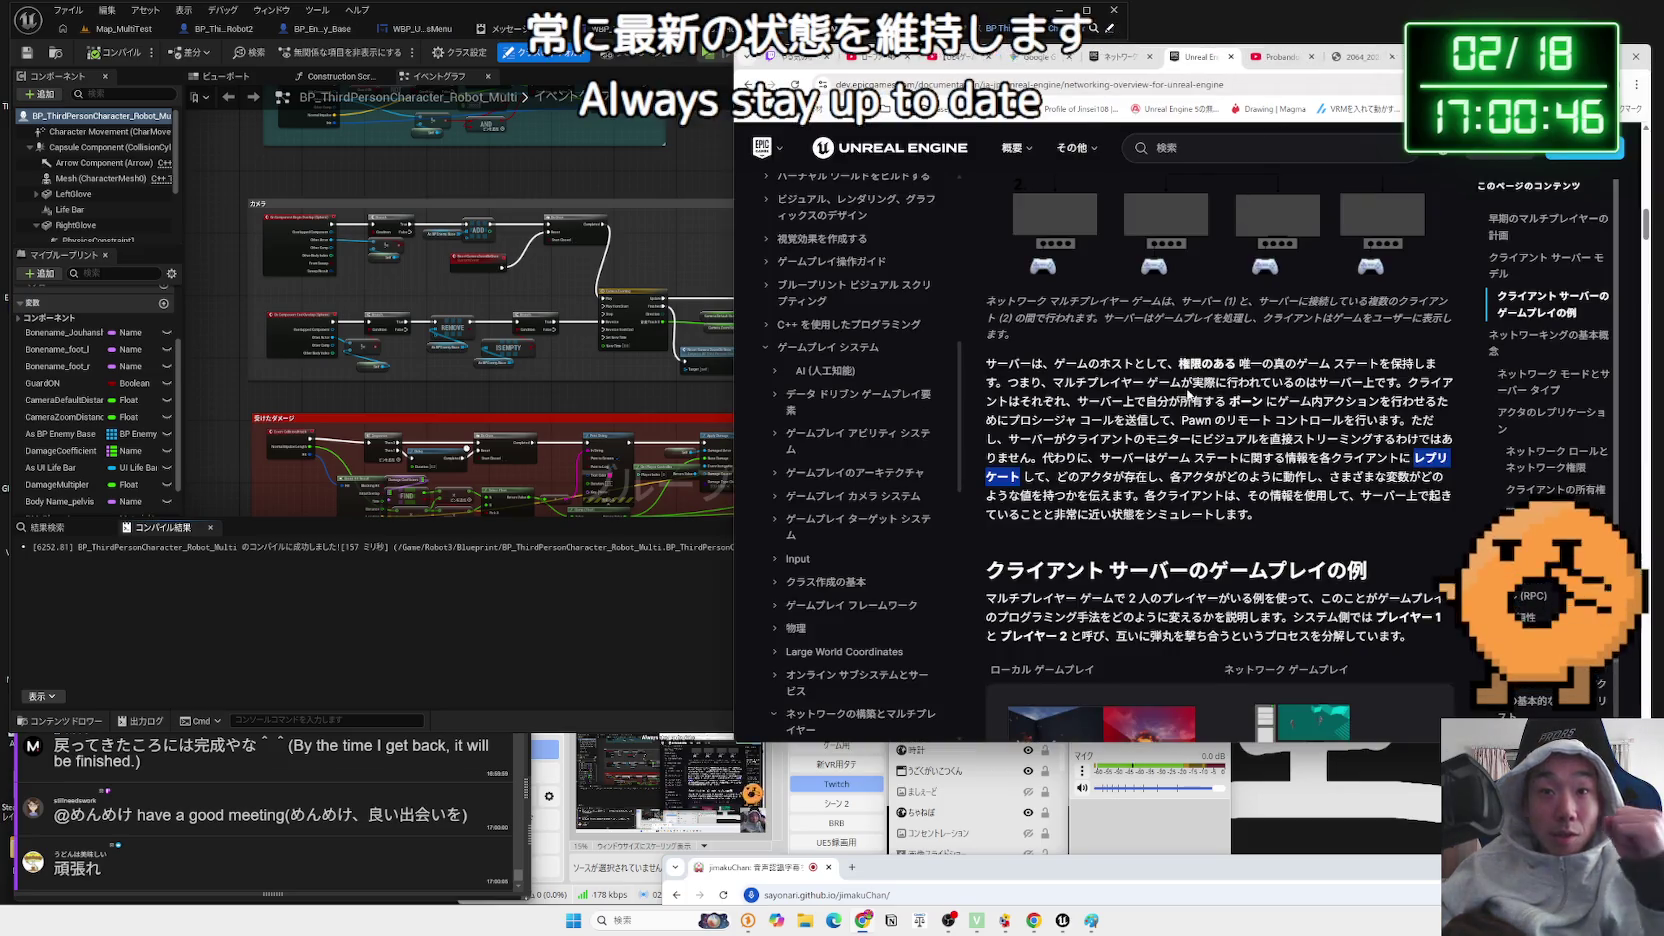
- Read the sentence on how each actor behaves, then switch back to the Unreal blueprint editor
scroll(1188, 394, "down", 2)
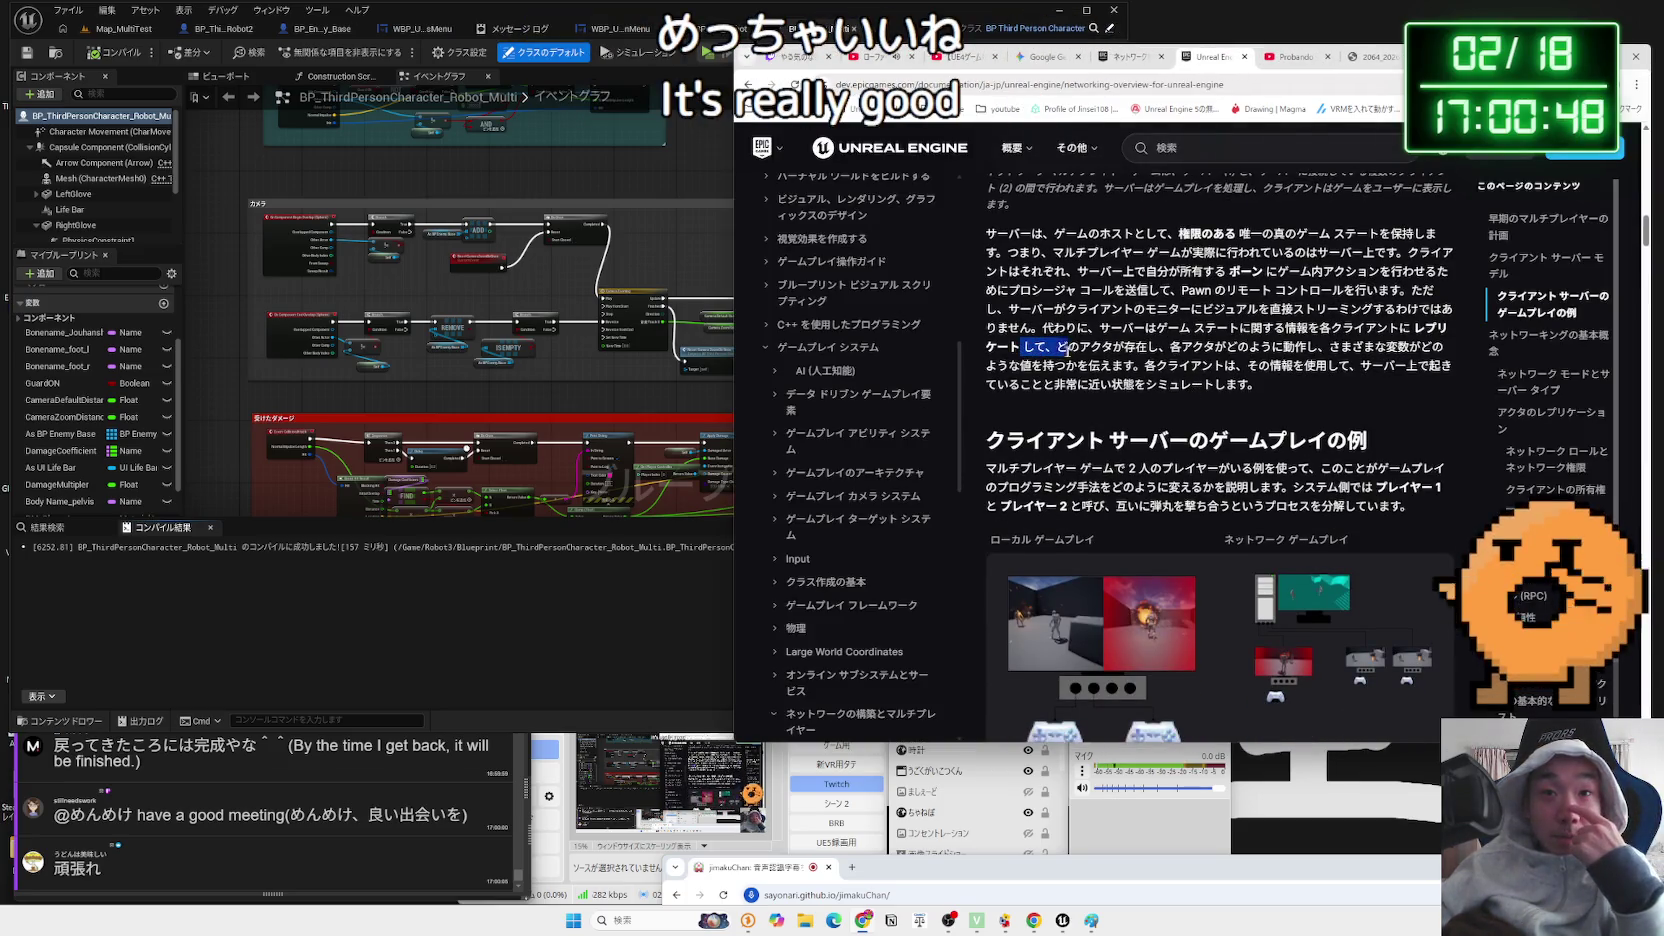
left_click_drag(1214, 346, 1453, 352)
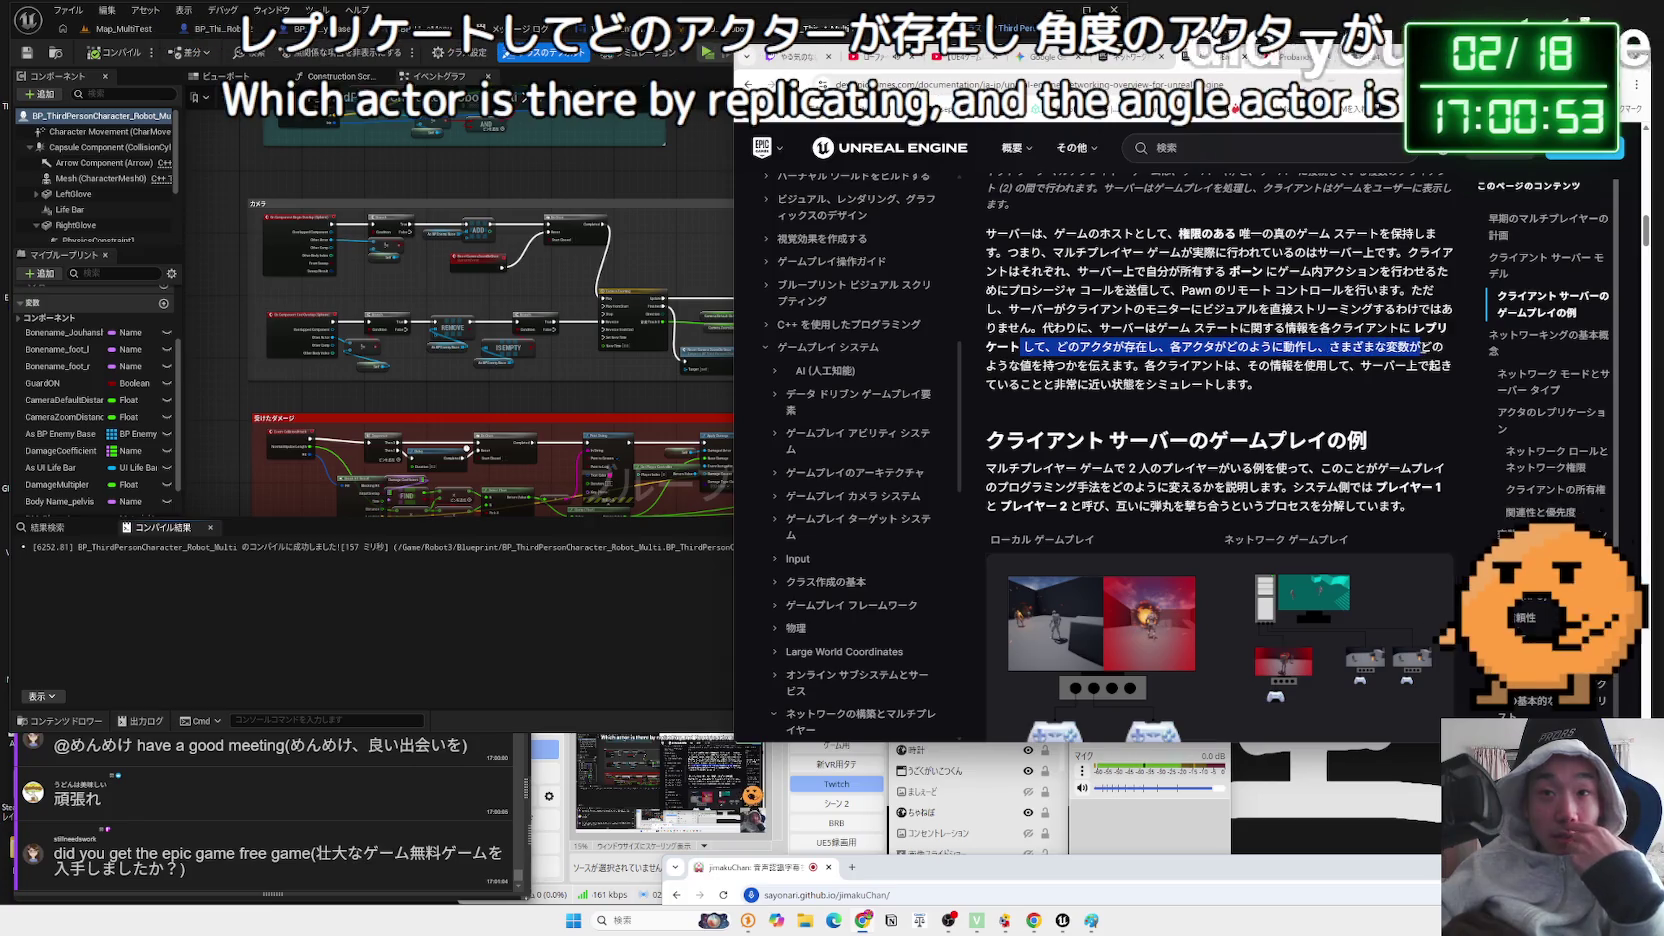
left_click(1453, 352)
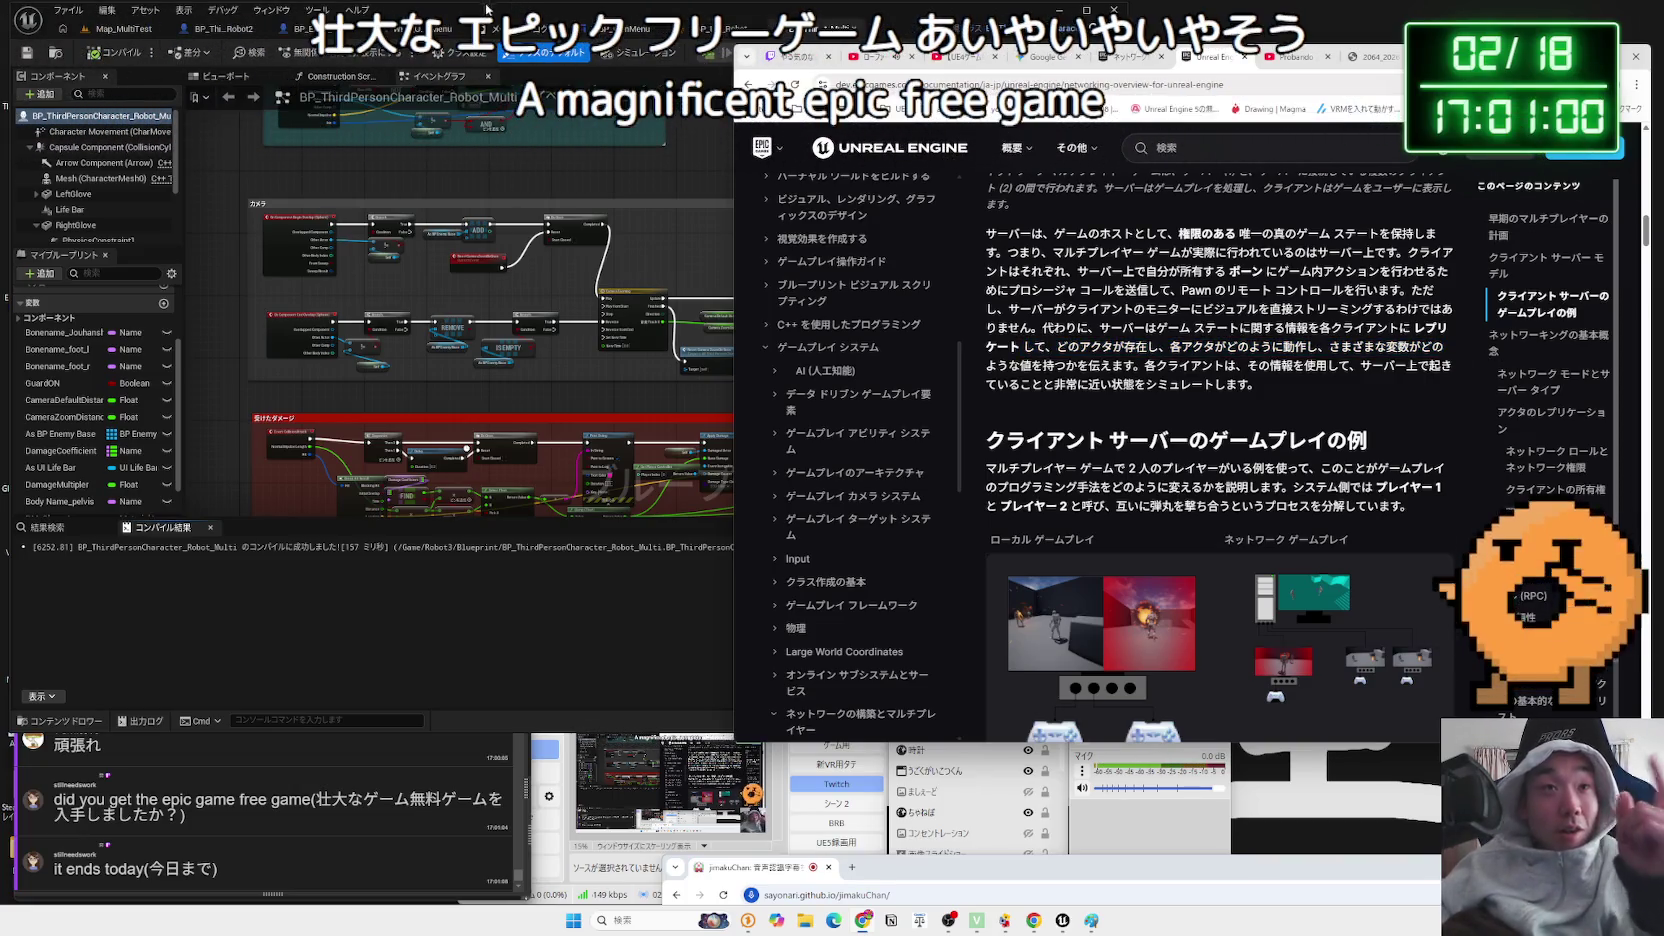
key("alt+Tab")
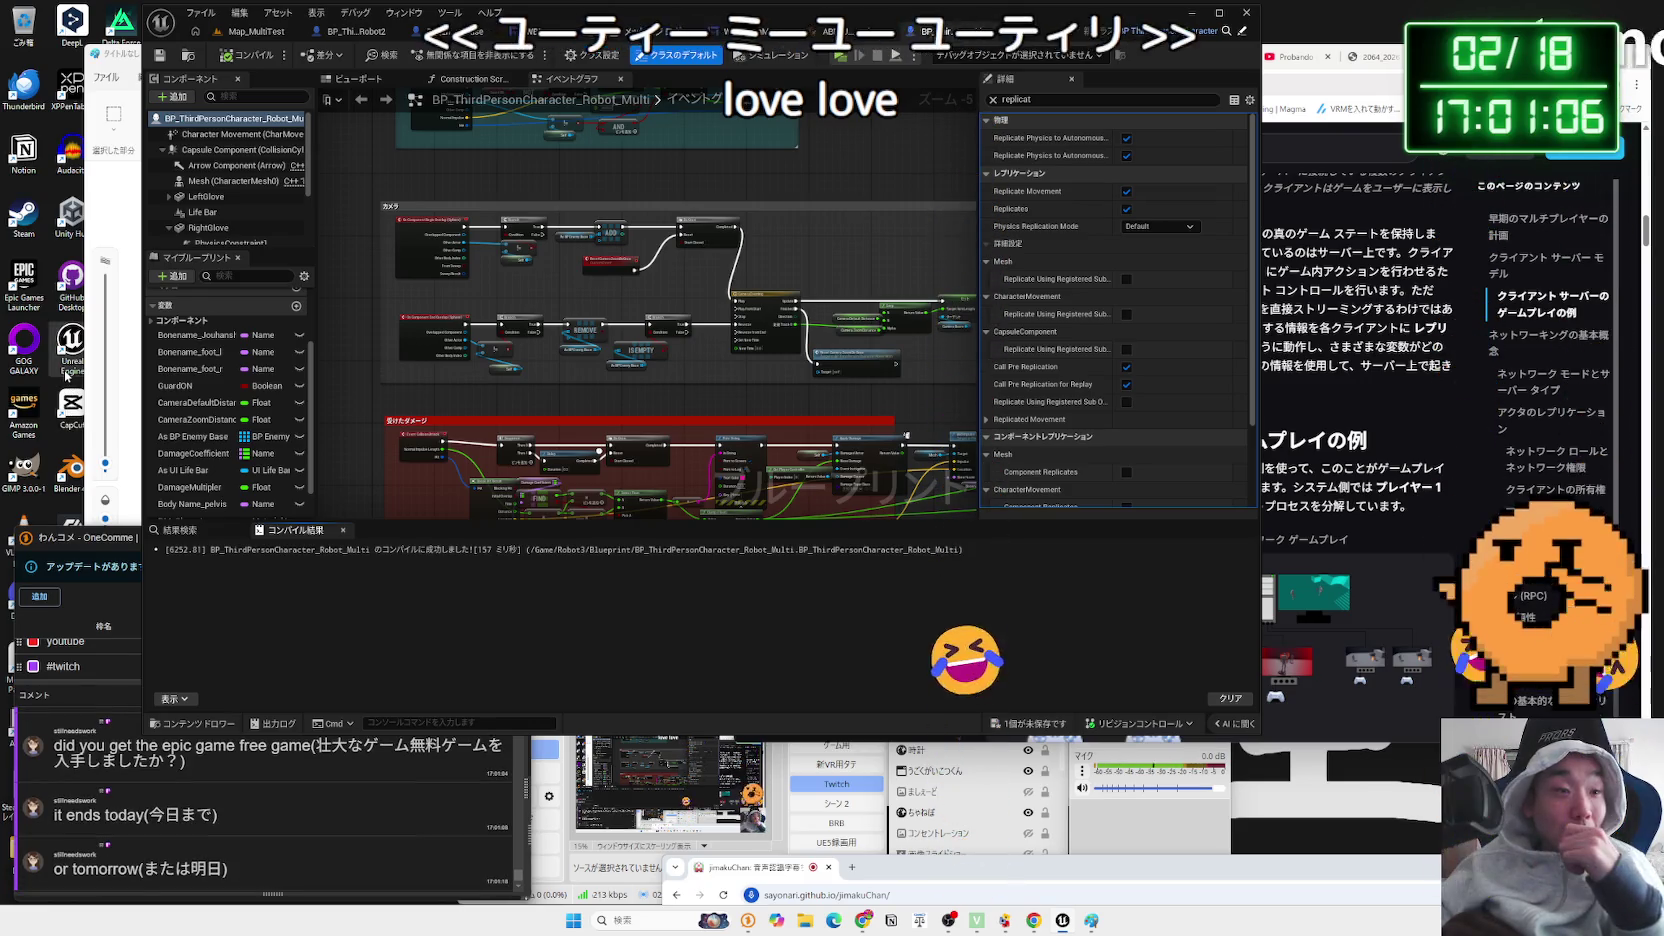
- Launch Unreal Editor 5.7.1 and save the unsaved BP_ThirdPersonCharacter_Robot_Multi blueprint with Save Selected
double_click(66, 370)
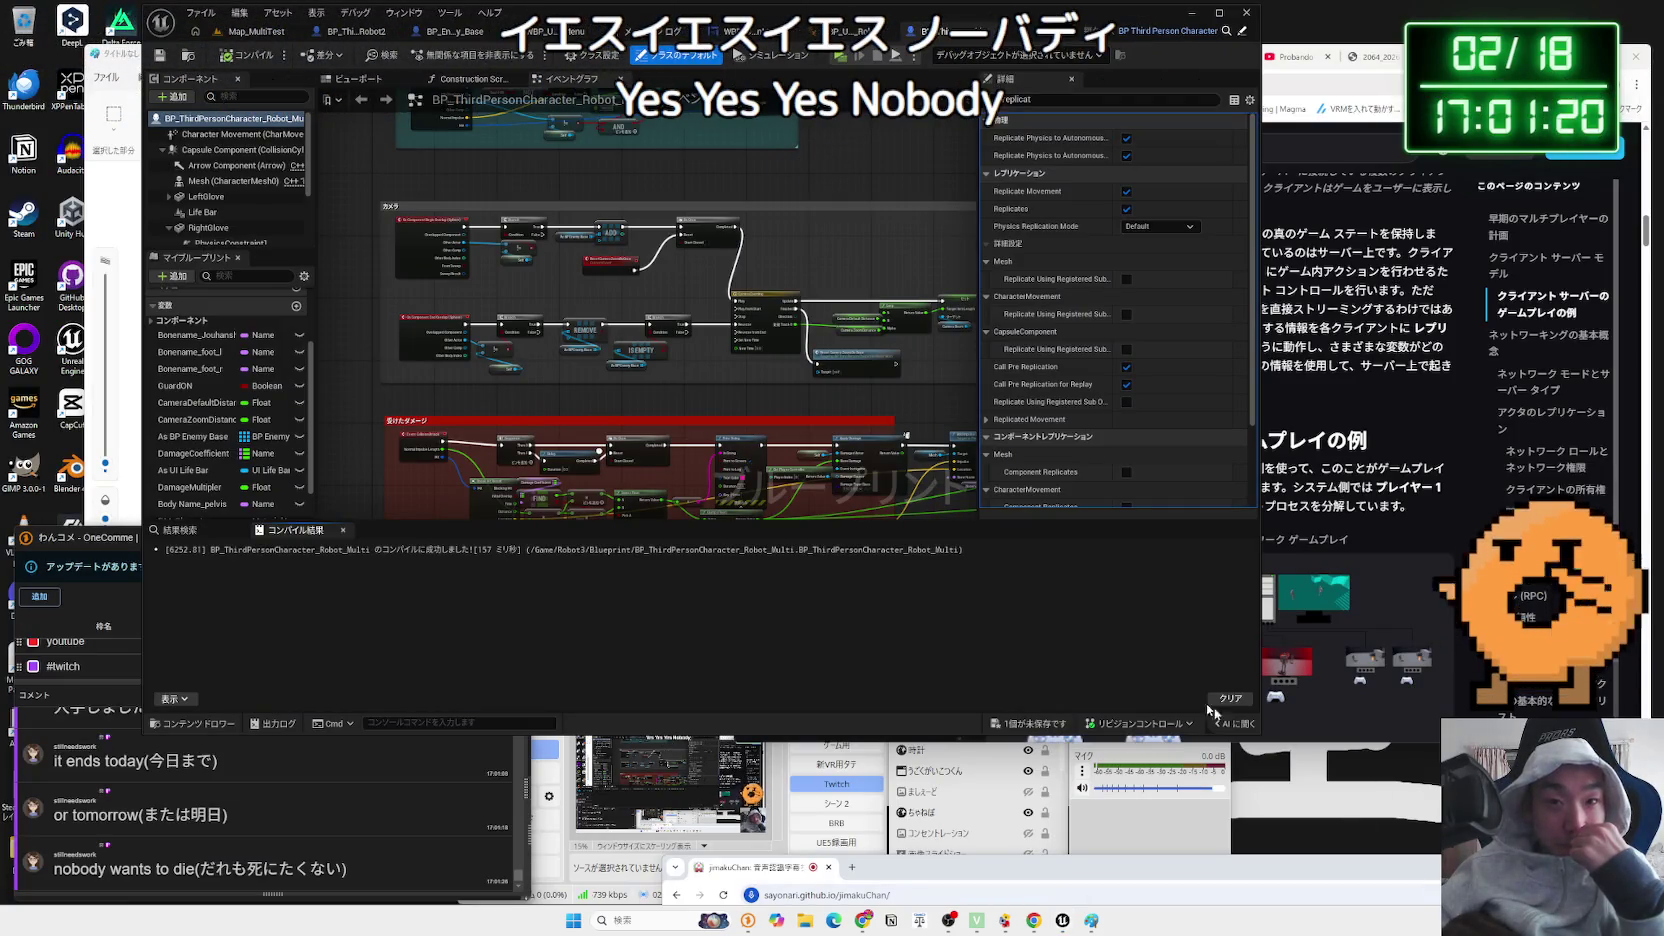
left_click(1023, 723)
left_click(944, 607)
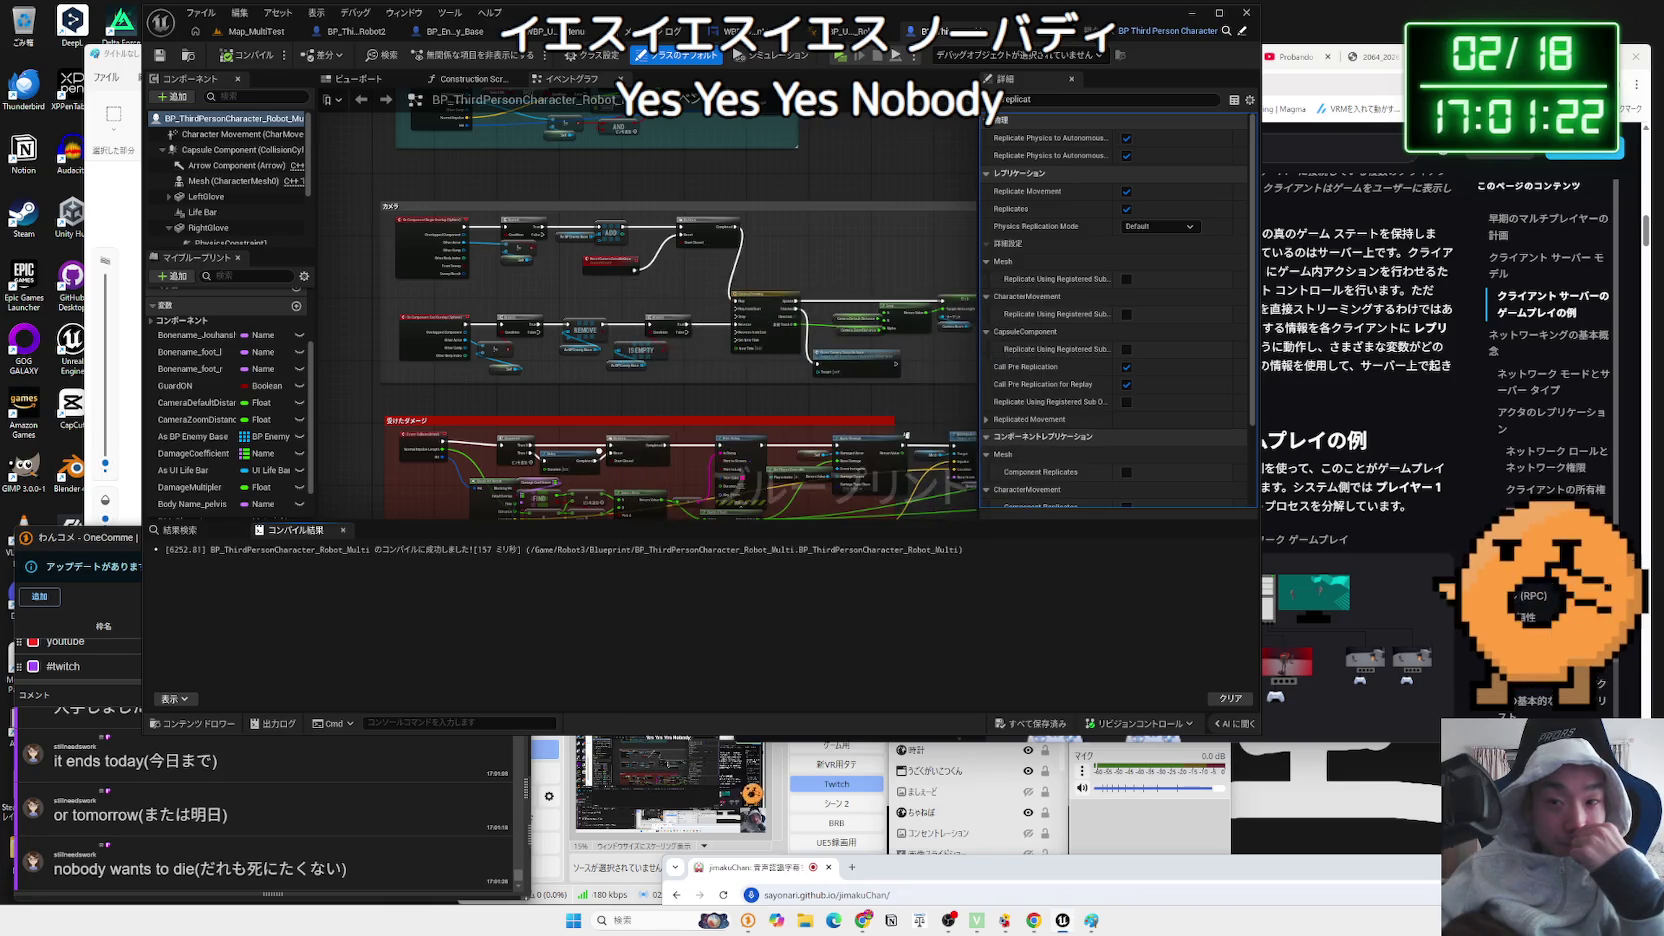
left_click(1402, 814)
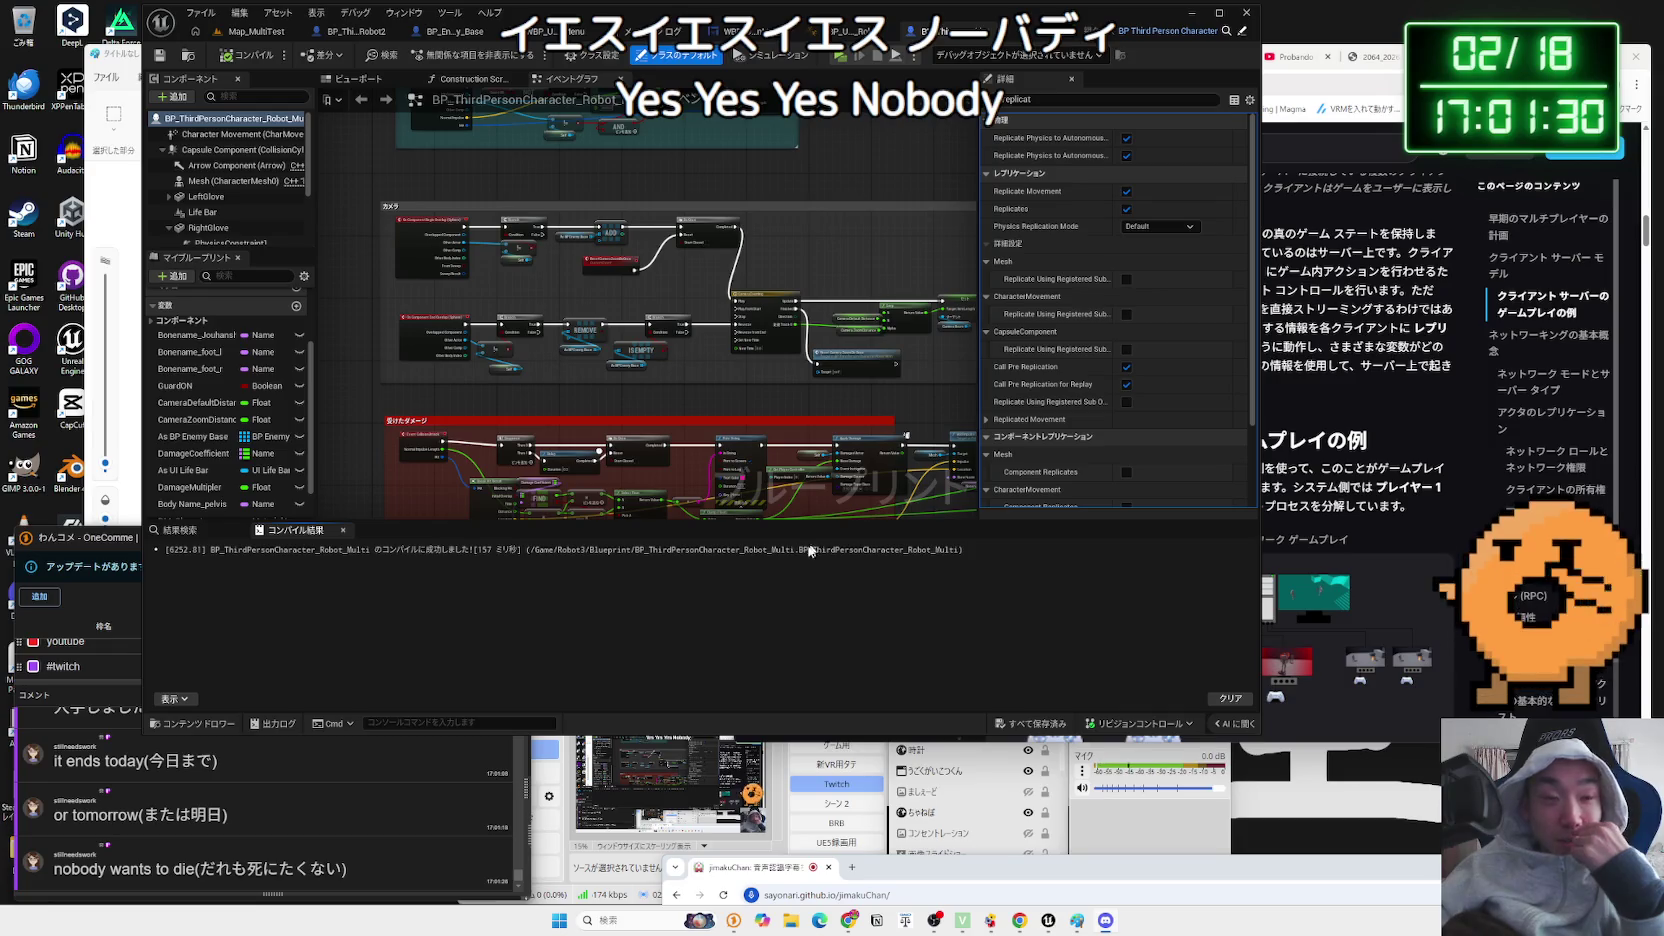
- Select the game name in a chat comment, then clear the selection
left_click(363, 830)
mouse_move(200, 815)
left_mouse_down()
mouse_move(90, 815)
mouse_move(213, 868)
left_mouse_up()
left_click(93, 866)
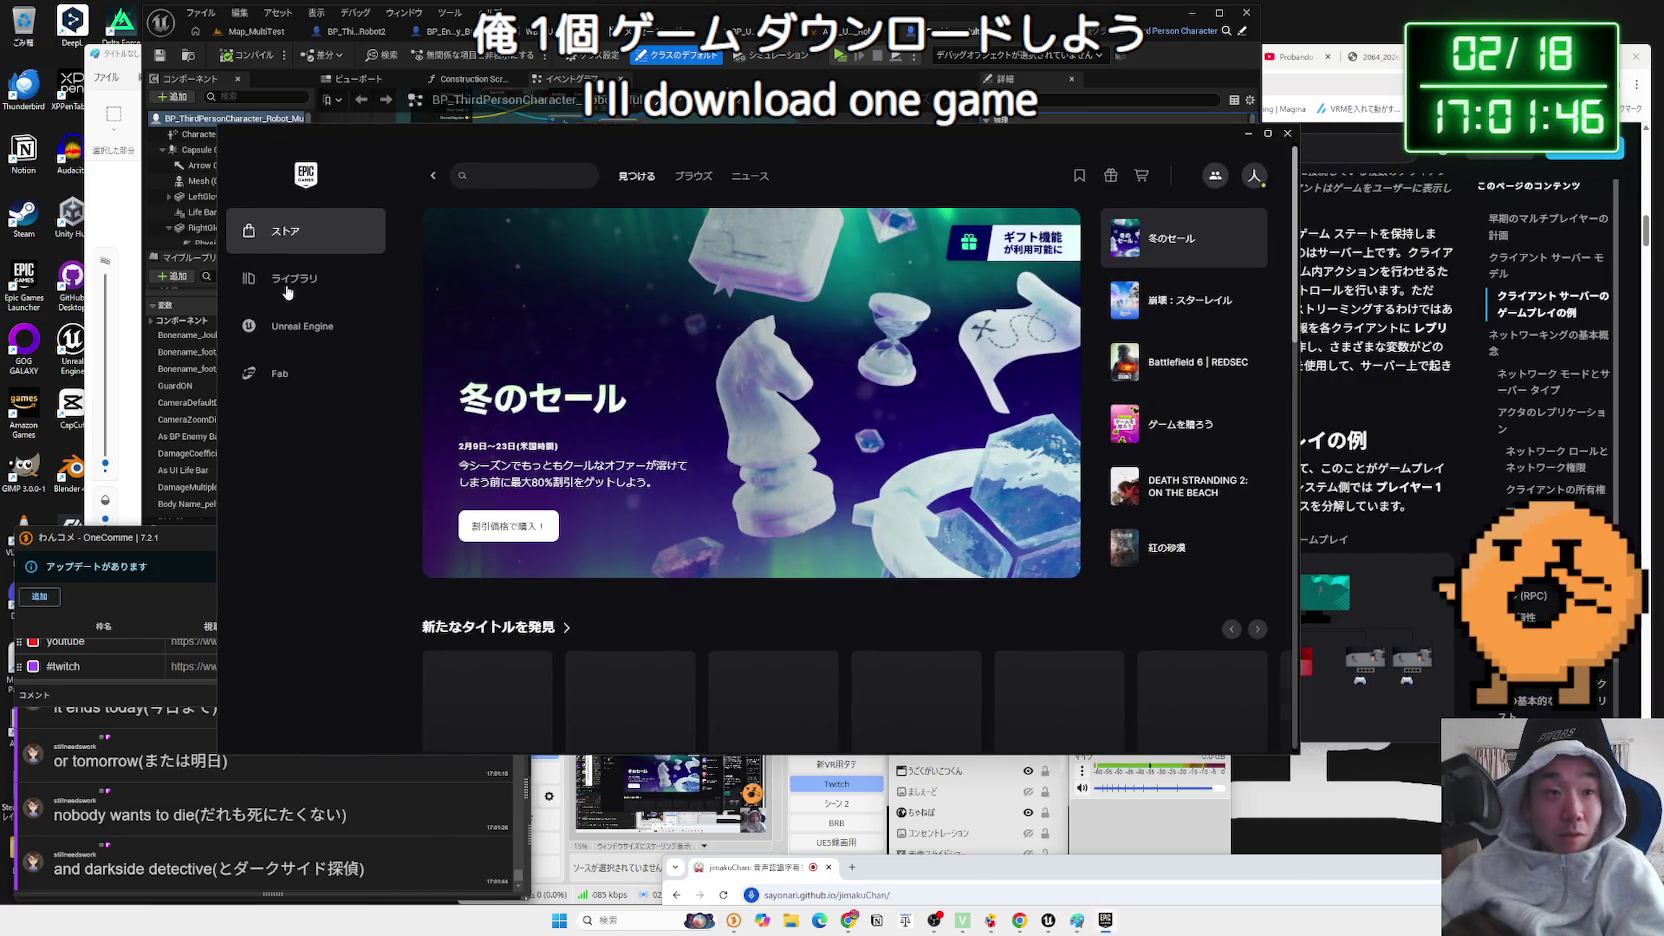
- Go from Library back to the Store front page and open The Darkside Detective
left_click(287, 290)
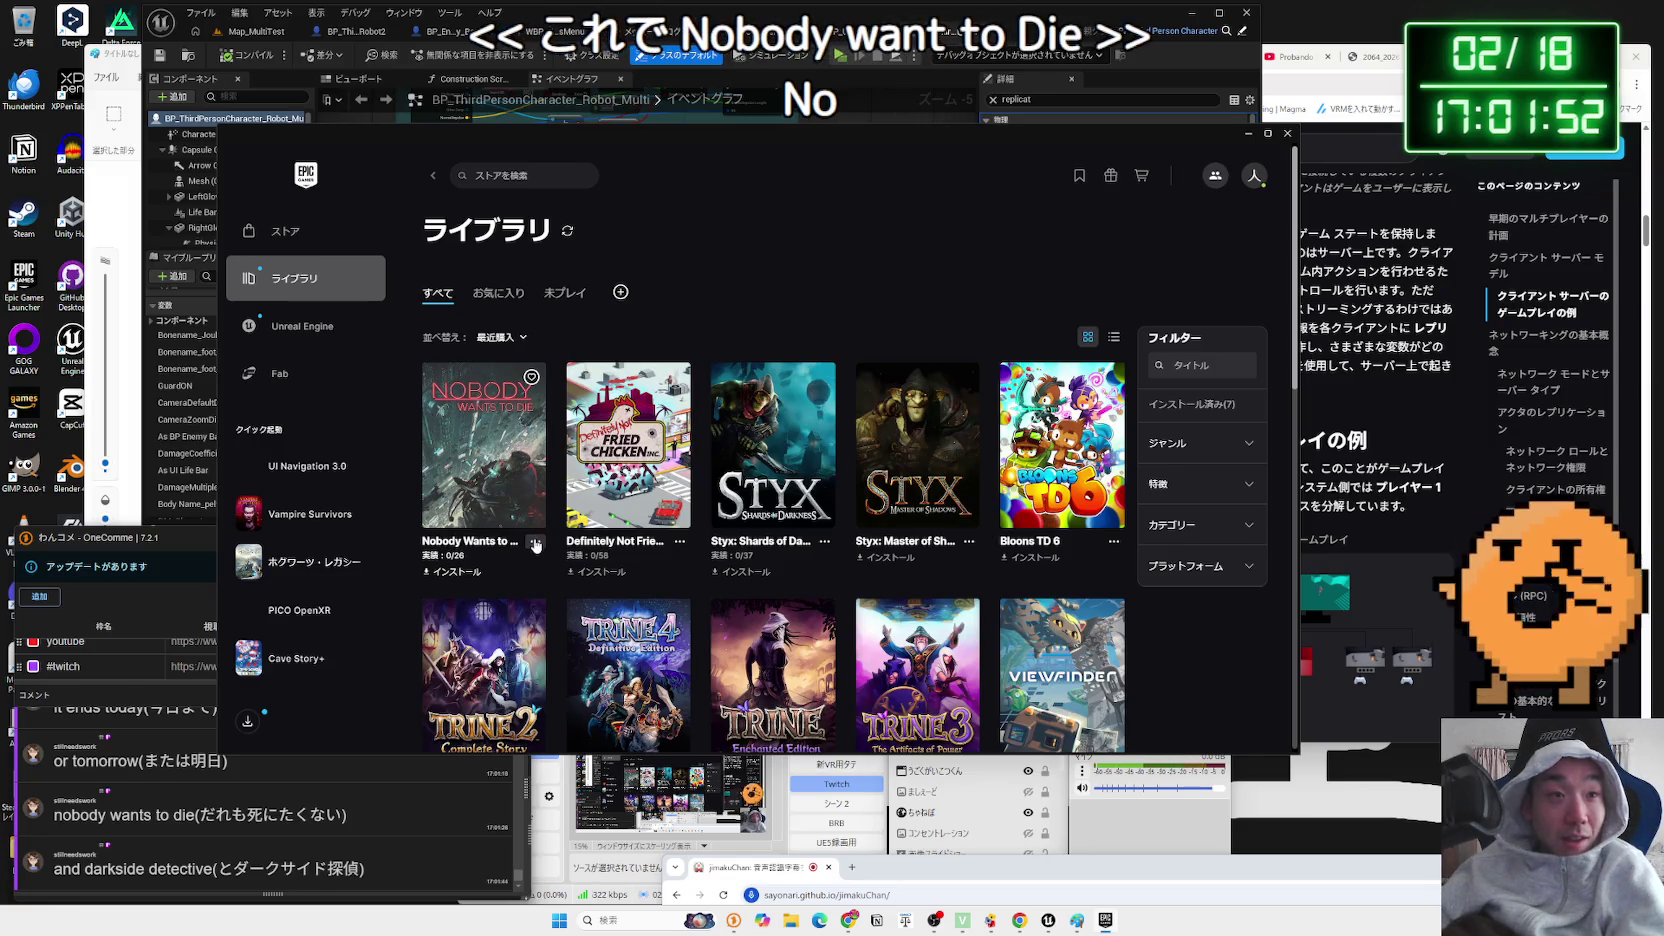
left_click(290, 232)
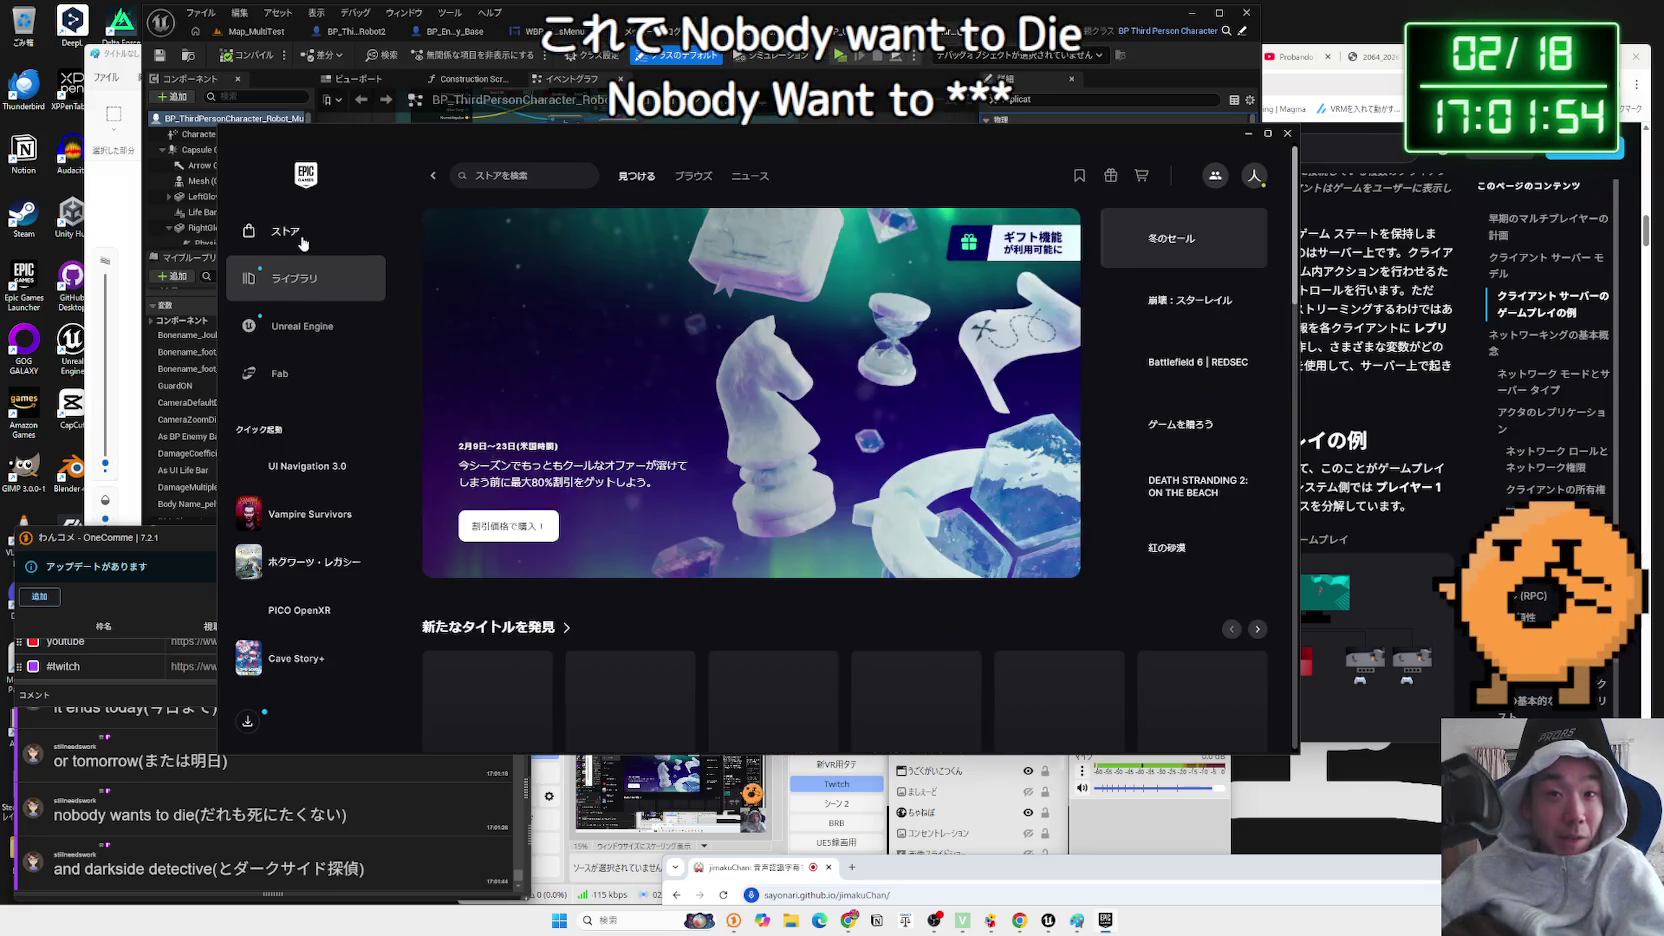
scroll(711, 420, "down", 10)
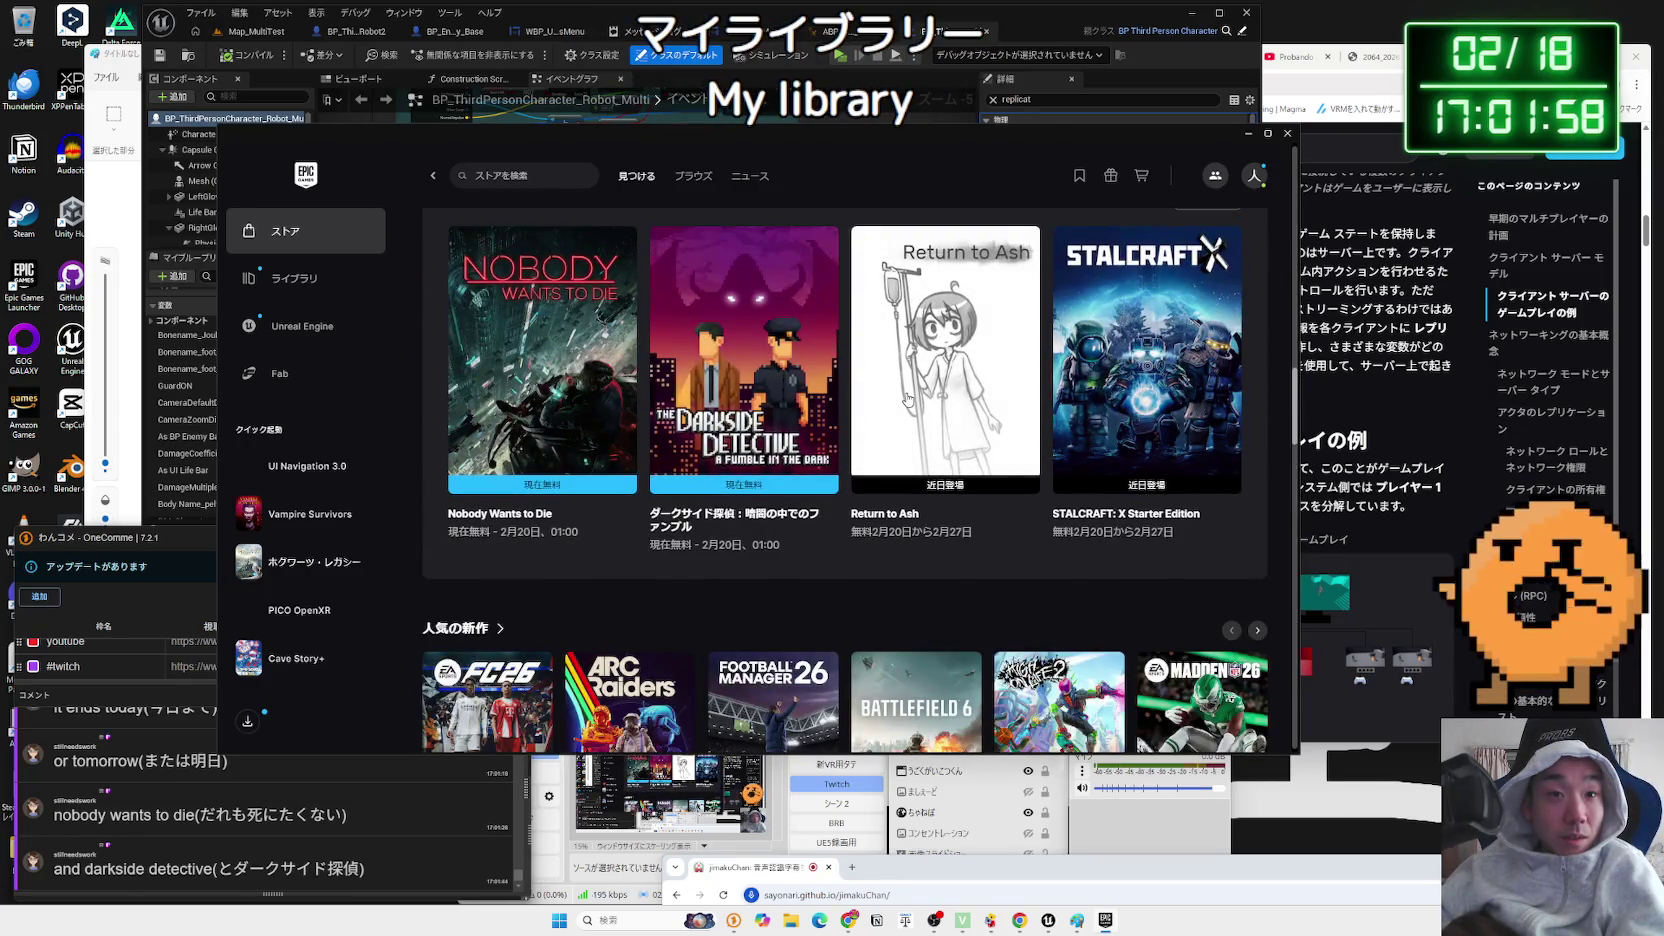
left_click(751, 399)
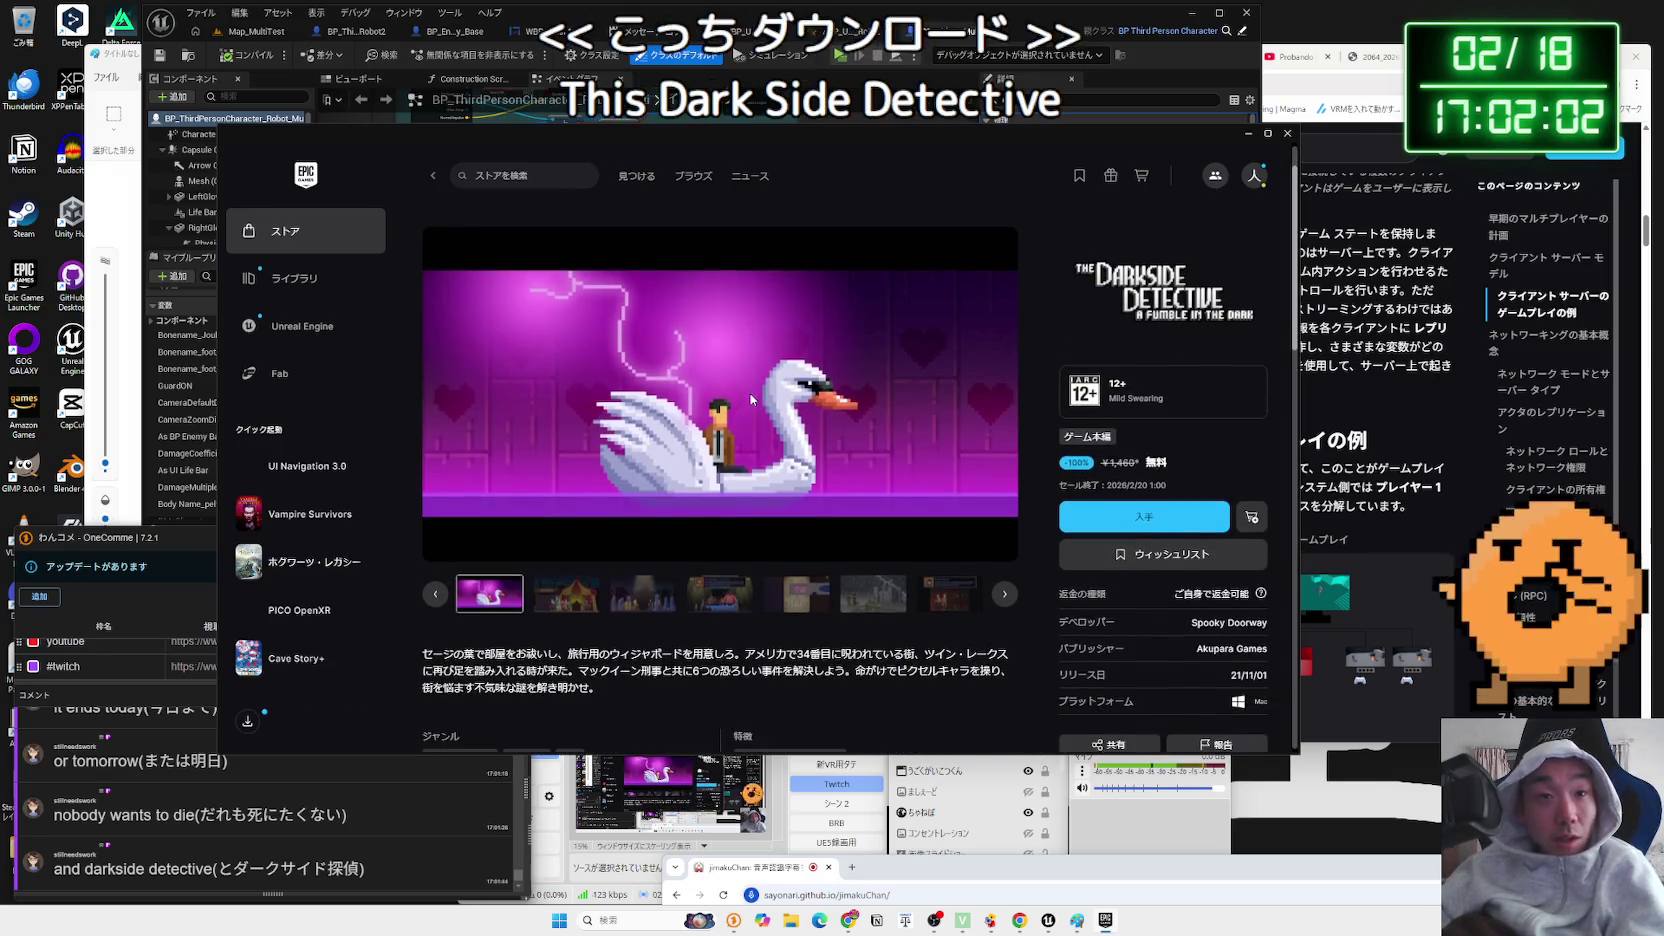
- Scroll down to system requirements and highlight the game's supported text languages
scroll(751, 399, "down", 2)
scroll(684, 472, "down", 5)
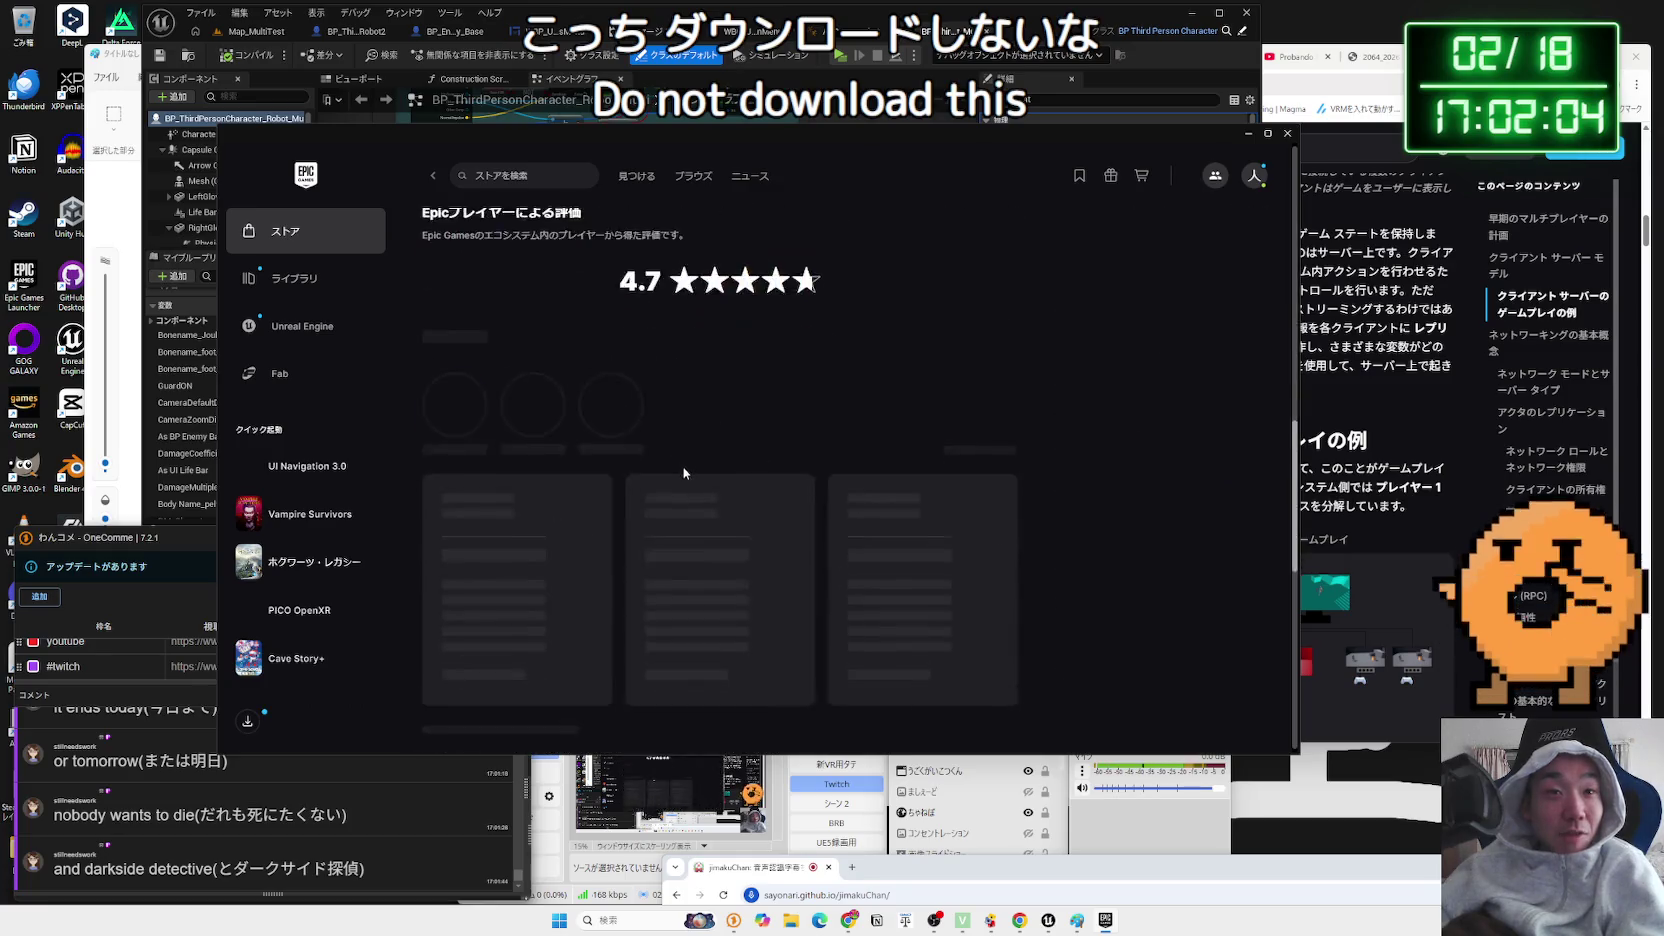
scroll(684, 472, "down", 10)
mouse_move(807, 548)
left_mouse_down()
mouse_move(462, 550)
mouse_move(815, 562)
left_mouse_up()
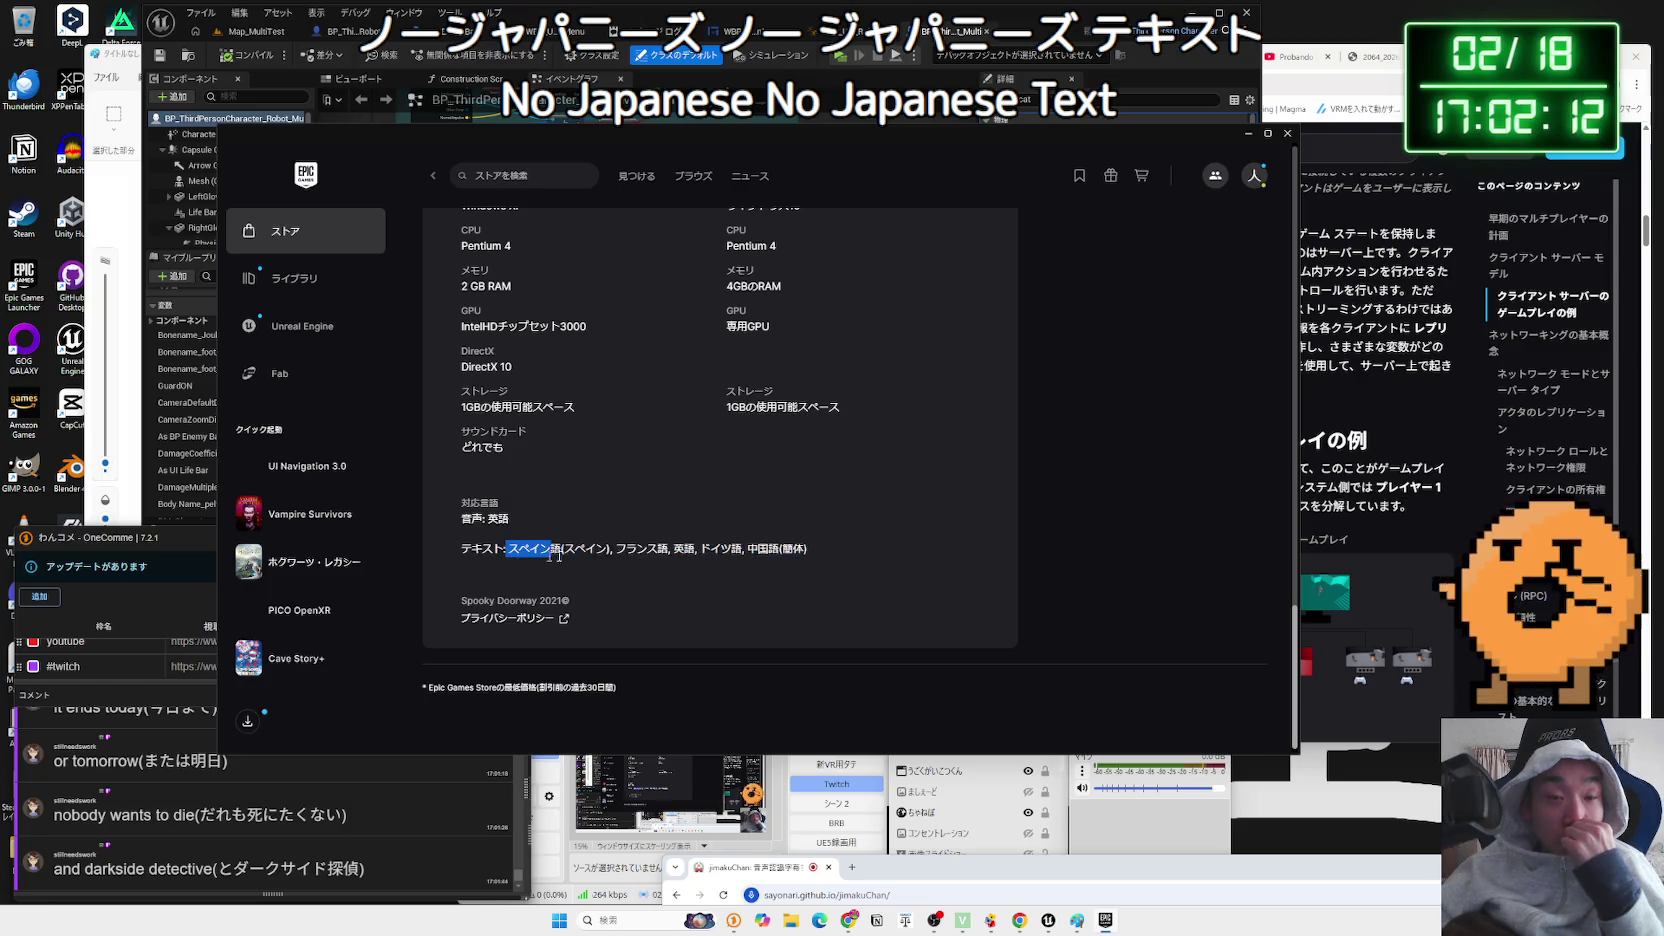
left_click(826, 546)
- Step through The Darkside Detective's screenshot carousel to a video frame
scroll(826, 546, "up", 5)
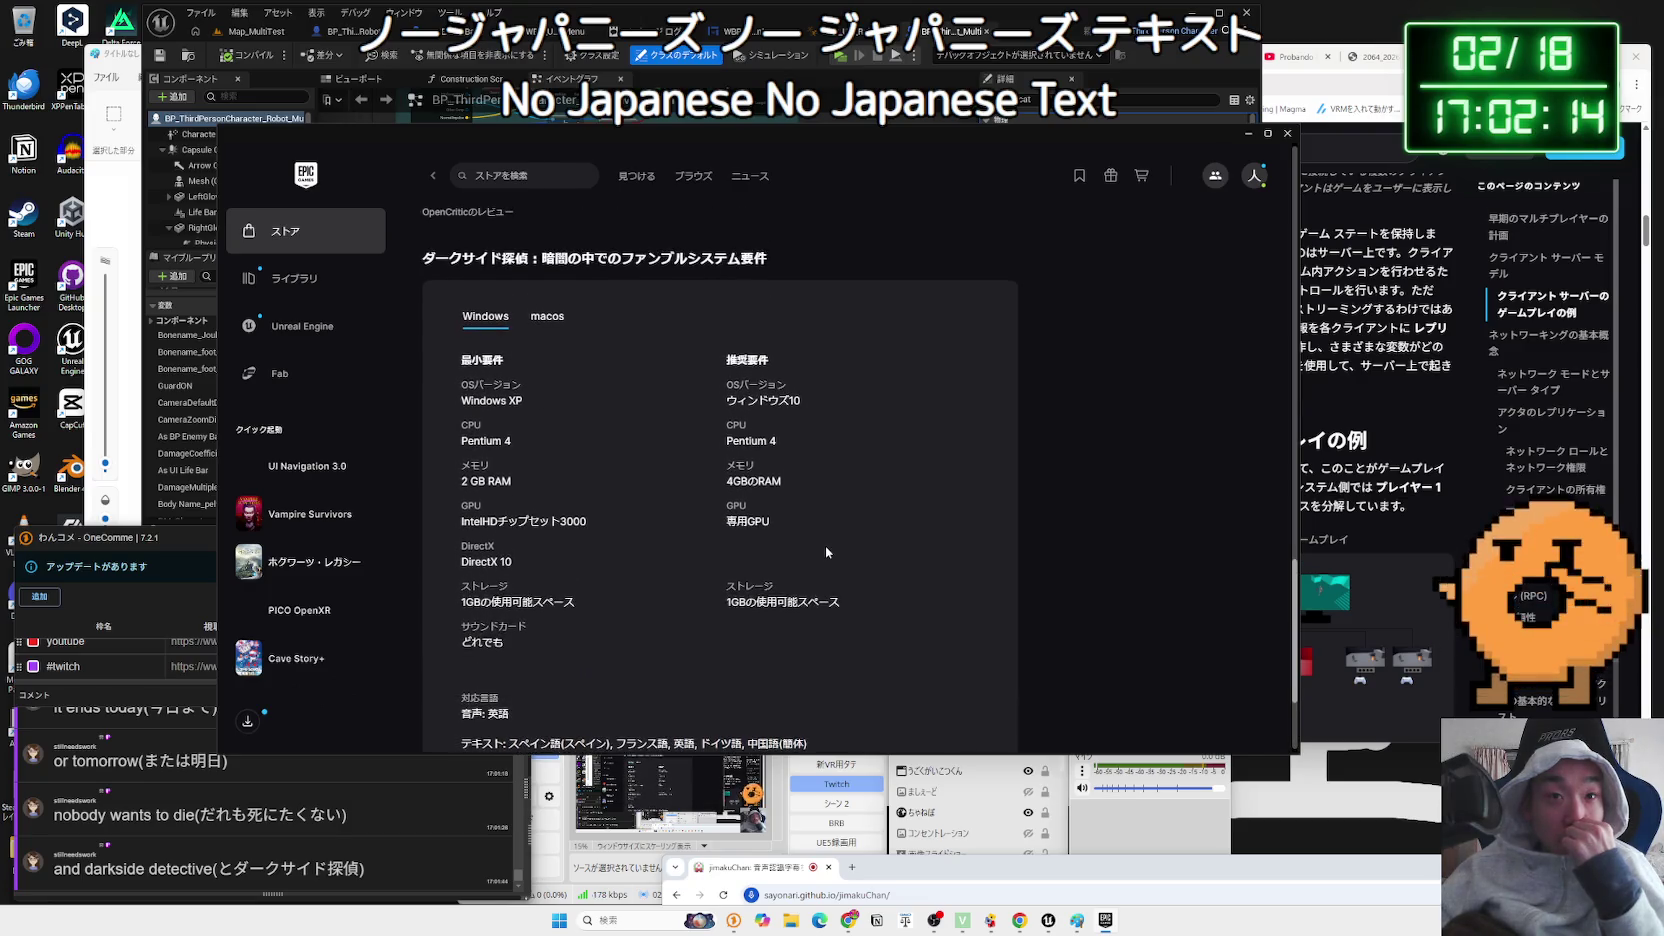
scroll(826, 546, "up", 15)
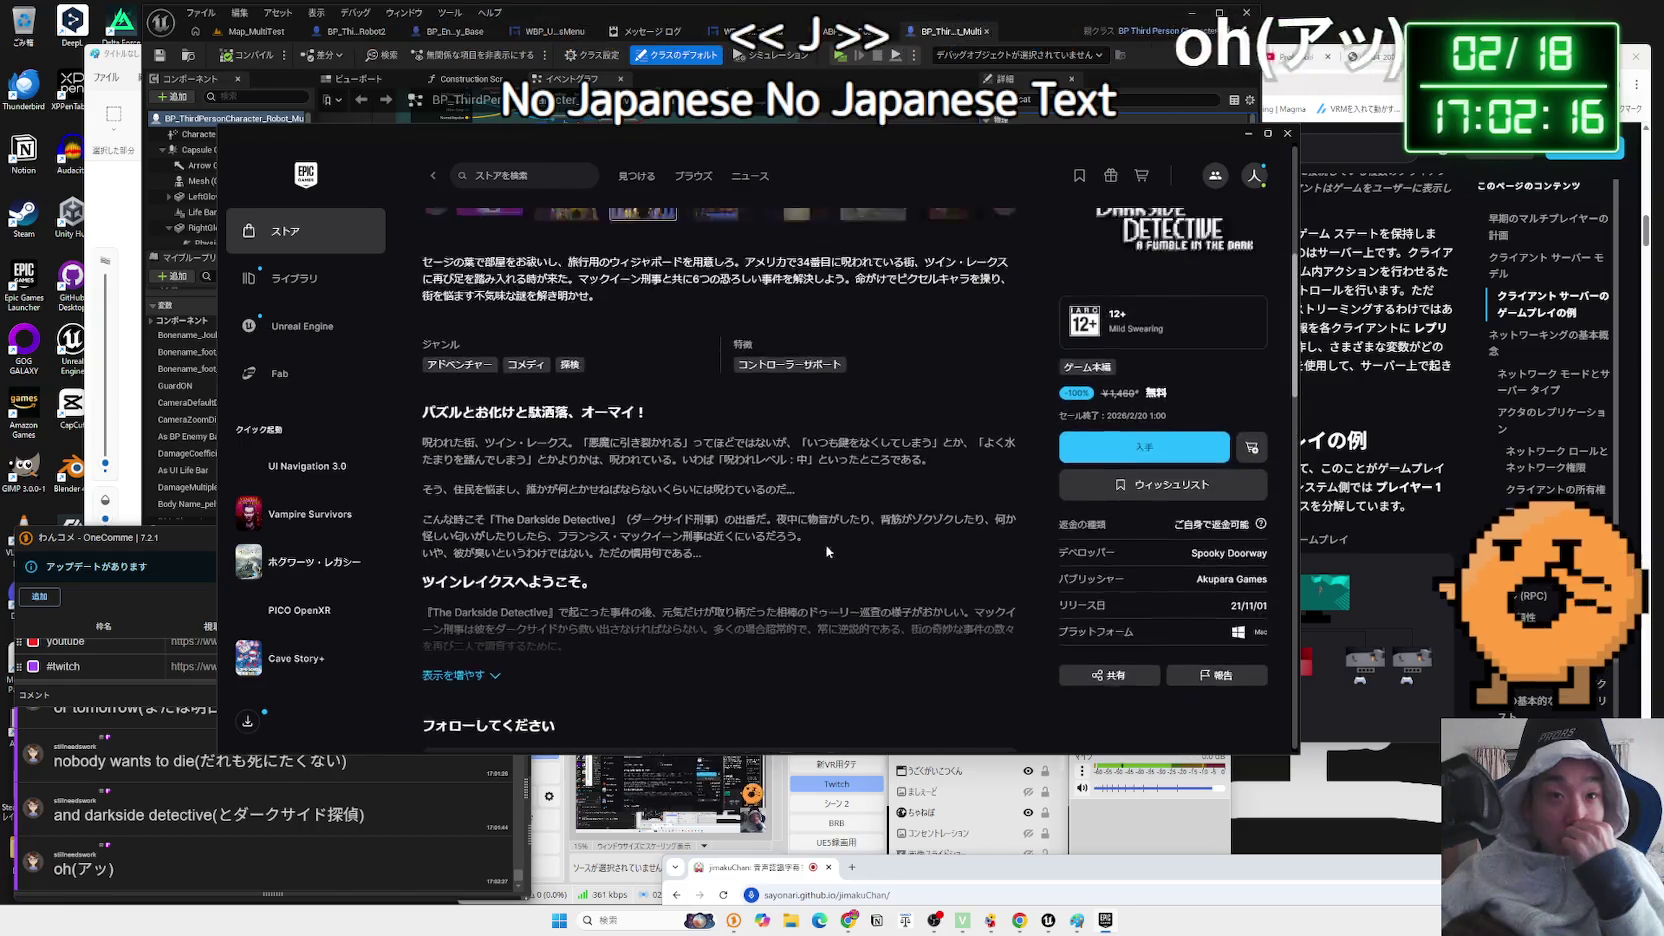
scroll(826, 546, "up", 1)
left_click(931, 537)
scroll(931, 537, "up", 2)
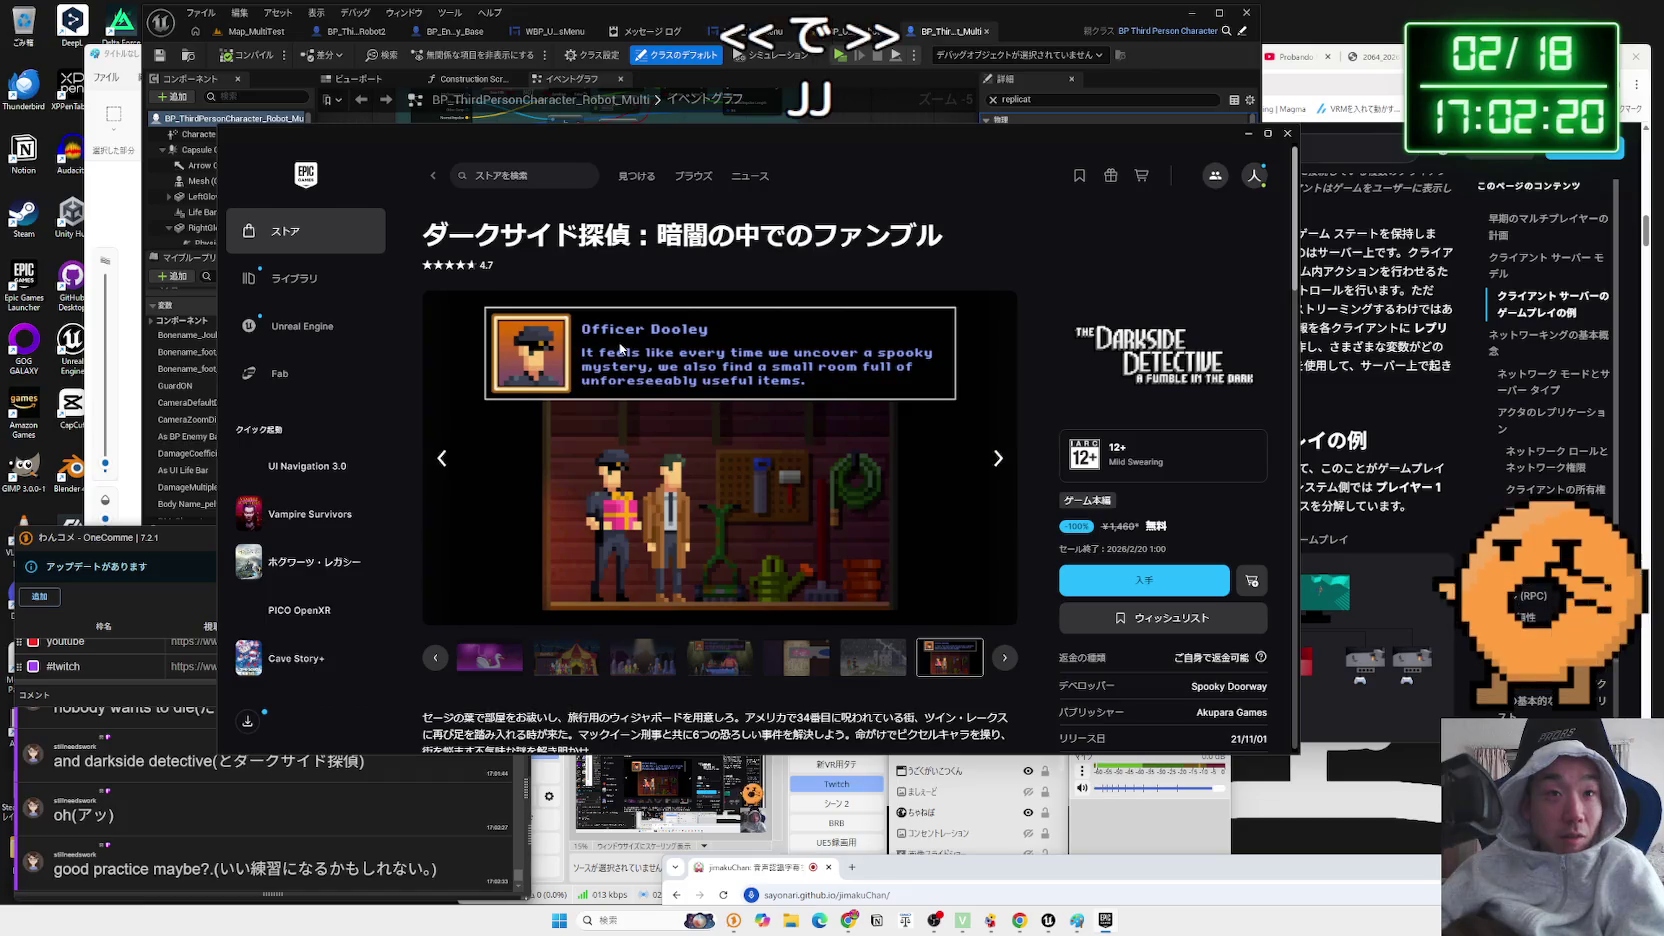
left_click(995, 463)
left_click(995, 463)
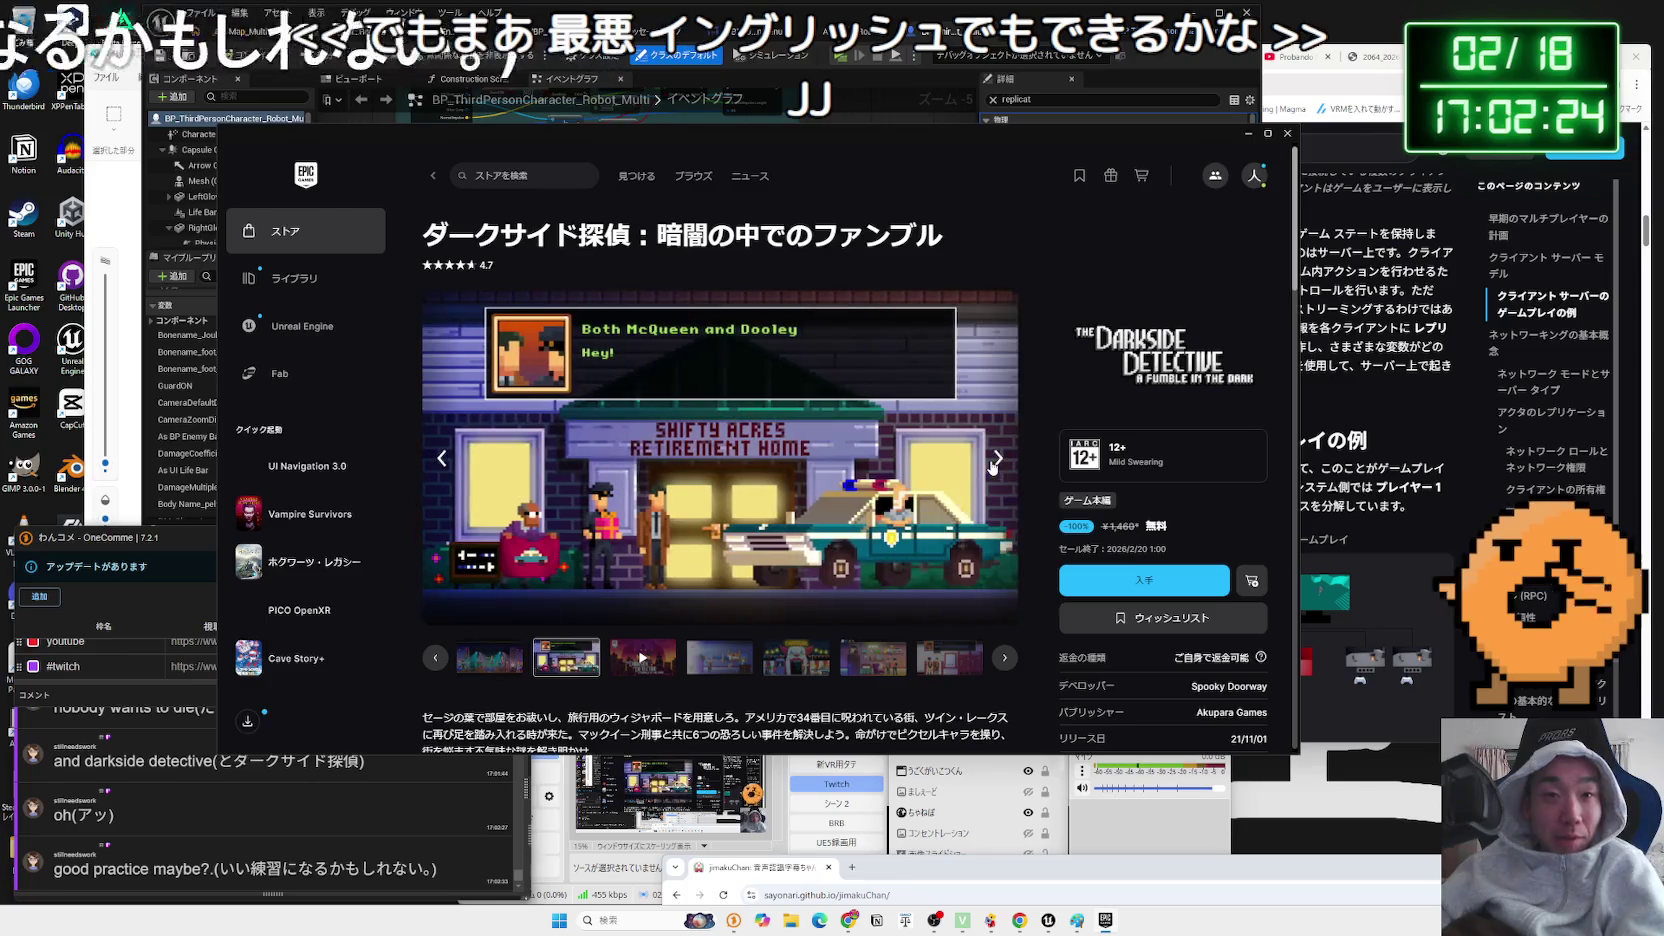
left_click(995, 463)
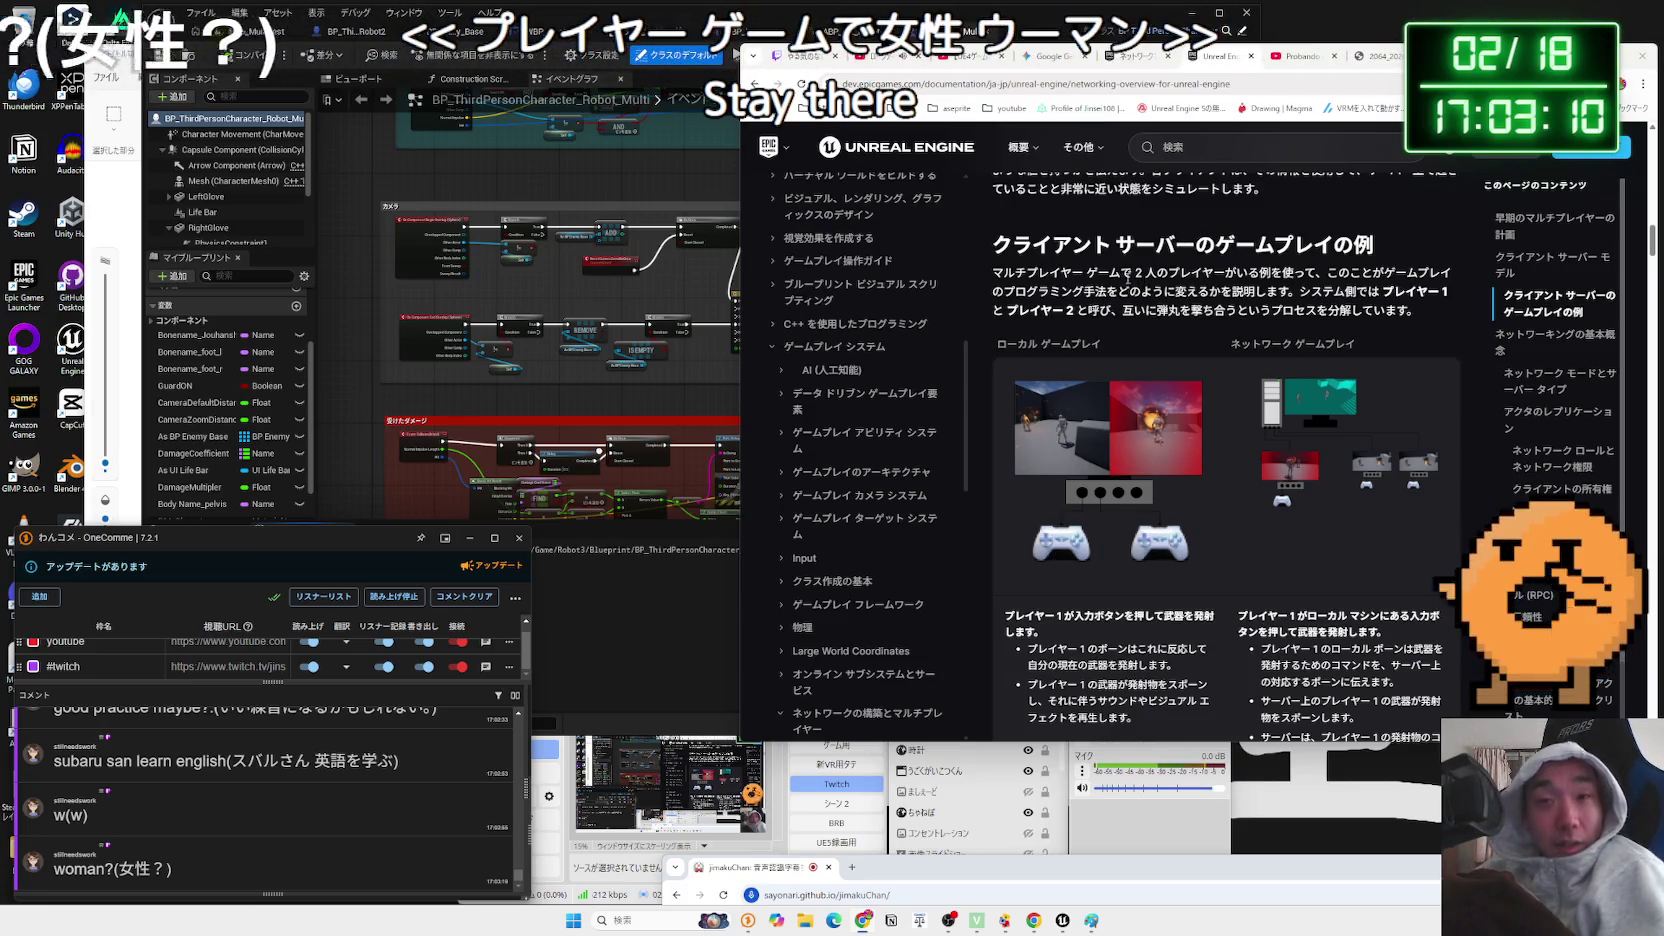
- Select the intro sentences about the two-player multiplayer example while reading, then clear them
left_click_drag(1133, 273, 1320, 273)
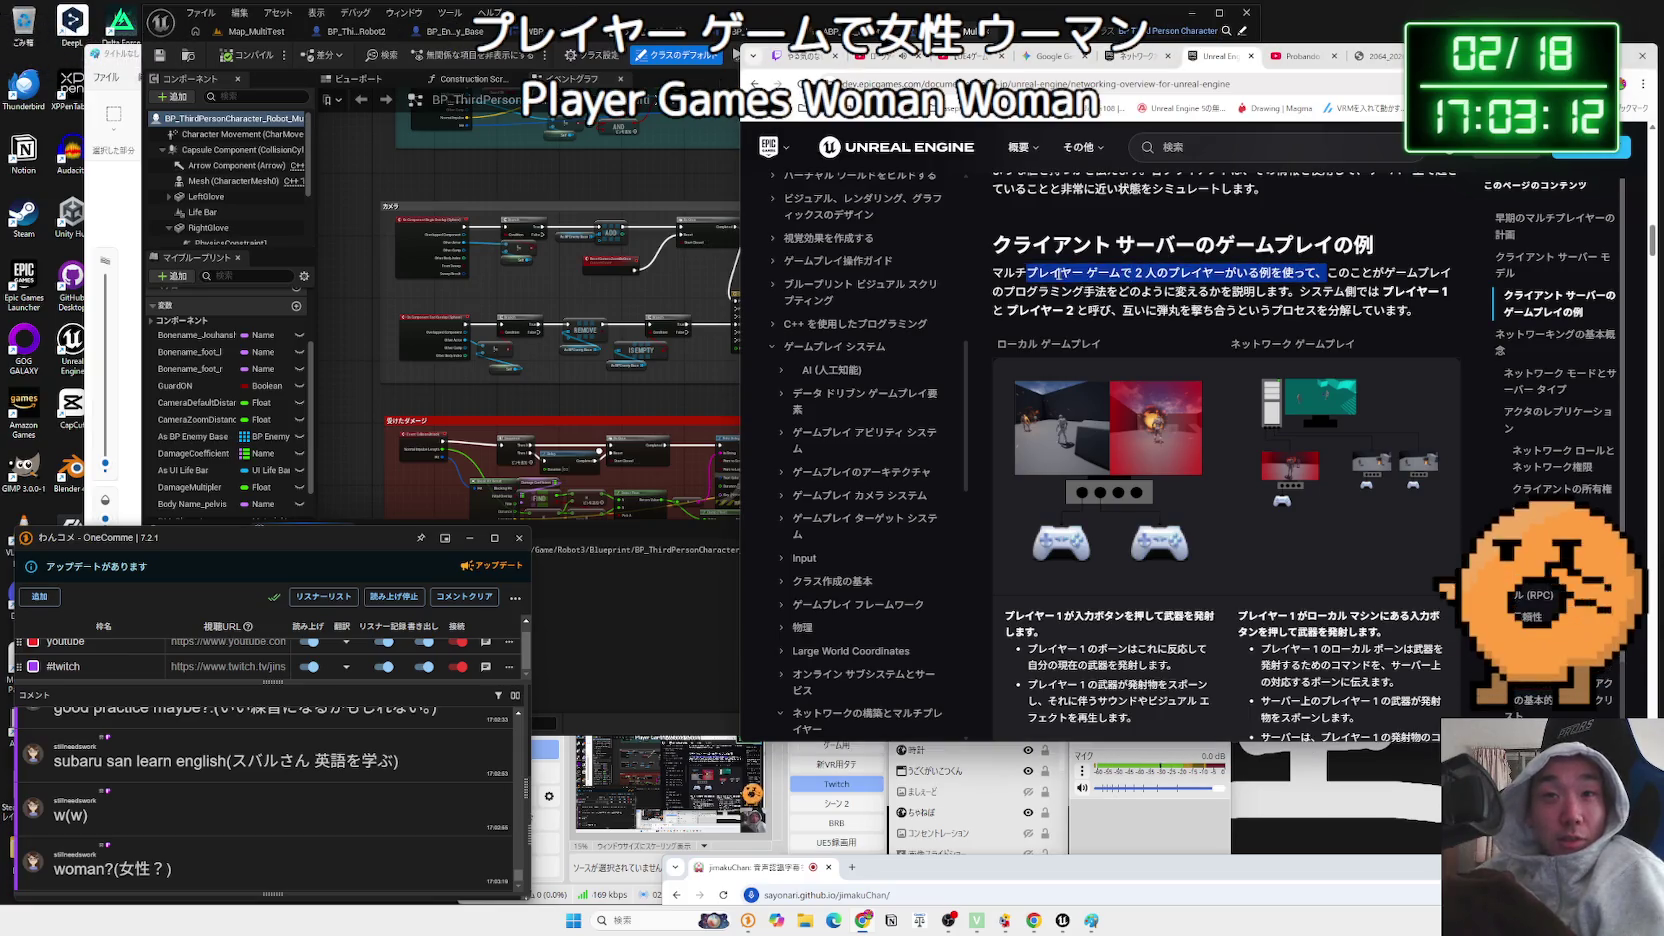
left_click_drag(1064, 273, 994, 273)
left_click_drag(1333, 273, 1355, 273)
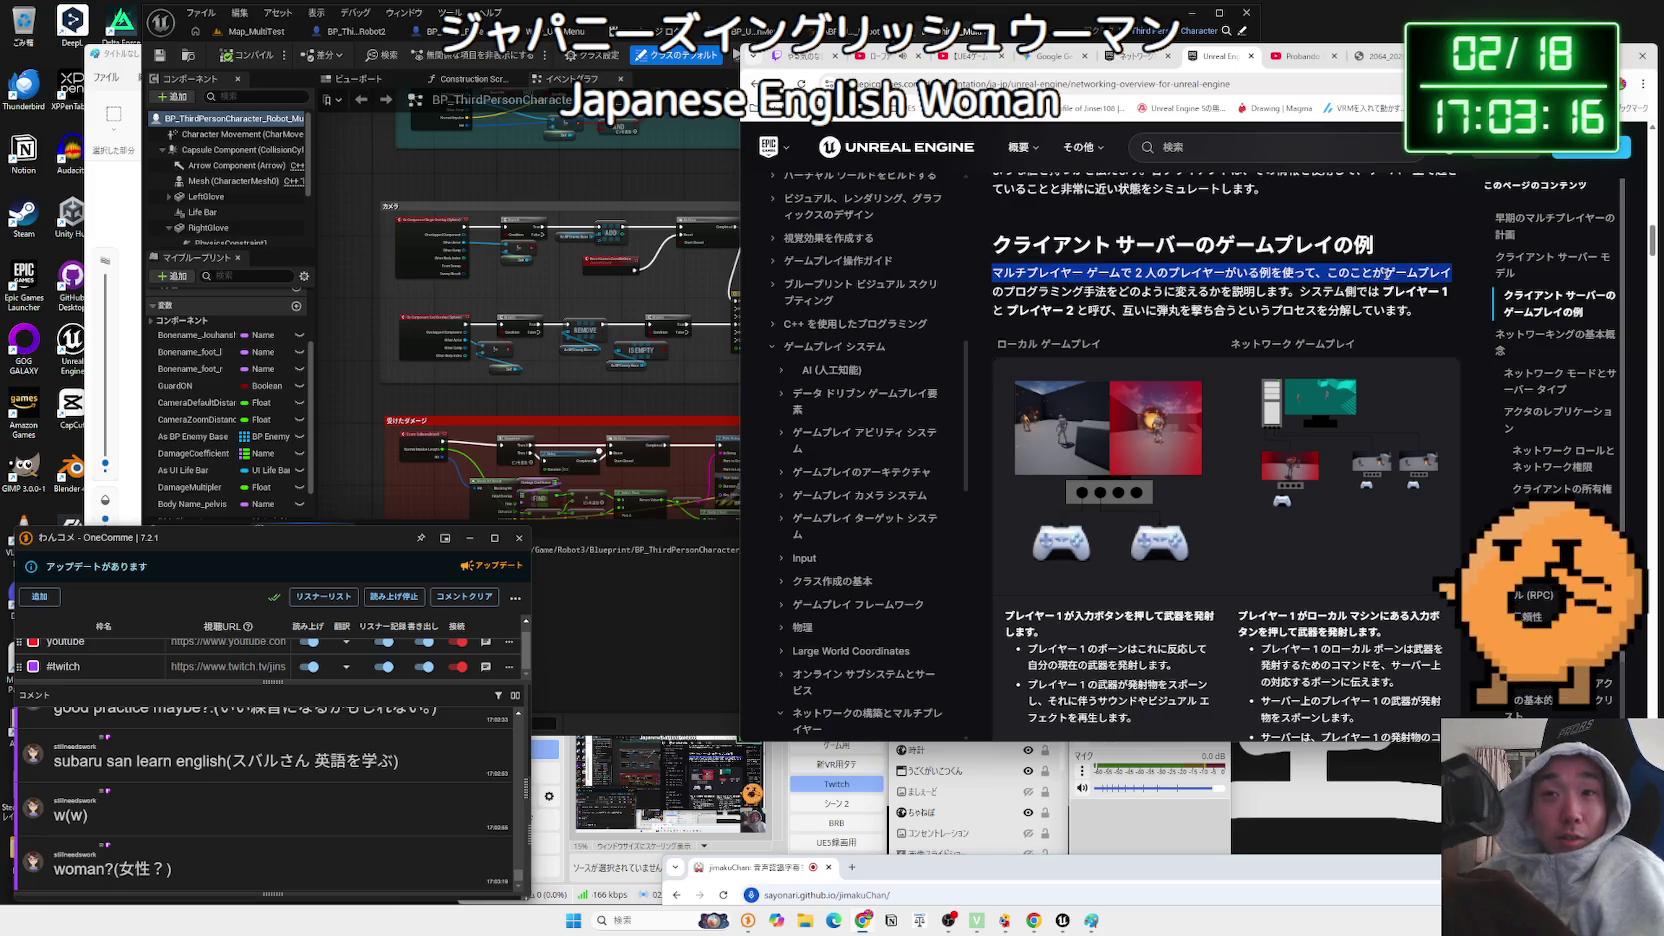
left_click_drag(1437, 273, 1079, 286)
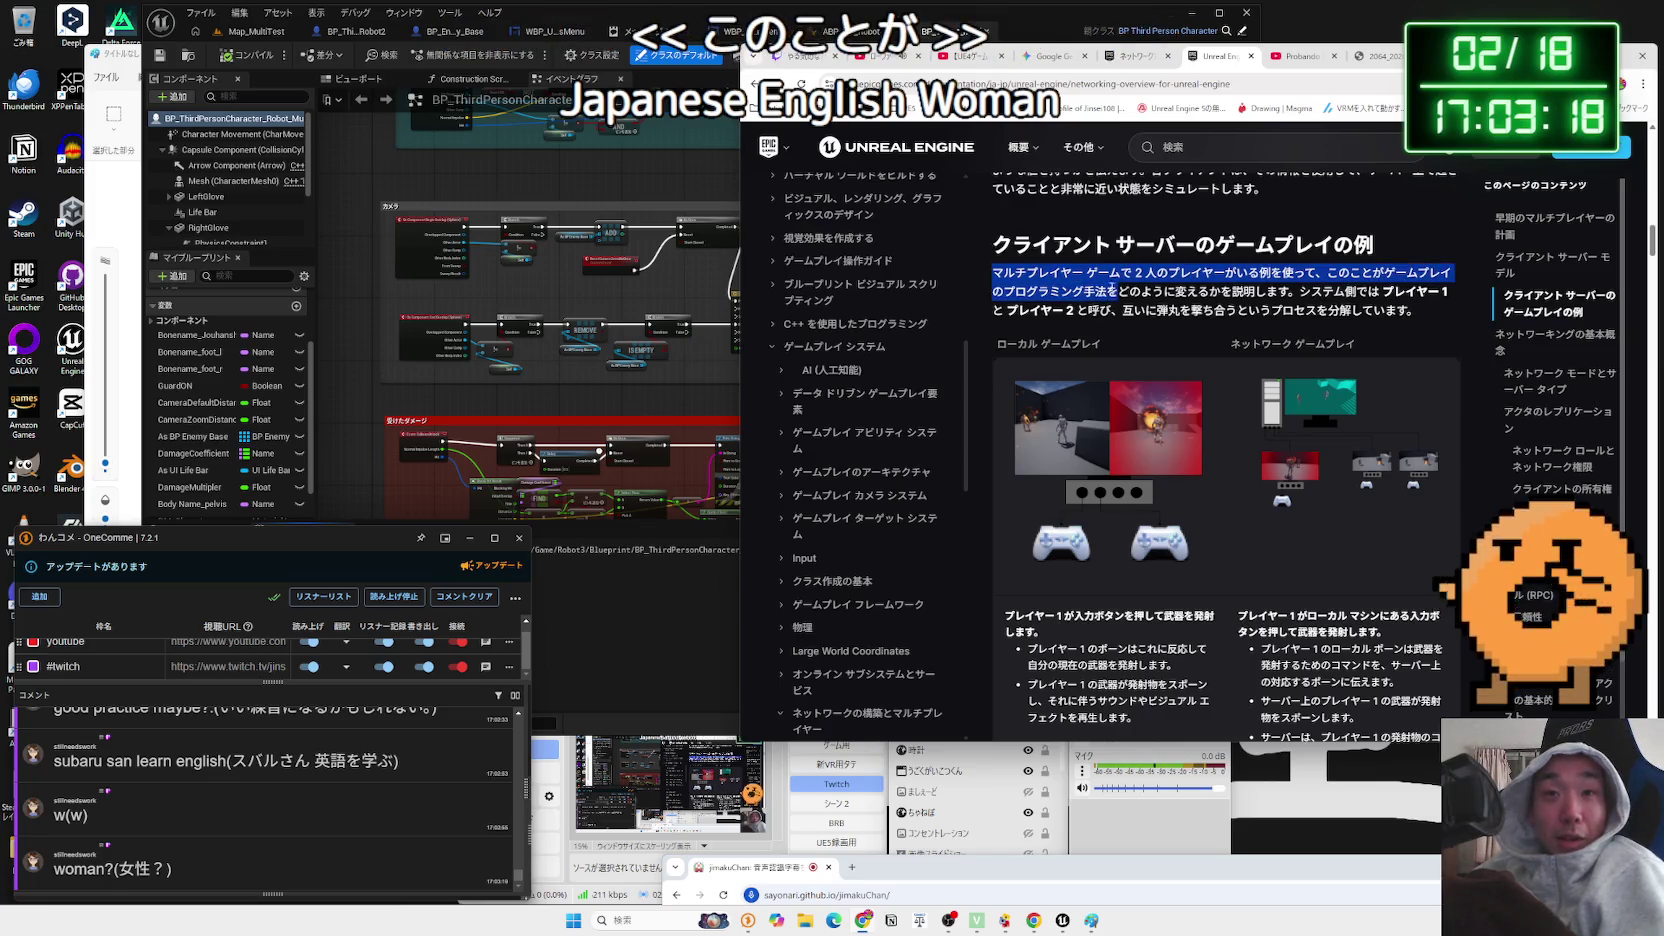
left_click_drag(1025, 273, 1297, 291)
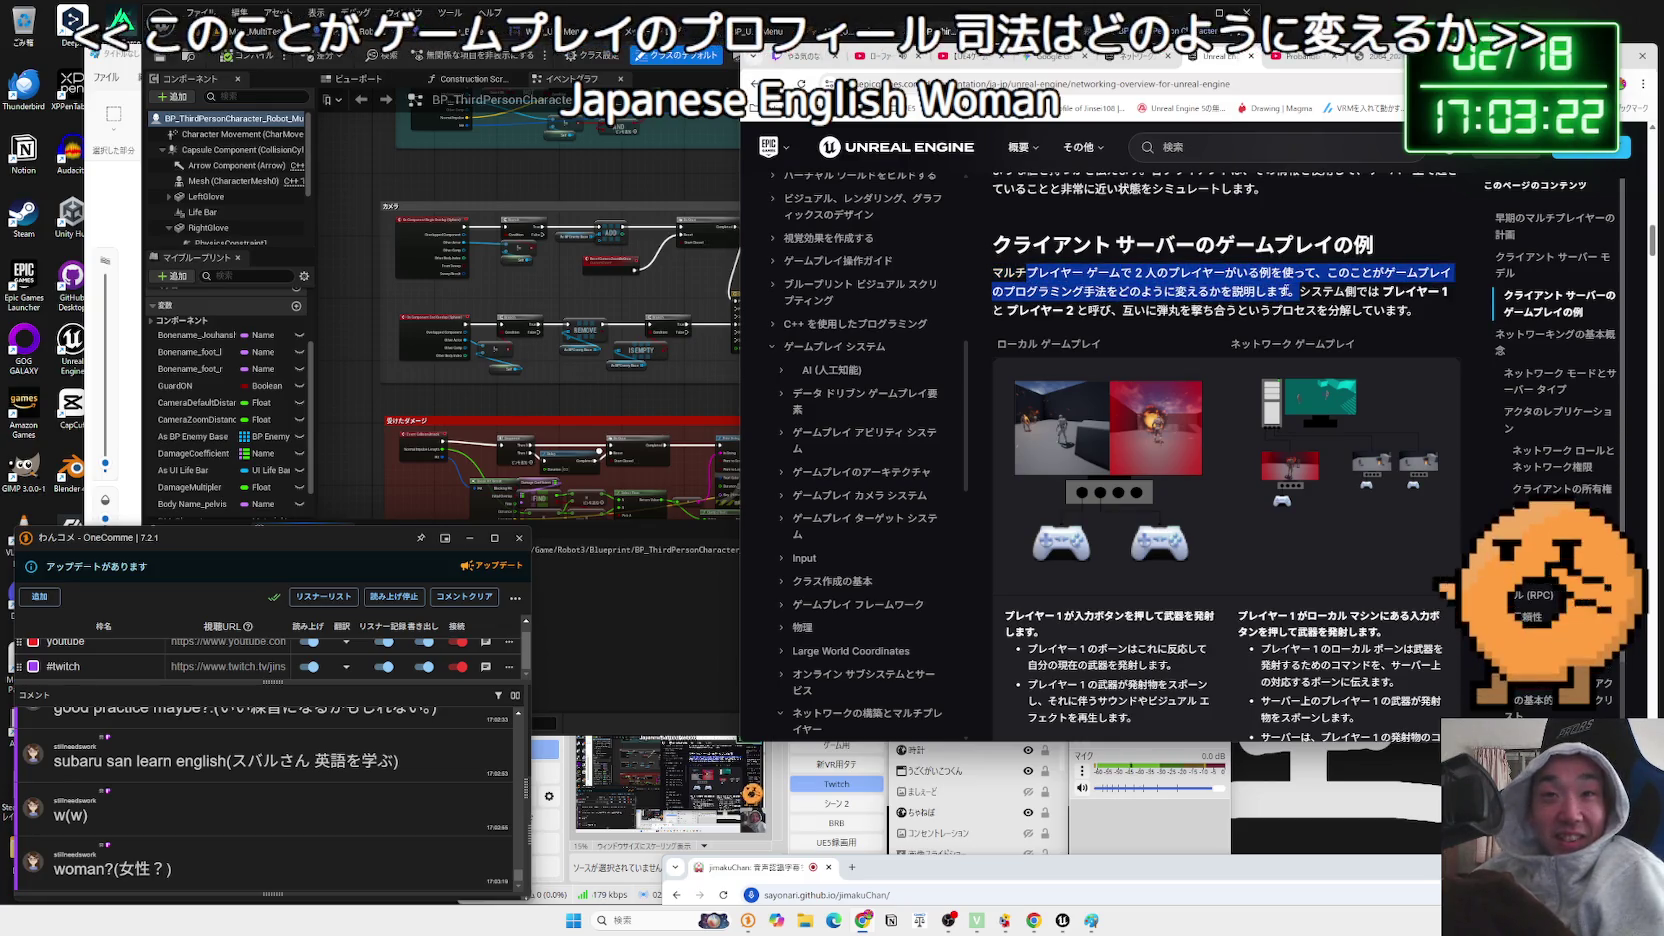
left_click(1299, 293)
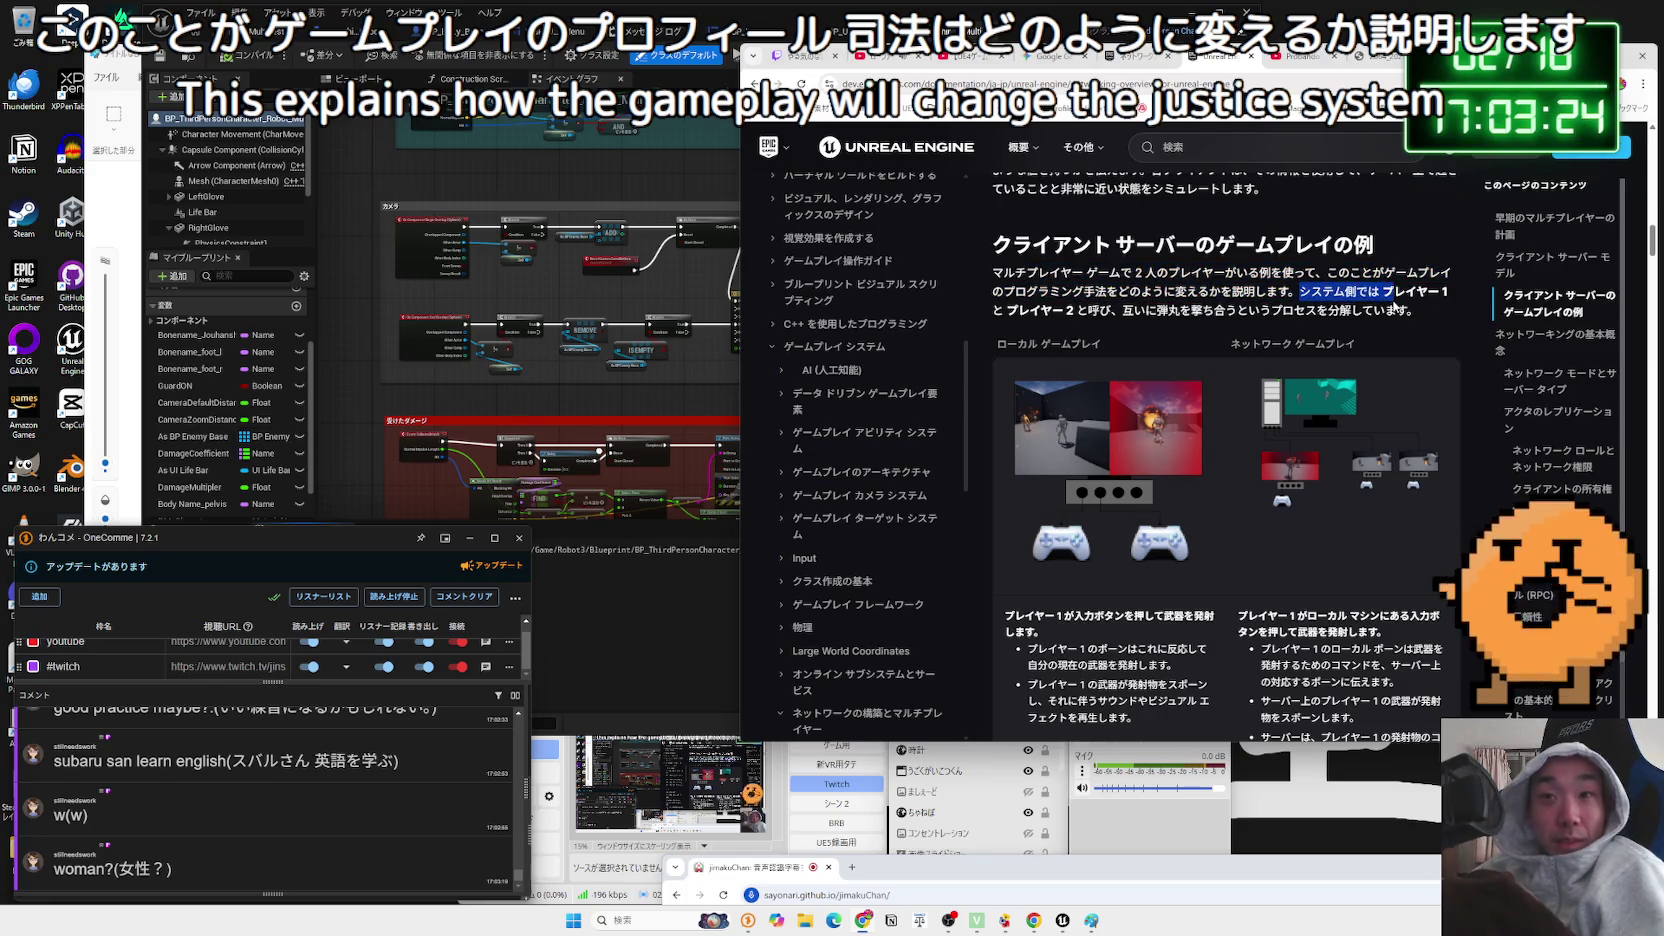
left_click(1017, 308)
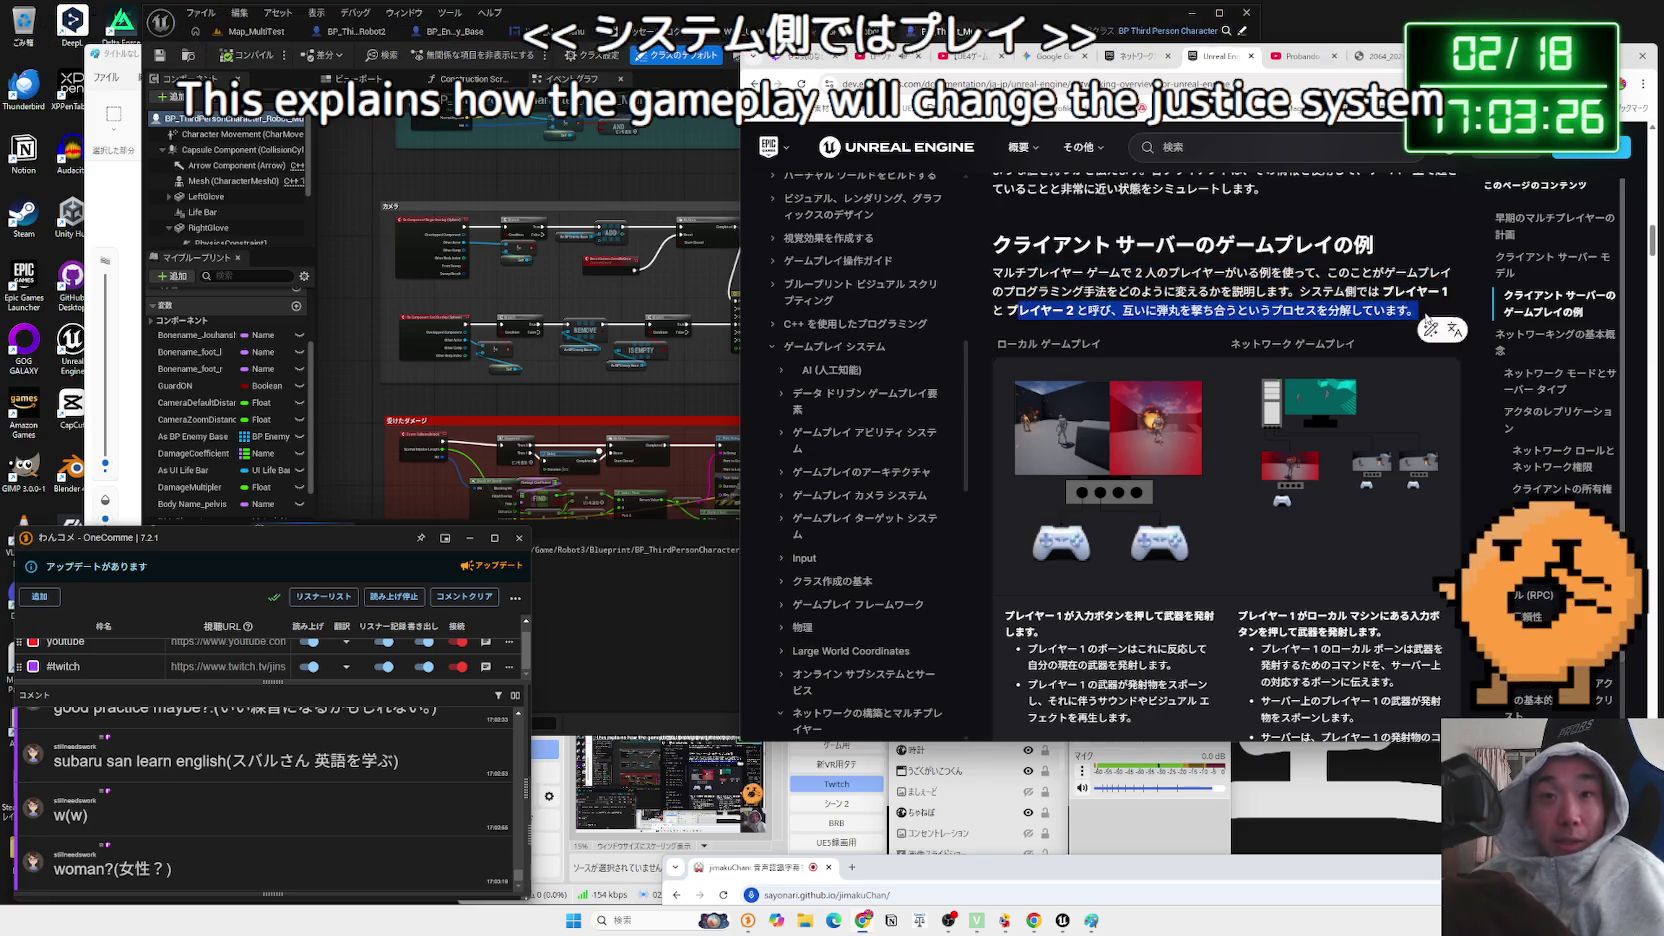
left_click(1427, 316)
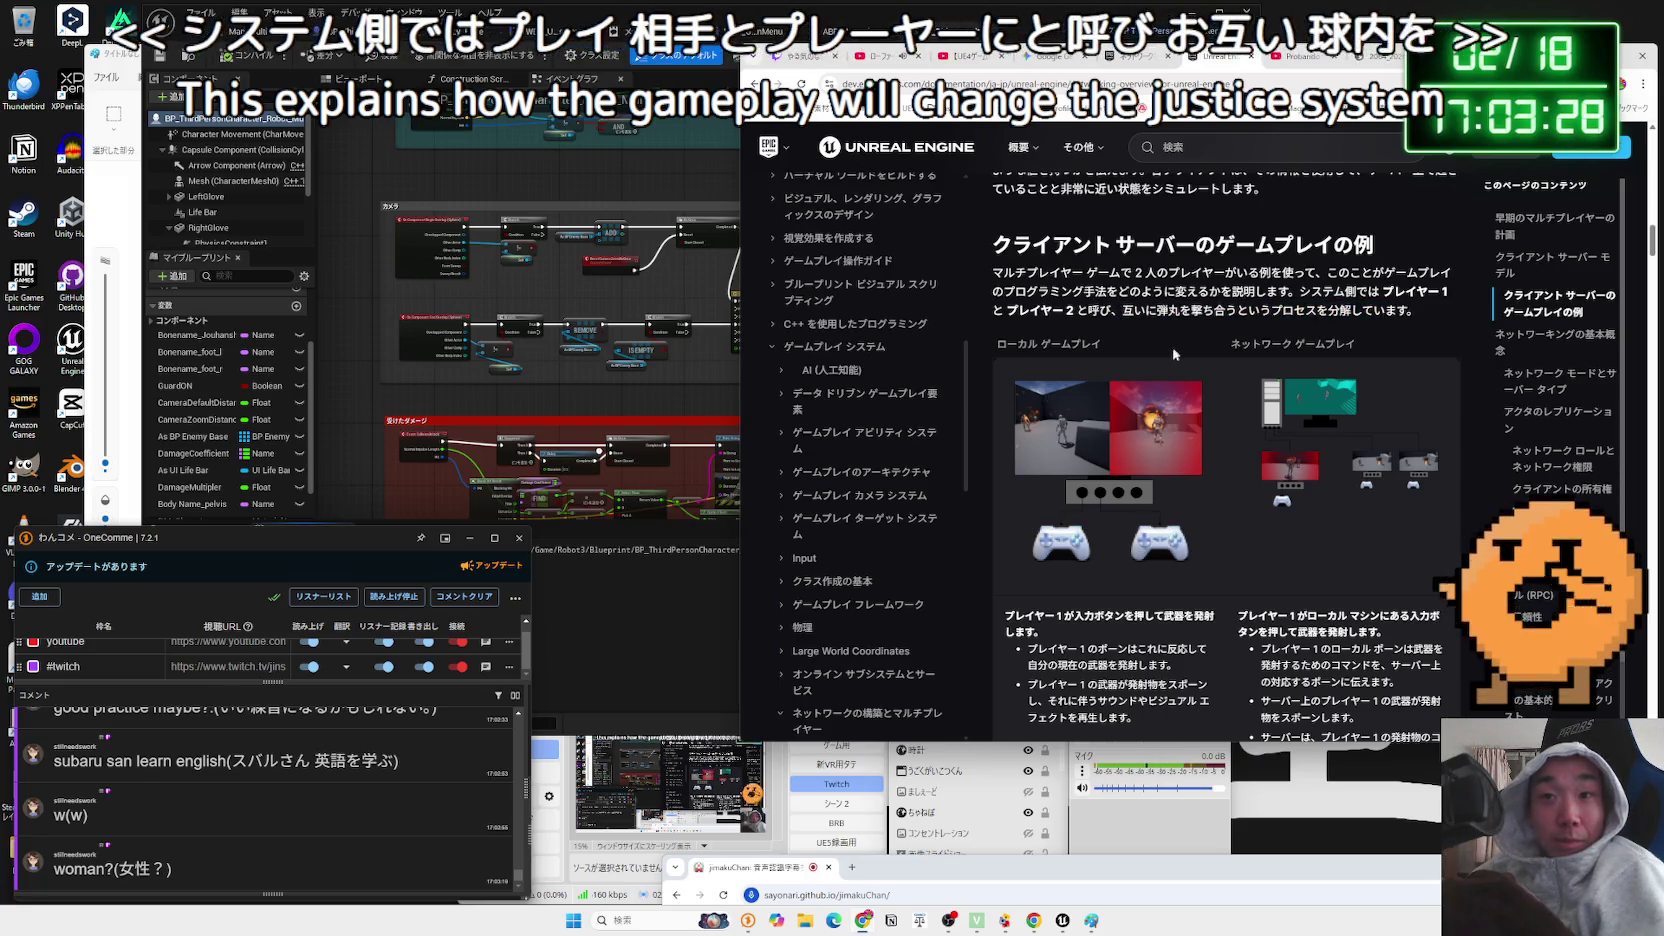
- Highlight the Player 1 firing heading and its local-play bullets
scroll(1175, 347, "down", 3)
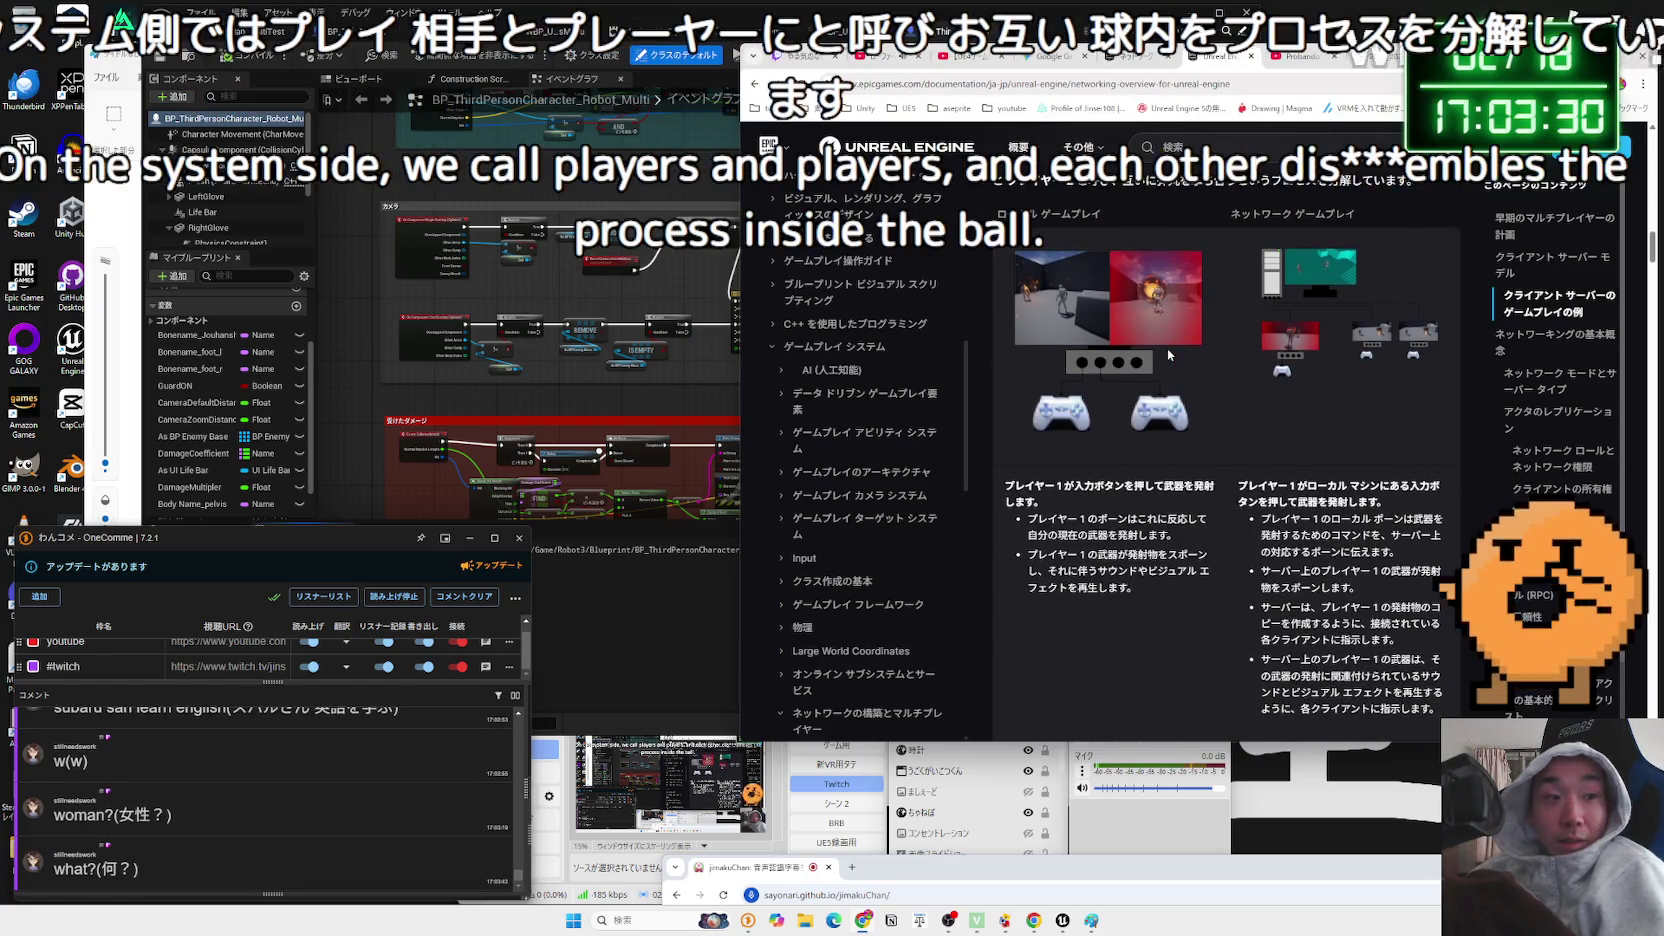
scroll(1168, 356, "down", 1)
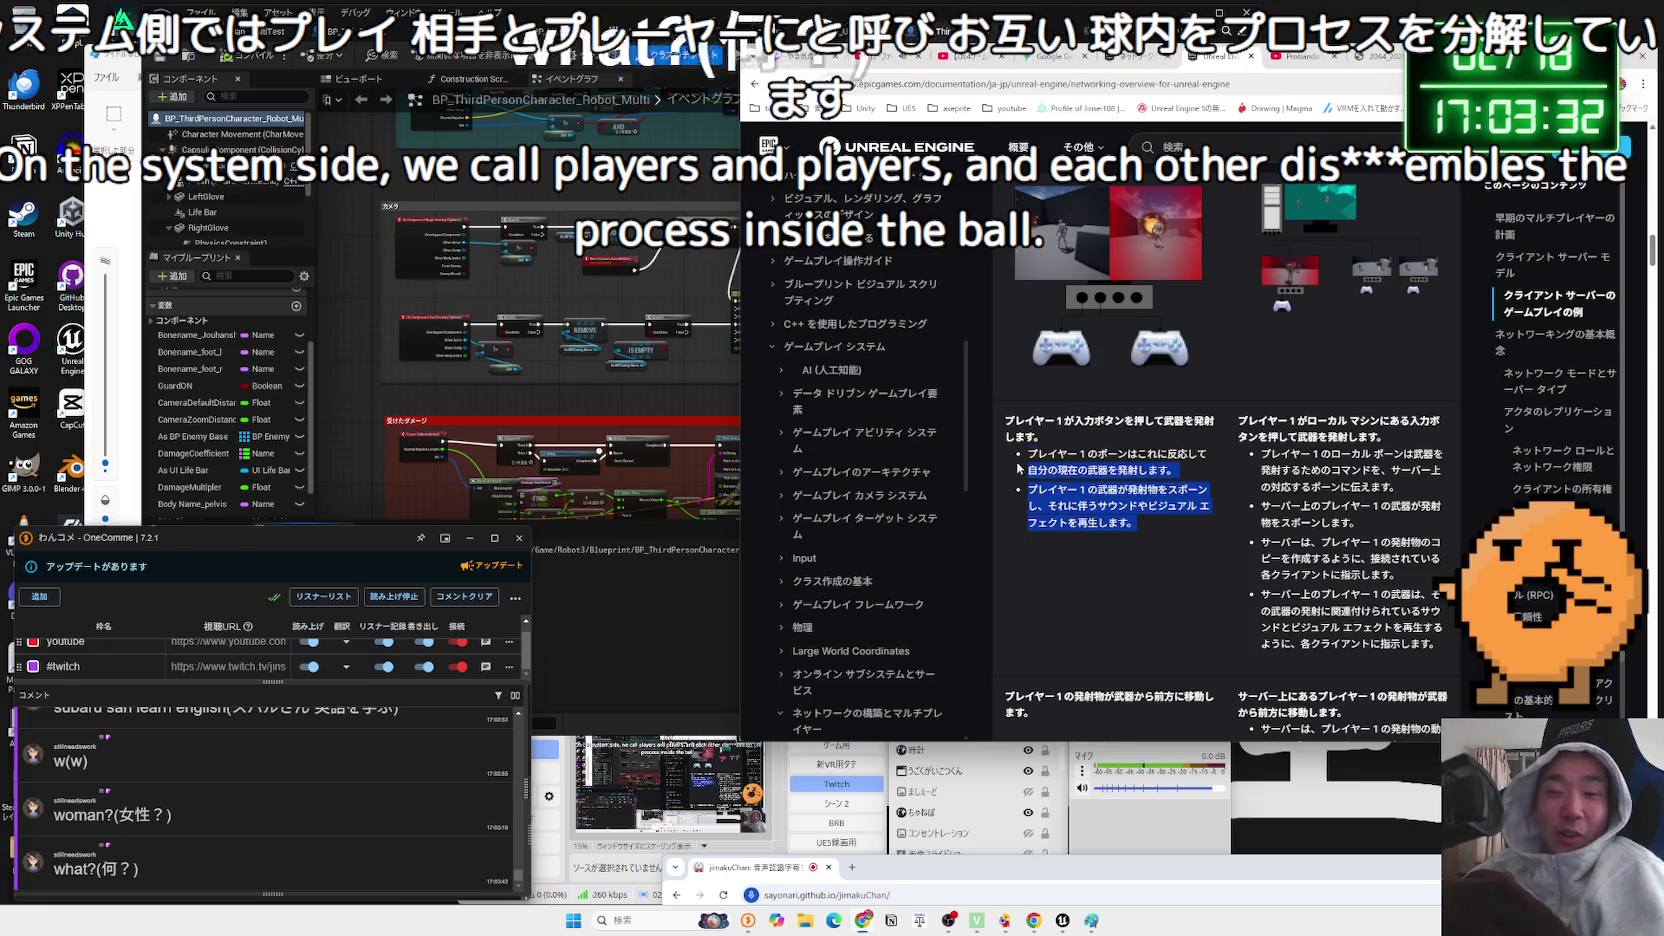
left_click_drag(1029, 453, 1146, 507)
mouse_move(1005, 418)
left_mouse_down()
mouse_move(1190, 520)
mouse_move(1063, 463)
left_mouse_up()
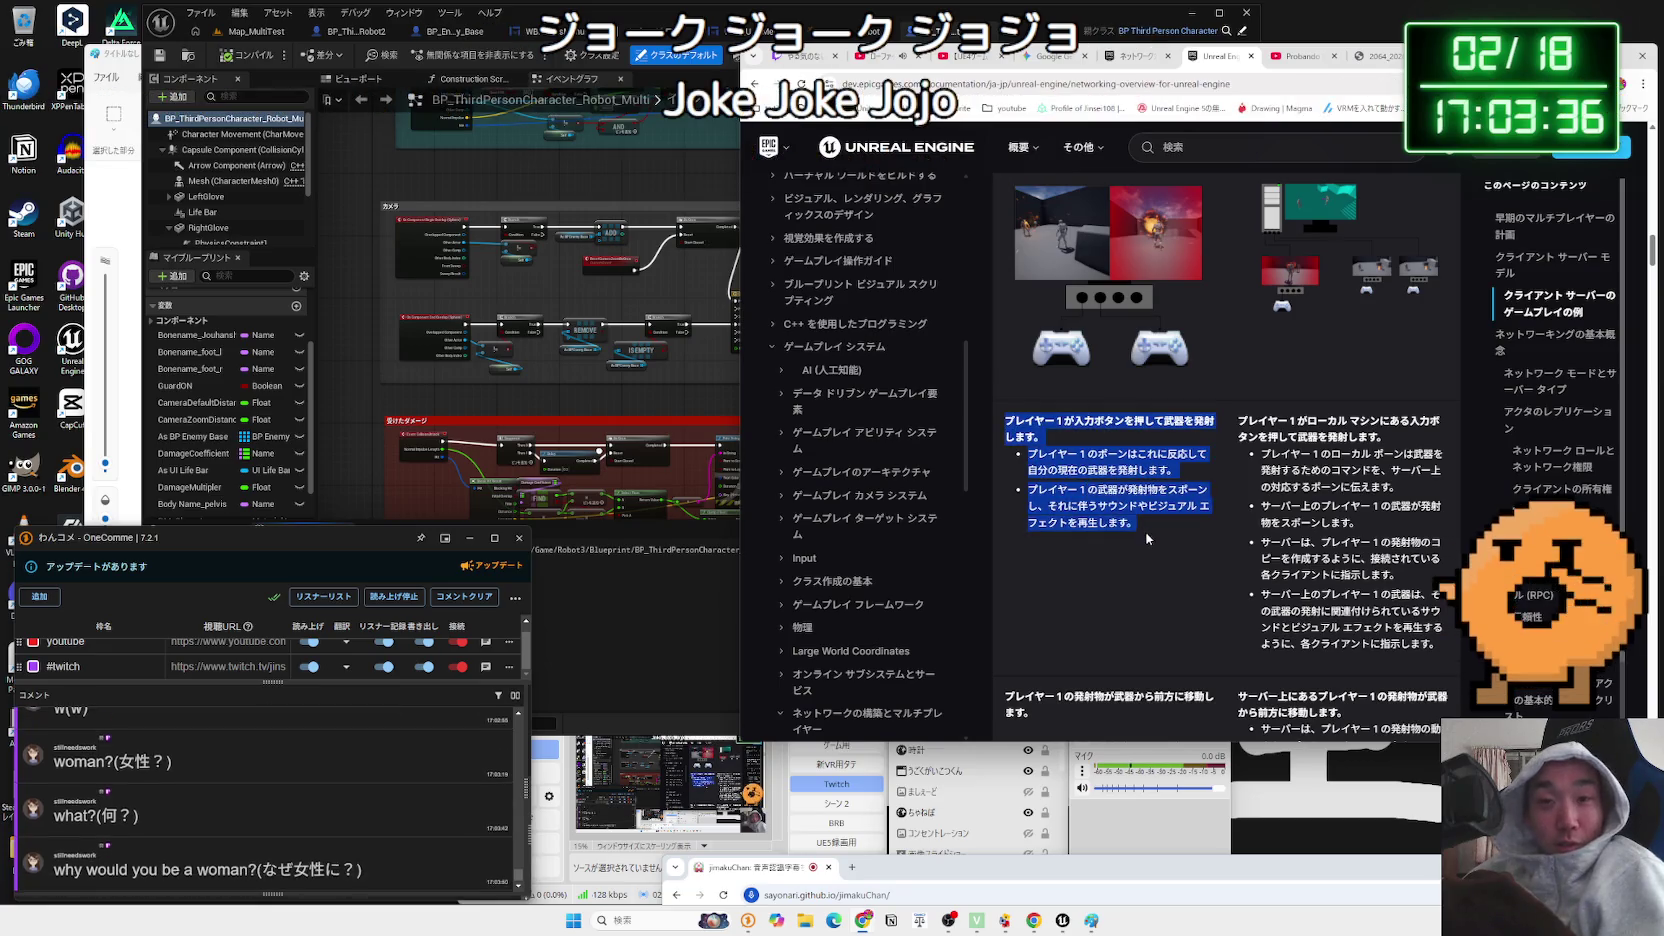
left_click_drag(1148, 523, 1066, 470)
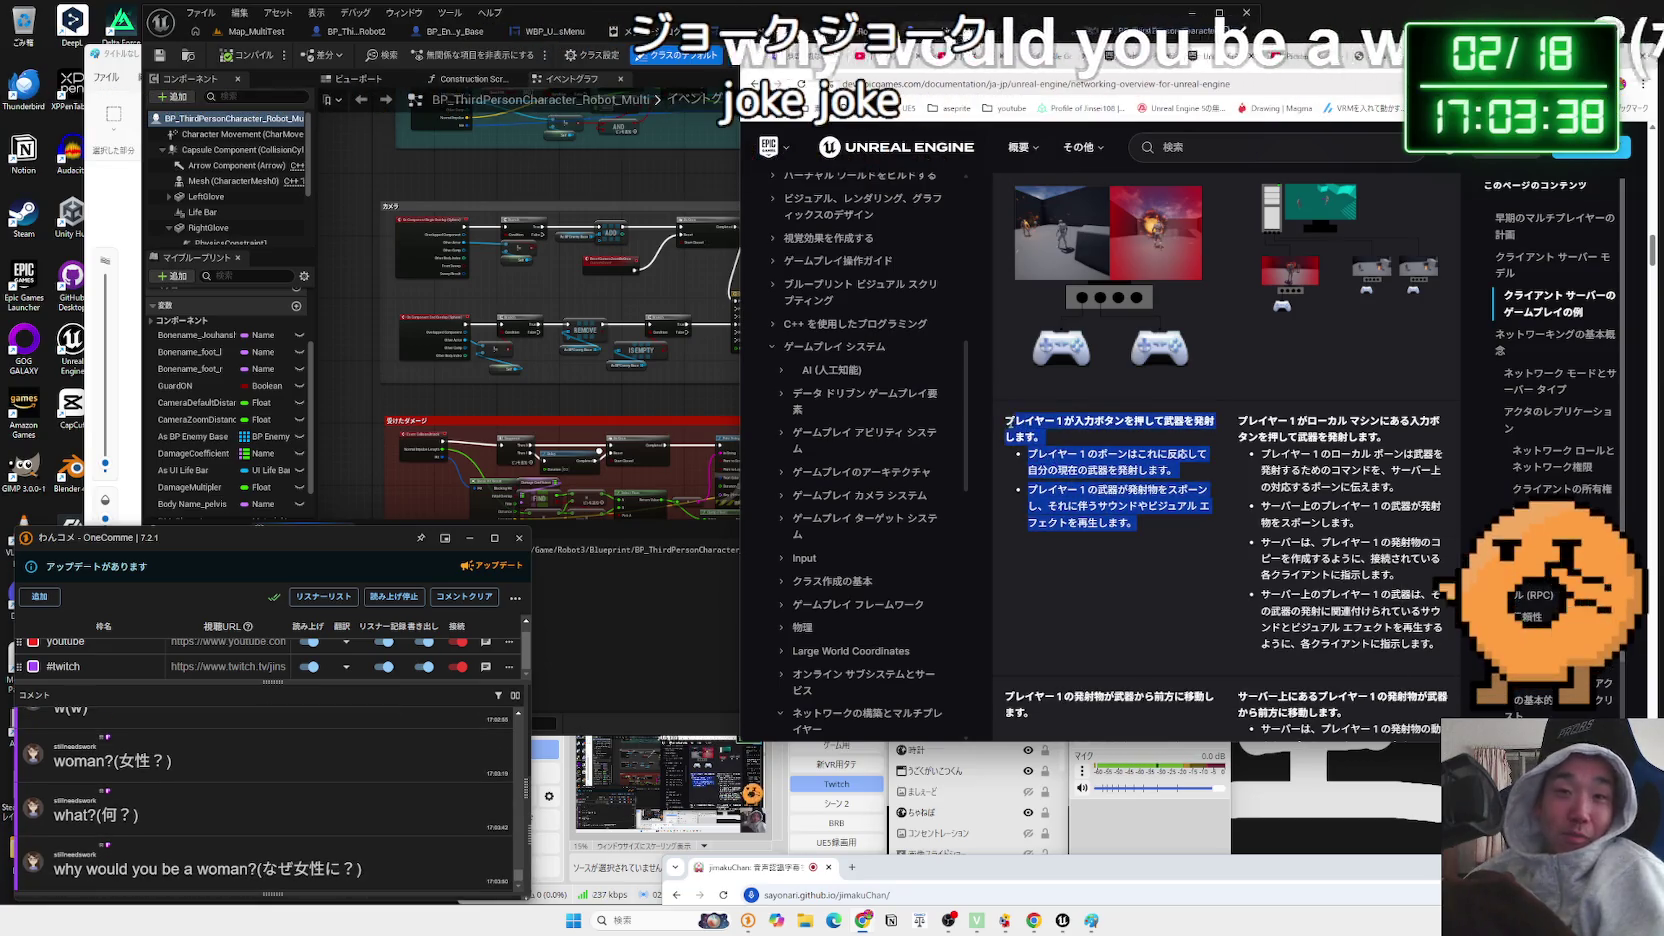
left_click_drag(1005, 418, 1166, 522)
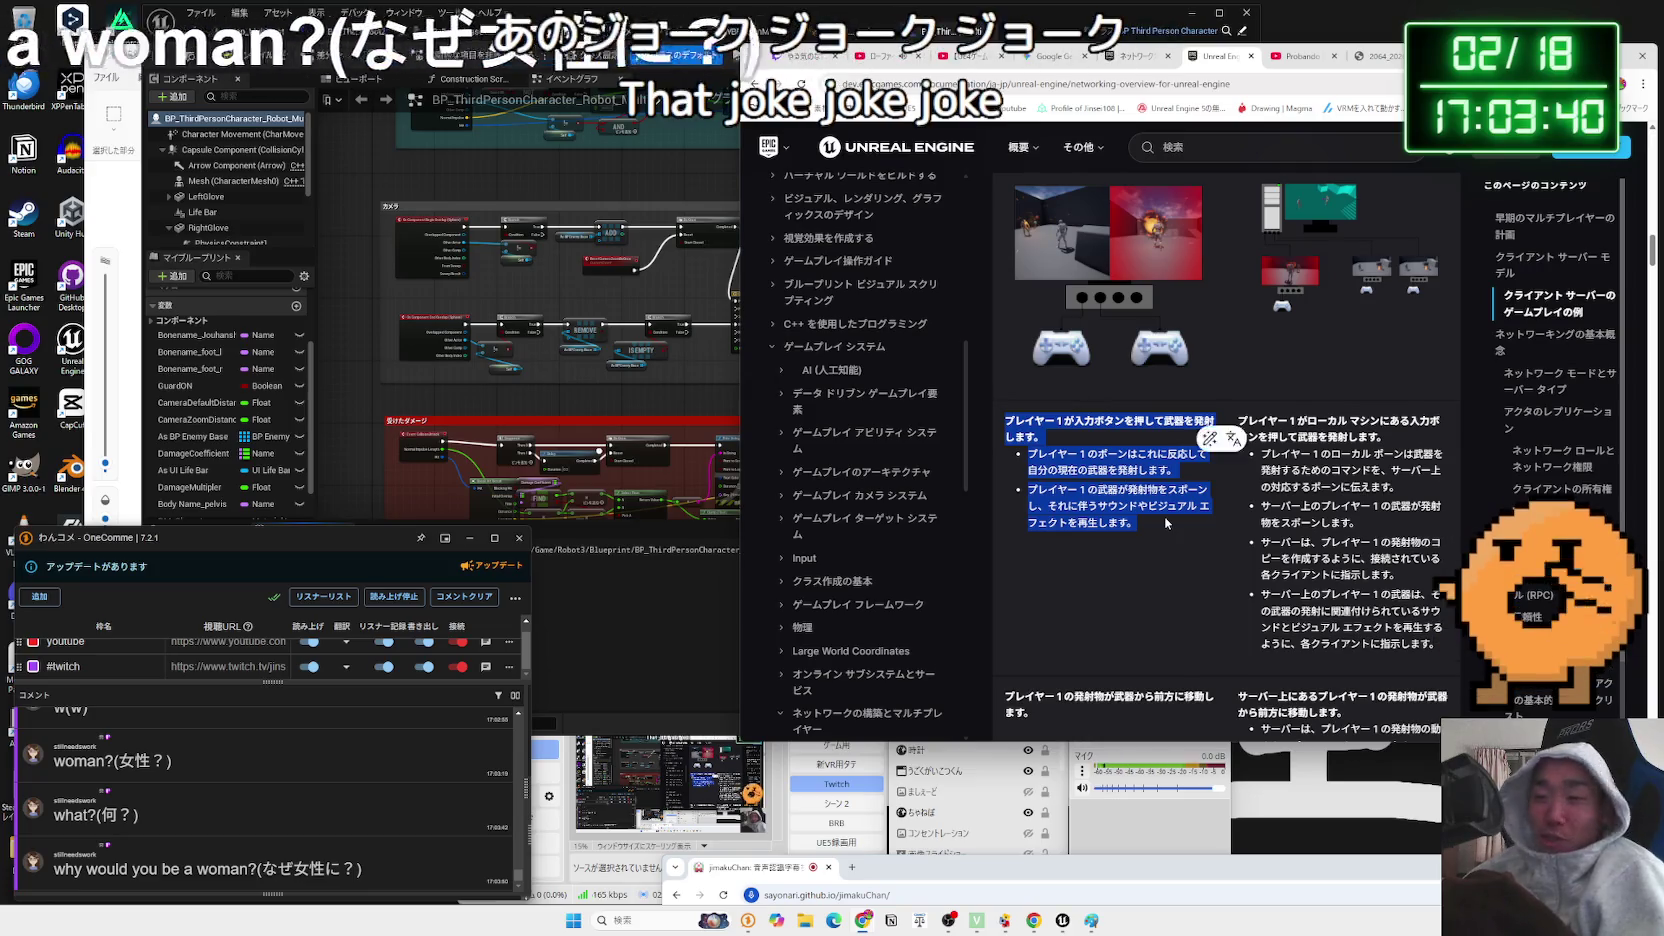
left_click(1164, 516)
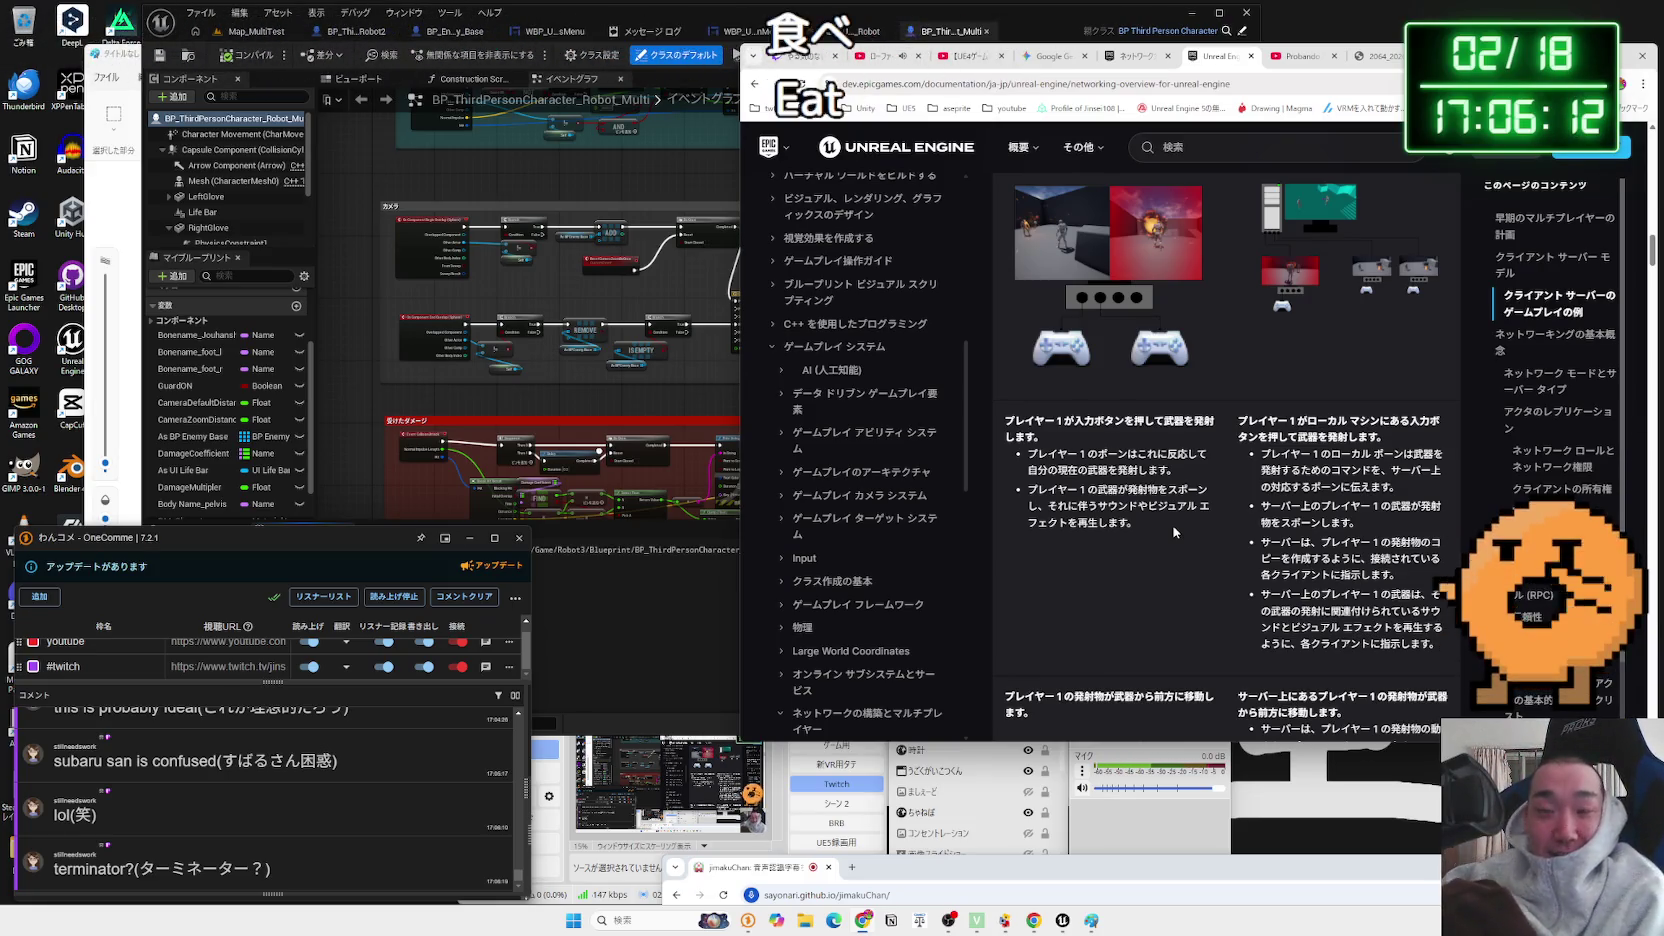
scroll(1323, 421, "down", 1)
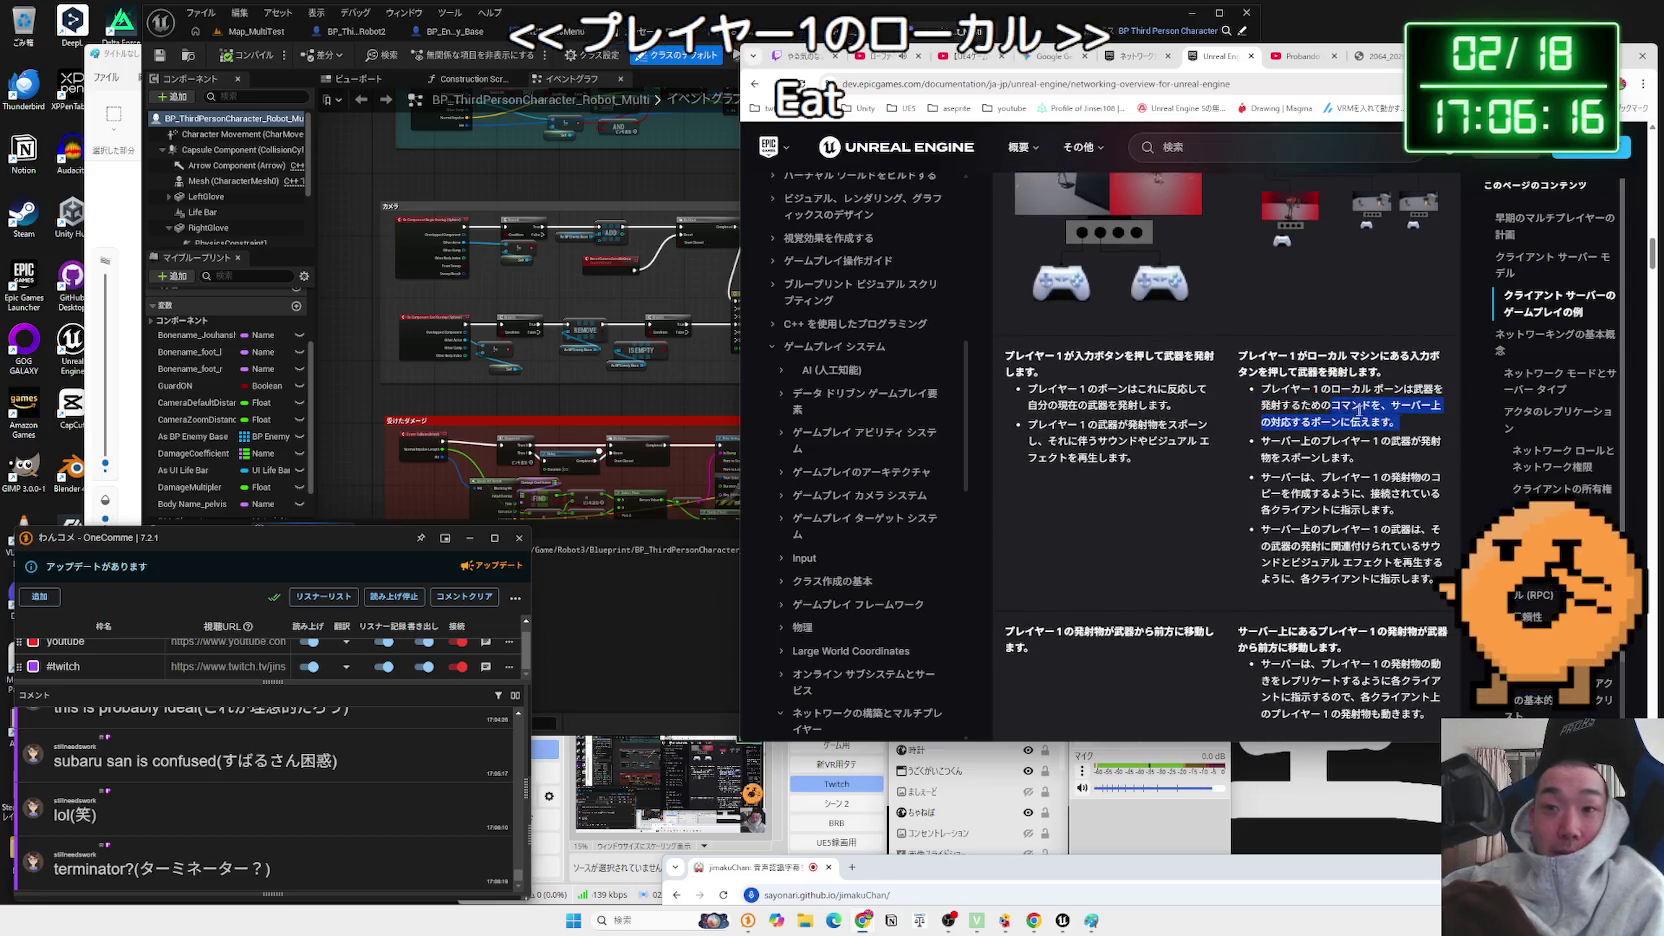
triple_click(1280, 400)
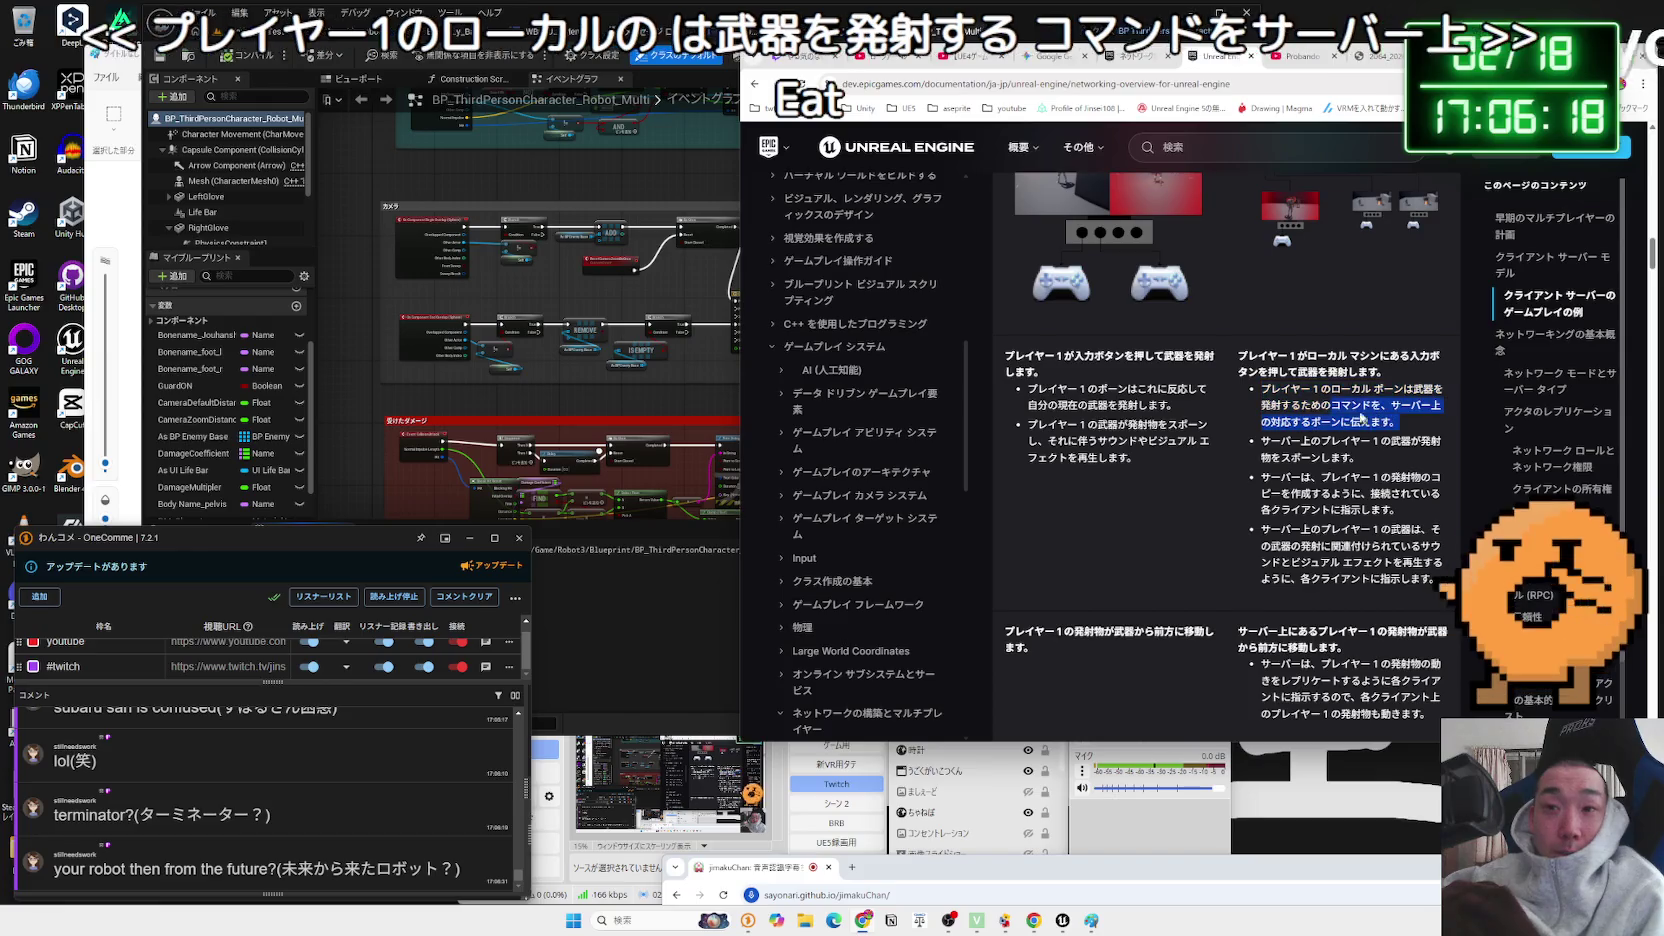
left_click(1263, 390)
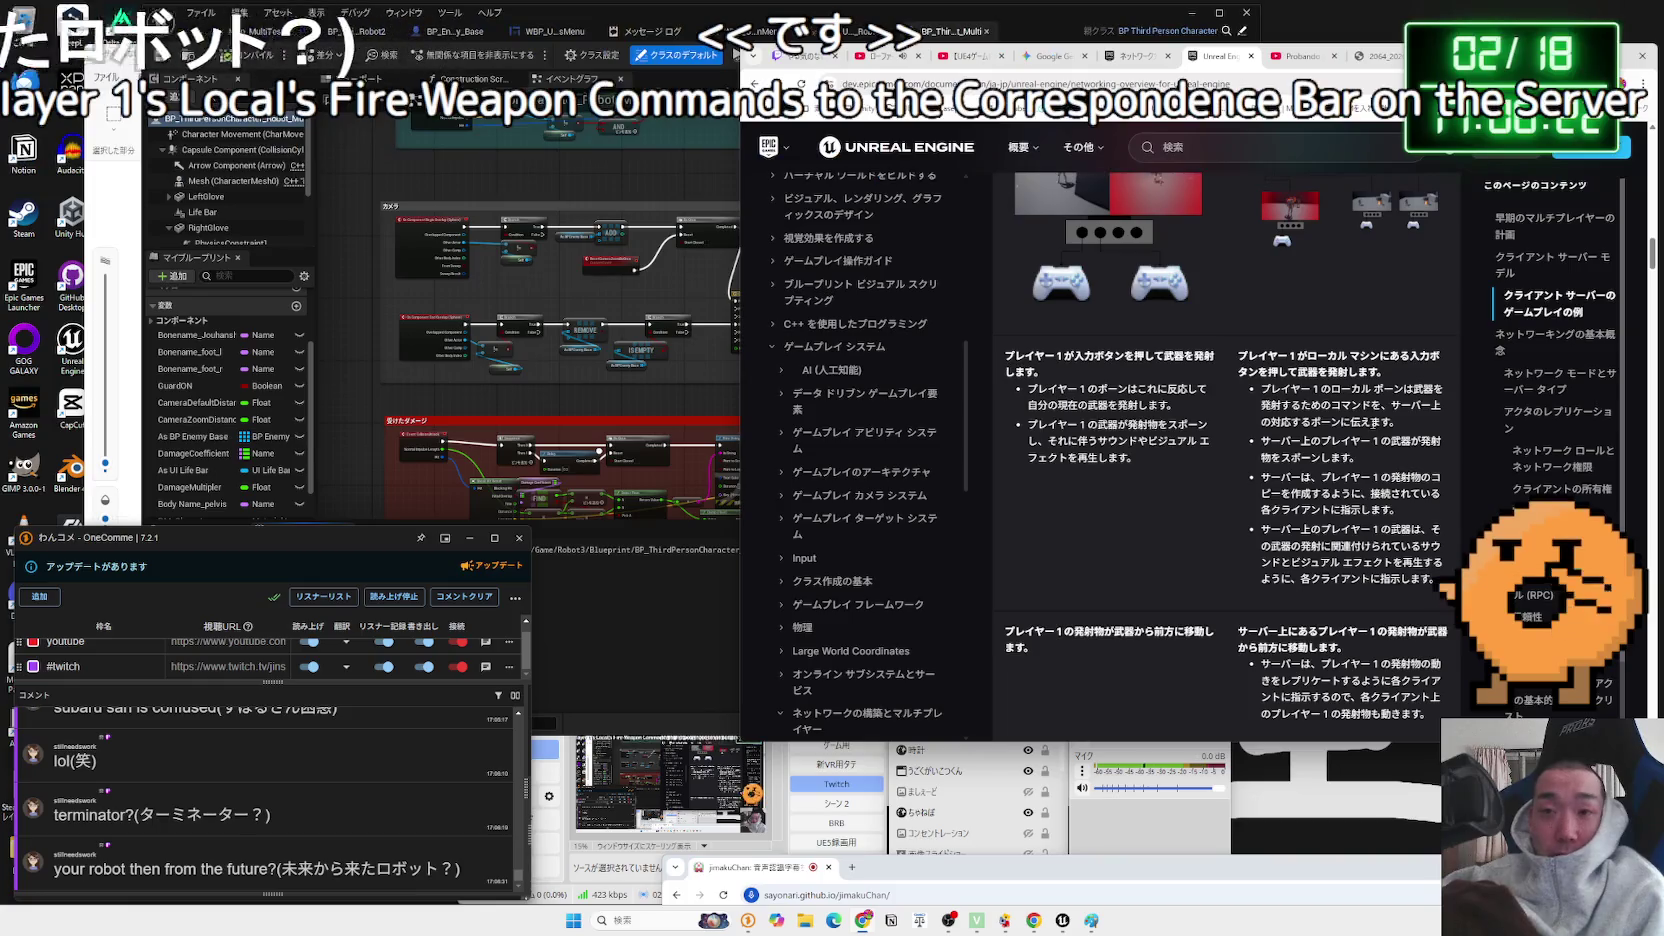
triple_click(1266, 401)
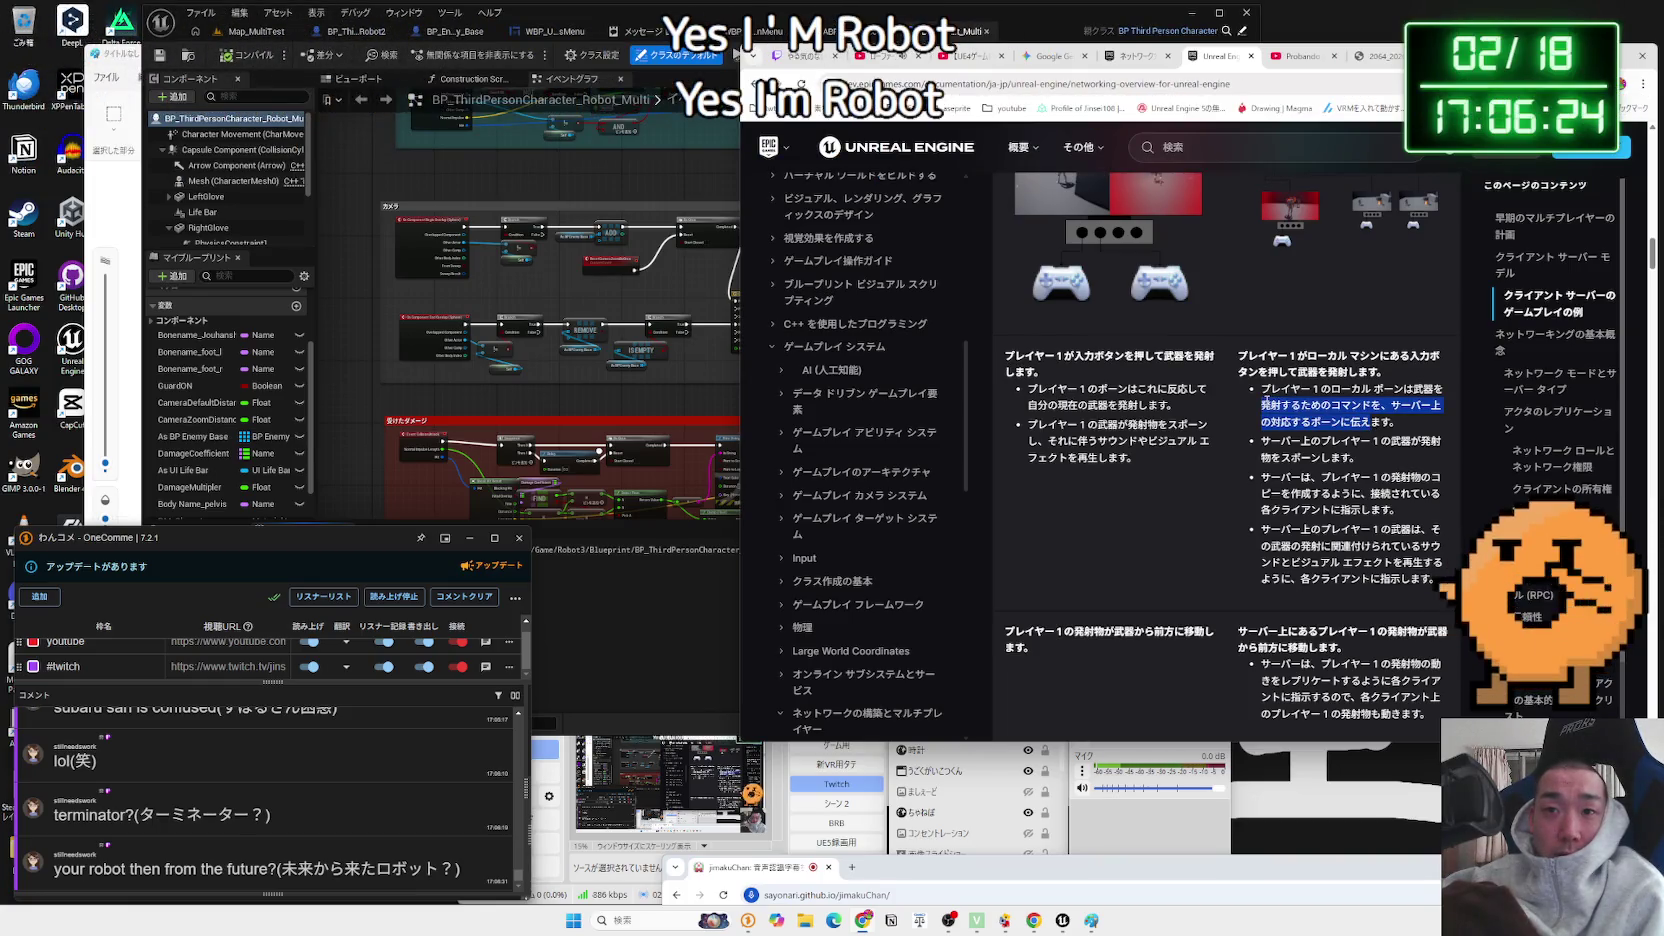
left_click(1400, 427)
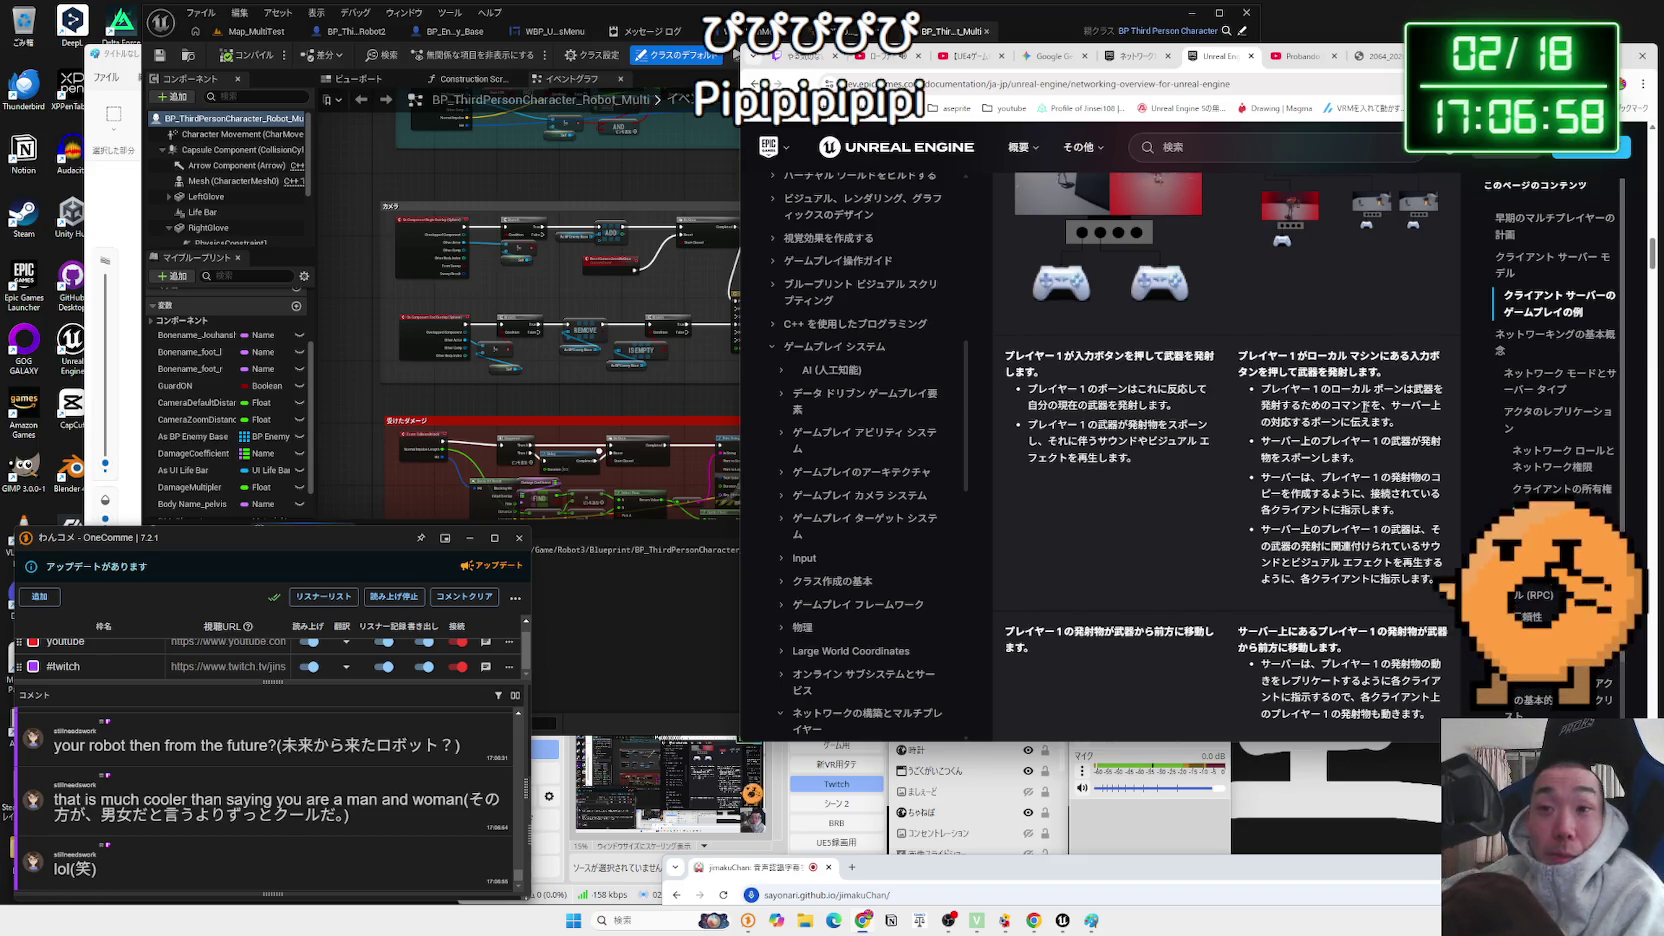
- Highlight the step about instructing each client and the projectile-moves-forward heading
mouse_move(1398, 510)
left_mouse_down()
mouse_move(1300, 478)
mouse_move(1395, 512)
mouse_move(1420, 537)
mouse_move(1413, 576)
left_mouse_up()
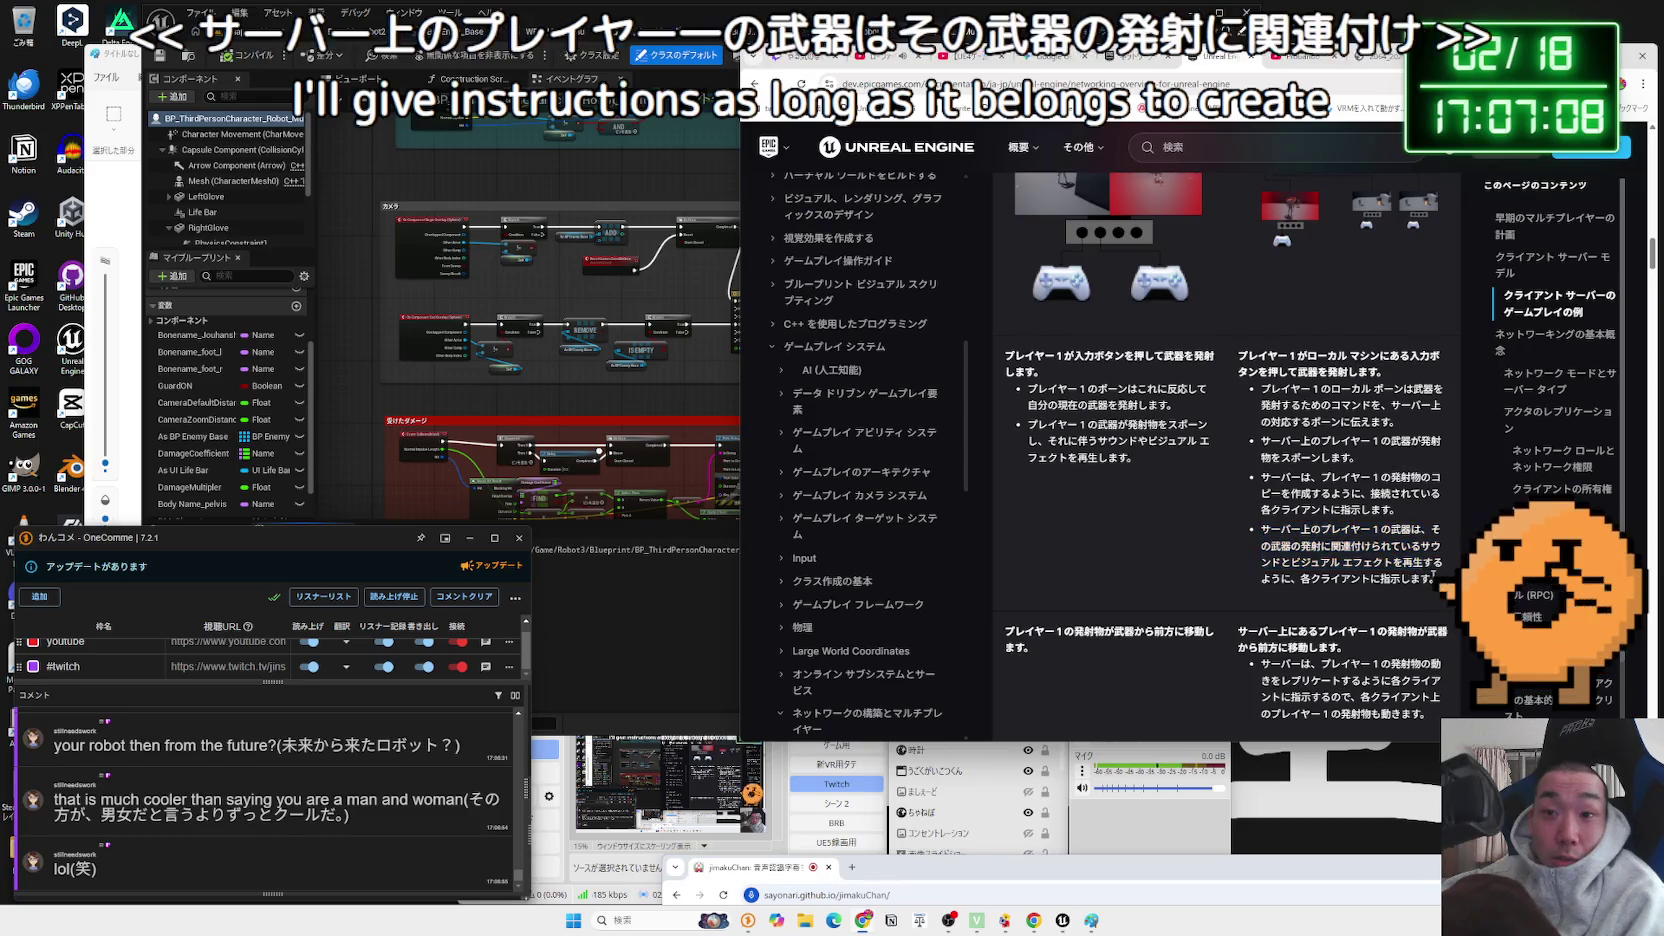
left_click(1322, 478)
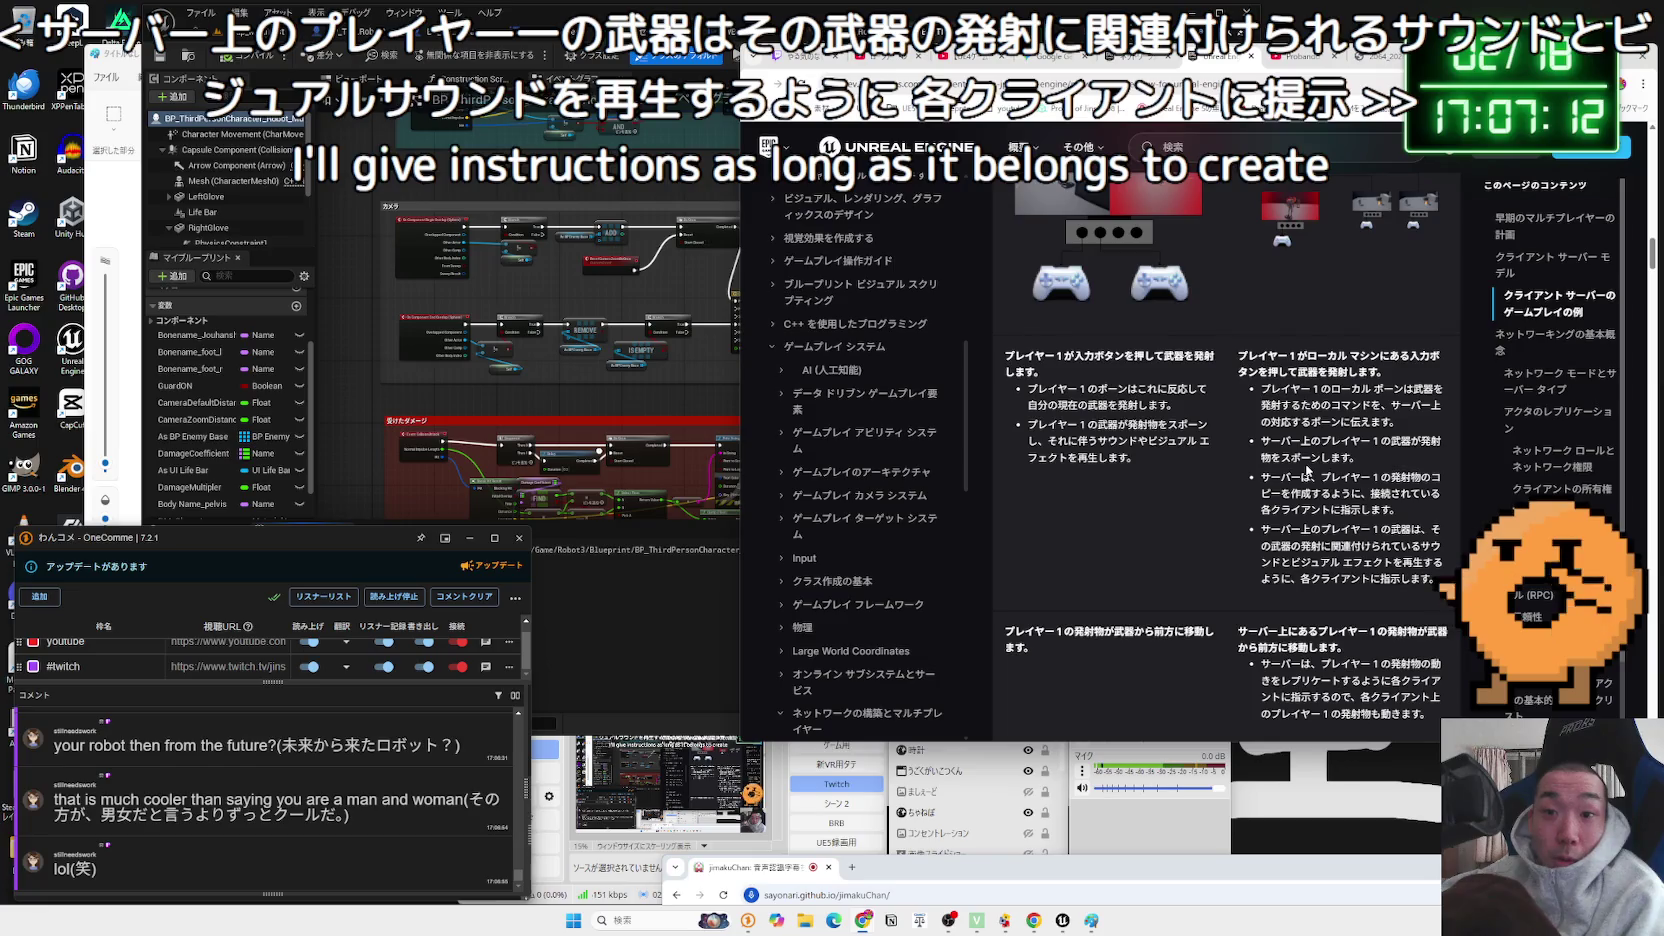
scroll(1305, 468, "down", 1)
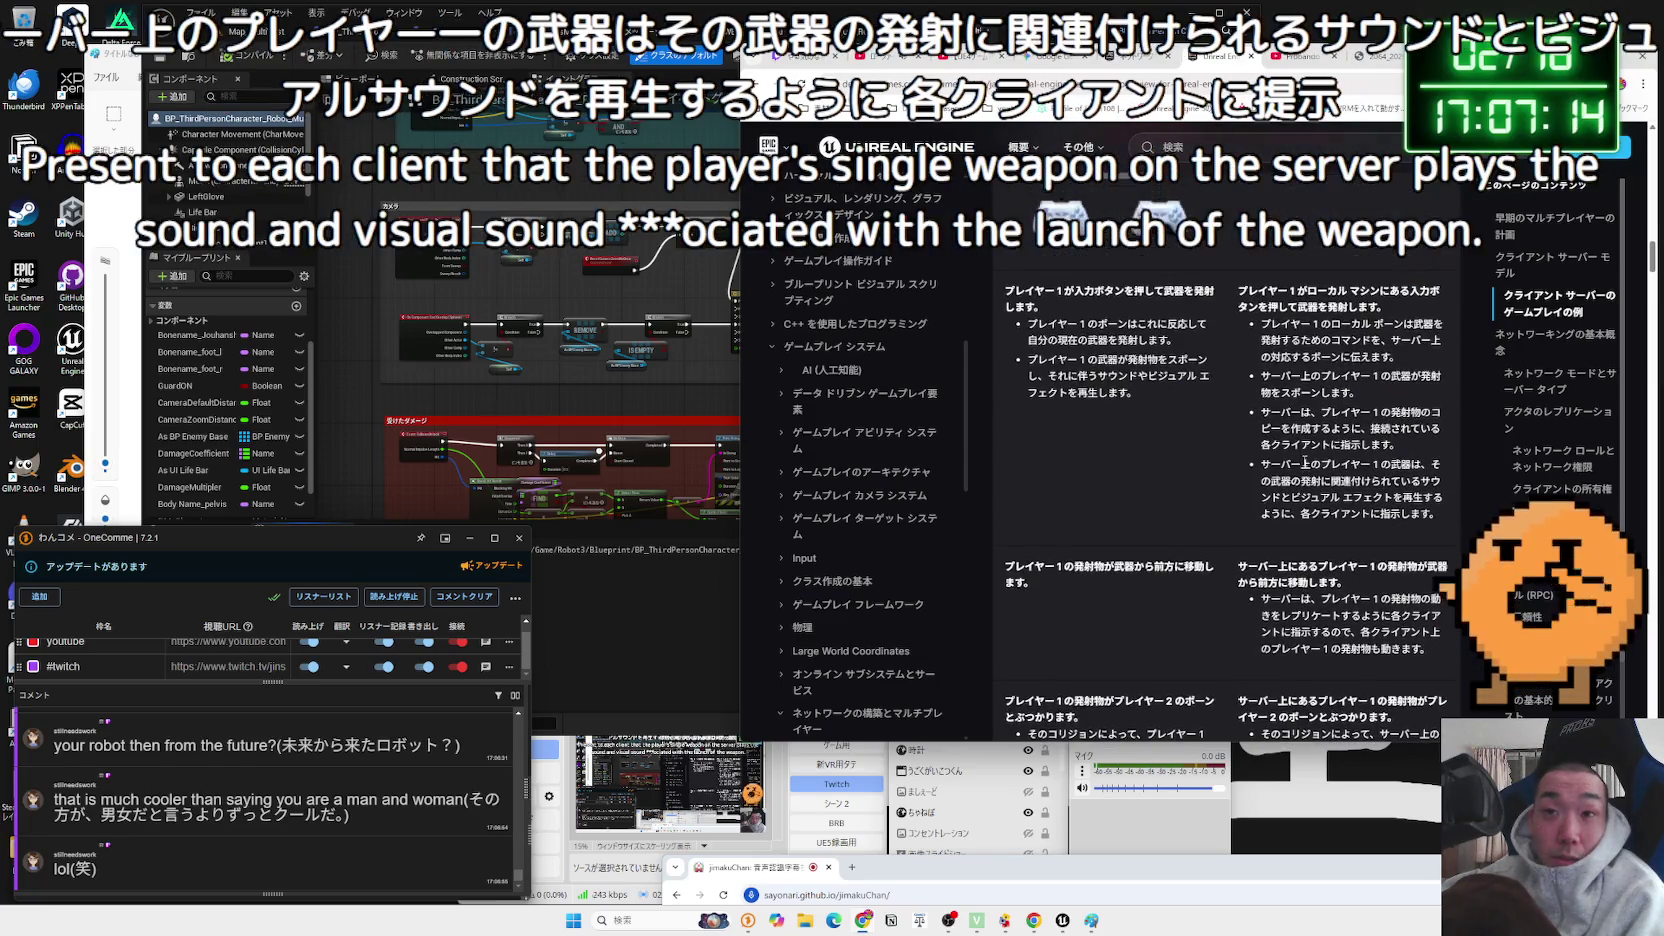
scroll(1102, 430, "down", 2)
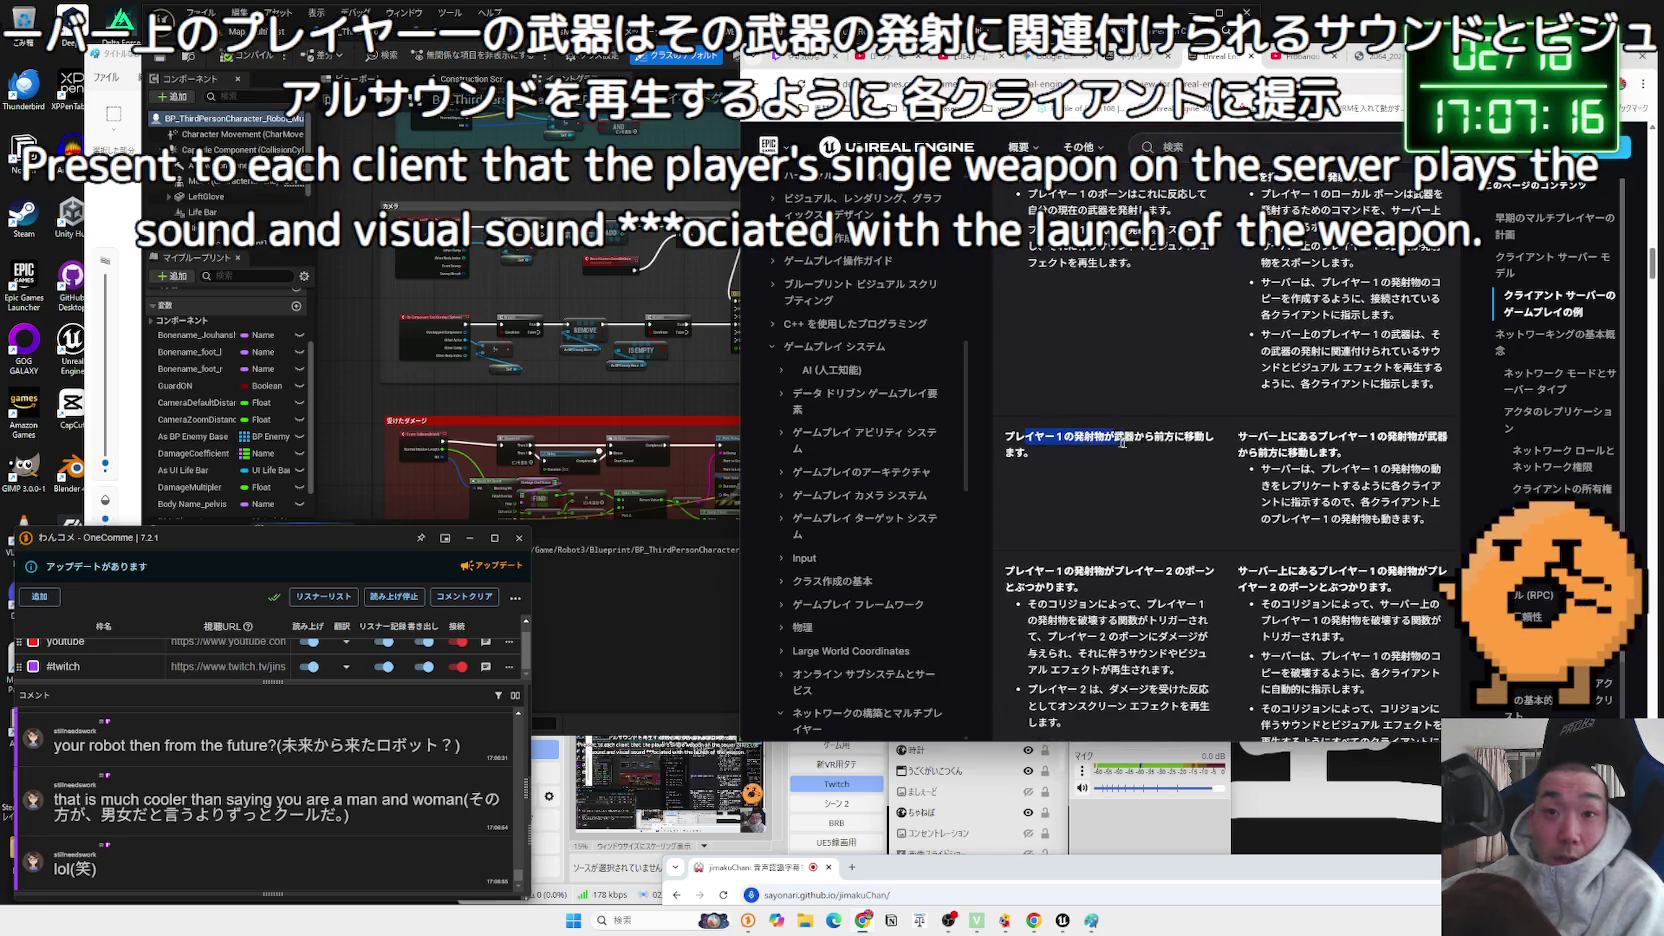
left_click_drag(1113, 441, 1199, 452)
left_click(1021, 437)
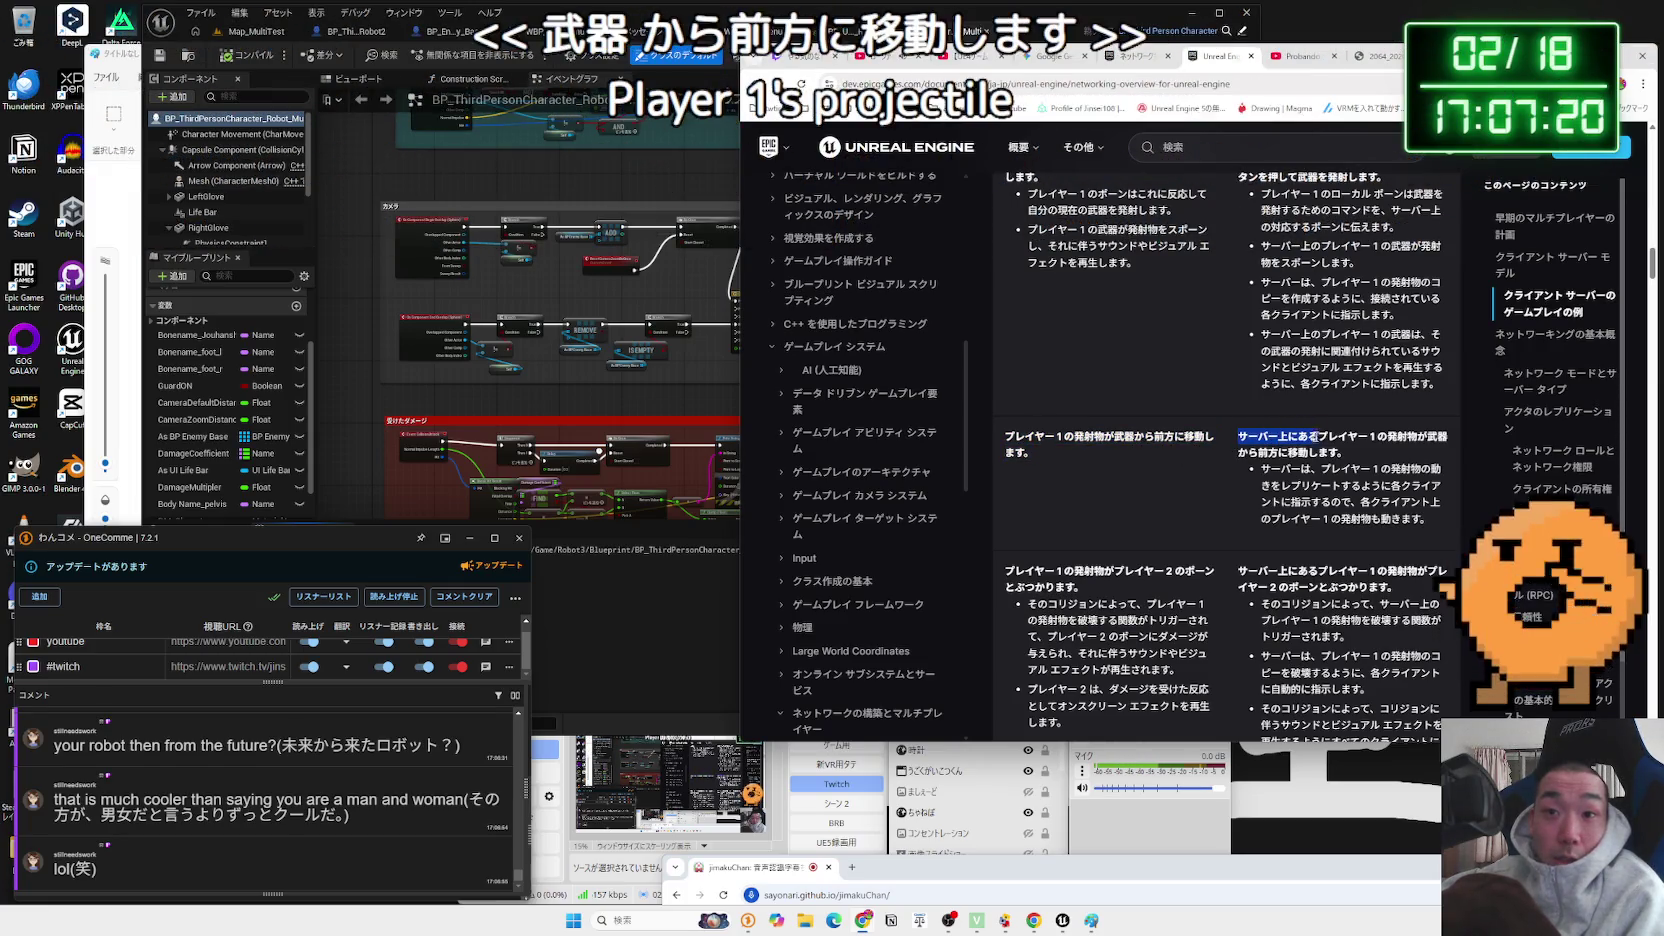
- Highlight the server-side projectile section and the projectile-hitting-Player-2 heading
mouse_move(1358, 437)
left_mouse_down()
mouse_move(1345, 452)
mouse_move(1259, 437)
left_mouse_up()
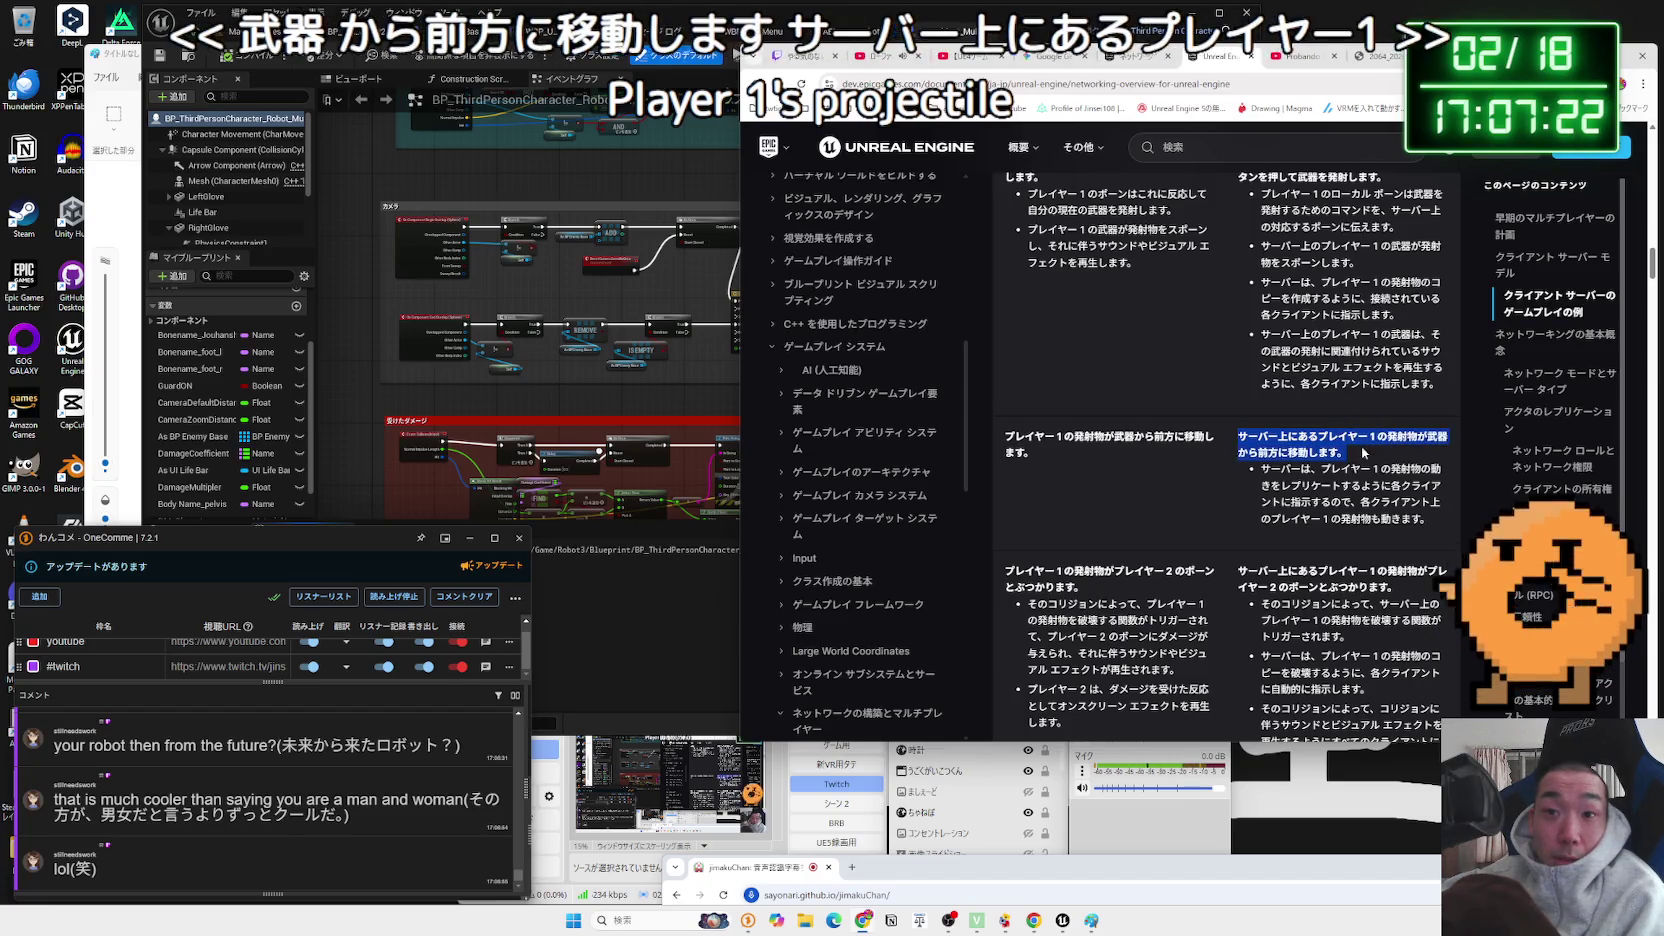
left_click(1251, 437)
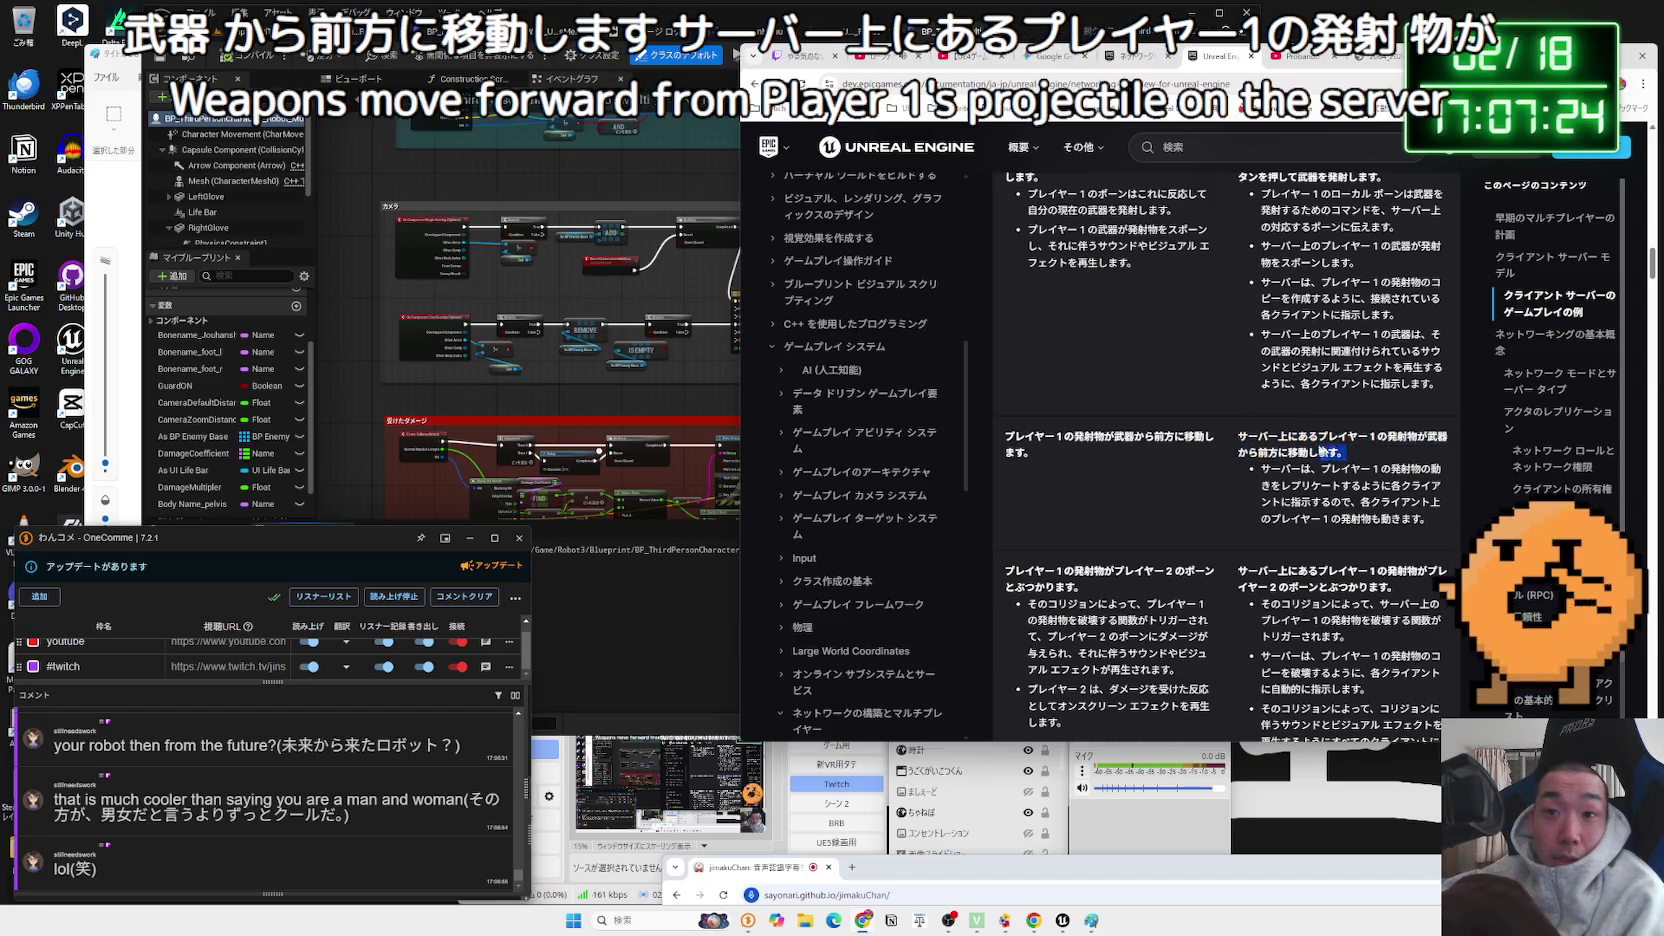
mouse_move(1258, 468)
left_mouse_down()
mouse_move(1442, 469)
mouse_move(1380, 487)
mouse_move(1400, 505)
mouse_move(1284, 483)
mouse_move(1424, 519)
left_mouse_up()
left_click(1295, 497)
scroll(1295, 497, "down", 2)
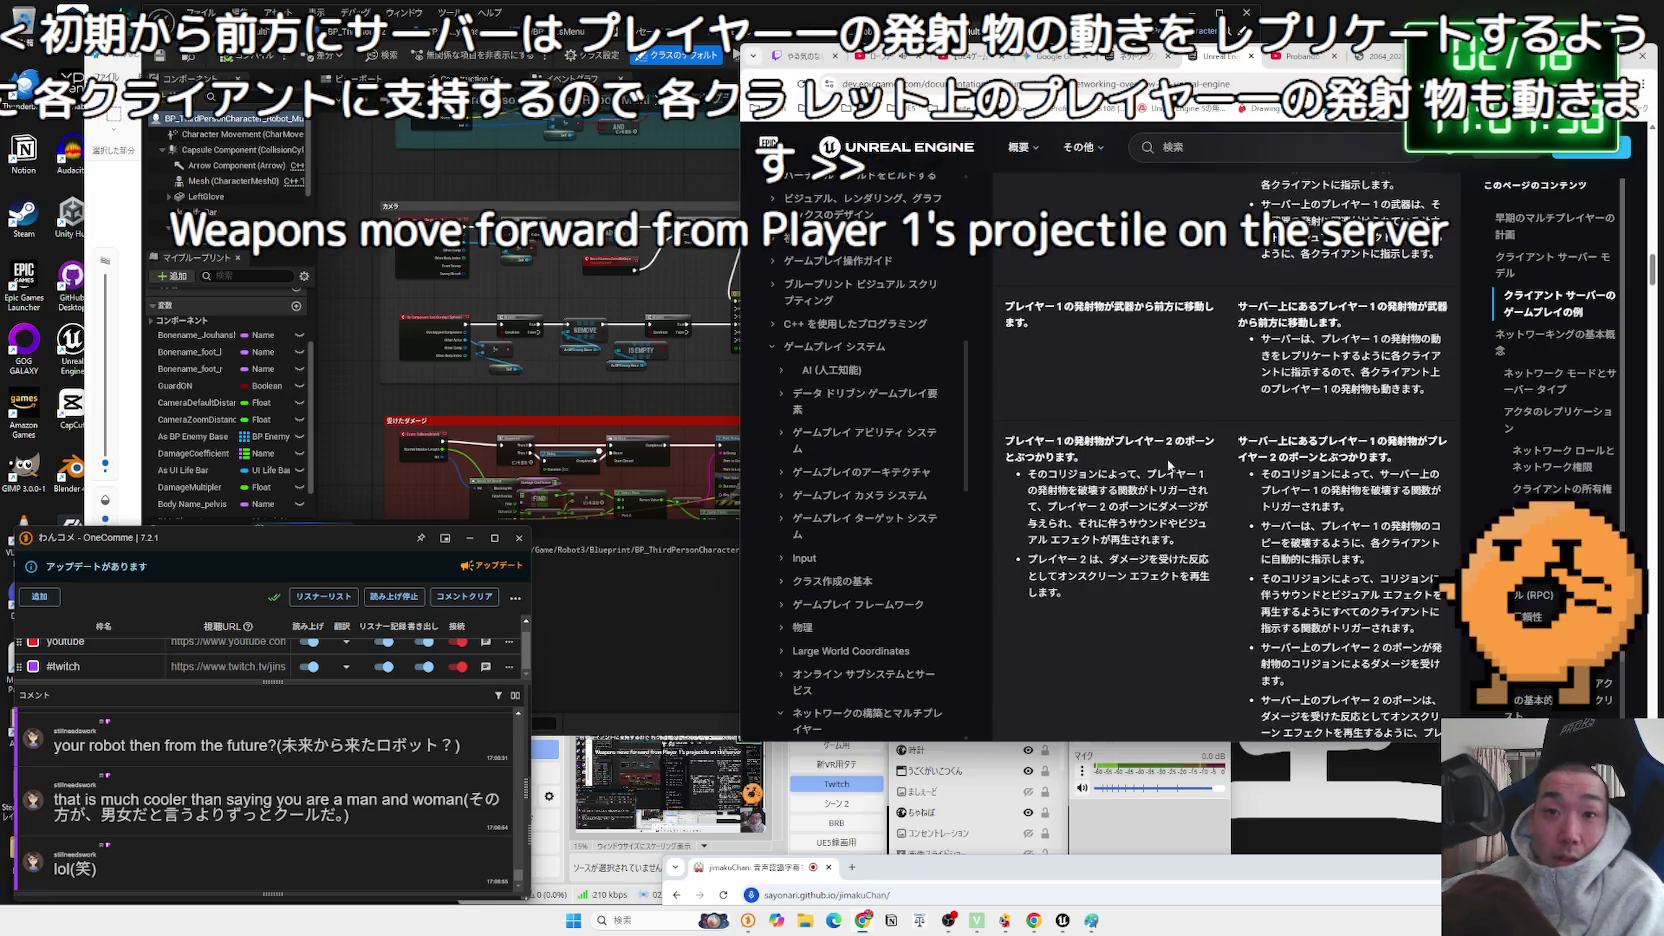
left_click_drag(1170, 467, 1031, 441)
- In Unreal Editor, select HealthComponent and clear the Details filter
left_click(630, 396)
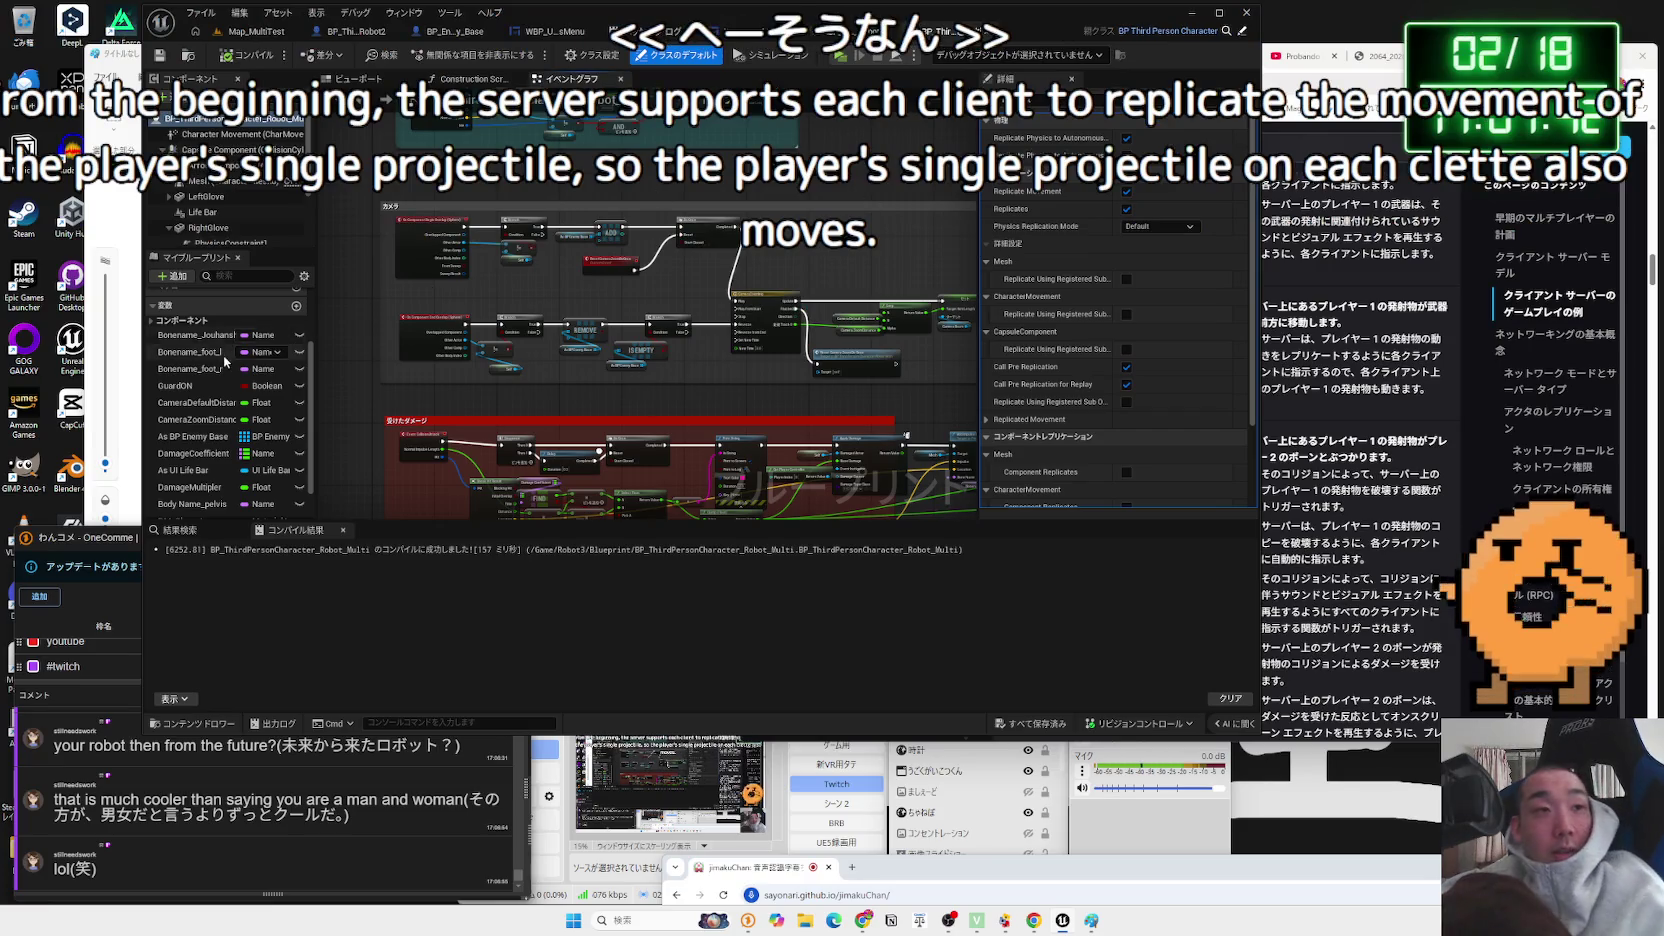
scroll(211, 475, "down", 2)
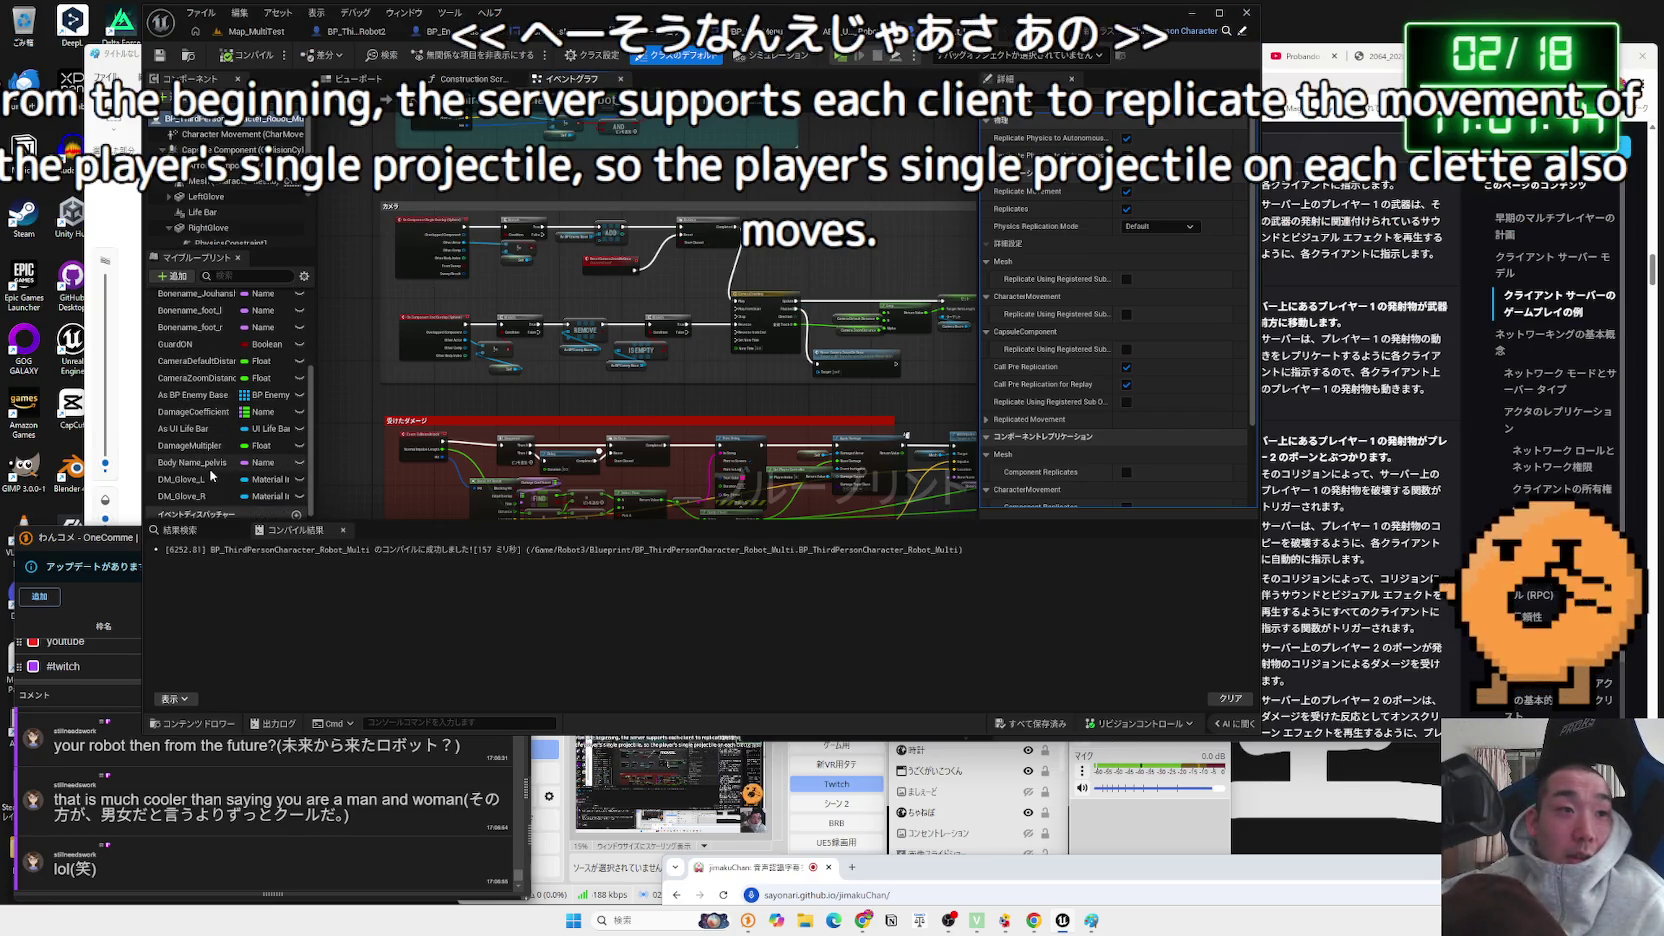
scroll(246, 208, "down", 3)
left_click(215, 237)
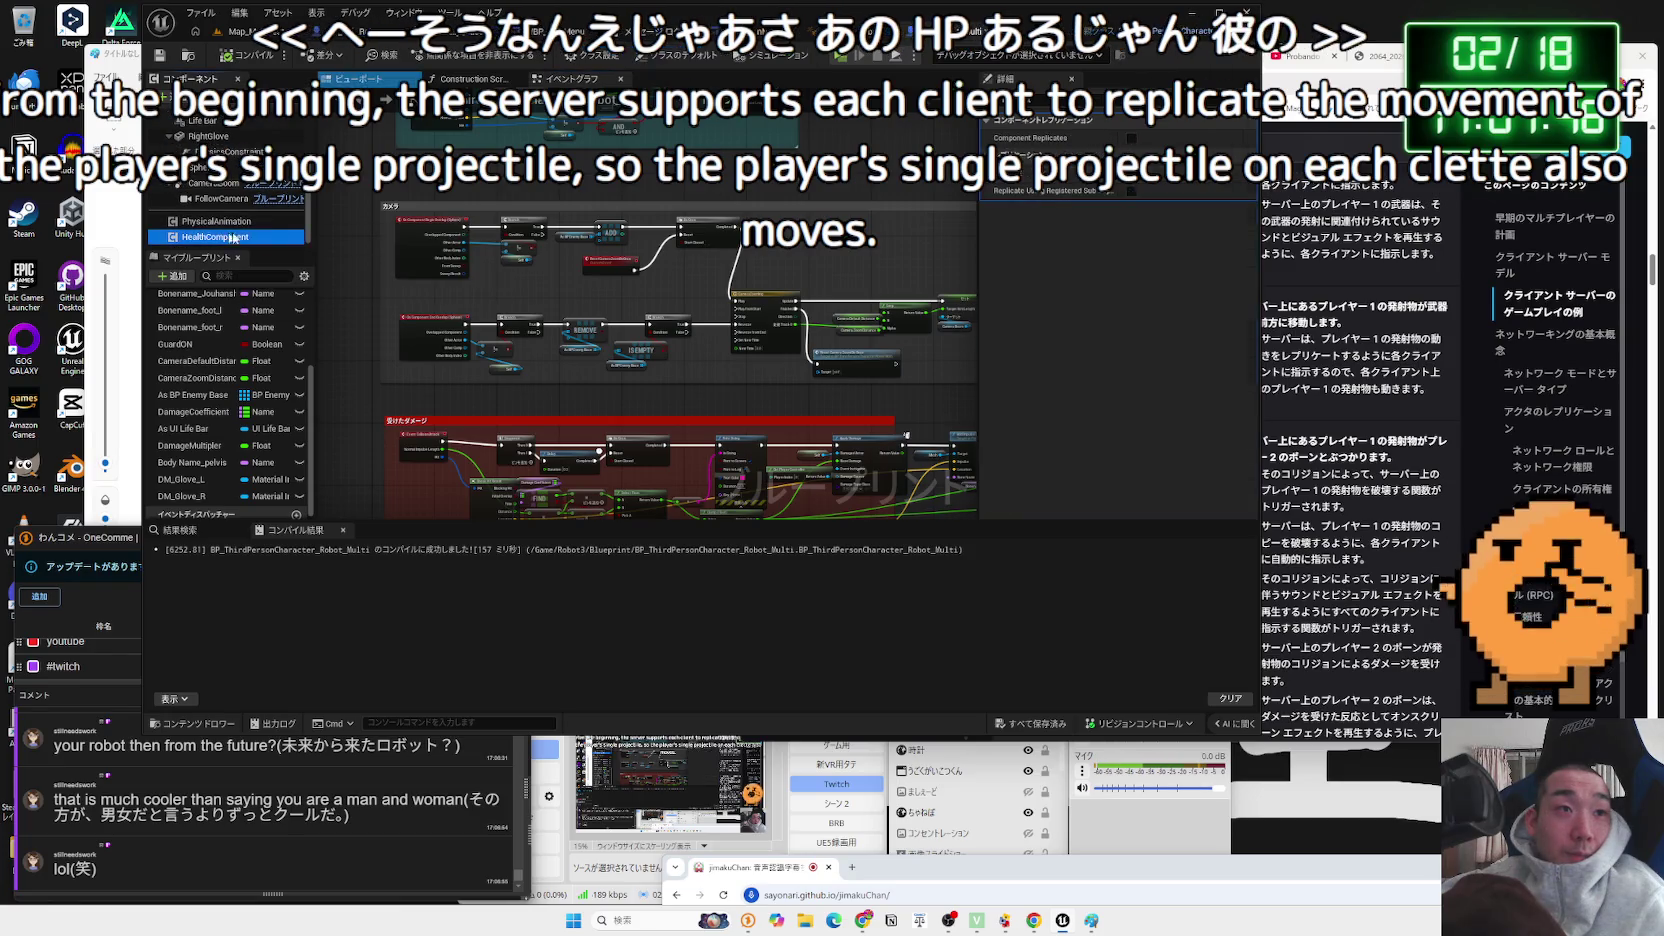
left_click(994, 101)
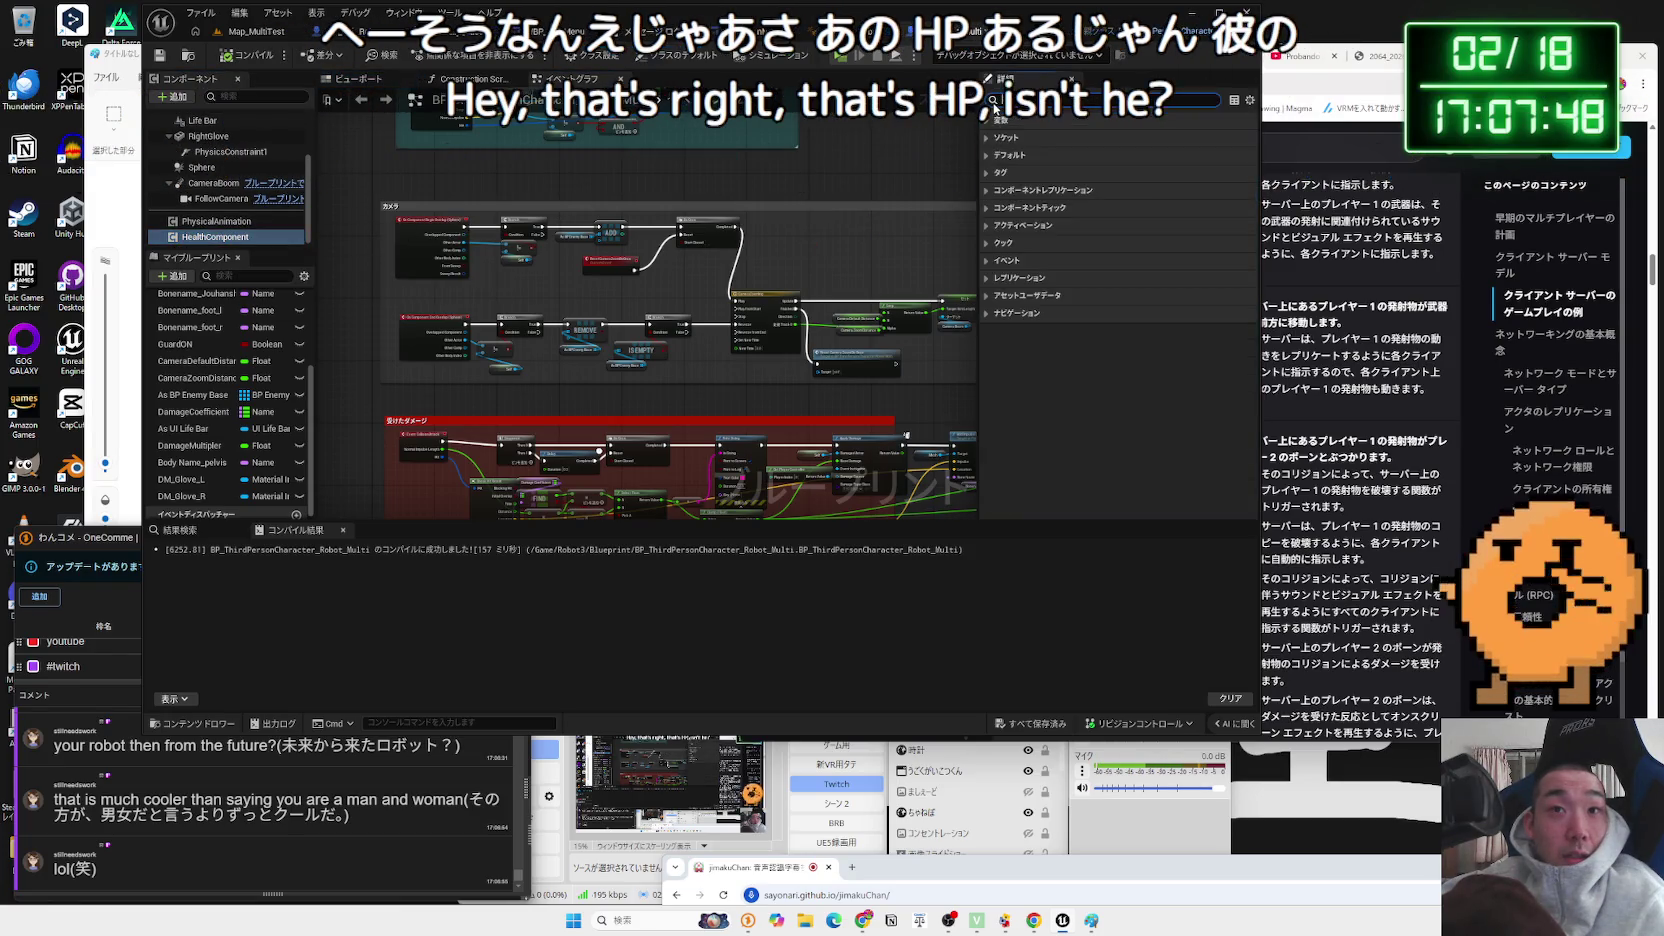
- Expand HealthComponent's Replication category, widen Details, and snip the Replication rows
left_click(990, 278)
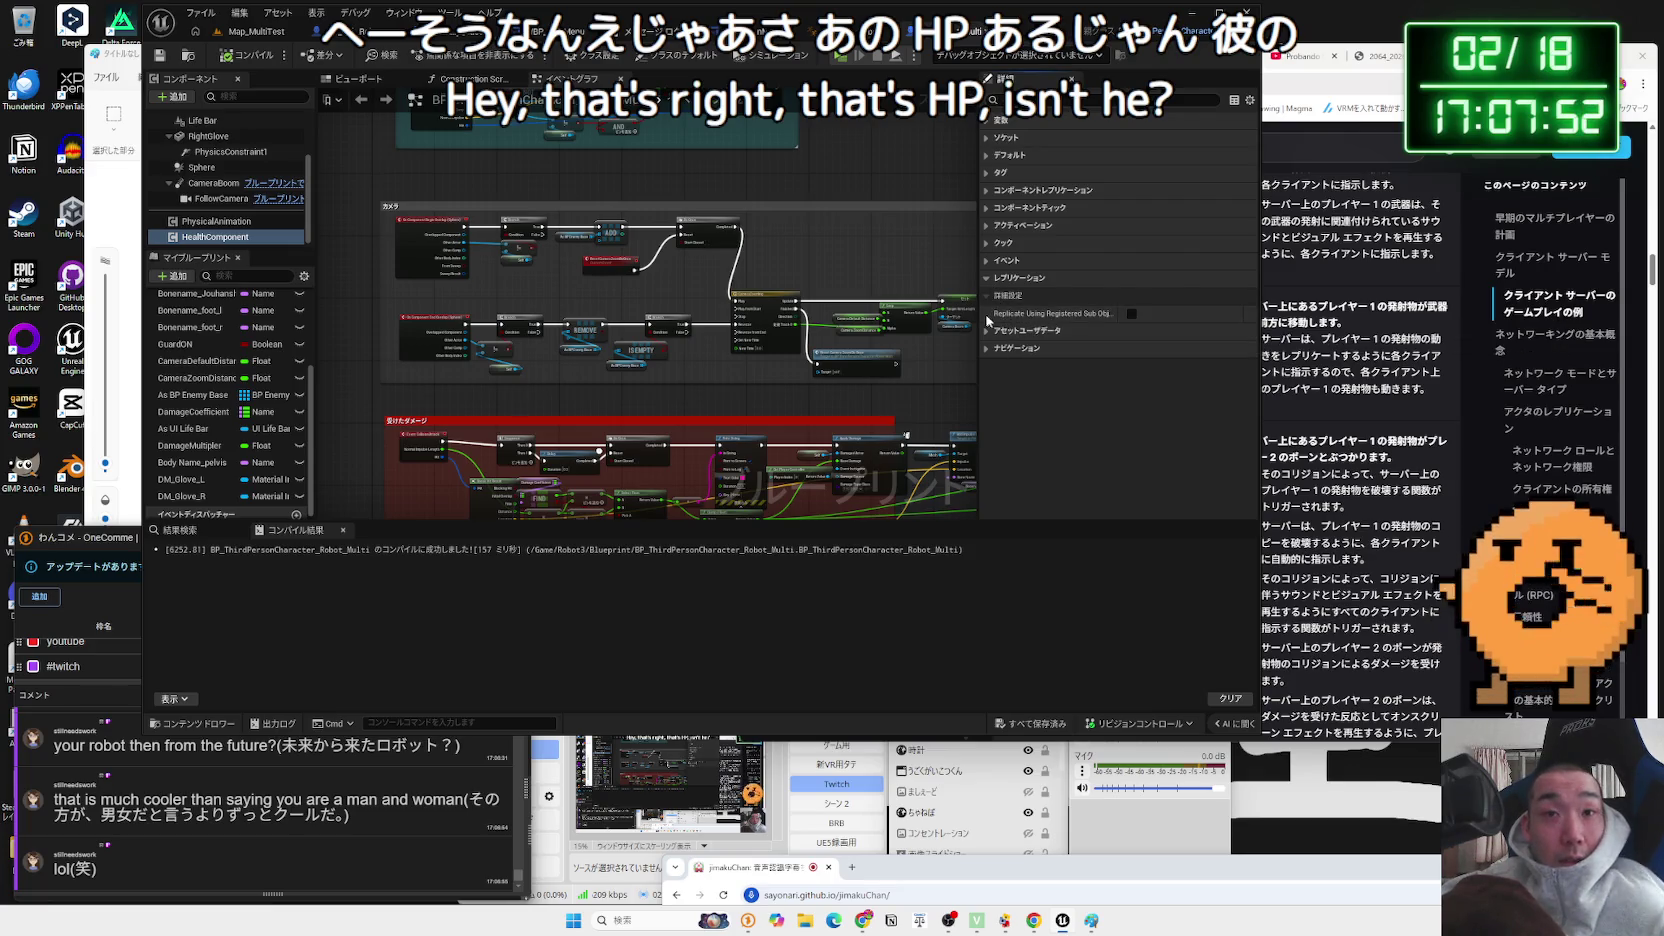
left_click_drag(978, 313, 886, 313)
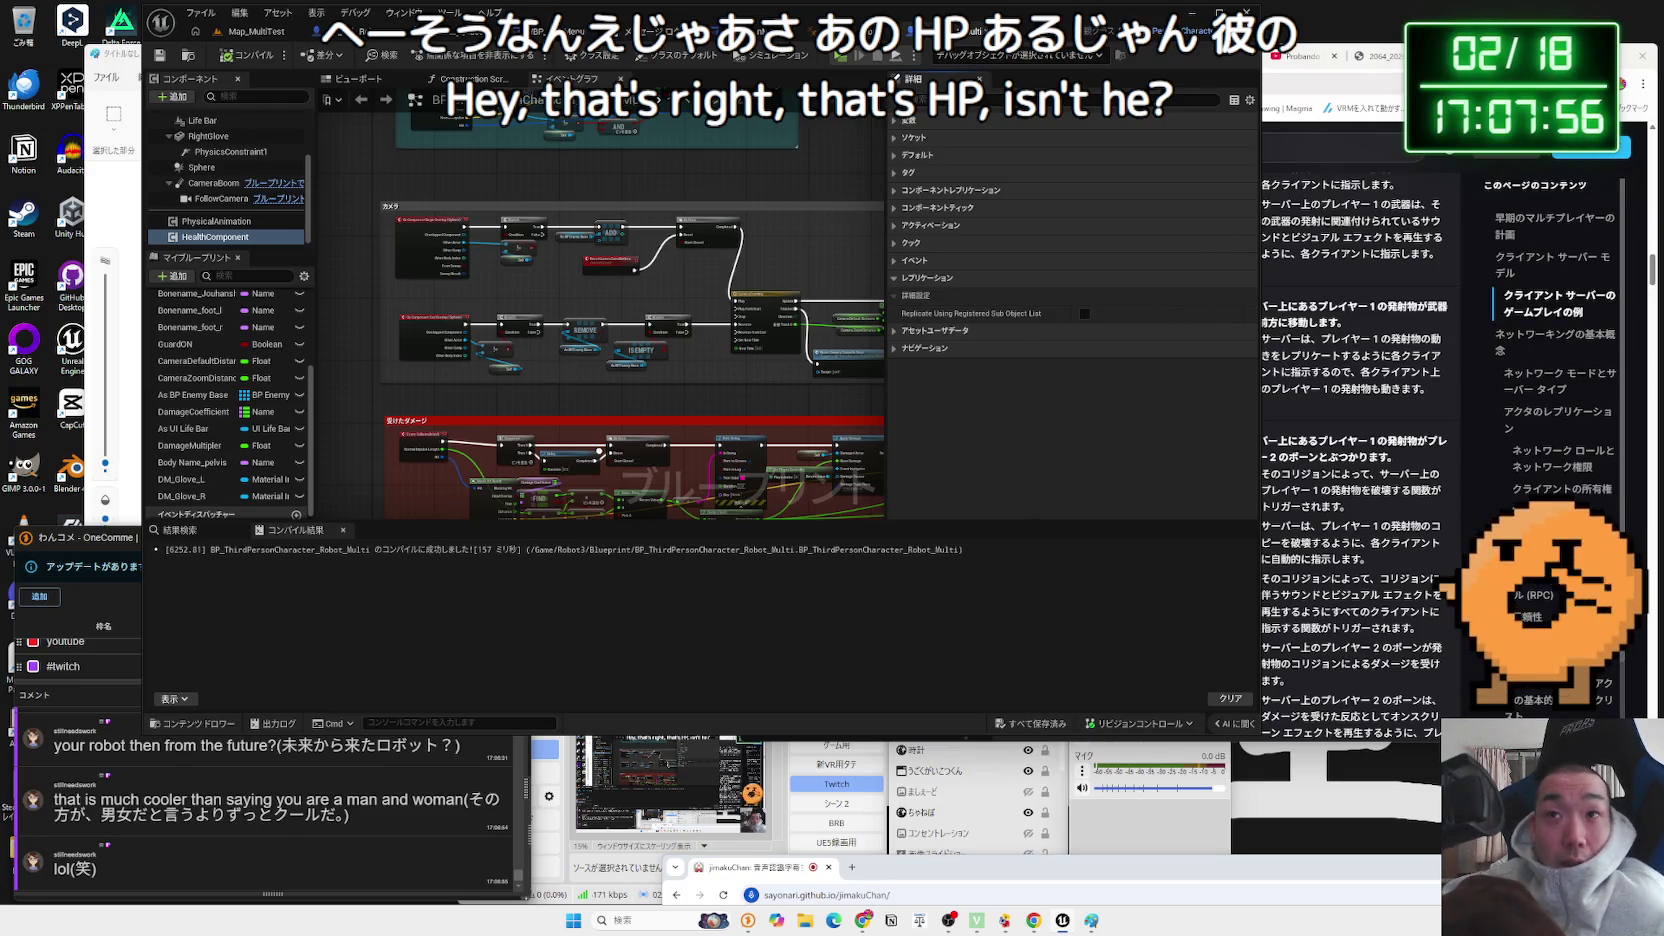
mouse_move(1006, 316)
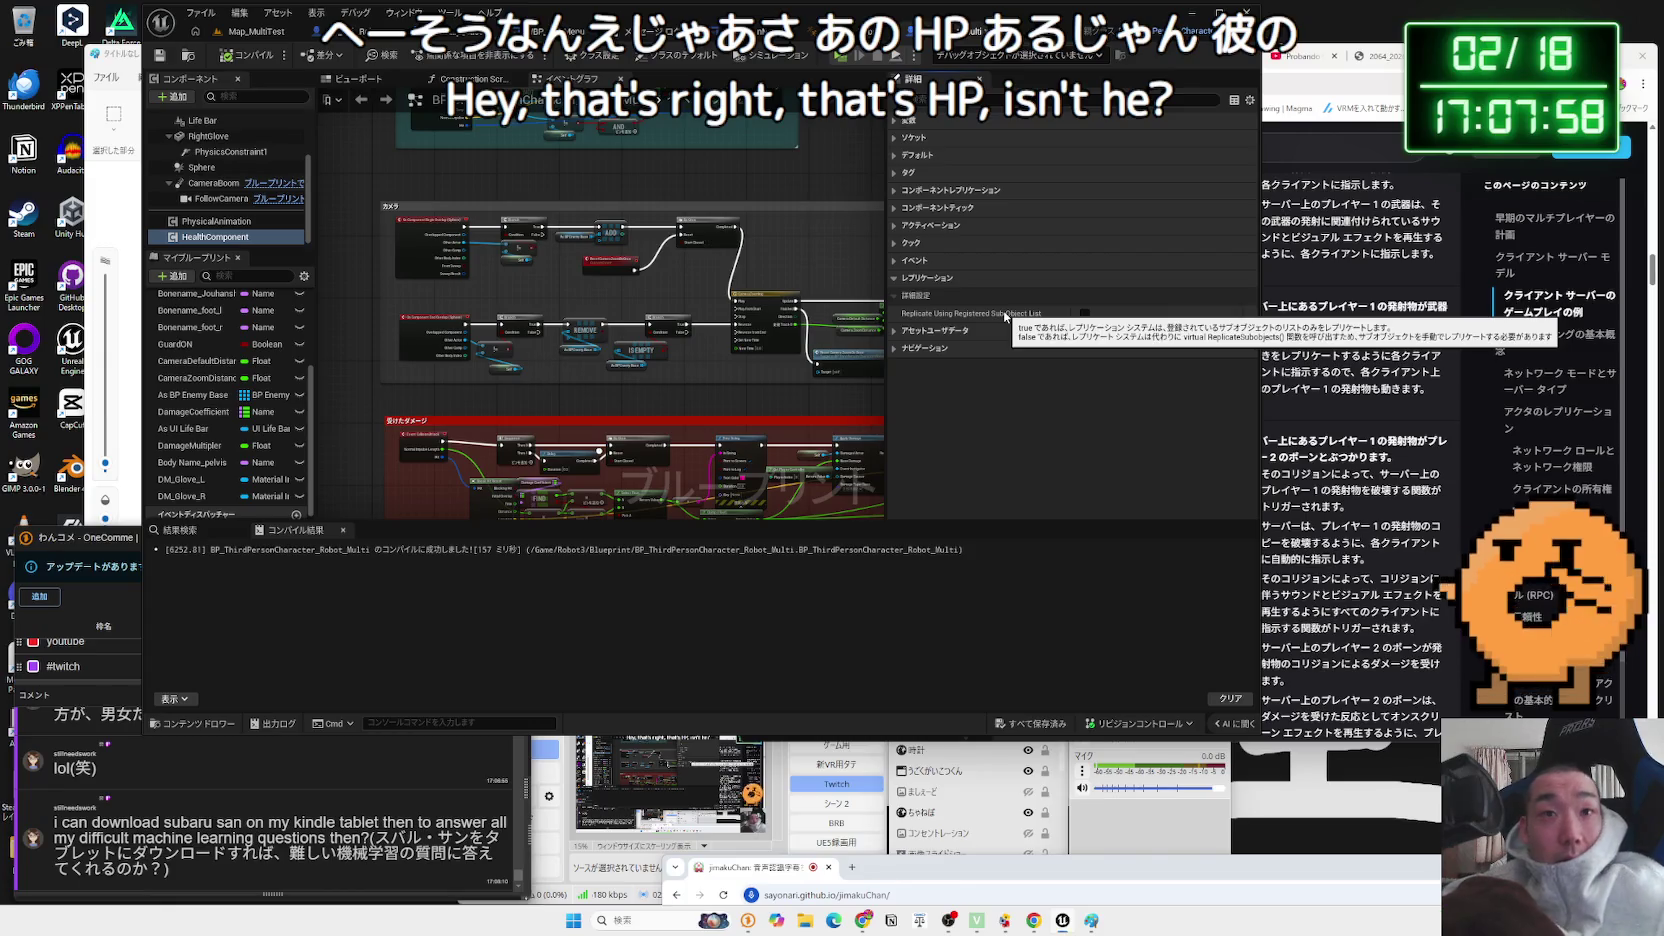
key("super+shift+s")
mouse_move(891, 277)
left_mouse_down()
mouse_move(1050, 319)
mouse_move(1258, 322)
left_mouse_up()
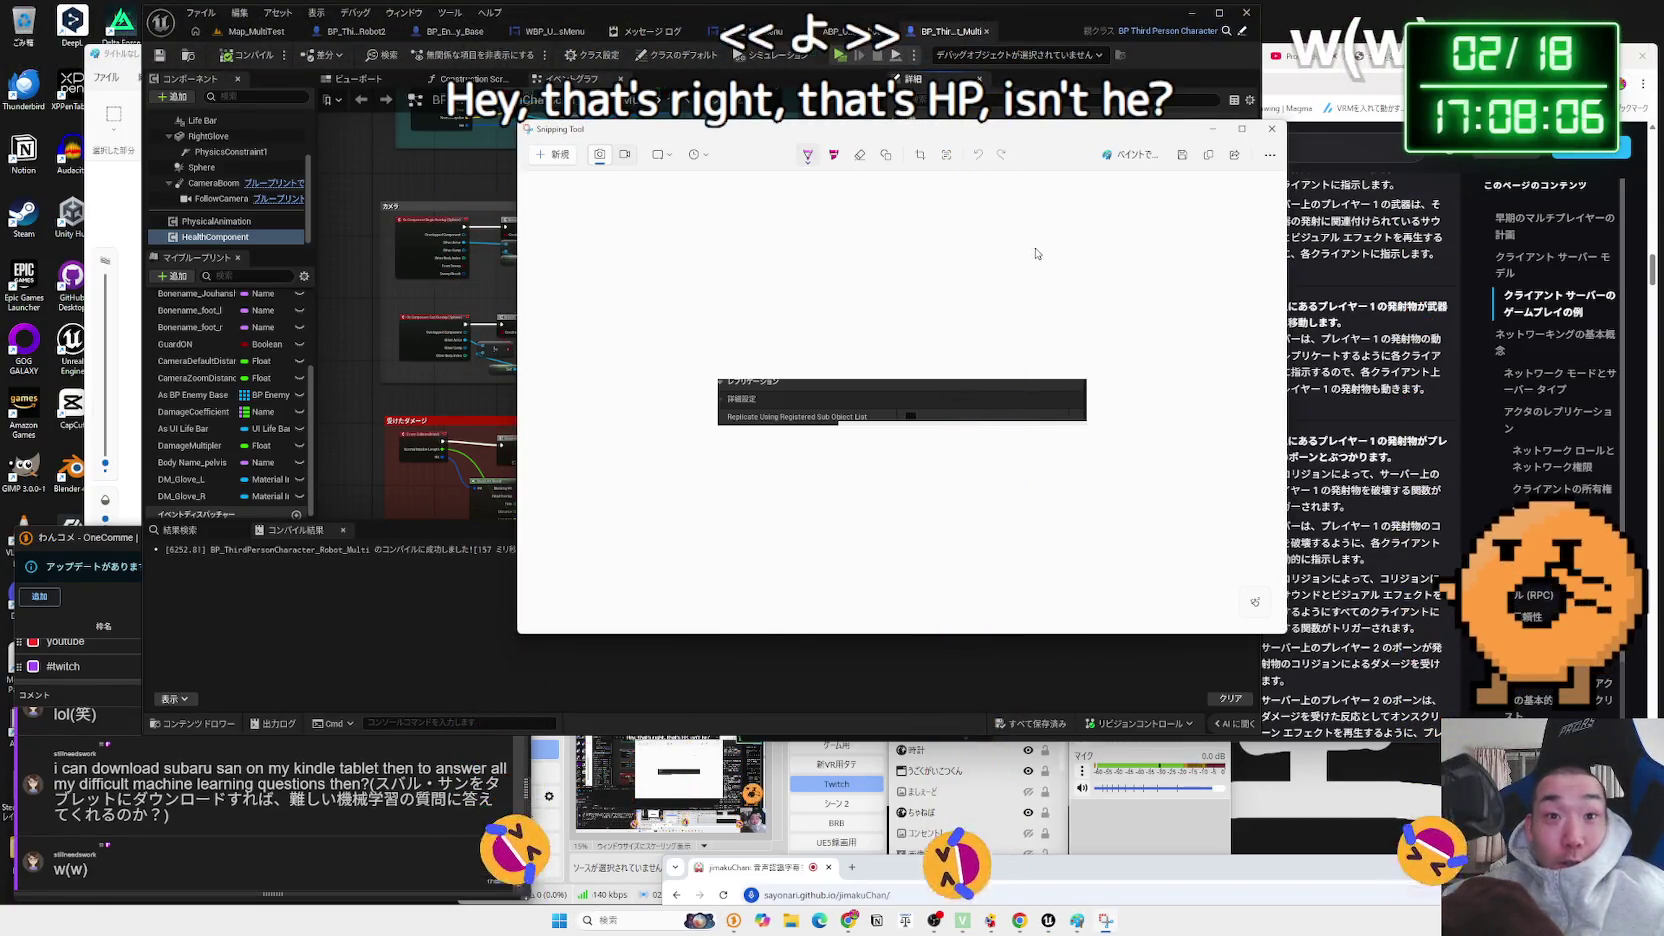
- Retake the Replication rows snip and copy it to the clipboard
left_click(1267, 134)
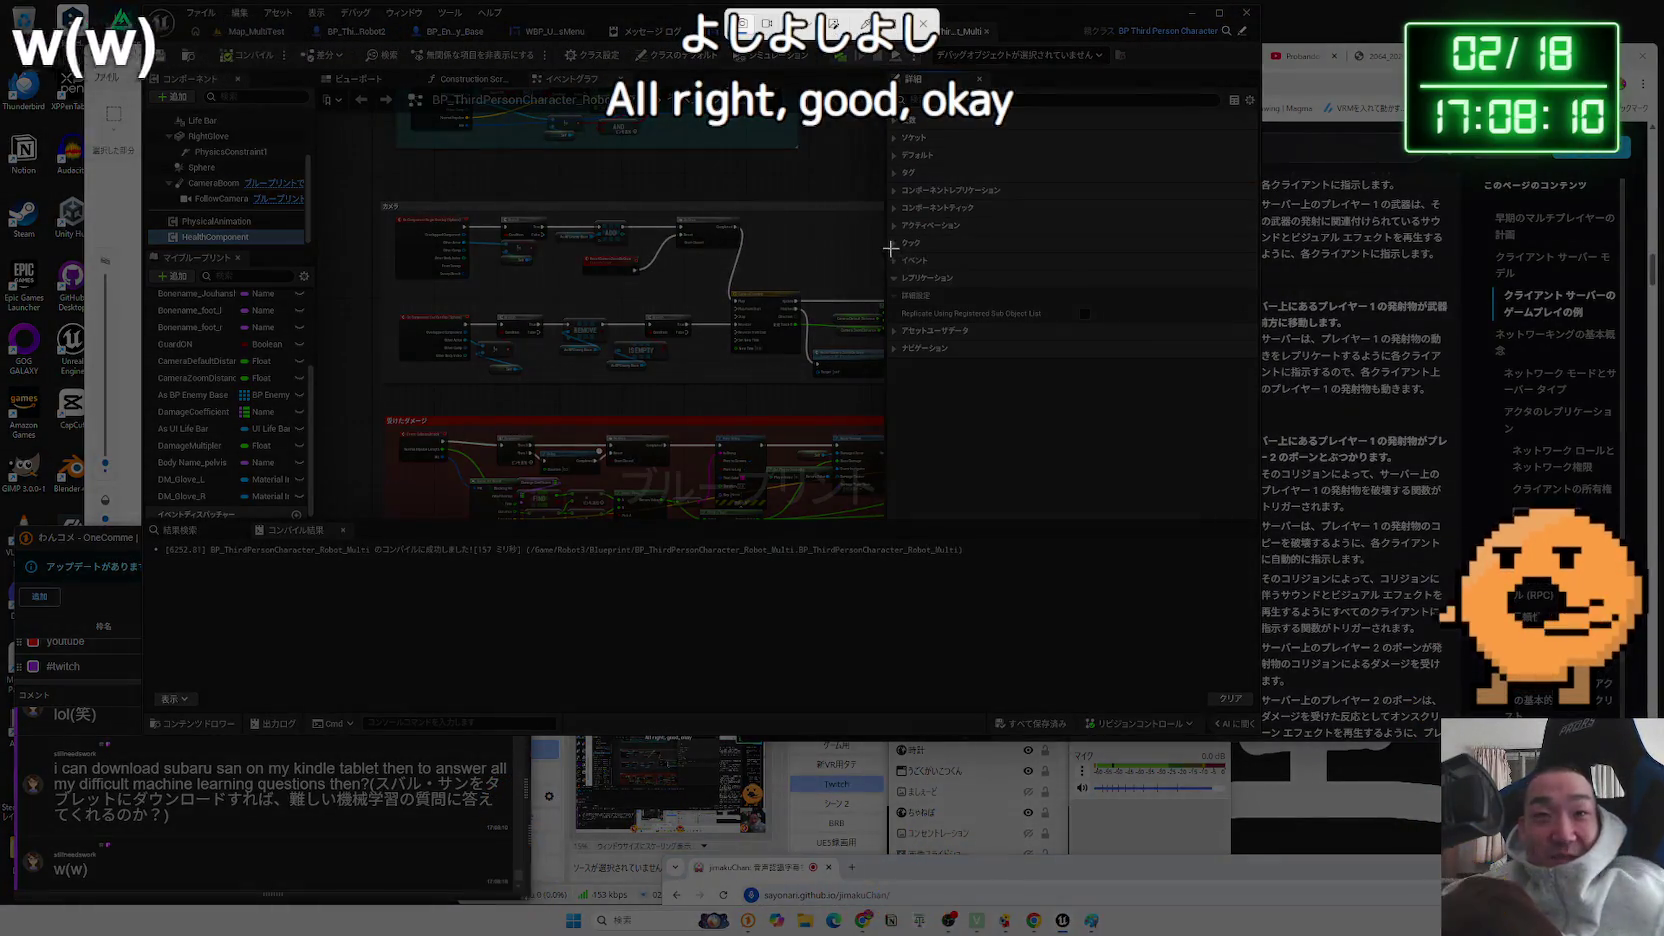
left_click_drag(889, 247, 1263, 346)
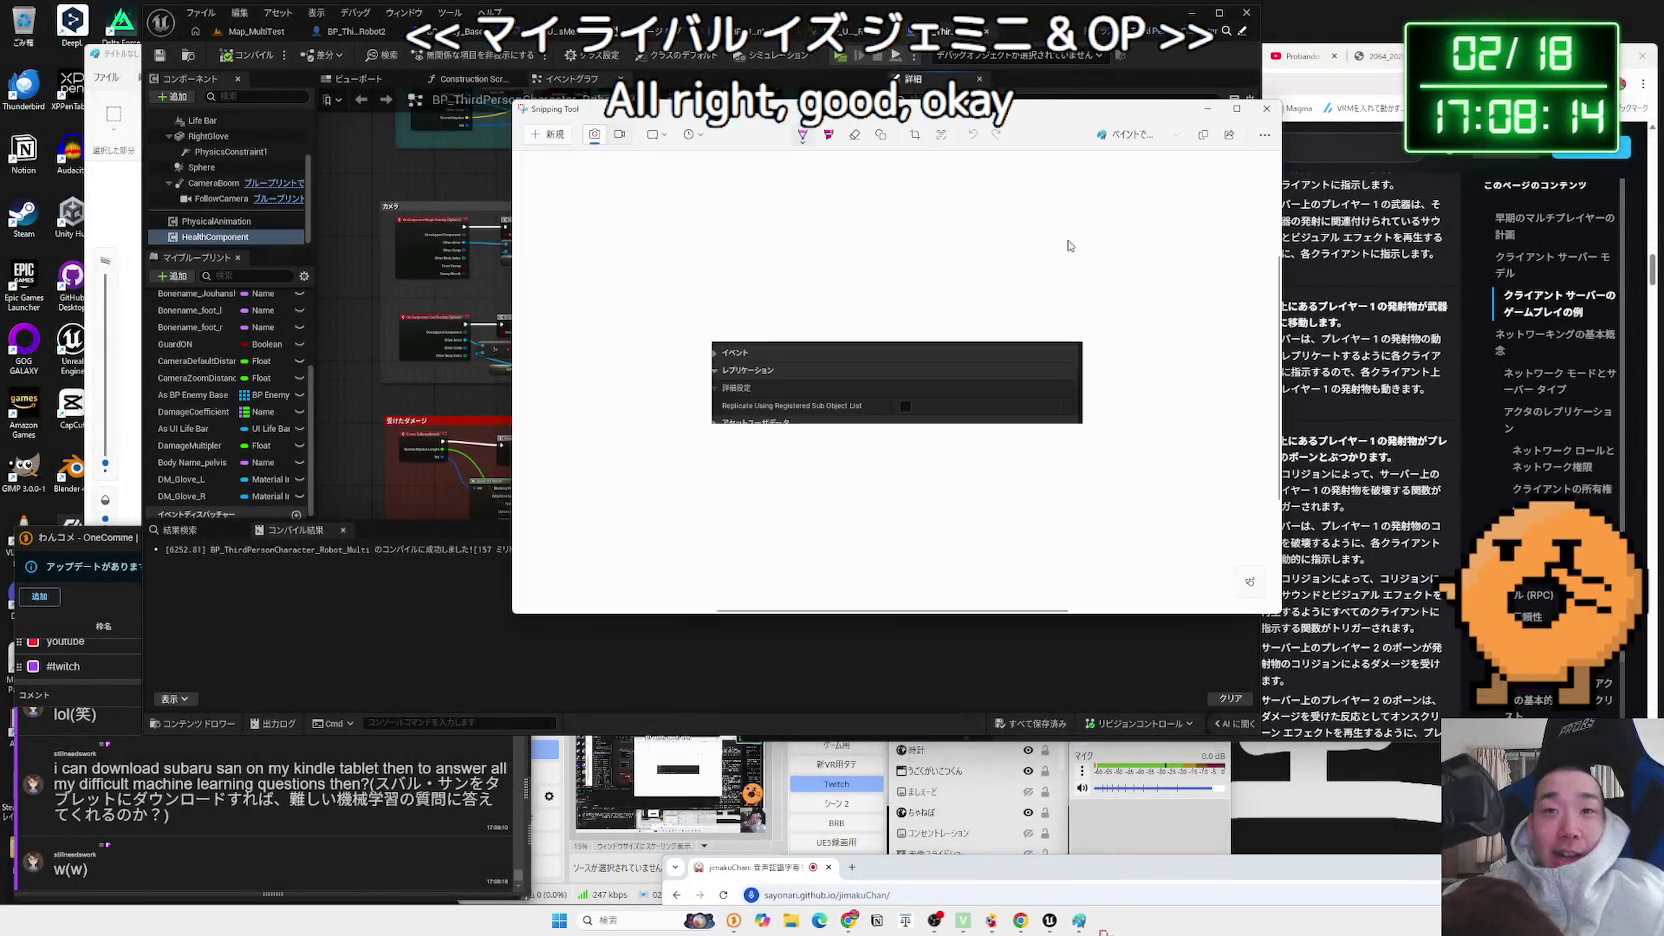
left_click(1203, 134)
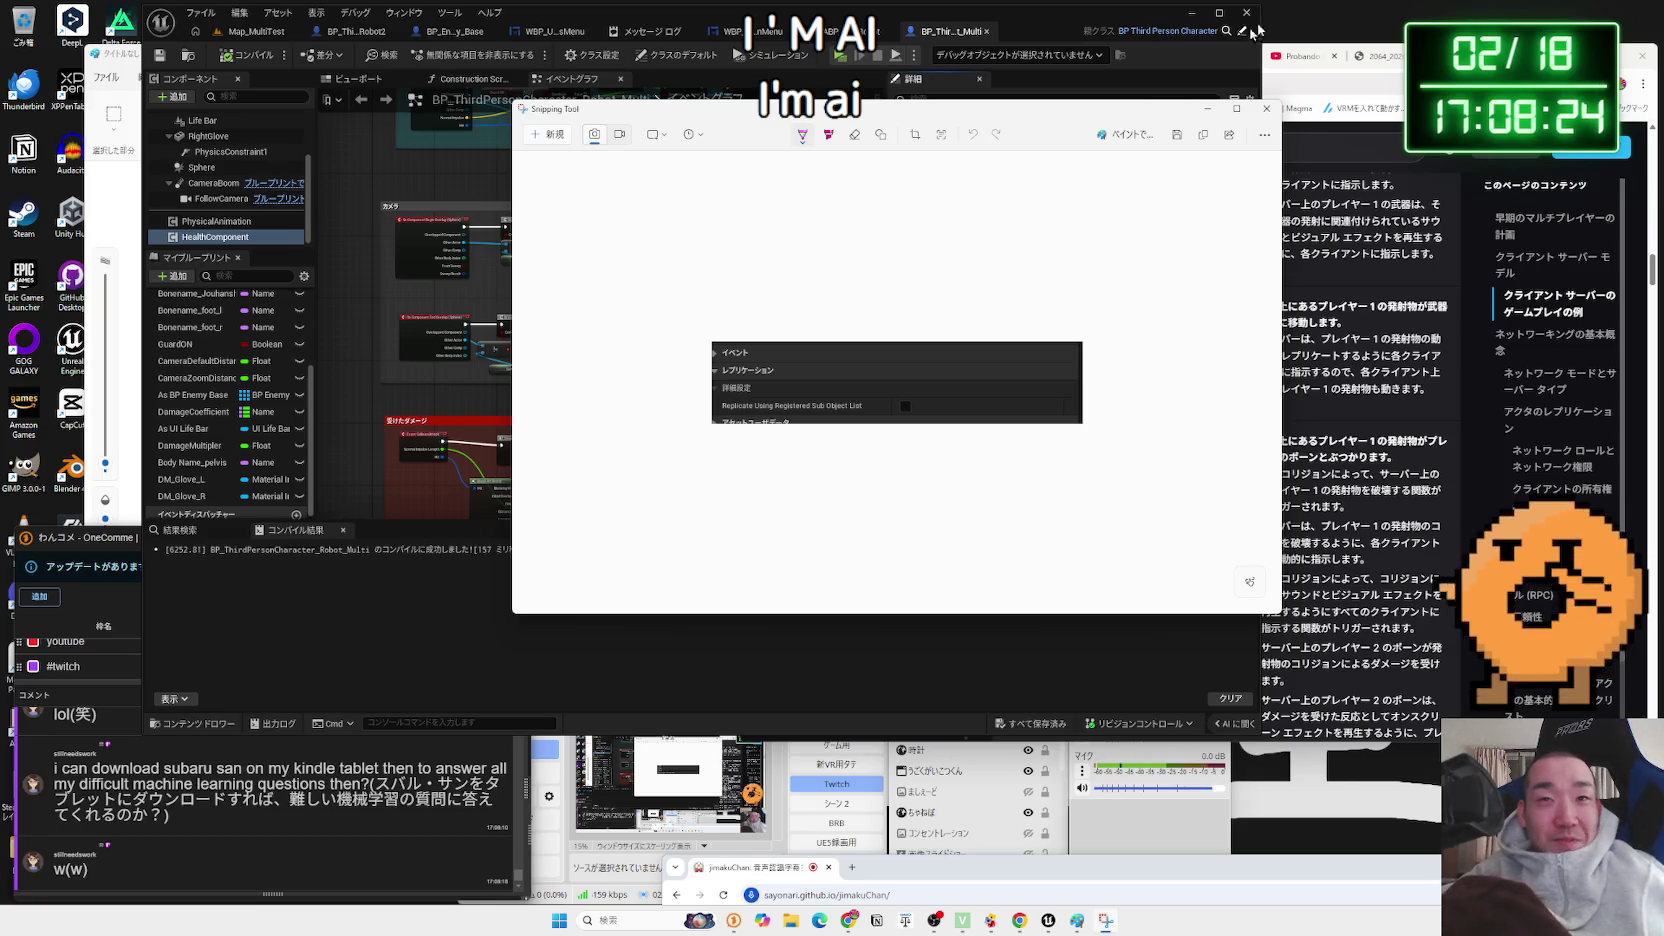
key("ctrl+c")
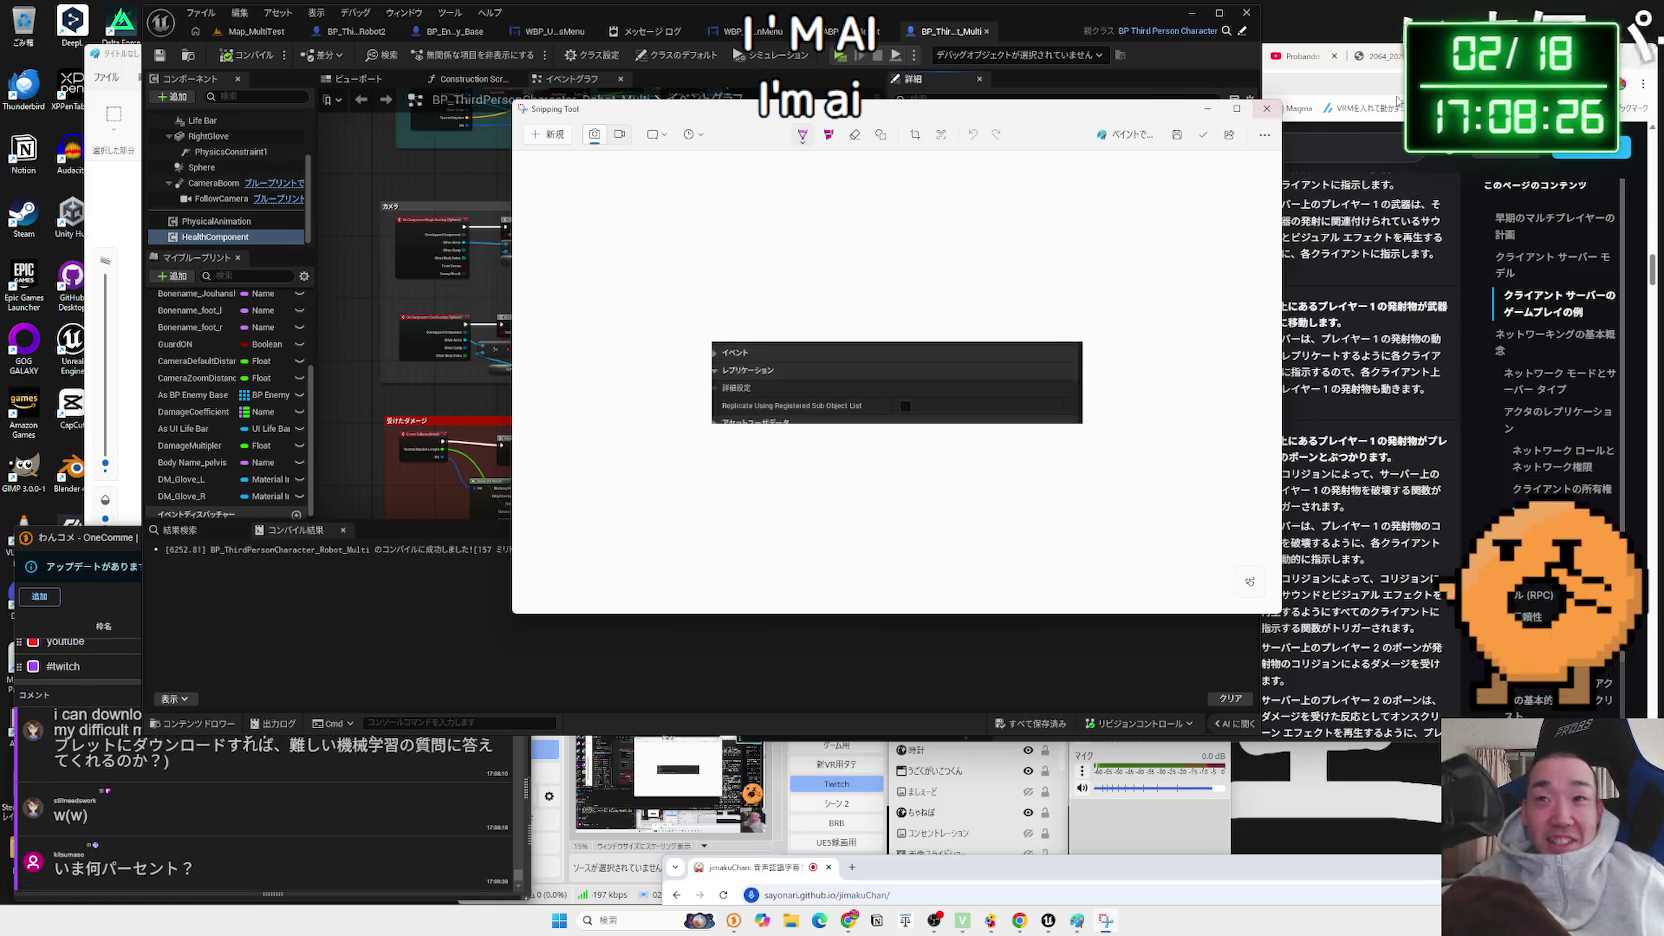
- Cycle the browser tabs until the Gemini 'UE5 ネットワーク入力処理 RPC' chat is showing
key("alt+Tab")
left_click(763, 55)
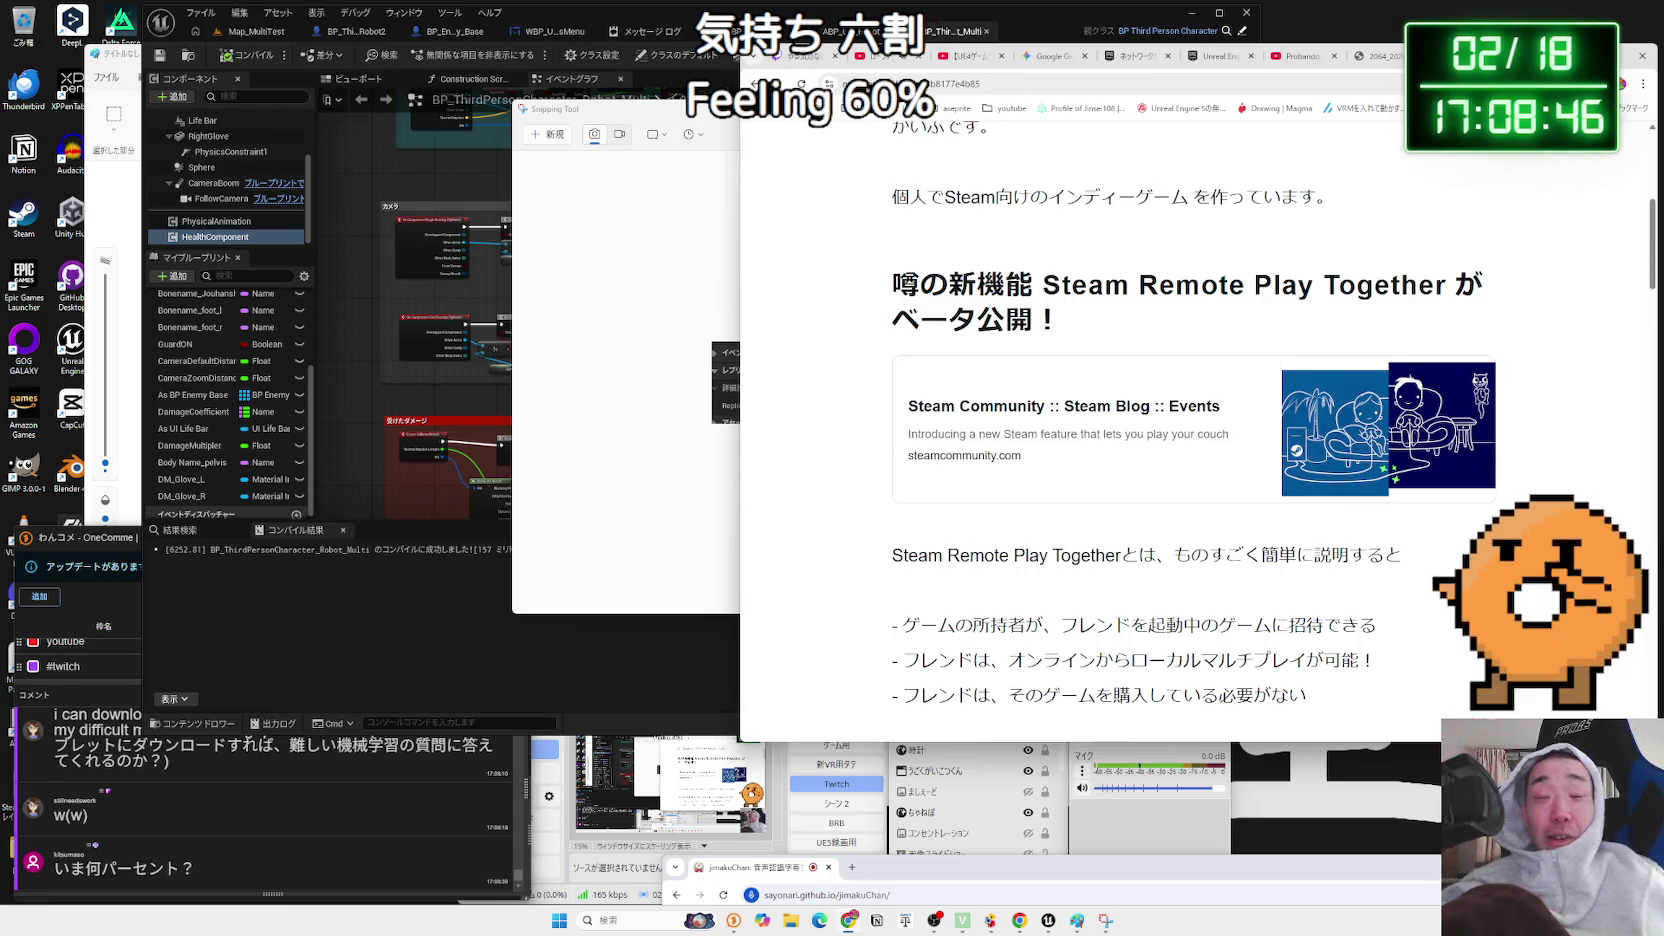
key("ctrl+Tab")
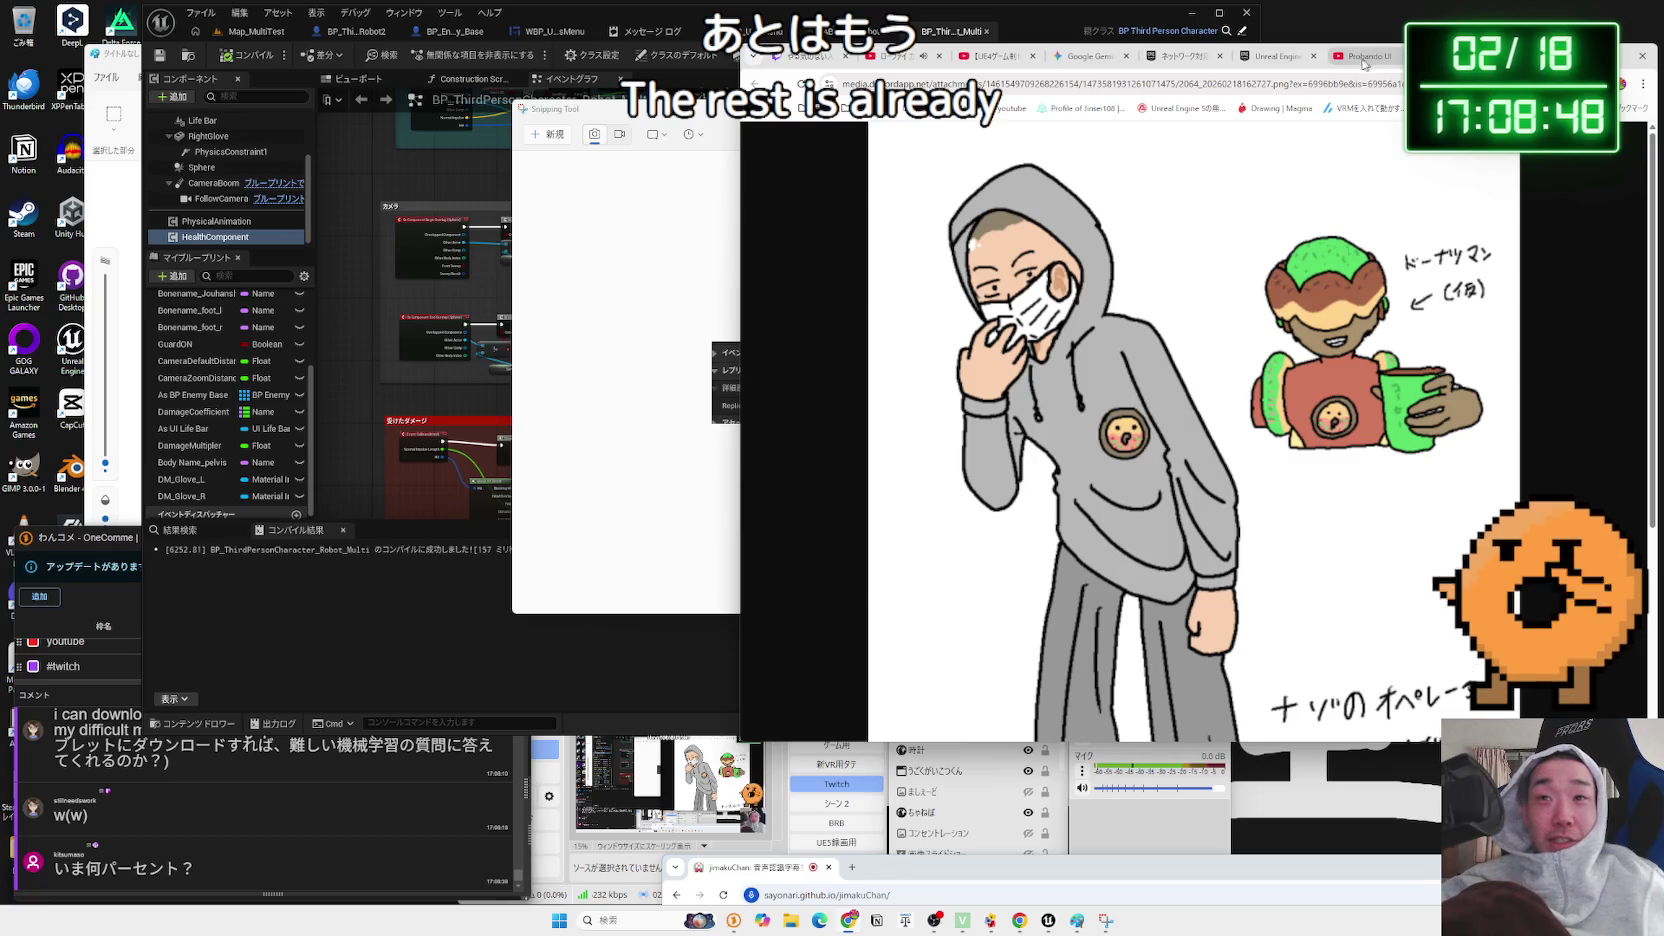
left_click(1278, 56)
left_click(1185, 56)
left_click(1090, 56)
left_click(1160, 58)
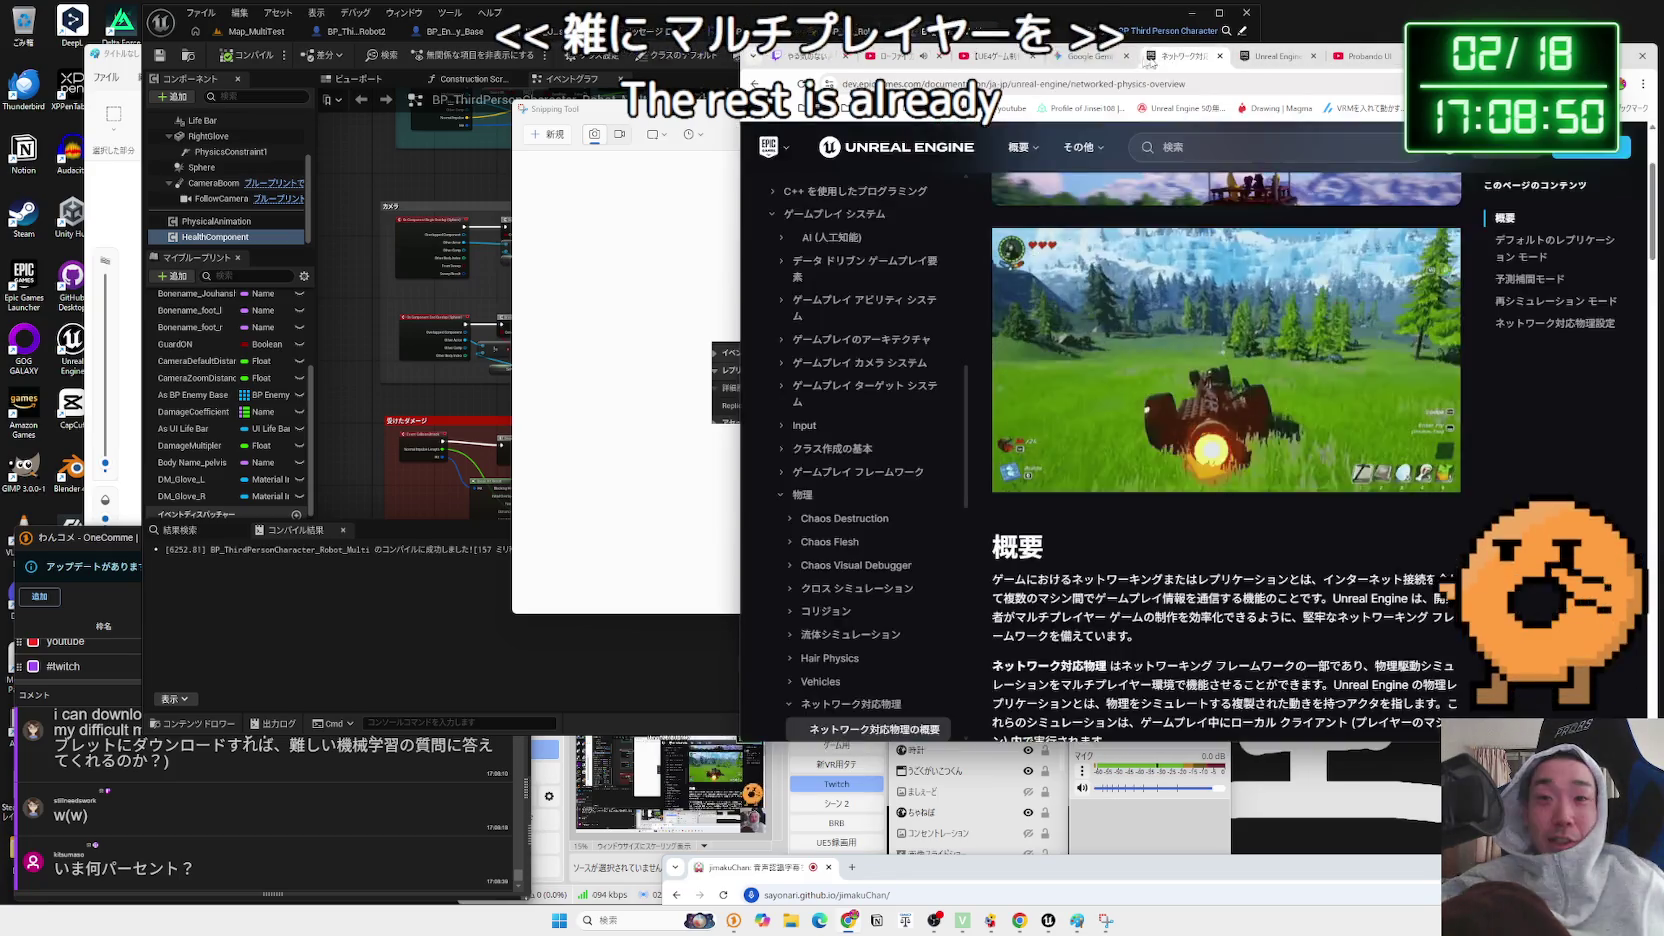
left_click(1085, 56)
left_click(985, 56)
left_click(1072, 58)
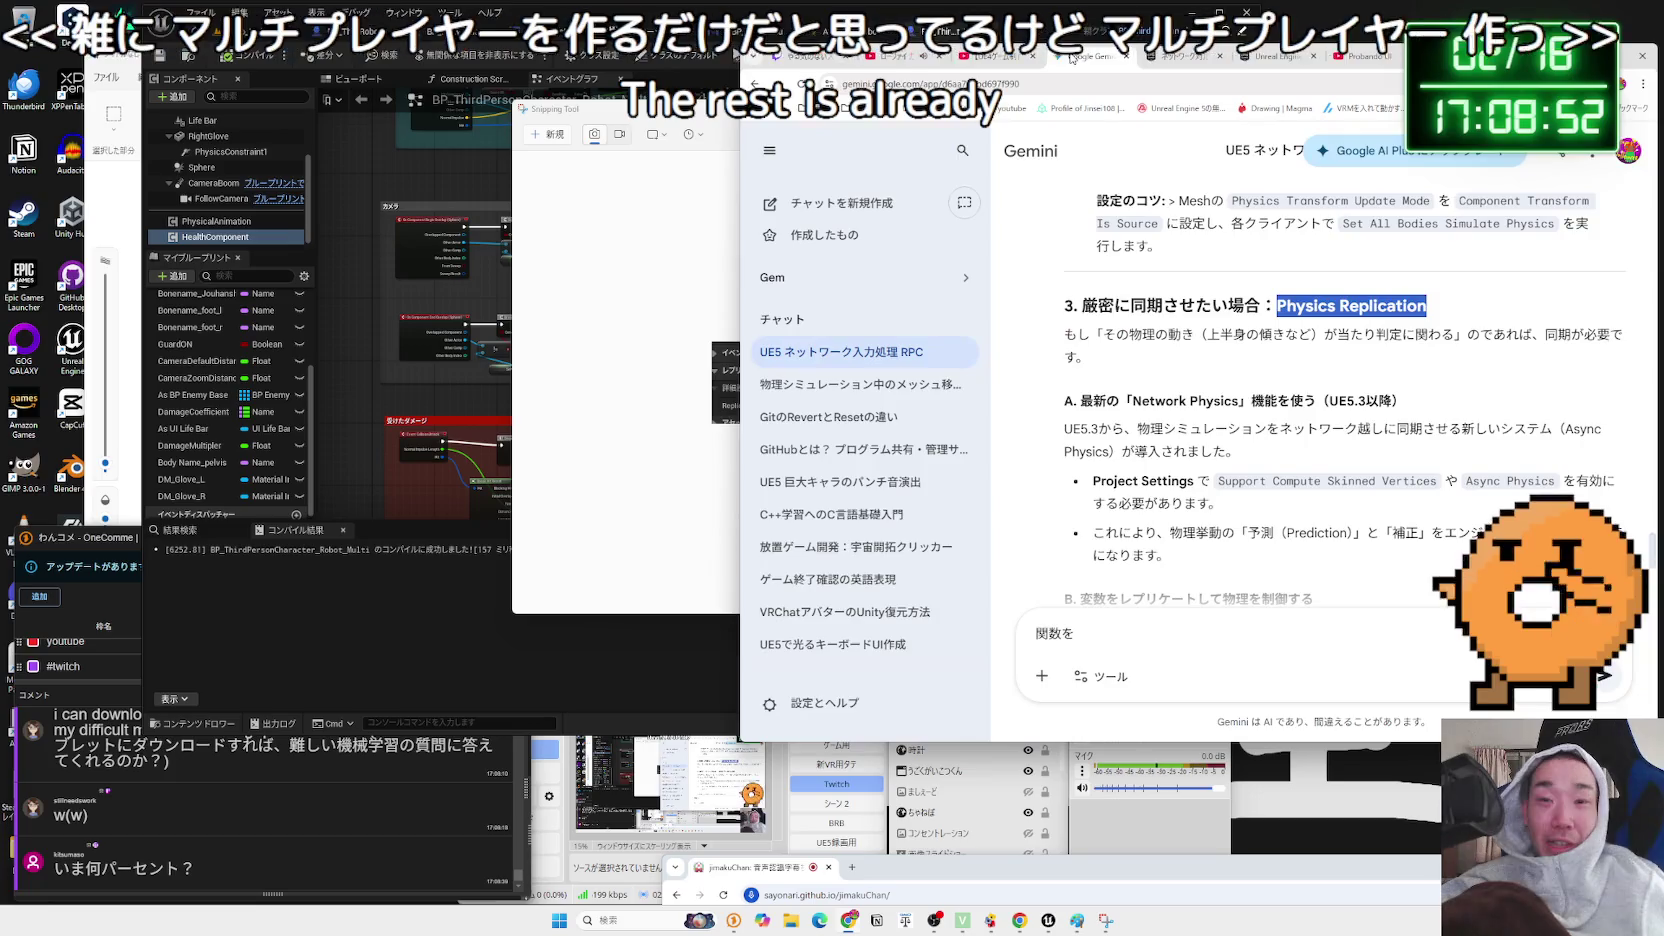
- Paste the Replication snip into Gemini and send a Japanese question about the component's replication setting
key("alt+Tab")
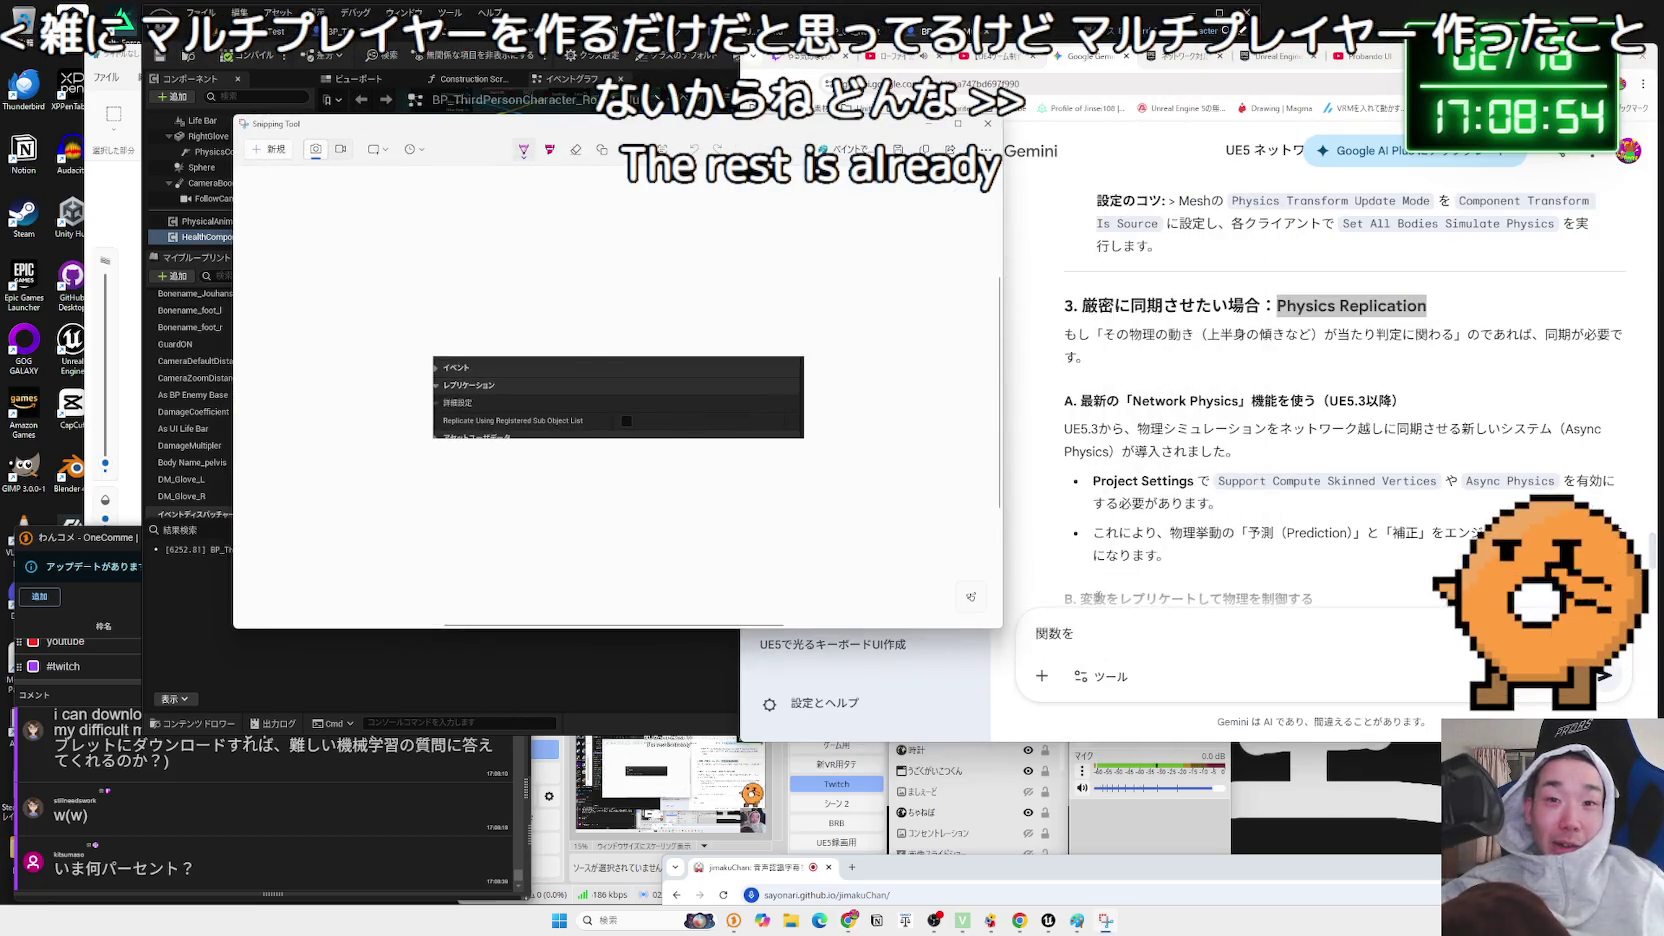
left_click(1070, 598)
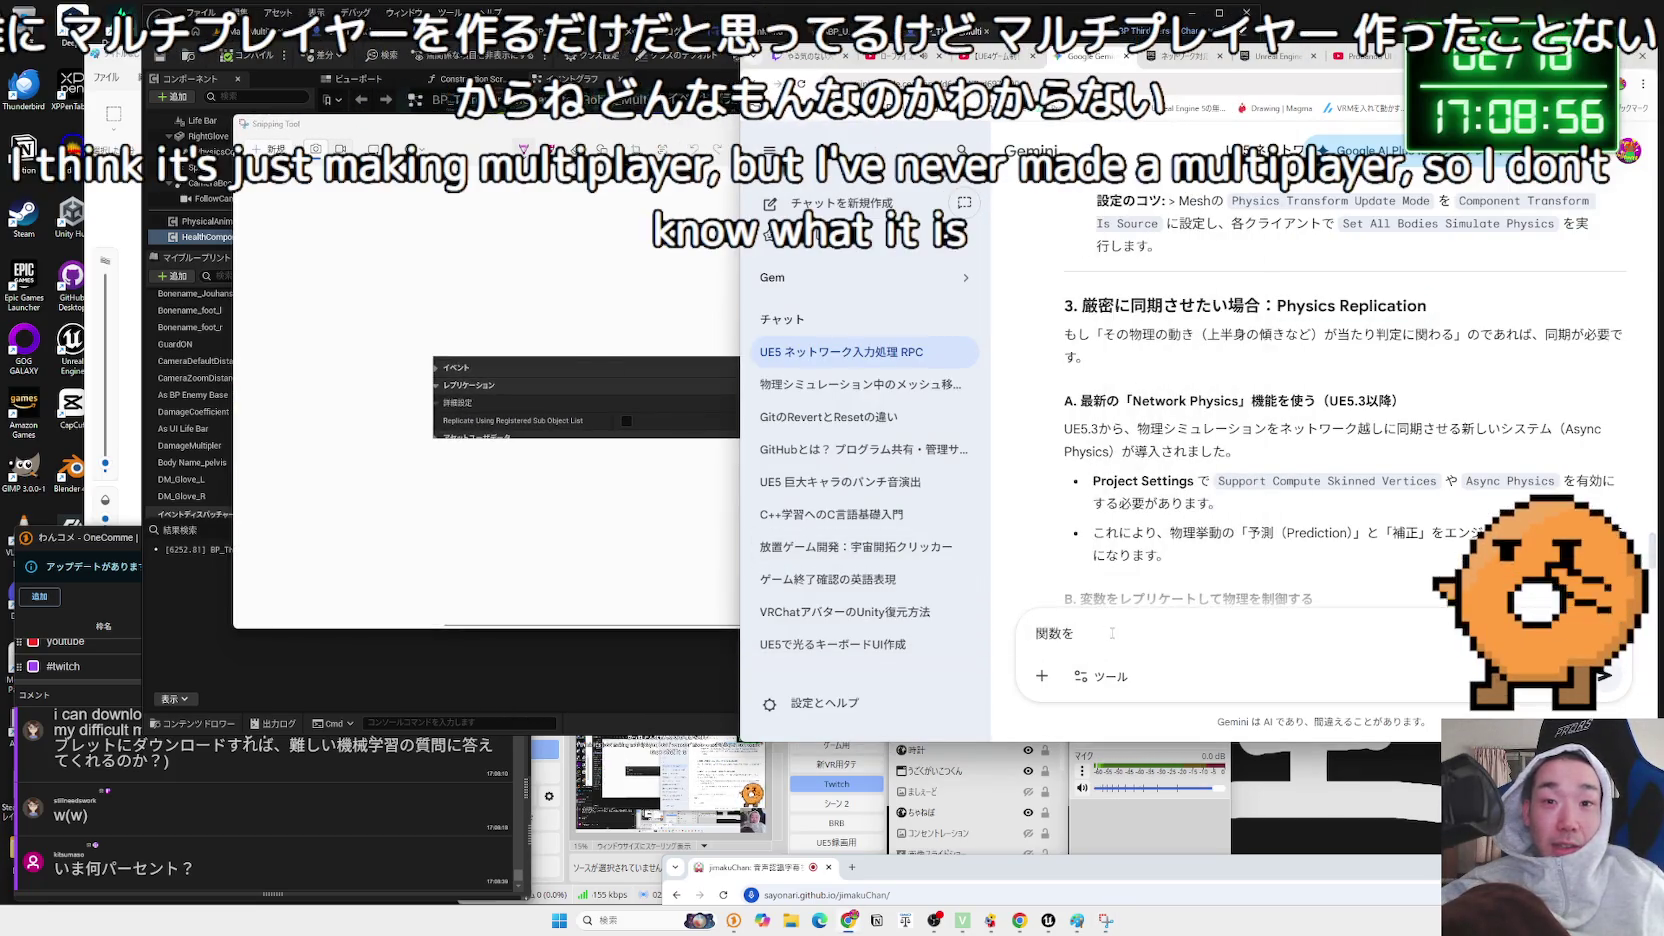
key("ctrl+v")
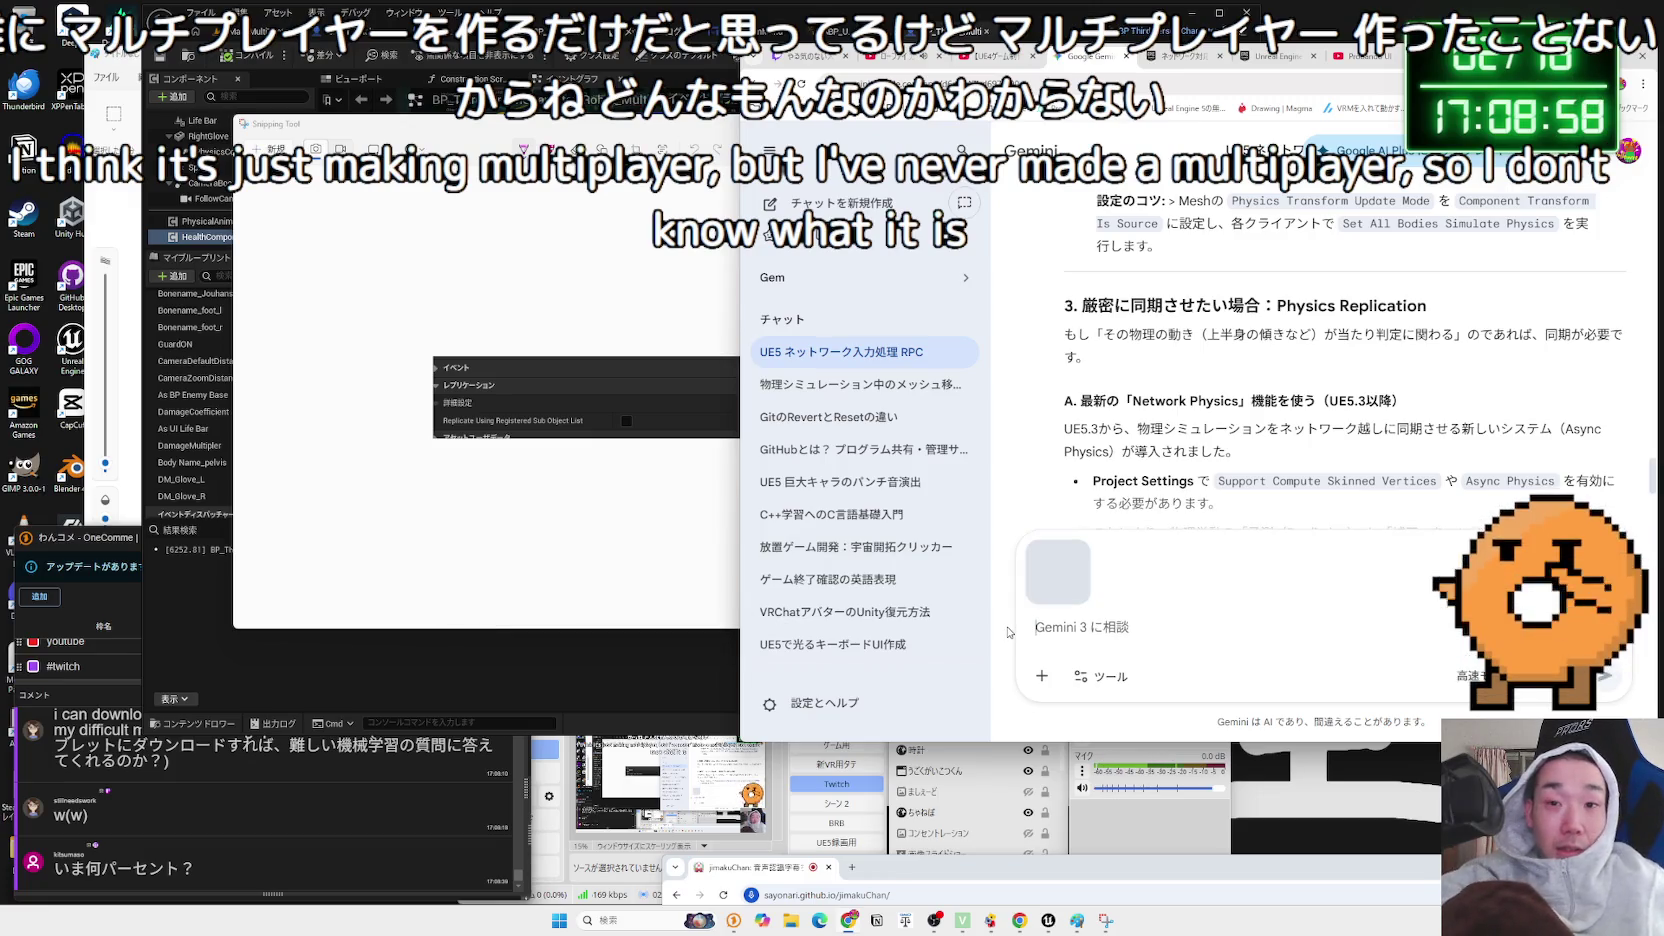
key("Zenkaku_Hankaku")
key("Zenkaku_Hankaku")
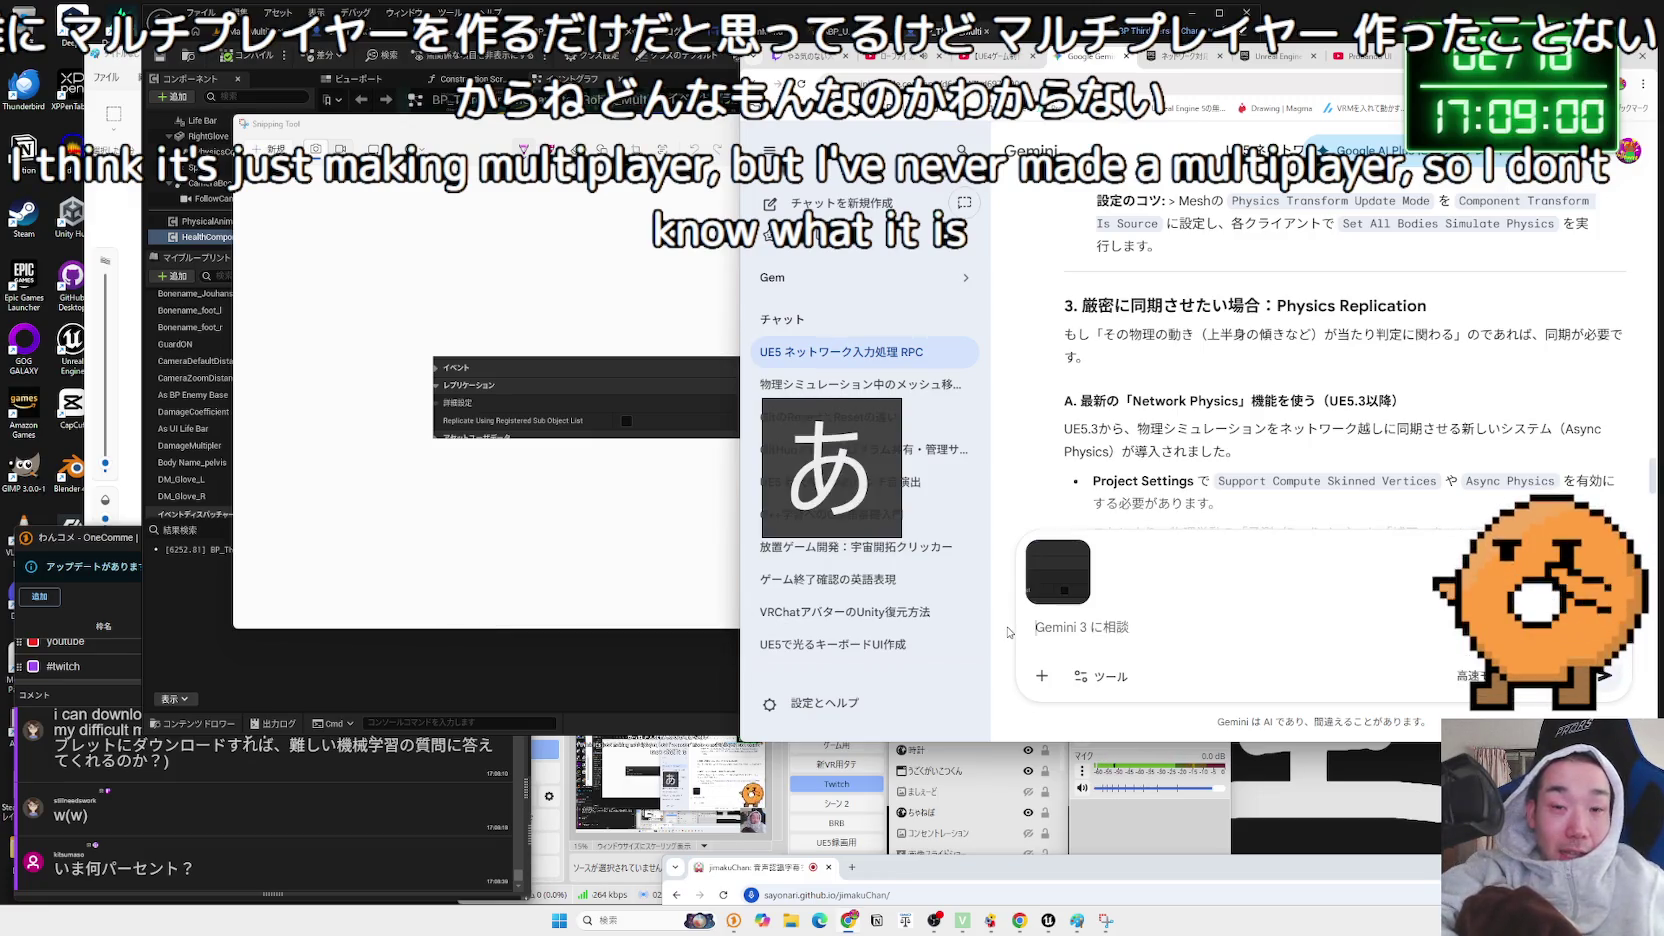
type("こreぁに？れ")
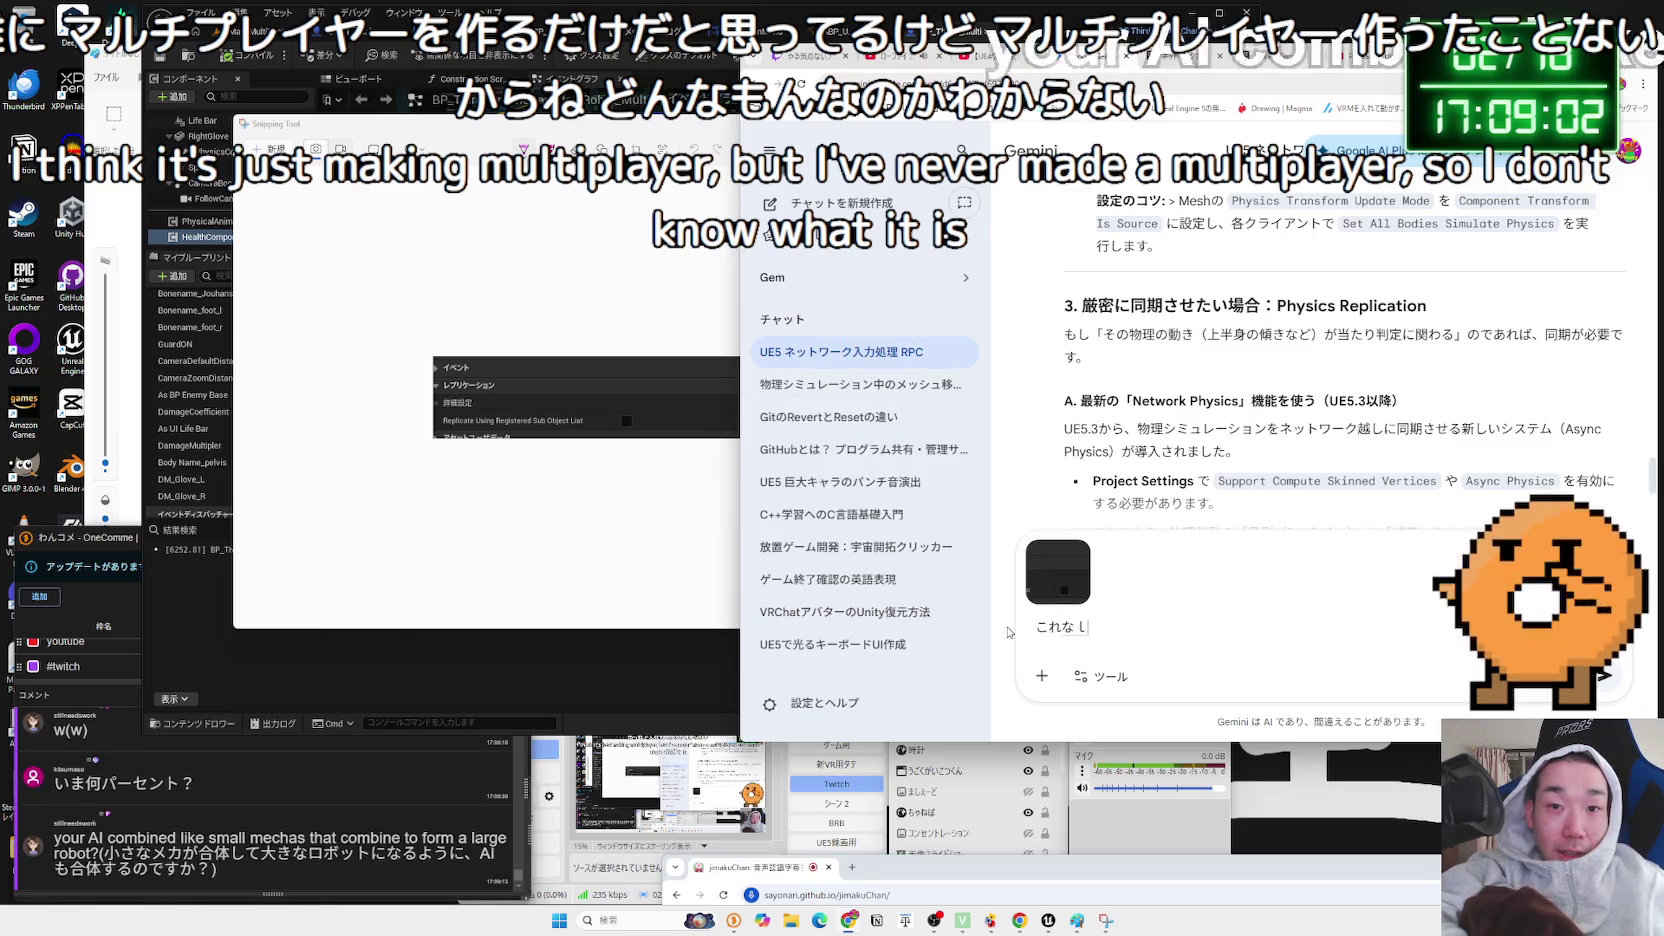
type("ぷりけーしょん")
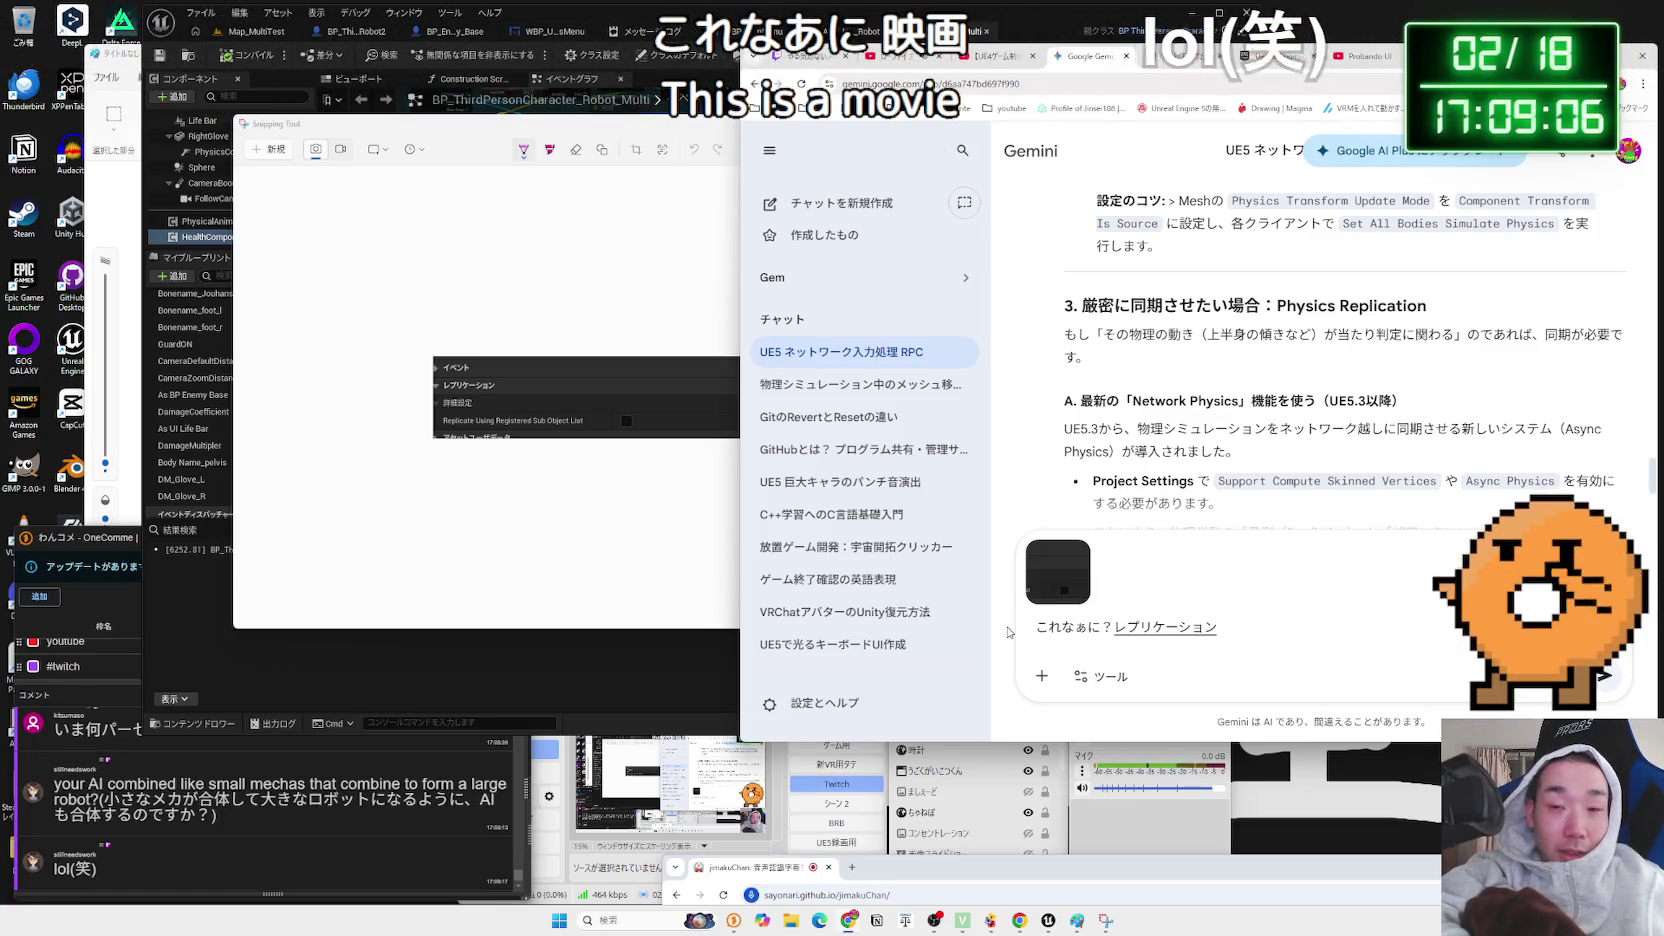
type("したい")
type("とおもった")
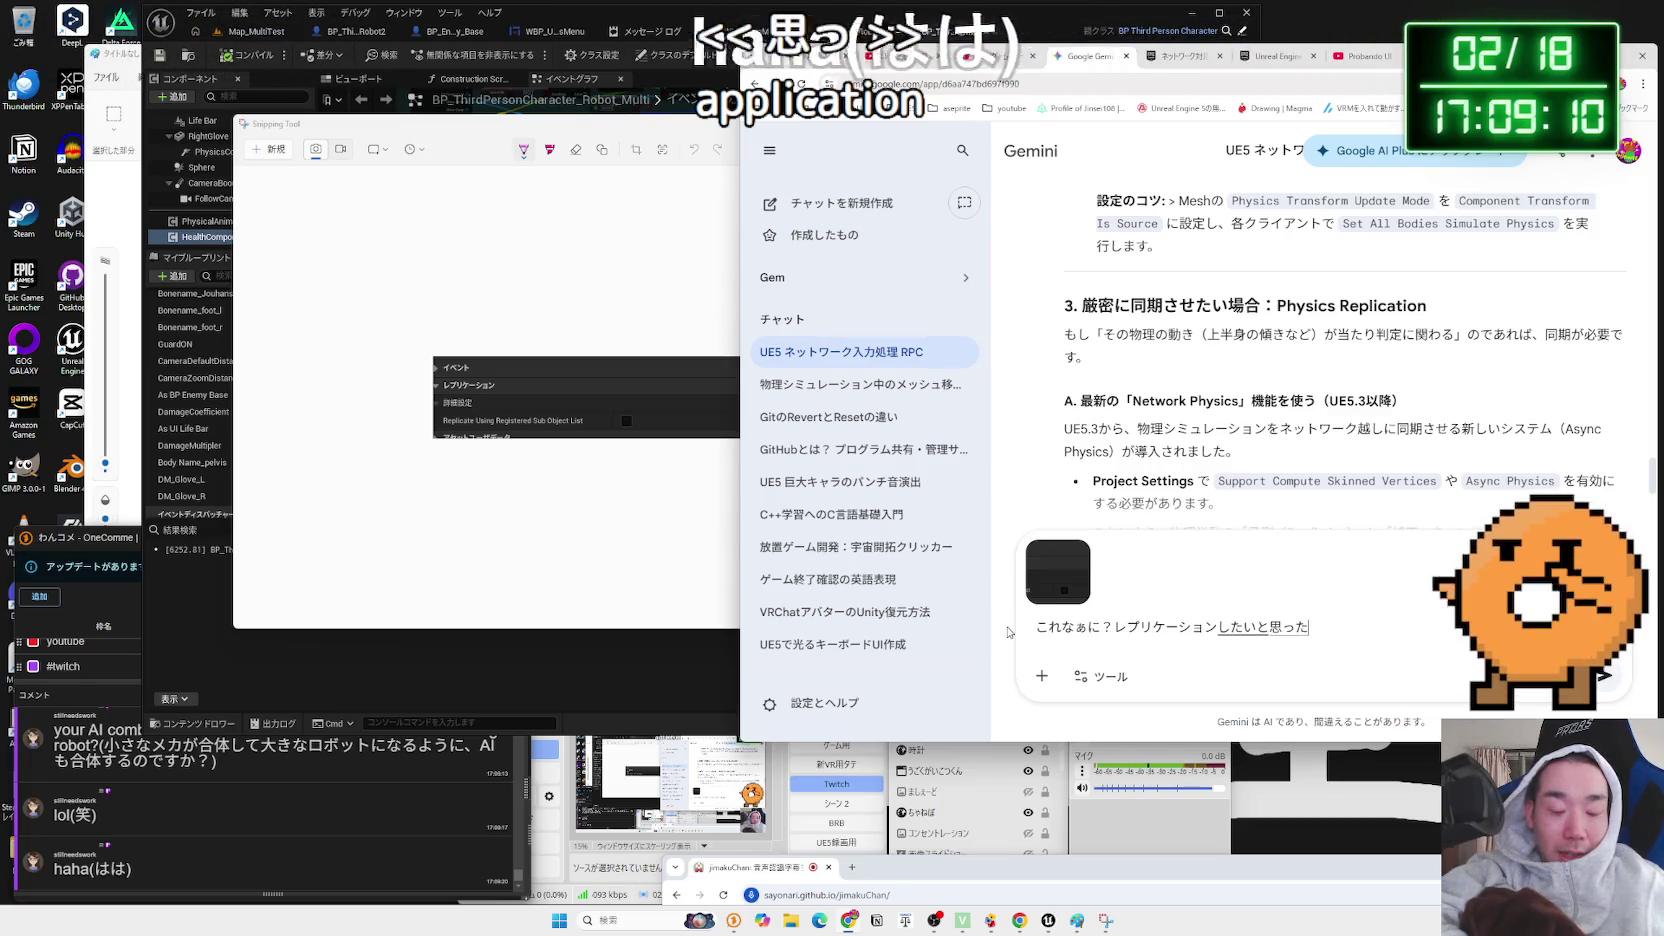
type("こんぱーねnto")
key("space")
key("Return")
left_click(317, 768)
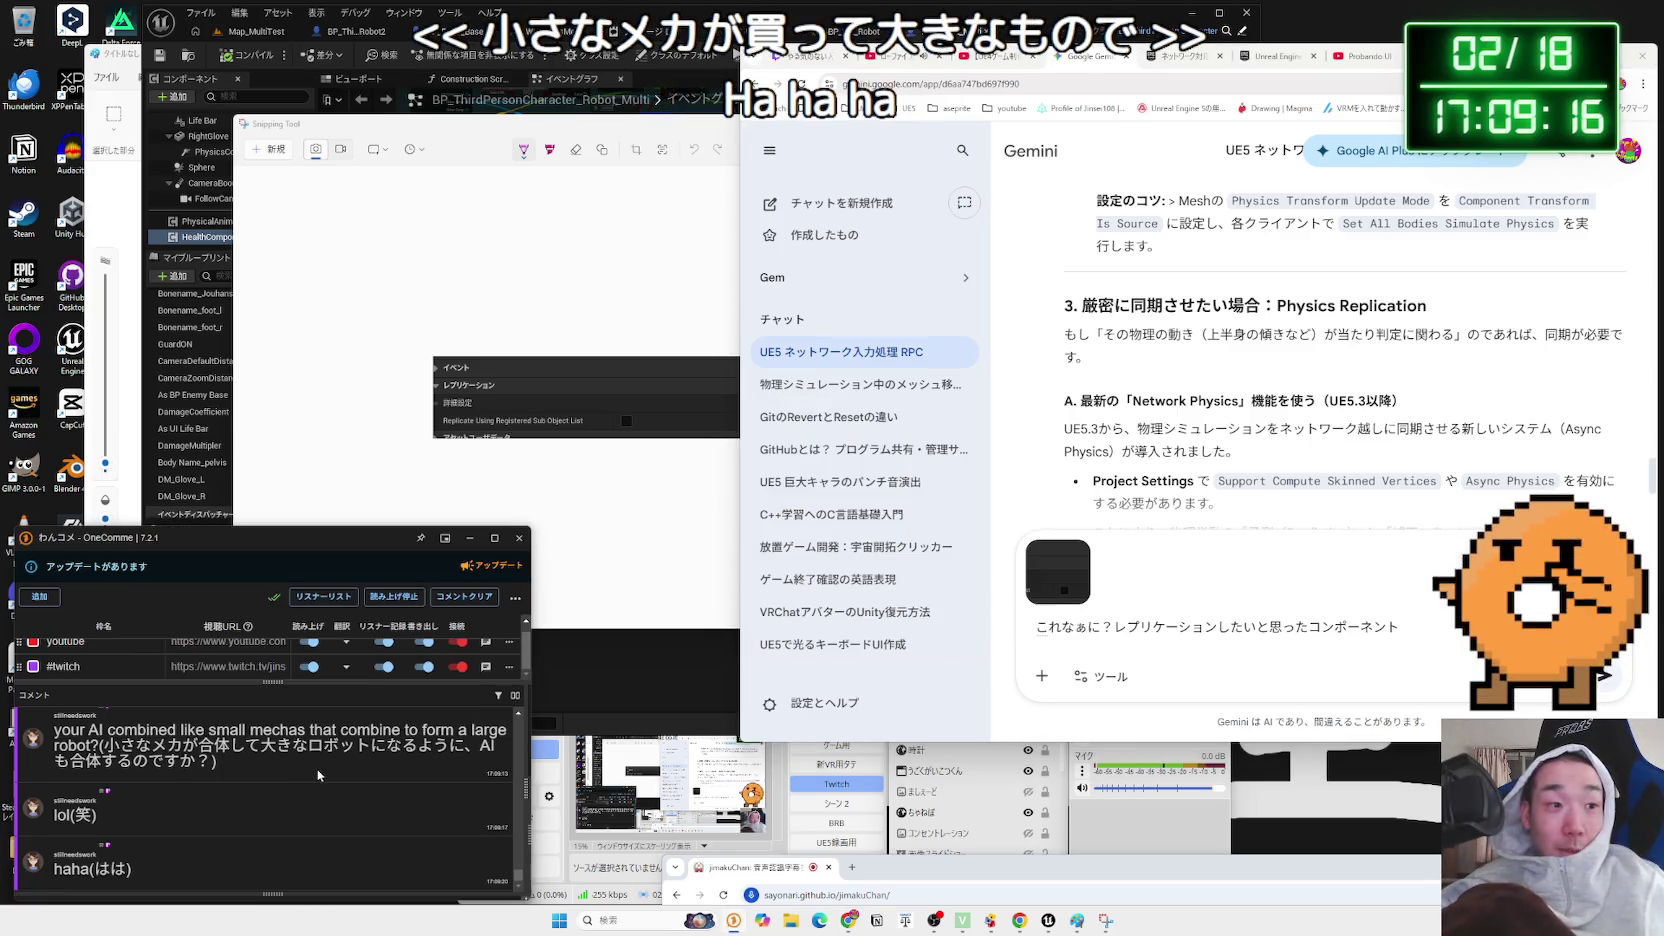
left_click(1400, 627)
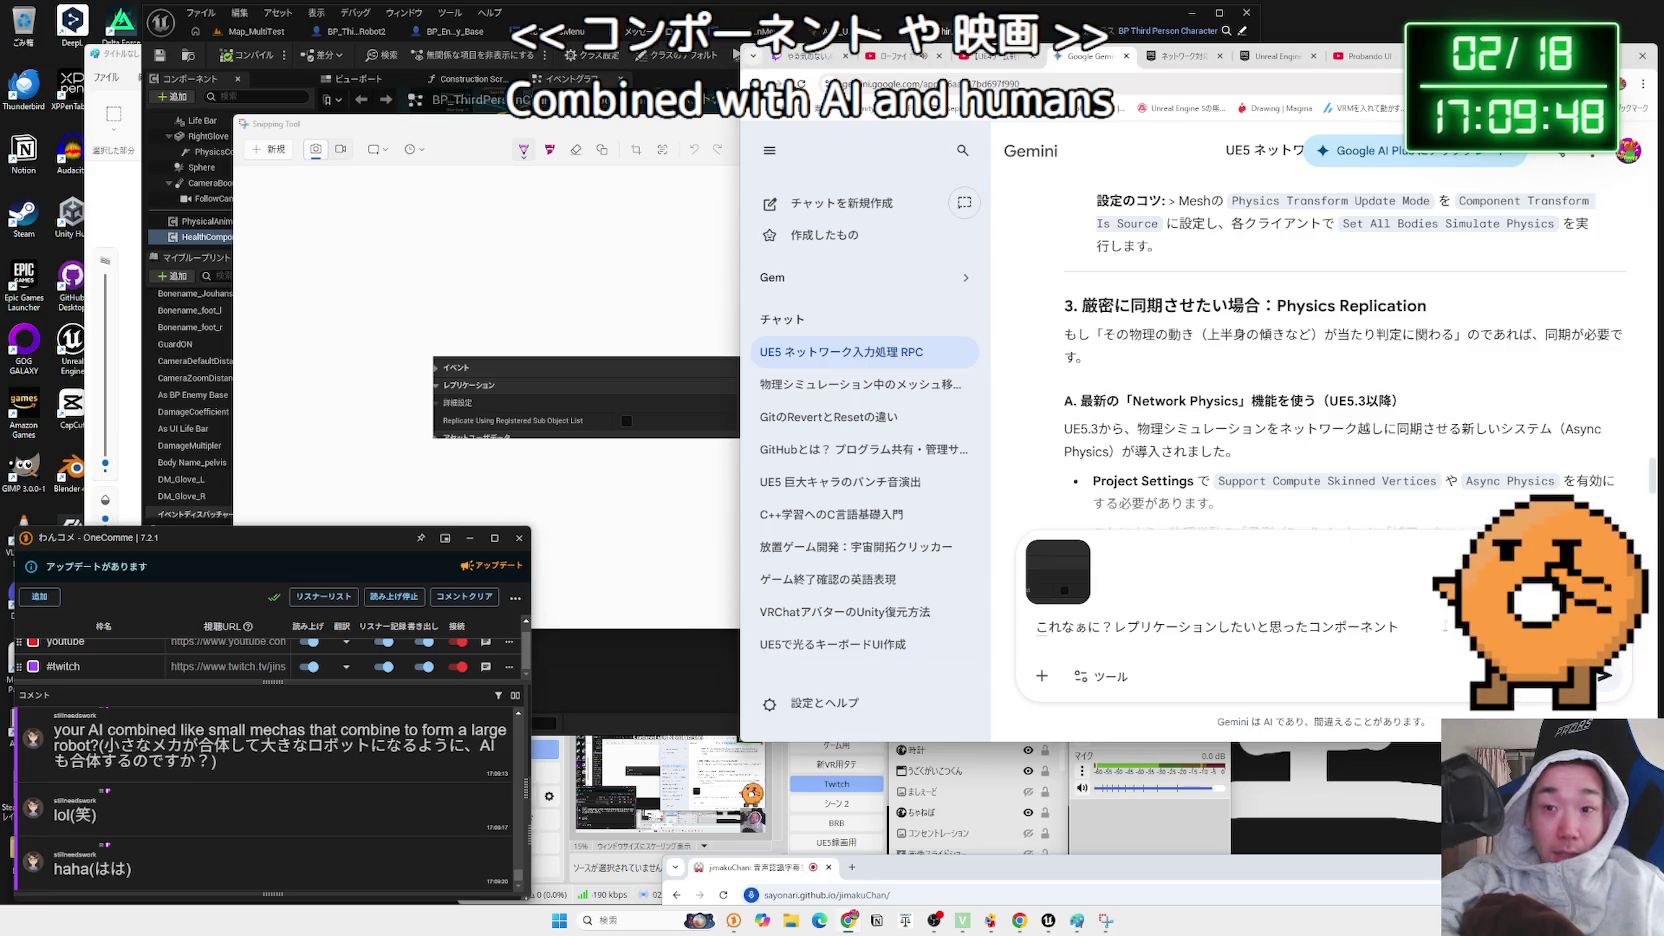
type("れをこうも")
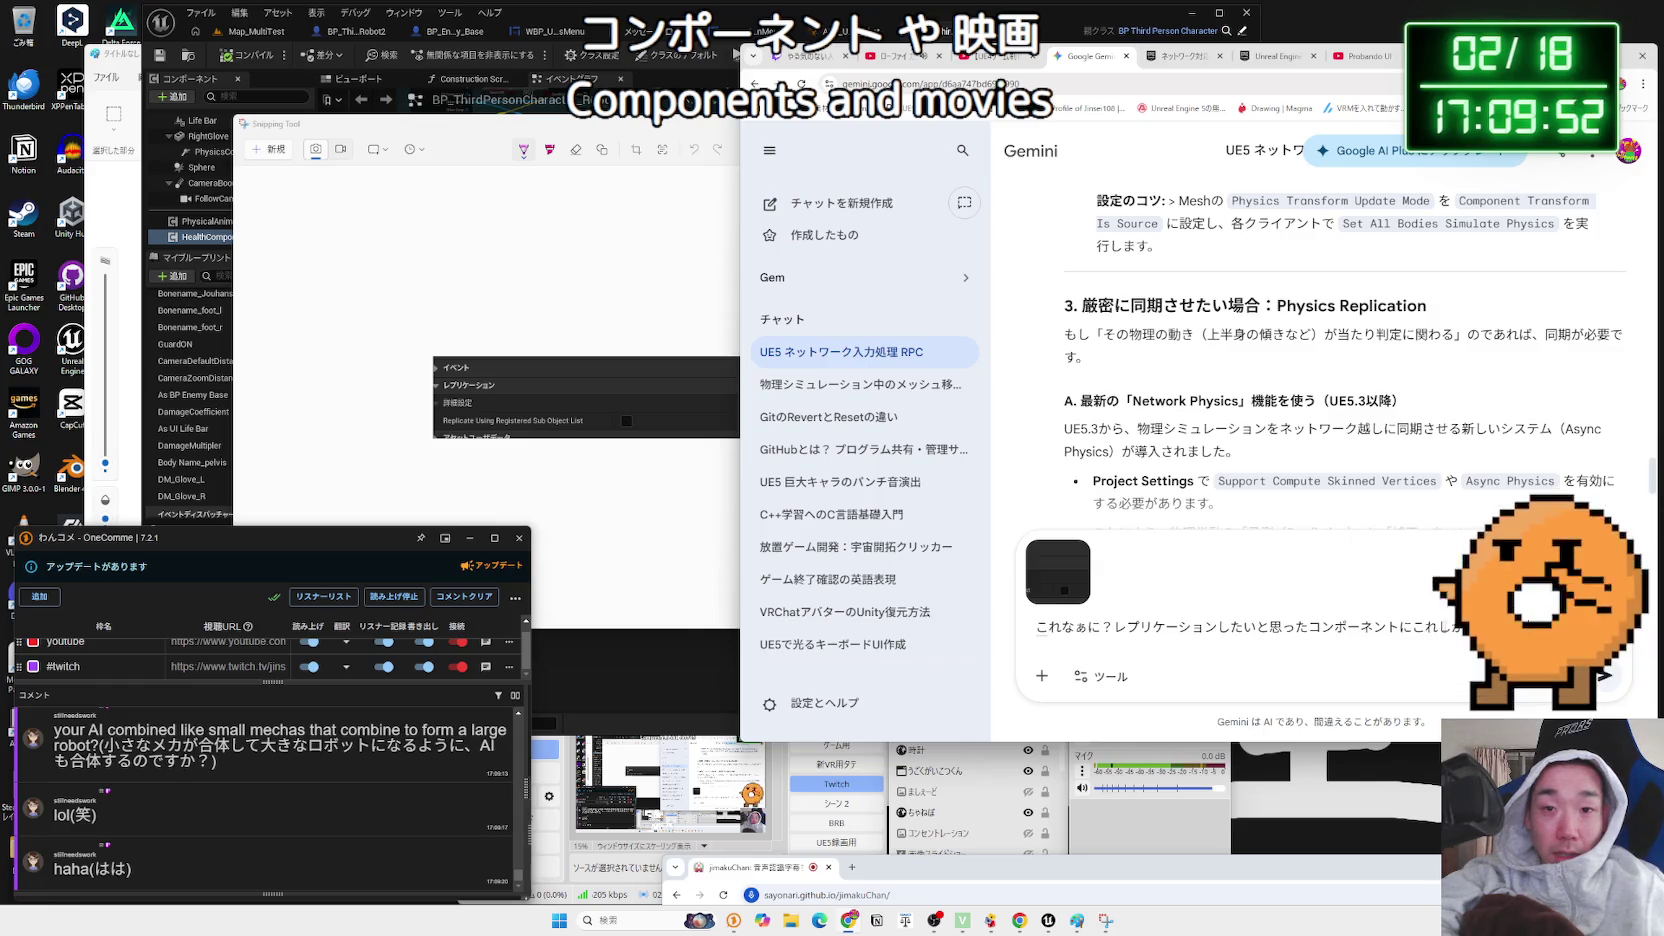
type("ったん")
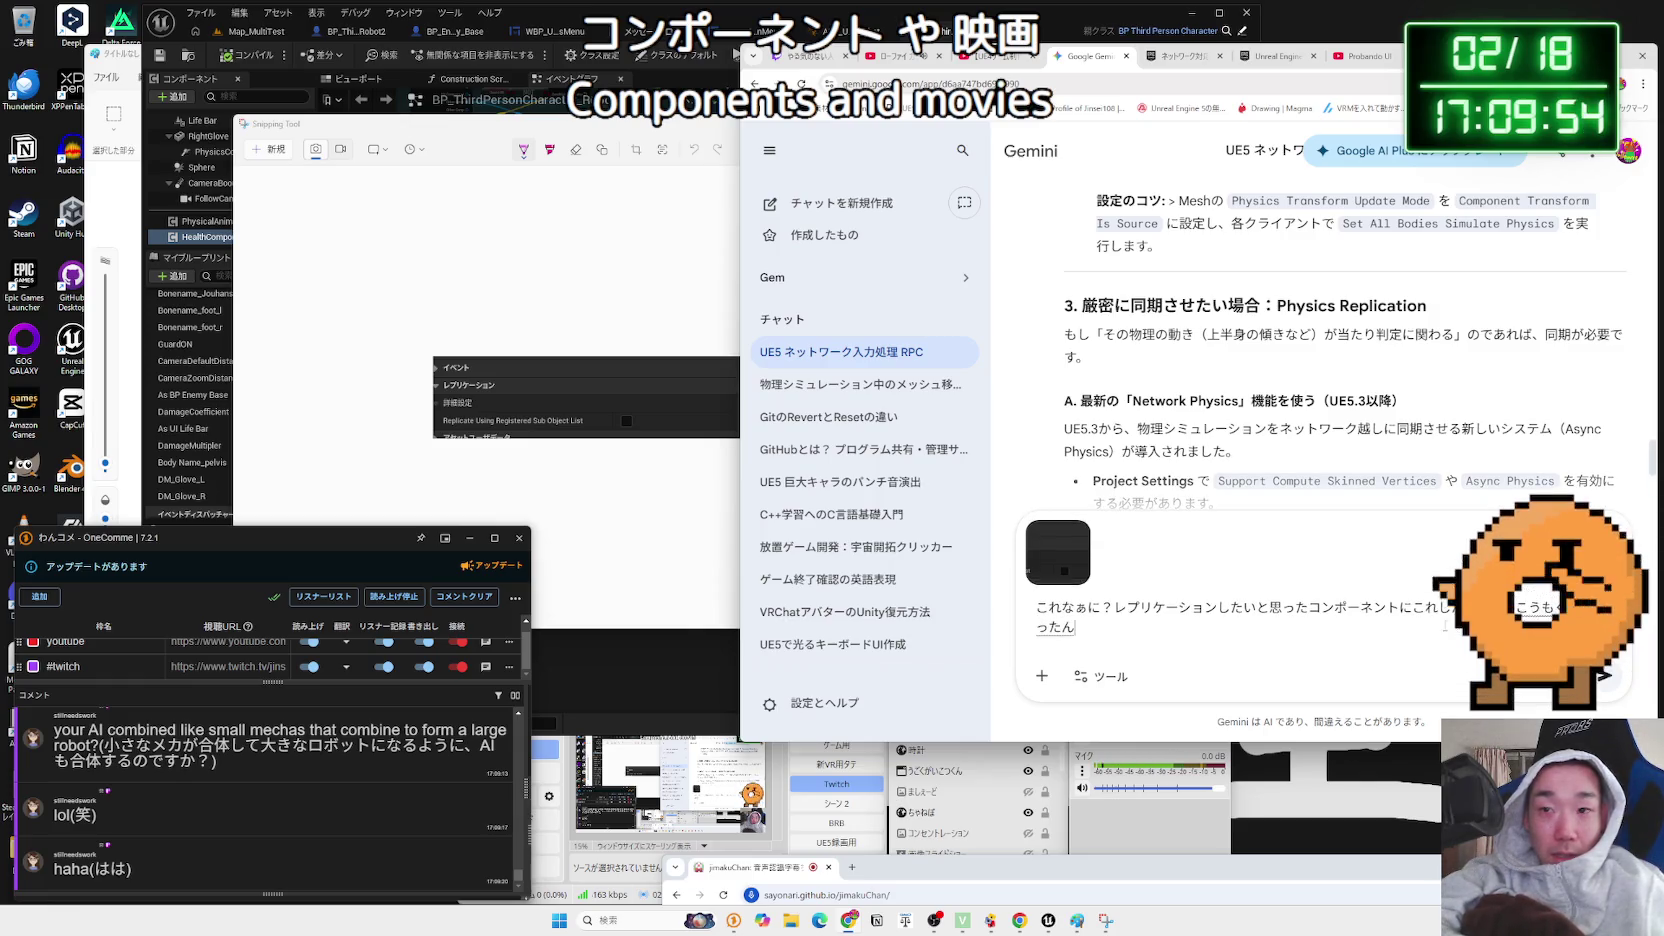
key("Return")
key("Return")
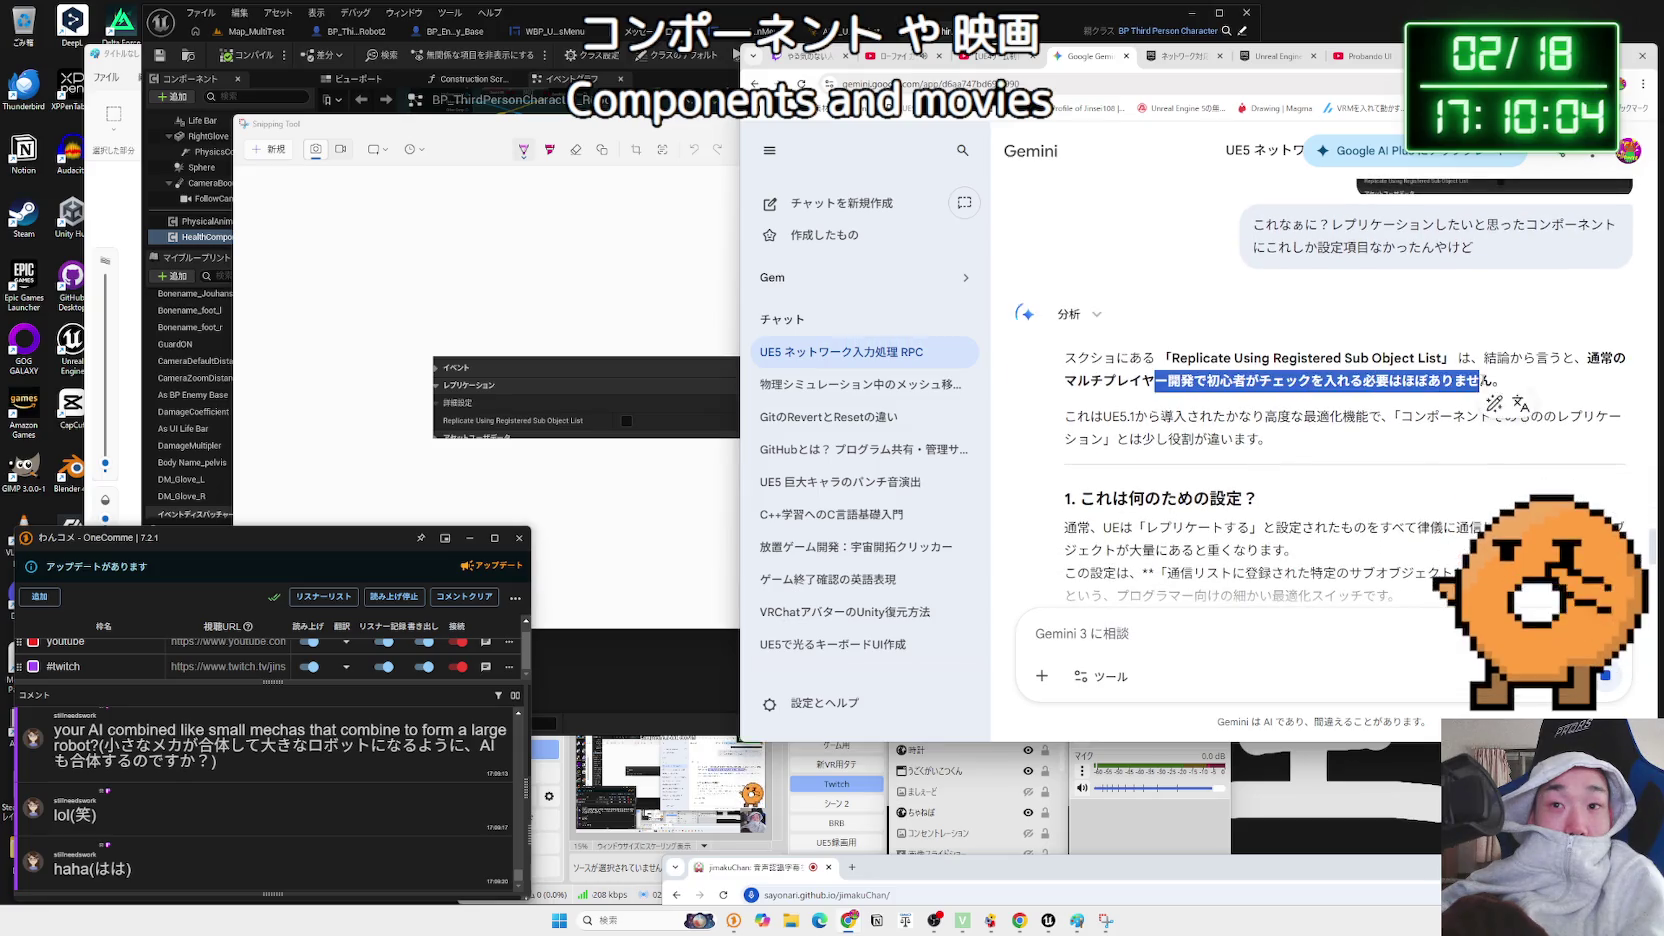
- Highlight the reply's opening paragraphs and the sentence about replication load while reading
triple_click(1490, 378)
mouse_move(1469, 380)
left_mouse_down()
mouse_move(1102, 380)
mouse_move(1390, 416)
left_mouse_up()
double_click(1367, 417)
left_click(1200, 416)
triple_click(1200, 428)
left_click(1201, 420)
scroll(1201, 420, "down", 2)
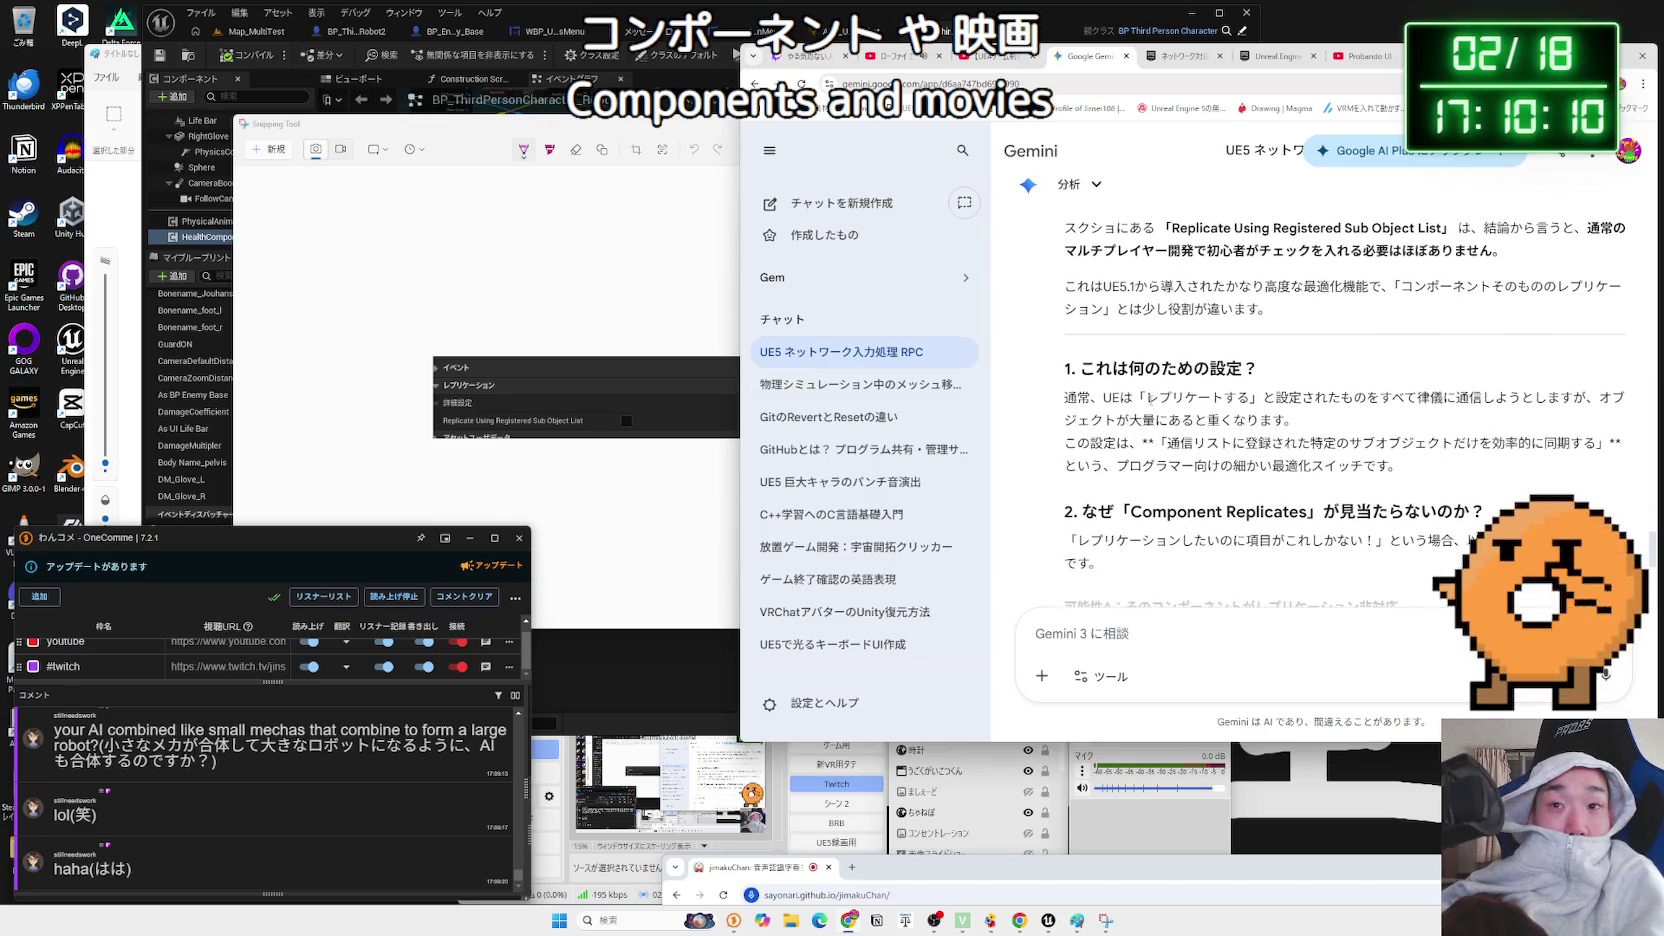
left_click_drag(1147, 396, 1350, 418)
left_click_drag(1295, 420, 1094, 410)
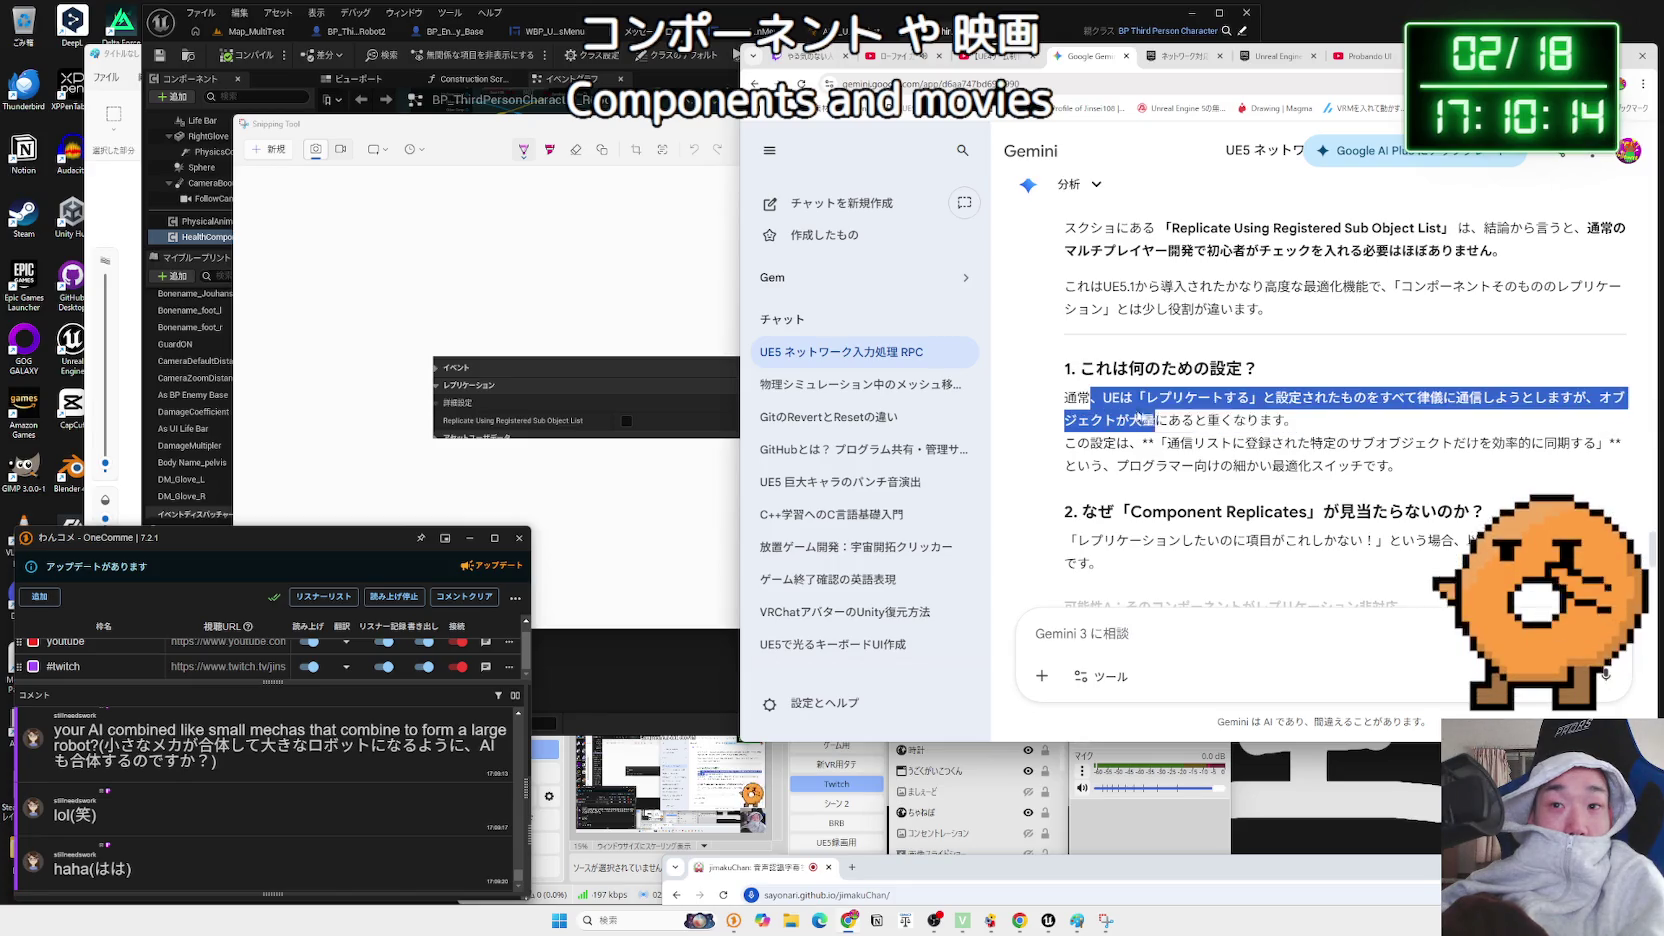
left_click(1331, 423)
- Scroll to the end and select the sentence about syncing physics via variables
scroll(1331, 423, "down", 1)
scroll(1331, 423, "down", 2)
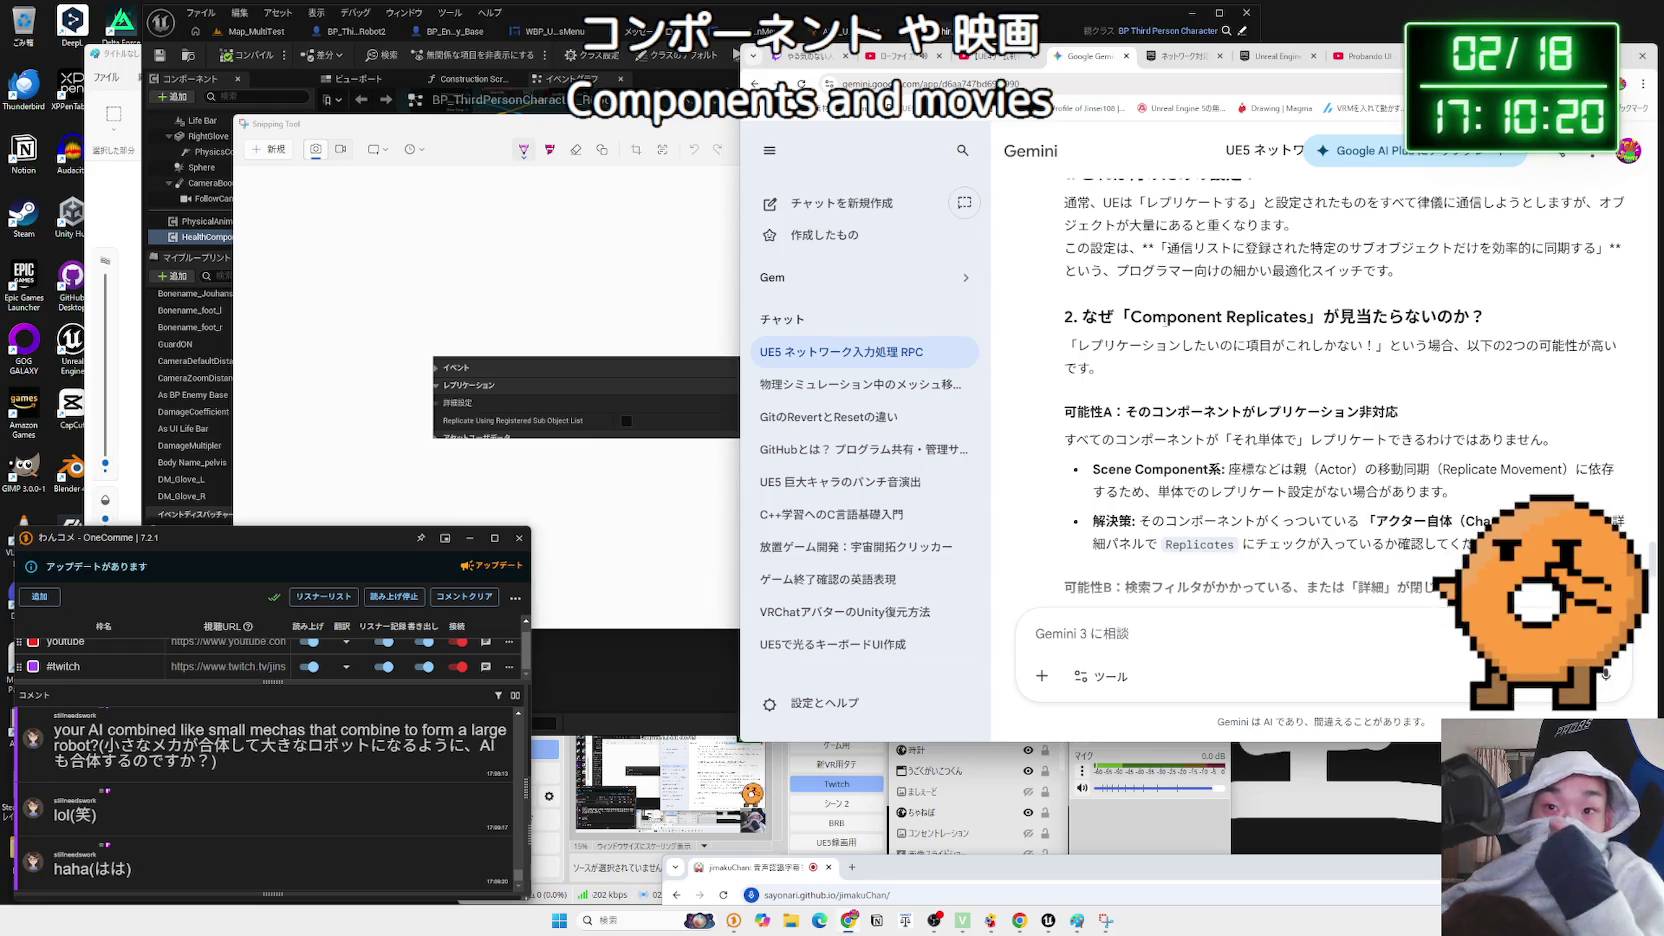
scroll(1164, 322, "down", 1)
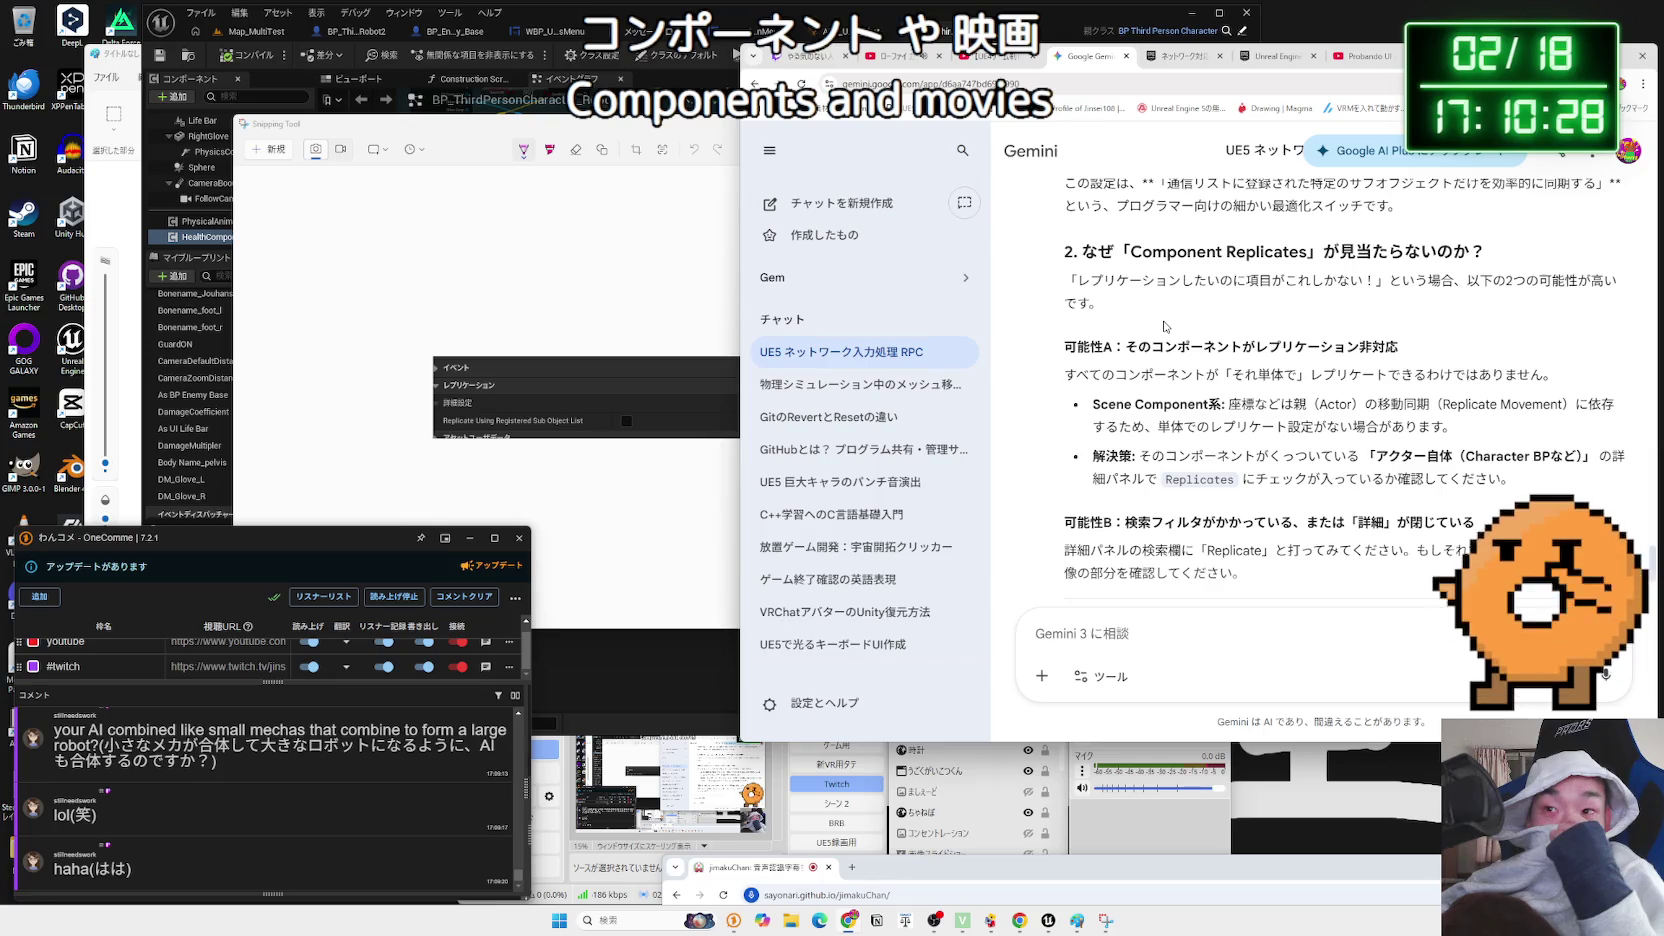
scroll(1165, 326, "down", 1)
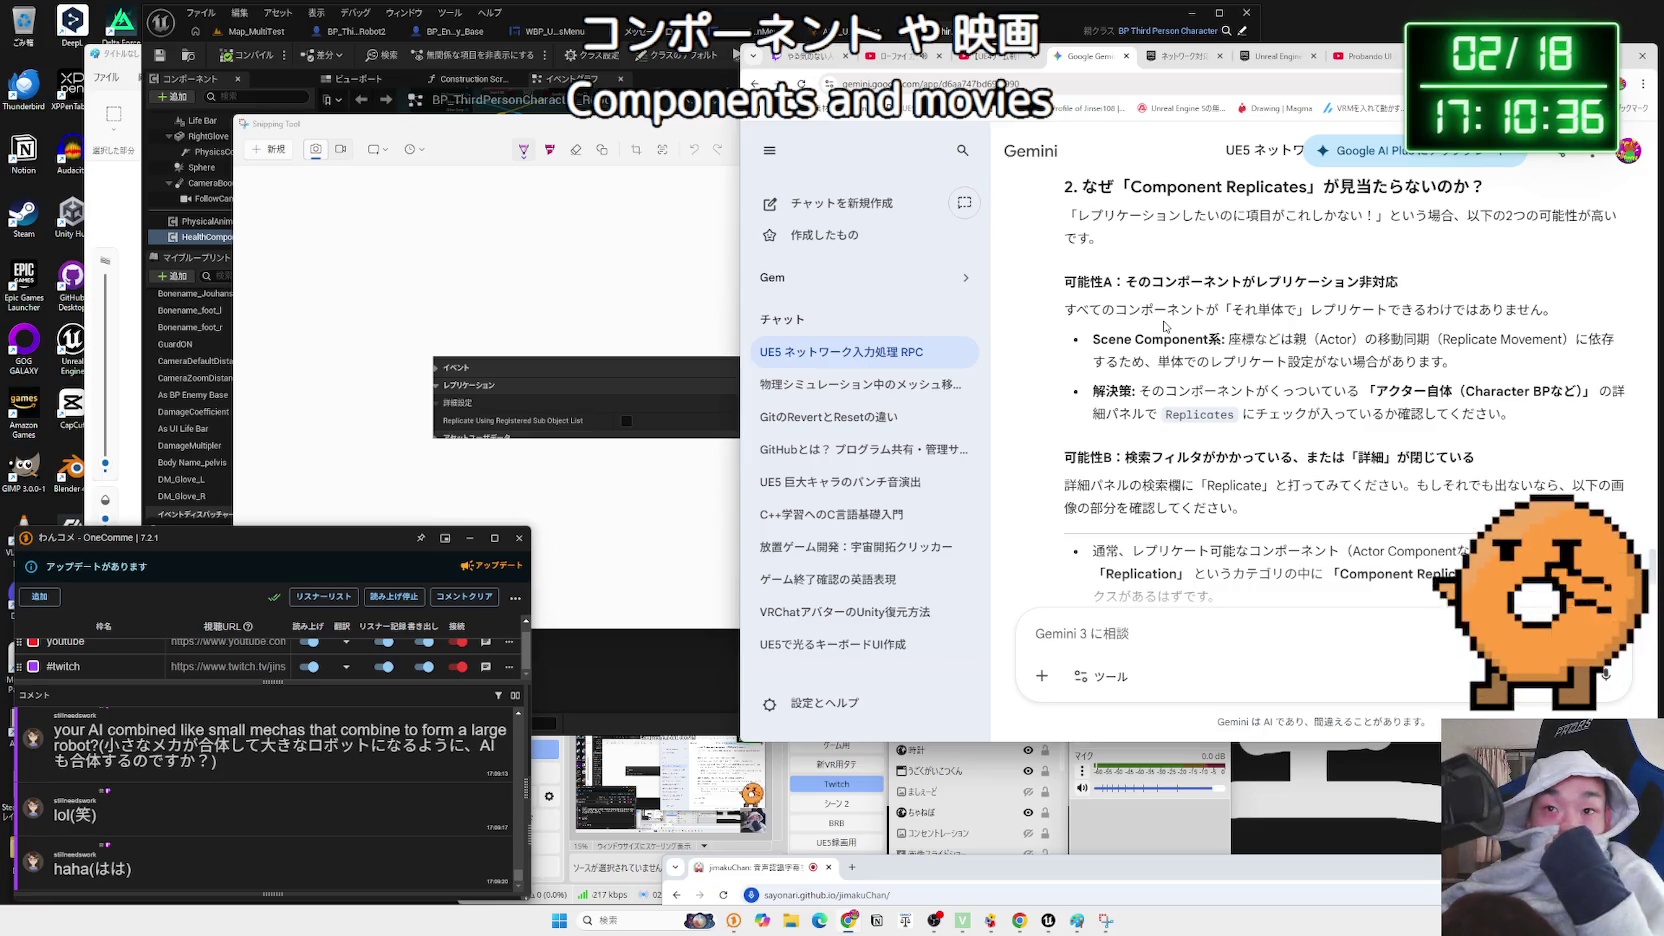
scroll(1164, 326, "down", 3)
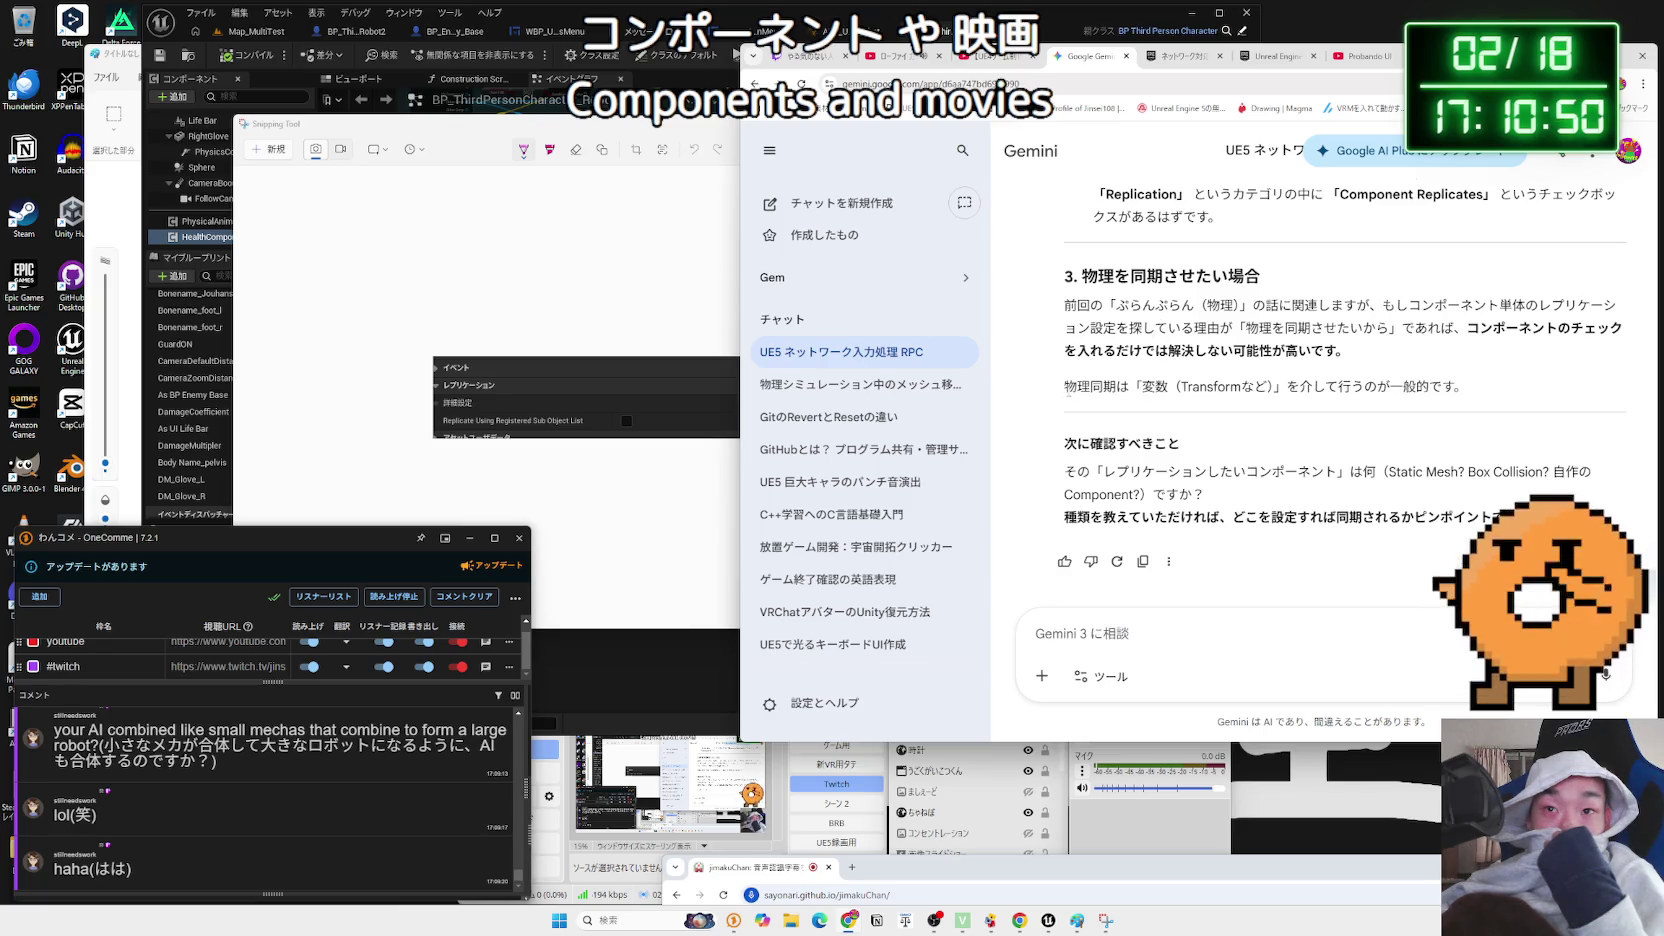
left_click_drag(1066, 390, 1466, 390)
right_click(1443, 409)
left_click(1455, 392)
right_click(1030, 399)
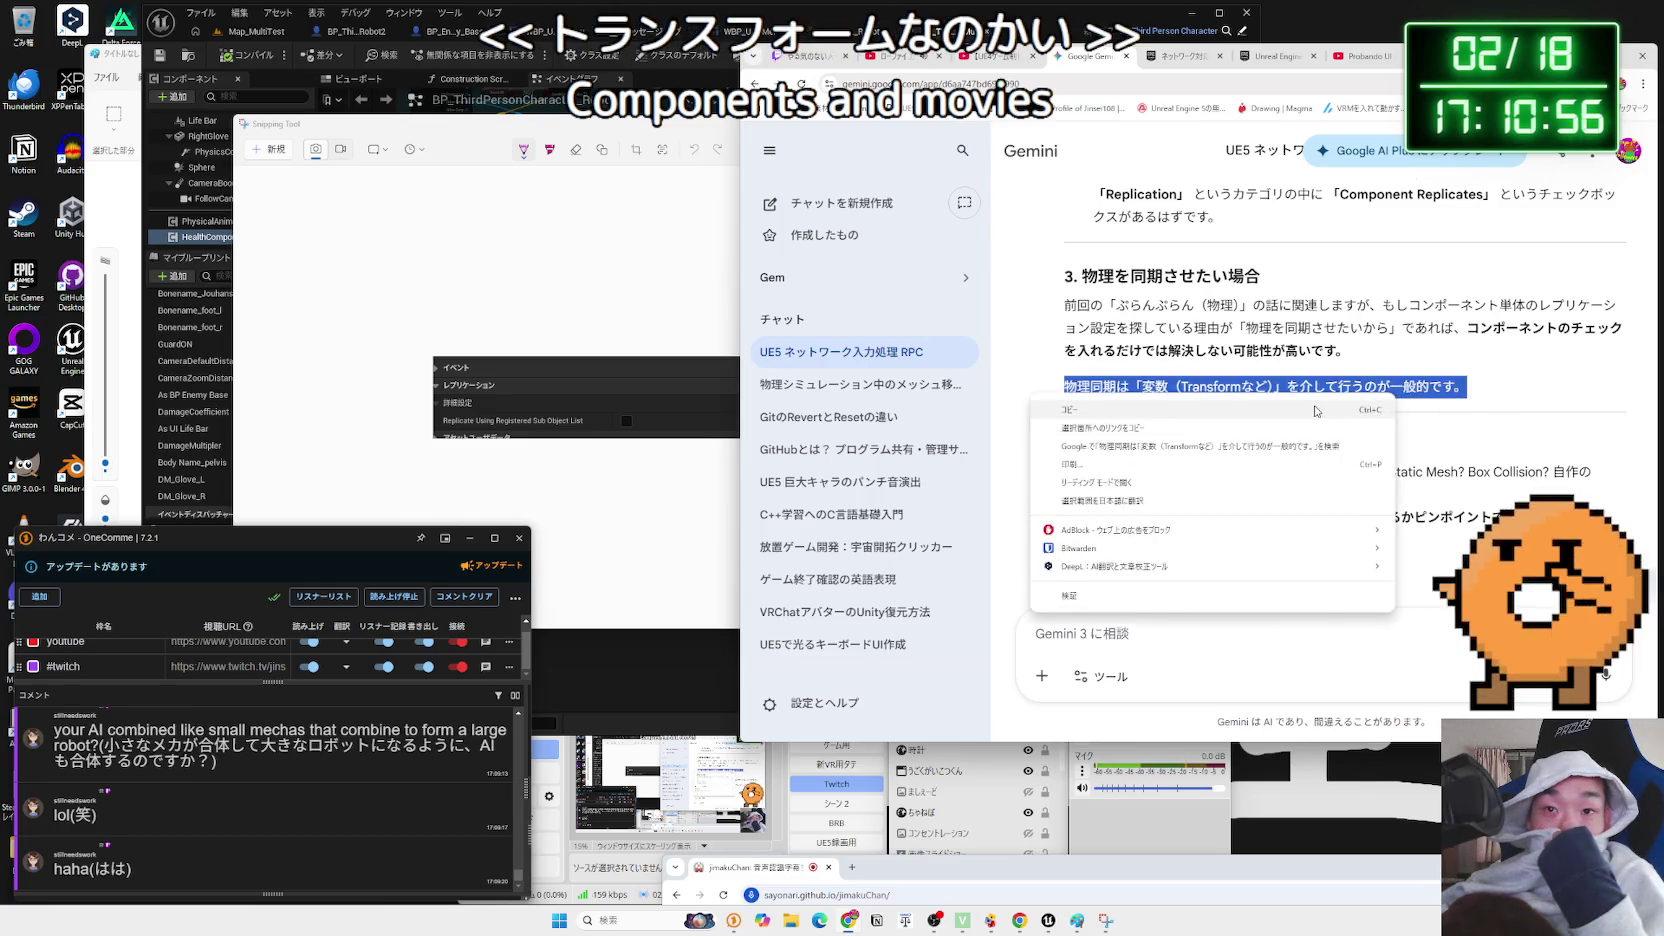
left_click(1287, 395)
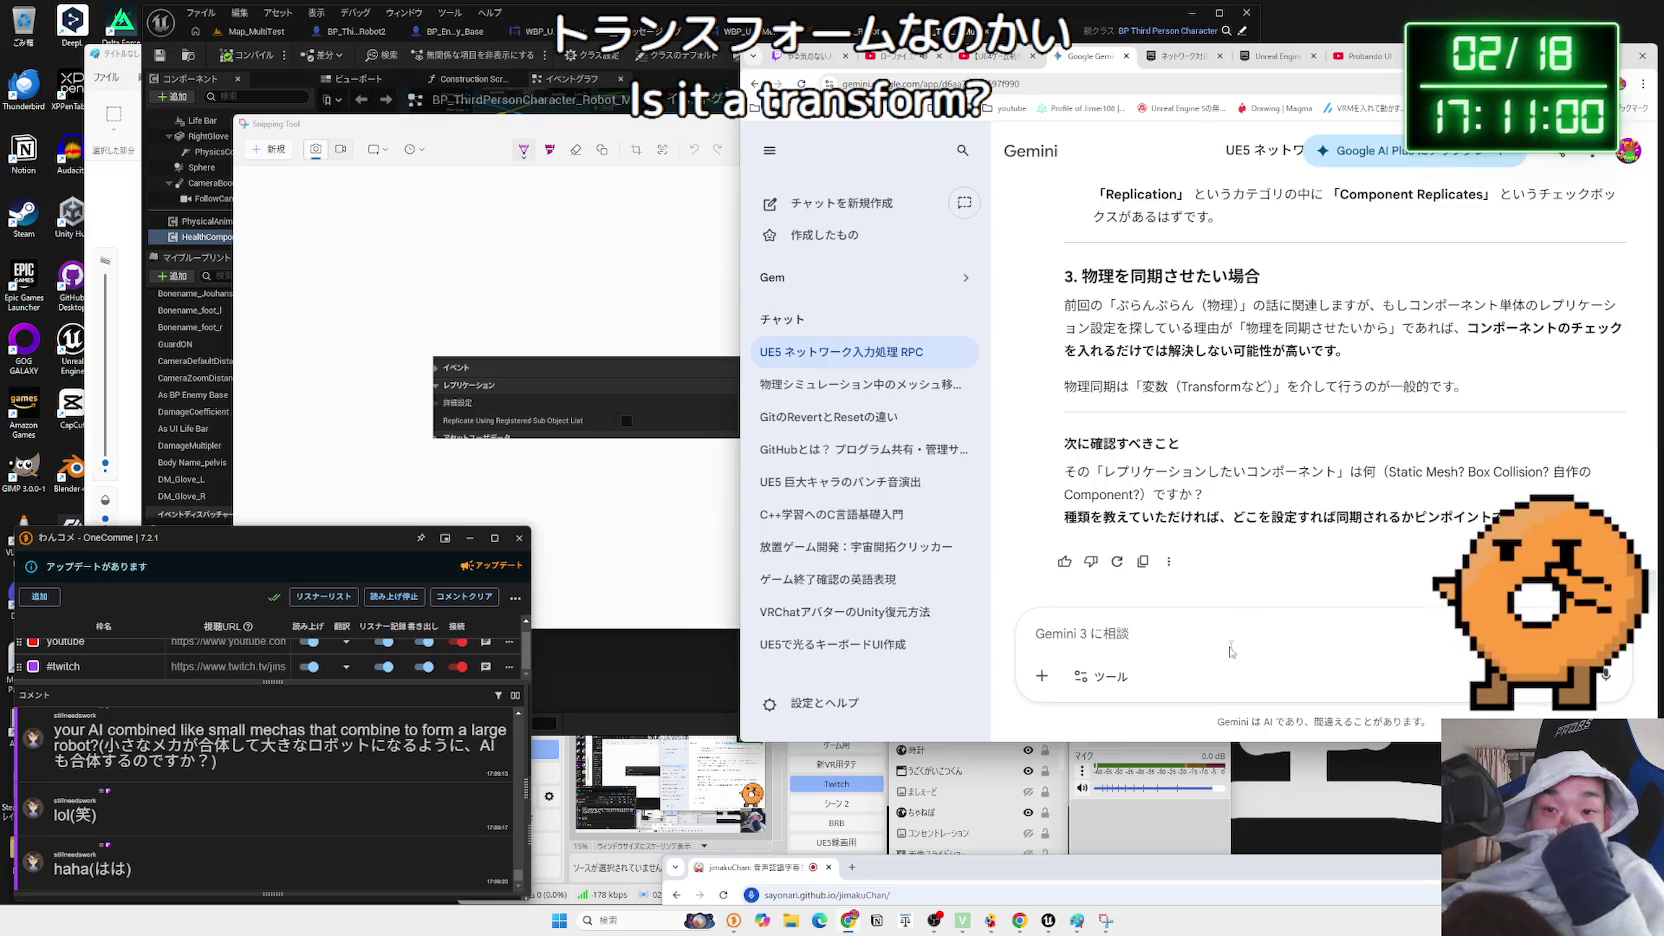
- Type and send '自作したＨＰコンポーネントや、Meshコンポーネントで' as the follow-up reply
type("HP")
key("BackSpace")
key("BackSpace")
type("じさくし")
key("space")
type("たＨＰ")
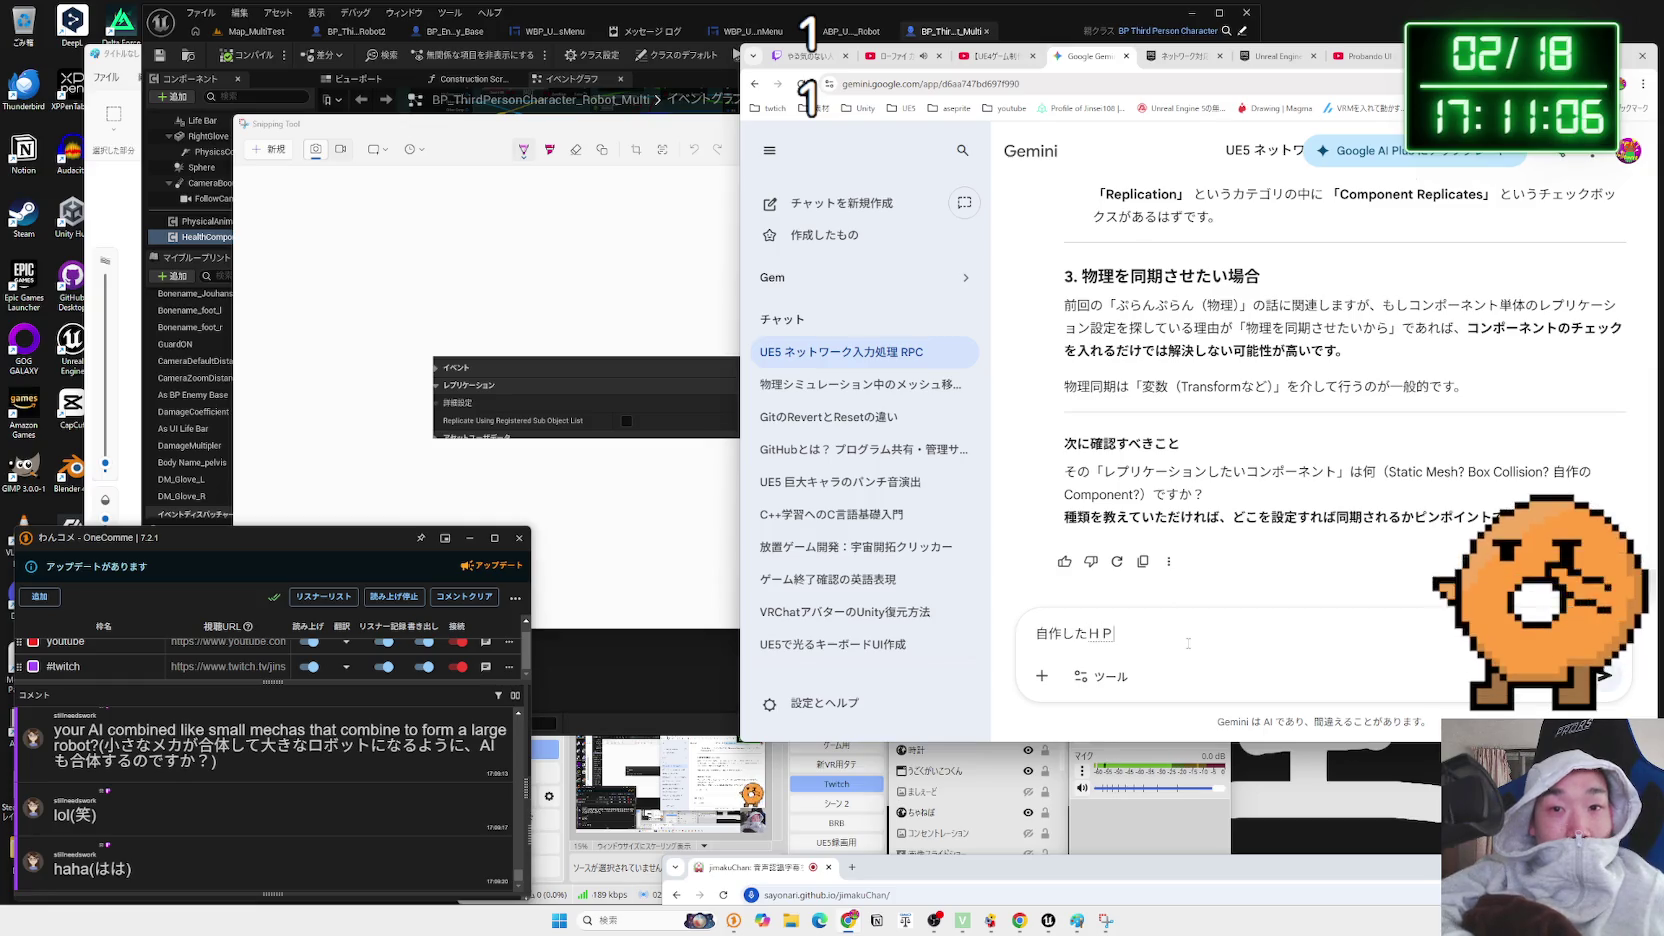
type("こんぼーねんと")
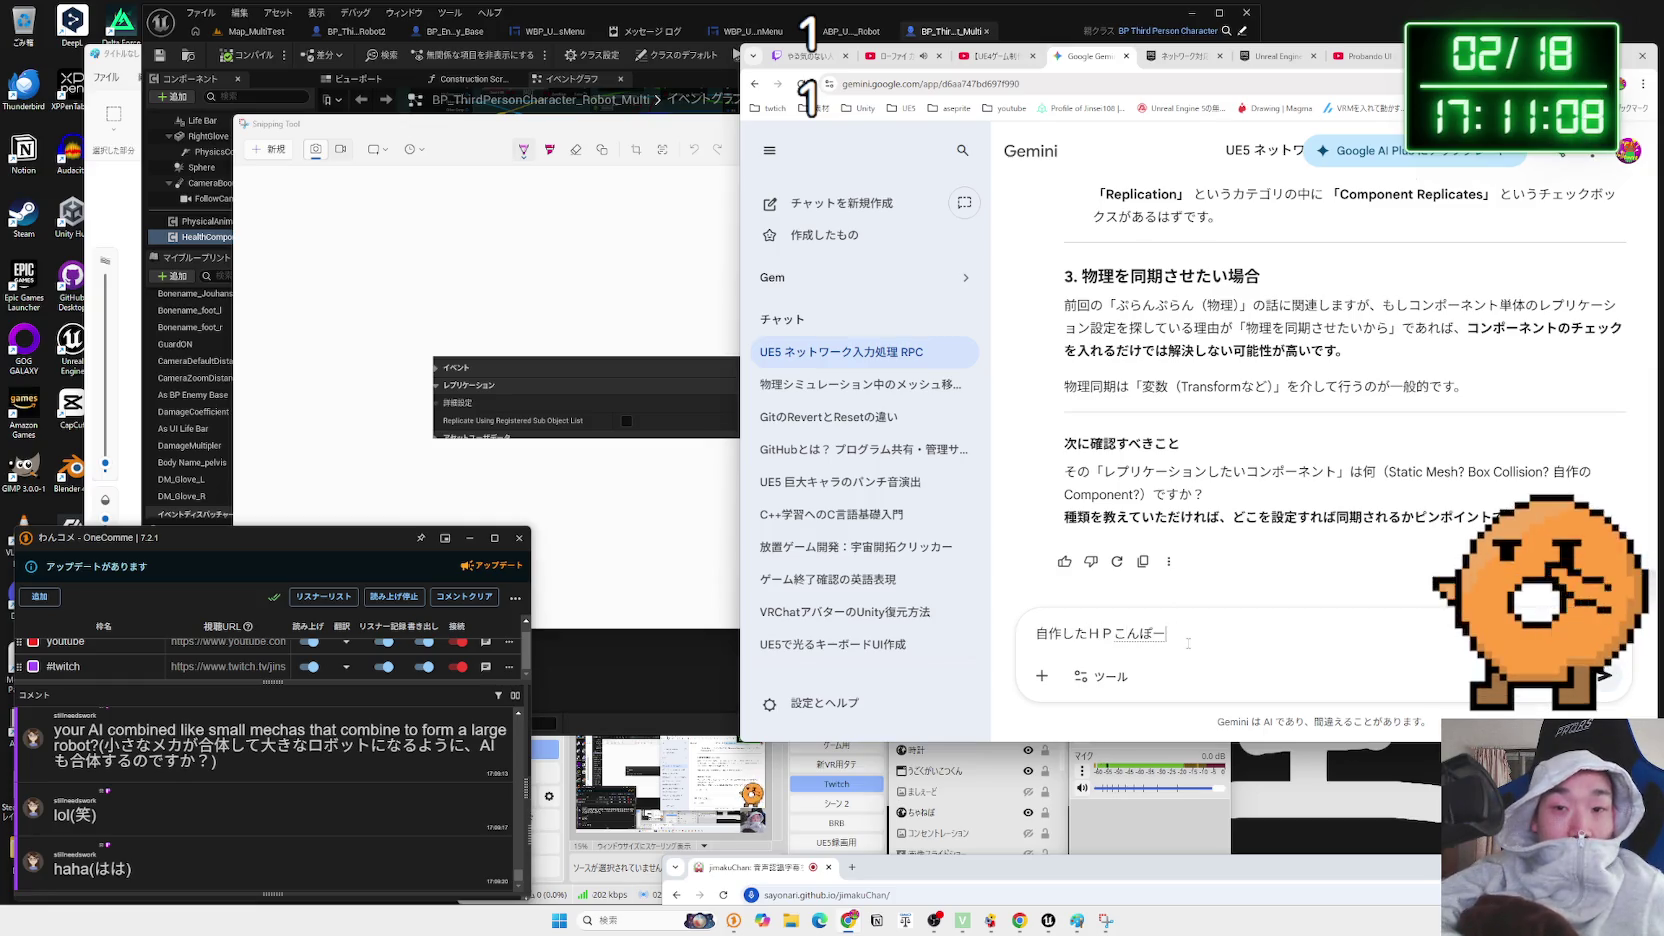
key("space")
type("ya,Mesh")
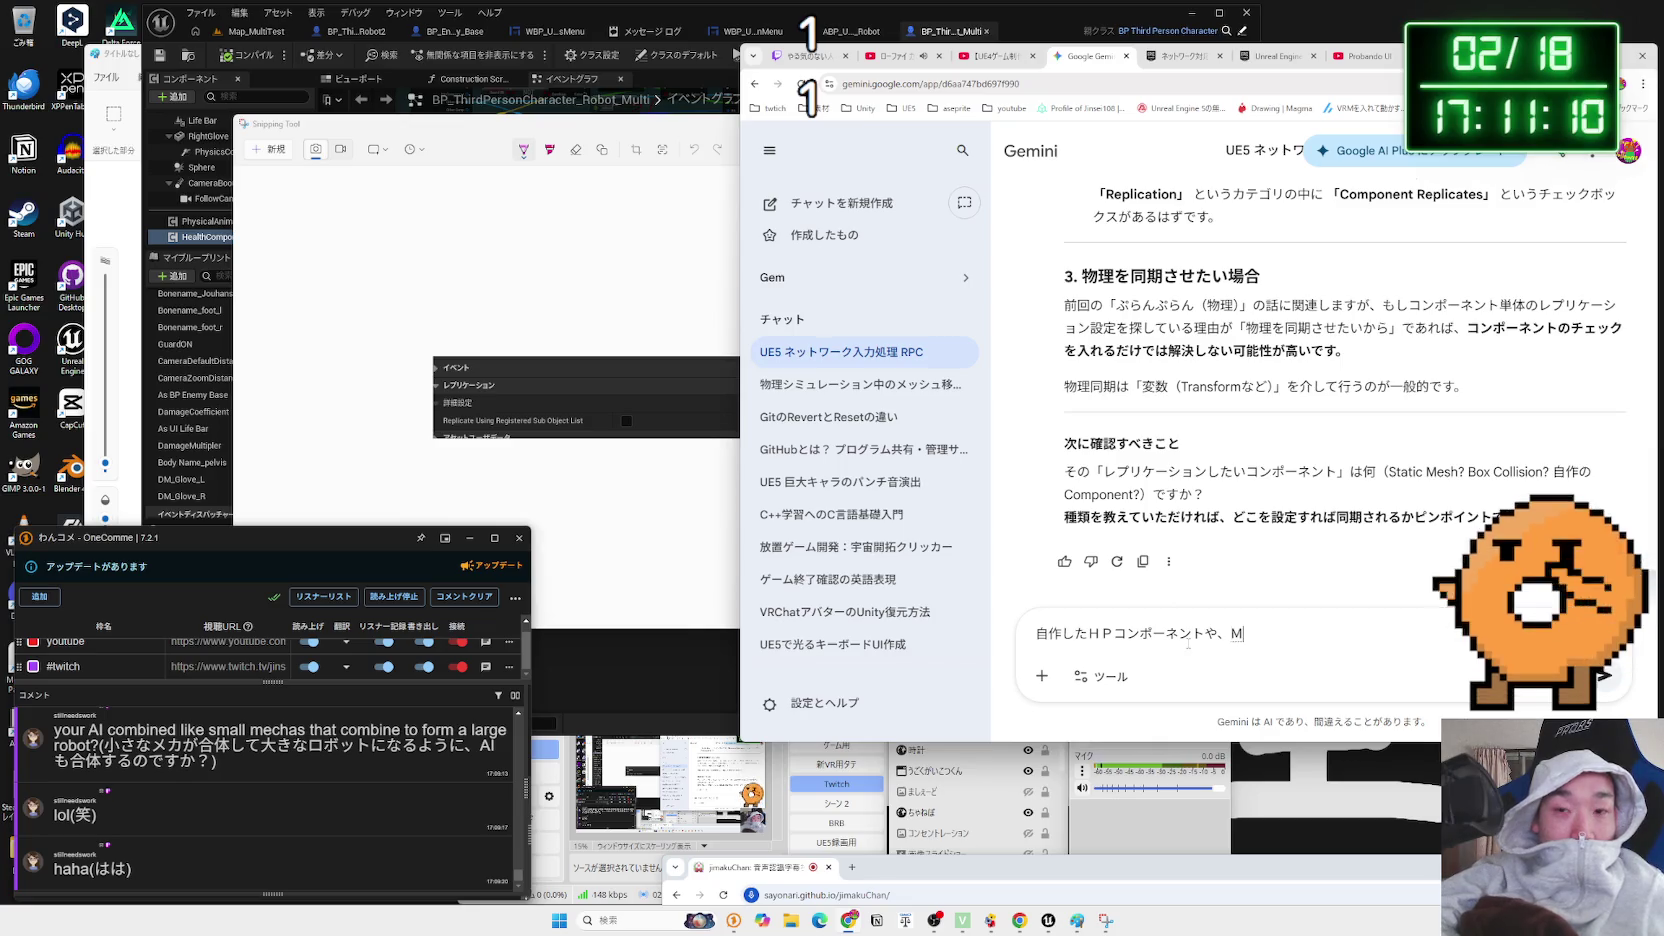
type("んぽーねんとで")
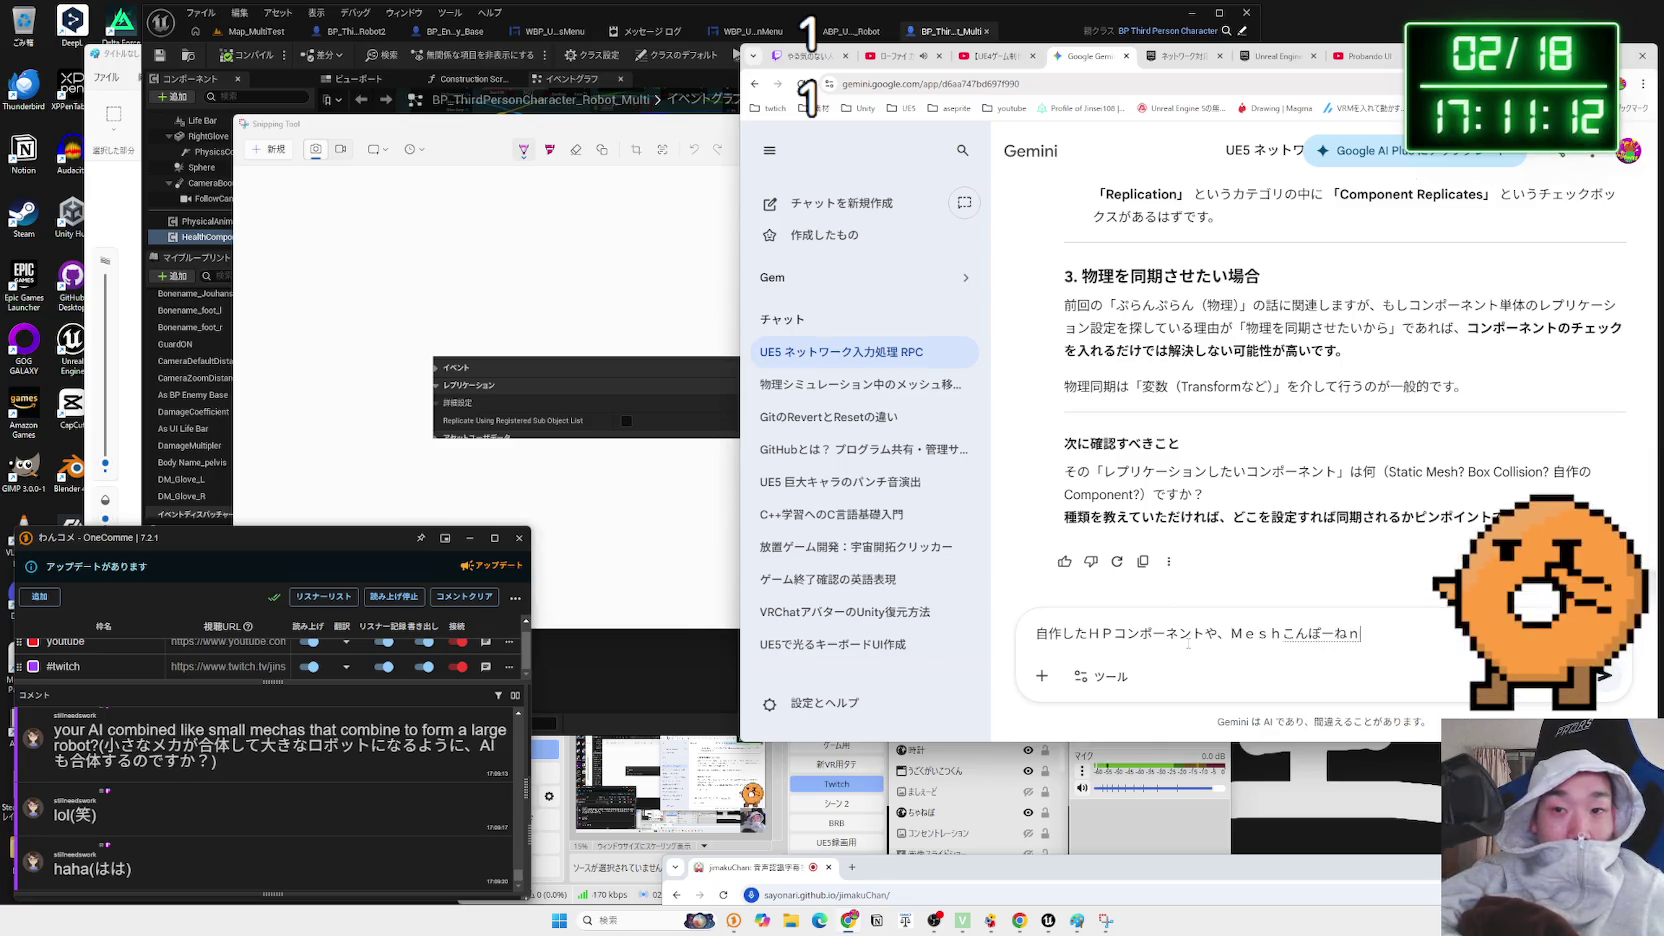
key("Return")
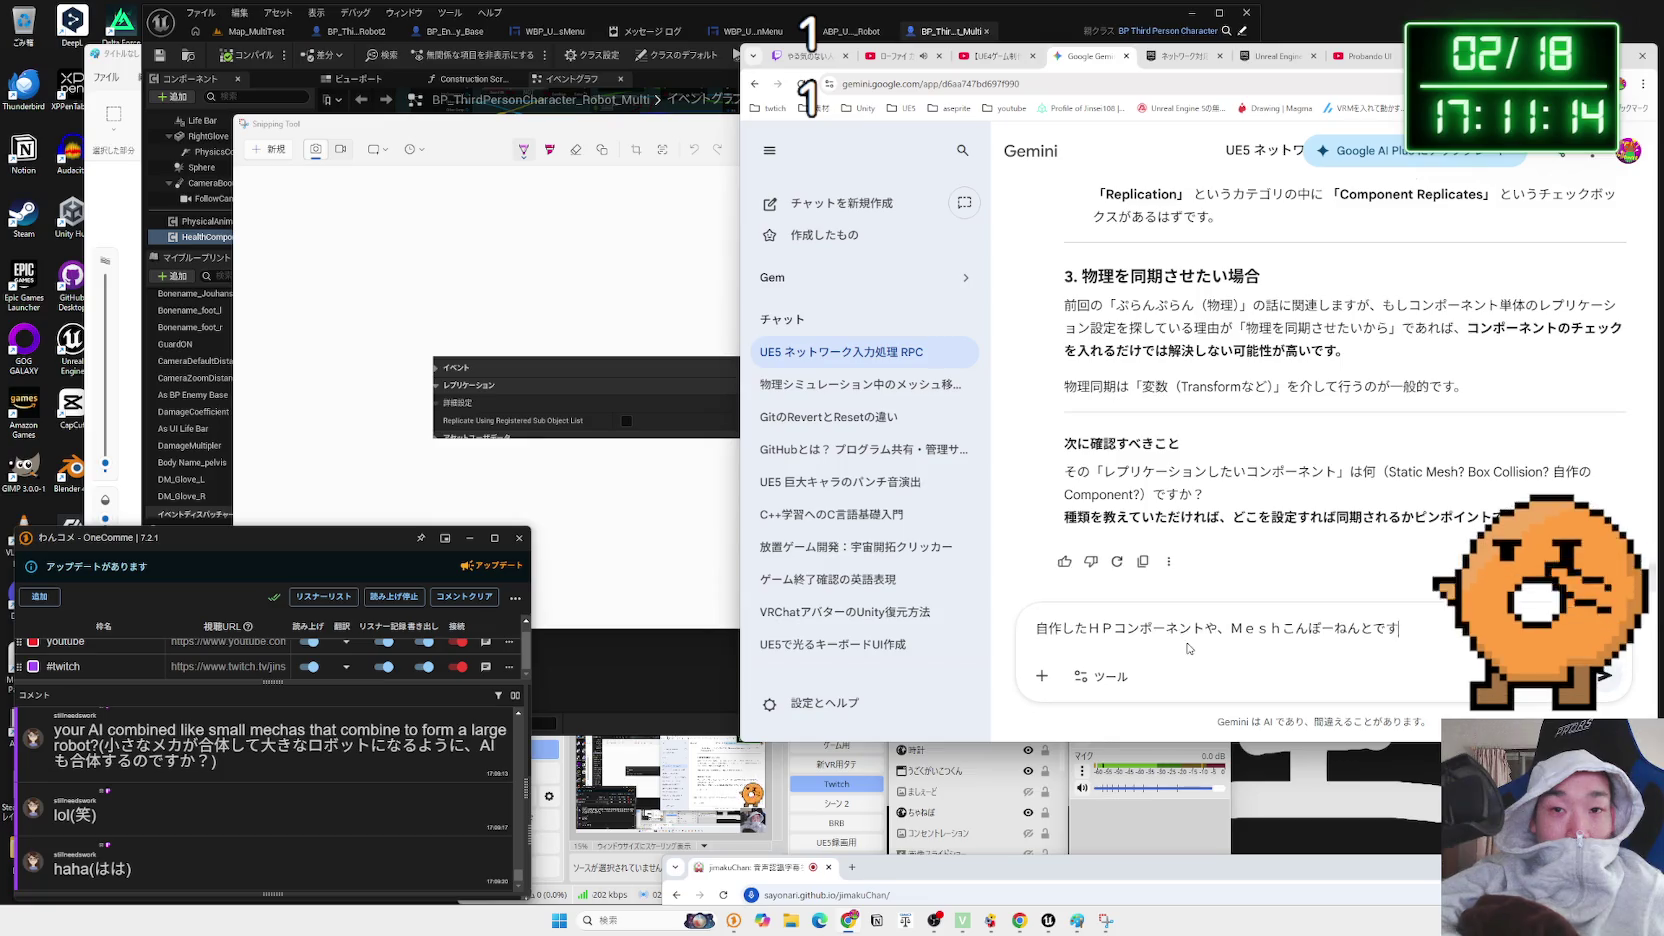
key("Return")
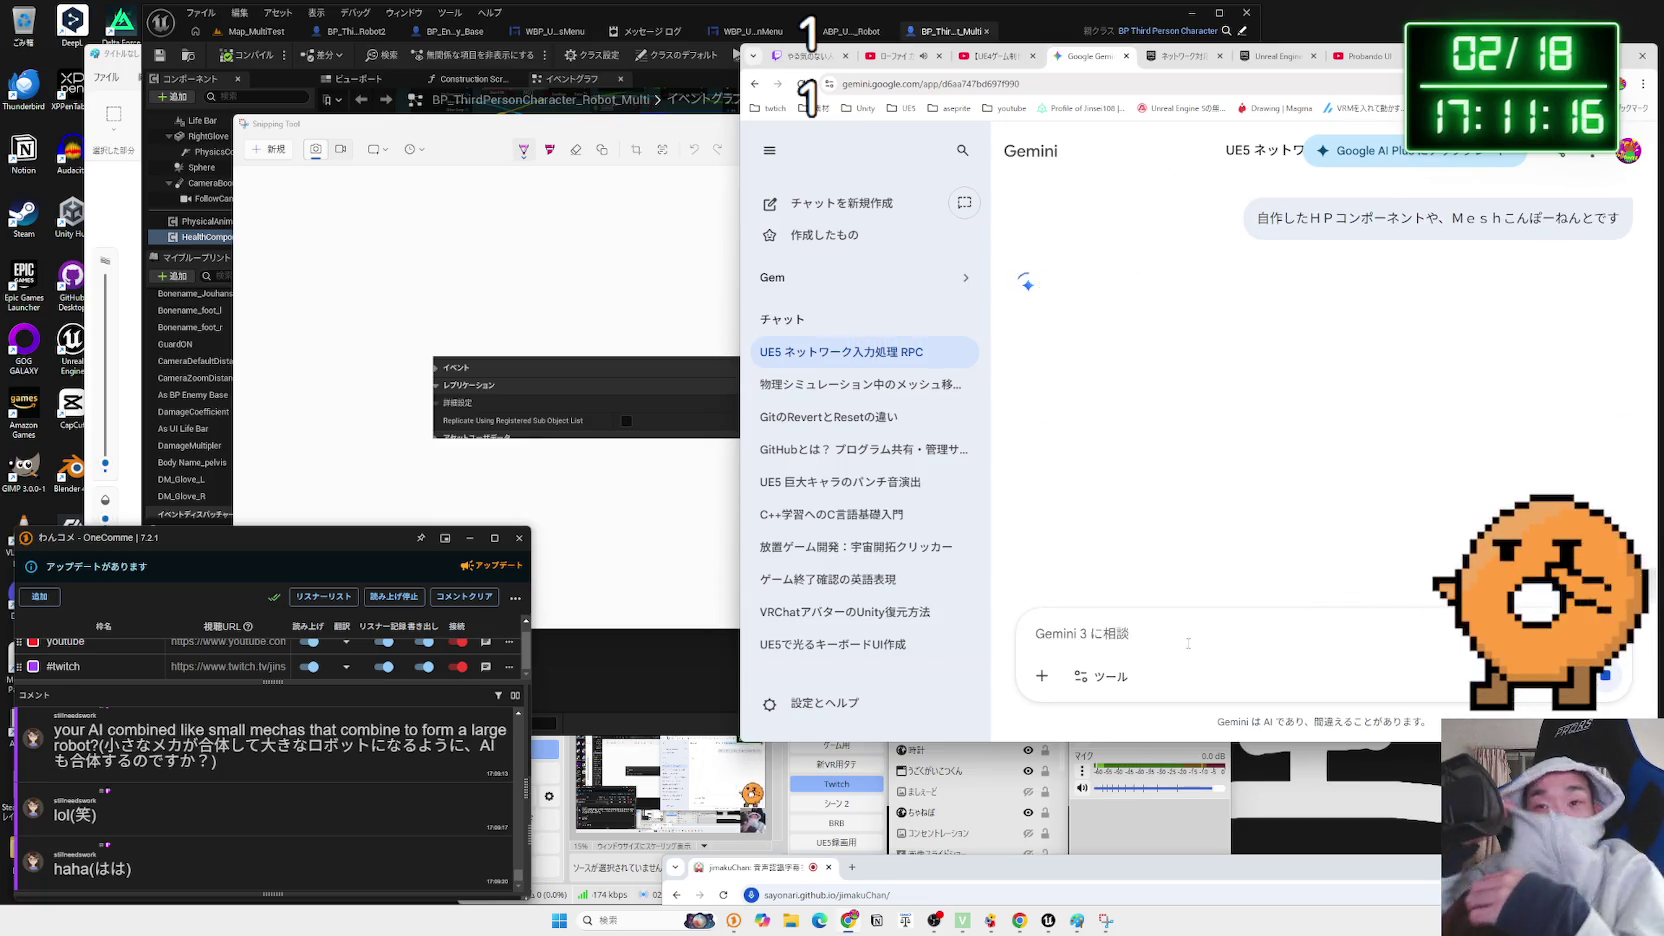